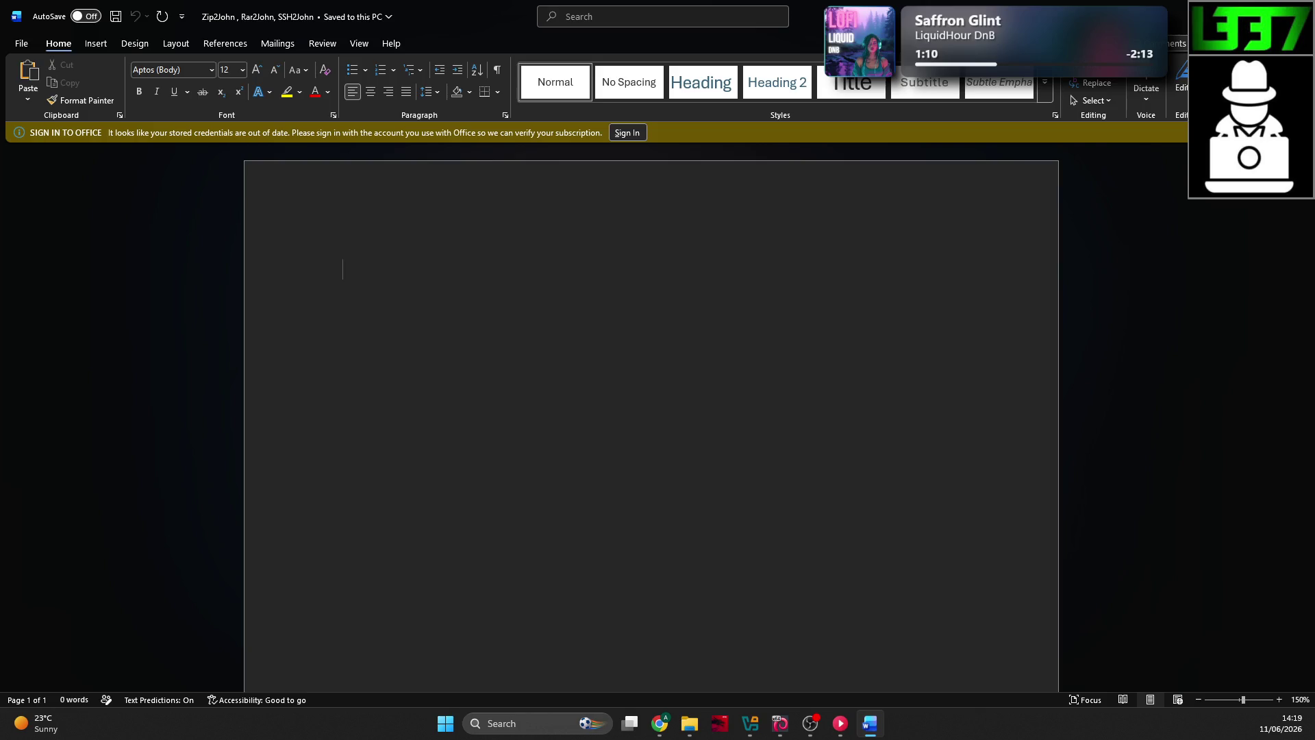
Step: Check the TryHackMe lesson in the browser
key("alt+Tab")
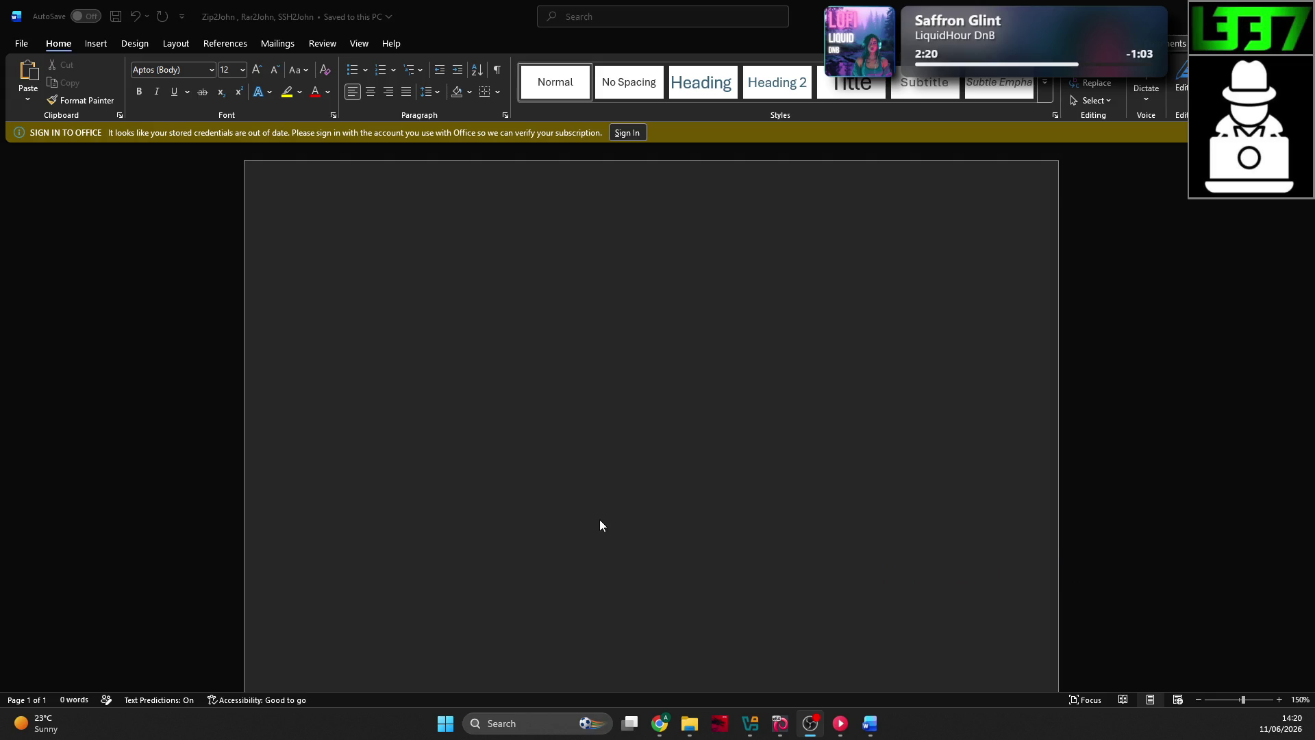
left_click(659, 723)
scroll(511, 335, "up", 3)
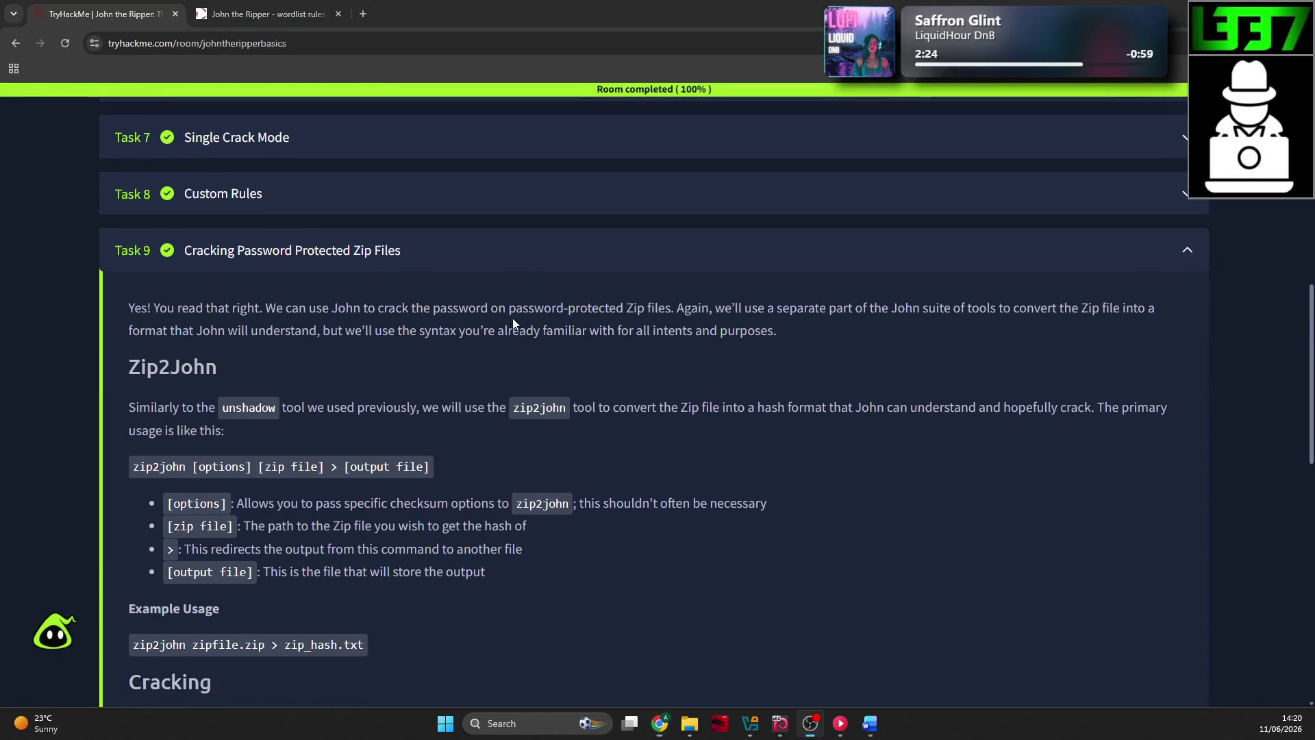
Step: Type 'Zip2John' in Word and make it a centred Heading 2
left_click(870, 723)
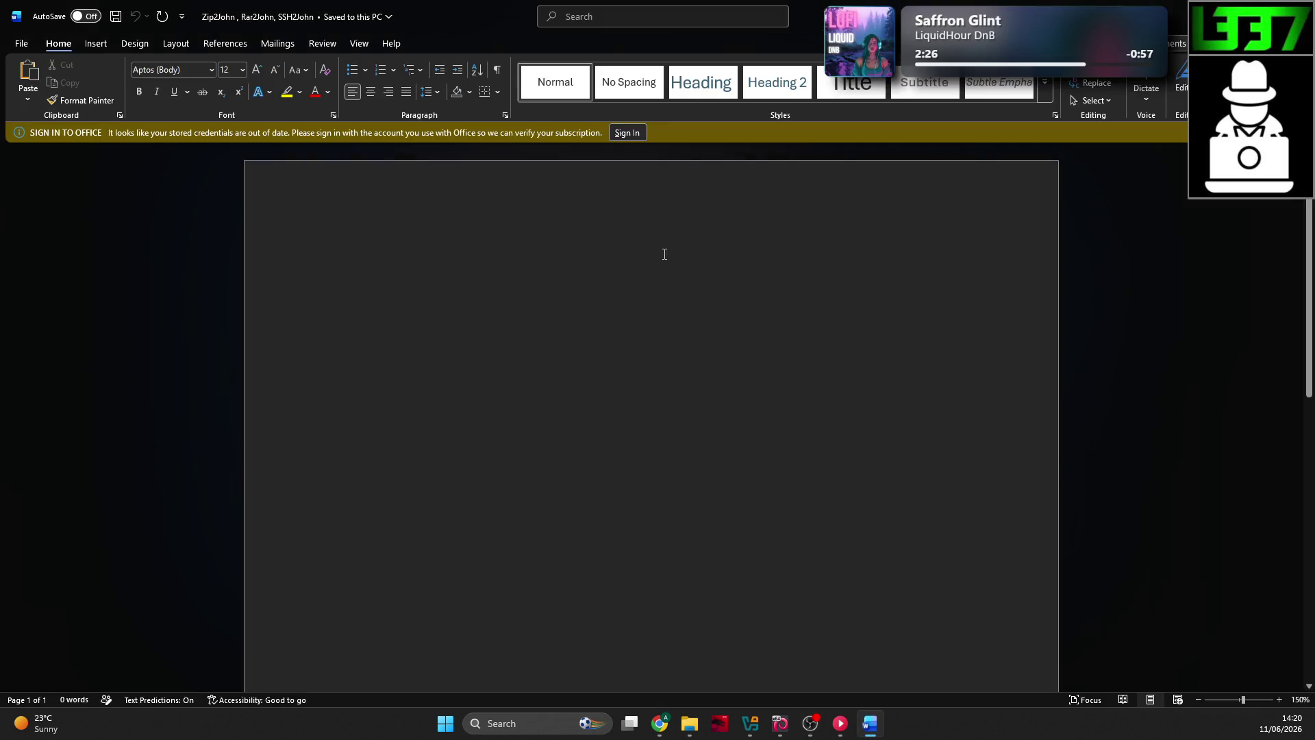
type("Zip2John")
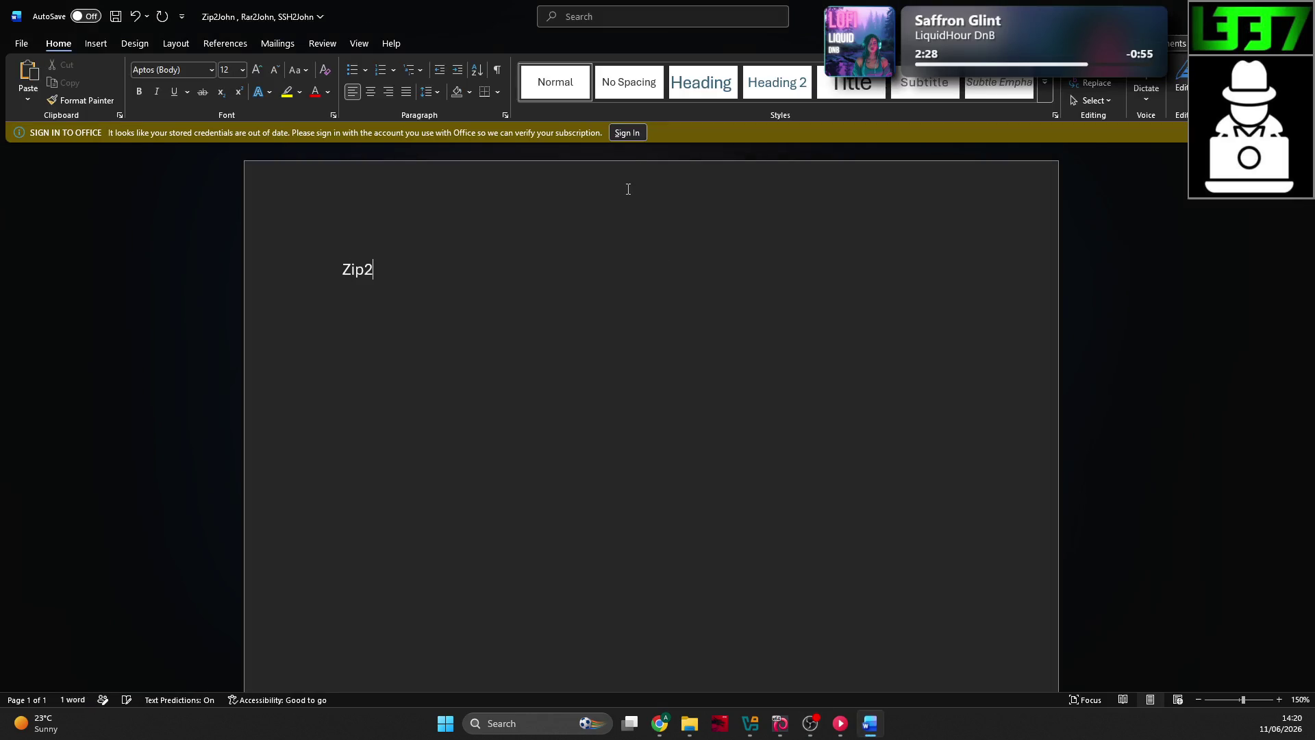
left_click(322, 272)
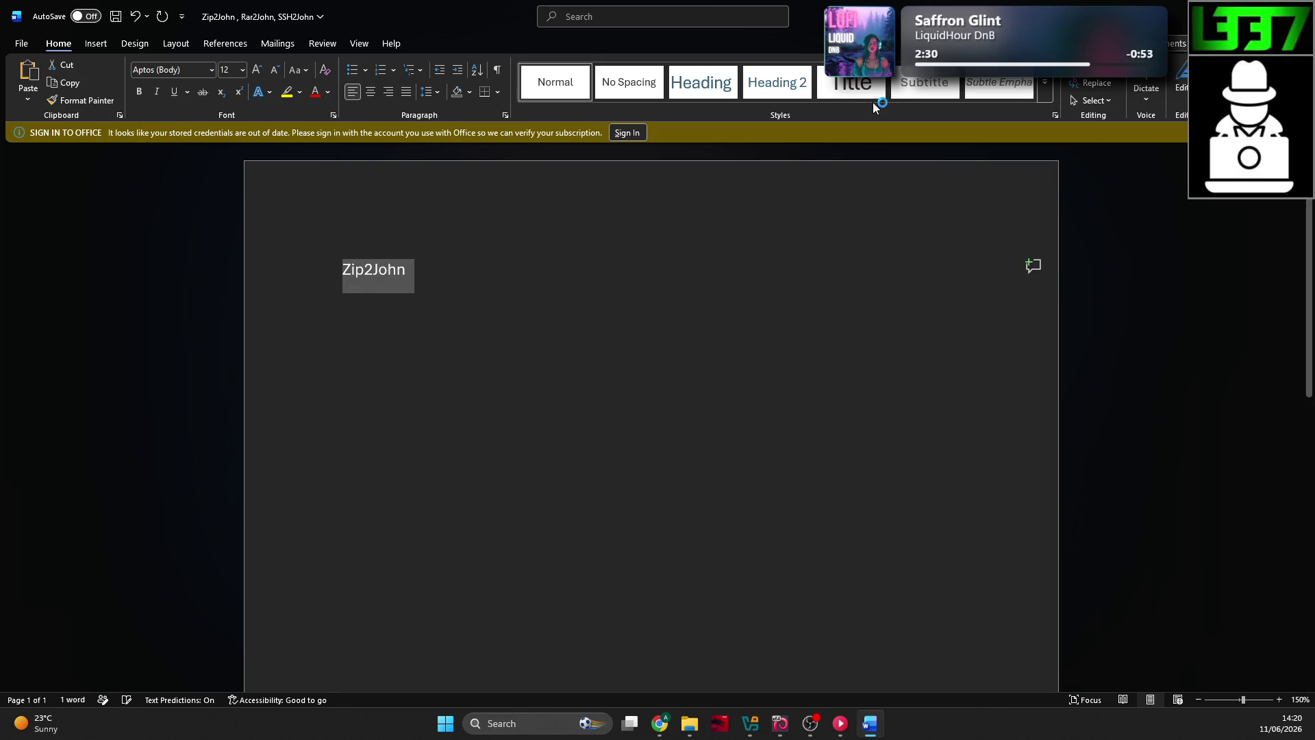
left_click(777, 82)
left_click(499, 268)
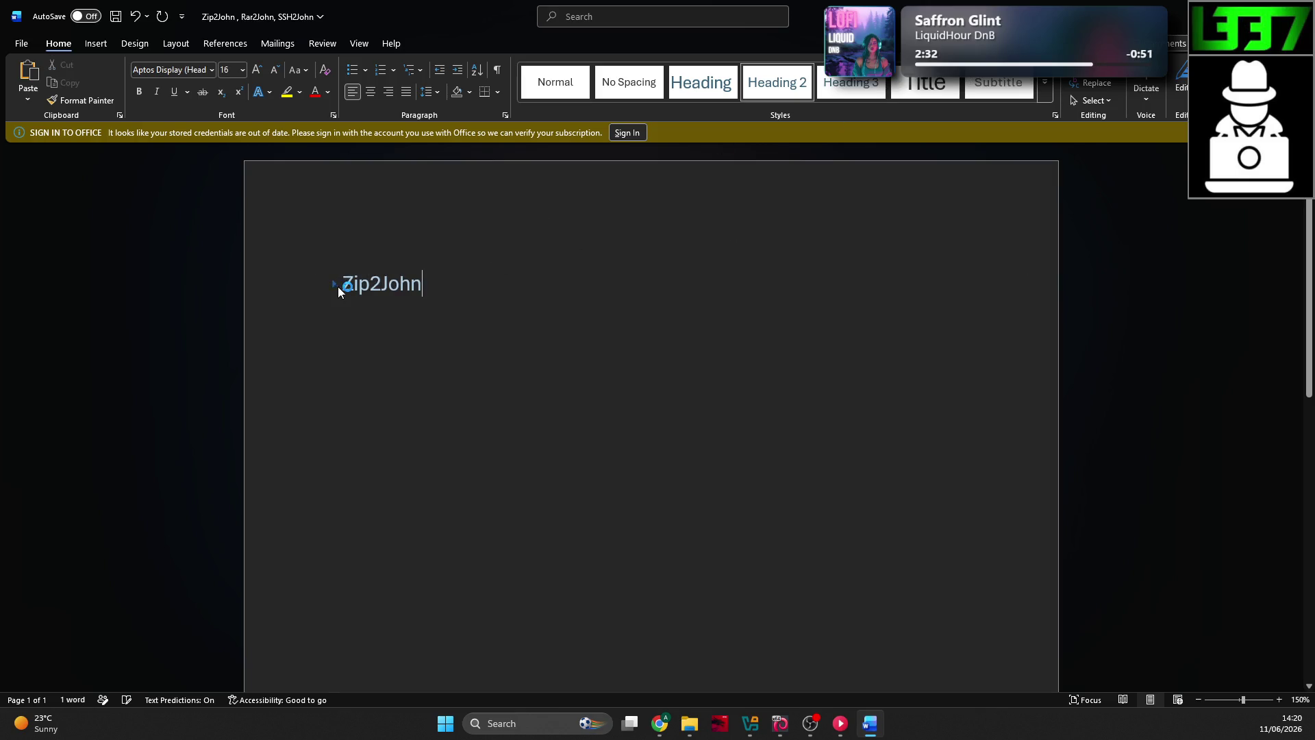
left_click(342, 274)
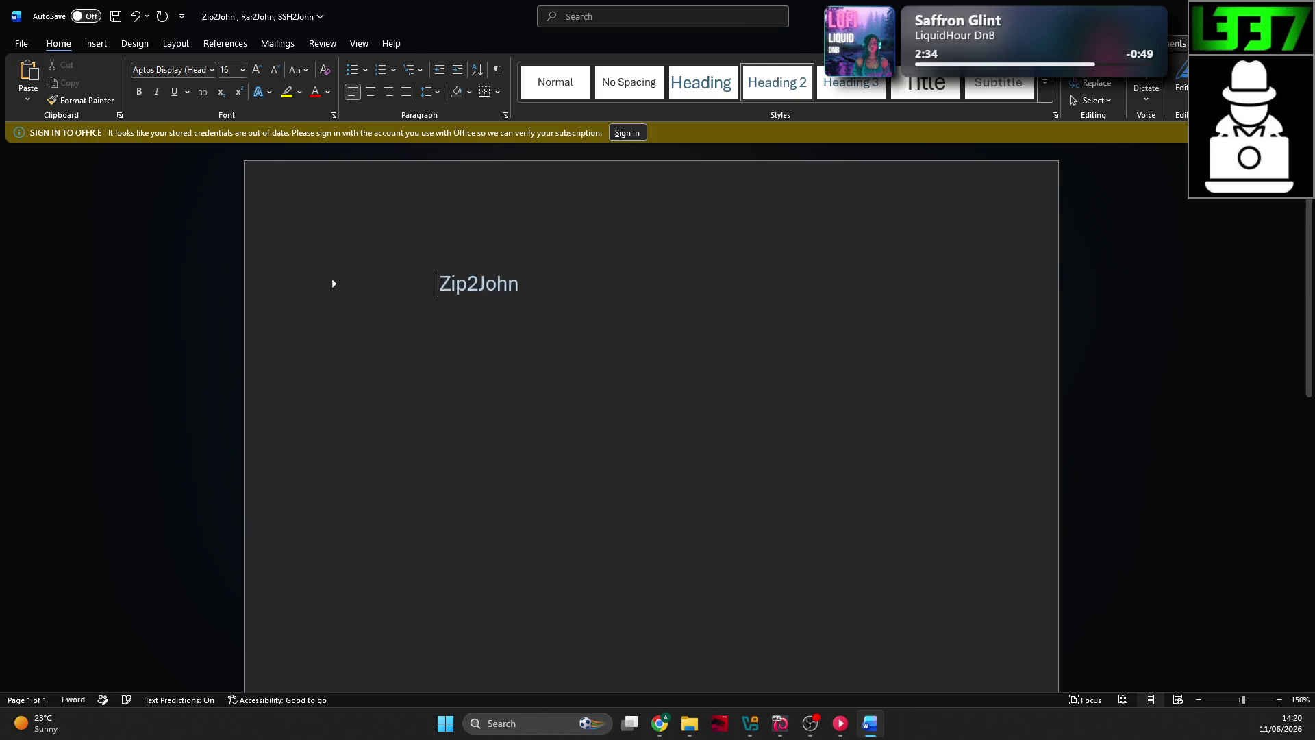
left_click(749, 286)
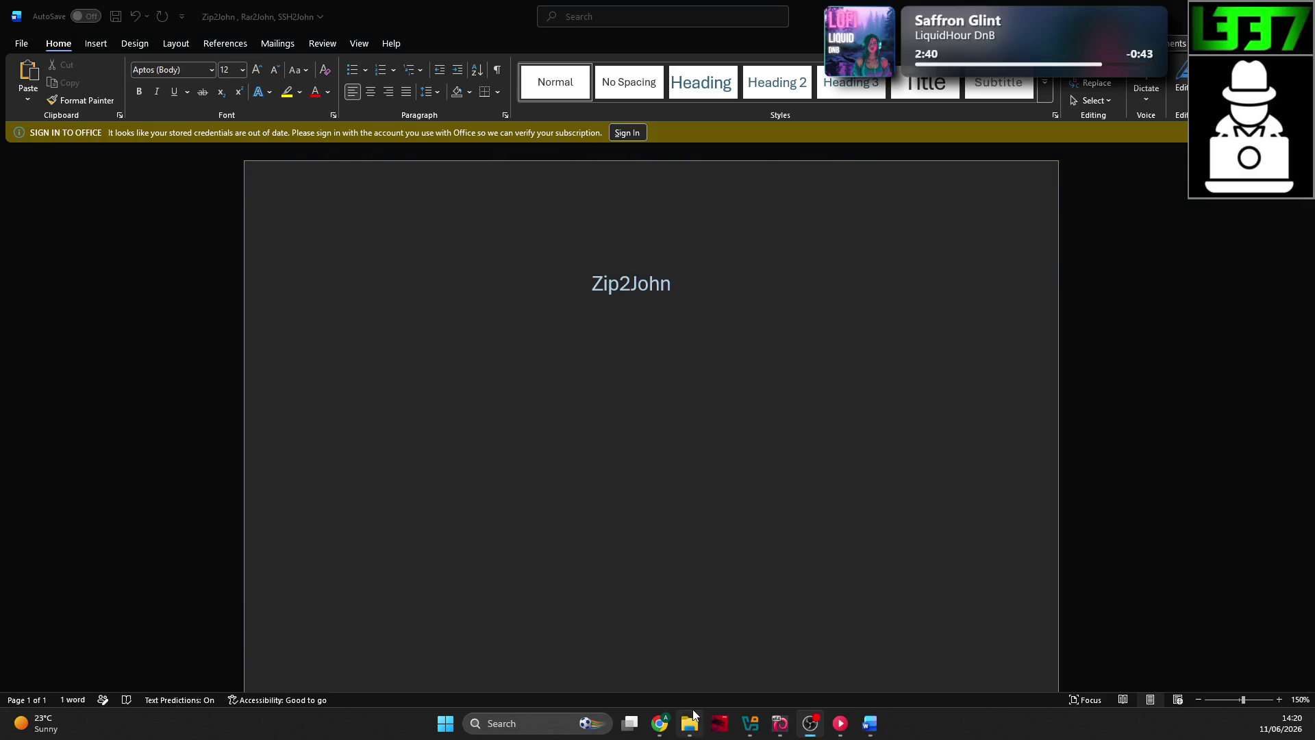
left_click(659, 724)
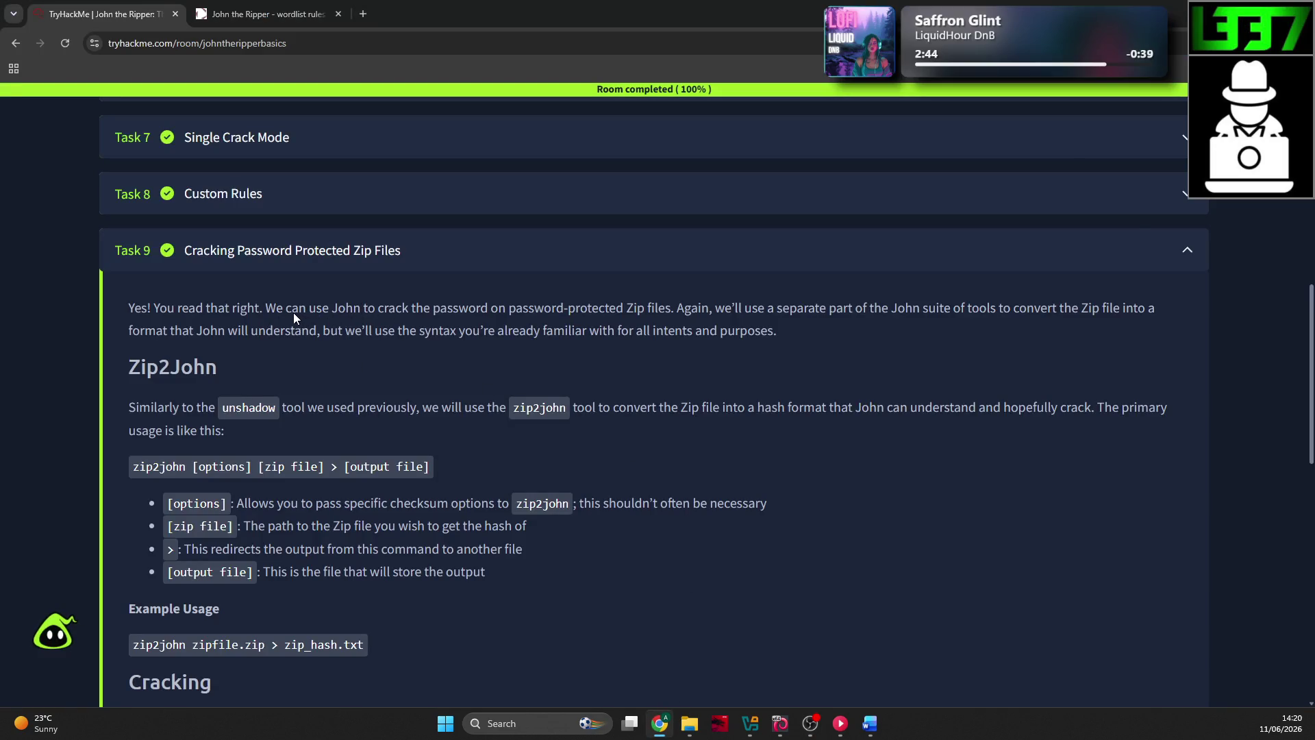
Step: Paste the sentence about cracking password-protected Zip files under the heading, coloured green
mouse_move(266, 310)
left_mouse_down()
mouse_move(693, 314)
mouse_move(671, 310)
left_mouse_up()
key("ctrl+c")
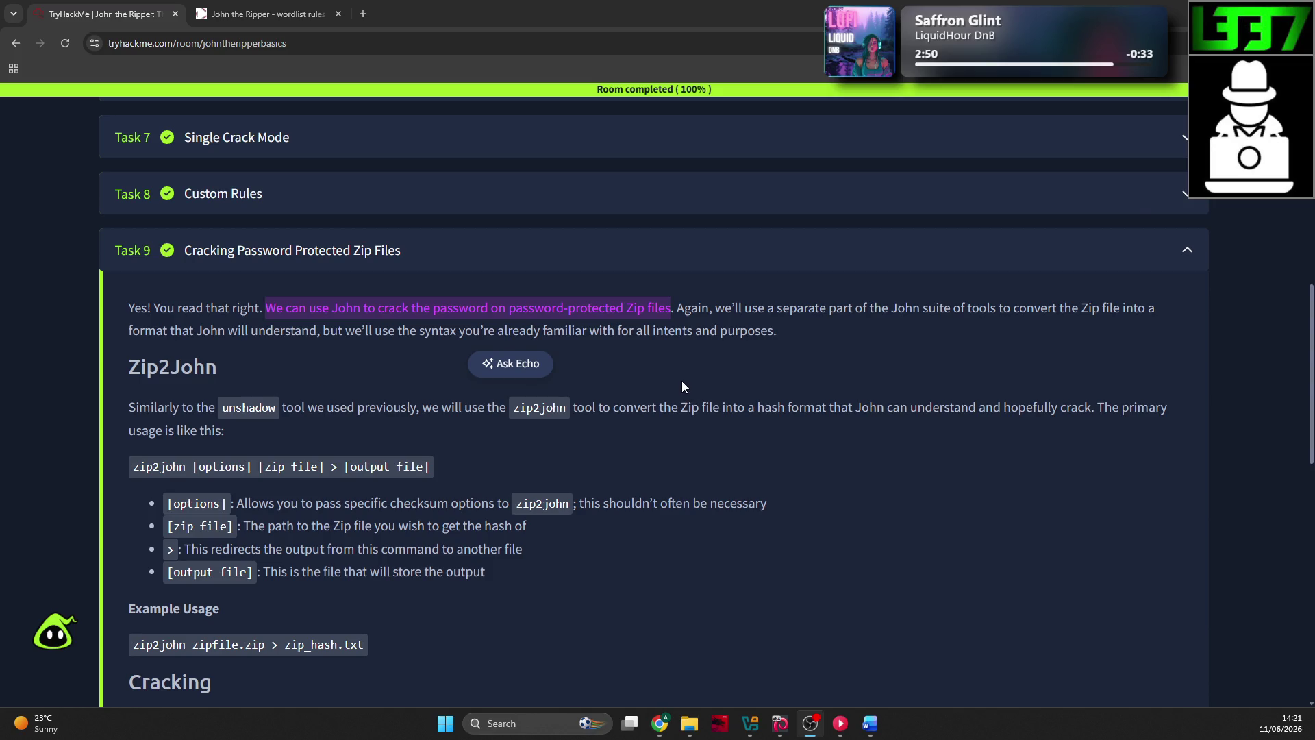
key("alt+Tab")
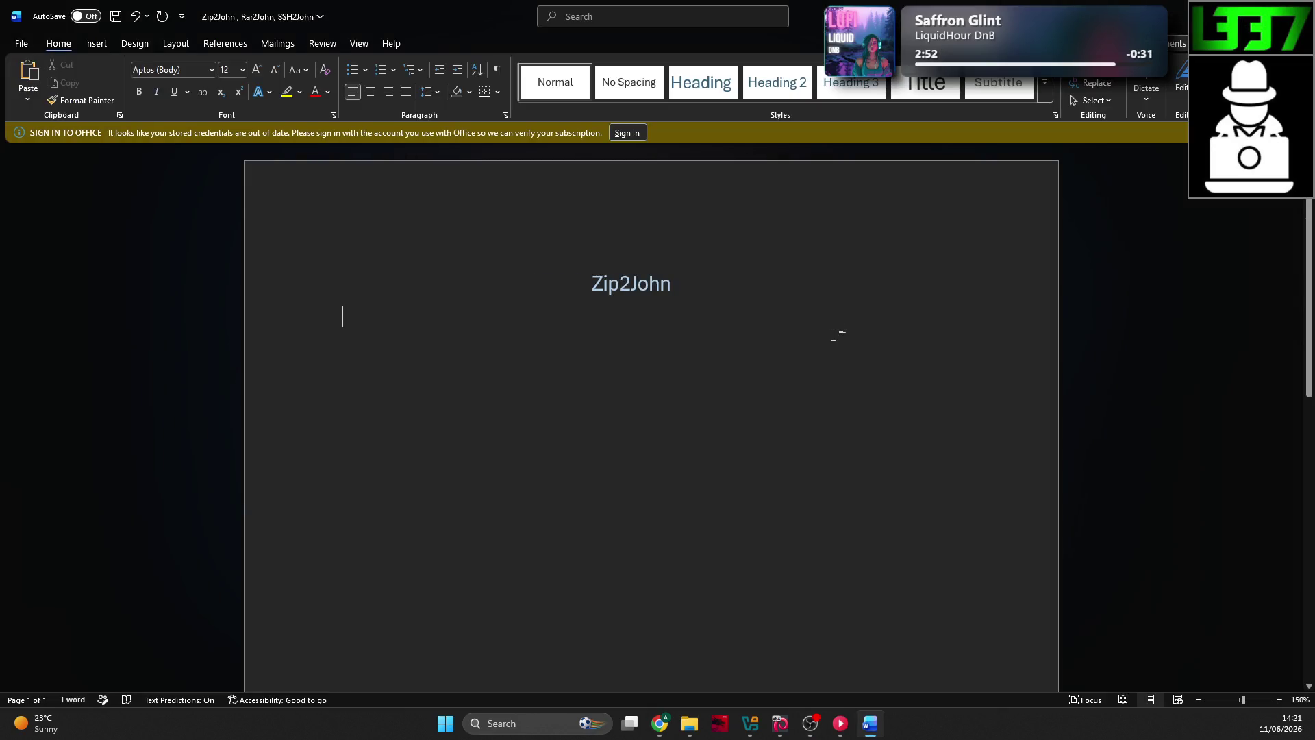
key("ctrl+v")
left_click(316, 319)
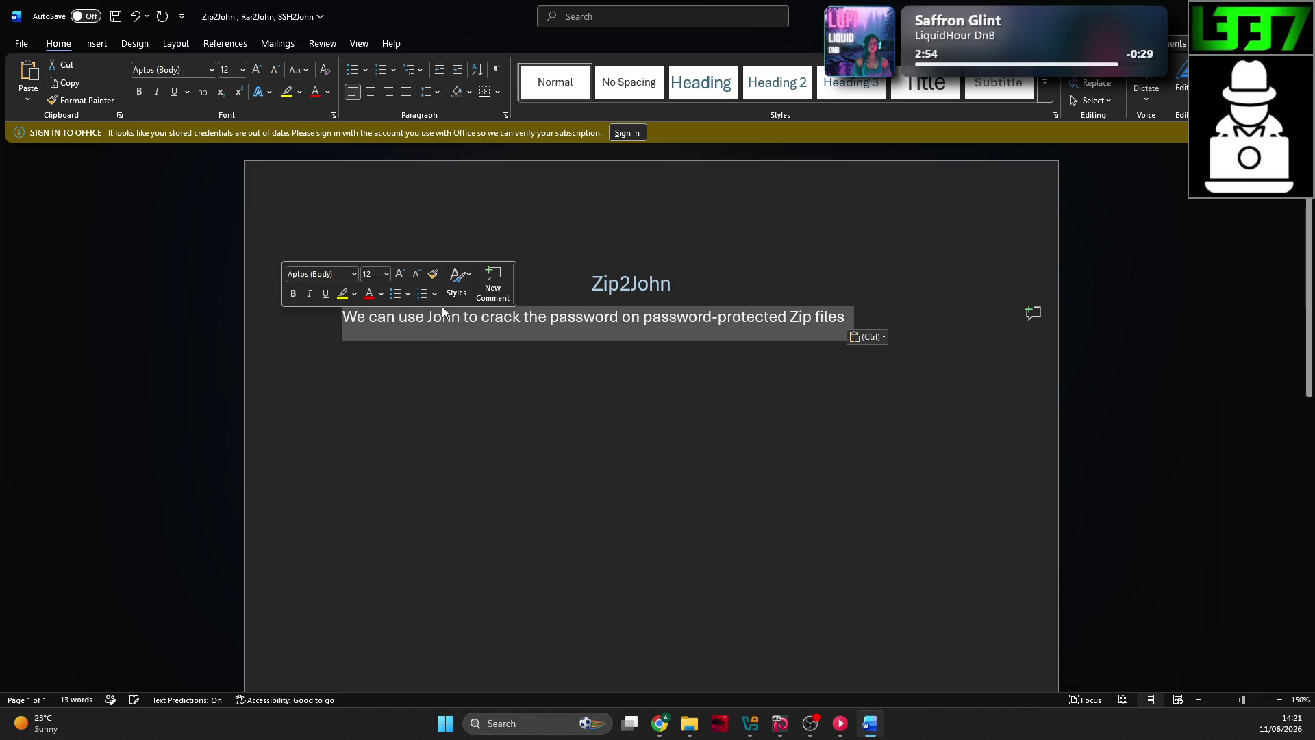
left_click(381, 294)
left_click(548, 382)
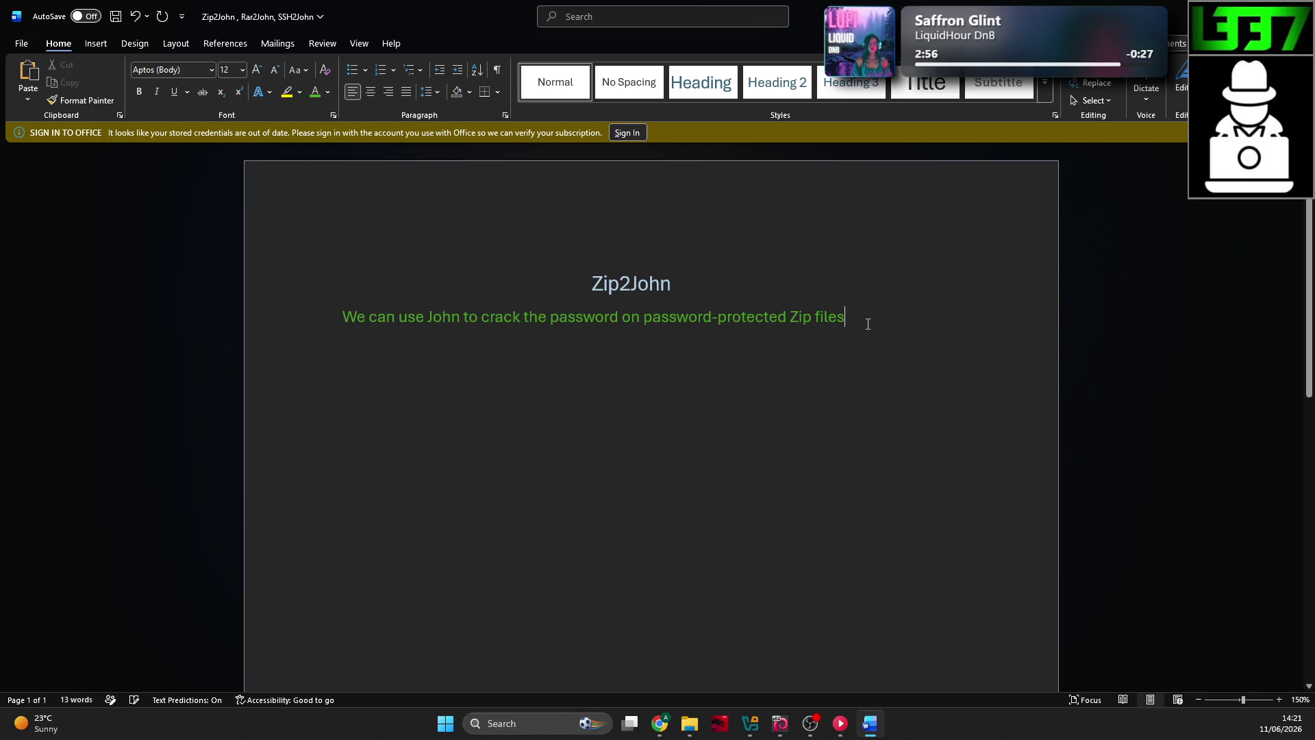
left_click(865, 321)
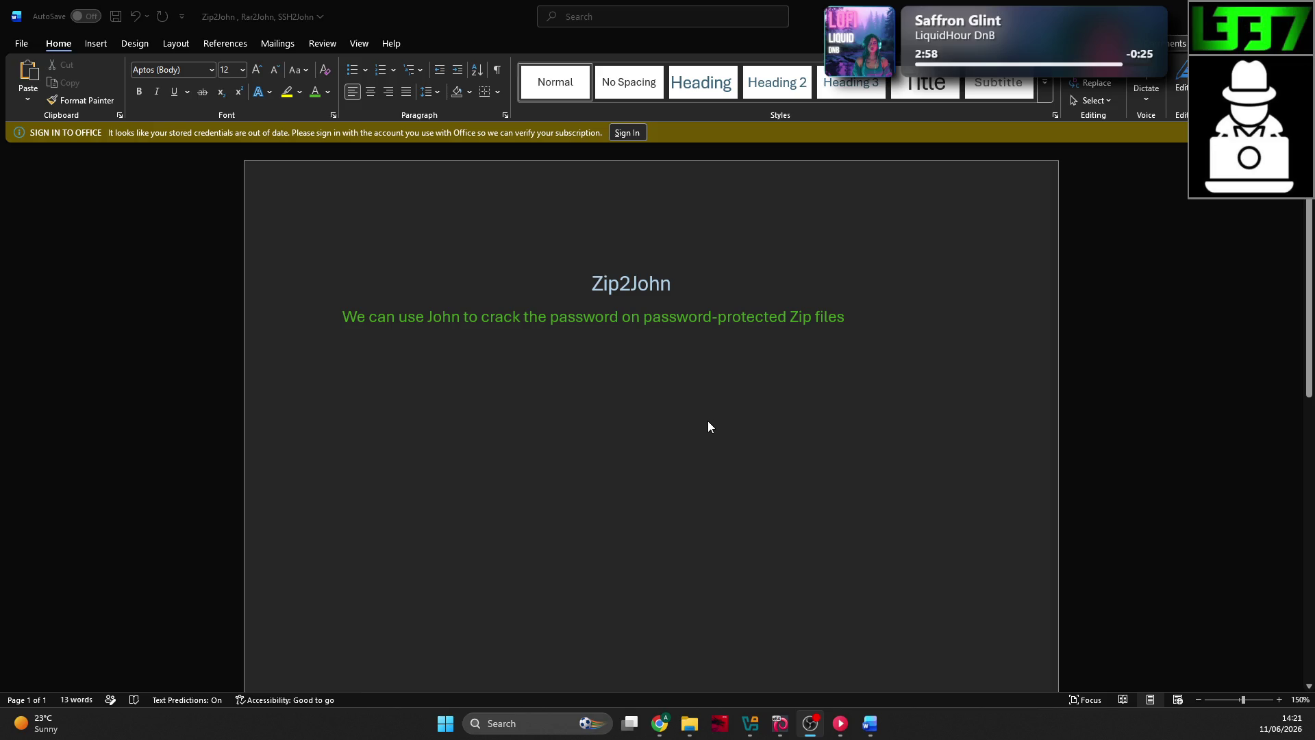
Step: Copy the lesson sentence describing the zip2john tool, through 'hopefully crack'
key("alt+Tab")
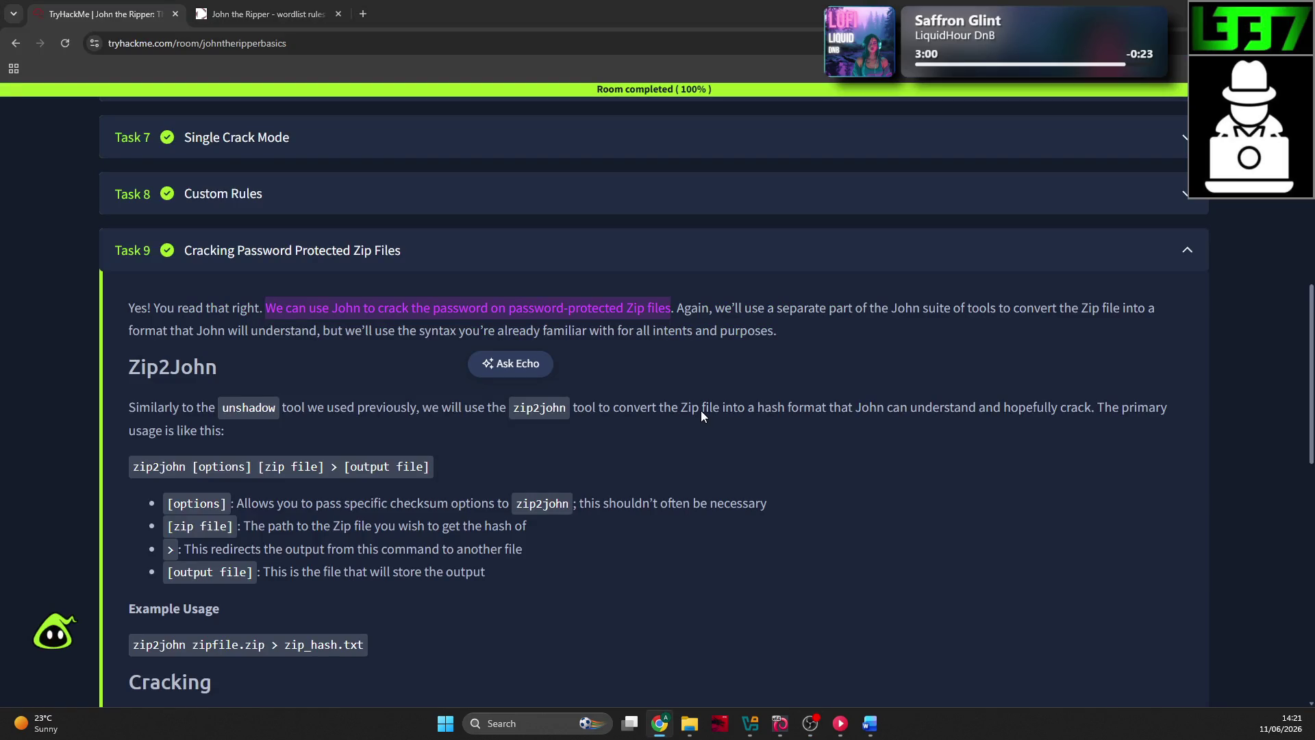
key("alt+Tab")
key("alt+Tab")
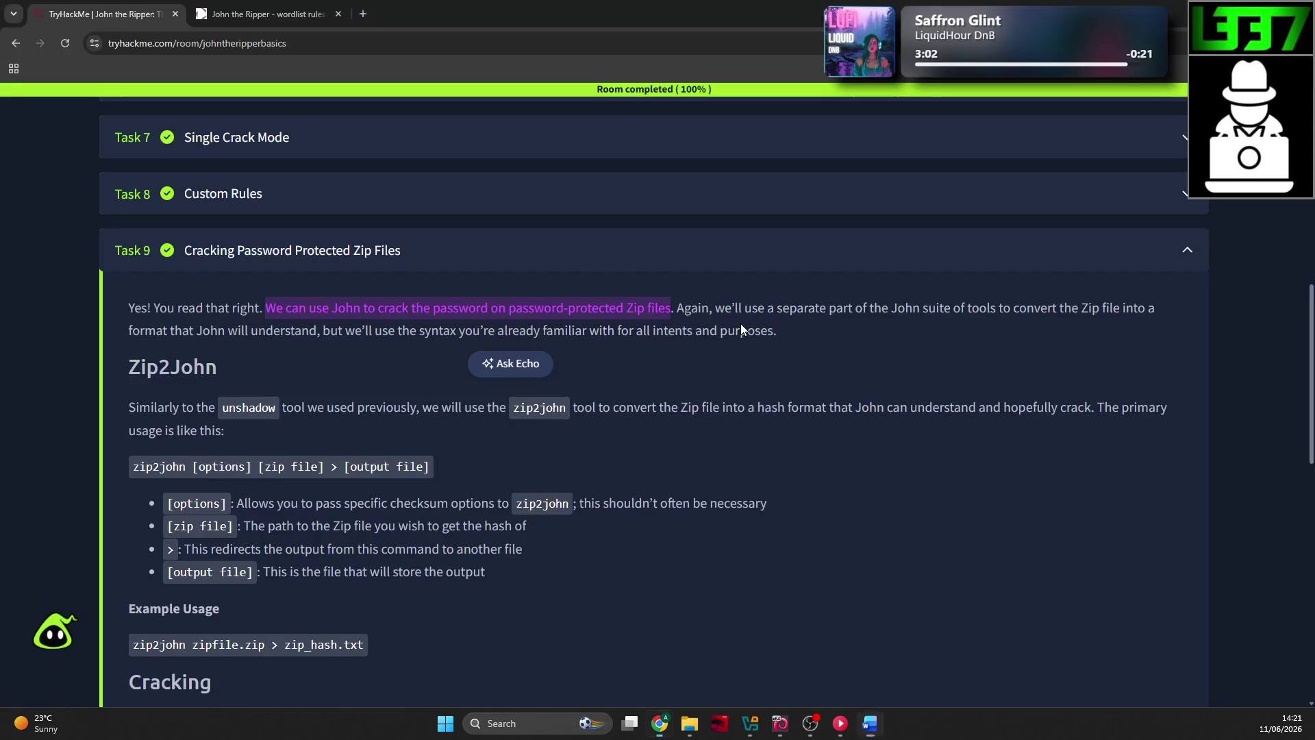
left_click(743, 348)
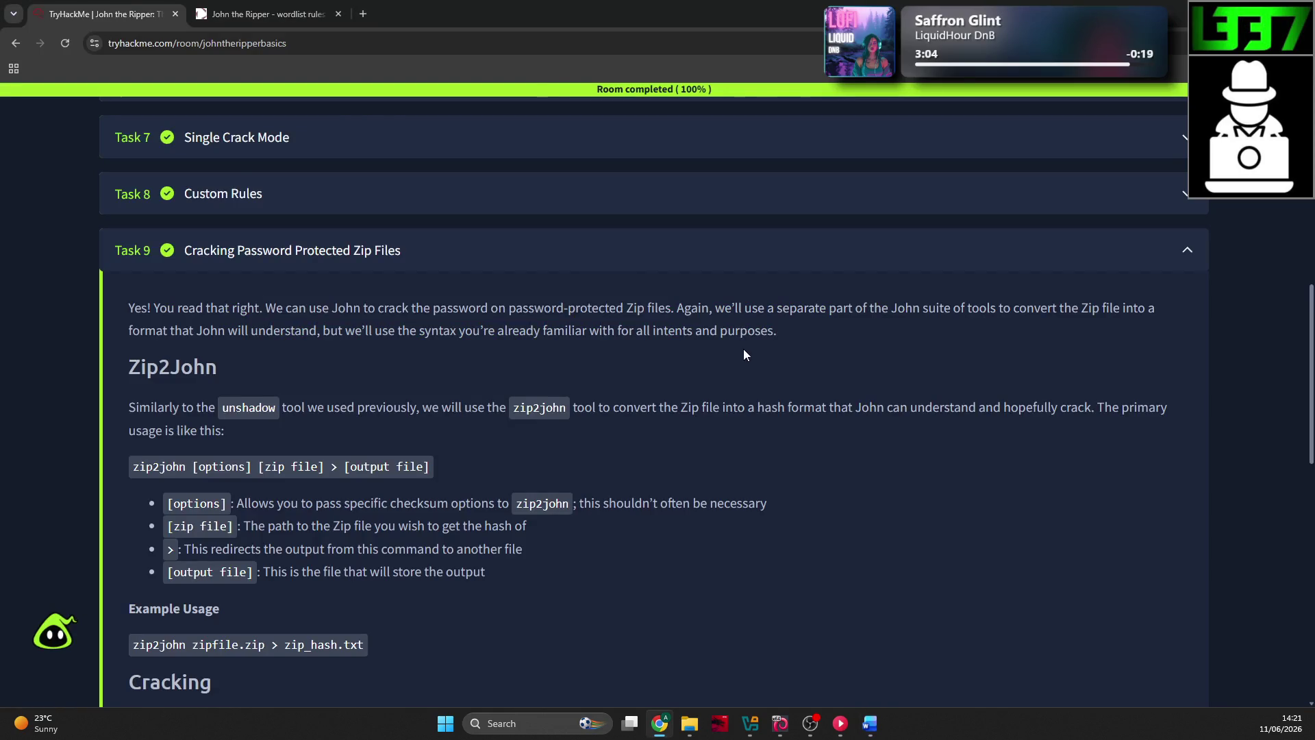
key("alt+Tab")
scroll(620, 343, "down", 2)
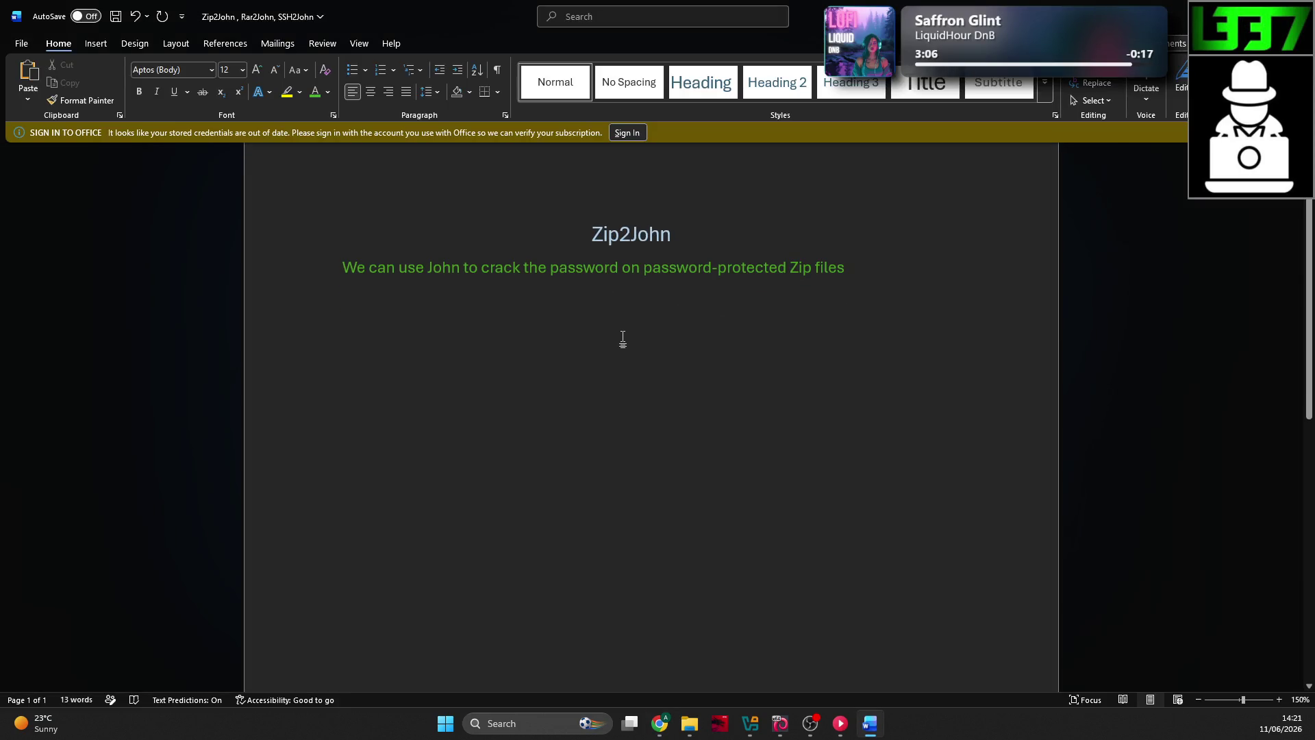
key("alt+Tab")
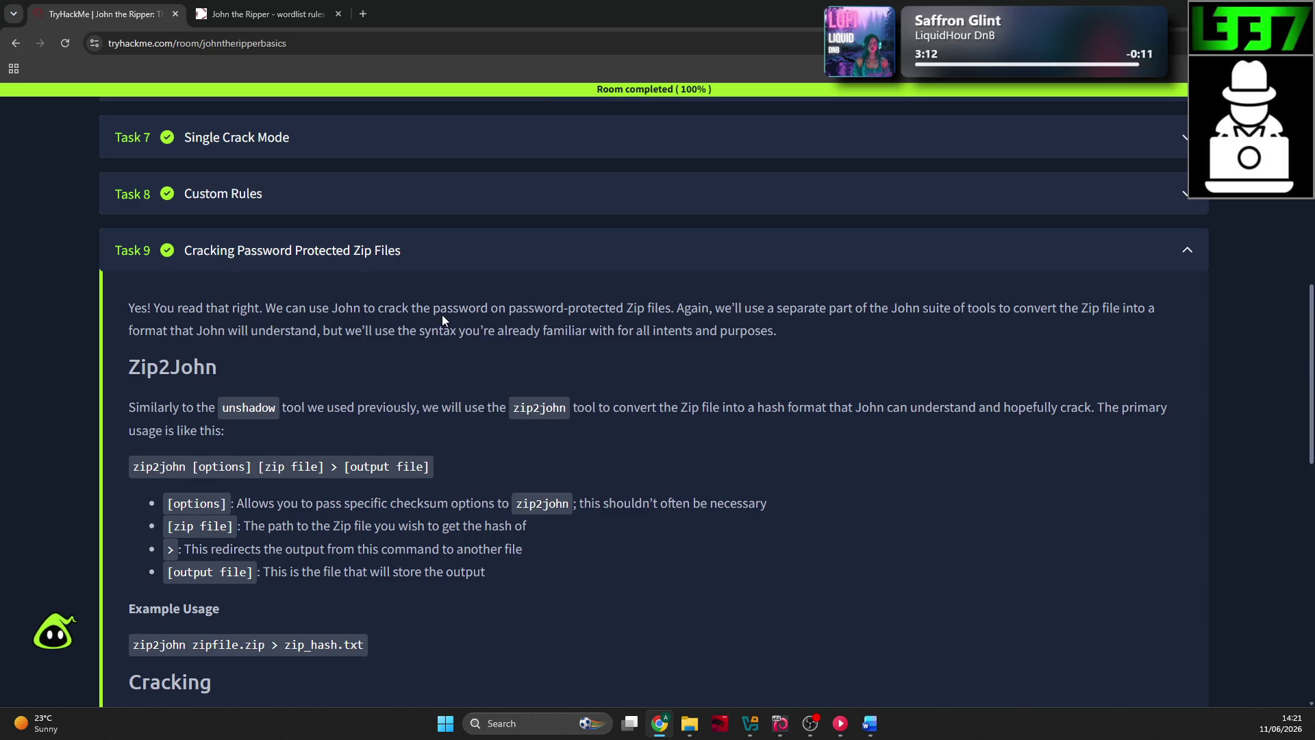
scroll(442, 320, "down", 1)
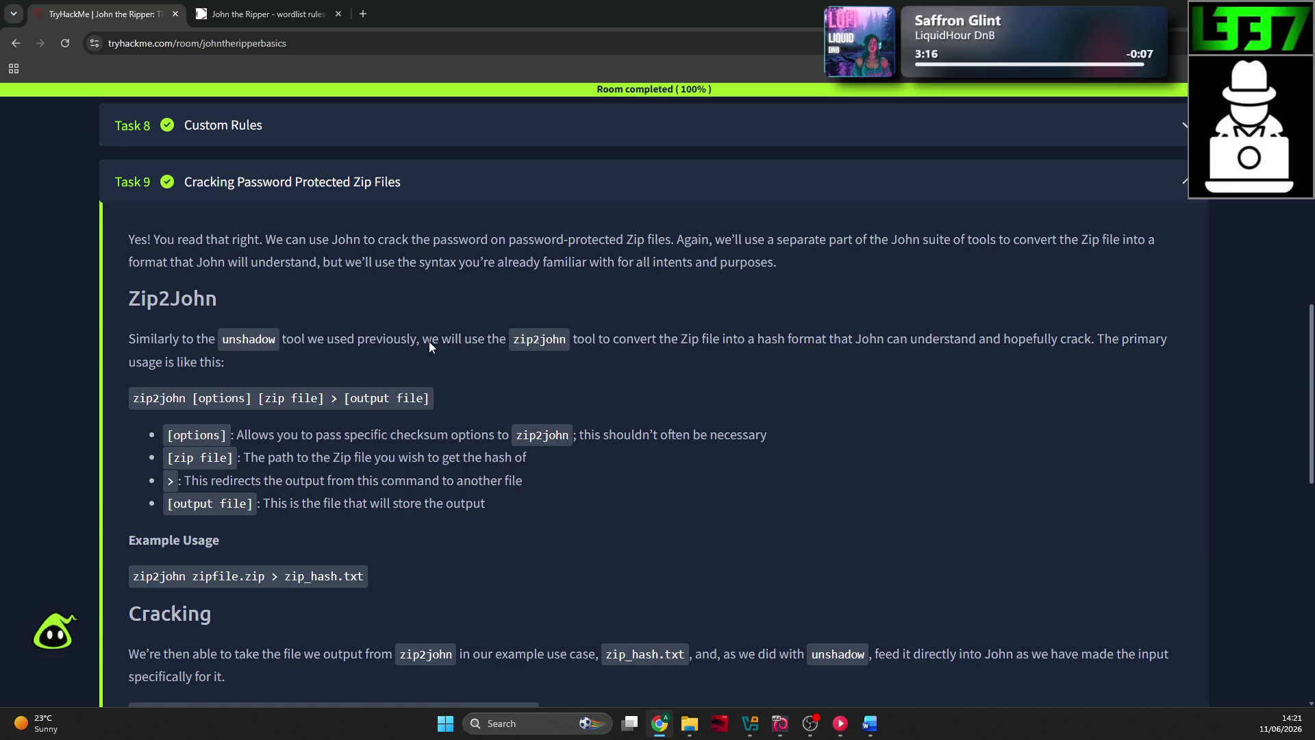
left_click_drag(424, 341, 729, 342)
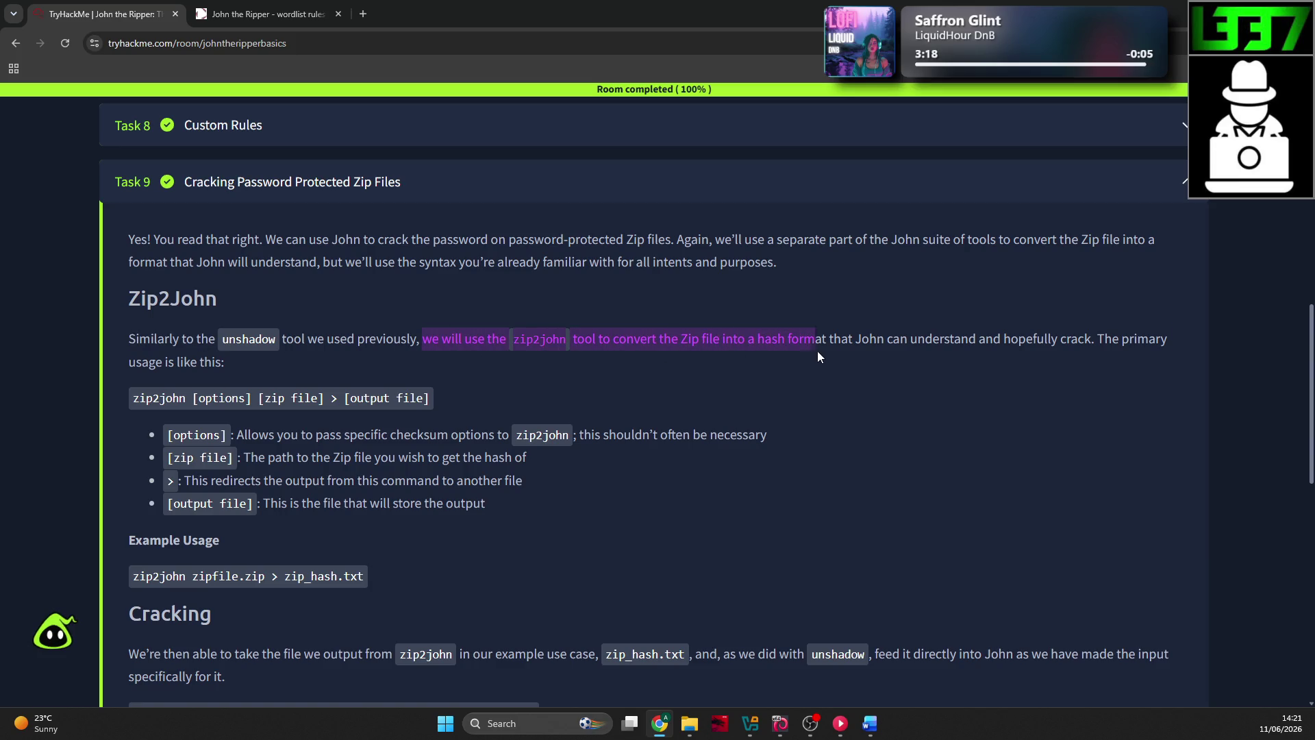
left_click_drag(817, 353, 1055, 352)
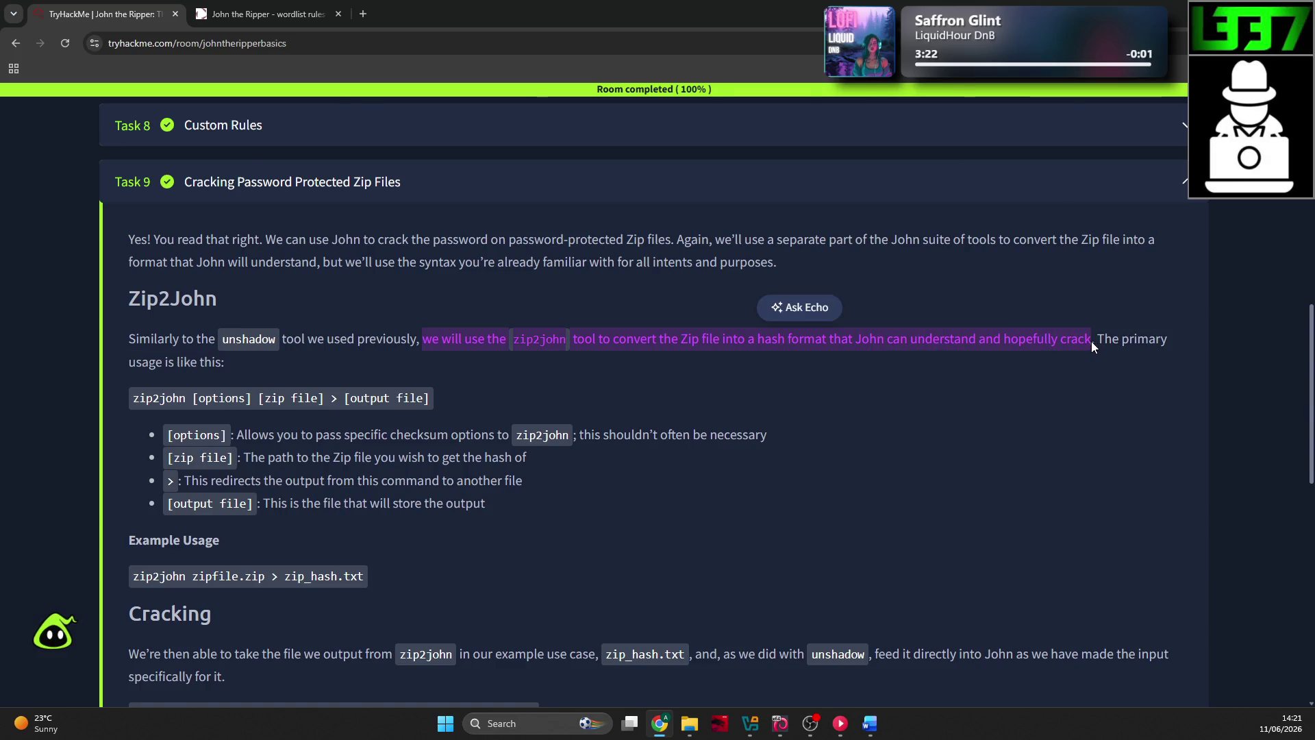
key("alt+Tab")
Step: Paste the zip2john sentence as a new paragraph and reword its opening words
key("Return")
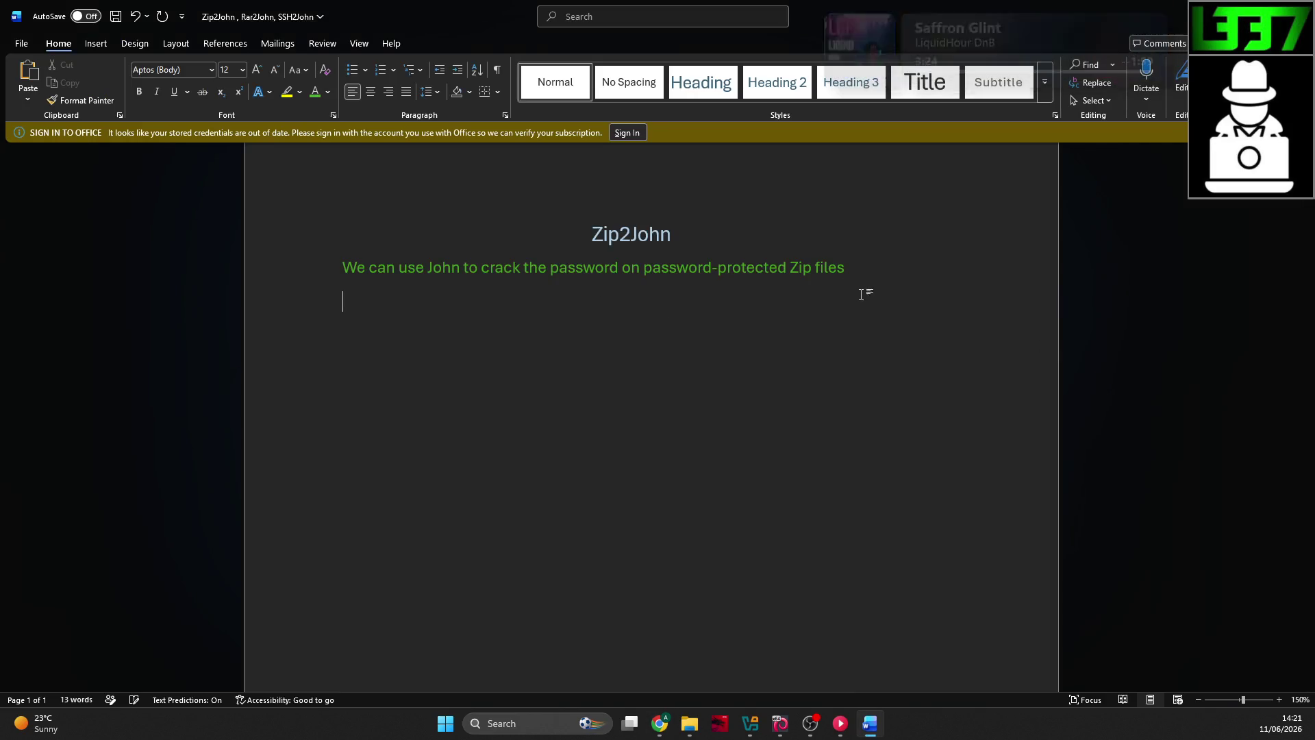
key("ctrl+v")
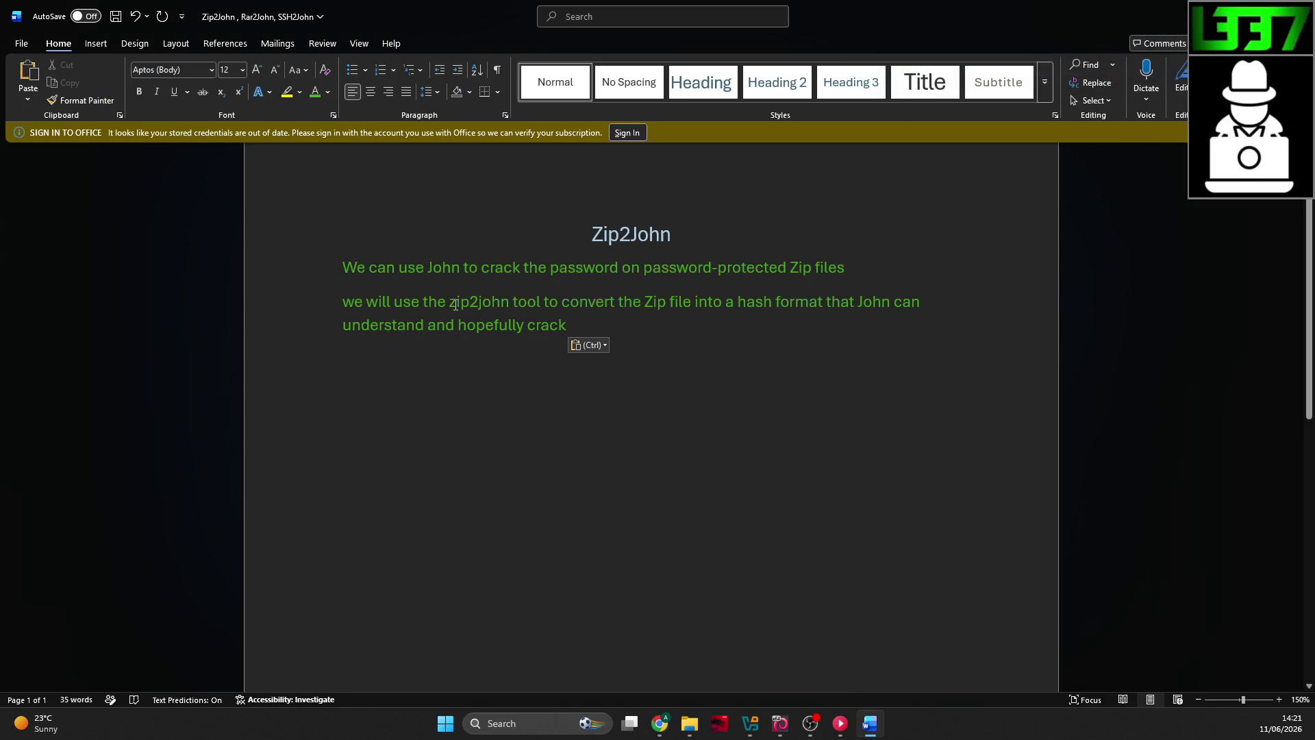
left_click(357, 302)
key("BackSpace")
type("W")
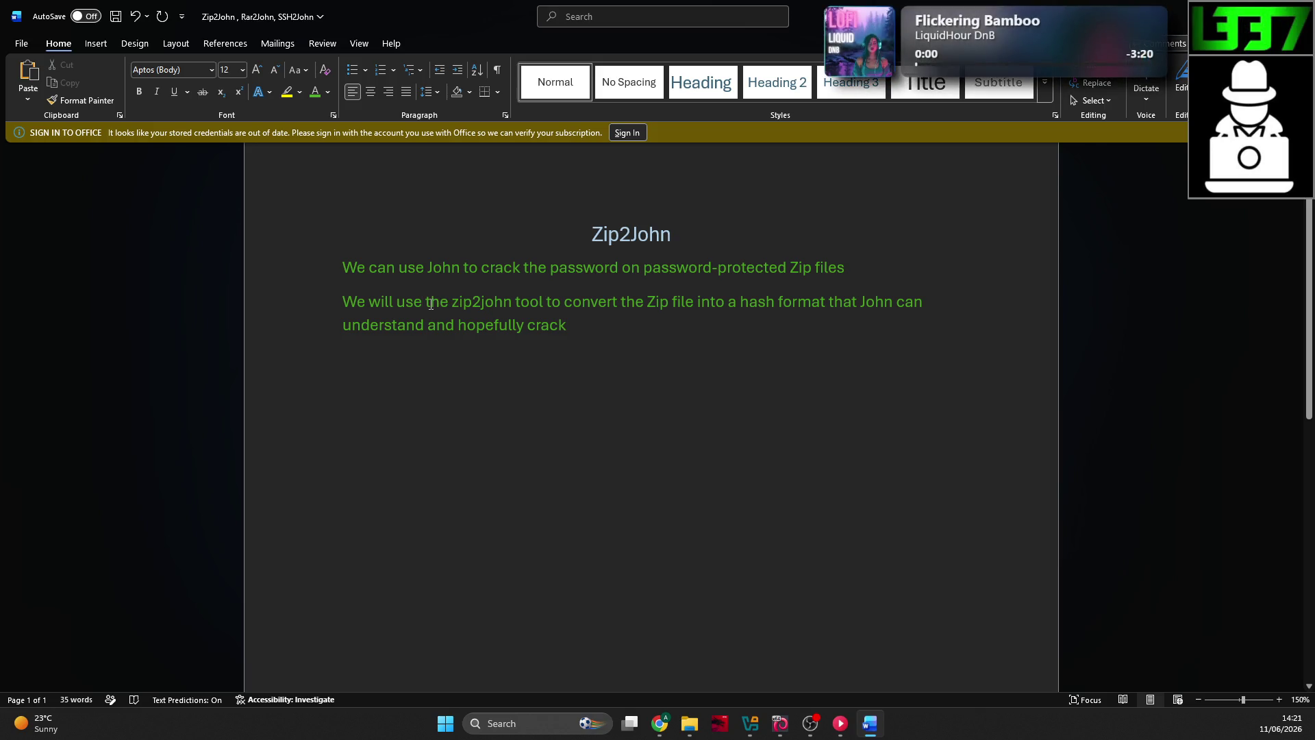
left_click_drag(444, 301, 343, 312)
type("The")
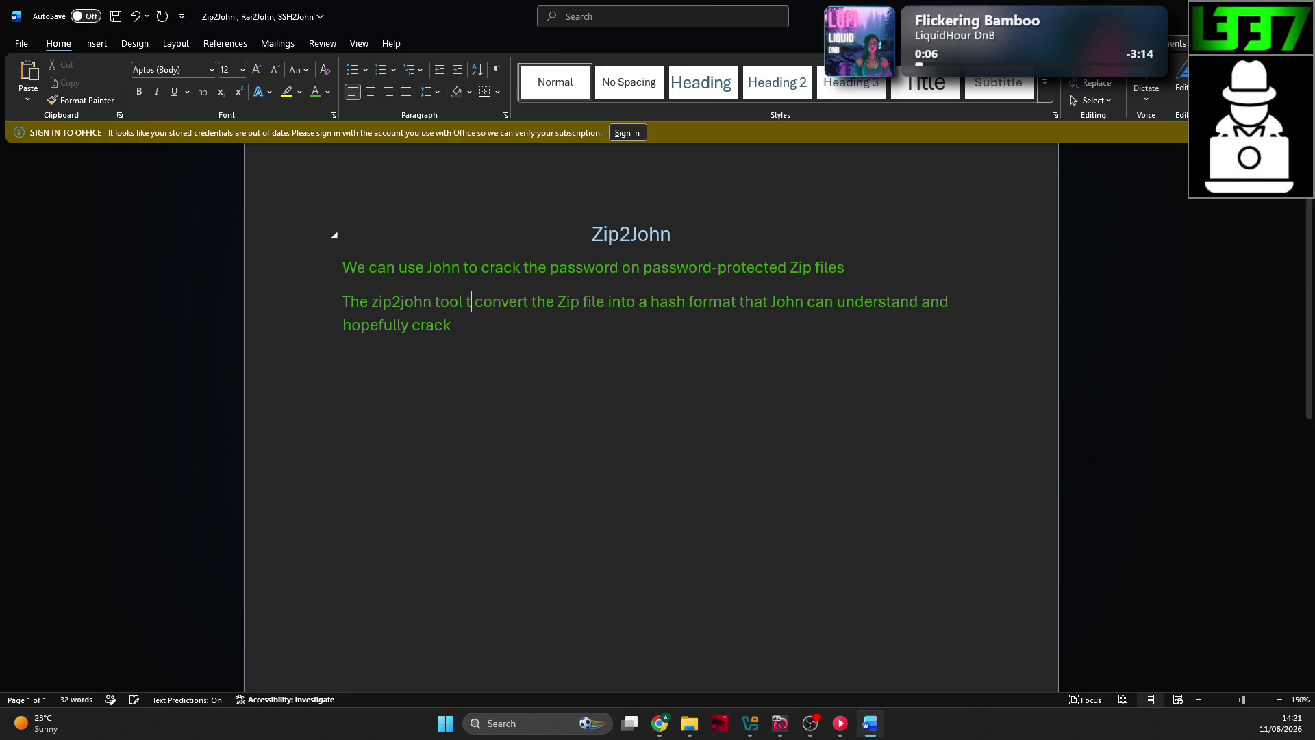
key("BackSpace")
key("BackSpace")
type("can")
left_click(607, 327)
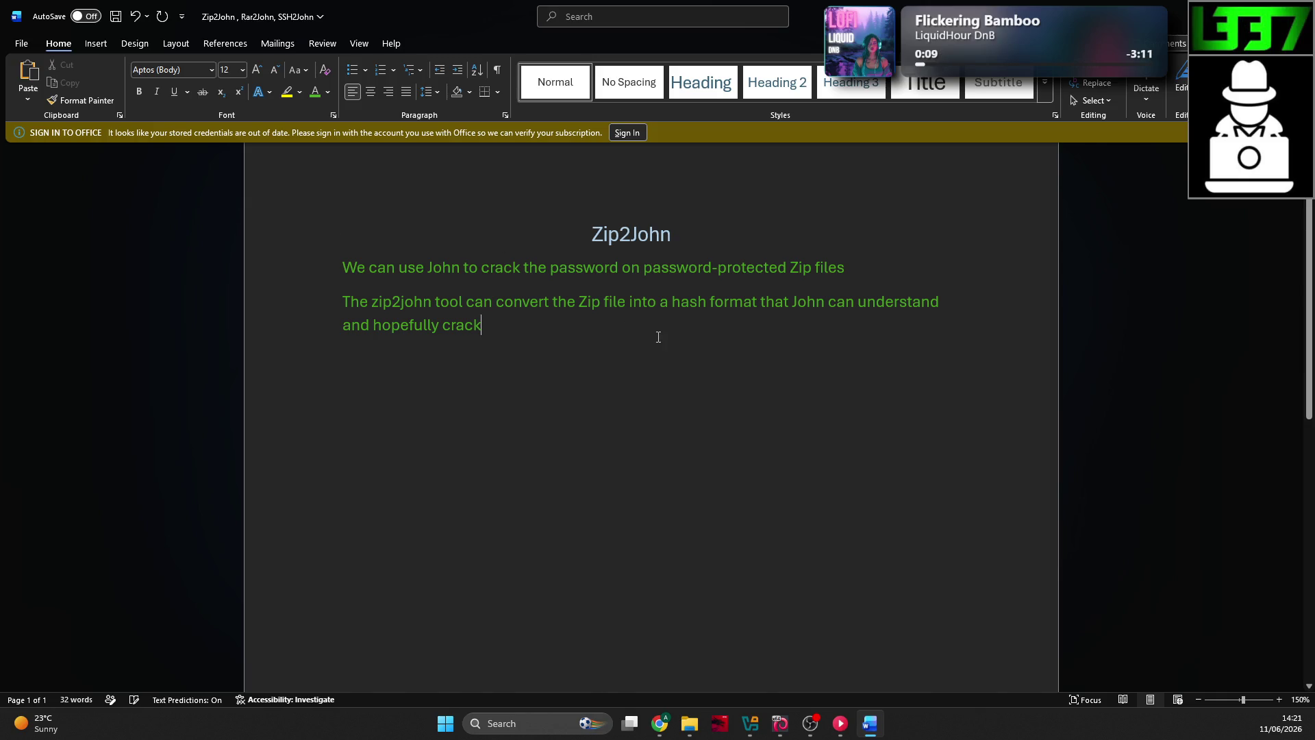
left_click(493, 302)
Step: Colour the word 'zip2john' red within the green paragraph
left_click_drag(431, 302, 372, 302)
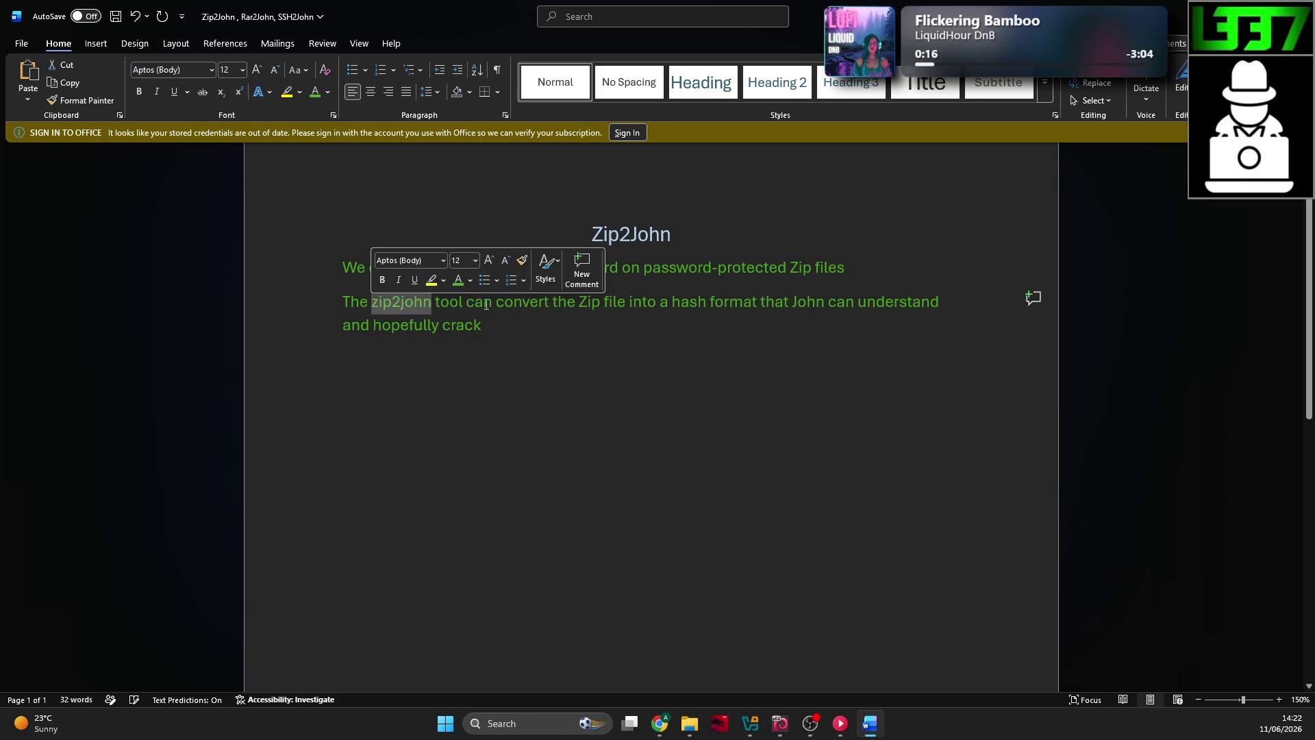
left_click(469, 281)
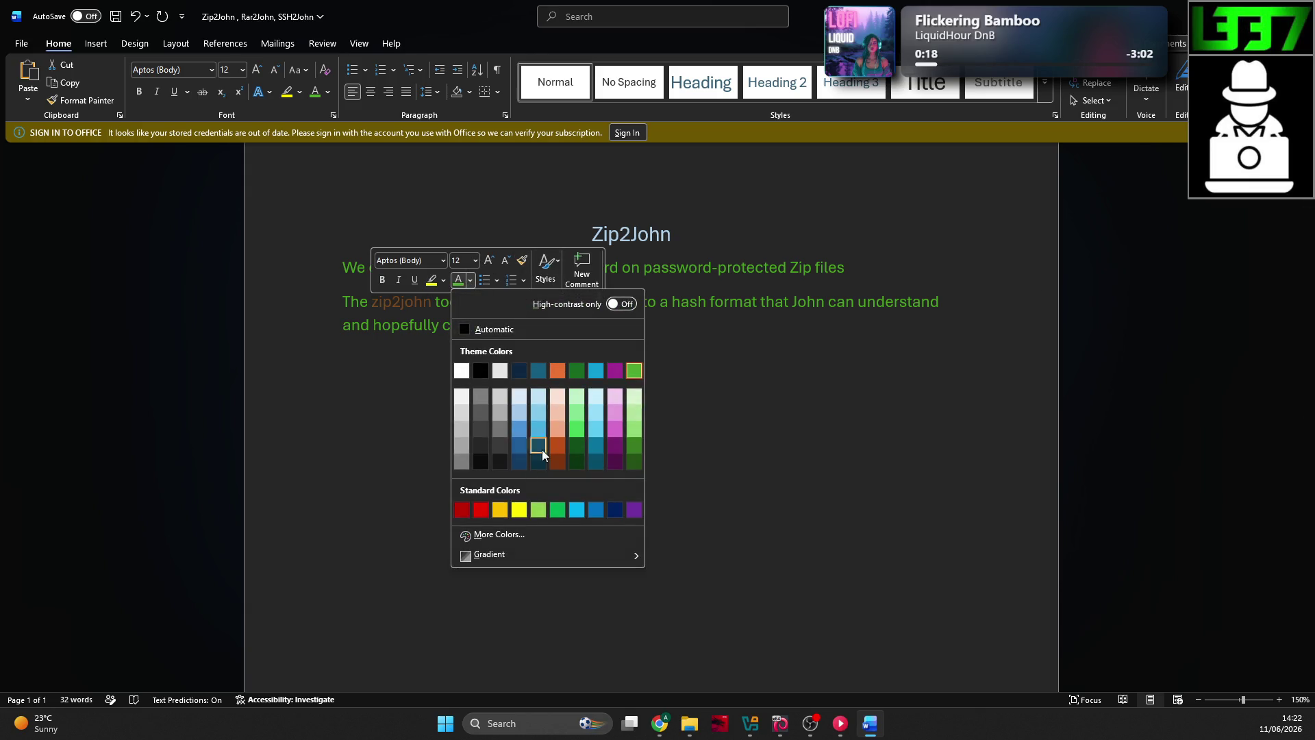
left_click(479, 512)
left_click(430, 324)
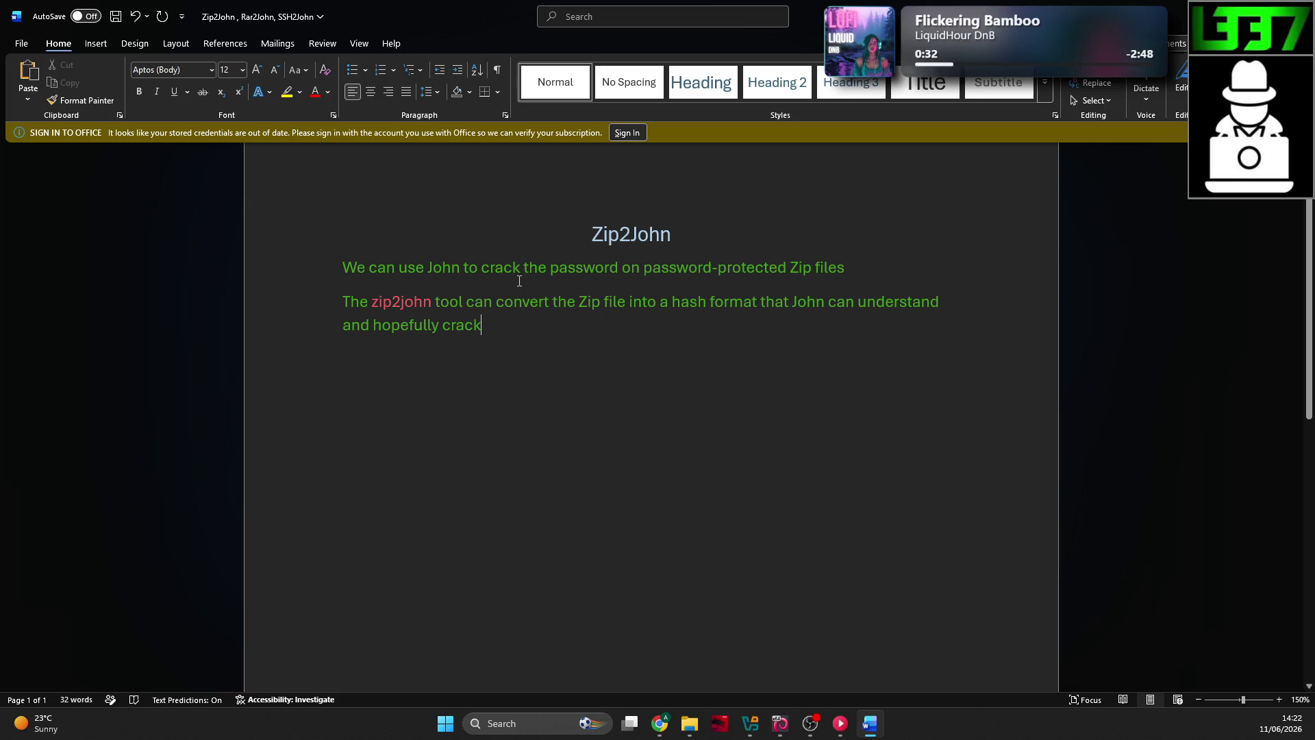
Step: Review the zip2john syntax section in the TryHackMe lesson
key("alt+Tab")
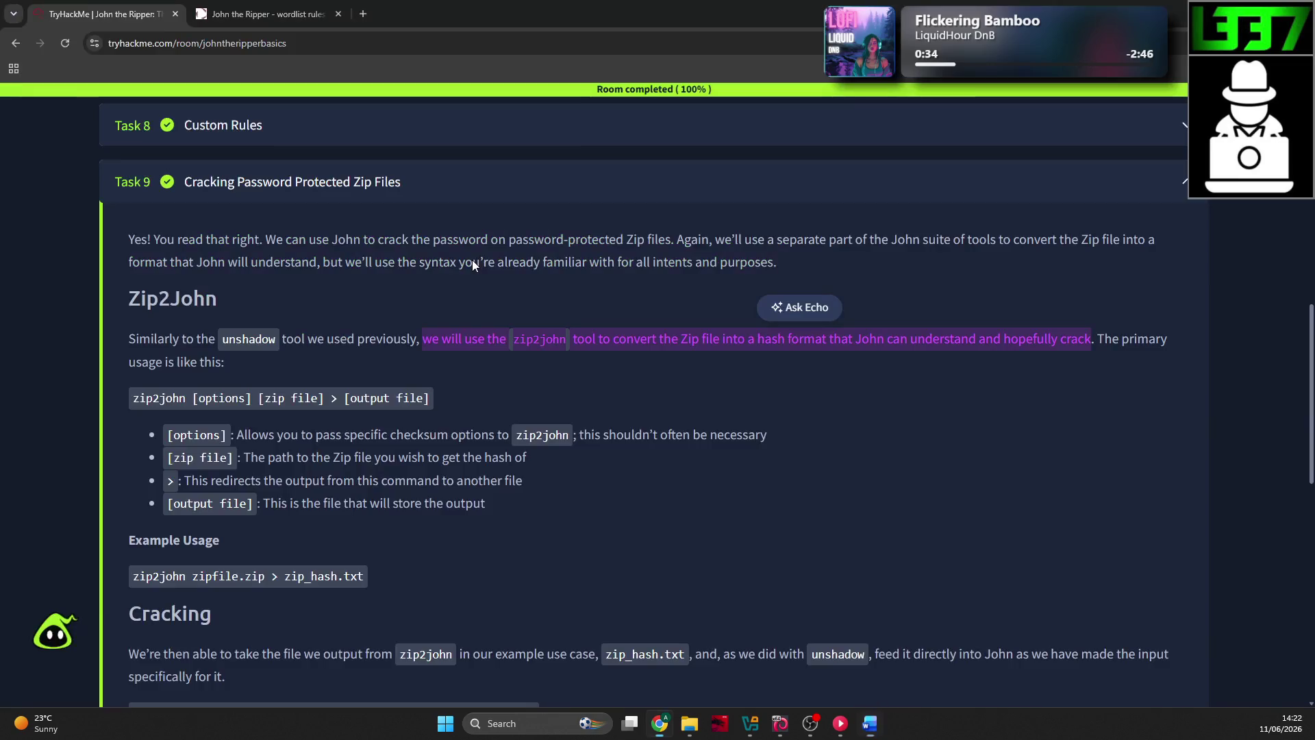
left_click(423, 290)
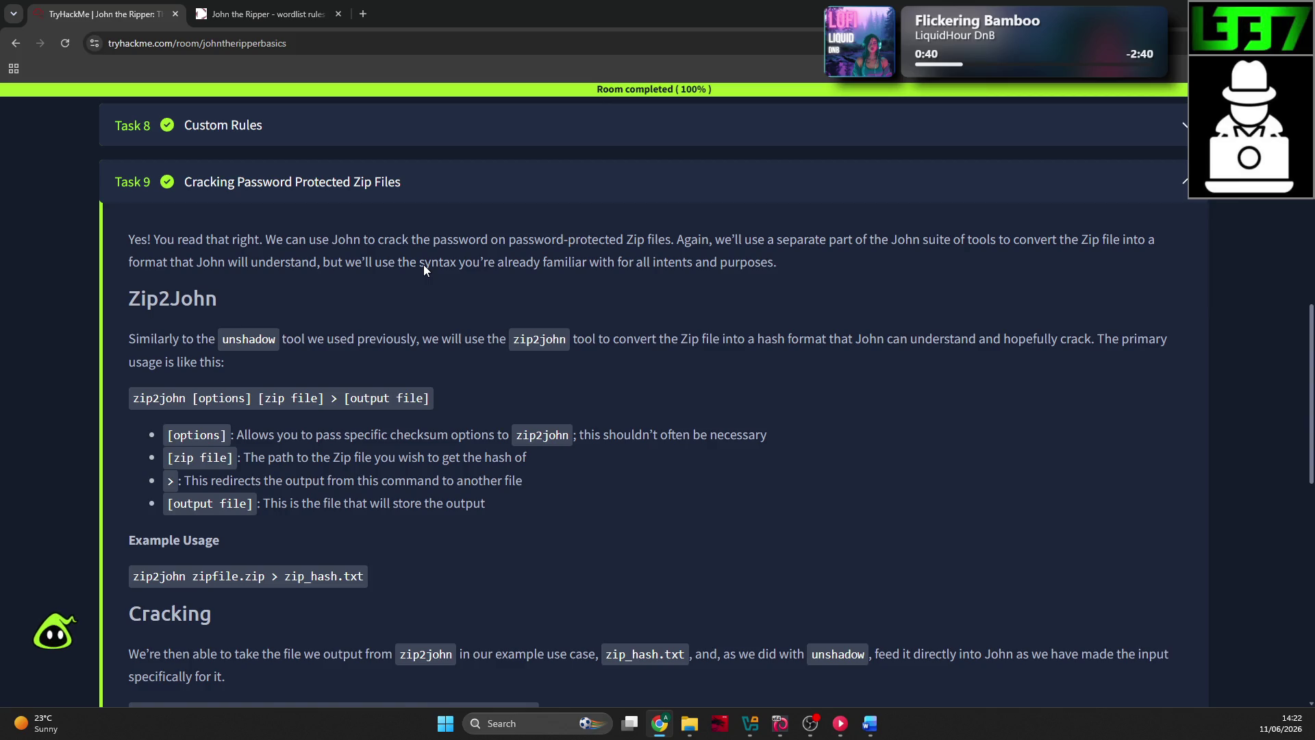
key("alt+Tab")
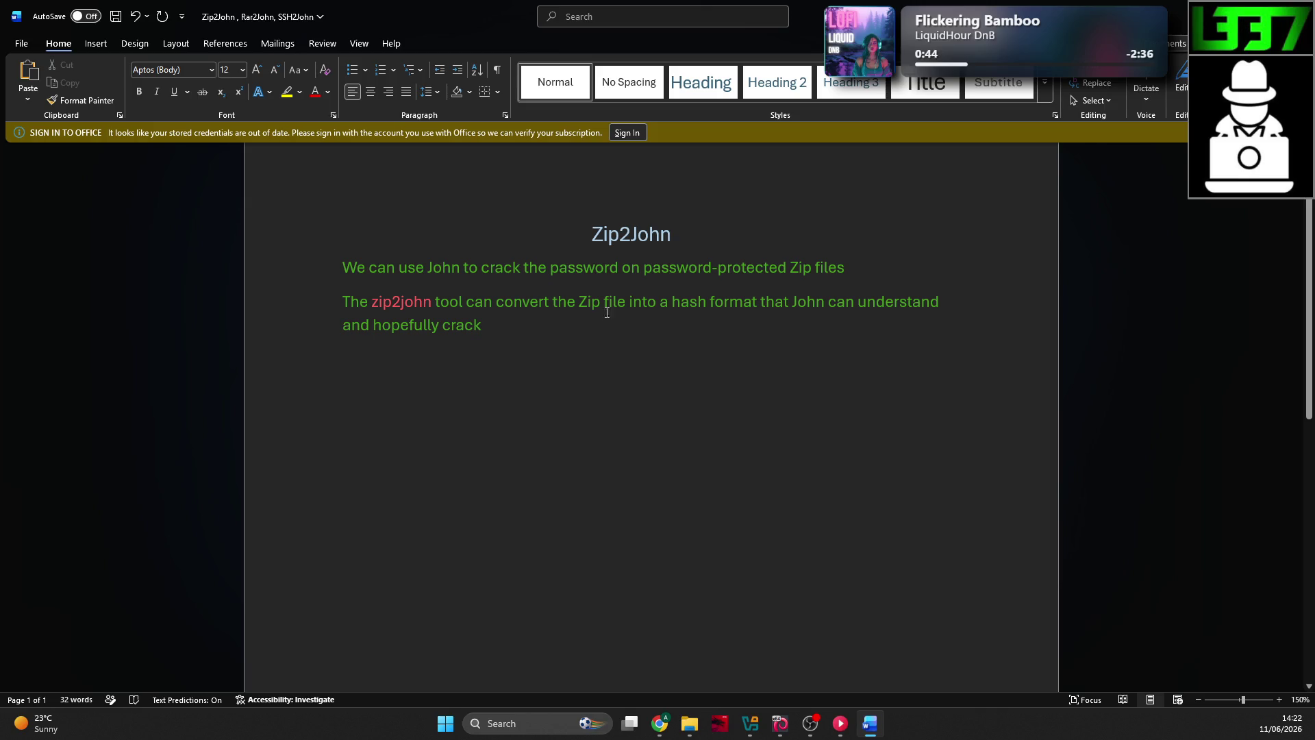
key("alt+Tab")
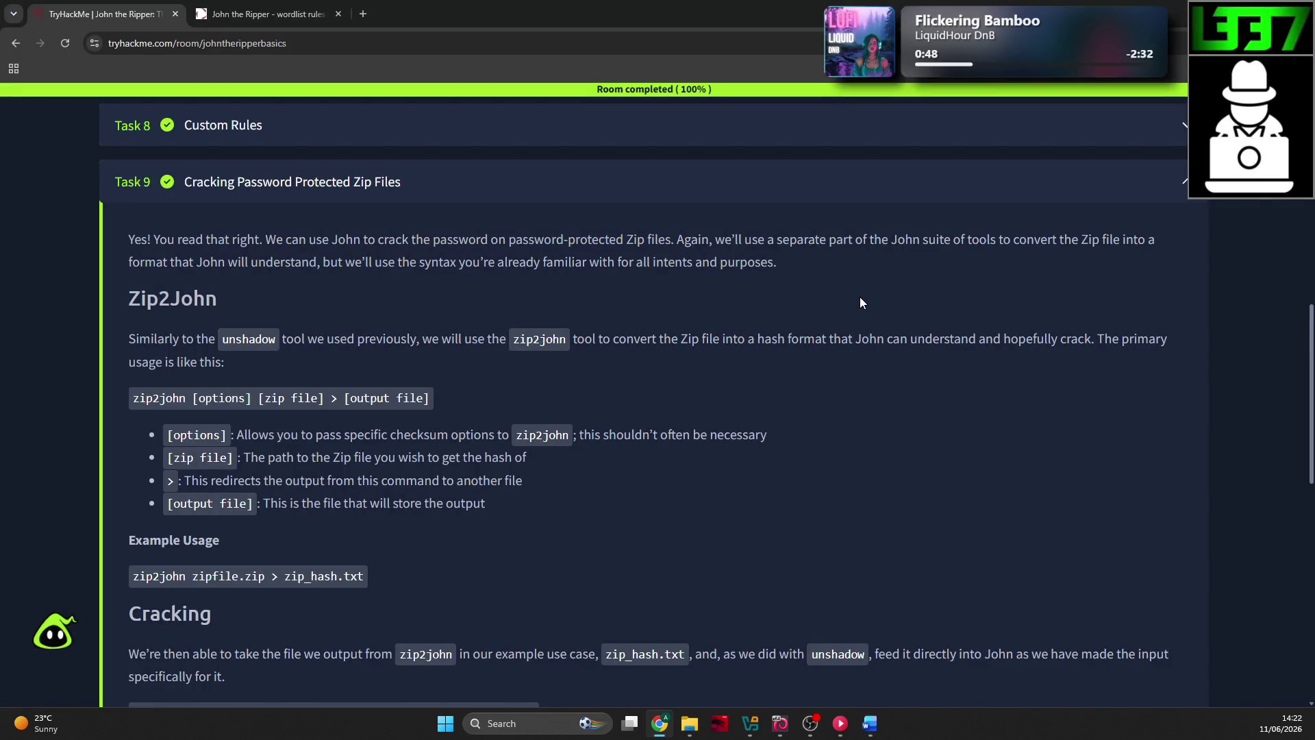
key("alt+Tab")
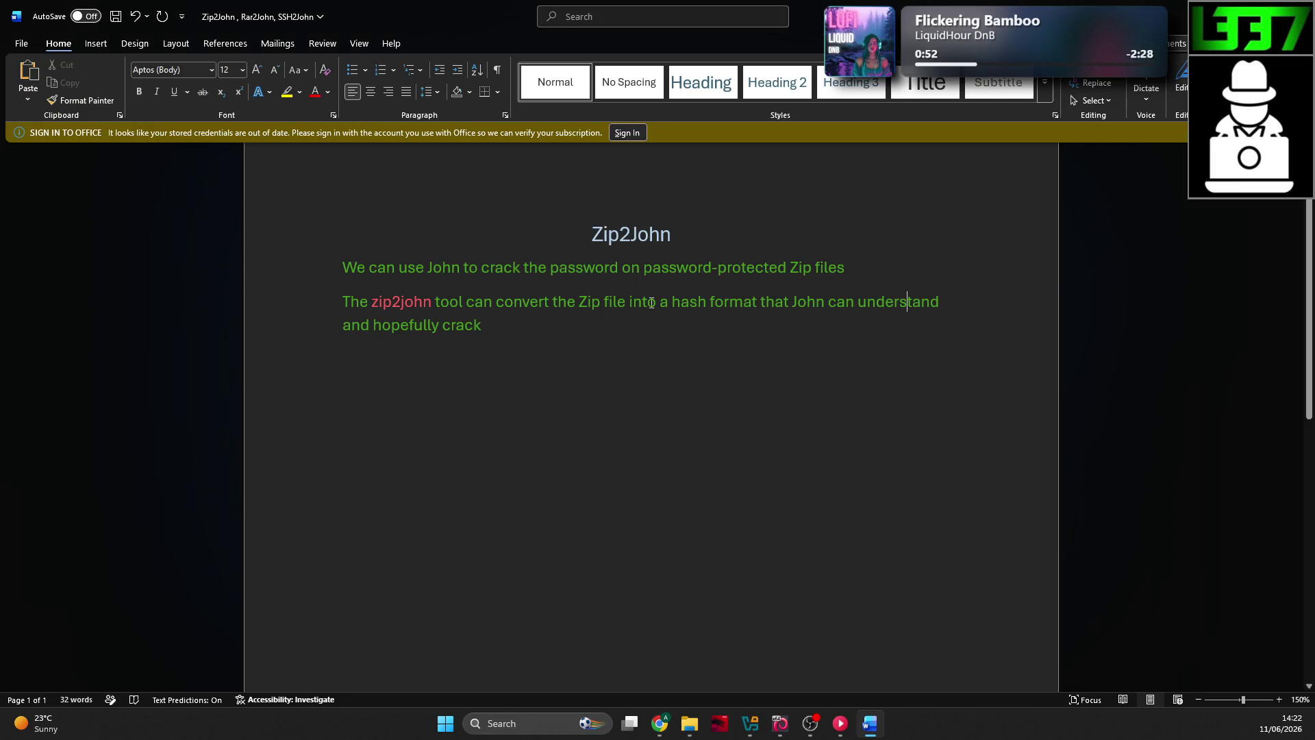
key("alt+Tab")
scroll(585, 307, "down", 1)
scroll(561, 295, "down", 1)
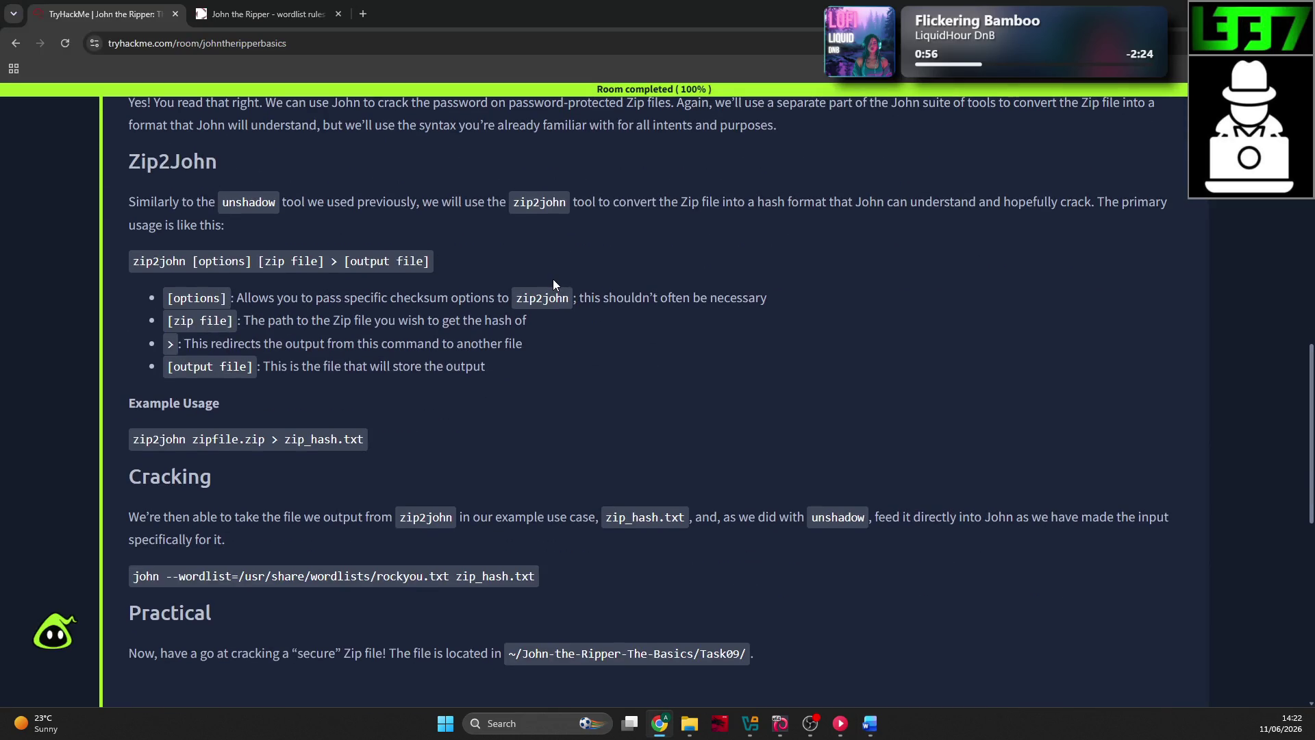
scroll(554, 278, "up", 2)
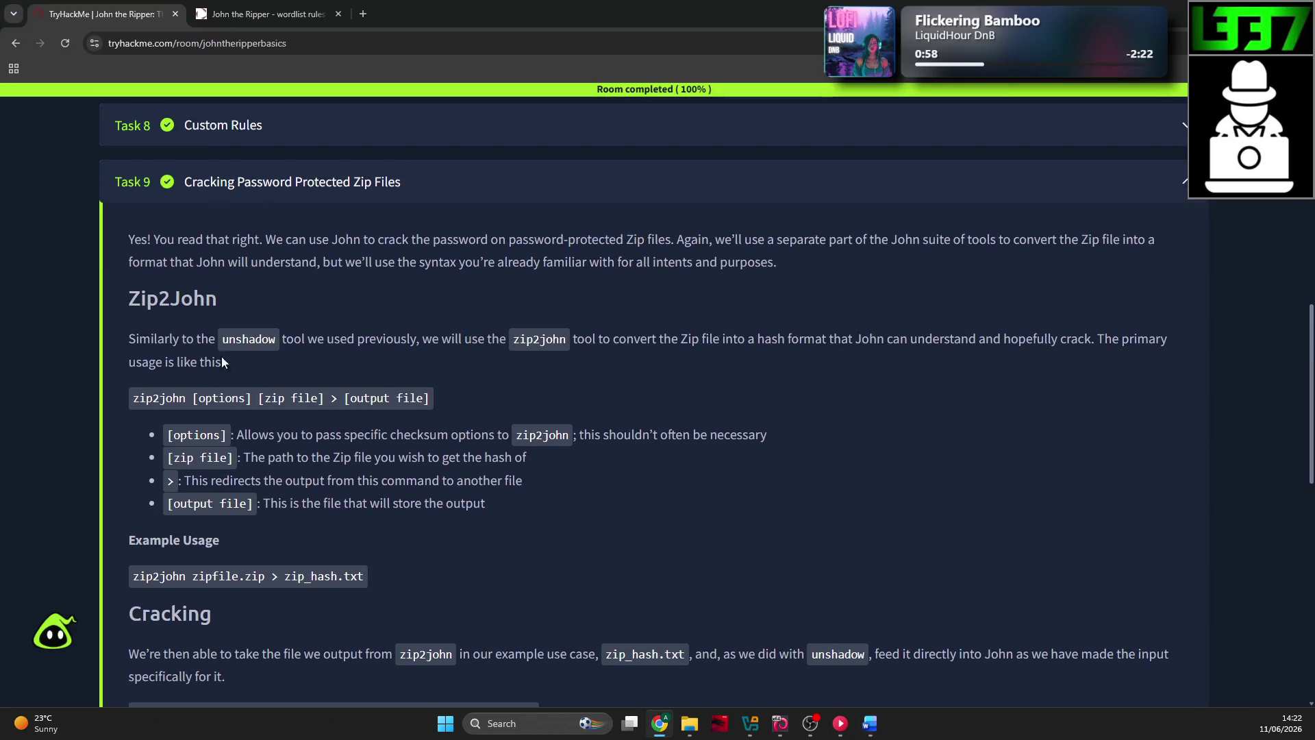
scroll(231, 343, "down", 1)
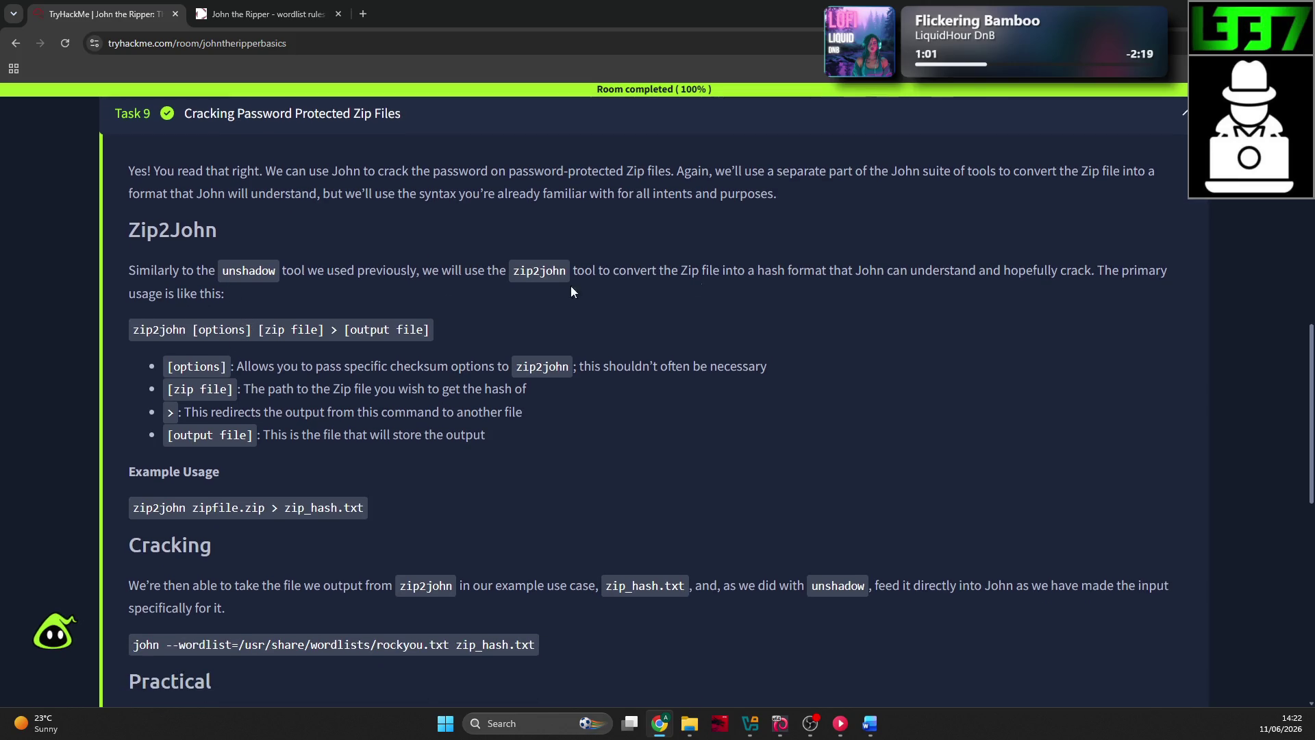
key("alt+Tab")
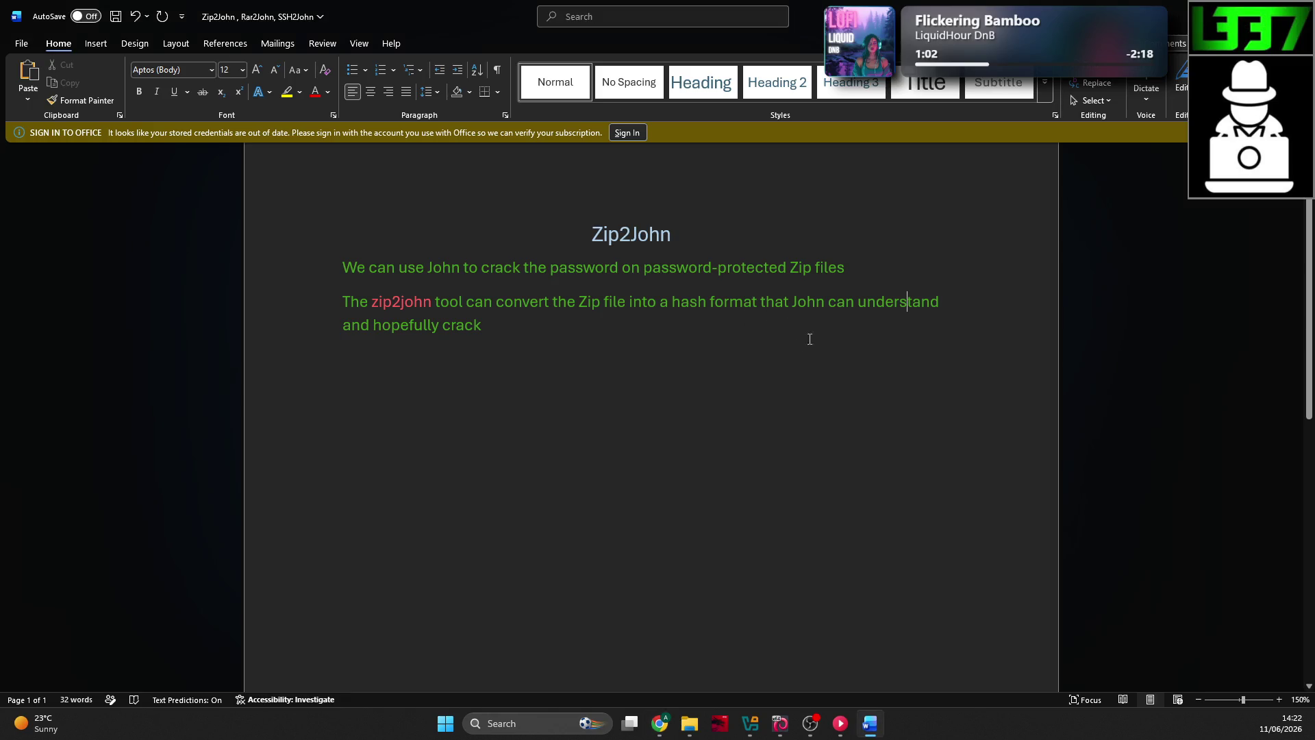
Step: Add a 'Basic syntax :' line and paste the zip2john syntax with its bullet explanations
key("Return")
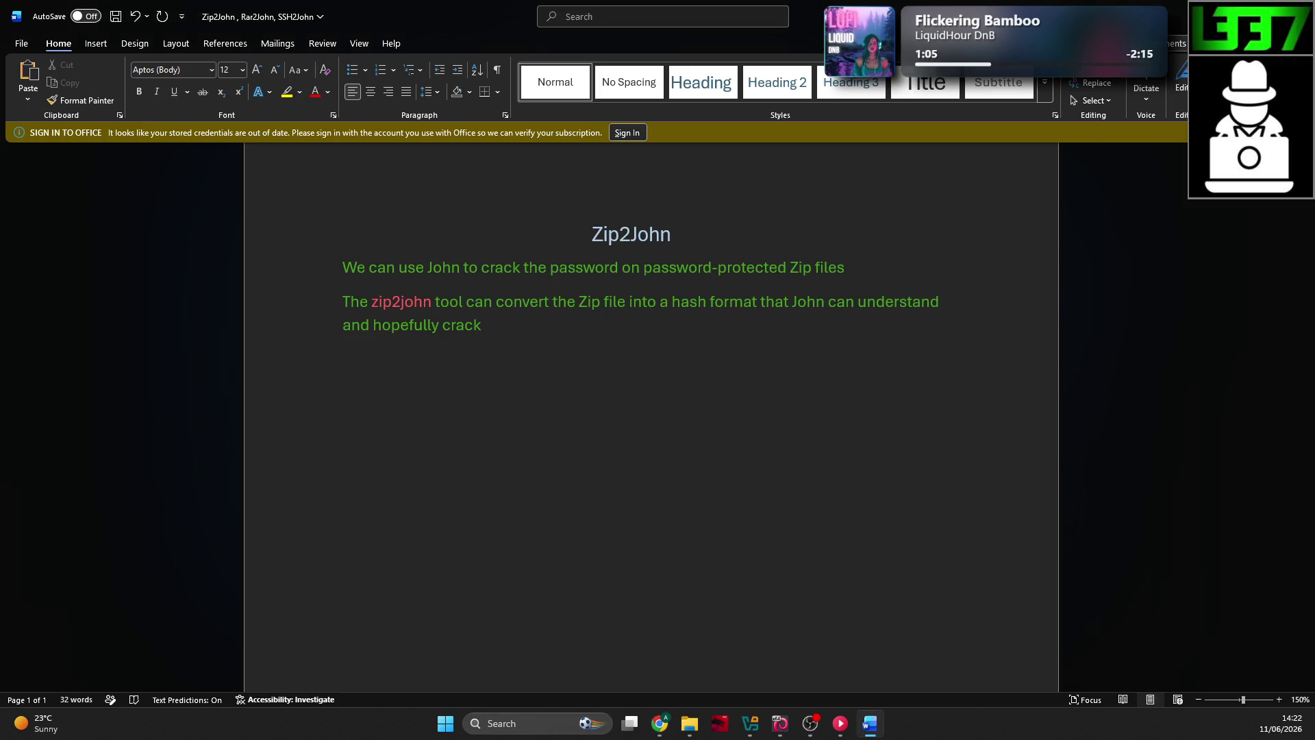
type("Basic syntax :")
key("alt+Tab")
mouse_move(496, 437)
left_mouse_down()
mouse_move(141, 343)
mouse_move(136, 315)
left_mouse_up()
key("ctrl+c")
key("alt+Tab")
key("ctrl+v")
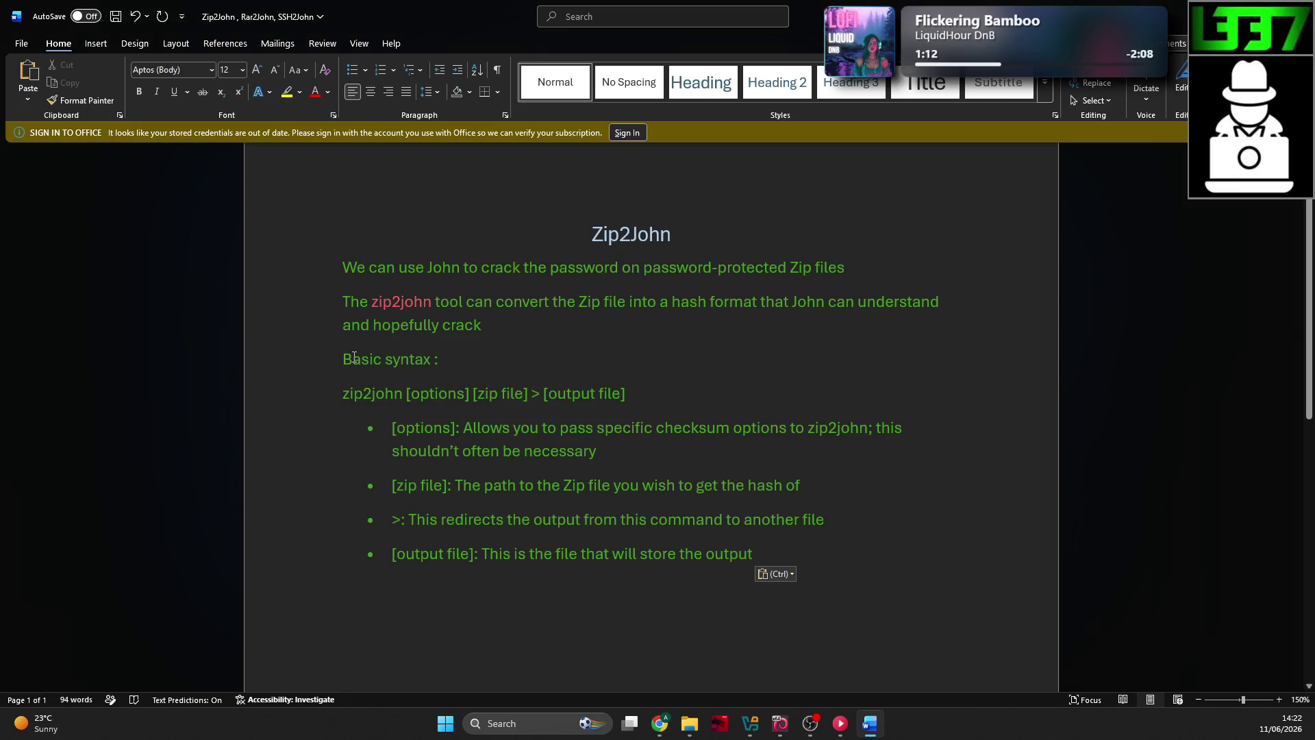
Step: Colour the syntax line red and remove the colon after [options]
left_click(326, 399)
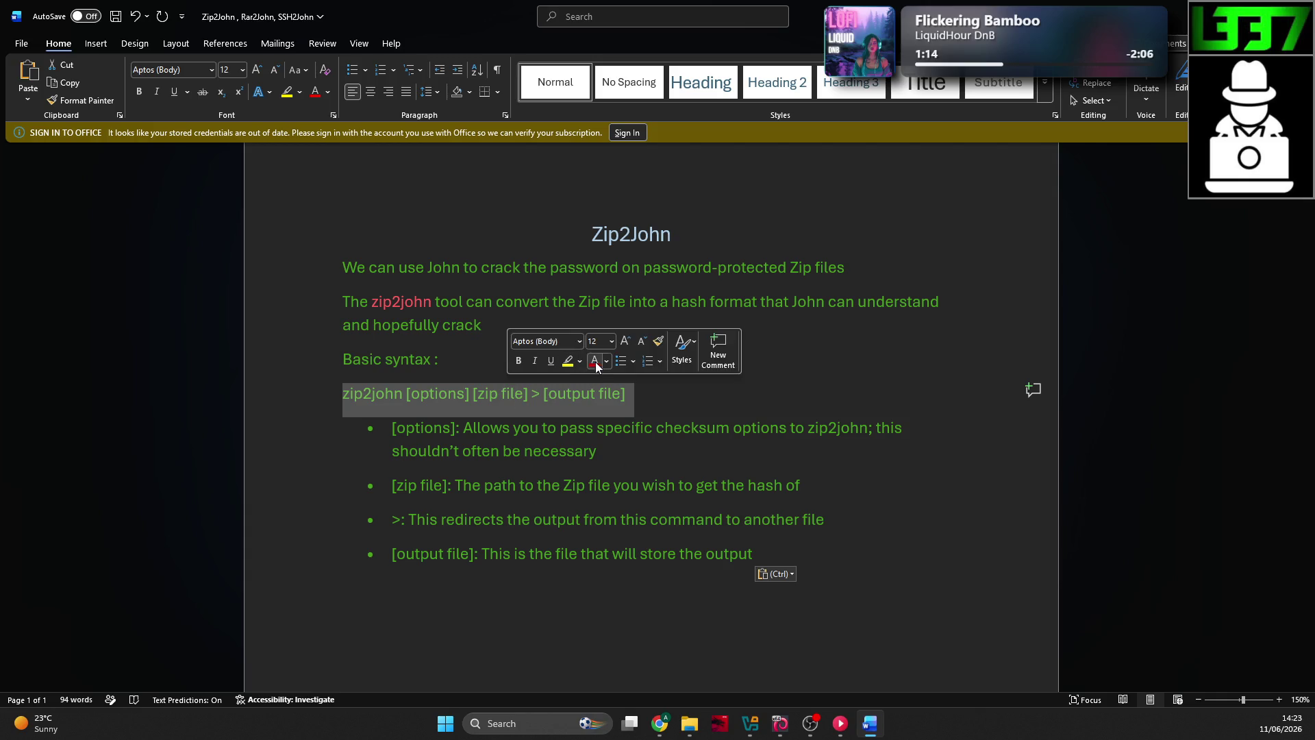
left_click(719, 359)
left_click(428, 402)
left_click(456, 429)
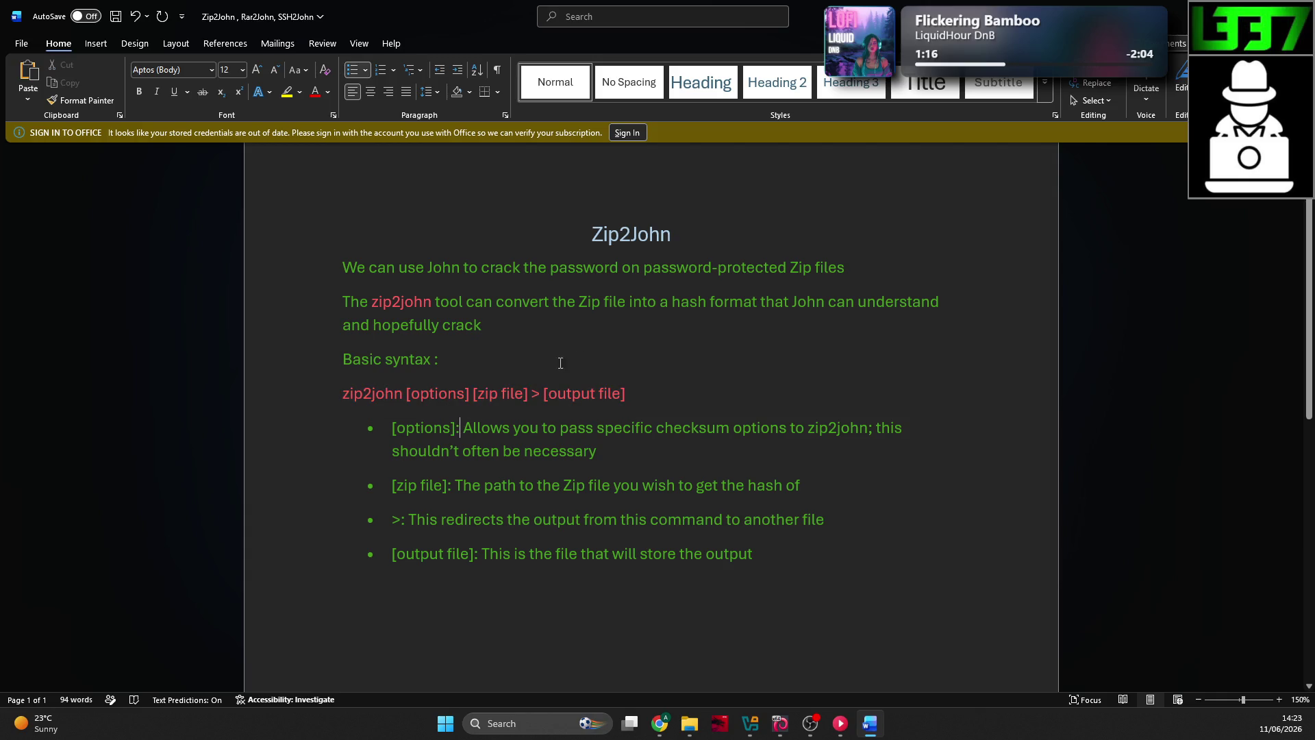
key("BackSpace")
Step: Replace the colons with '--' and make [options] and [zip file] red
type("--")
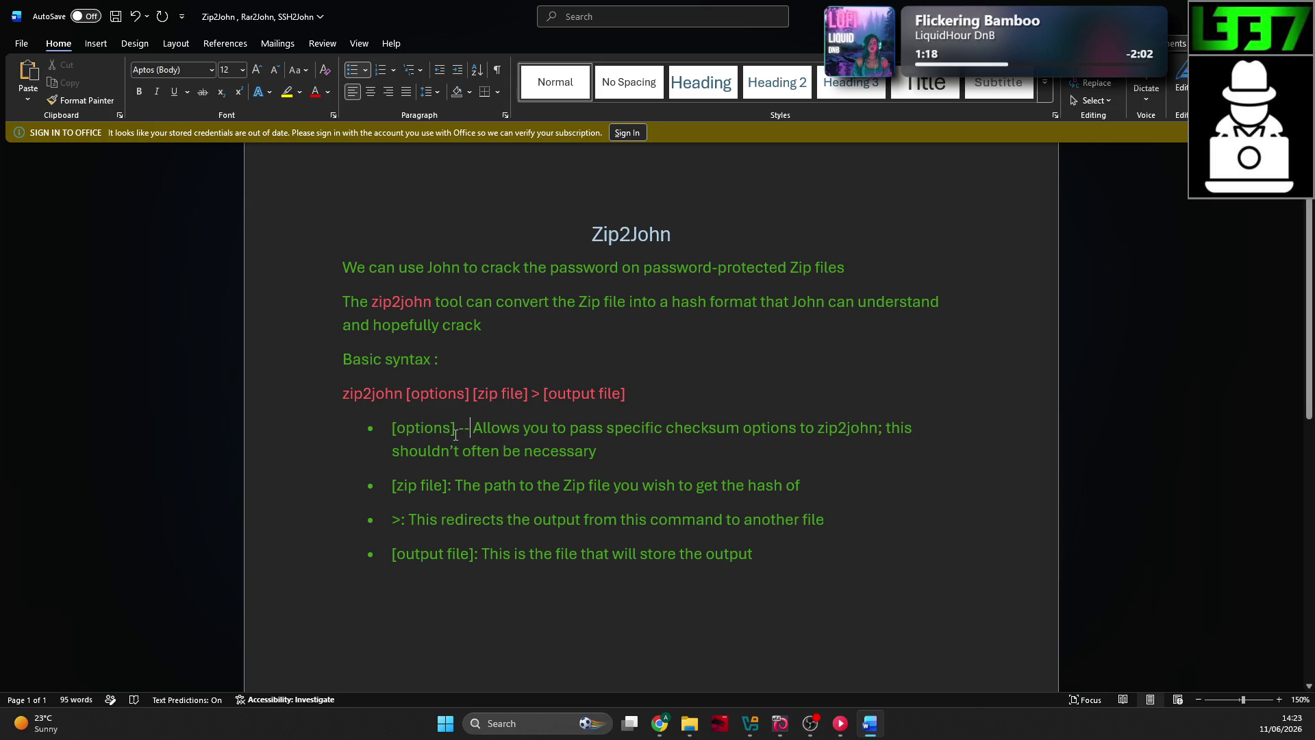
left_click_drag(456, 434, 392, 434)
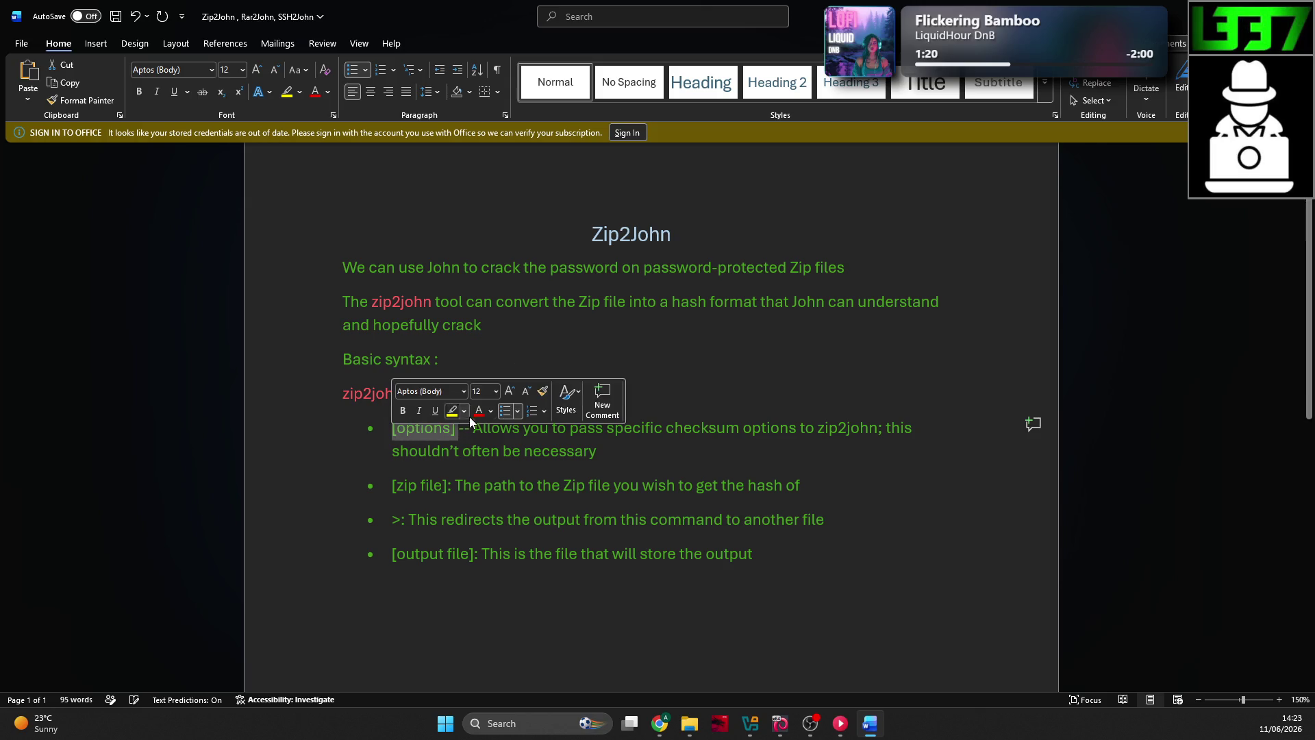
left_click(488, 424)
left_click(452, 485)
key("BackSpace")
type("--")
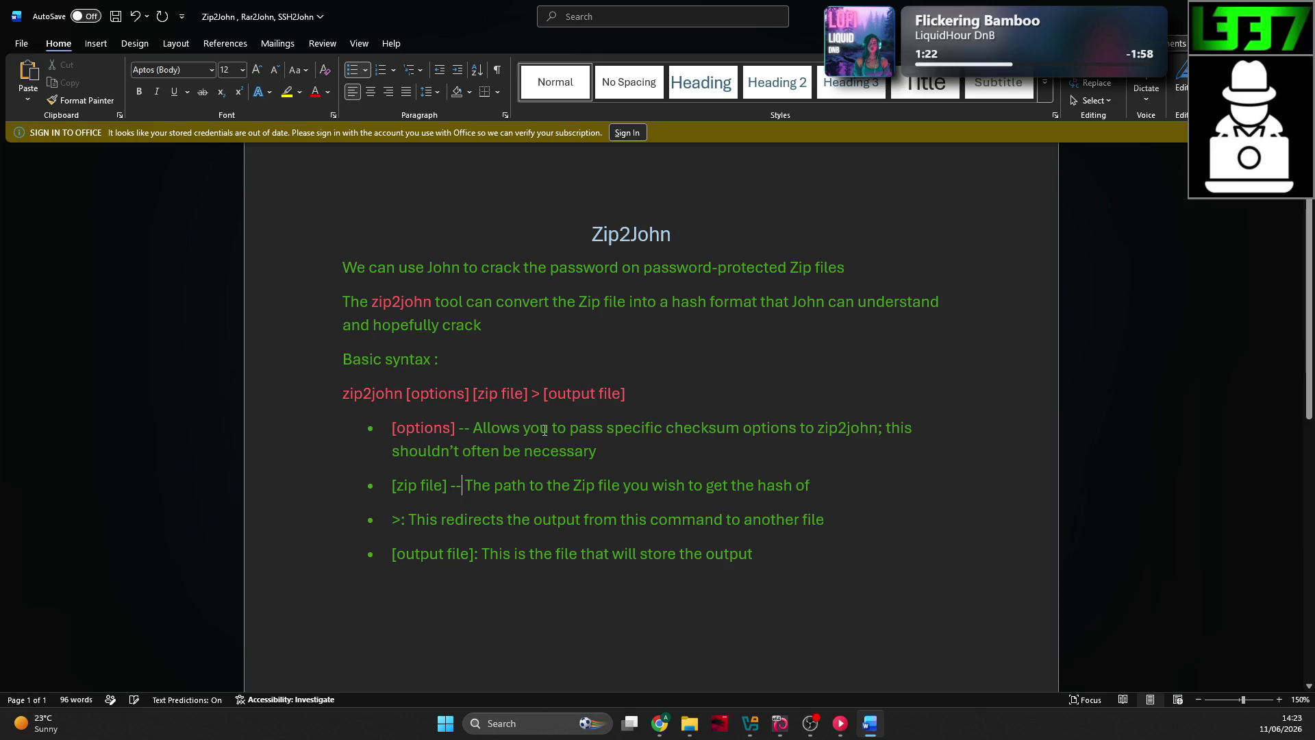
left_click_drag(449, 487, 392, 487)
left_click(487, 466)
Step: Do the same for the > symbol and [output file]: red term, '--' separator
left_click(417, 521)
key("BackSpace")
key("BackSpace")
type("--")
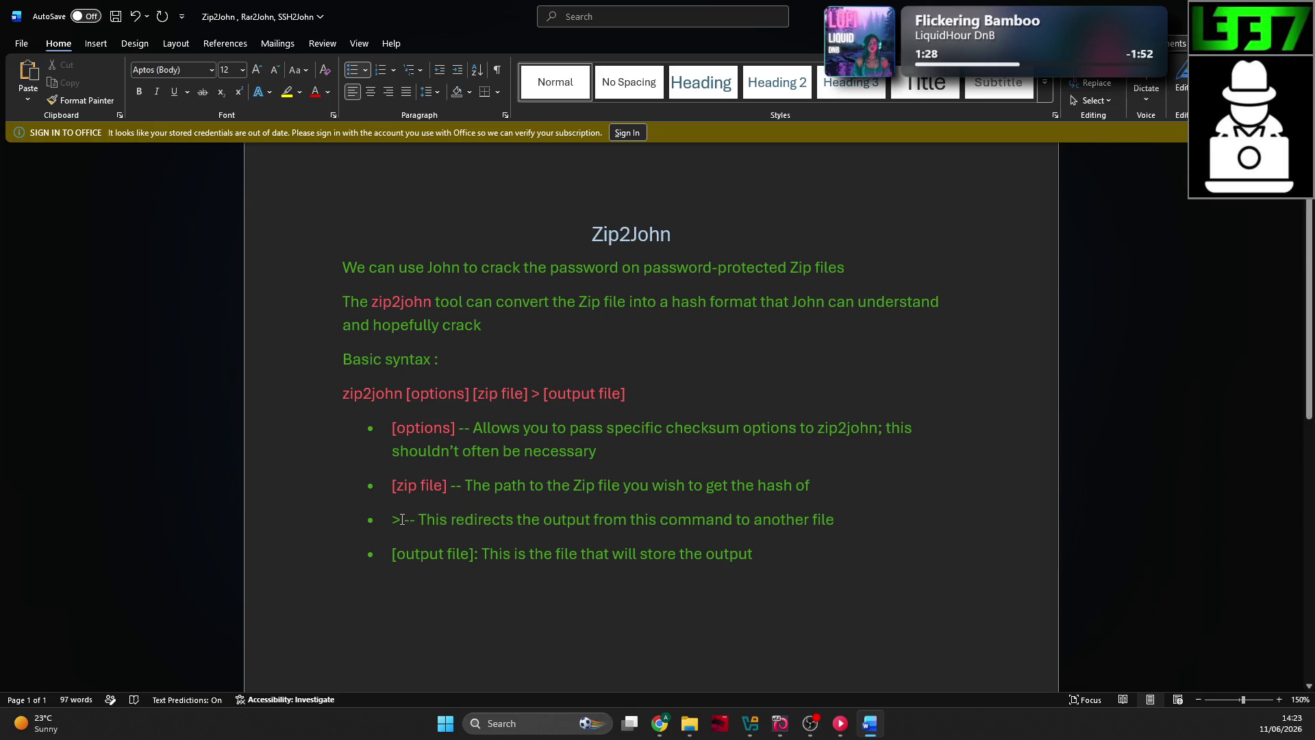
double_click(397, 521)
left_click(471, 501)
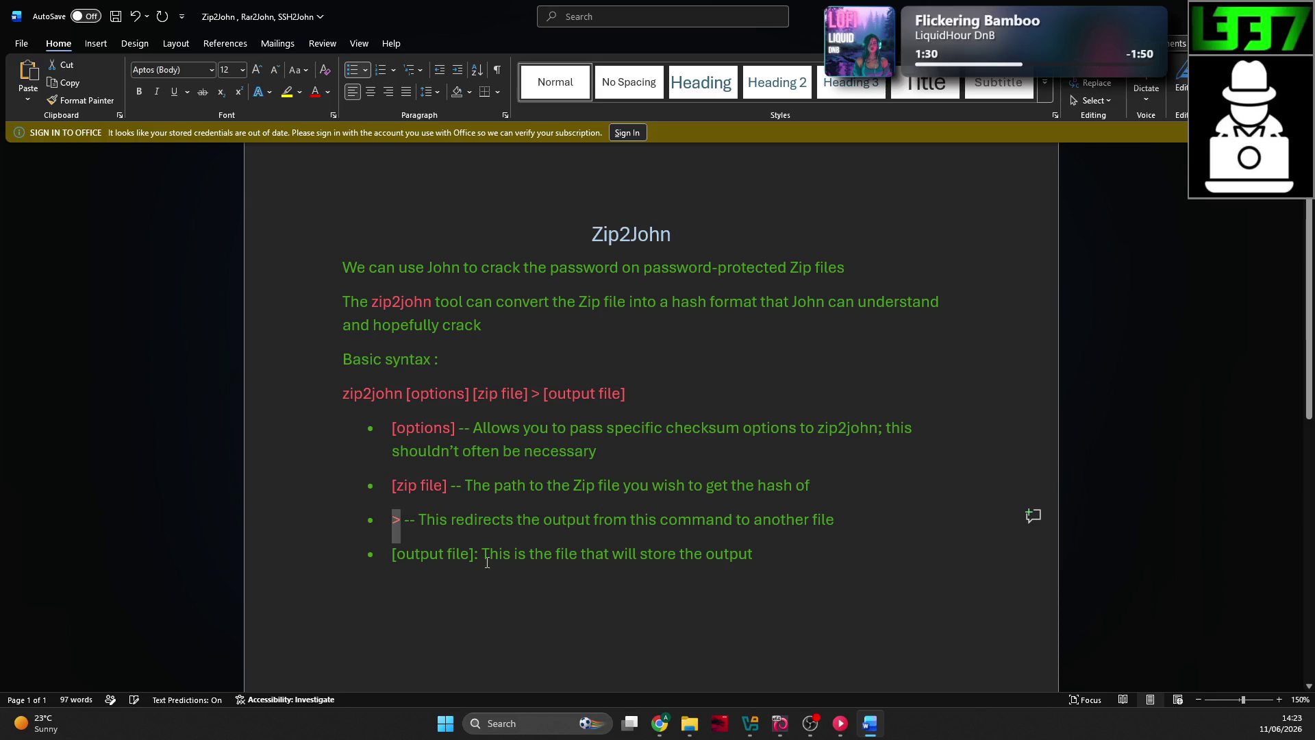
left_click(489, 554)
left_click_drag(482, 554, 392, 554)
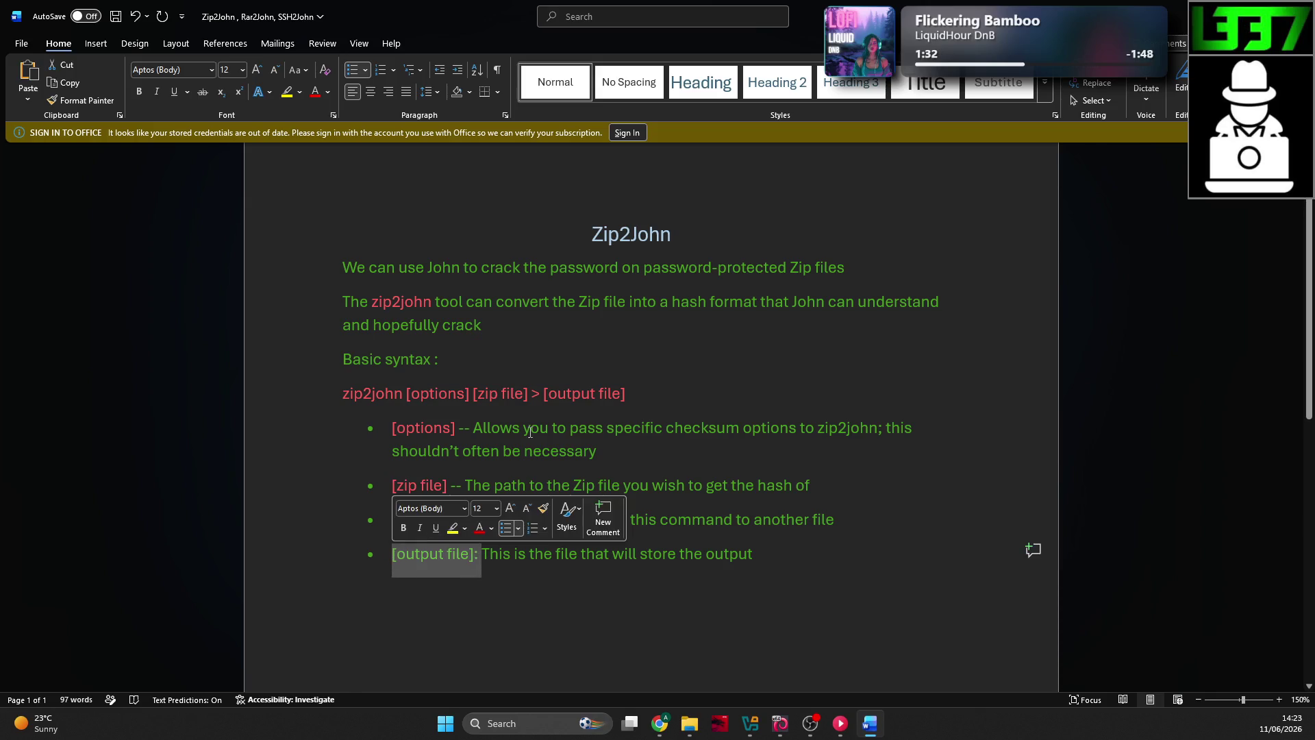
left_click(479, 528)
left_click(479, 554)
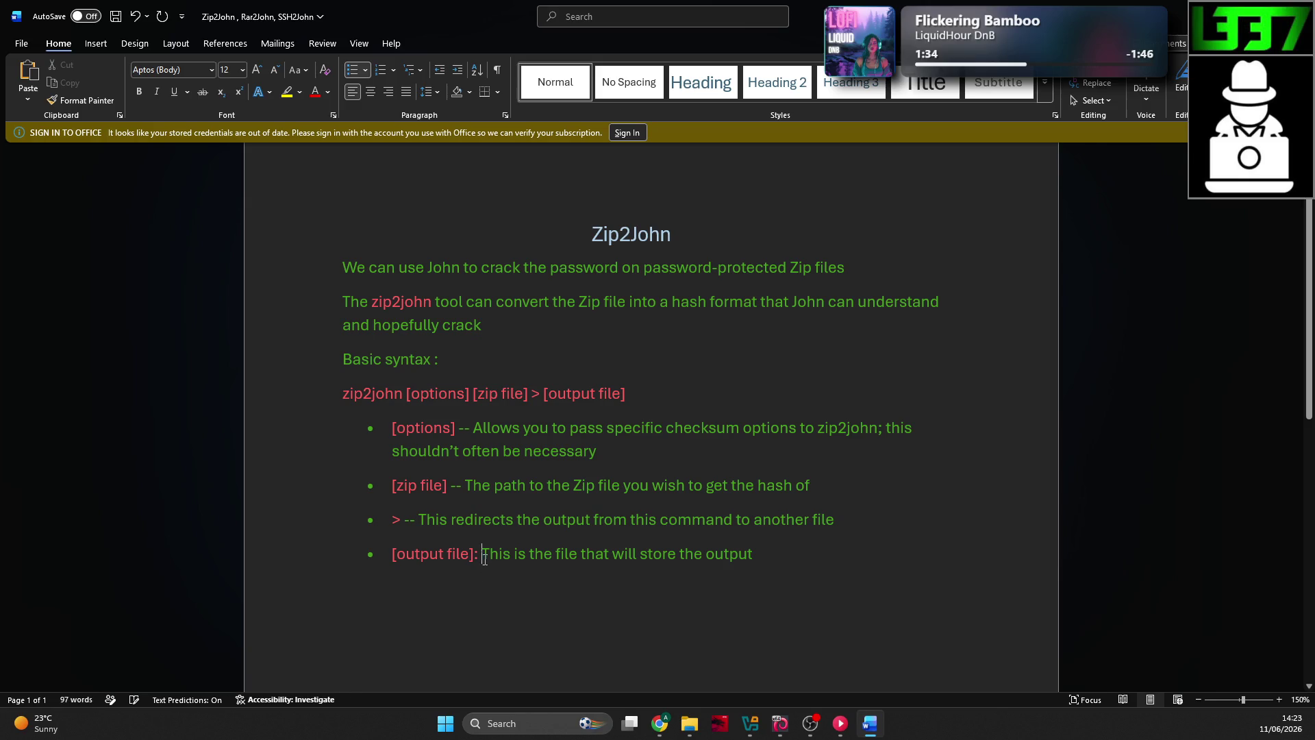
key("BackSpace")
type("--")
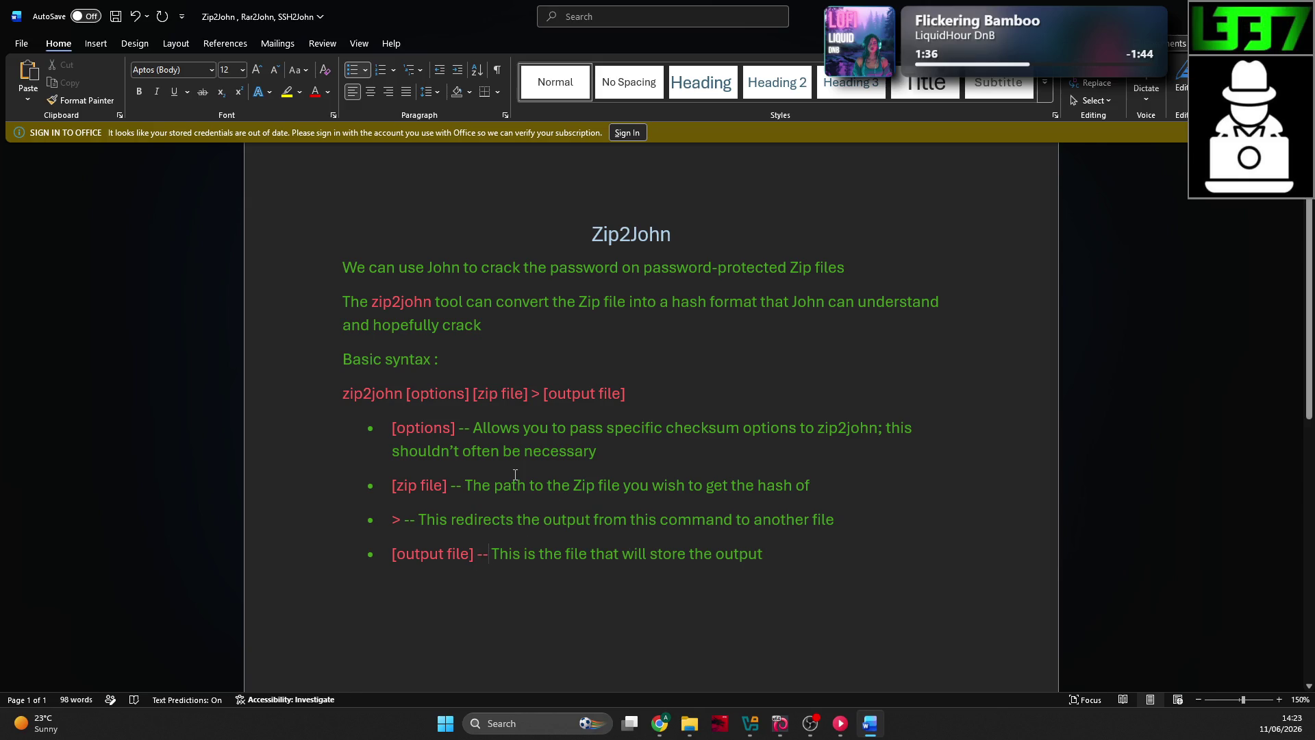
Step: Colour the last bullet's '--' dashes green
key("ctrl+shift+Left")
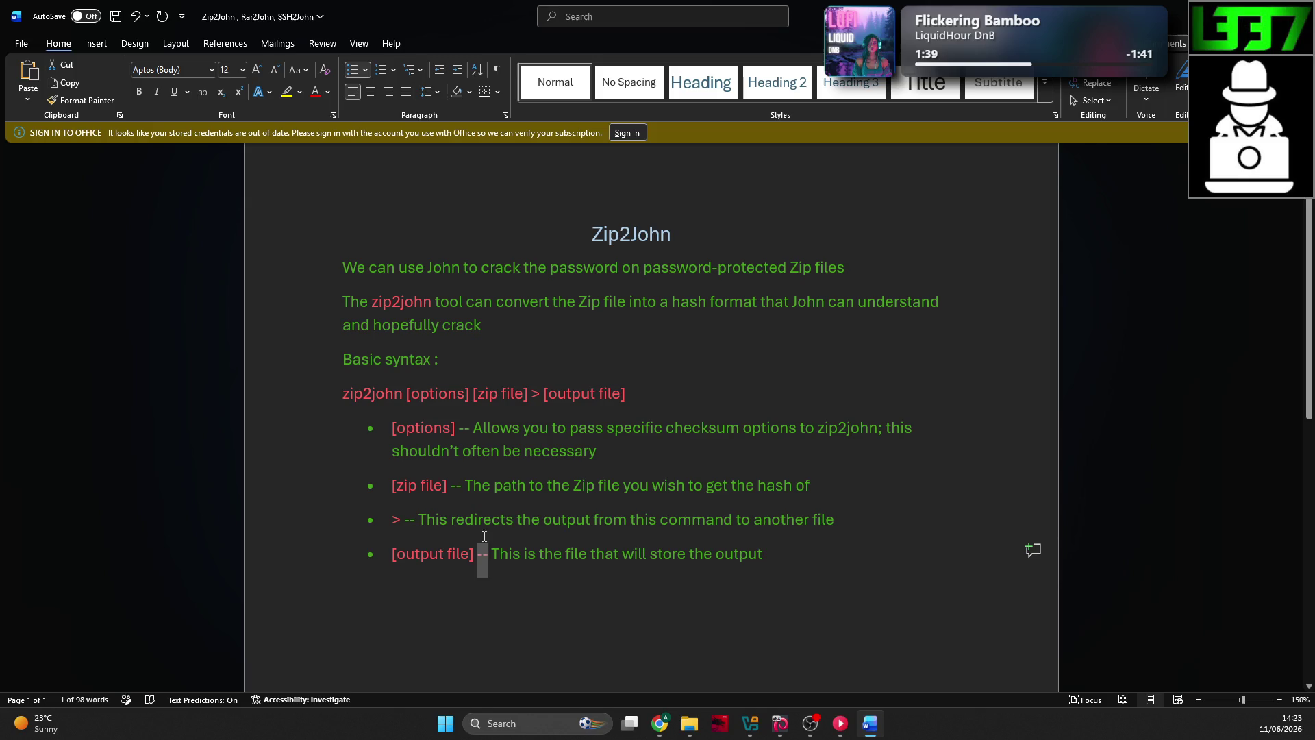
right_click(485, 558)
left_click(584, 601)
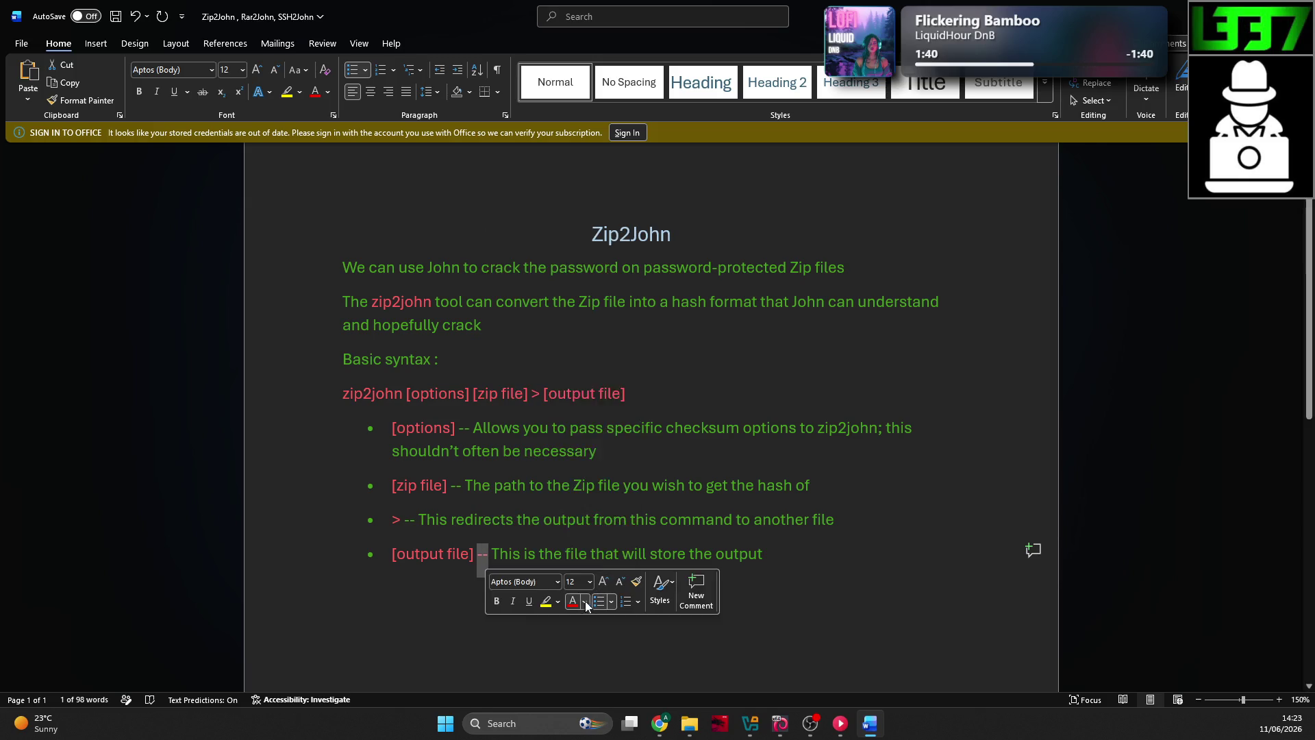
left_click(749, 396)
left_click(526, 485)
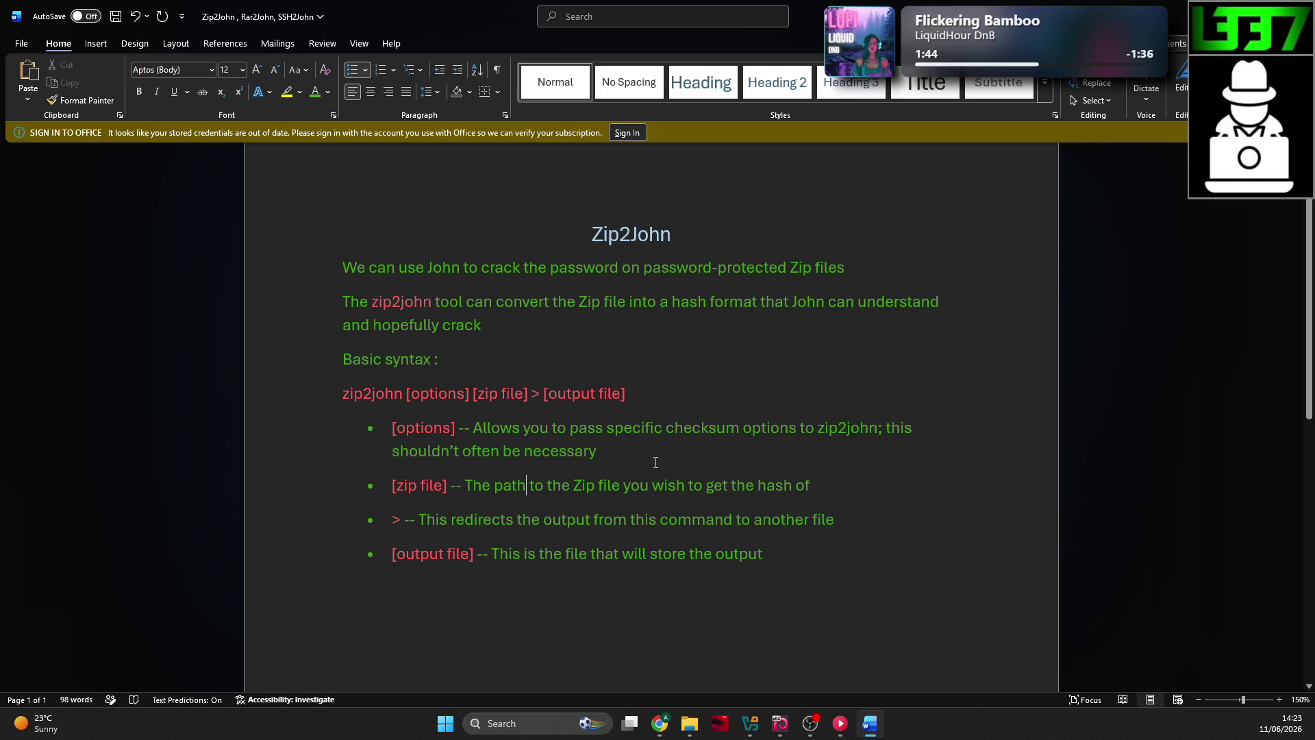
Step: Copy the Example Usage heading and example command from the lesson
scroll(644, 456, "down", 2)
scroll(643, 455, "up", 1)
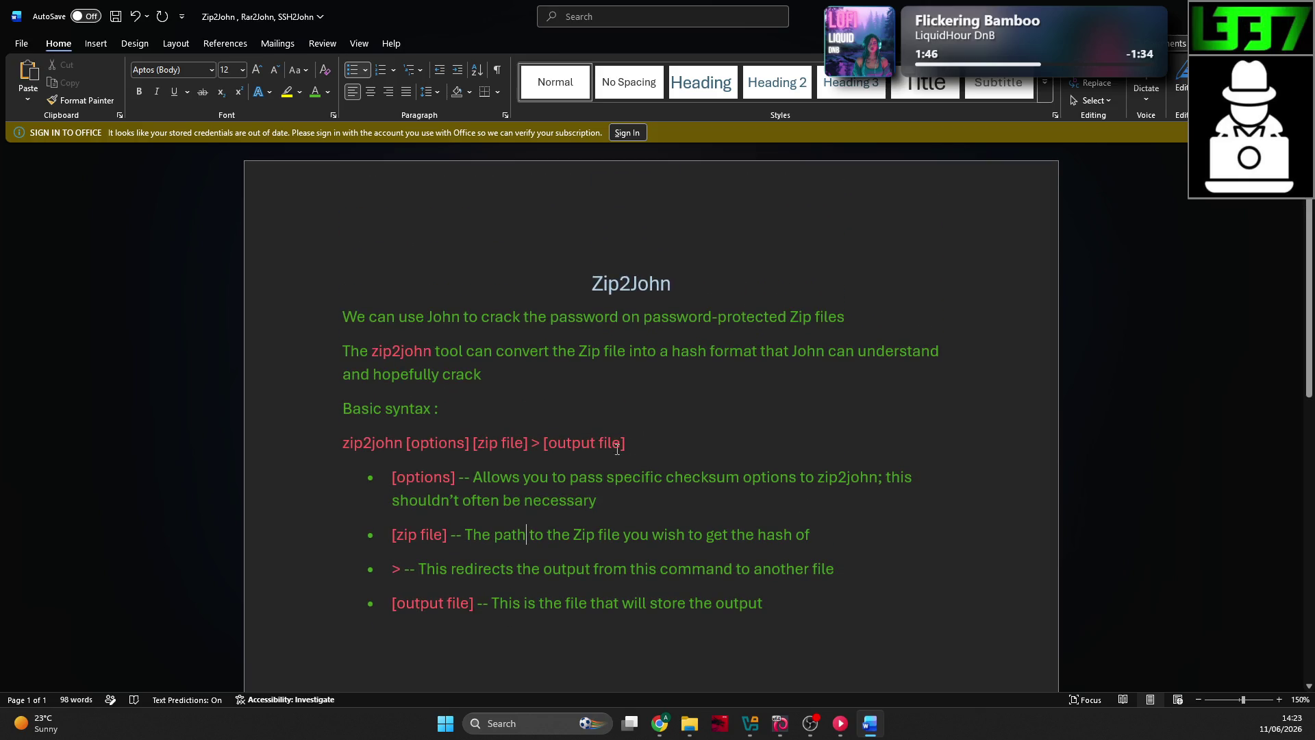
key("alt+Tab")
left_click(583, 438)
scroll(513, 430, "down", 1)
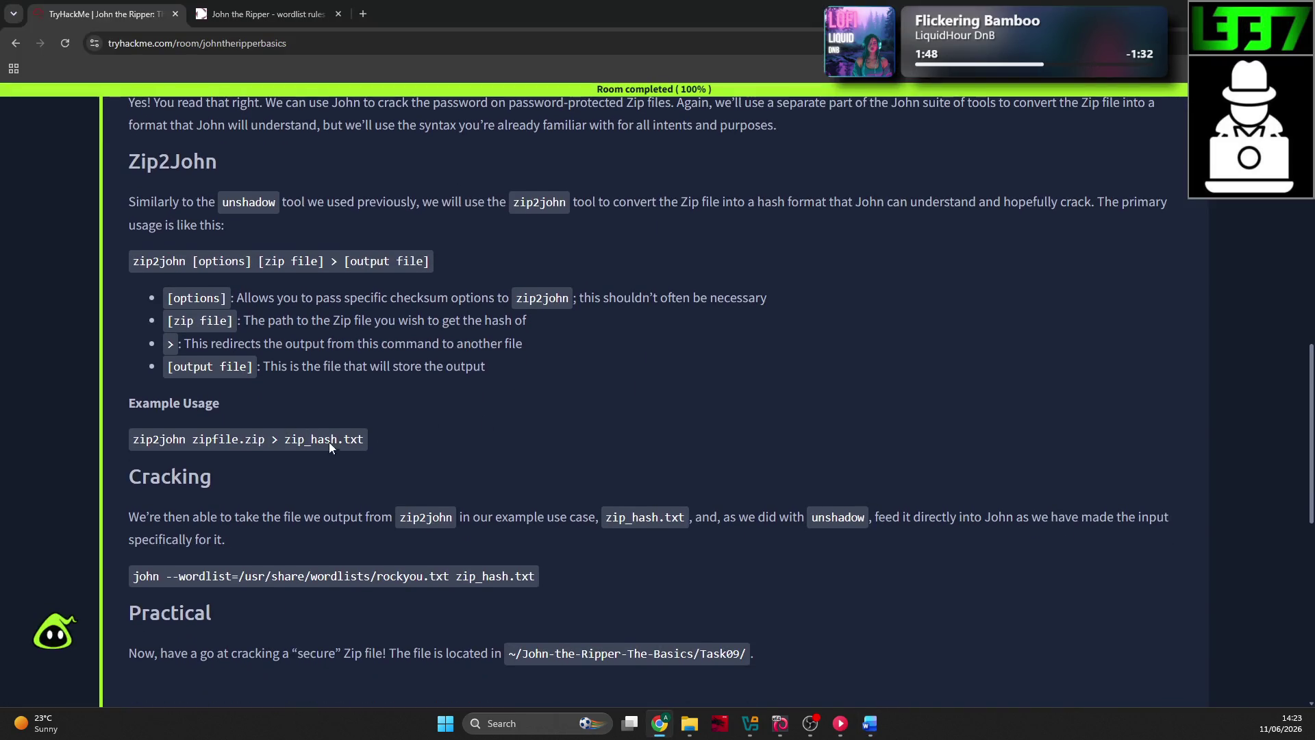
left_click_drag(370, 439, 113, 405)
key("ctrl+c")
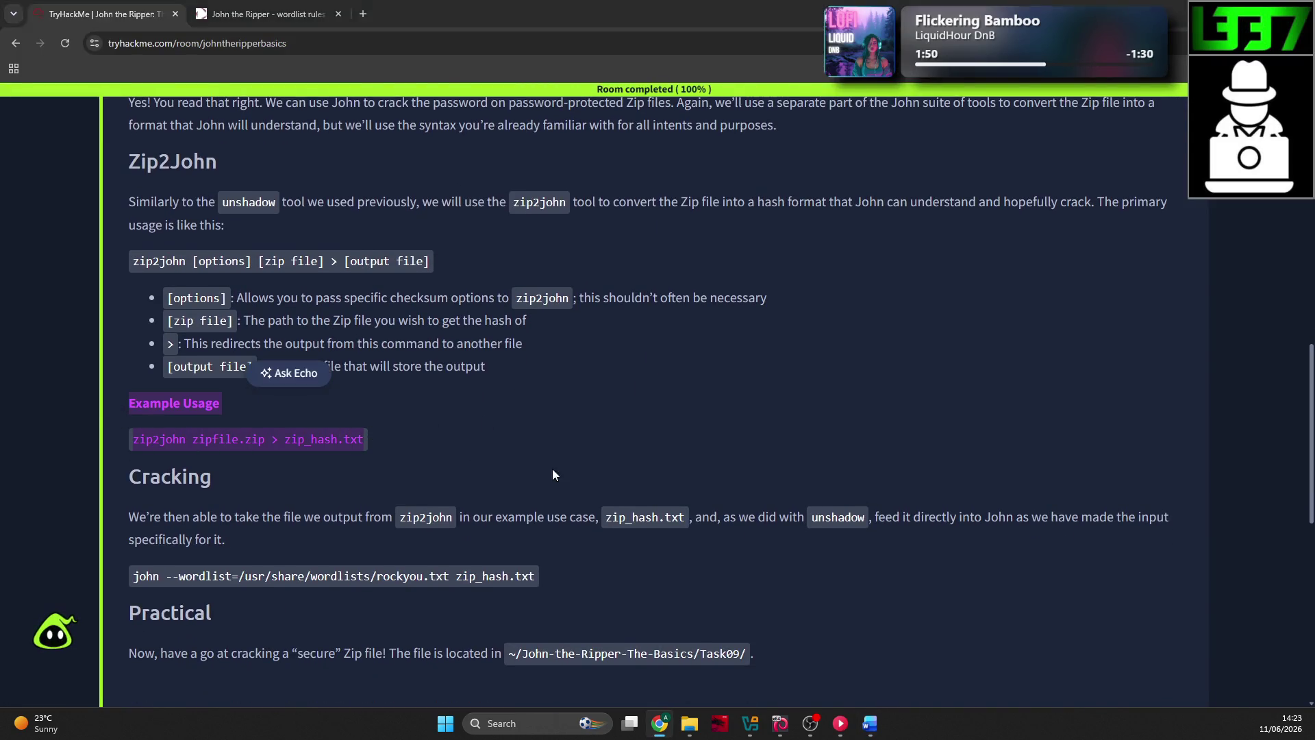
key("alt+Tab")
scroll(630, 501, "down", 1)
left_click(825, 455)
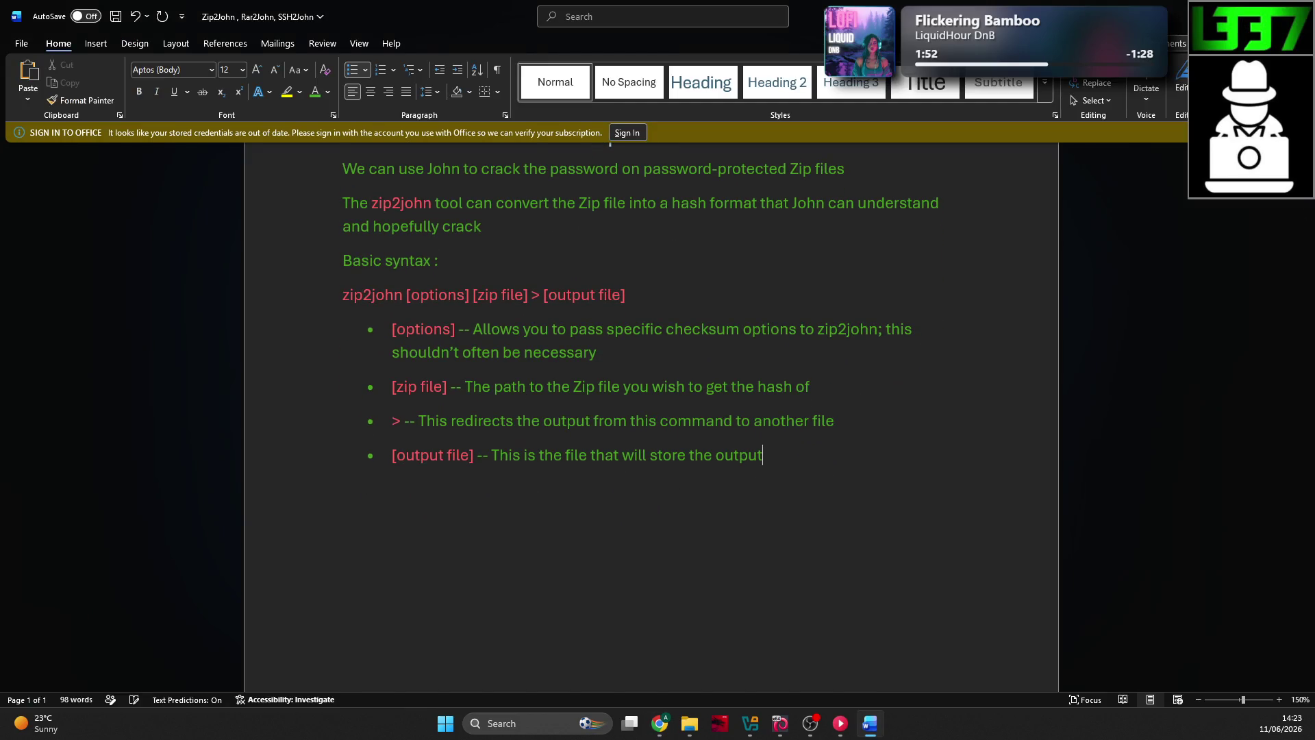
Step: Paste the example usage below the bullets without merging it into the list
key("BackSpace")
key("ctrl+v")
key("ctrl+z")
right_click(383, 491)
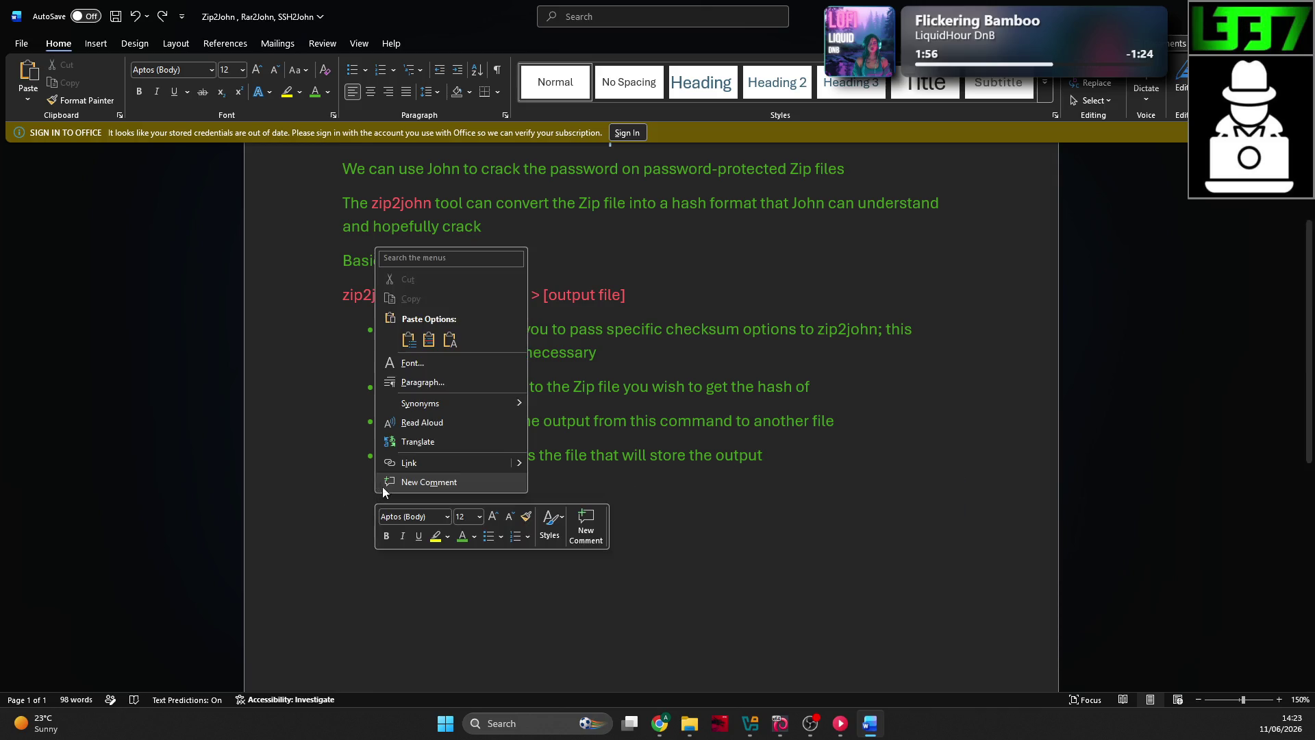
left_click(409, 340)
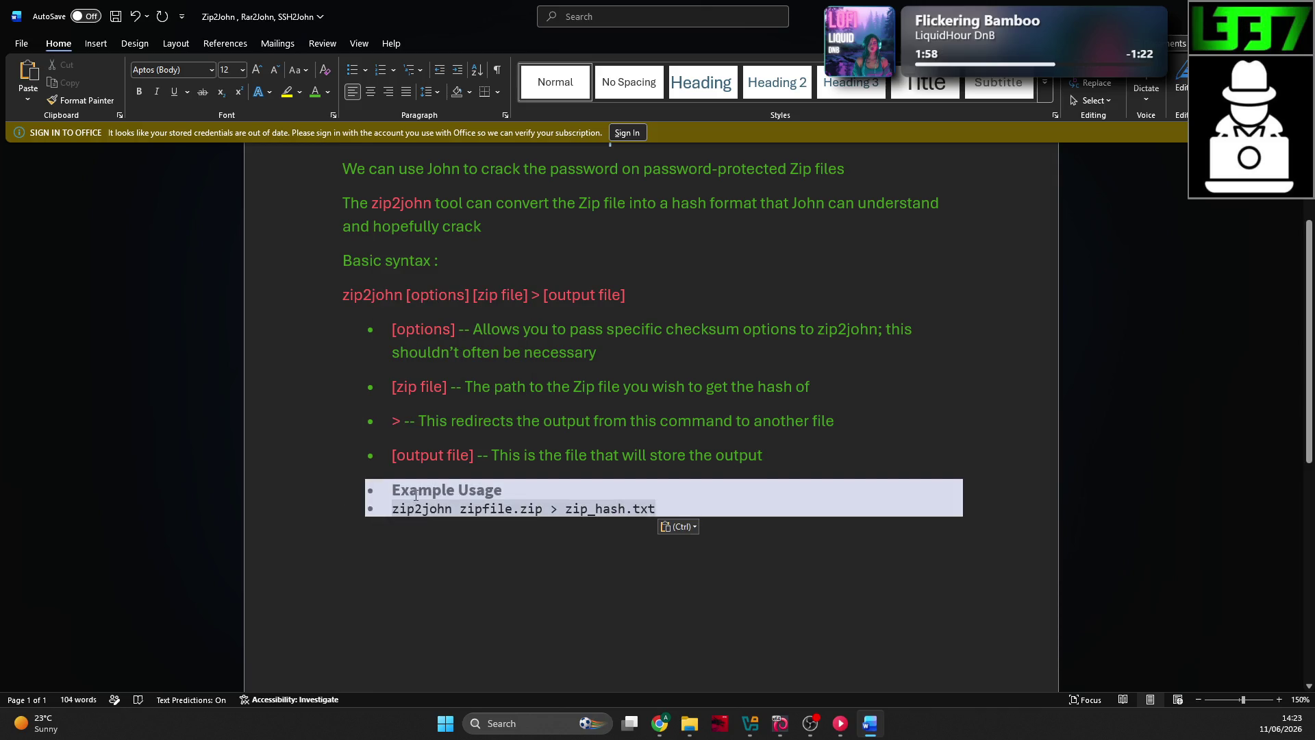
key("ctrl+z")
right_click(384, 493)
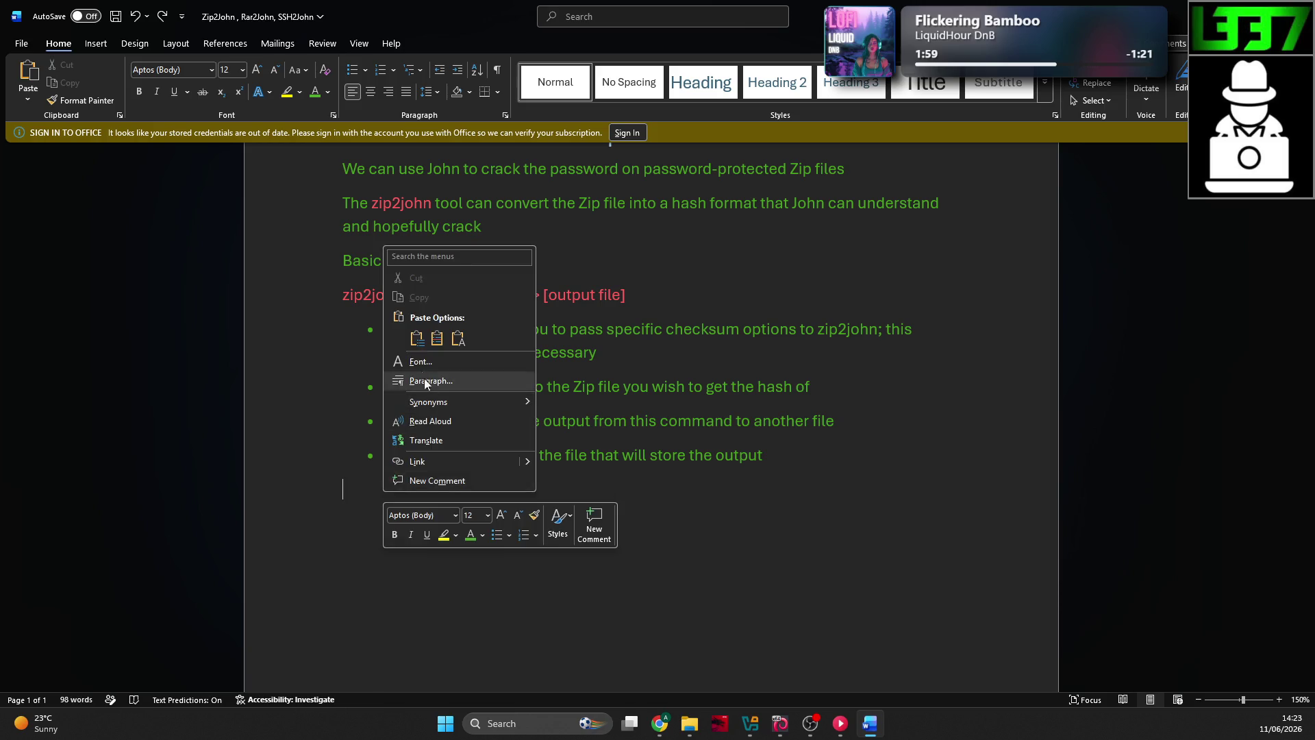
left_click(436, 340)
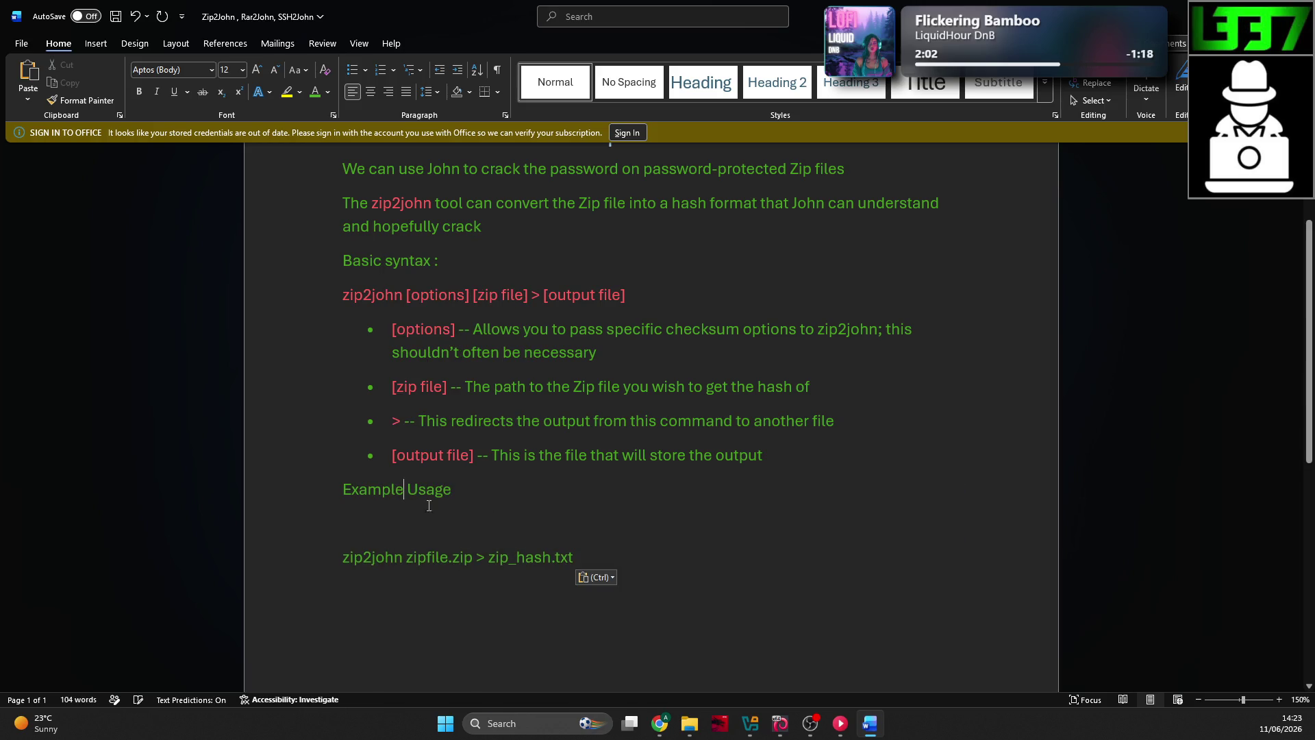
Step: Change the heading to 'Example Usage :' and add a 'Bash' label line above the command
left_click(490, 478)
type(":")
key("Return")
type("B")
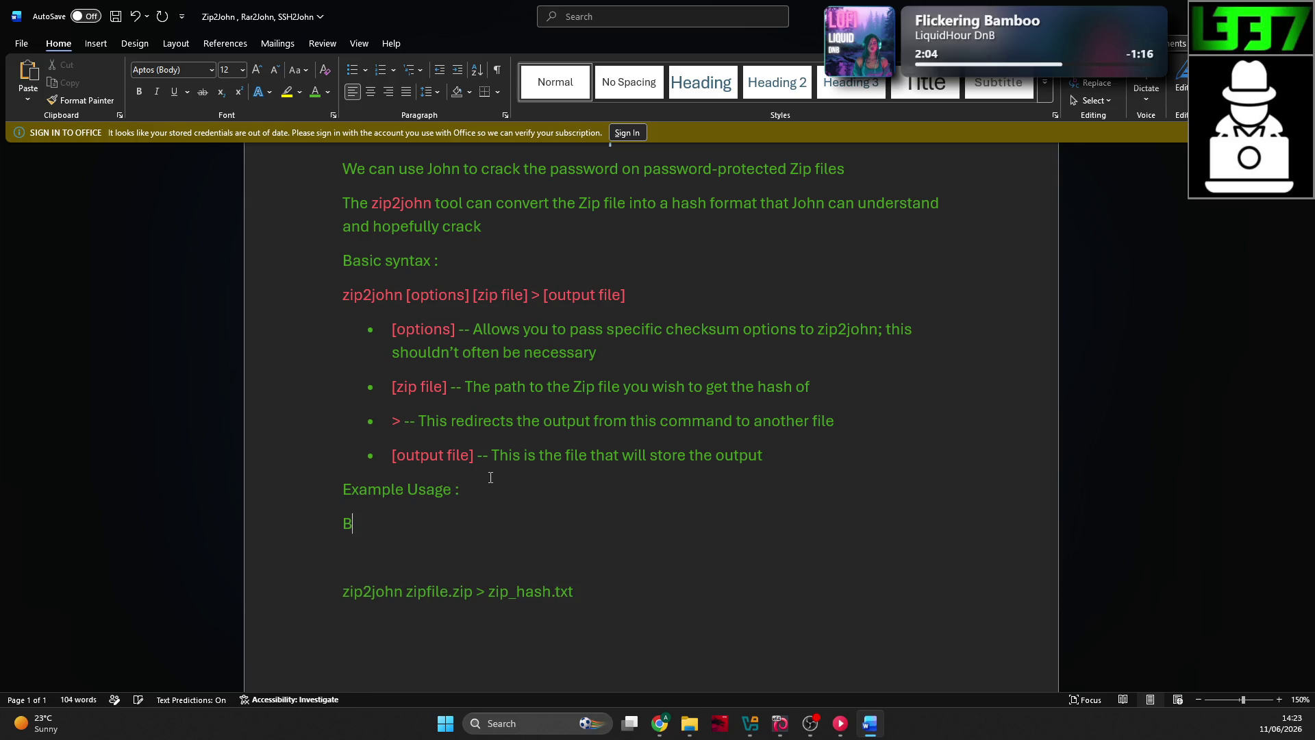
type("ash")
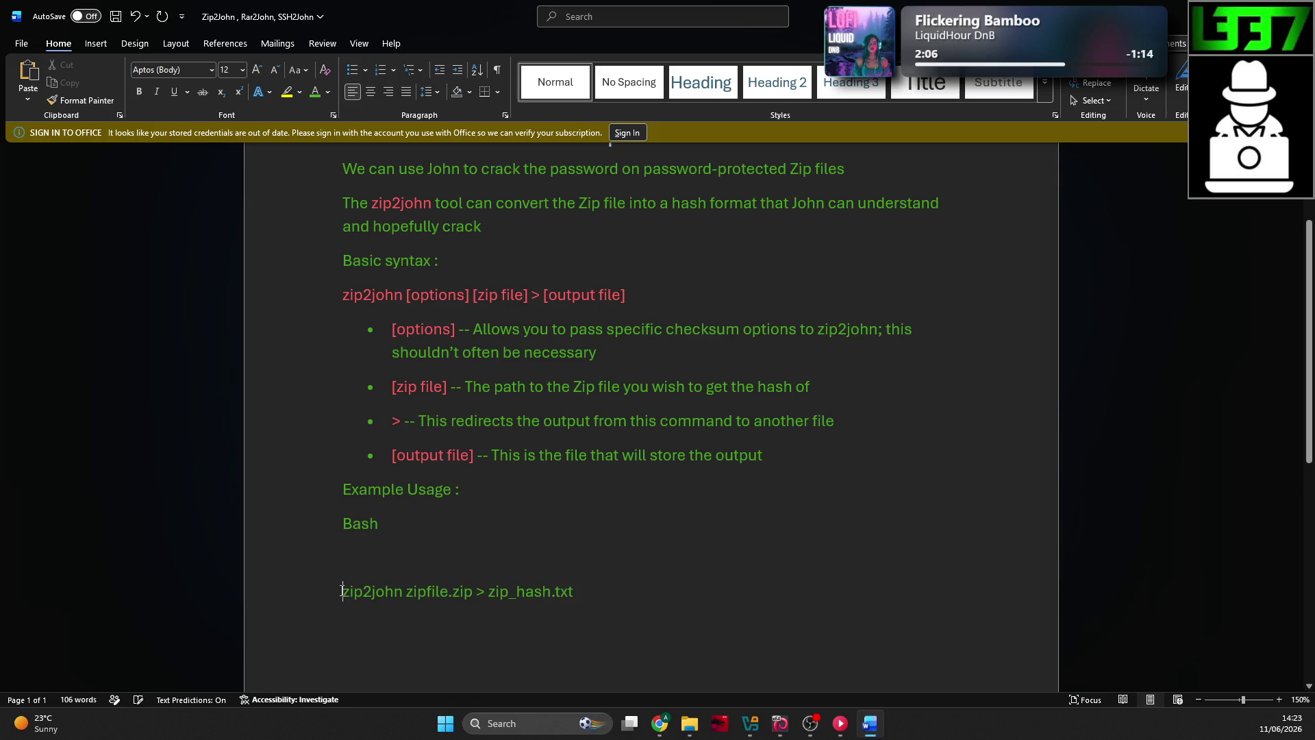
key("BackSpace")
key("BackSpace")
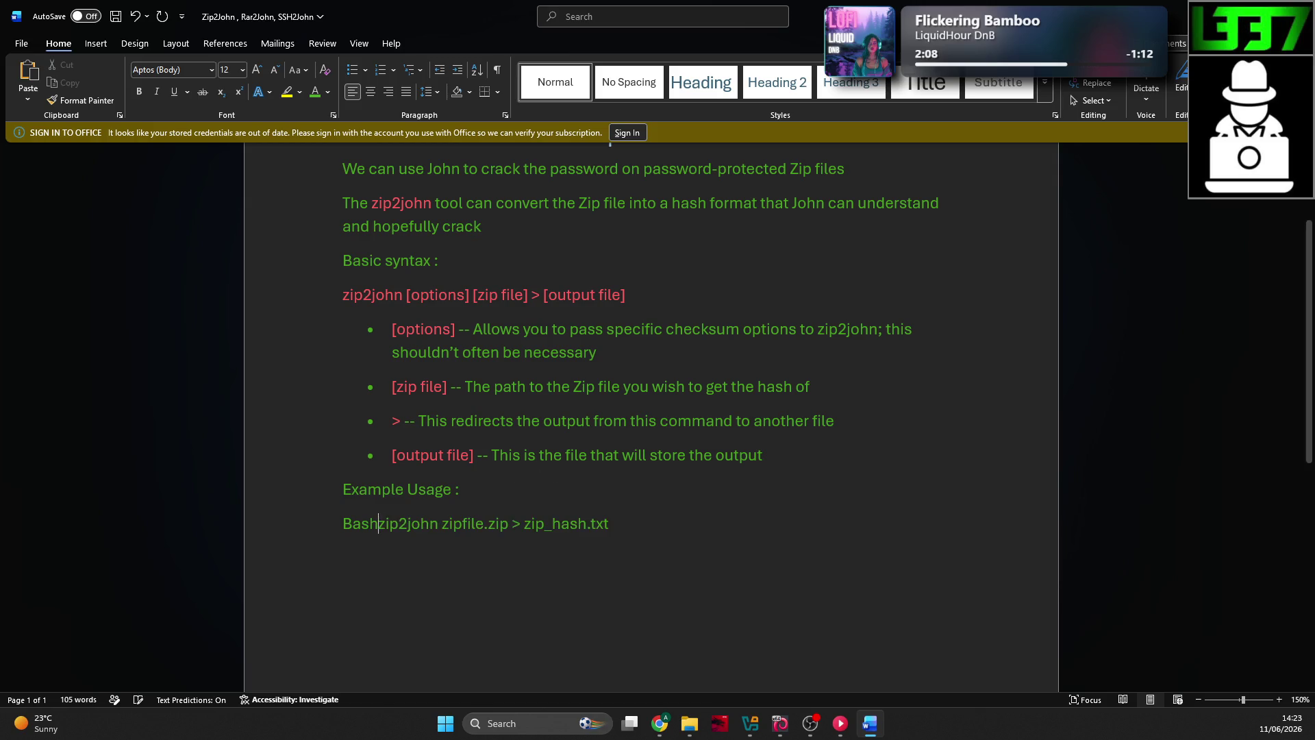
key("Return")
Step: Colour 'Bash' and the 'zip2john zipfile.zip > zip_hash.txt' command red
left_click_drag(517, 554, 347, 523)
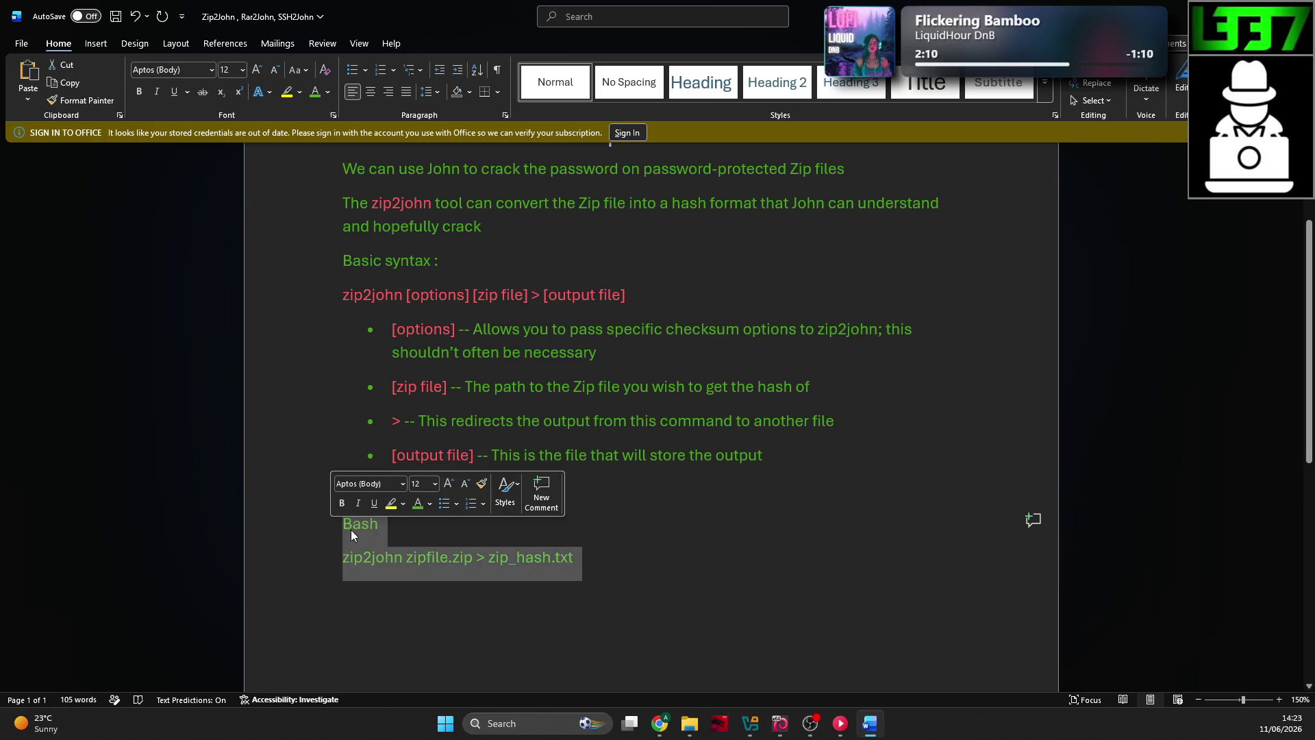
left_click(430, 504)
left_click(438, 443)
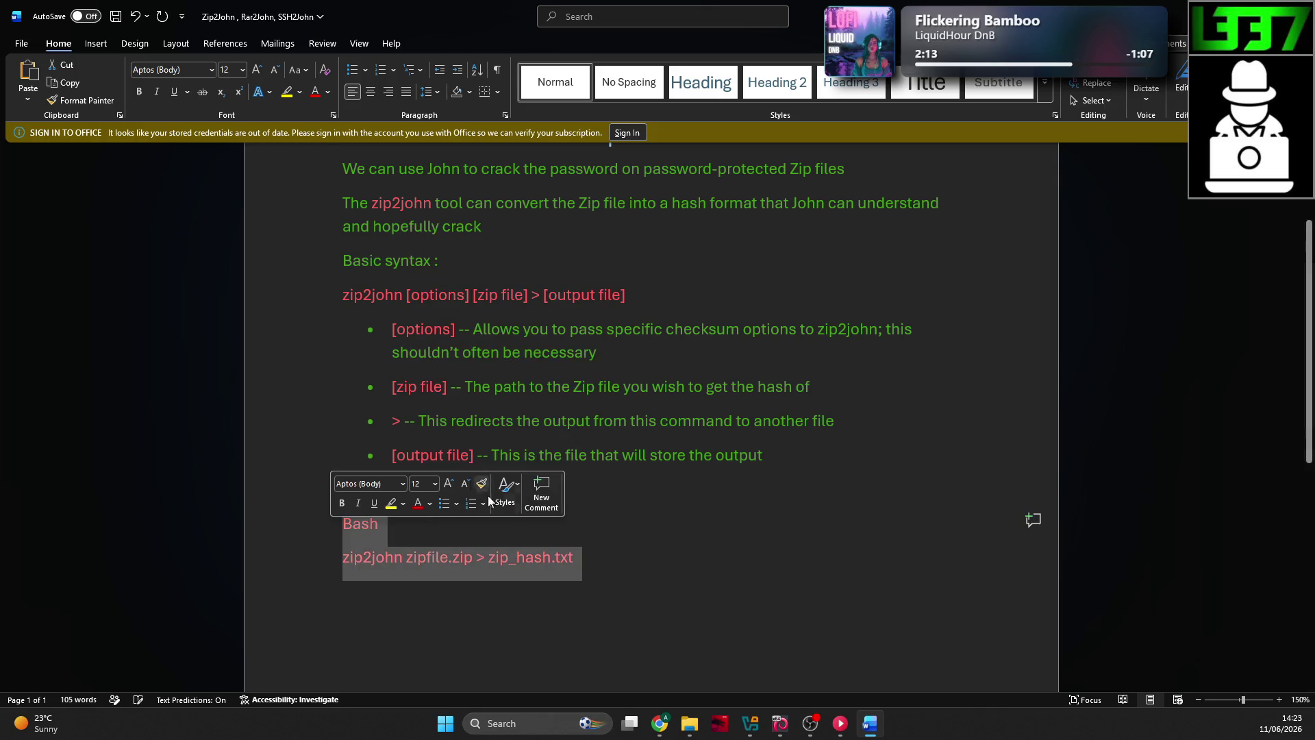
left_click(617, 560)
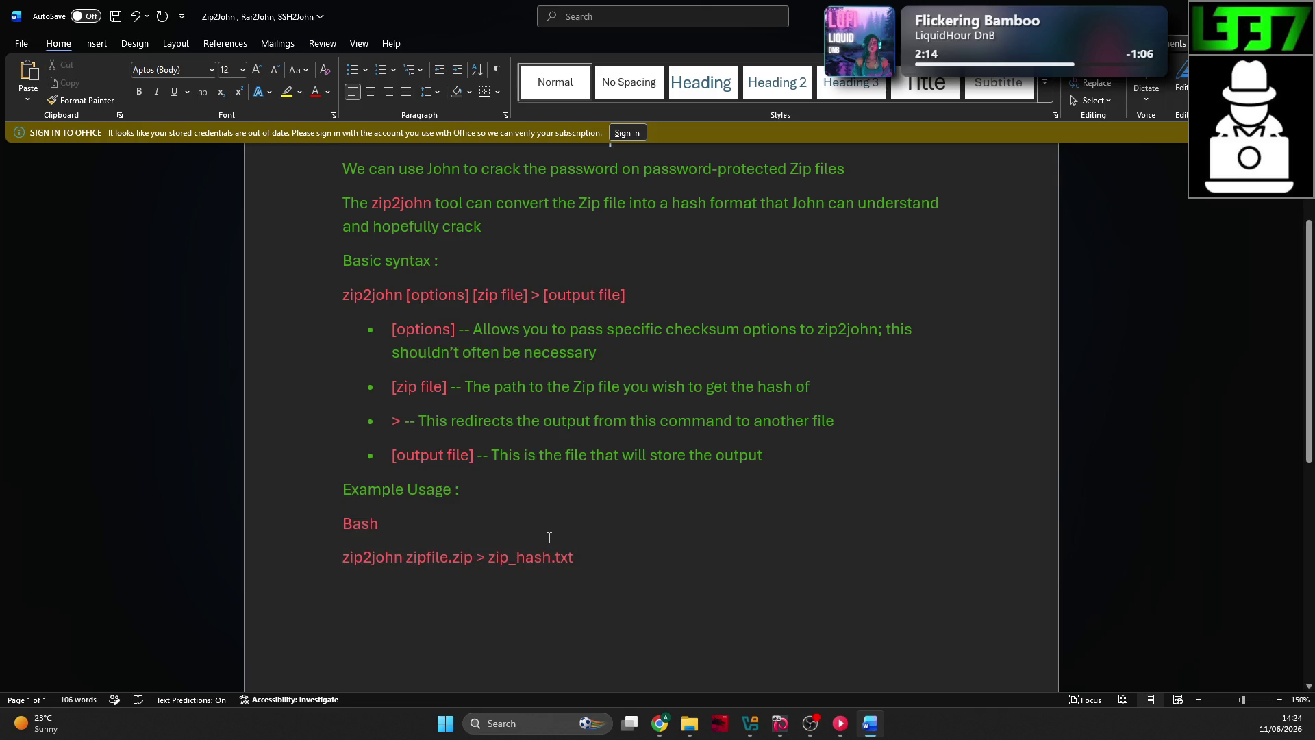
Step: Scroll the TryHackMe lesson to the Cracking section
key("alt+Tab")
key("alt+Tab")
scroll(479, 474, "down", 1)
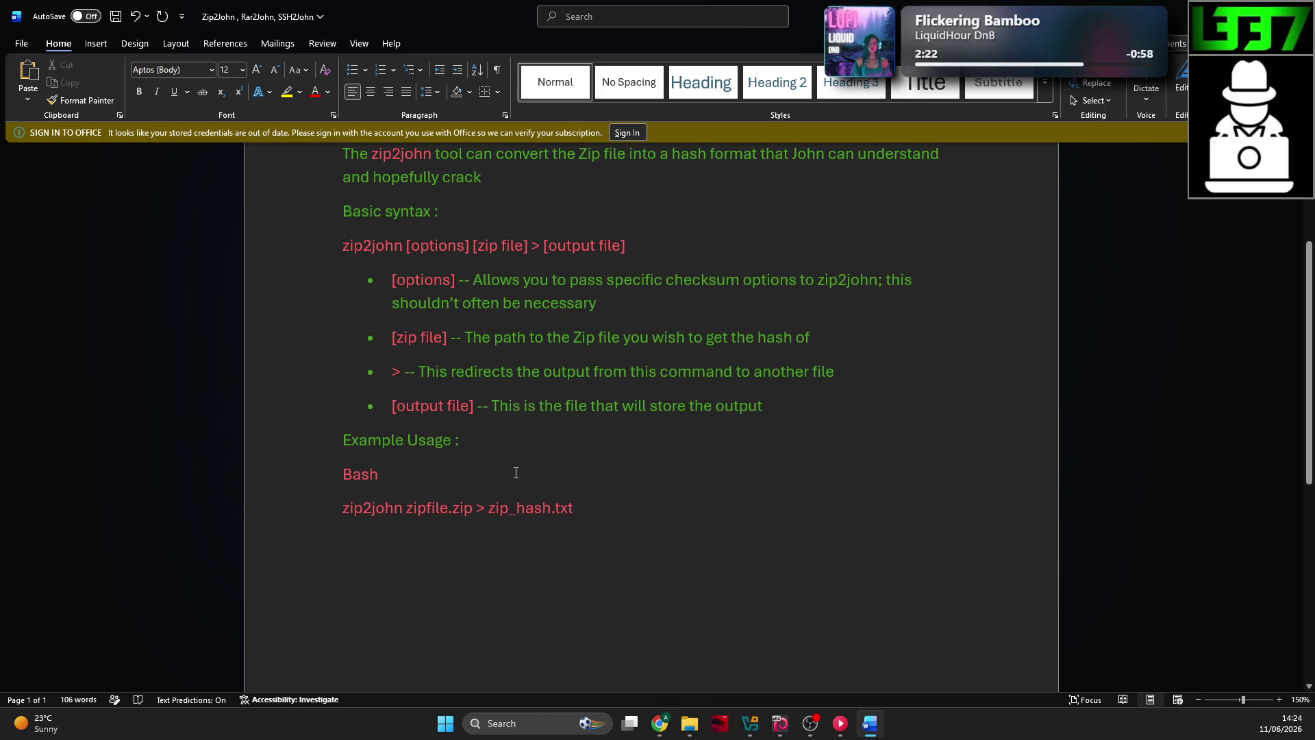
scroll(516, 454, "up", 2)
scroll(520, 453, "down", 2)
scroll(523, 448, "down", 3)
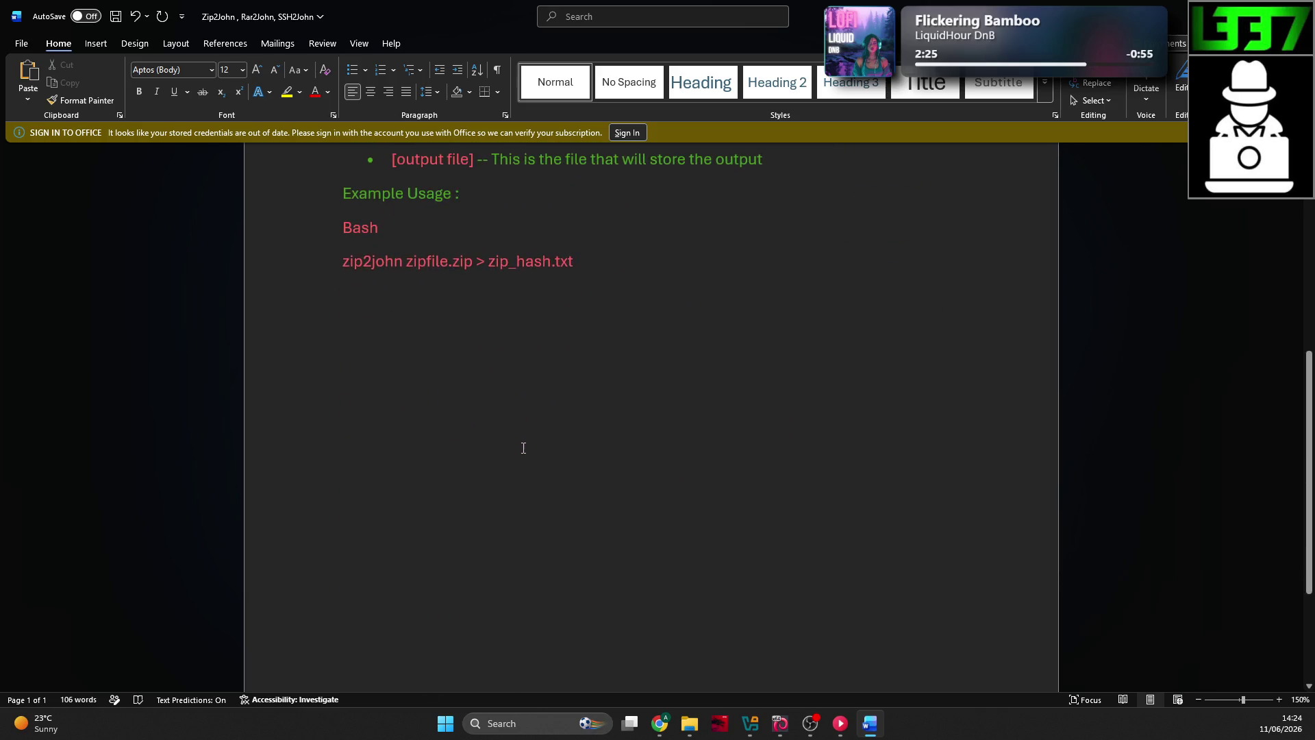
scroll(523, 446, "up", 2)
Step: Select the Cracking explanation paragraph and the john wordlist command in the lesson
key("alt+Tab")
scroll(514, 449, "down", 1)
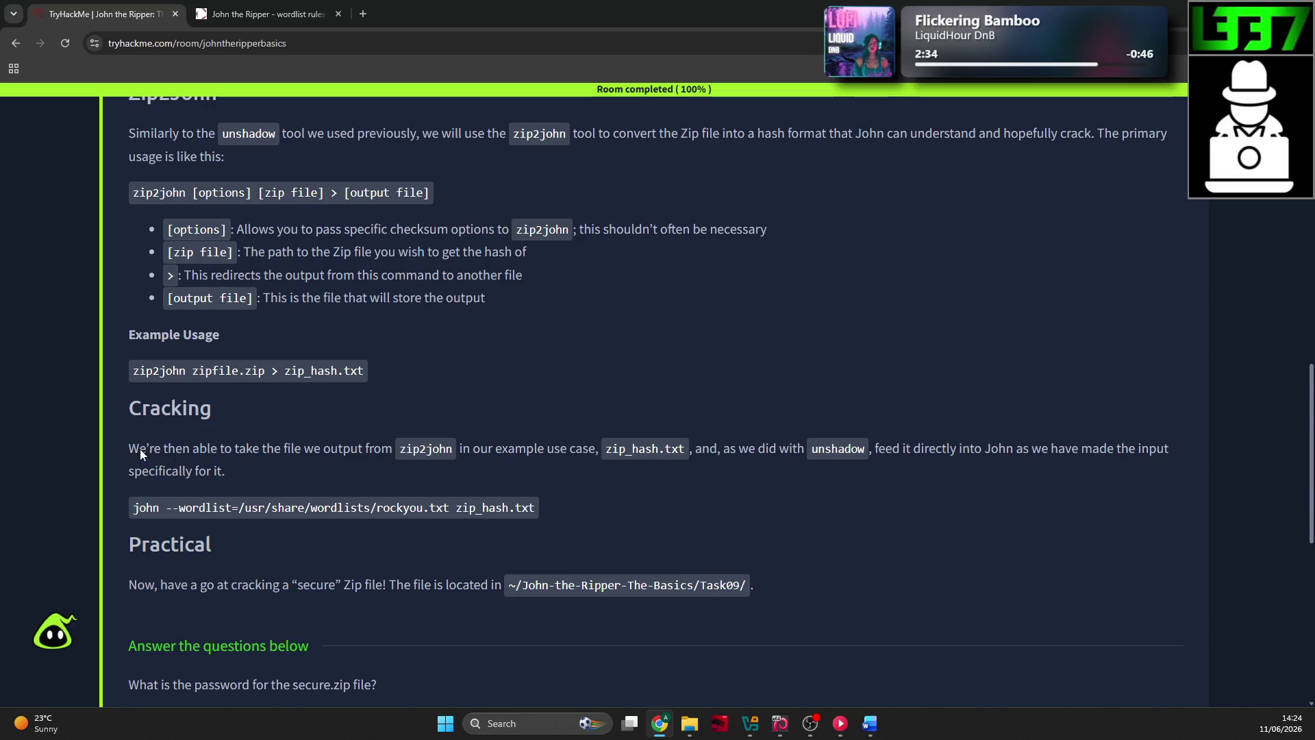
mouse_move(139, 449)
left_mouse_down()
mouse_move(746, 452)
mouse_move(804, 485)
mouse_move(804, 499)
left_mouse_up()
key("ctrl+c")
Step: Paste the Cracking text and john command, trimming the extra phrases and ending the sentence with ':'
key("alt+Tab")
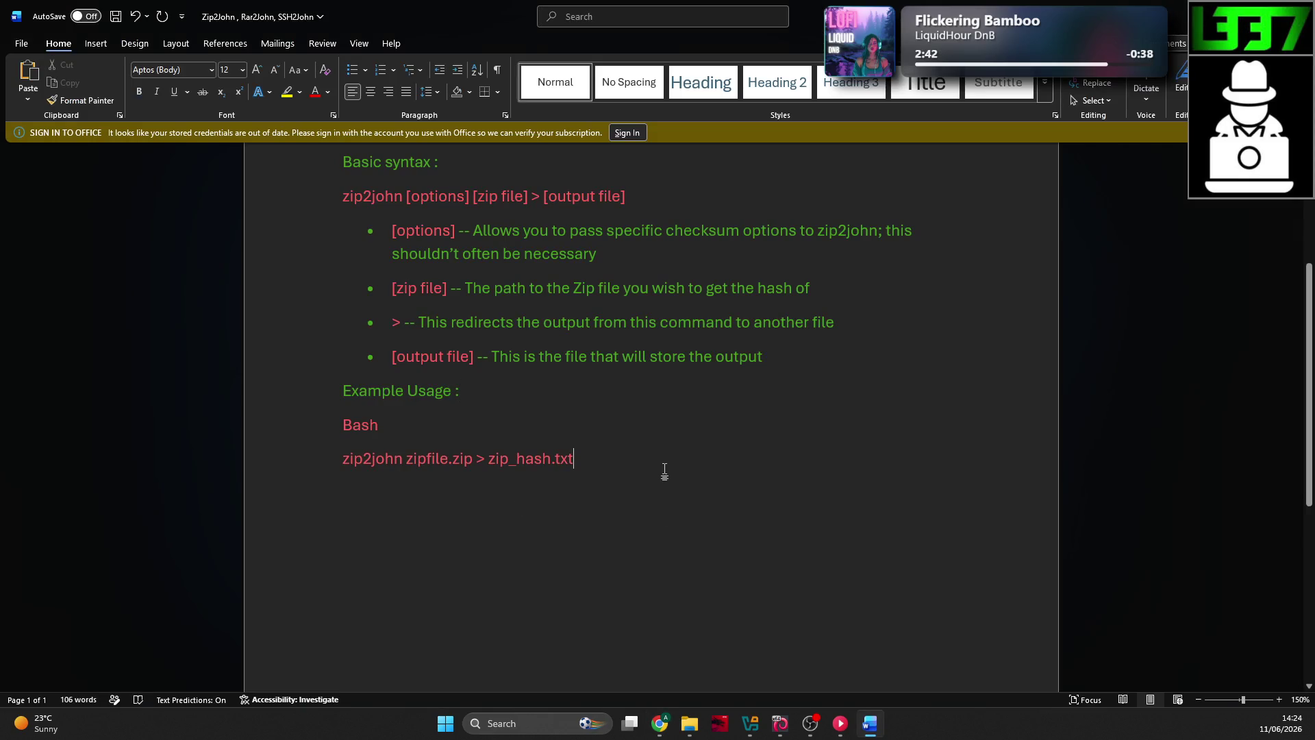
key("Return")
key("ctrl+v")
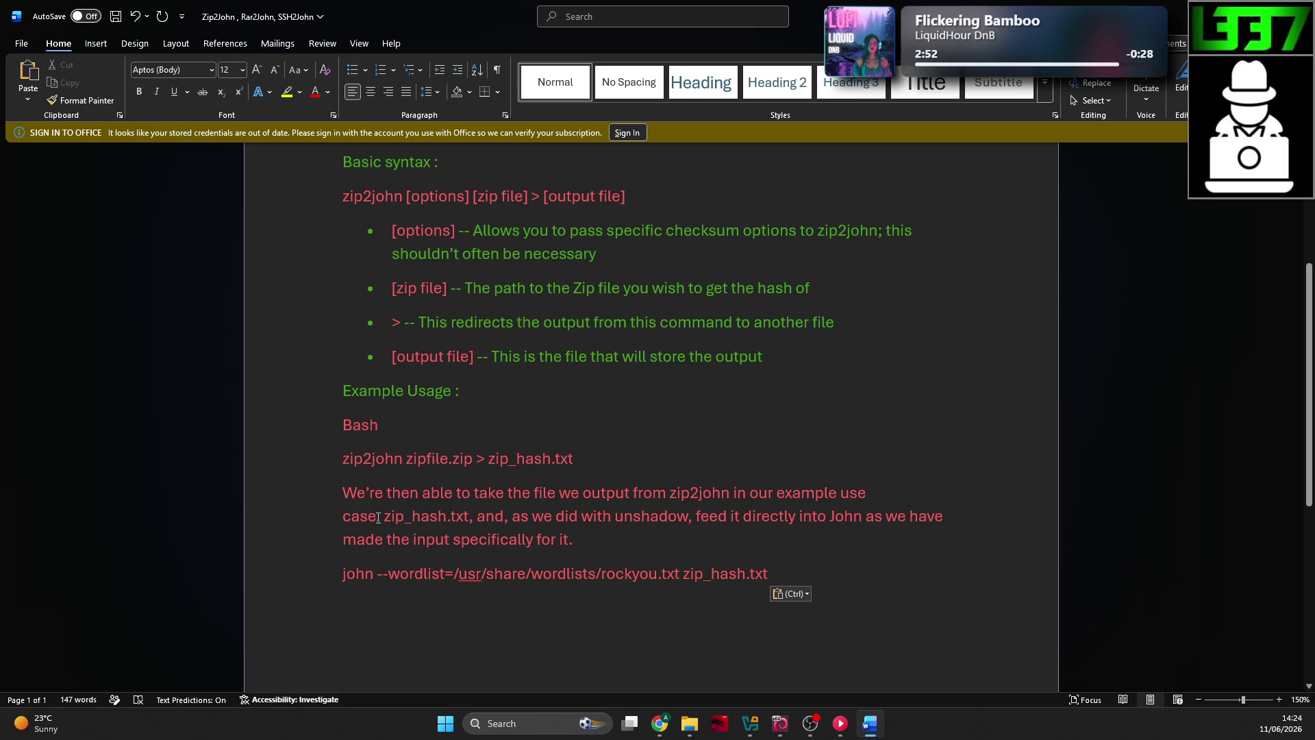
mouse_move(379, 518)
left_mouse_down()
mouse_move(750, 493)
mouse_move(731, 493)
left_mouse_up()
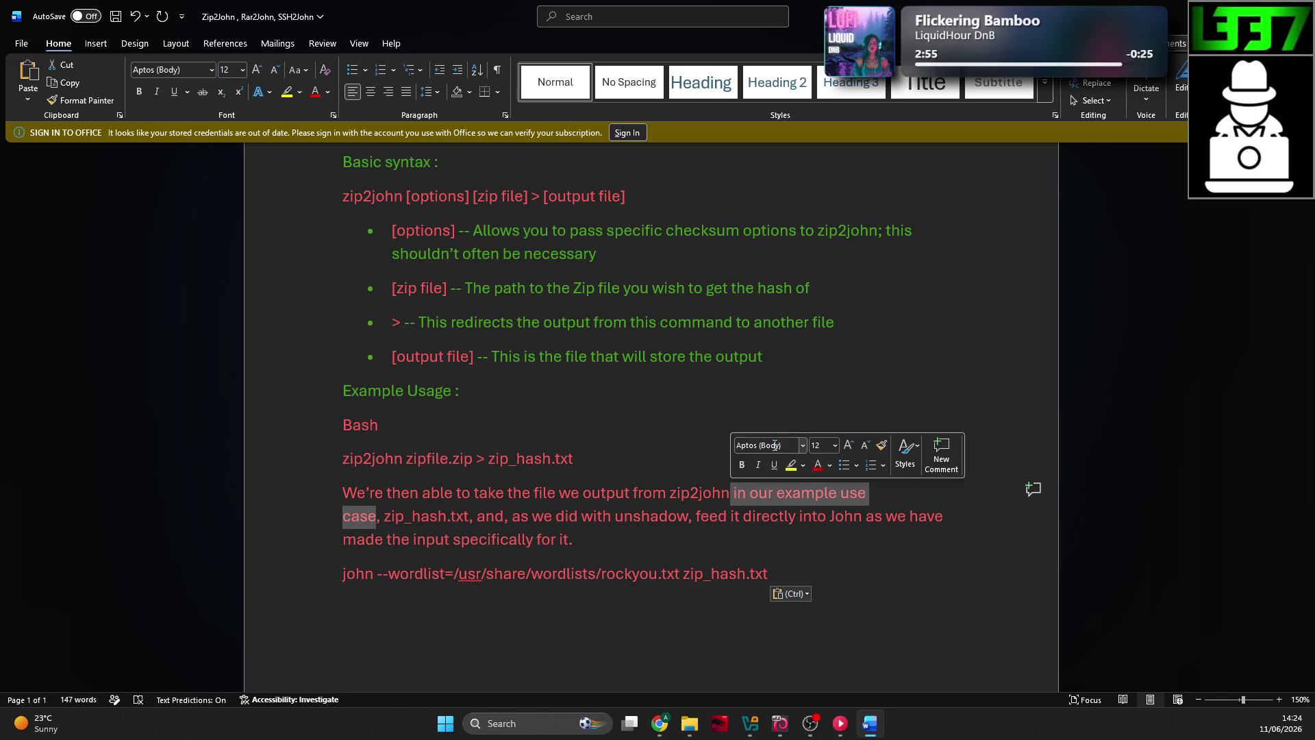
key("BackSpace")
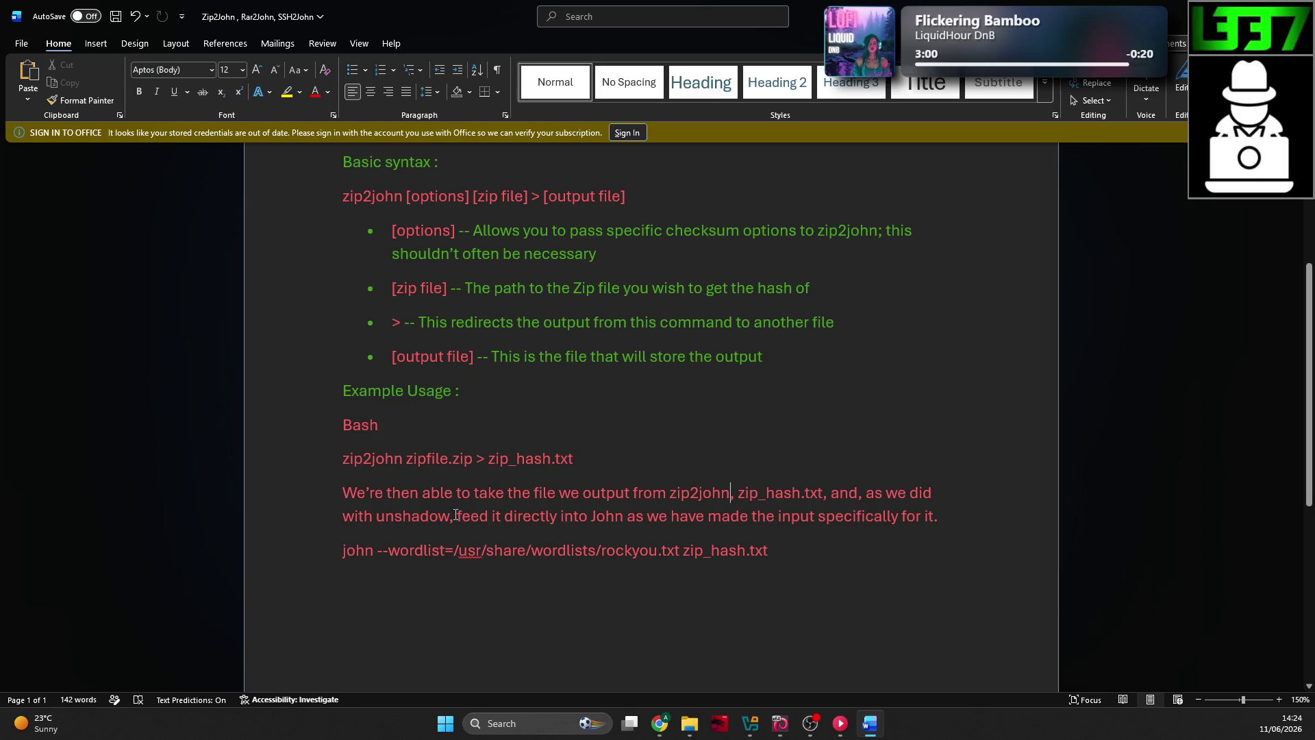
mouse_move(456, 515)
left_mouse_down()
mouse_move(500, 459)
mouse_move(866, 493)
left_mouse_up()
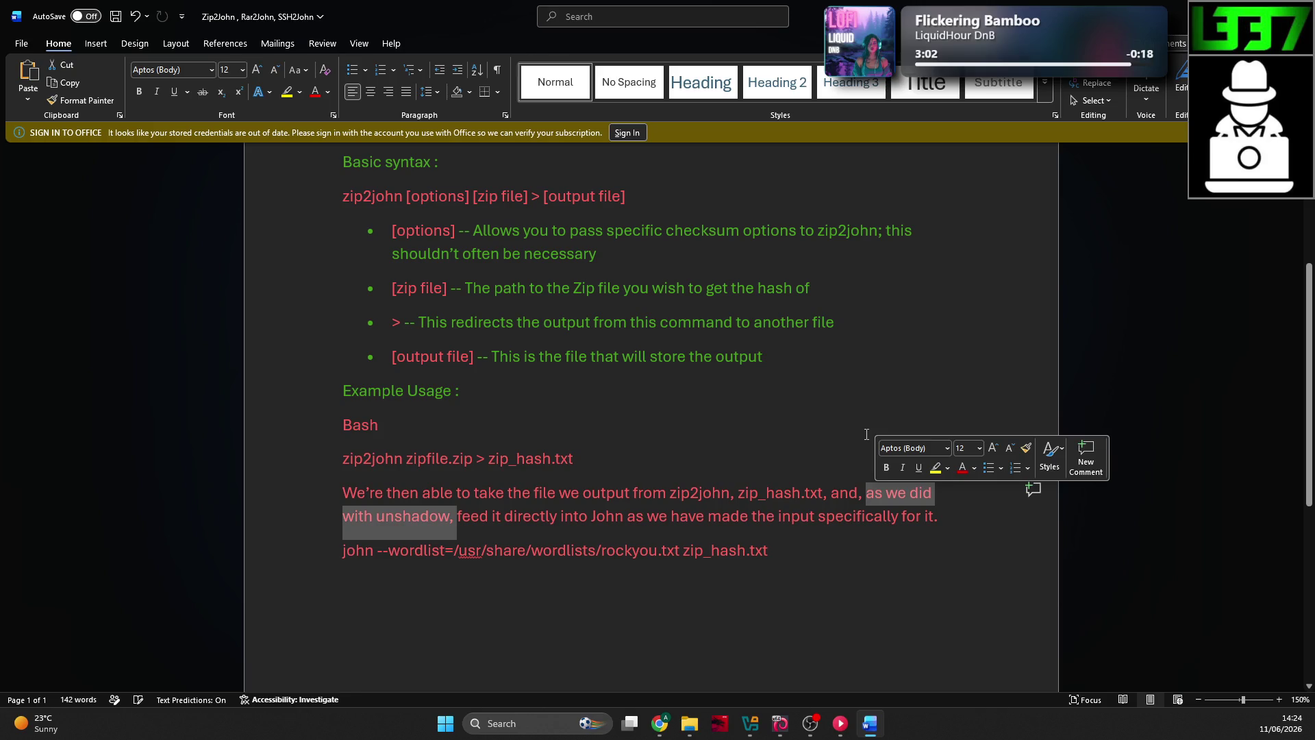
key("BackSpace")
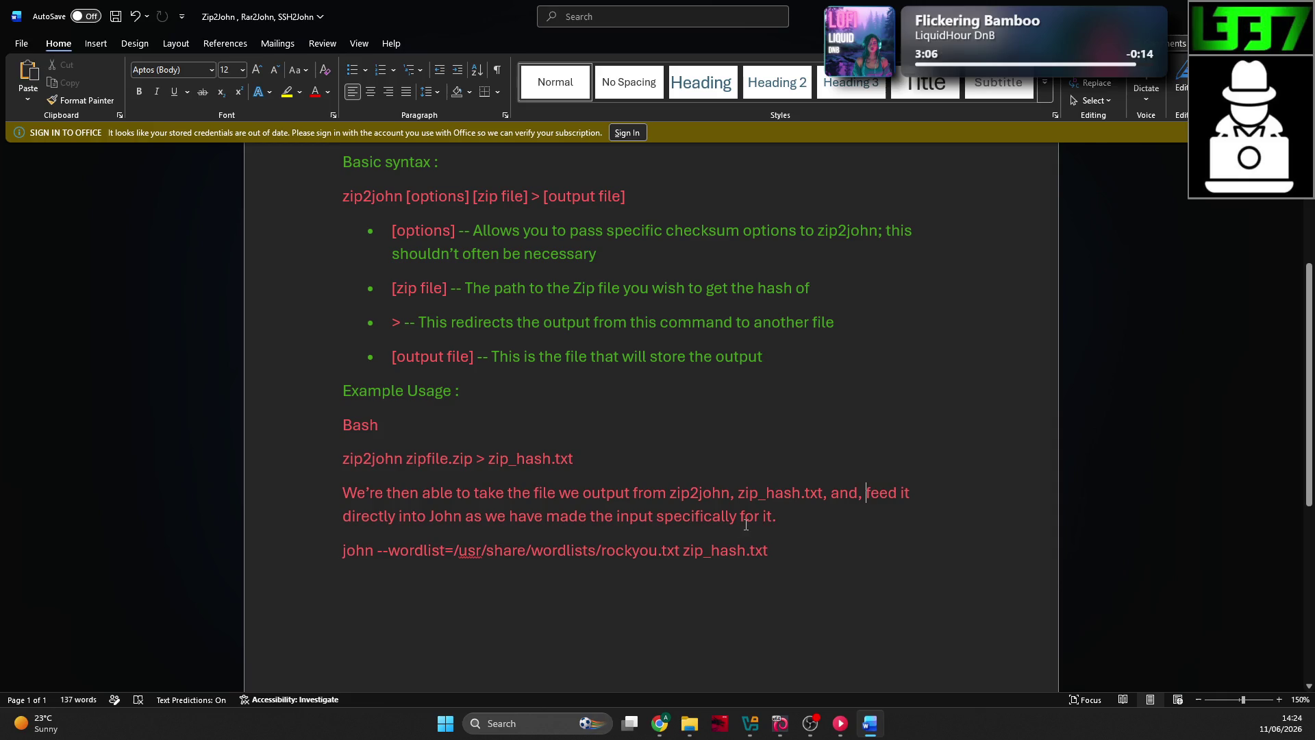
left_click_drag(776, 516, 466, 516)
key("BackSpace")
type(":")
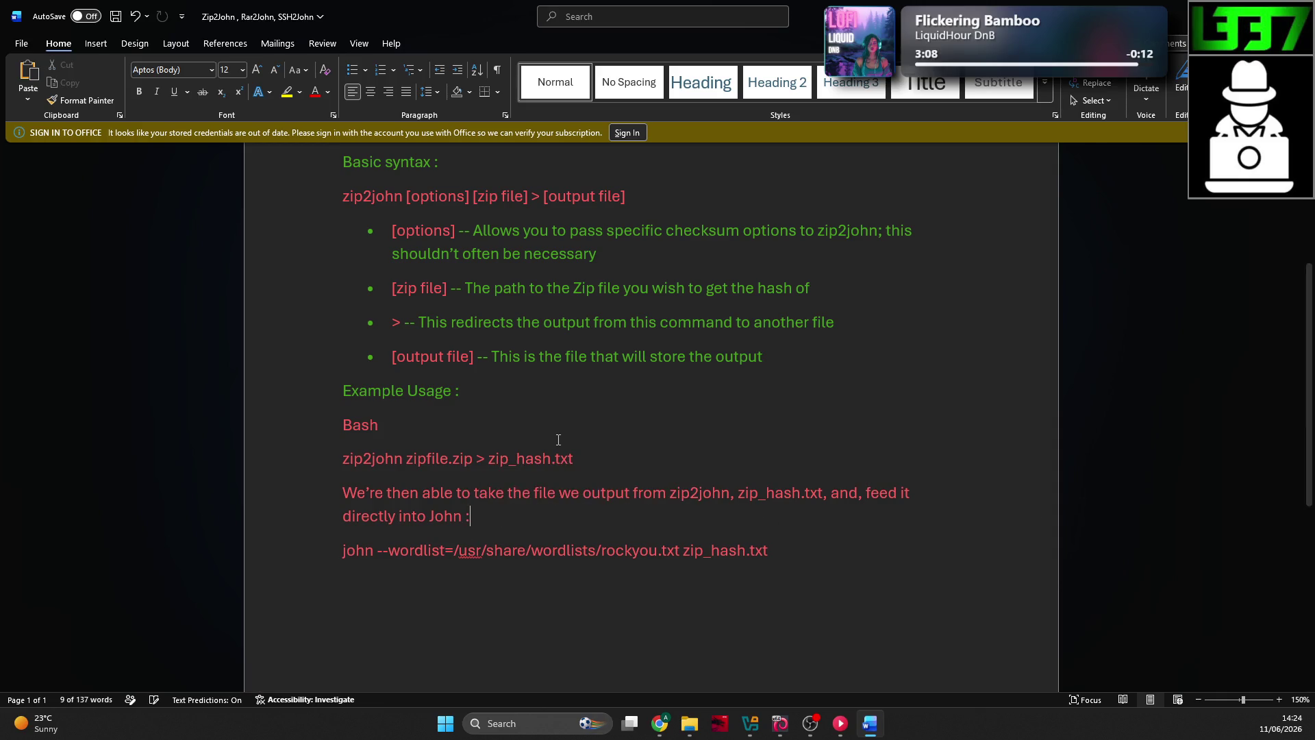
Step: Colour the Cracking sentence green and ignore the 'usr' spelling flag in the john command
triple_click(369, 500)
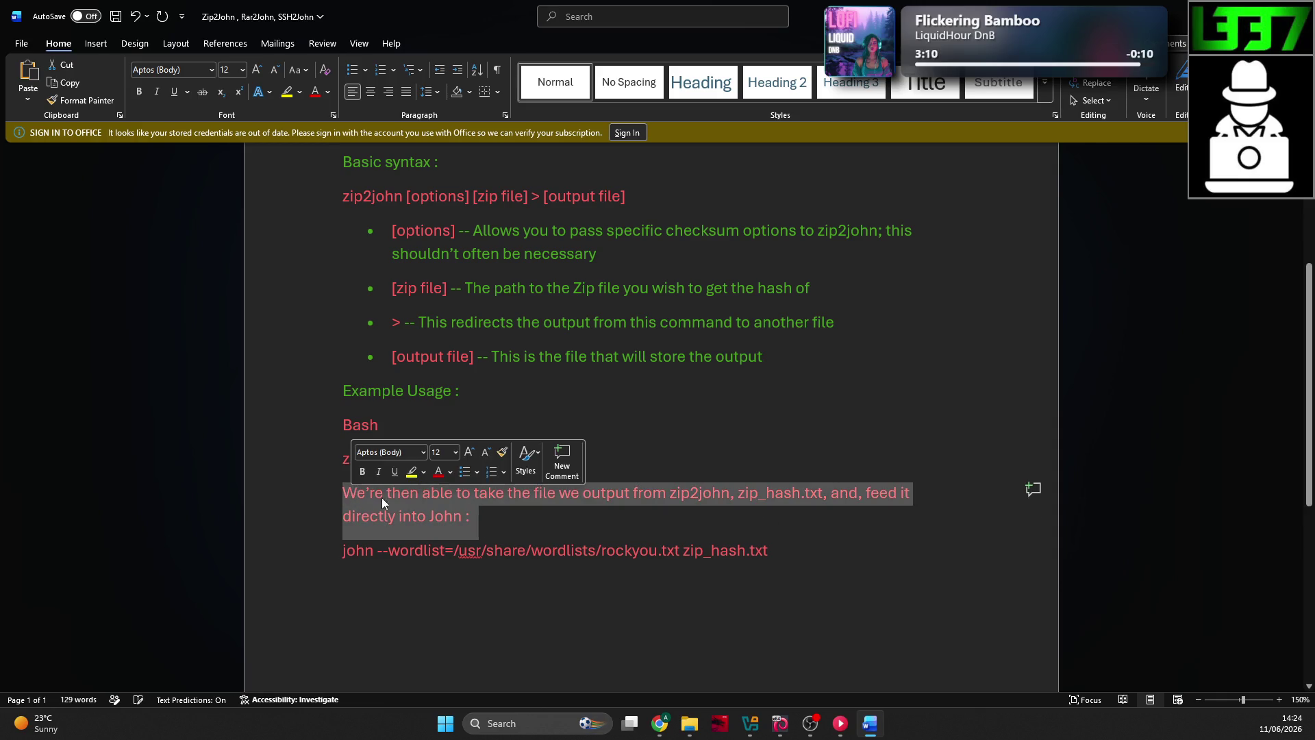
left_click(450, 471)
left_click(614, 266)
left_click(768, 551)
right_click(495, 550)
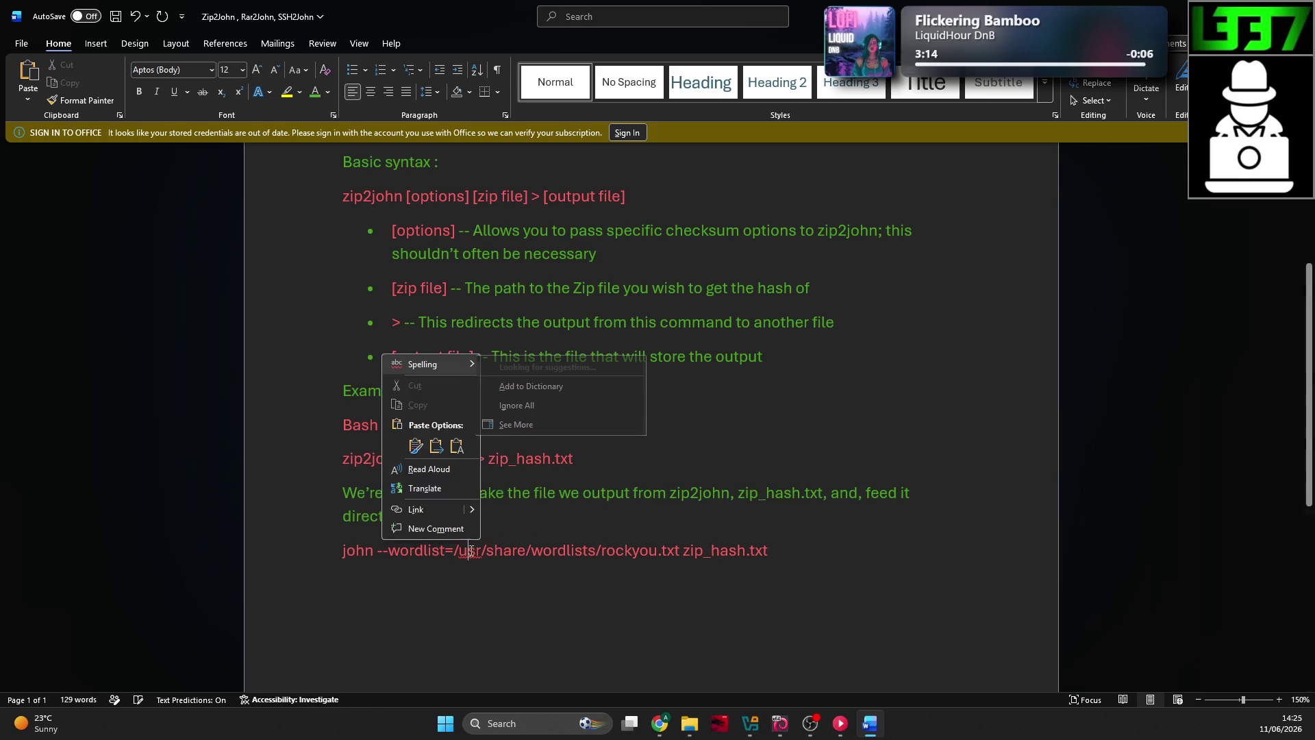
left_click(521, 481)
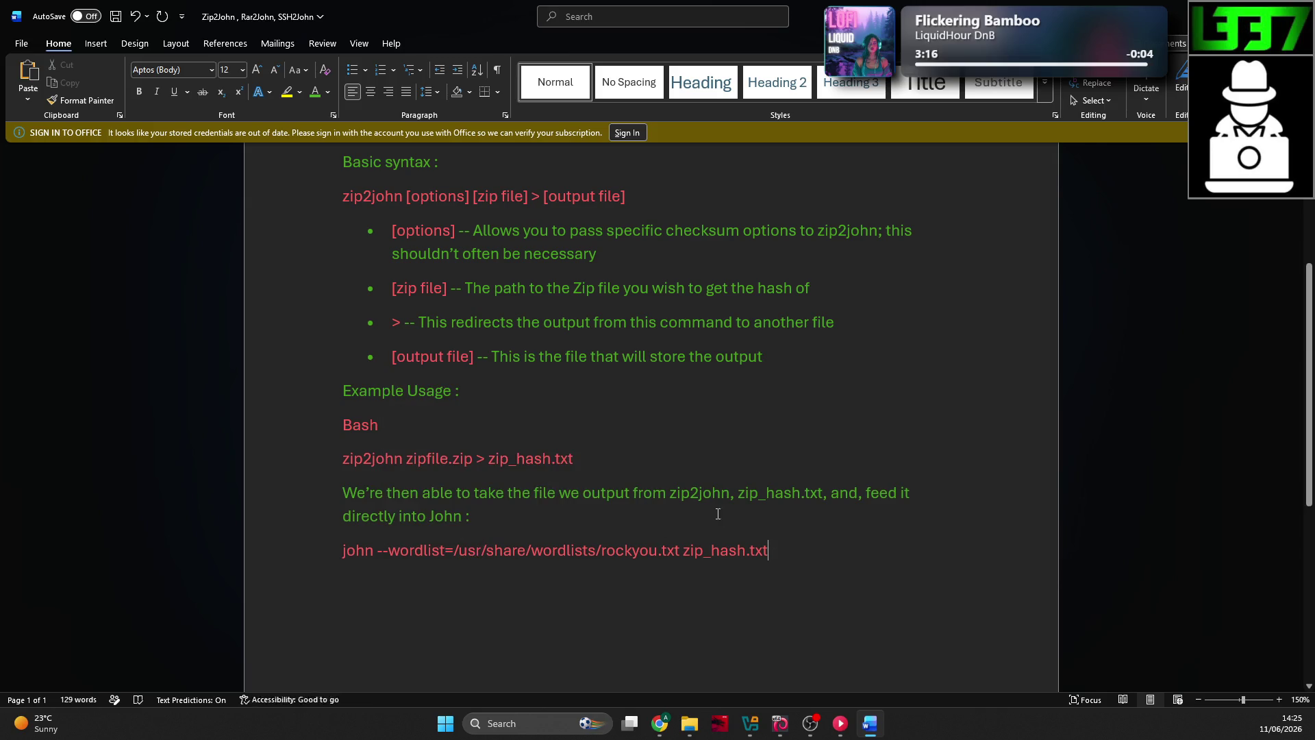
Step: Scroll through the answered Zip2John questions on TryHackMe, then go back to the Word notes
key("alt+Tab")
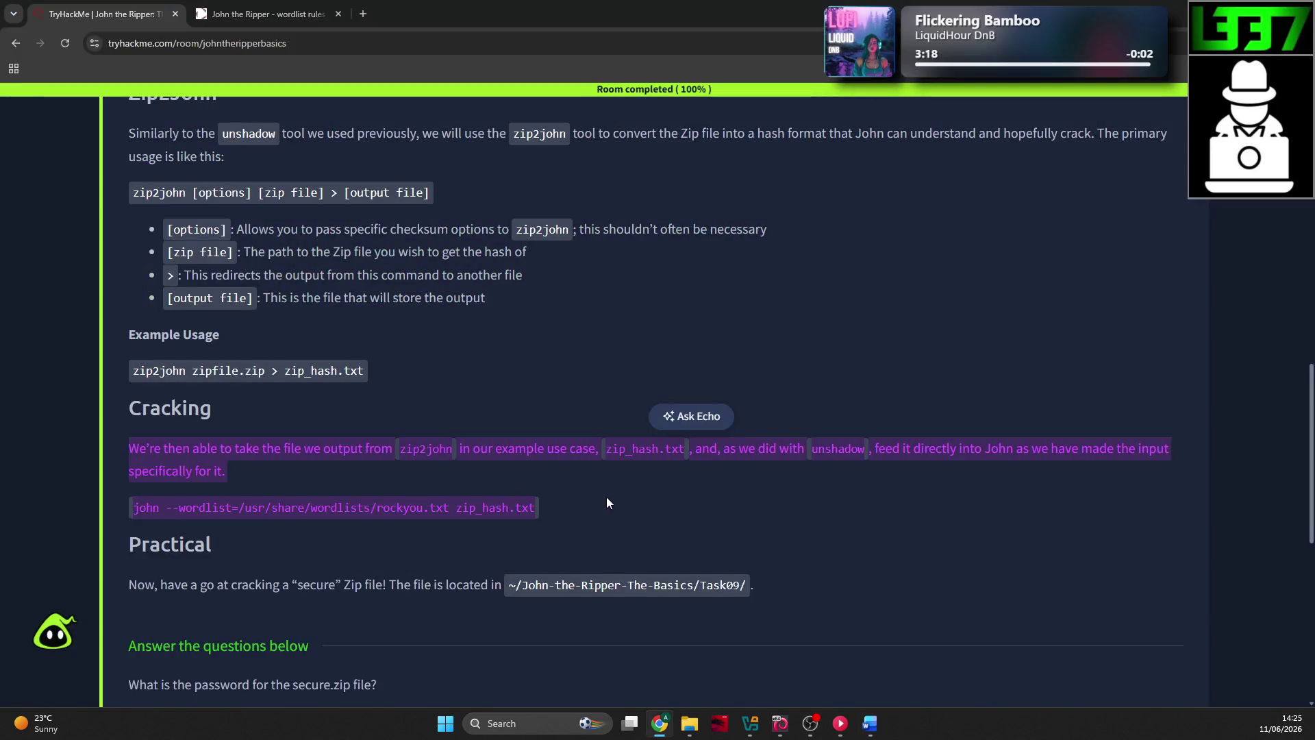
scroll(606, 496, "down", 2)
left_click(476, 425)
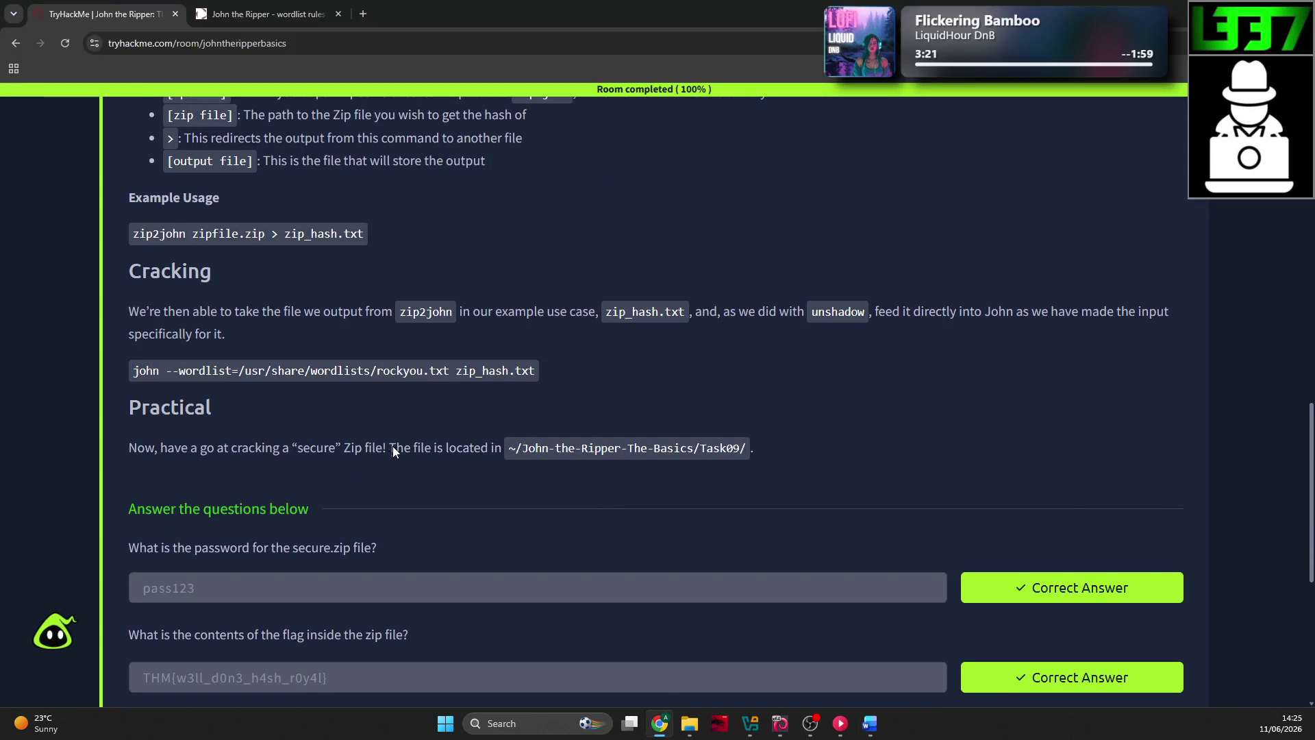
scroll(516, 388, "down", 2)
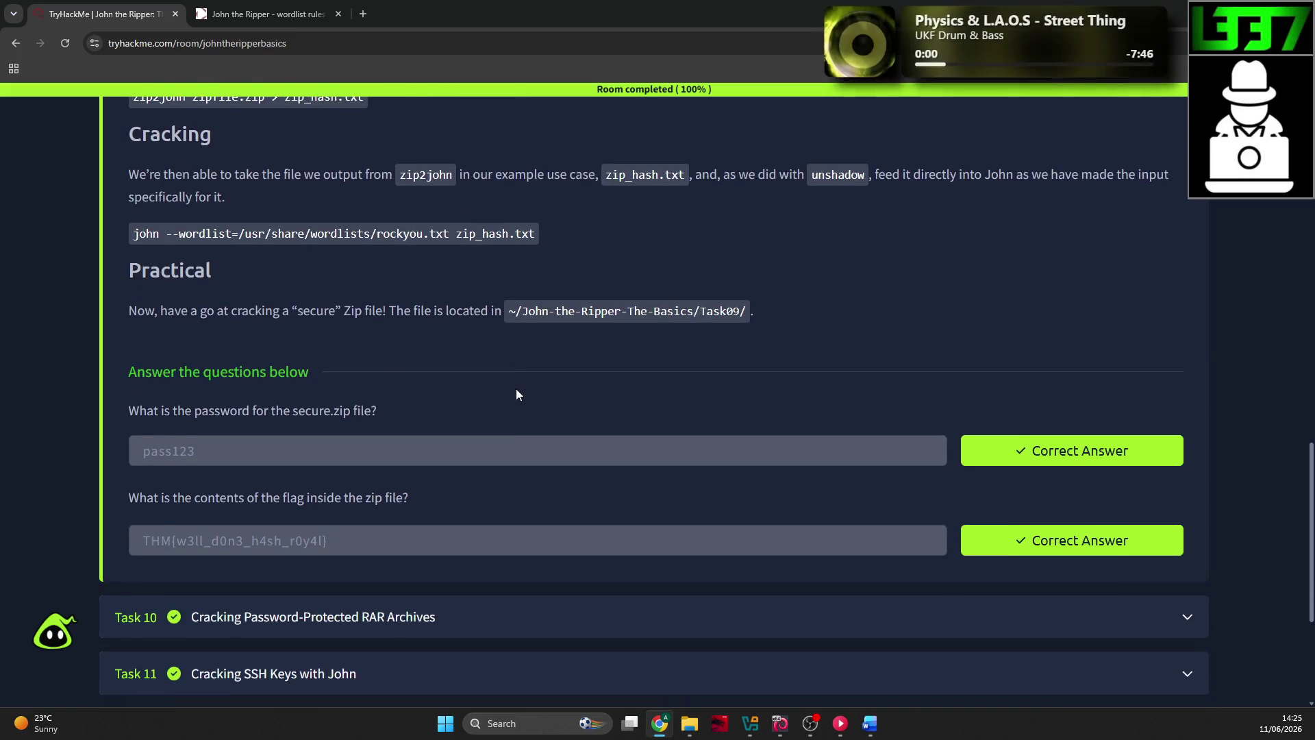
scroll(516, 388, "up", 1)
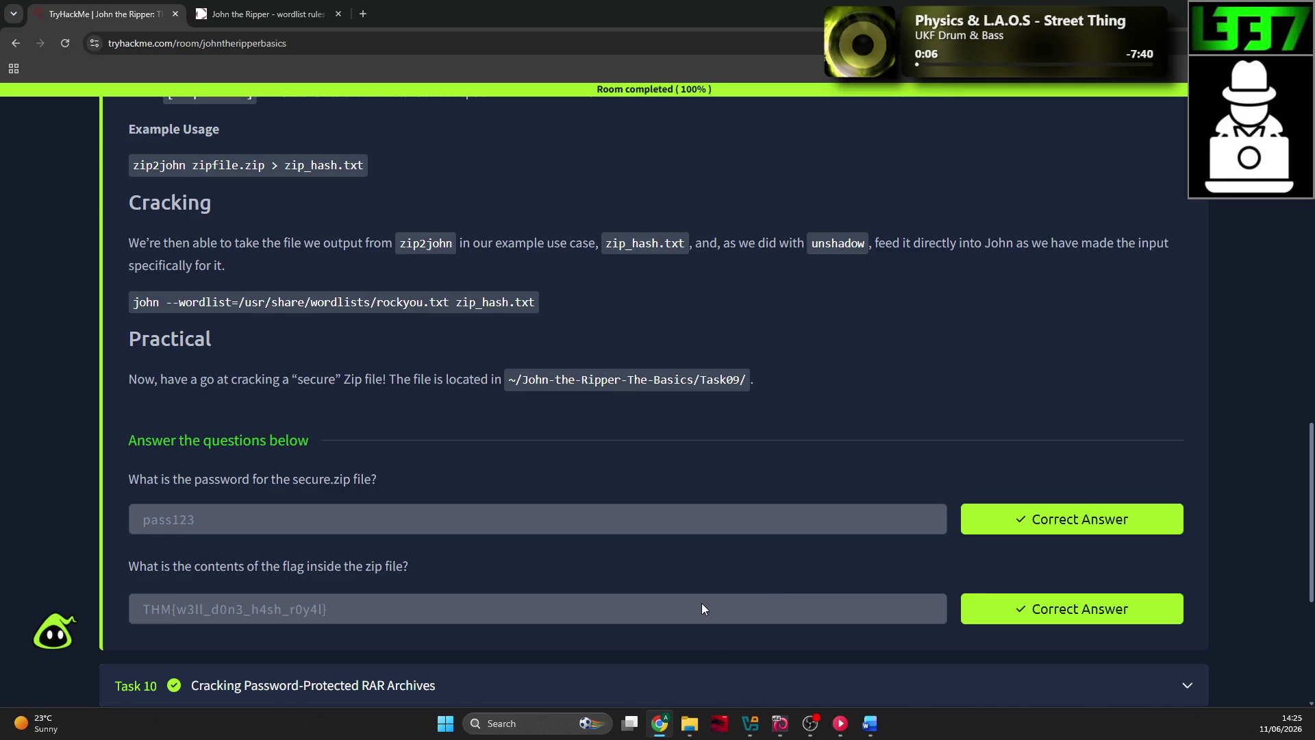
key("alt+Tab")
scroll(681, 479, "down", 1)
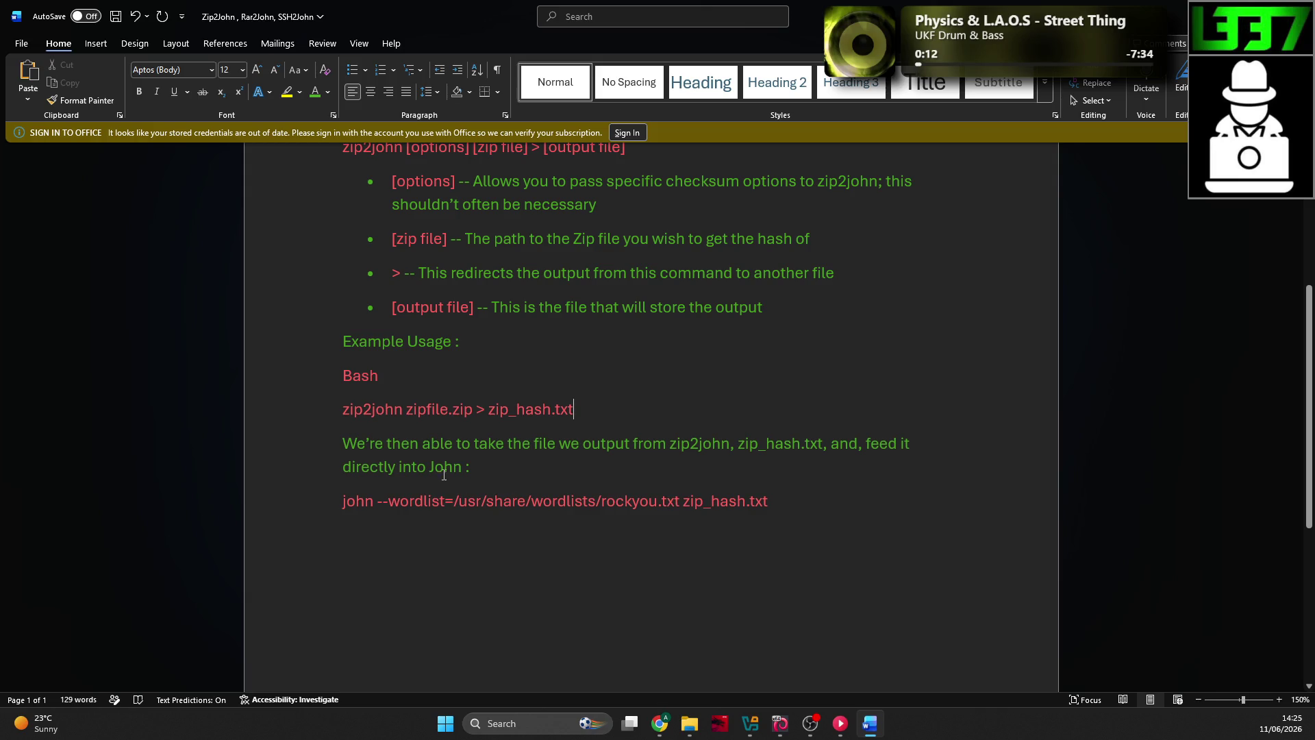
Step: Scroll over the Zip2John notes ending with the red john wordlist command, then switch to TryHackMe
scroll(446, 467, "up", 2)
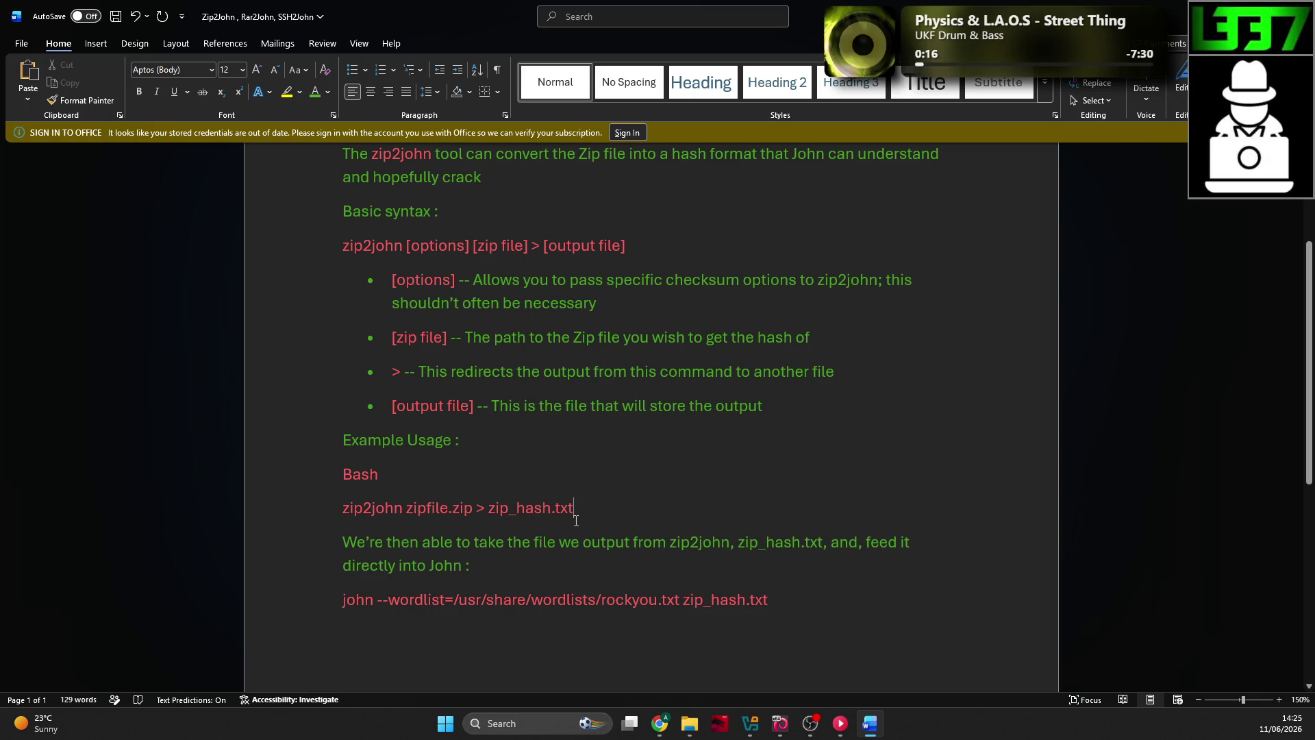
scroll(572, 520, "up", 3)
scroll(570, 520, "down", 9)
scroll(569, 515, "up", 3)
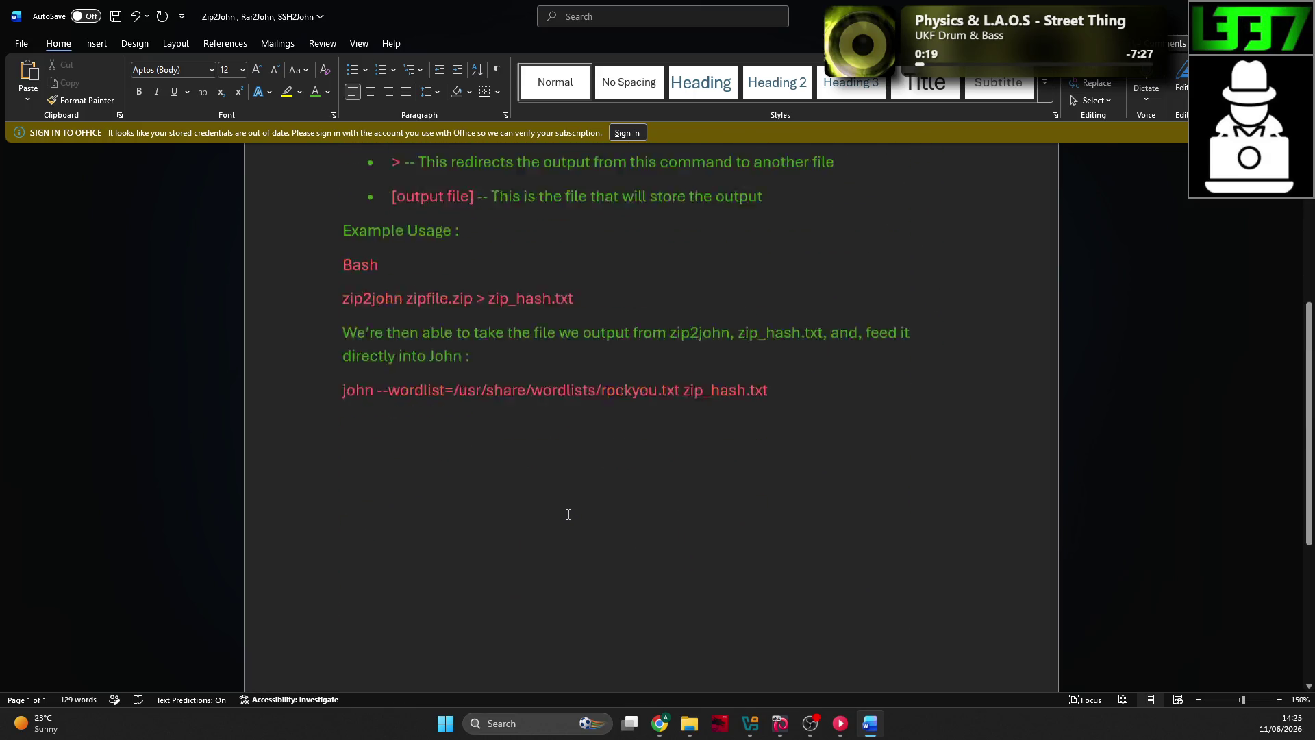
scroll(569, 514, "up", 8)
scroll(567, 512, "down", 3)
key("alt+Tab")
Step: Collapse the Zip files task and expand Task 10, the RAR archive cracking task, on TryHackMe
scroll(555, 493, "up", 2)
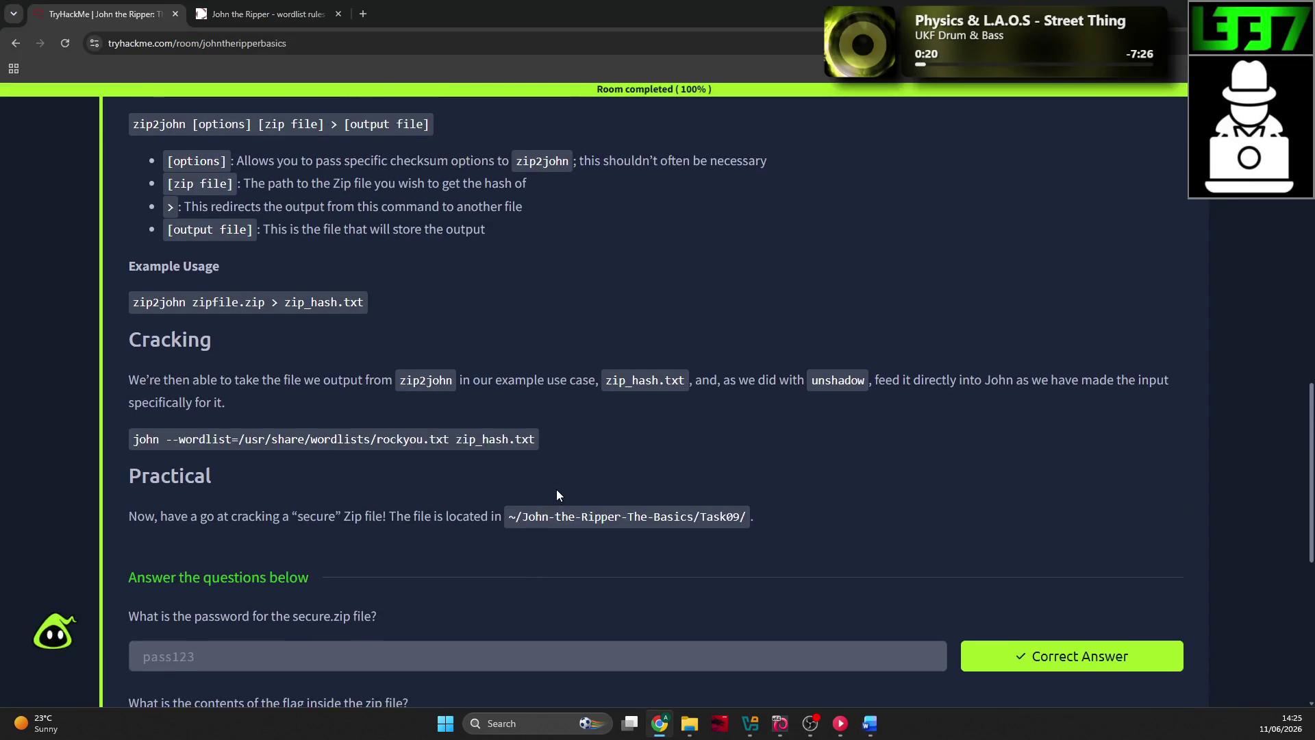
scroll(556, 490, "up", 7)
scroll(524, 463, "down", 2)
left_click(466, 411)
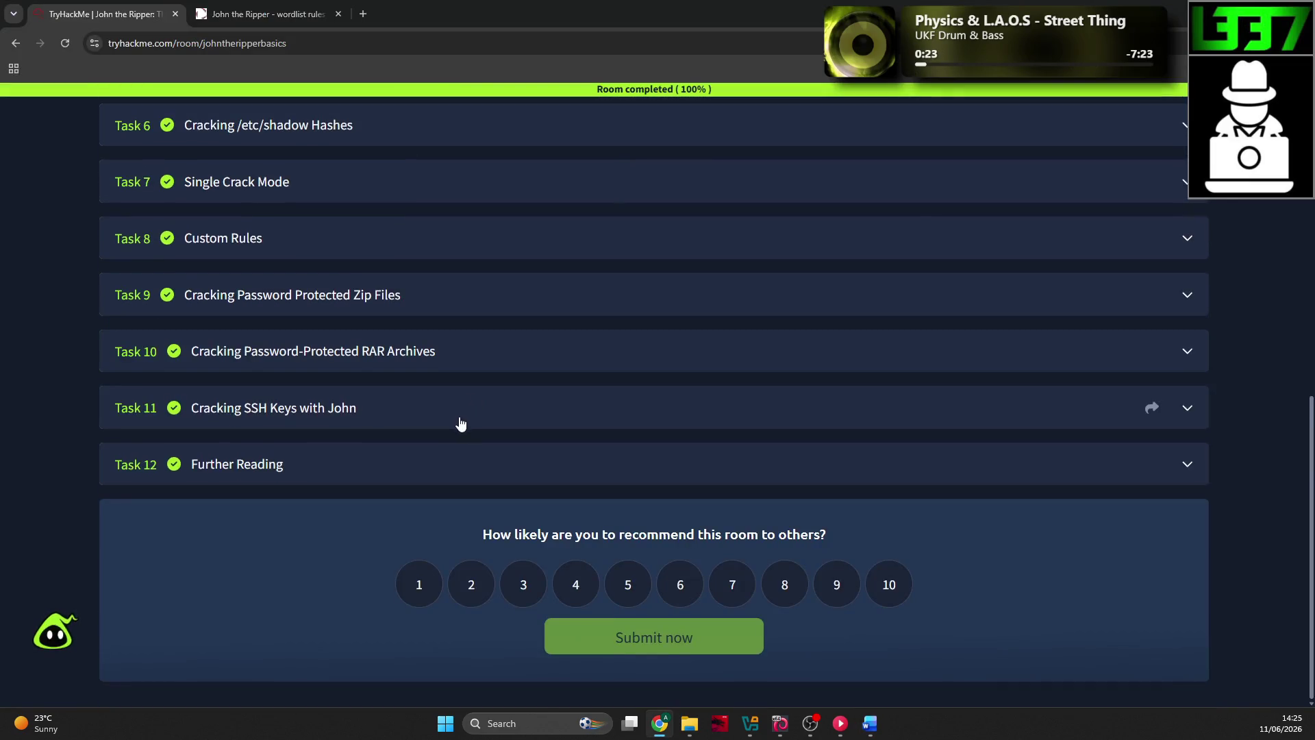
left_click(399, 362)
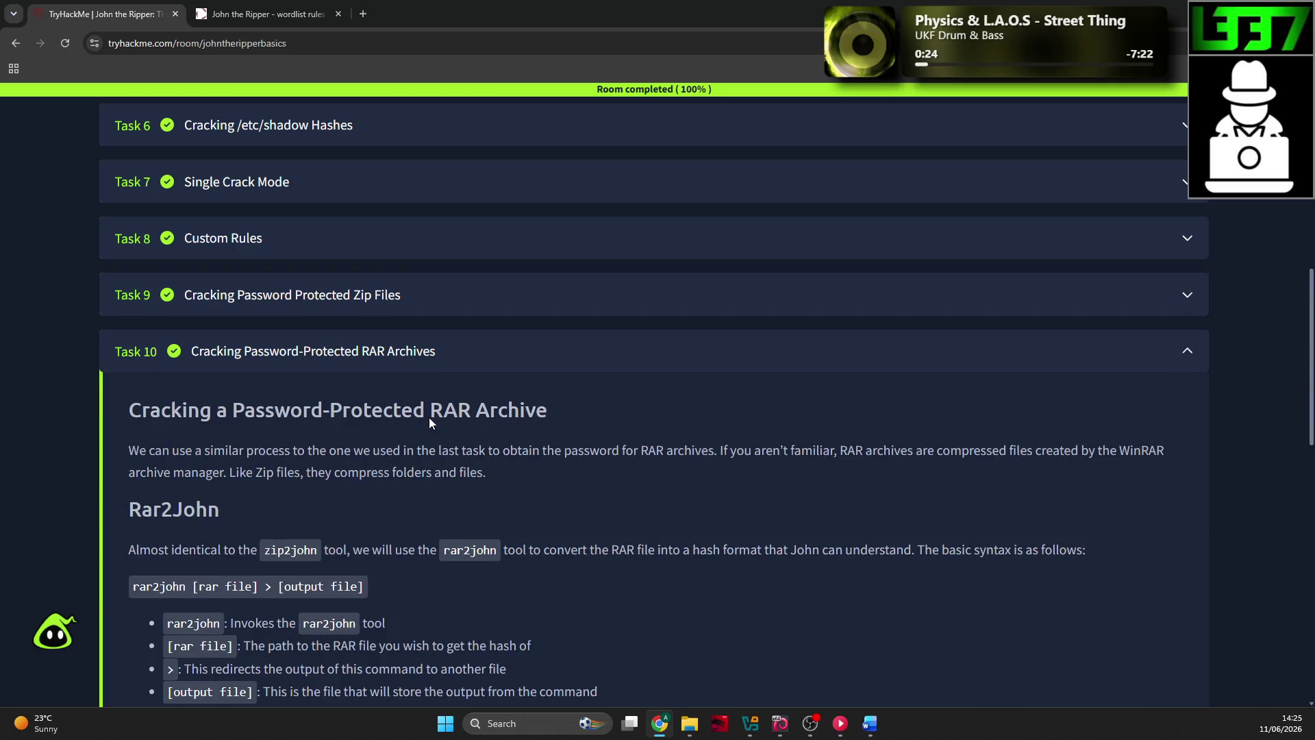
scroll(432, 417, "down", 2)
key("alt+Tab")
scroll(438, 411, "up", 5)
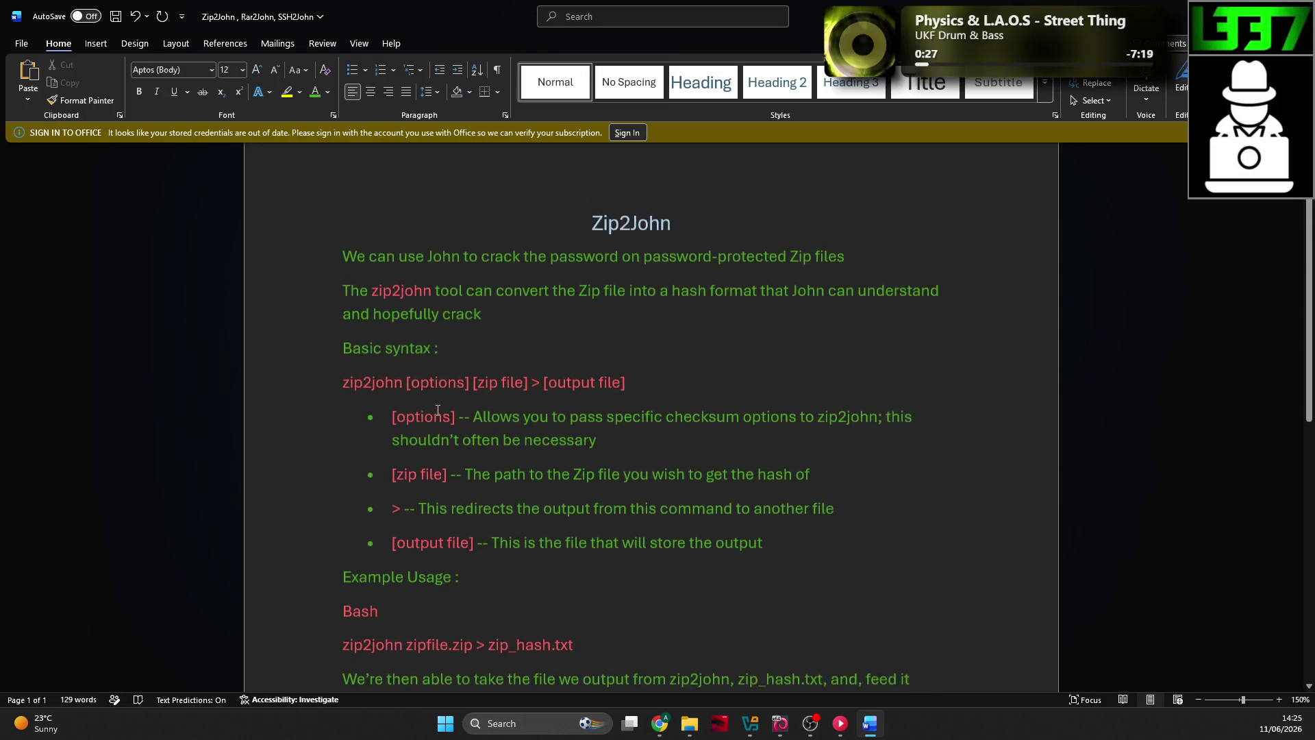
scroll(461, 439, "down", 6)
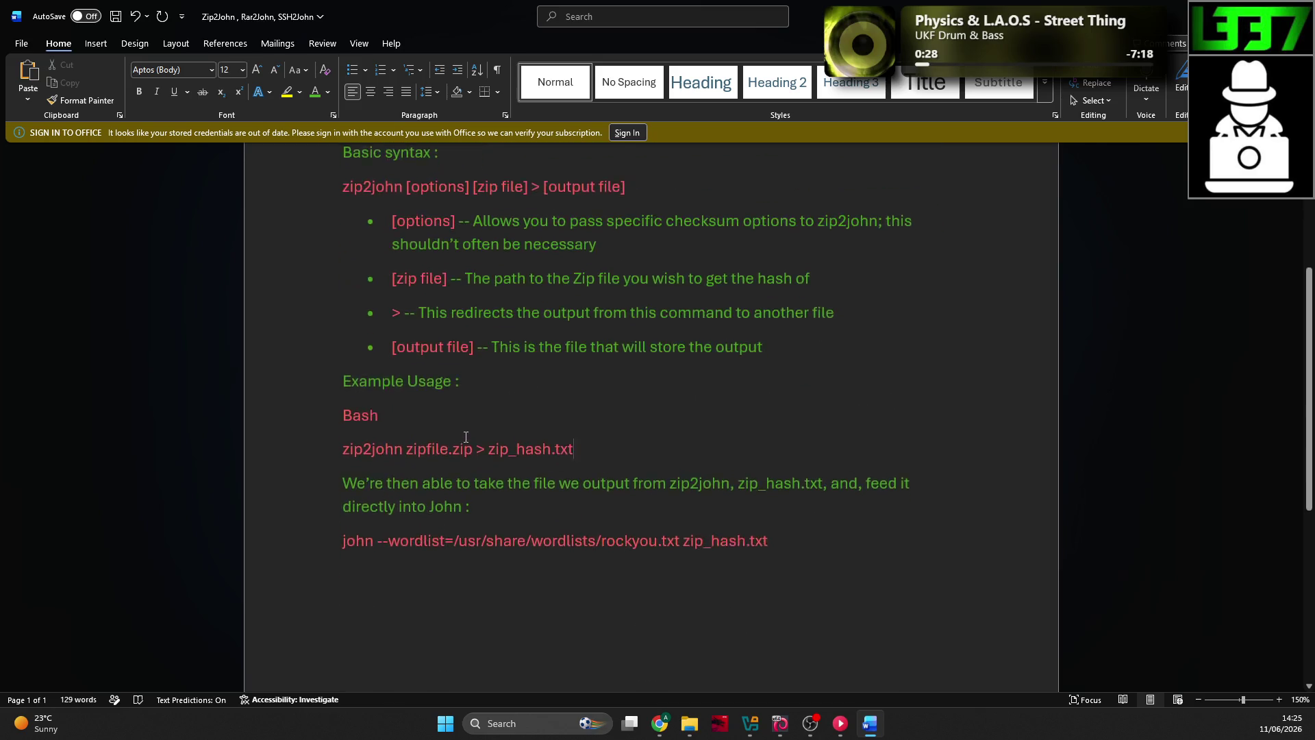
key("alt+Tab")
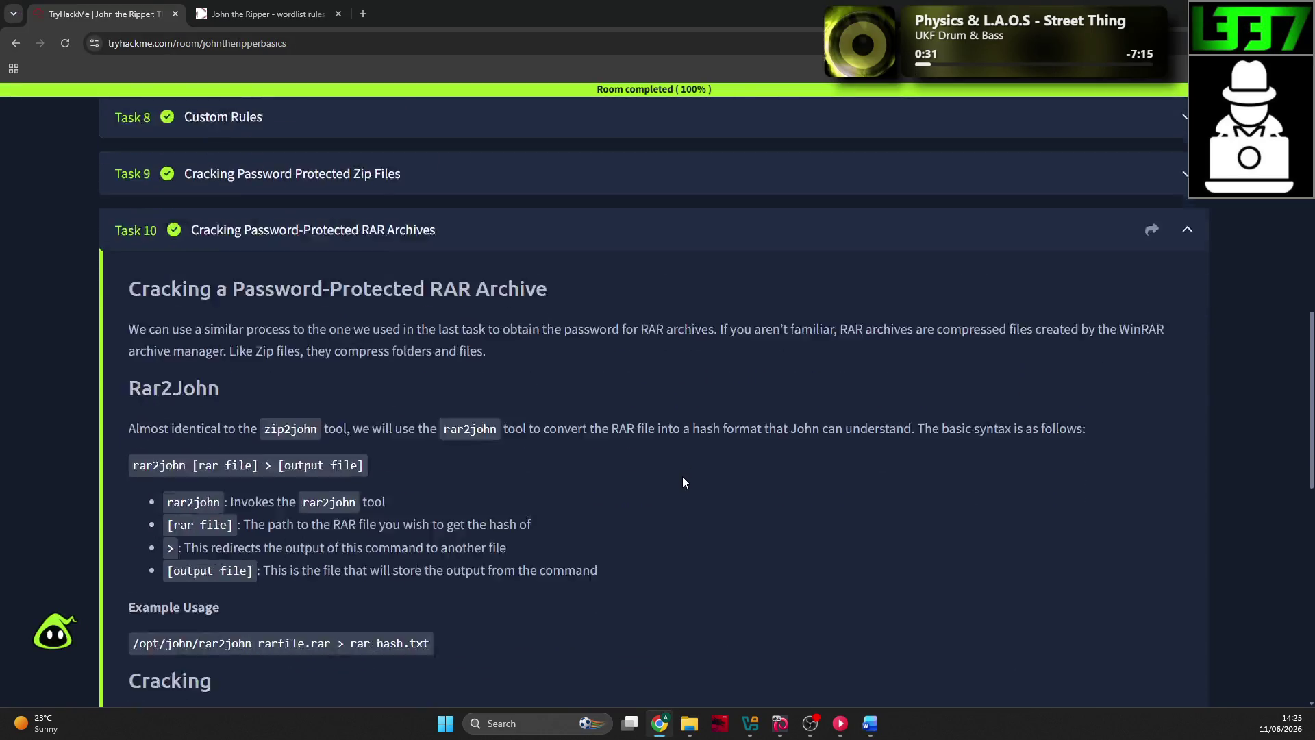
scroll(683, 475, "down", 5)
scroll(677, 472, "up", 4)
scroll(674, 468, "up", 2)
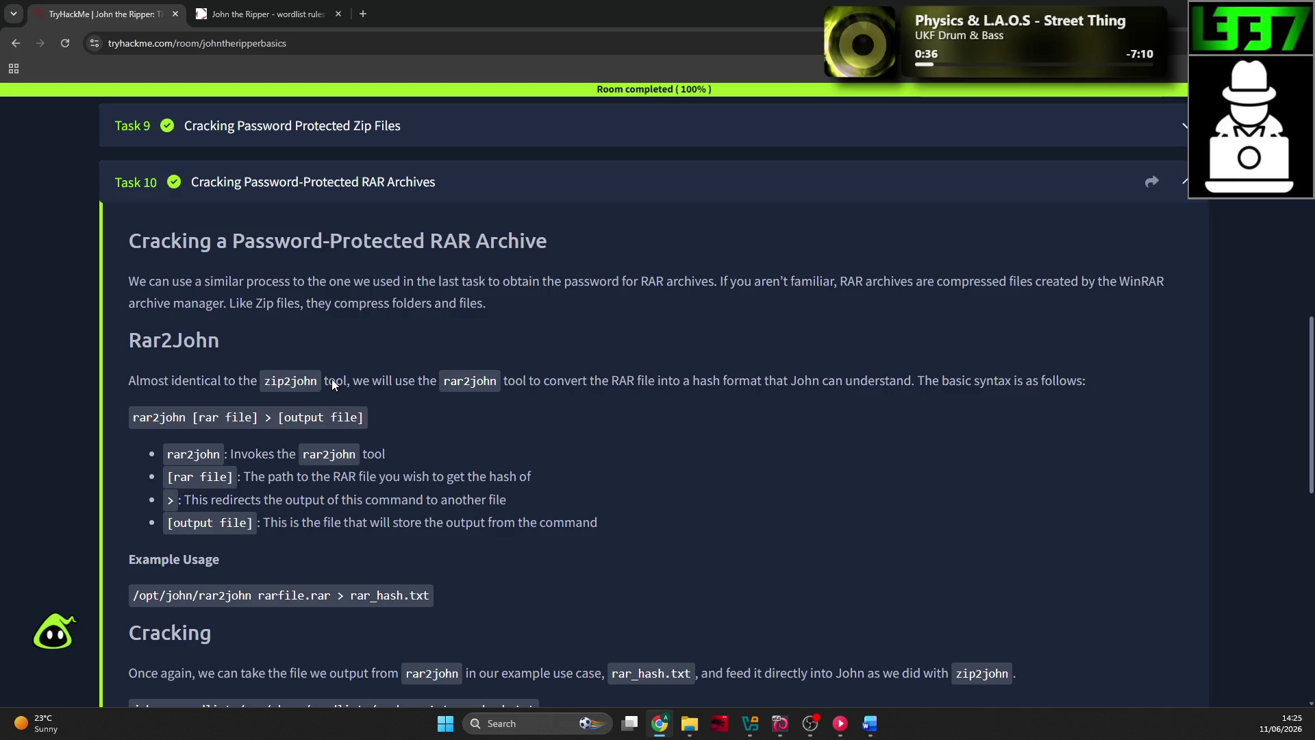
key("alt+Tab")
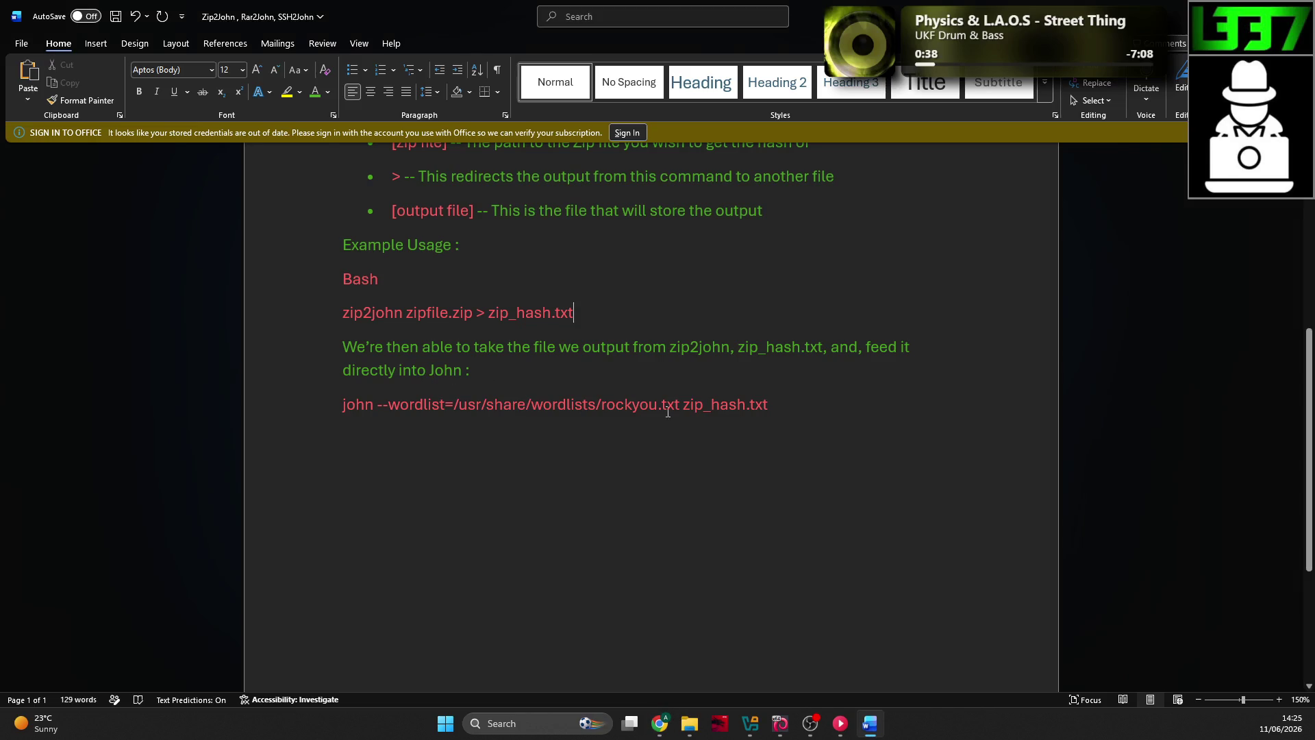
Step: Add a new line below the john command and type 'Rar2John'
key("Return")
scroll(792, 414, "up", 3)
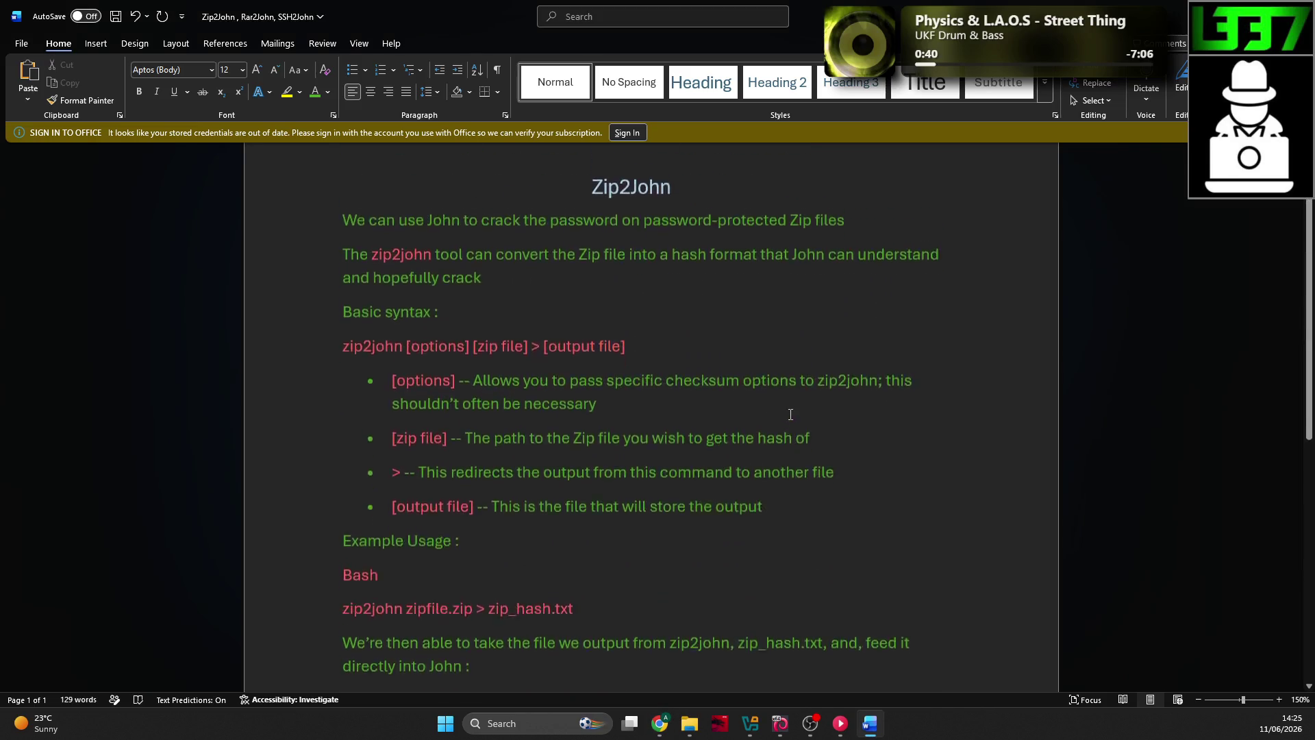
scroll(669, 382, "down", 4)
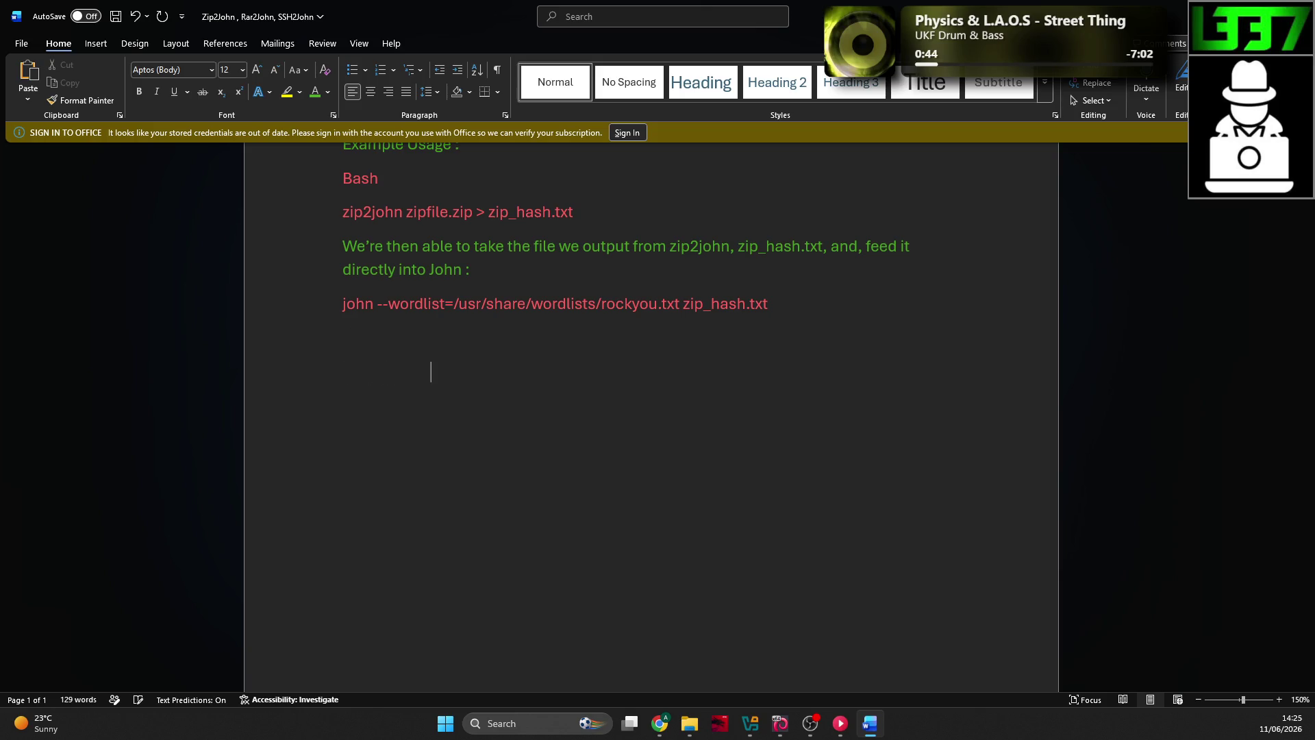
type("Rar2John")
Step: Make 'Rar2John' a centred Heading 2 with its leading spaces removed
left_click_drag(652, 378, 342, 375)
left_click(779, 84)
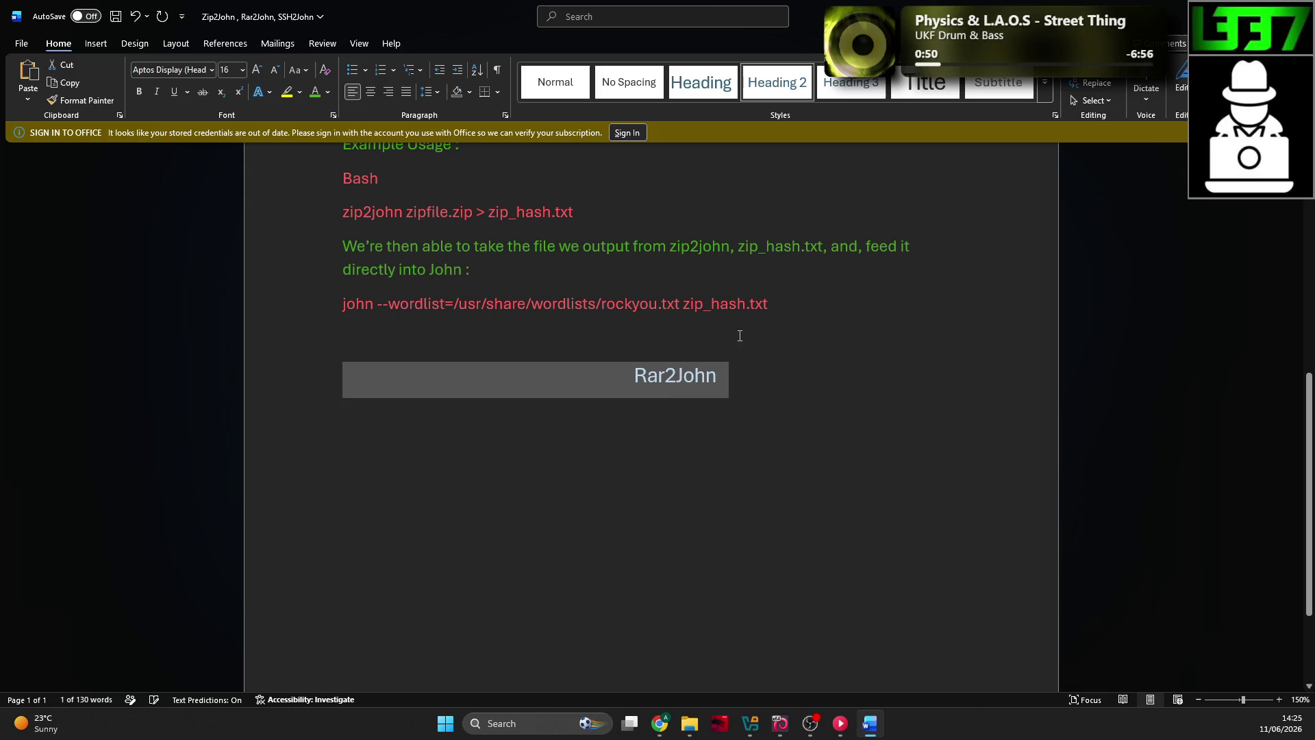
left_click(341, 384)
key("BackSpace")
key("BackSpace")
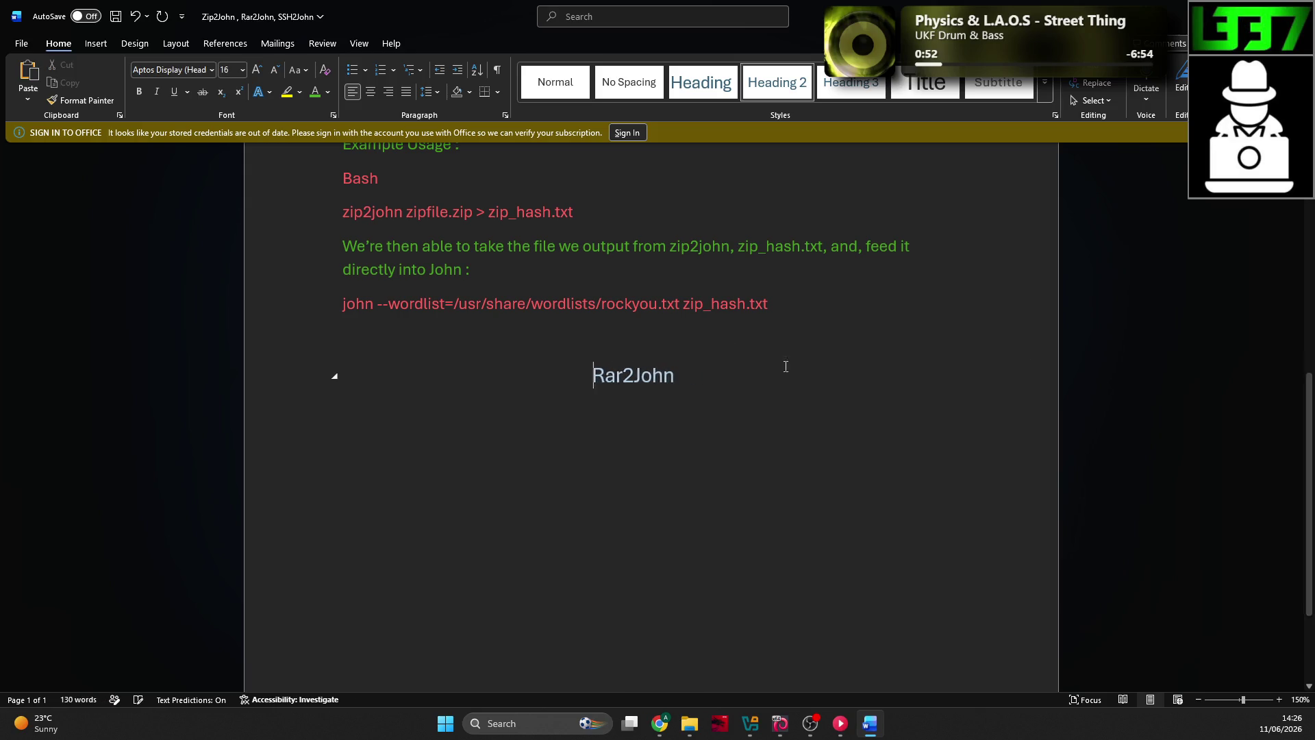
scroll(785, 370, "up", 3)
scroll(784, 411, "down", 2)
triple_click(656, 425)
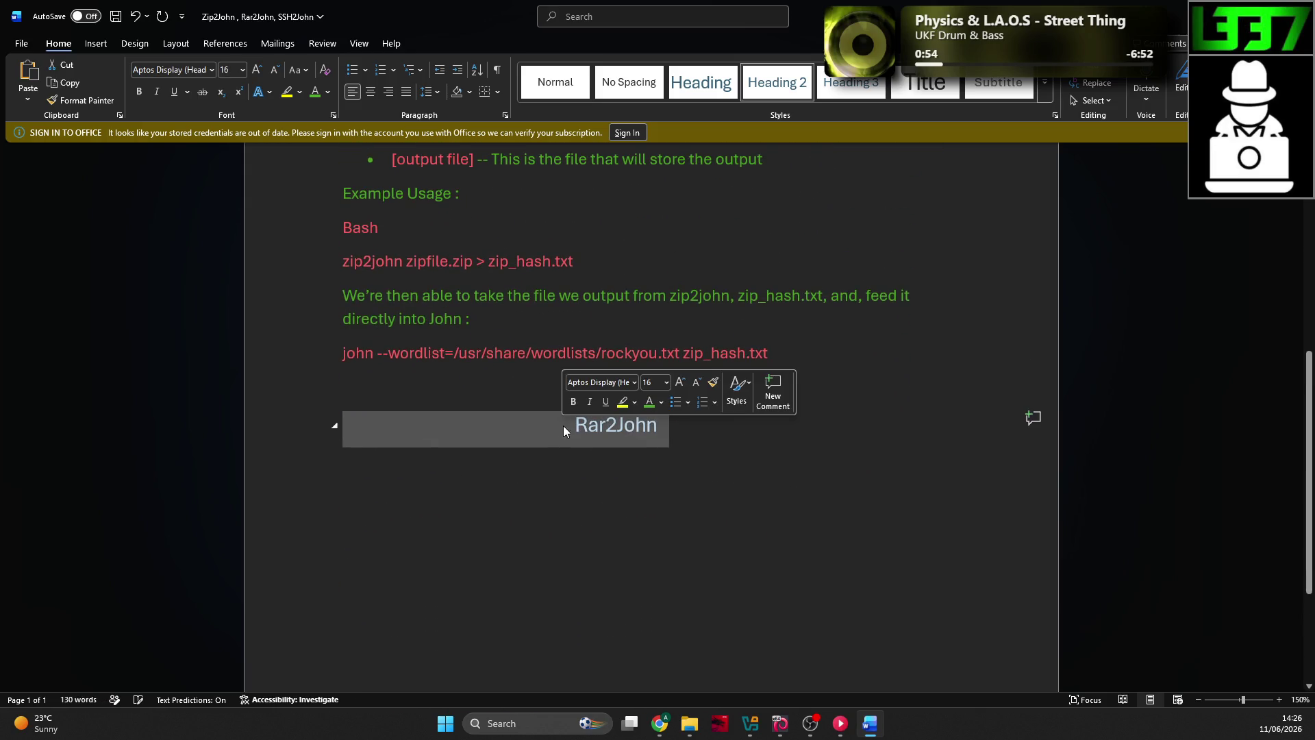
left_click(371, 92)
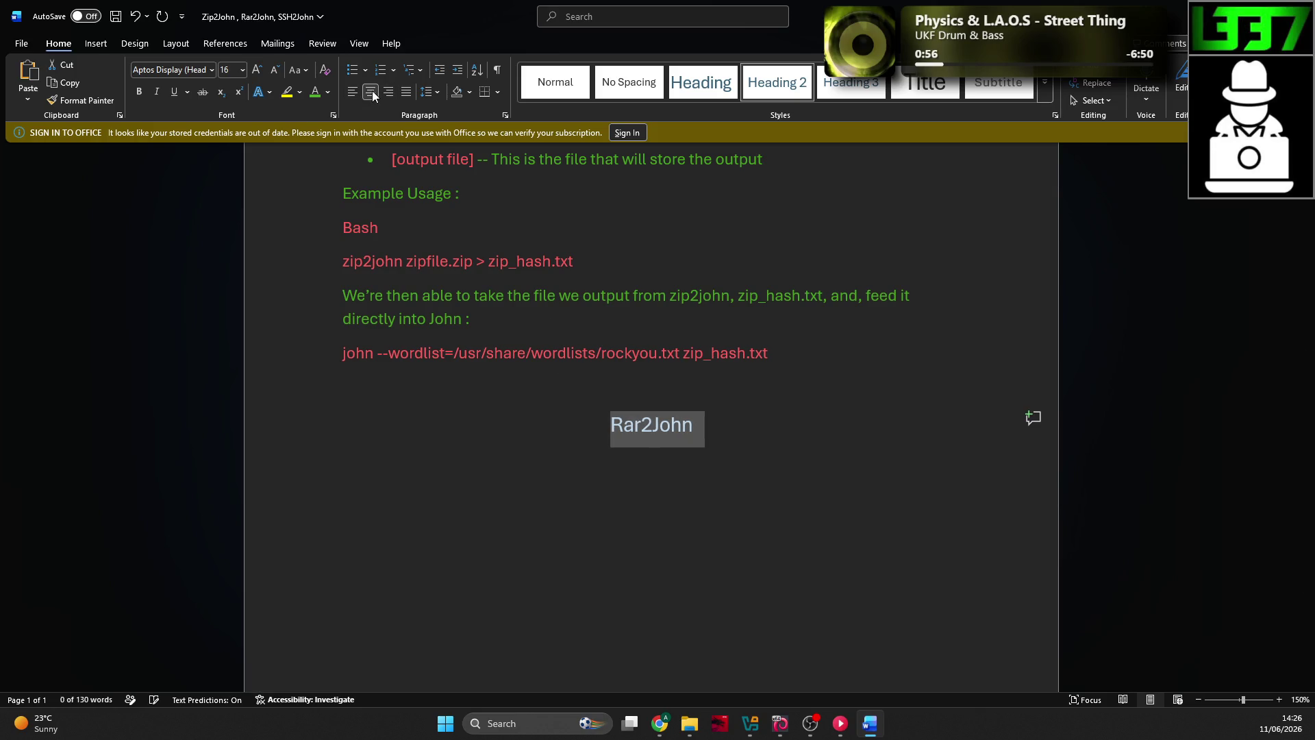
left_click(711, 470)
Step: Re-centre the Zip2John heading and place the cursor on the empty line under Rar2John
scroll(728, 506, "up", 5)
double_click(644, 282)
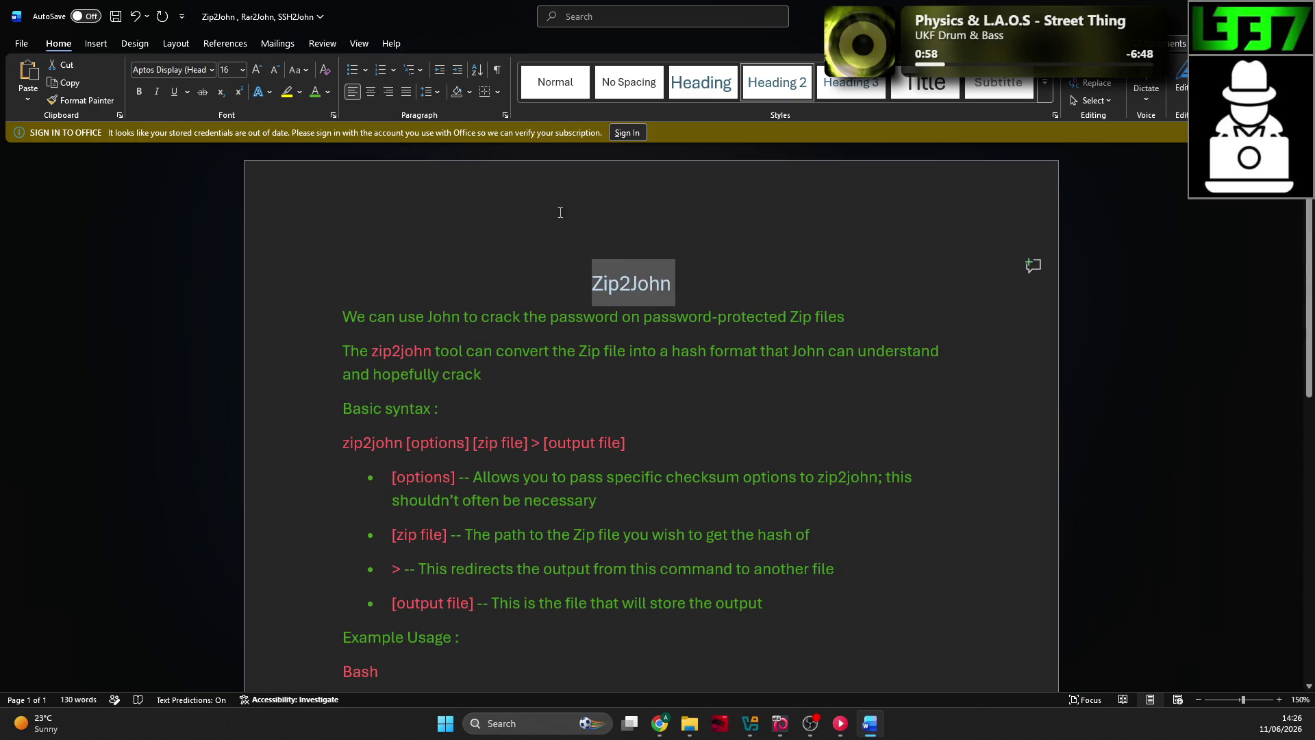
left_click(371, 92)
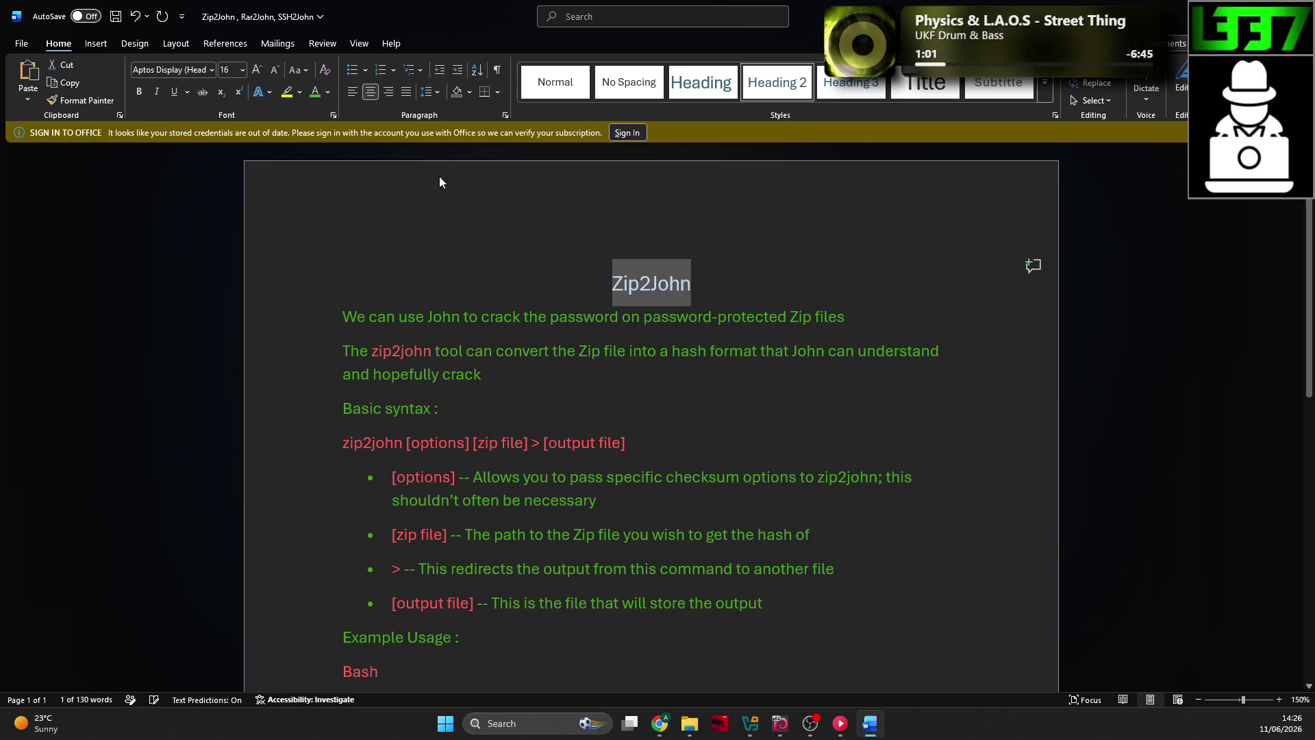
left_click(617, 280)
scroll(578, 336, "down", 3)
scroll(577, 336, "down", 4)
left_click(749, 455)
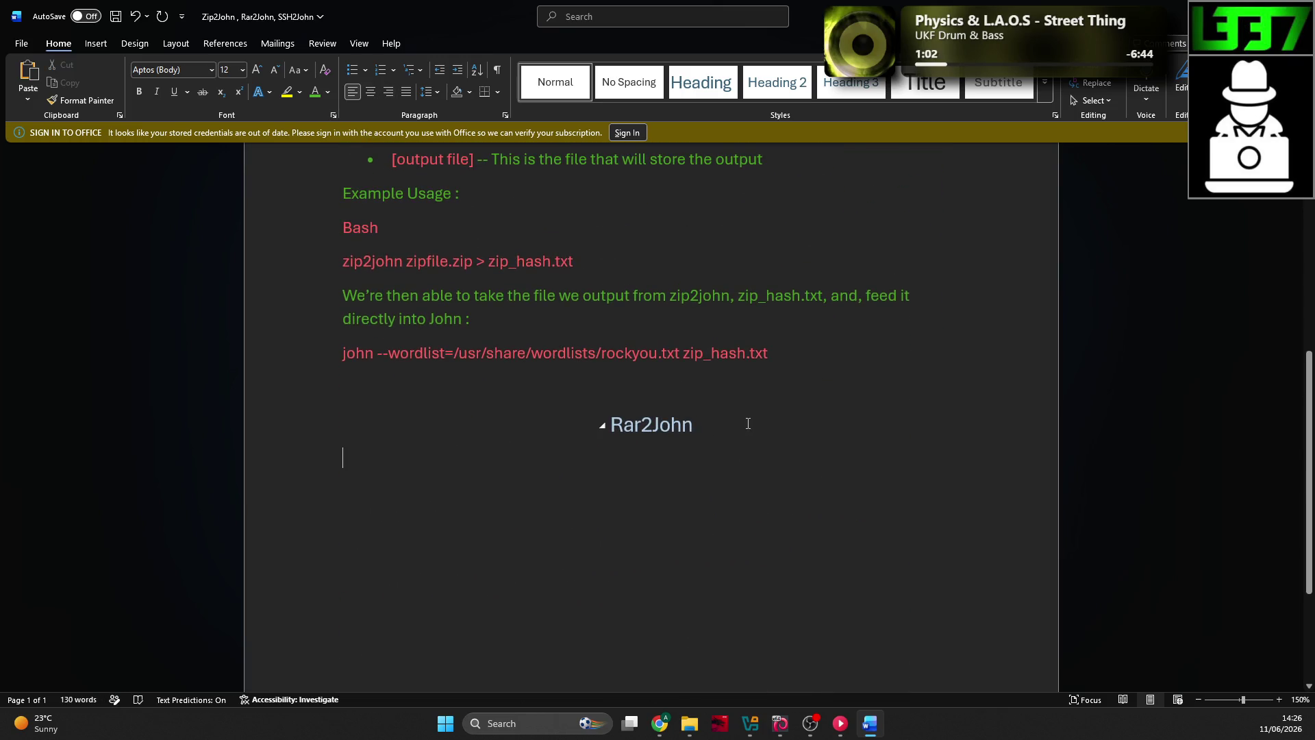
Step: Copy the 'Almost identical…' Rar2John explanation, syntax line and bullets from TryHackMe and paste them under the heading
scroll(739, 414, "down", 1)
key("alt+Tab")
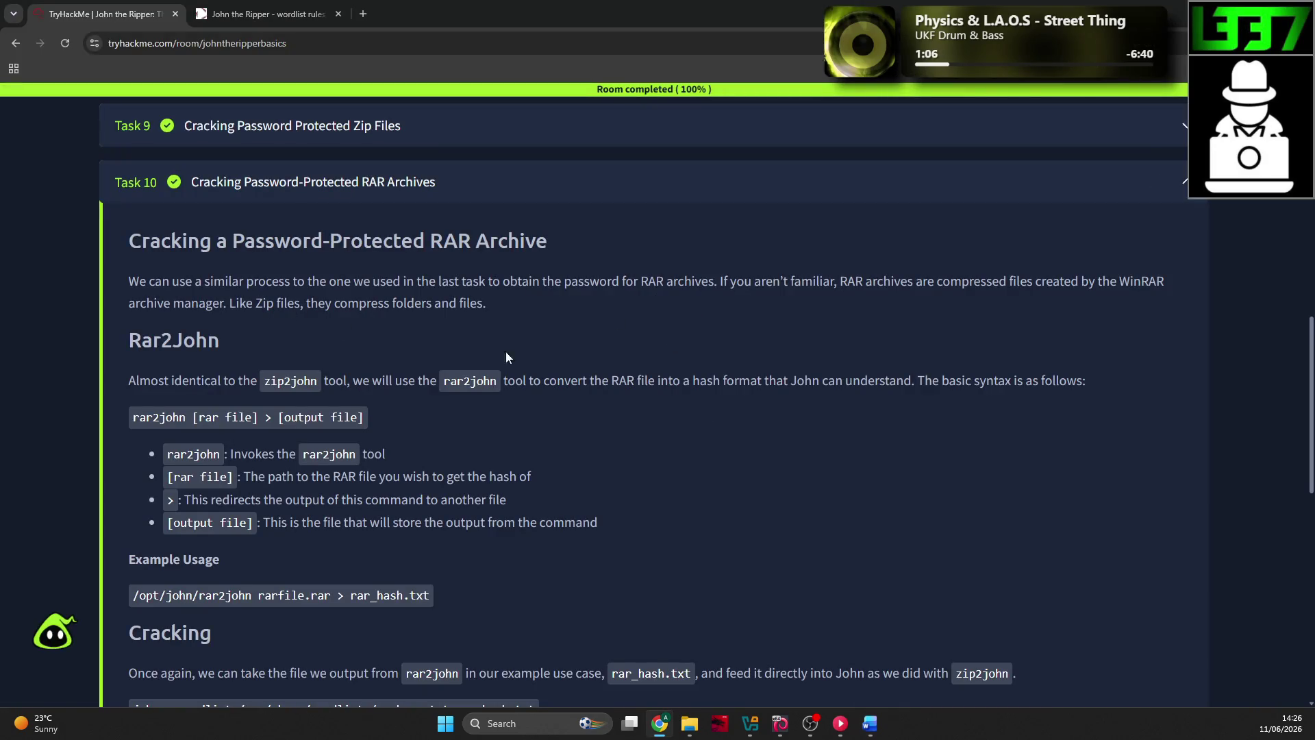
mouse_move(126, 379)
left_mouse_down()
mouse_move(1088, 382)
mouse_move(693, 471)
mouse_move(662, 529)
left_mouse_up()
key("ctrl+c")
key("alt+Tab")
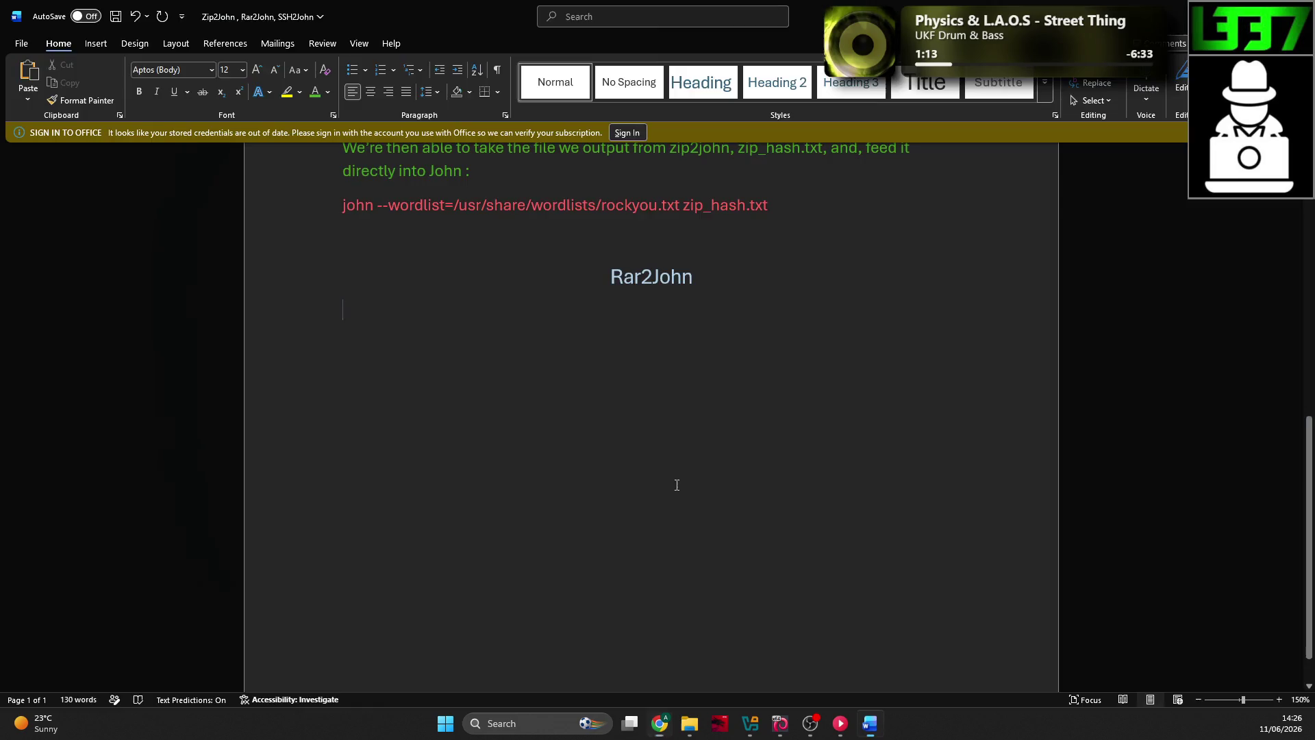
key("ctrl+v")
Step: Make the Rar2John explanation paragraph green with the words zip2john and rar2john in red
mouse_move(860, 330)
left_mouse_down()
mouse_move(661, 334)
mouse_move(342, 310)
left_mouse_up()
key("ctrl+space")
left_click(499, 335)
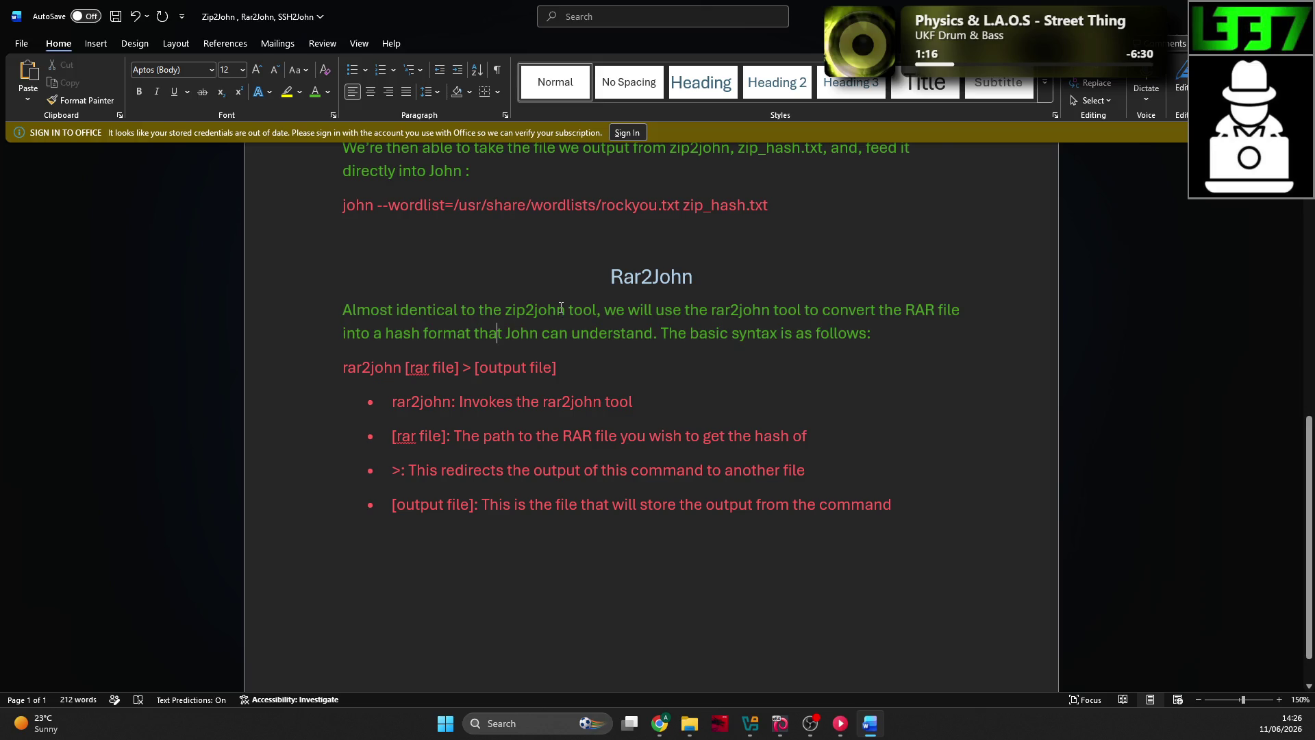
double_click(540, 308)
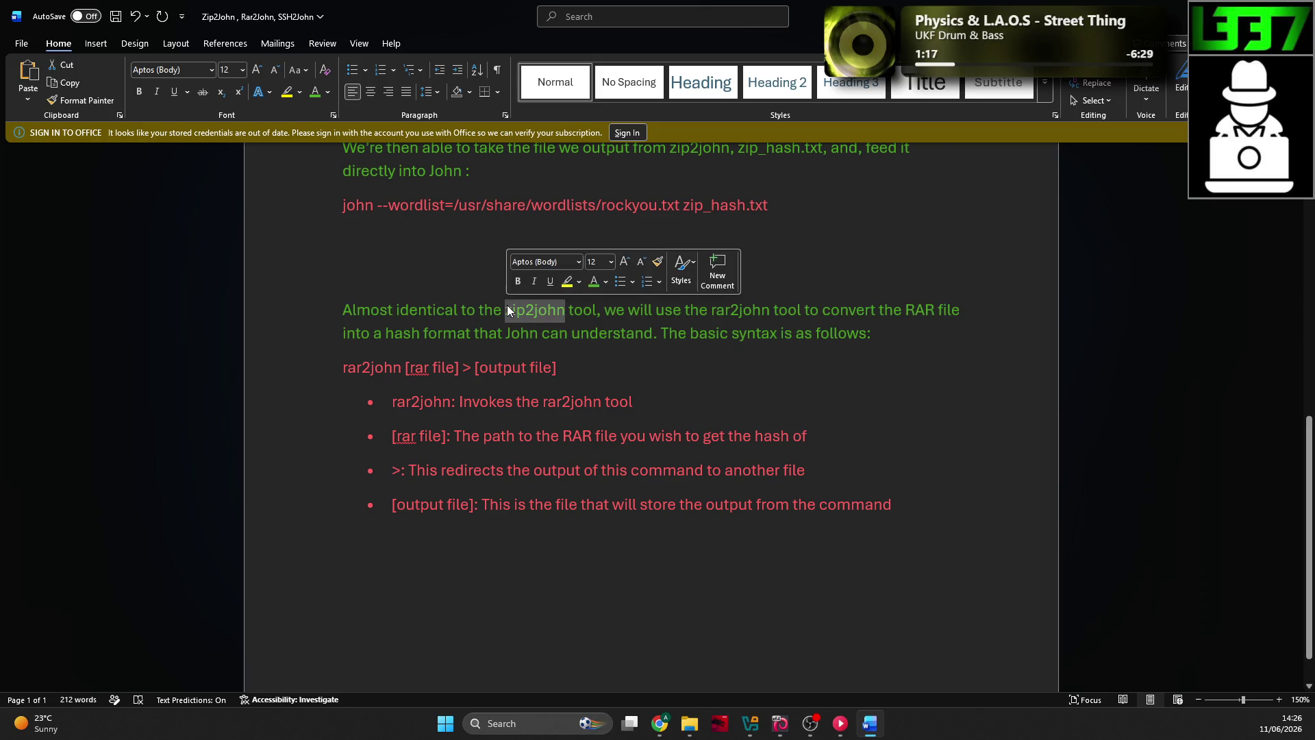
left_click(607, 283)
left_click(617, 511)
left_click(699, 333)
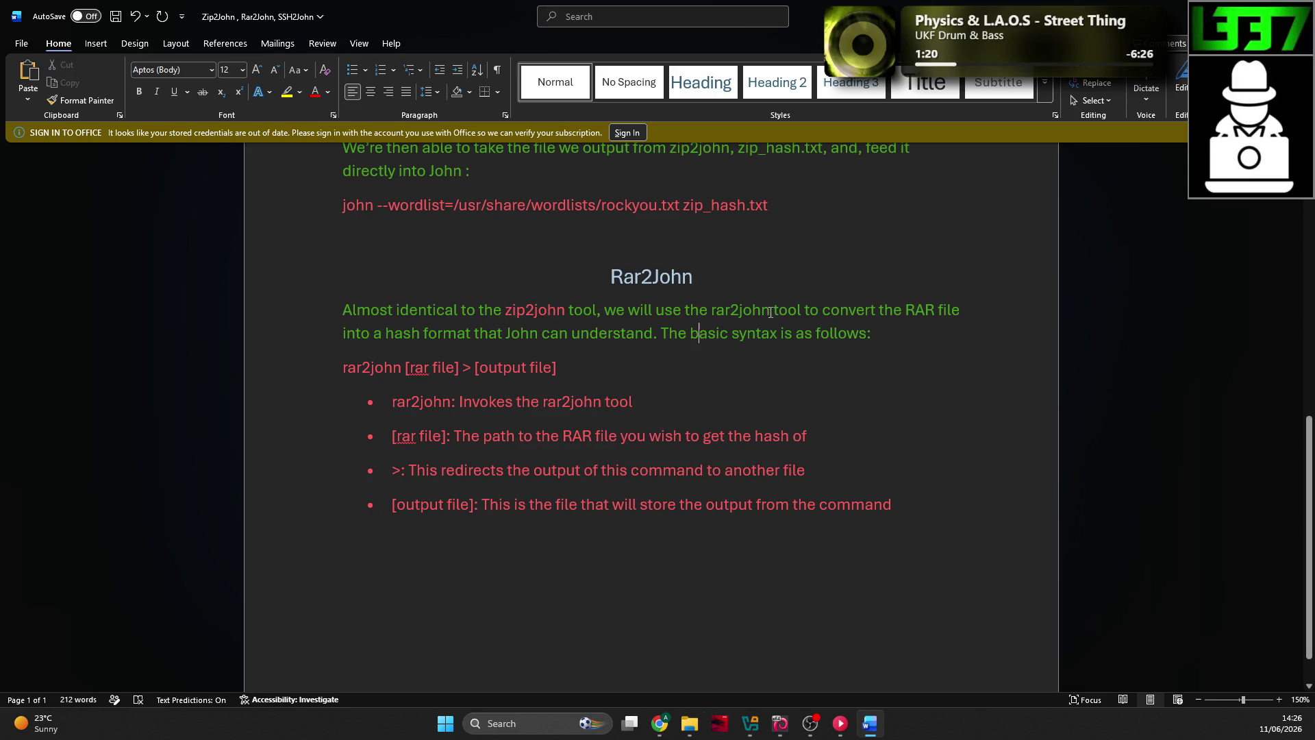
left_click_drag(769, 310, 711, 310)
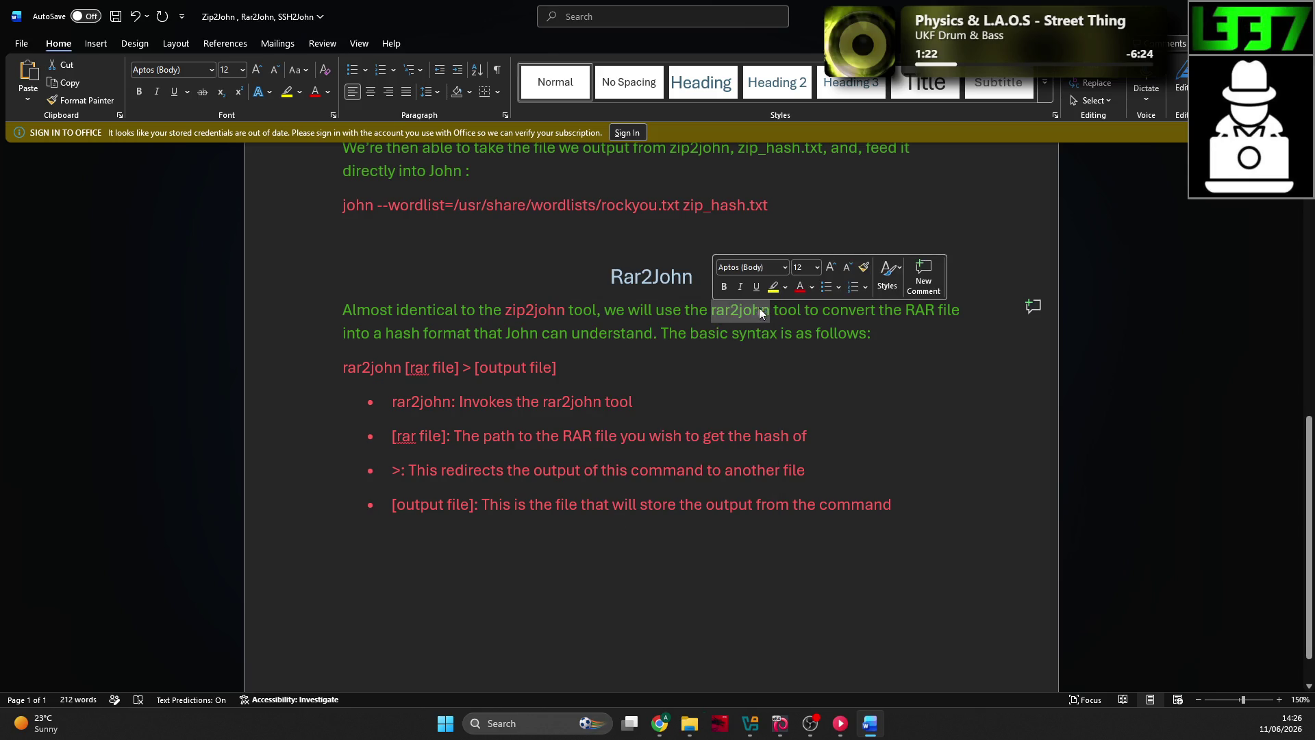
left_click(799, 287)
left_click(761, 334)
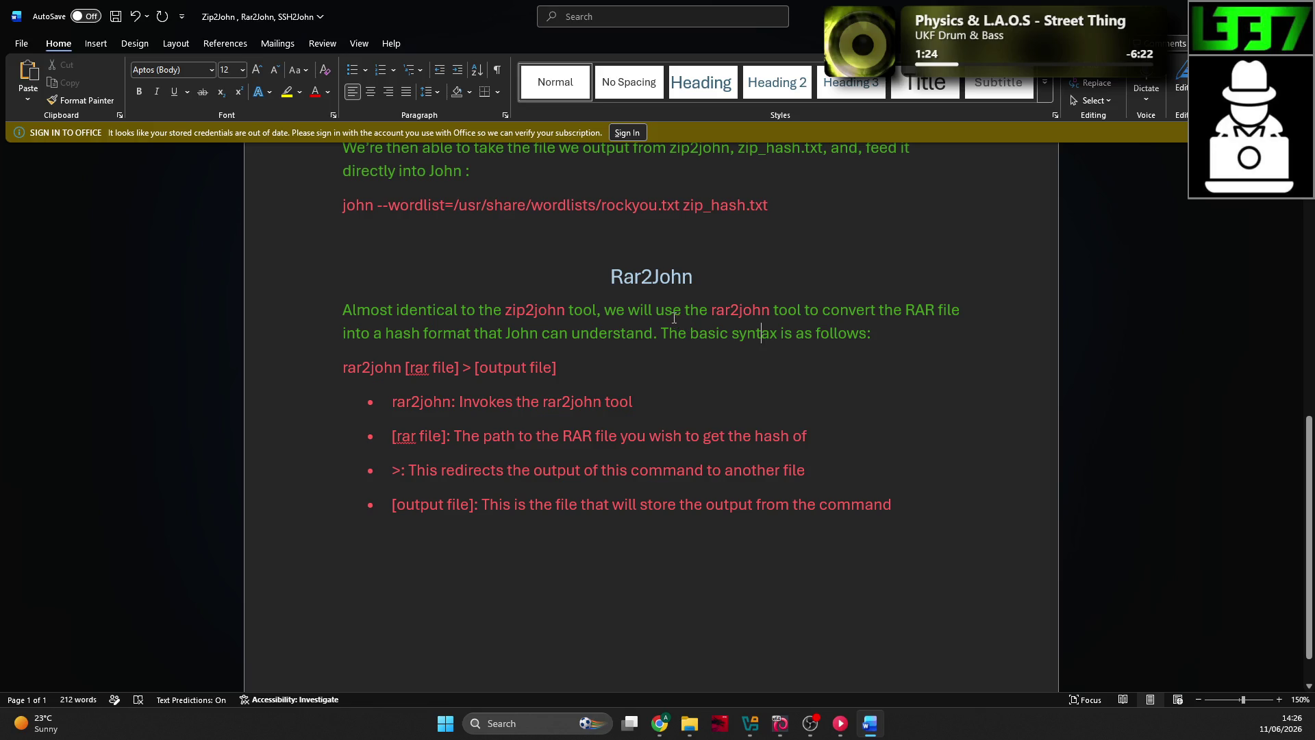
Step: Replace the colon after each of the four bullet terms with '--'
left_click(546, 366)
left_click_drag(569, 370, 342, 368)
left_click(452, 436)
key("BackSpace")
type("--")
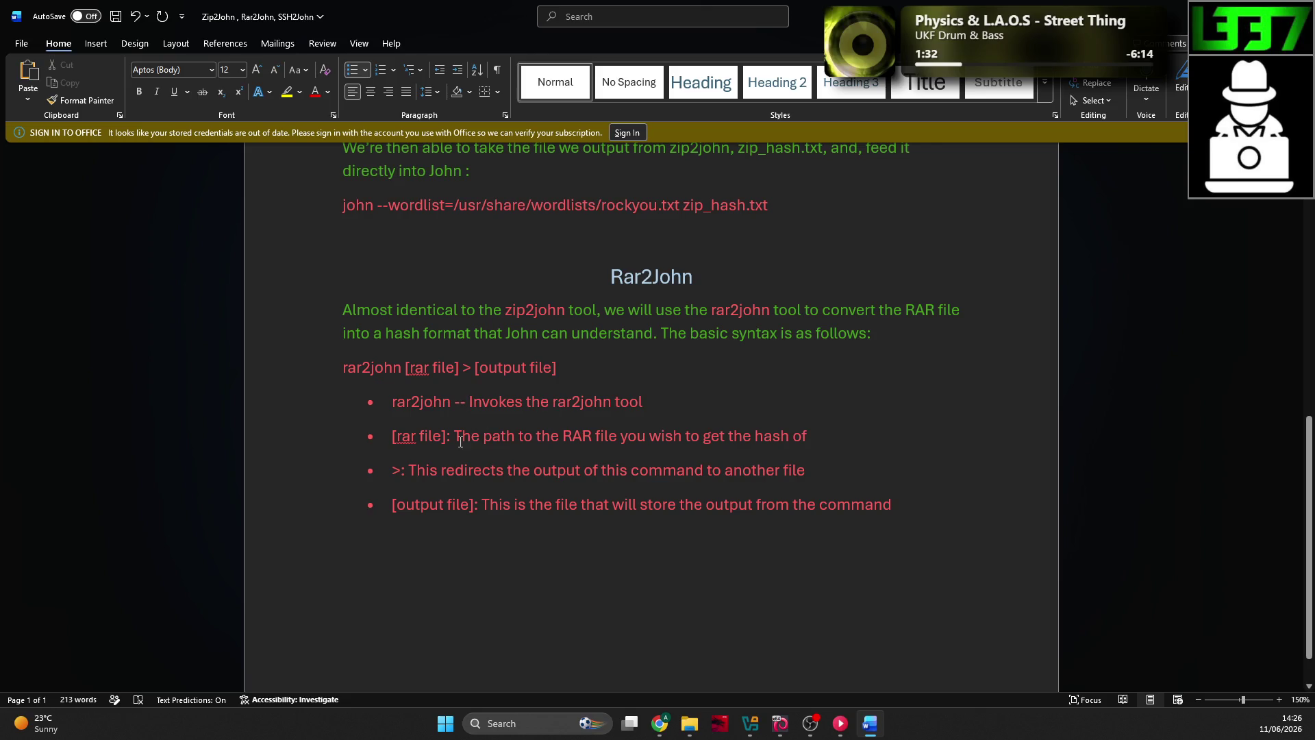
left_click(452, 436)
key("BackSpace")
type("--")
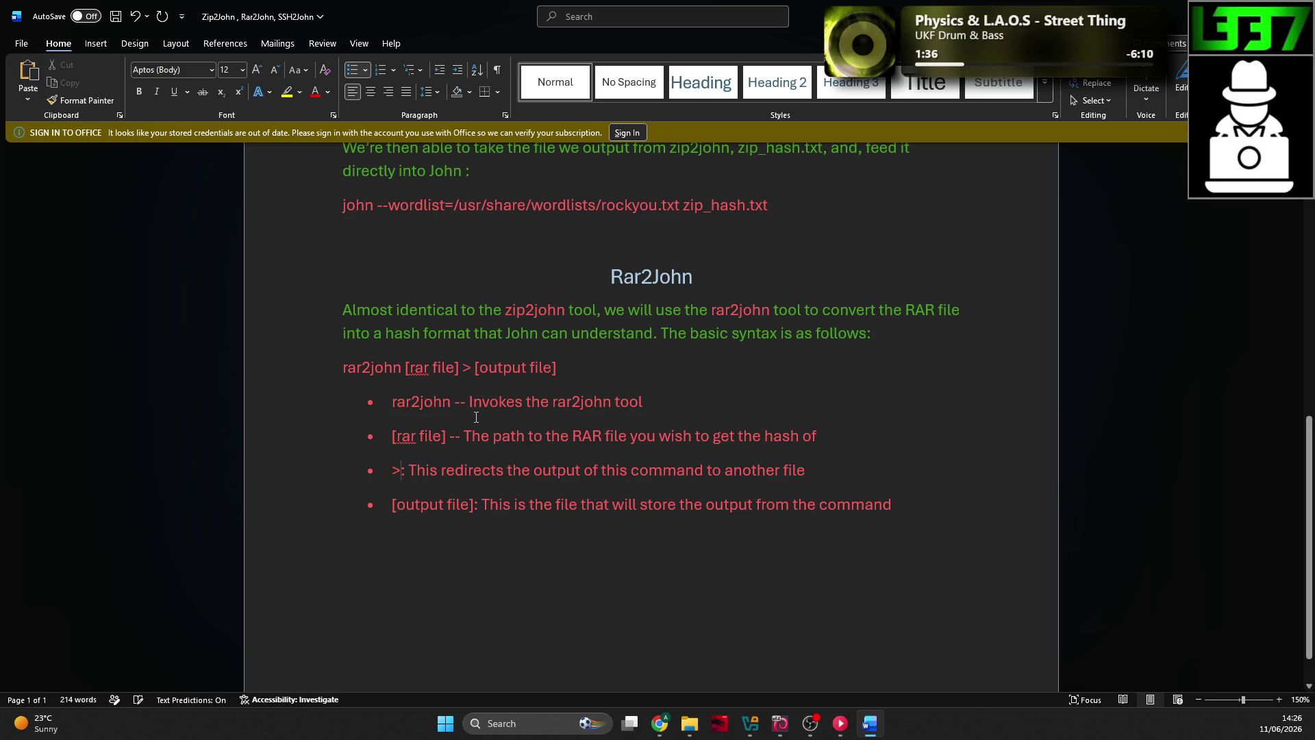
key("Delete")
type("--")
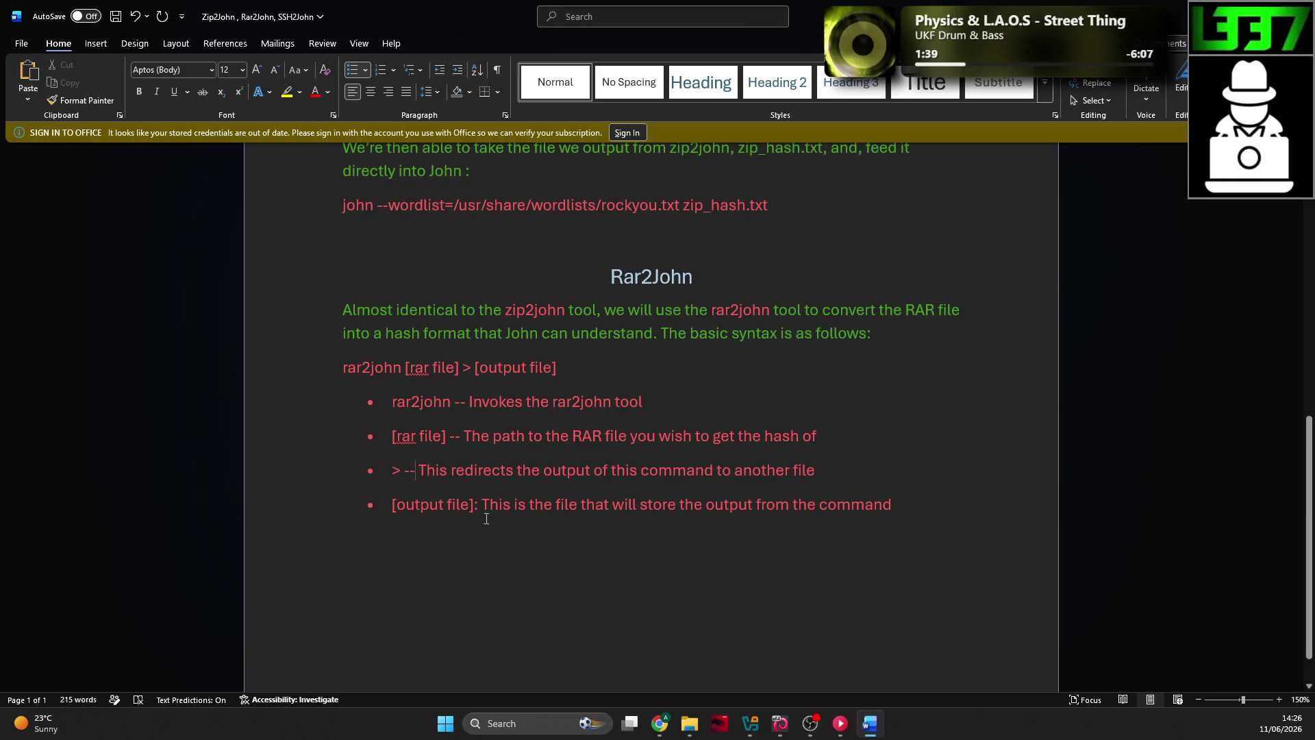
left_click(478, 505)
key("BackSpace")
type("--")
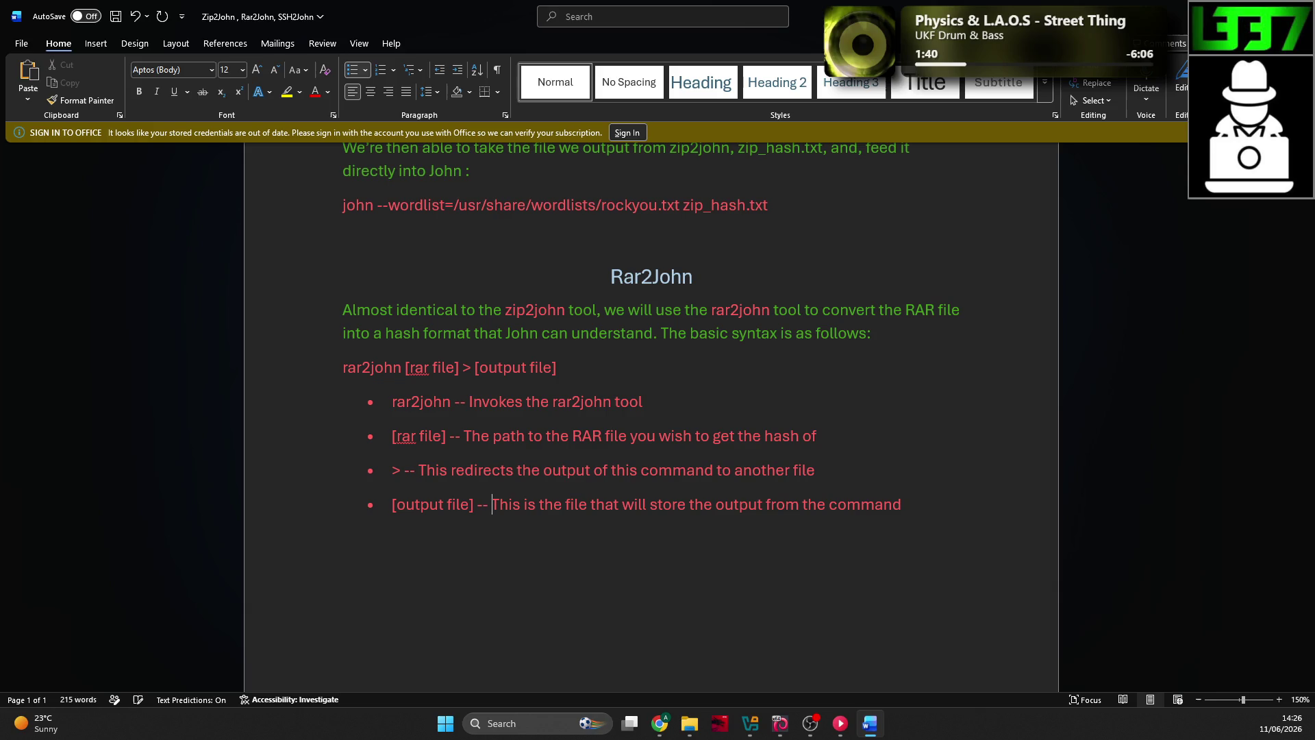
Step: Select the explanation text of all four Rar2John bullets for recolouring
triple_click(923, 505)
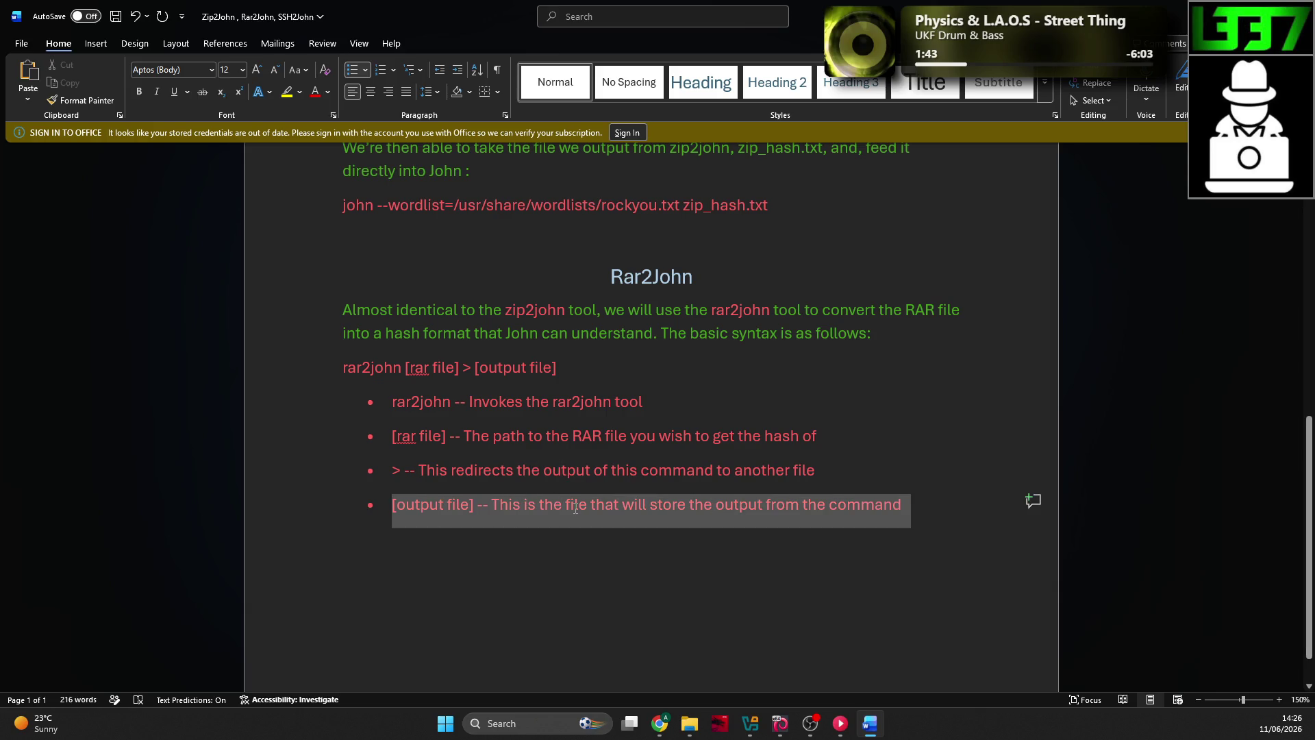
left_click(903, 504)
left_click_drag(915, 516, 492, 508)
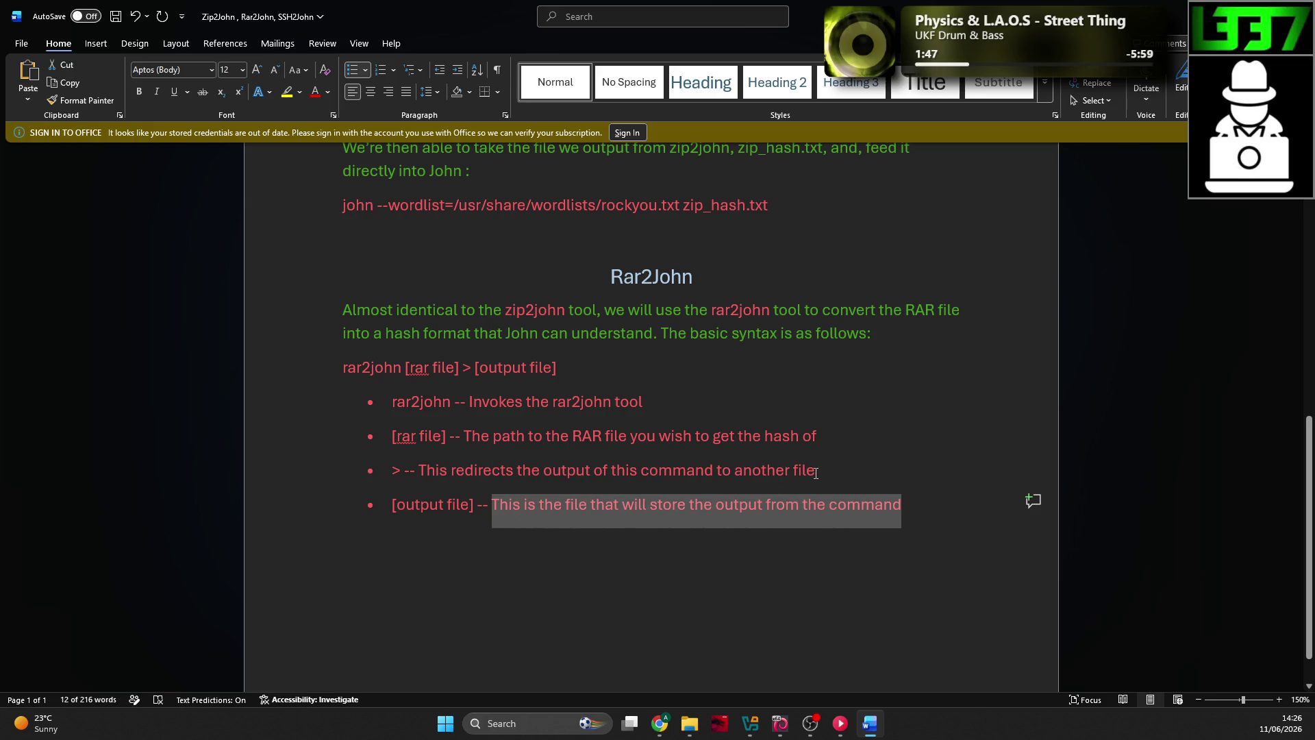
left_click_drag(816, 473, 419, 472)
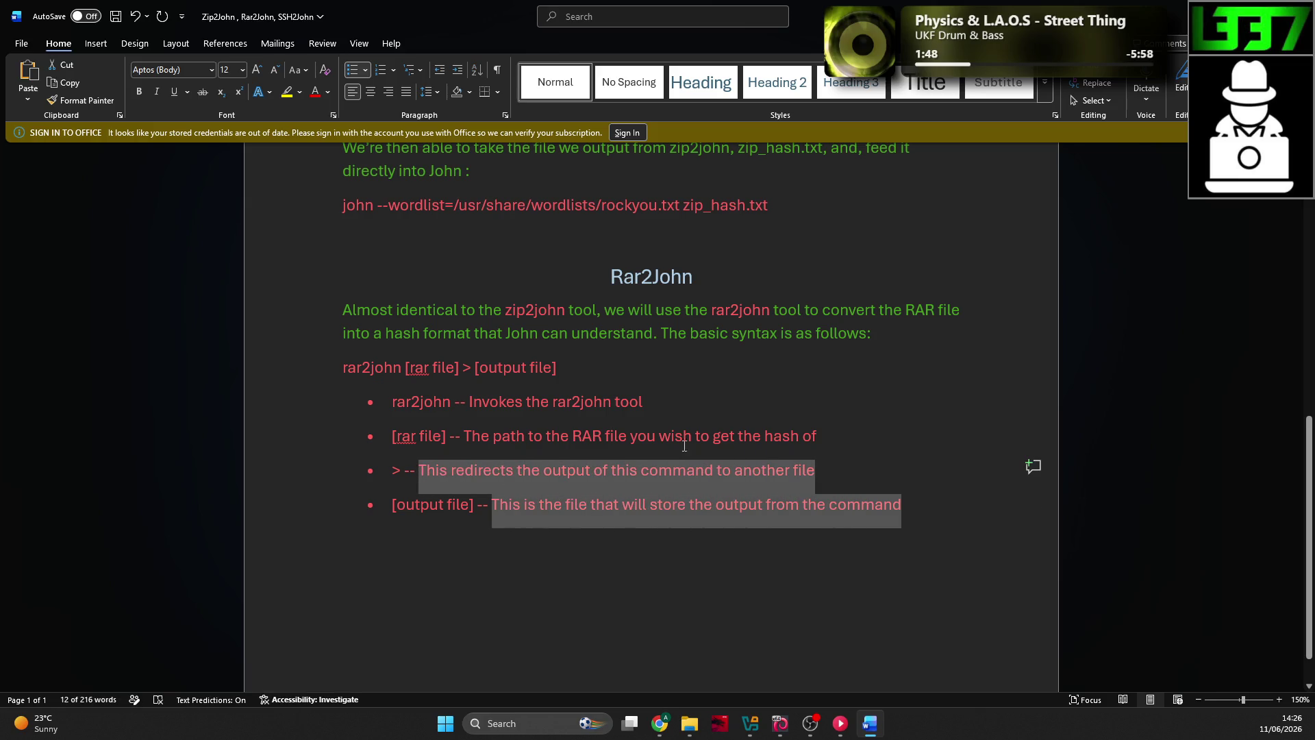
left_click_drag(819, 438, 475, 439)
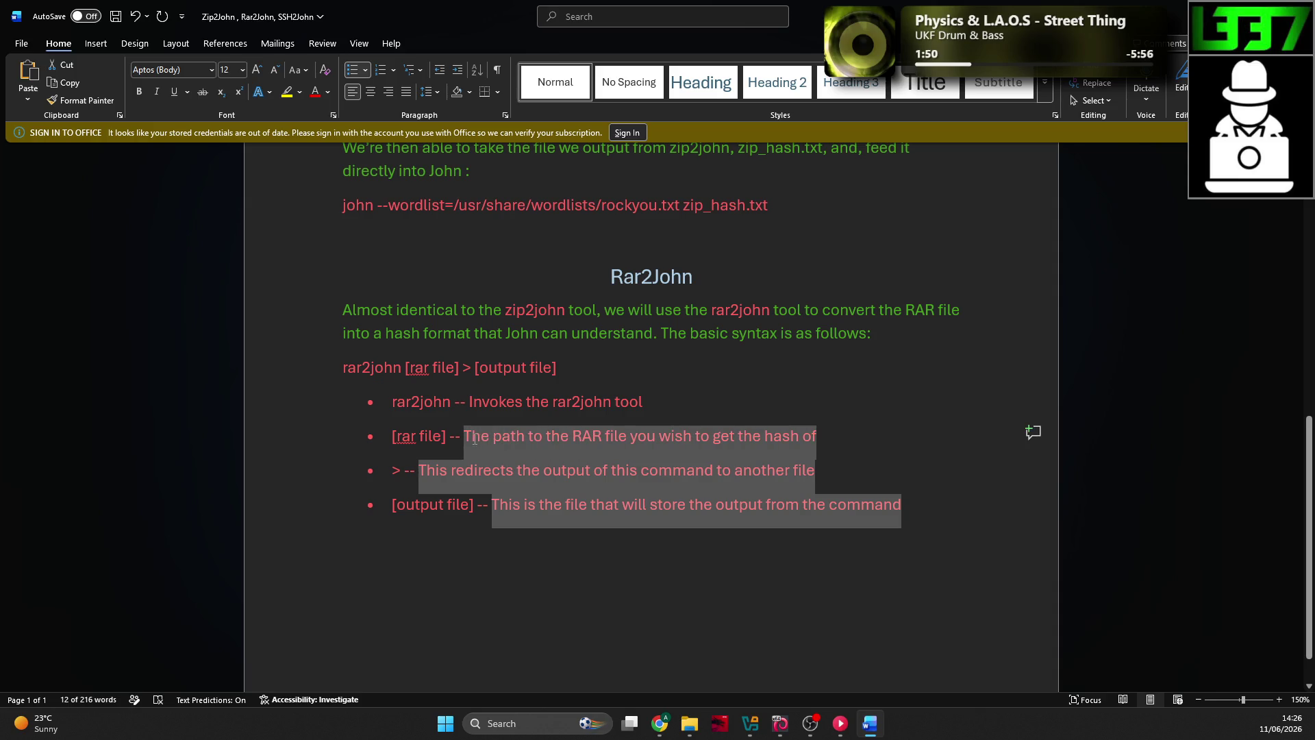
left_click_drag(645, 404, 469, 404)
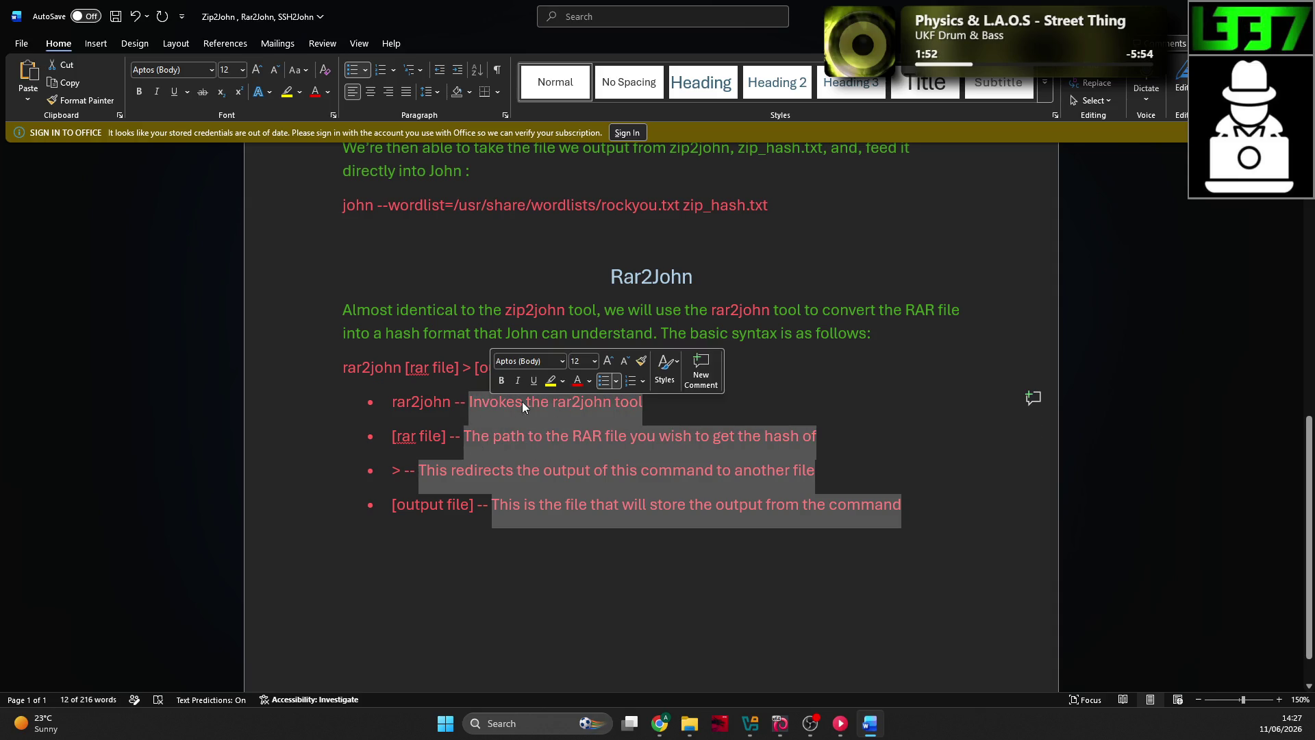
left_click(589, 381)
Step: Colour the four bullet explanations and bullet markers green, and ignore the 'rar' spelling flag
left_click(753, 471)
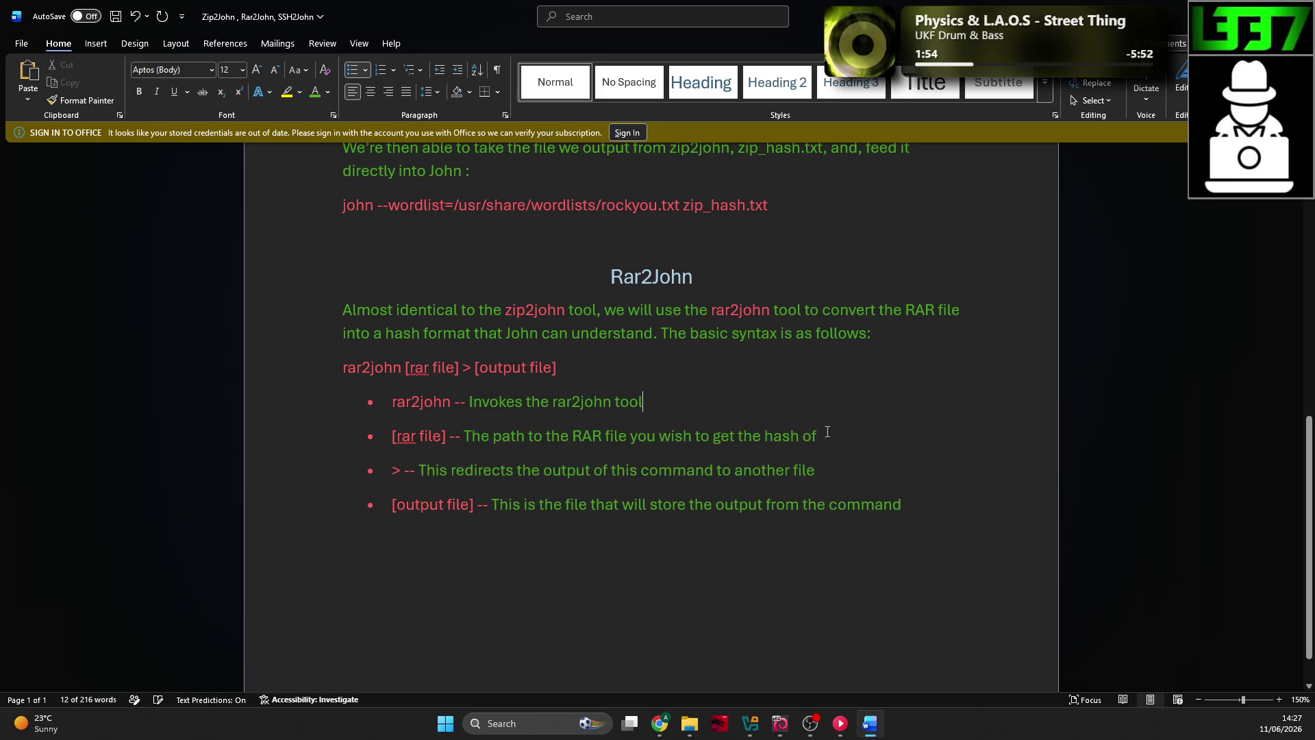
scroll(437, 436, "up", 10)
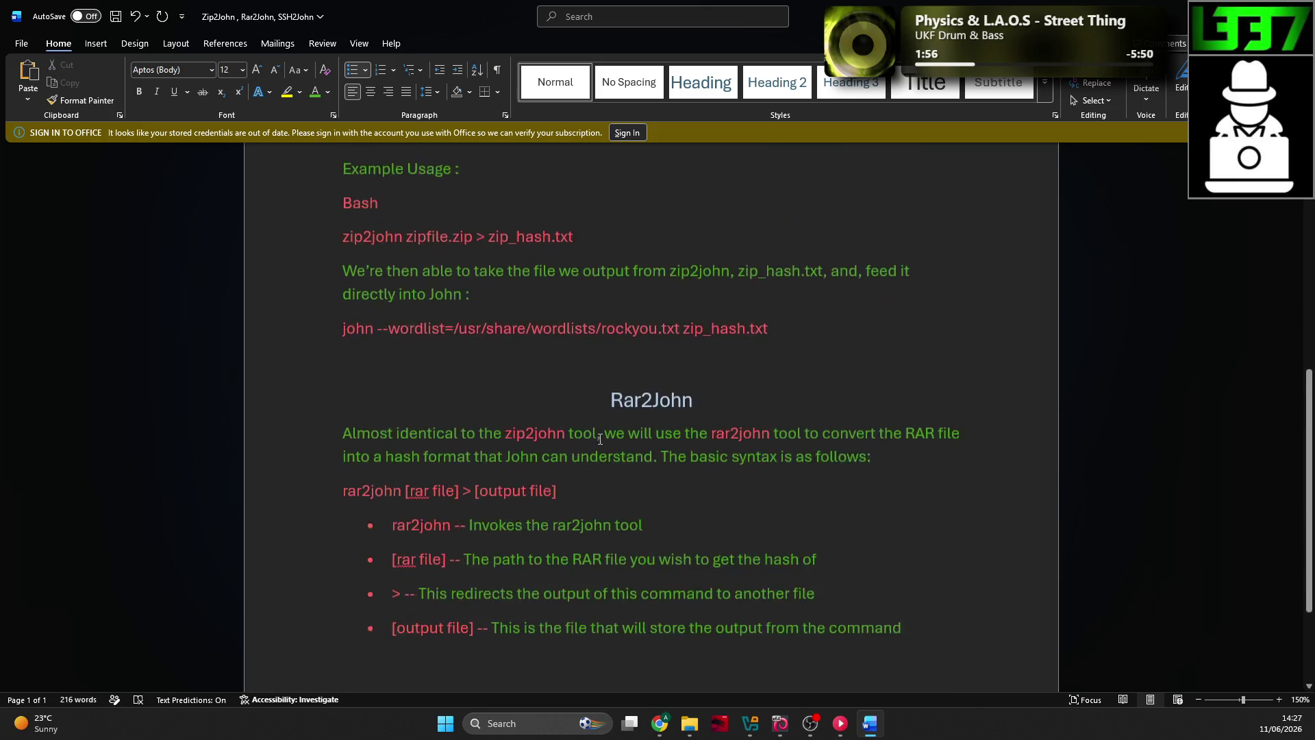
scroll(596, 435, "down", 9)
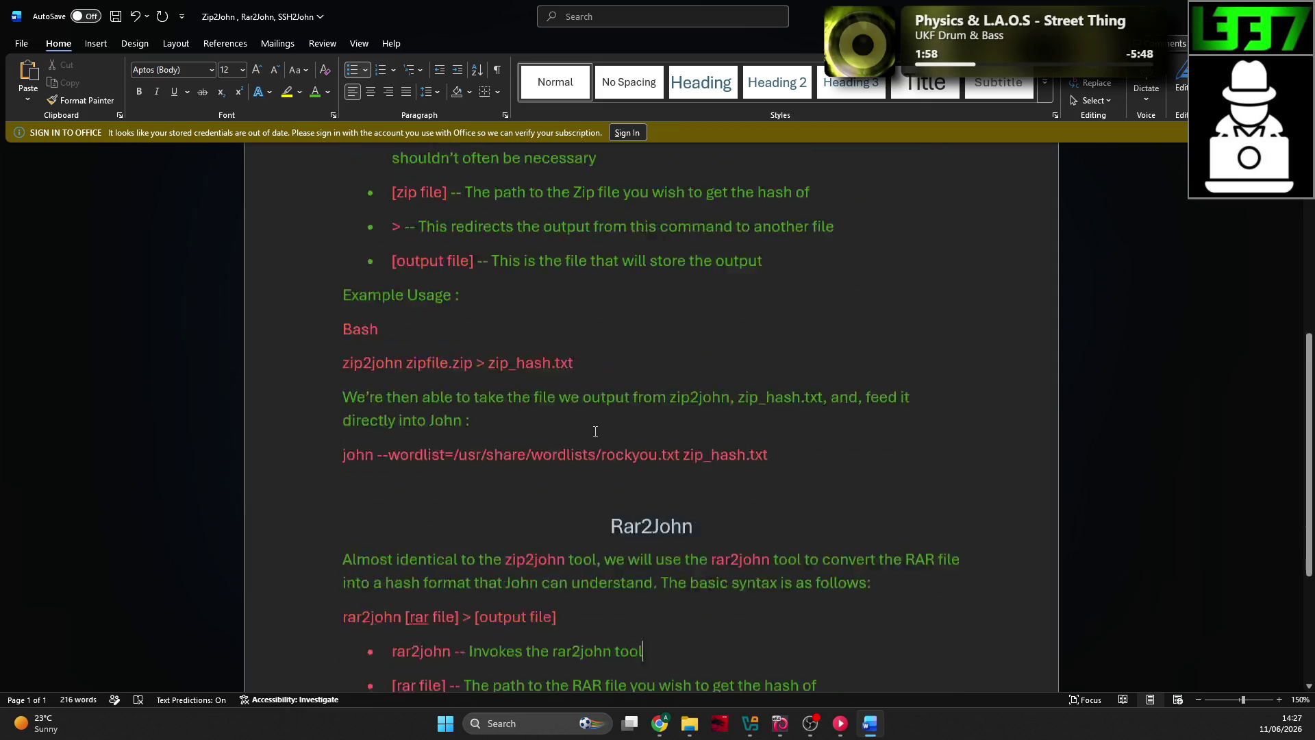
left_click(369, 452)
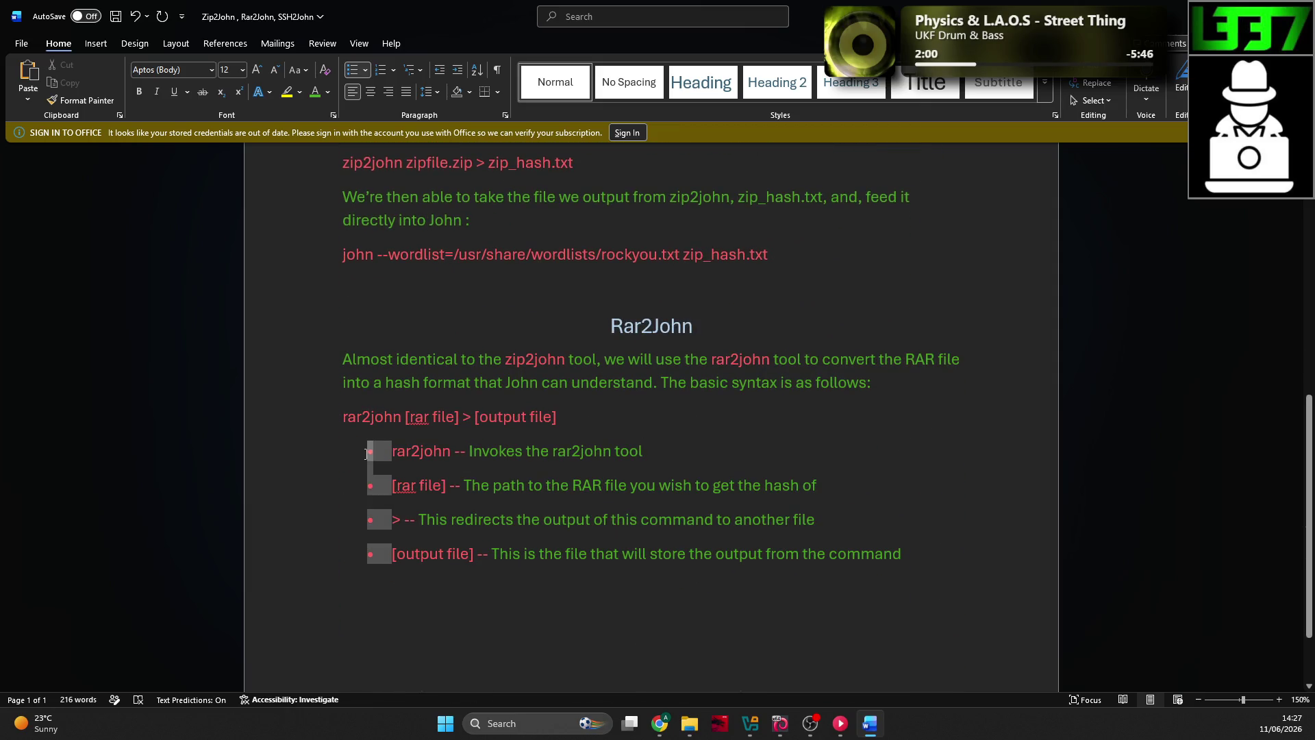
right_click(369, 453)
left_click(469, 492)
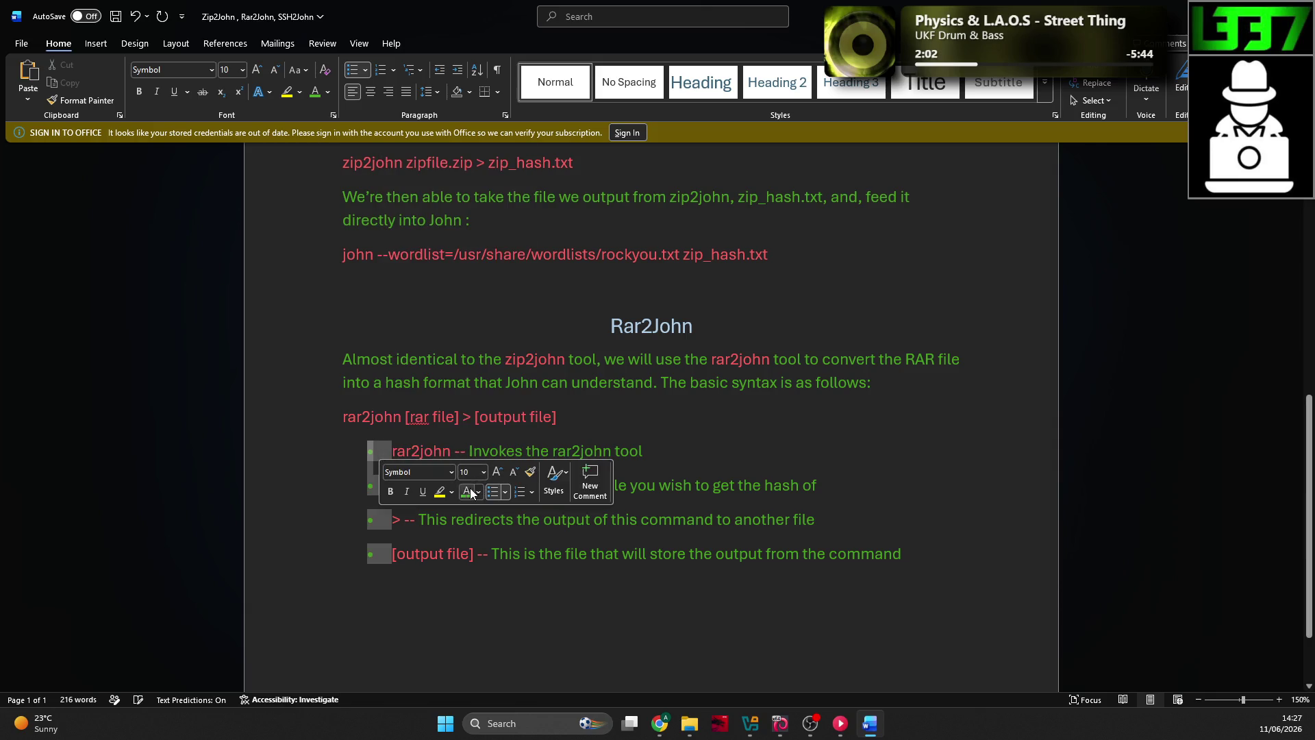
left_click(568, 416)
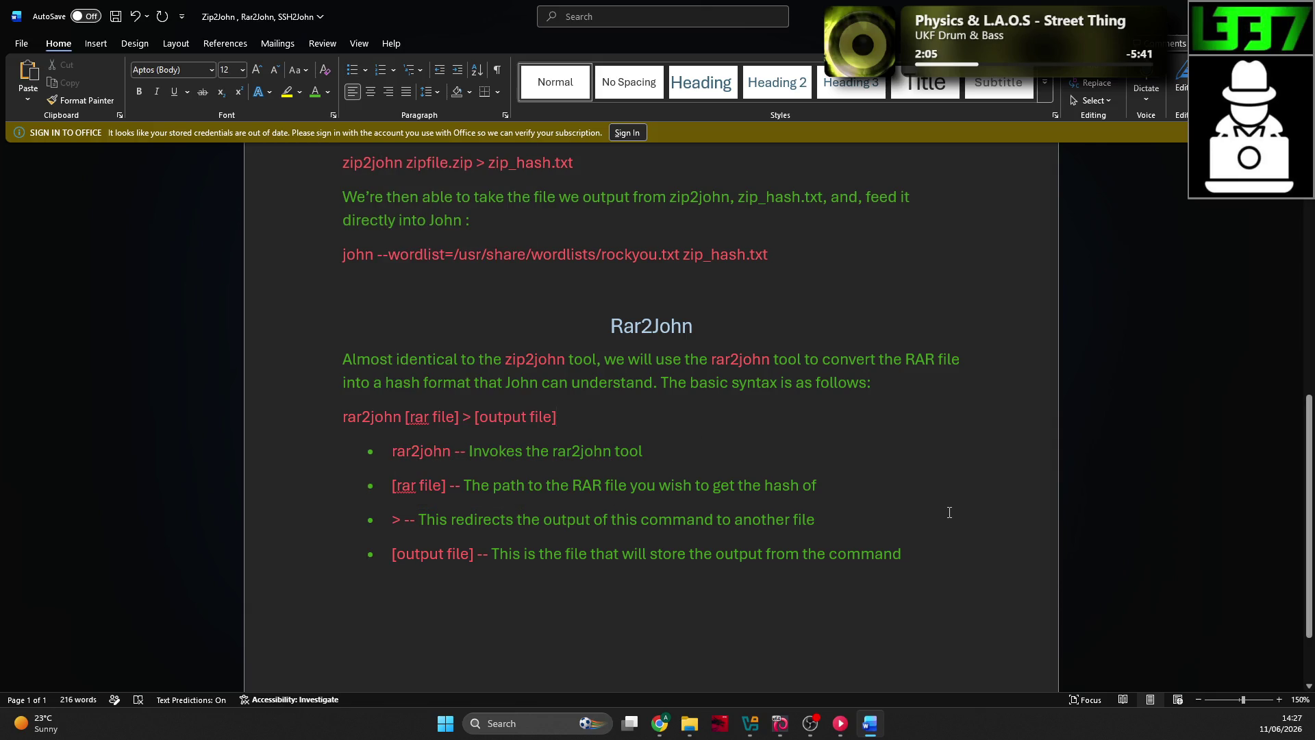
right_click(426, 419)
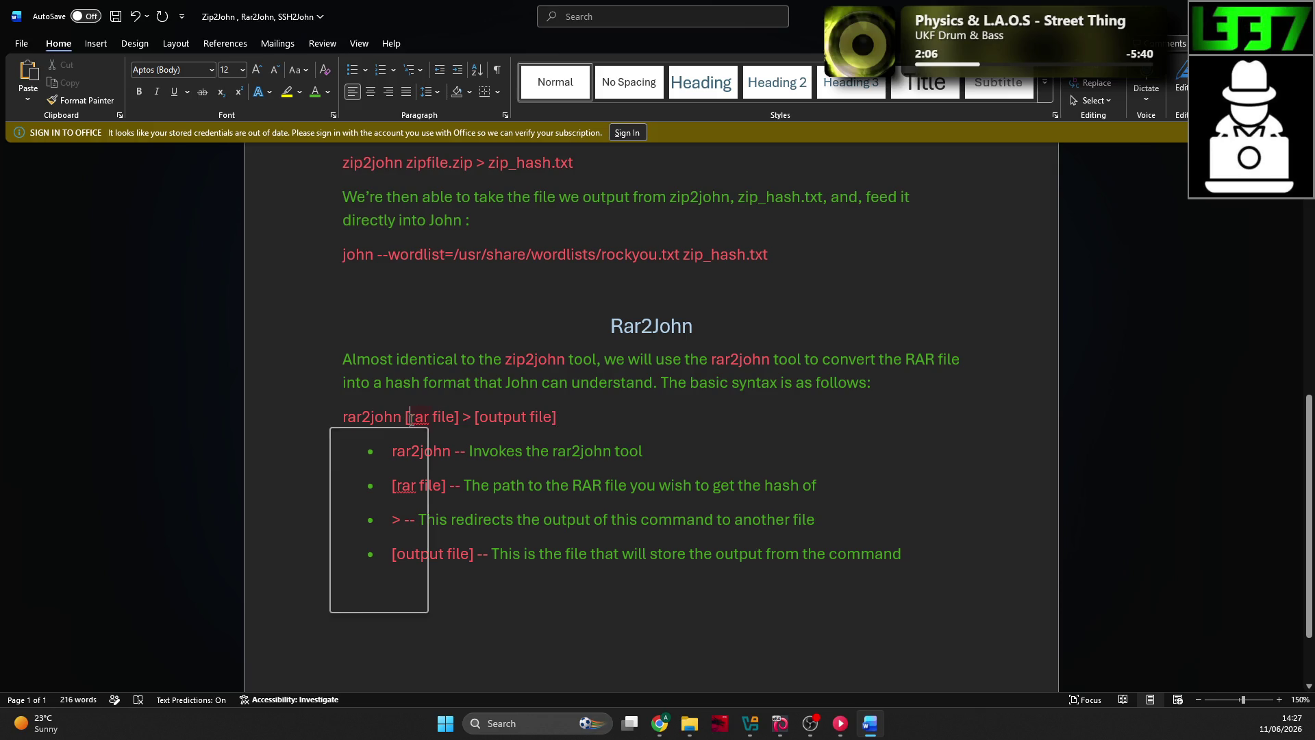
mouse_move(370, 434)
left_click(519, 541)
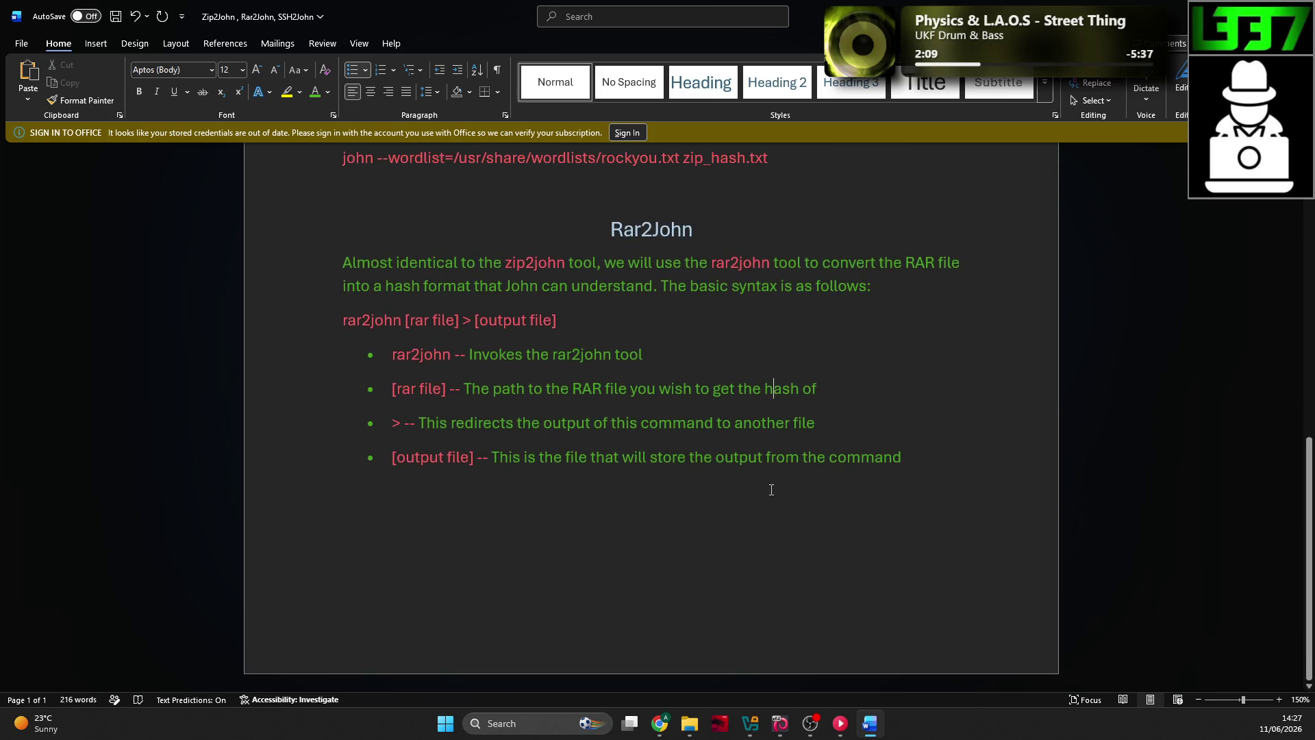
Step: Compare the TryHackMe Rar2John page with the Word notes, switching between them
key("alt+Tab")
left_click(607, 467)
scroll(596, 467, "down", 2)
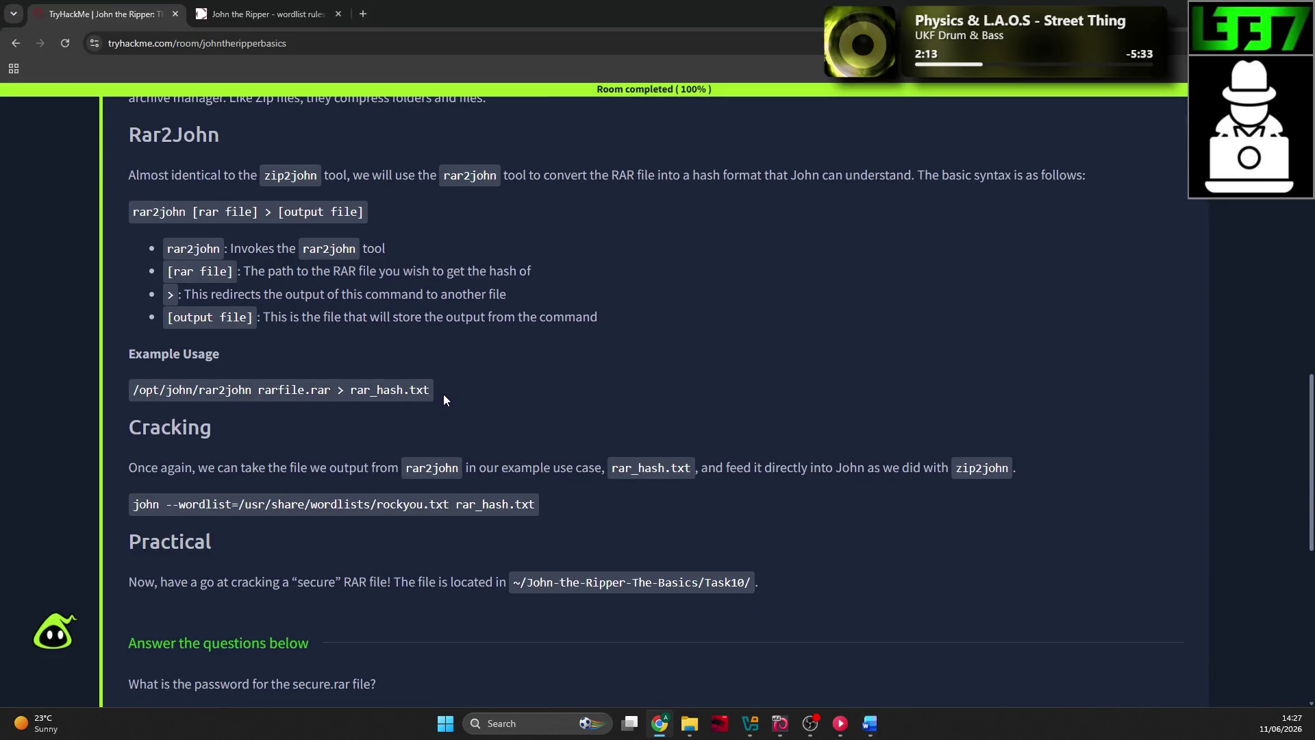
key("alt+Tab")
scroll(529, 402, "up", 3)
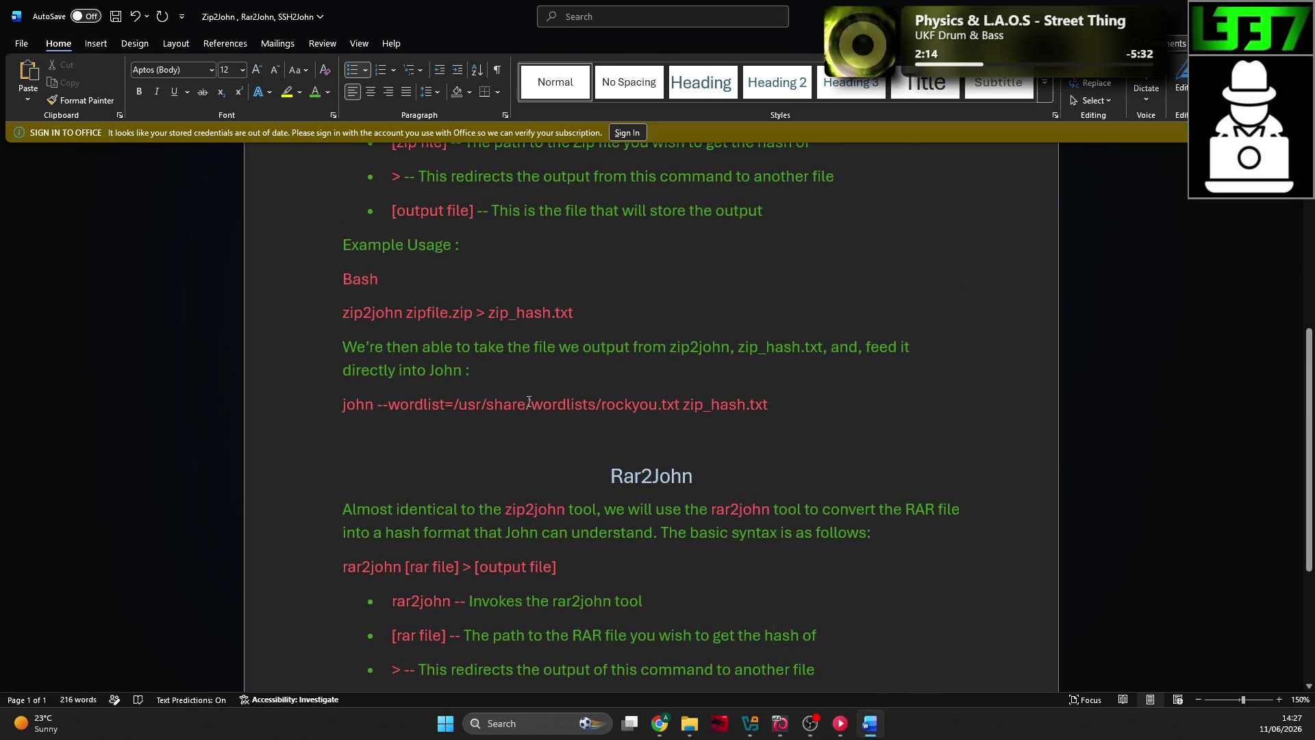
scroll(528, 401, "down", 4)
key("alt+Tab")
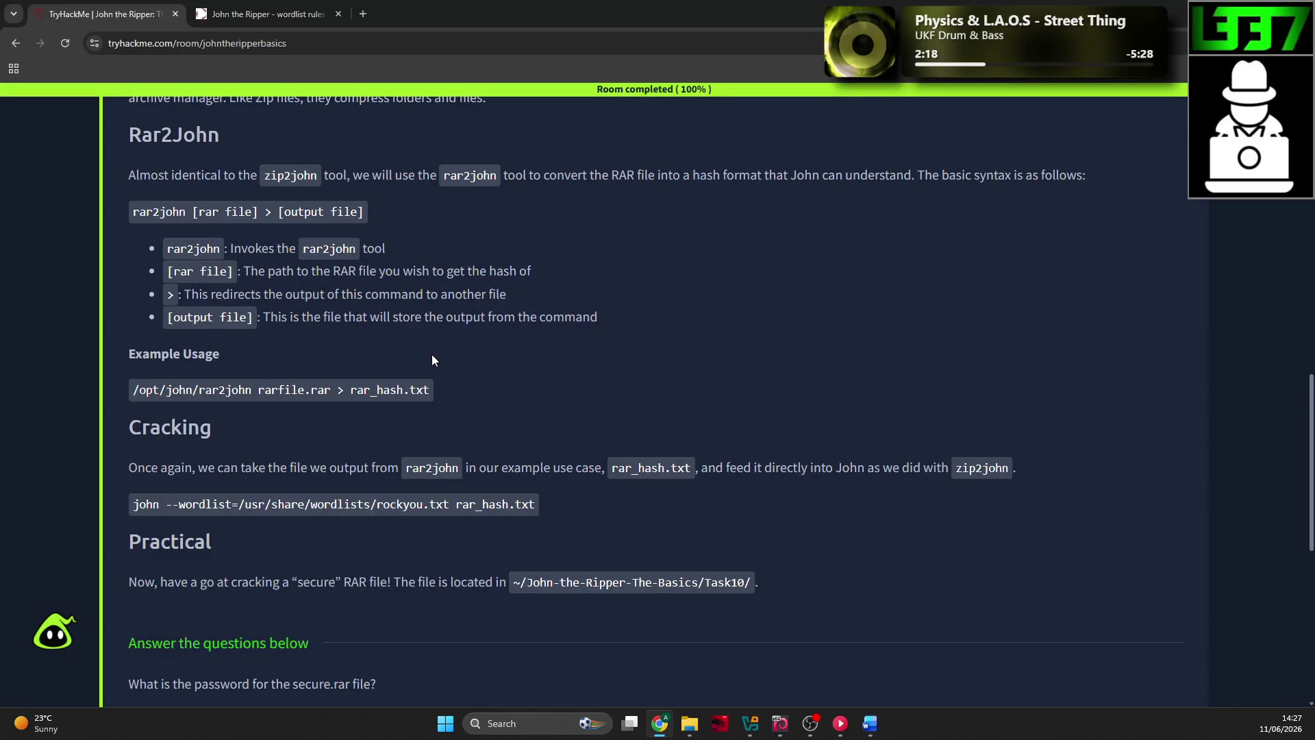
key("alt+Tab")
scroll(425, 346, "up", 2)
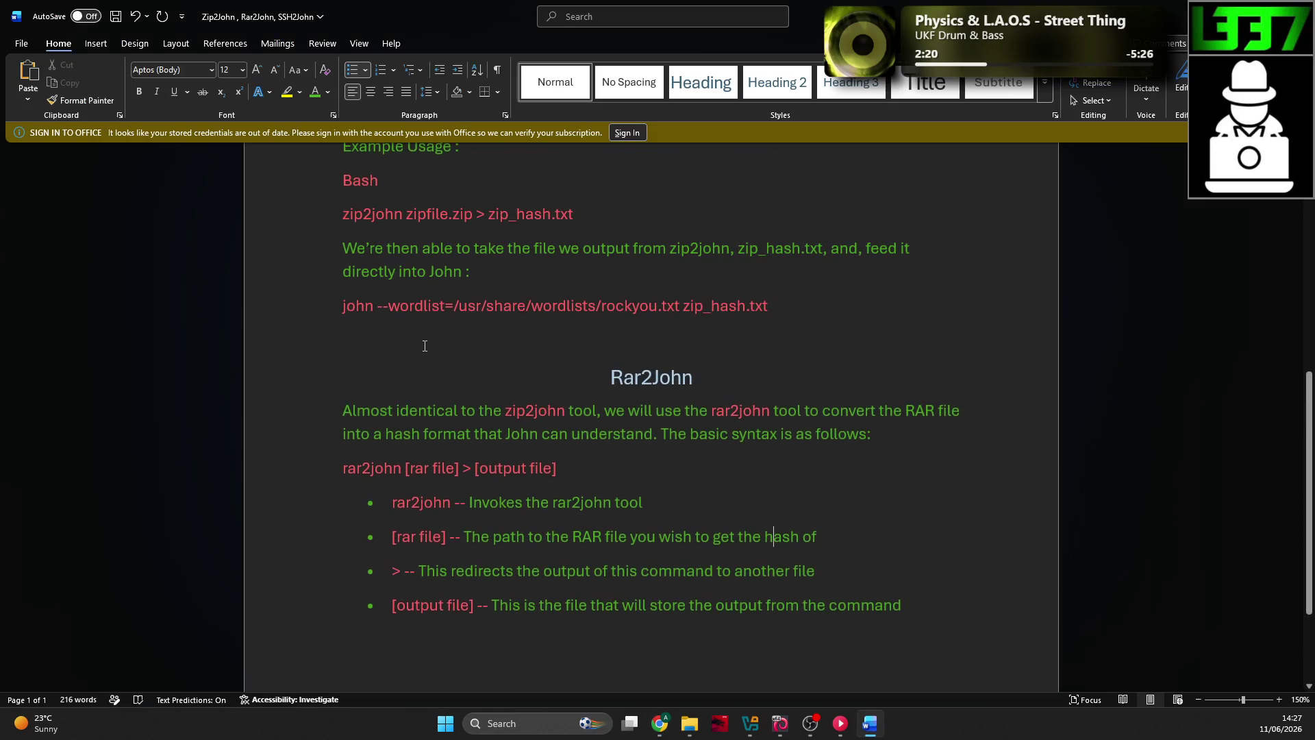
scroll(425, 346, "up", 2)
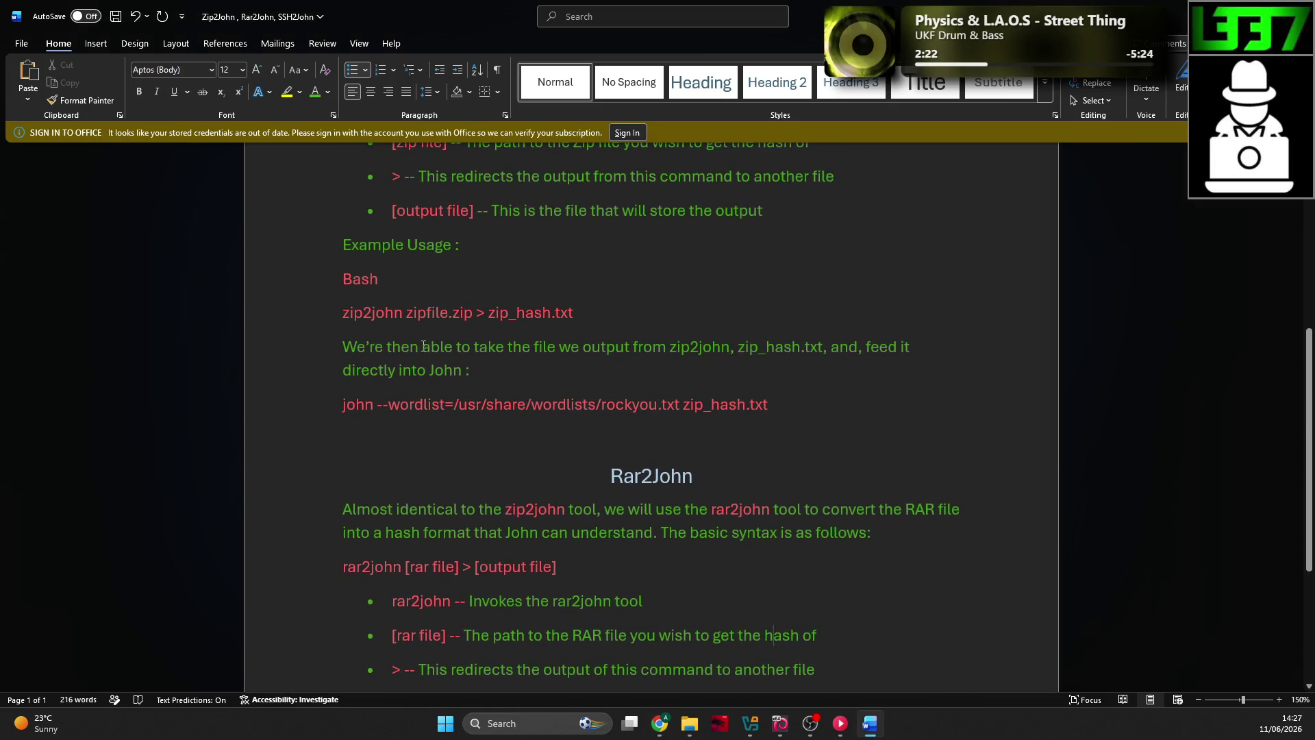
scroll(424, 346, "down", 5)
Step: Add blank lines below the Rar2John bullets with Ctrl+Enter, then return to the TryHackMe Rar2John page
key("alt+Tab")
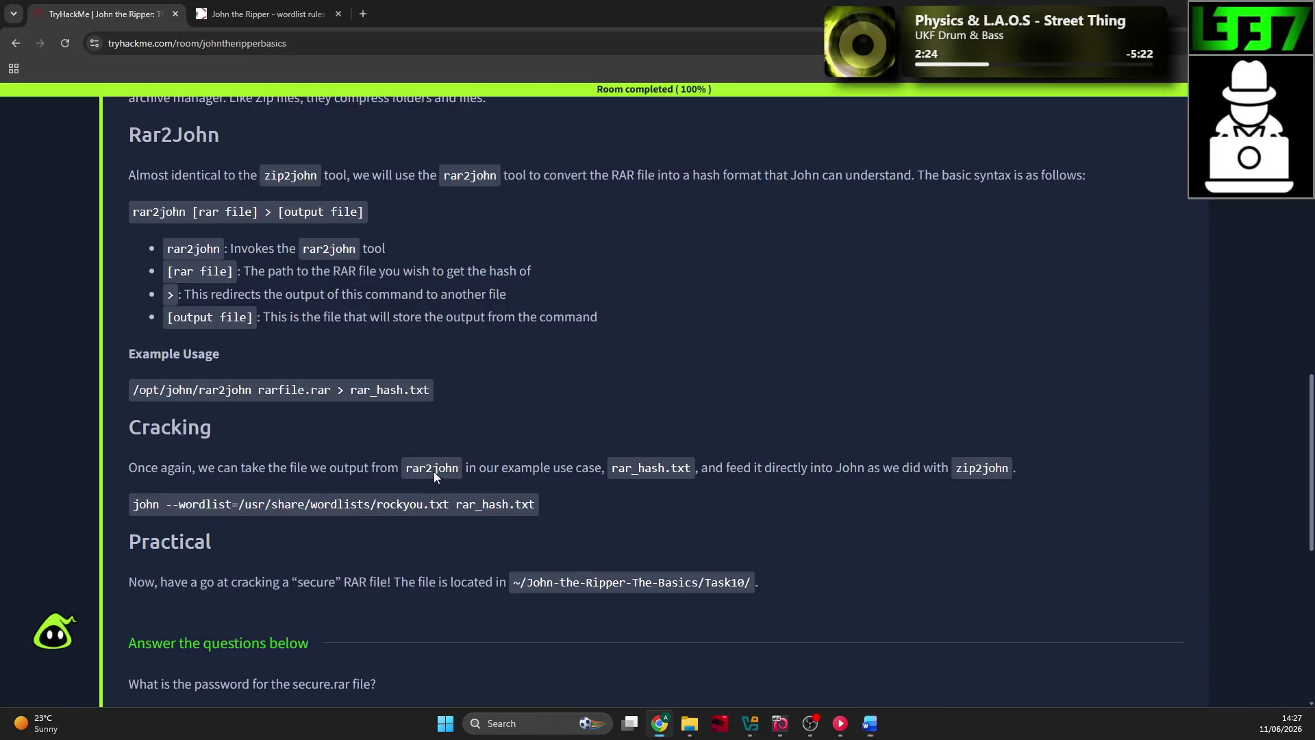
key("alt+Tab")
scroll(439, 479, "up", 8)
scroll(466, 539, "down", 7)
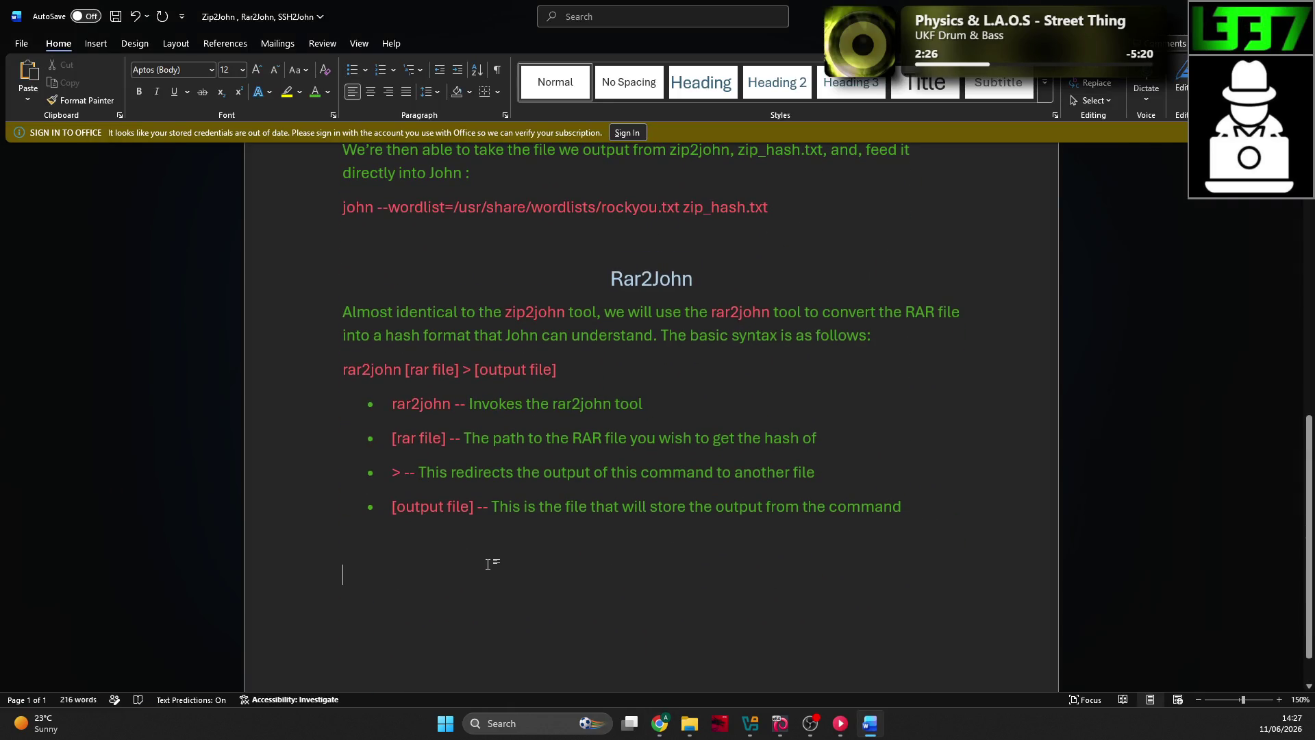
scroll(480, 507, "down", 1)
key("ctrl+Return")
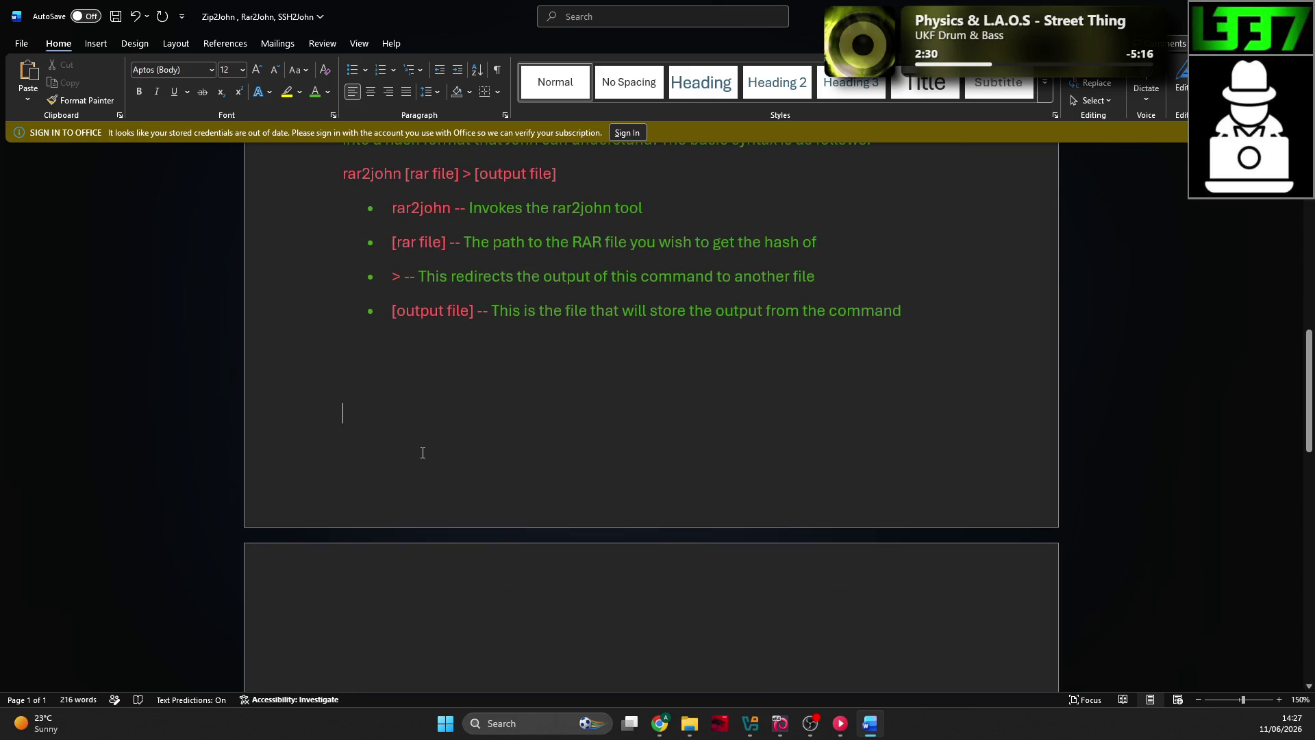
key("alt+Tab")
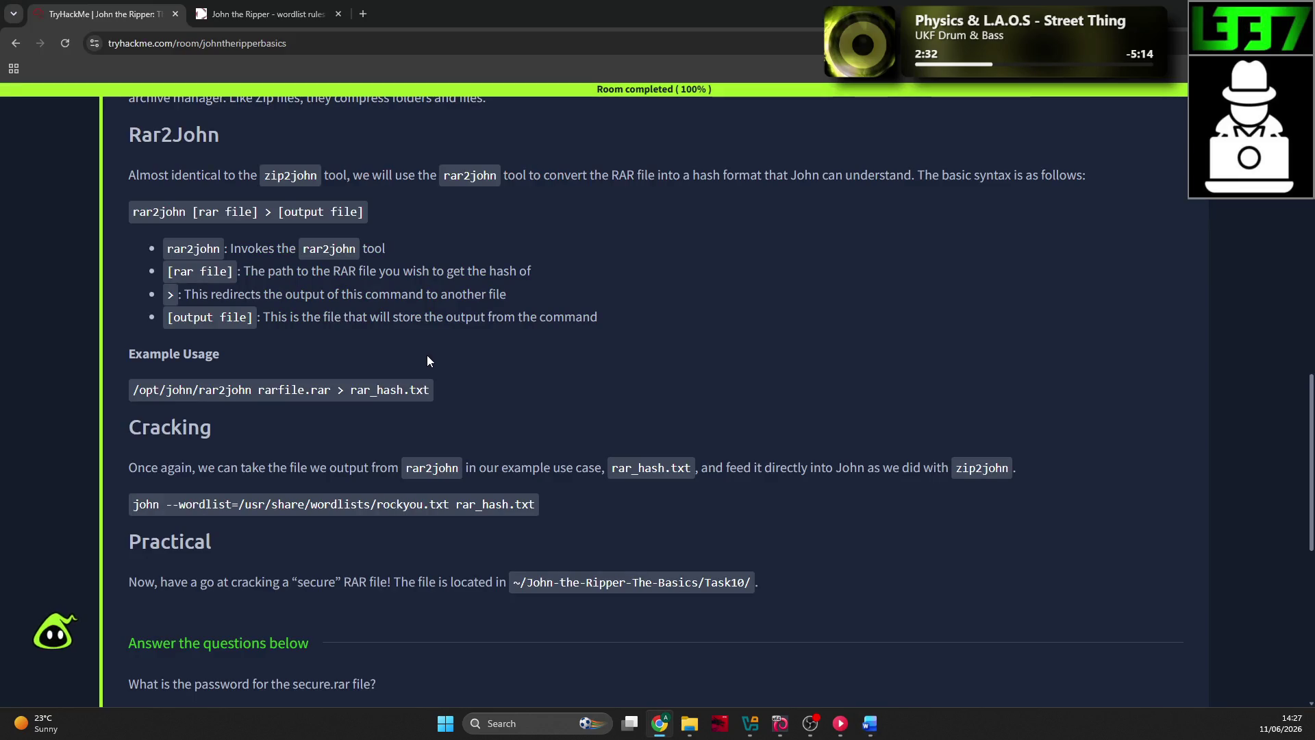
Step: Paste the Rar2John Example Usage heading and rar2john command from TryHackMe as plain text
left_click_drag(438, 394, 123, 359)
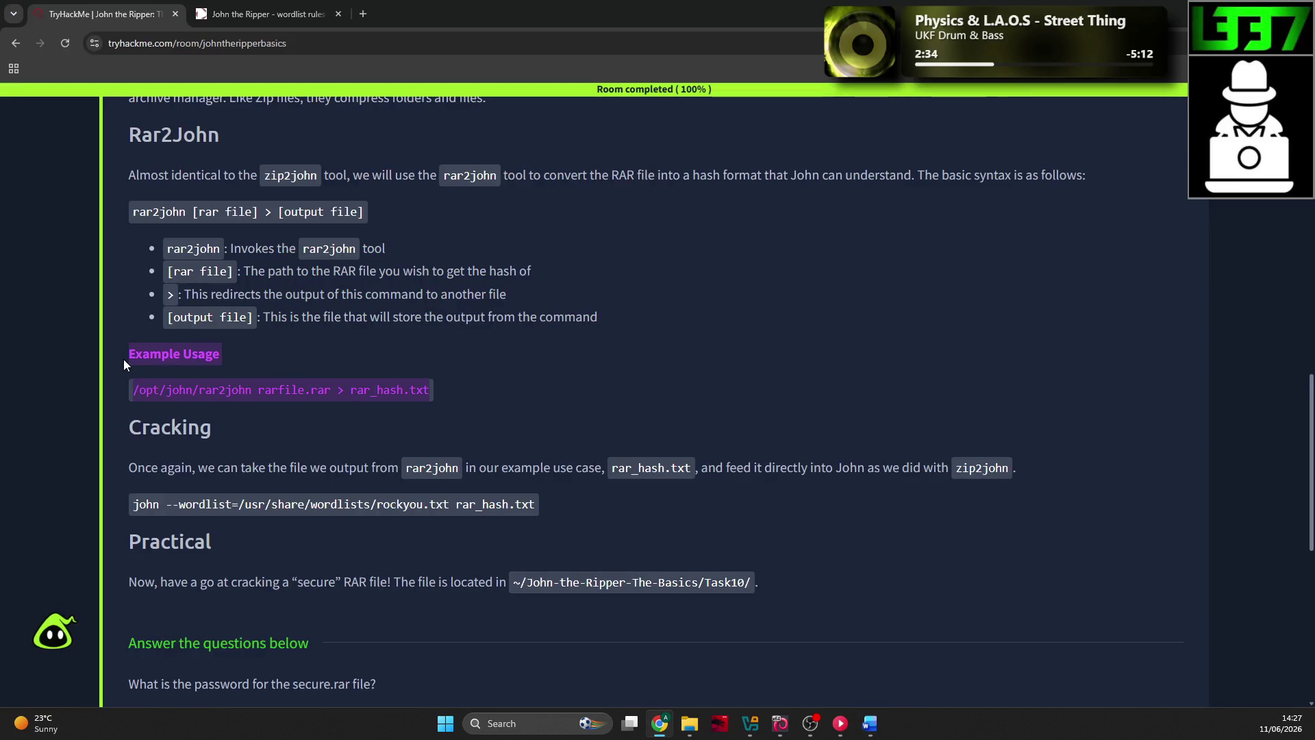
key("ctrl+c")
key("alt+Tab")
key("ctrl+v")
key("ctrl+z")
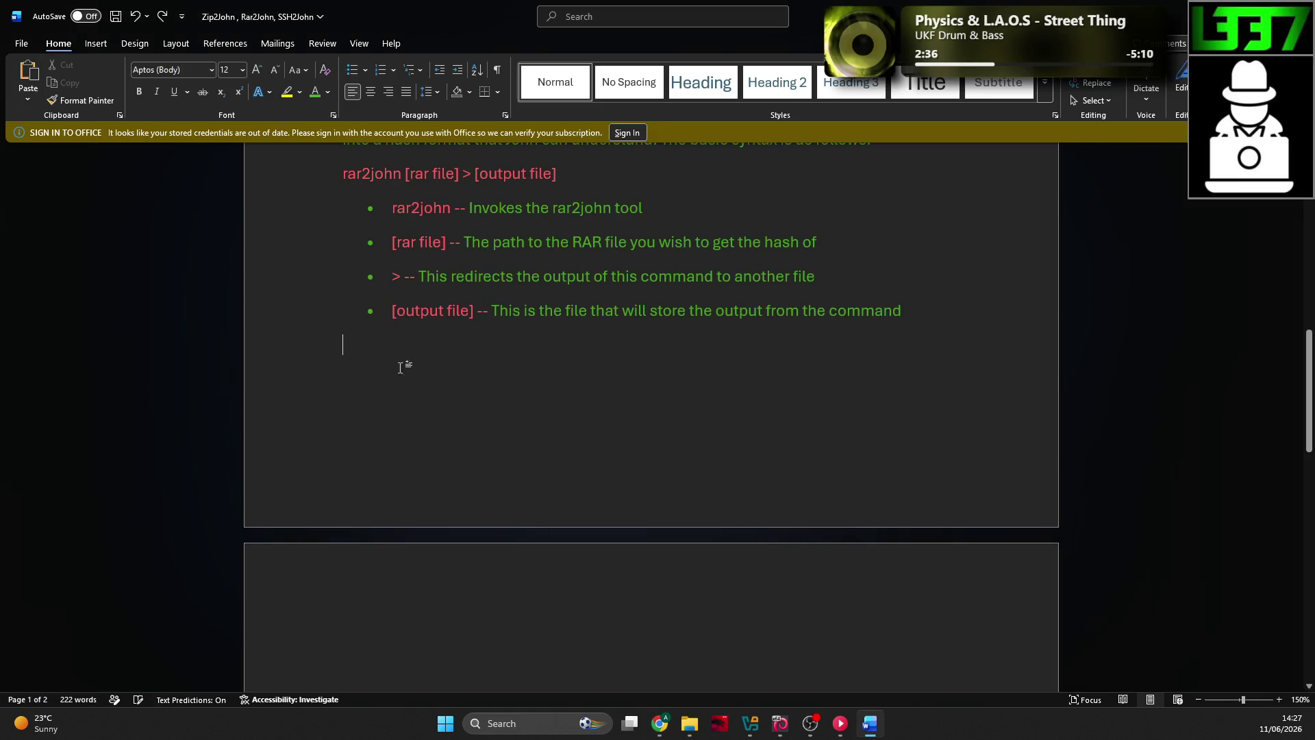
right_click(385, 355)
left_click(458, 447)
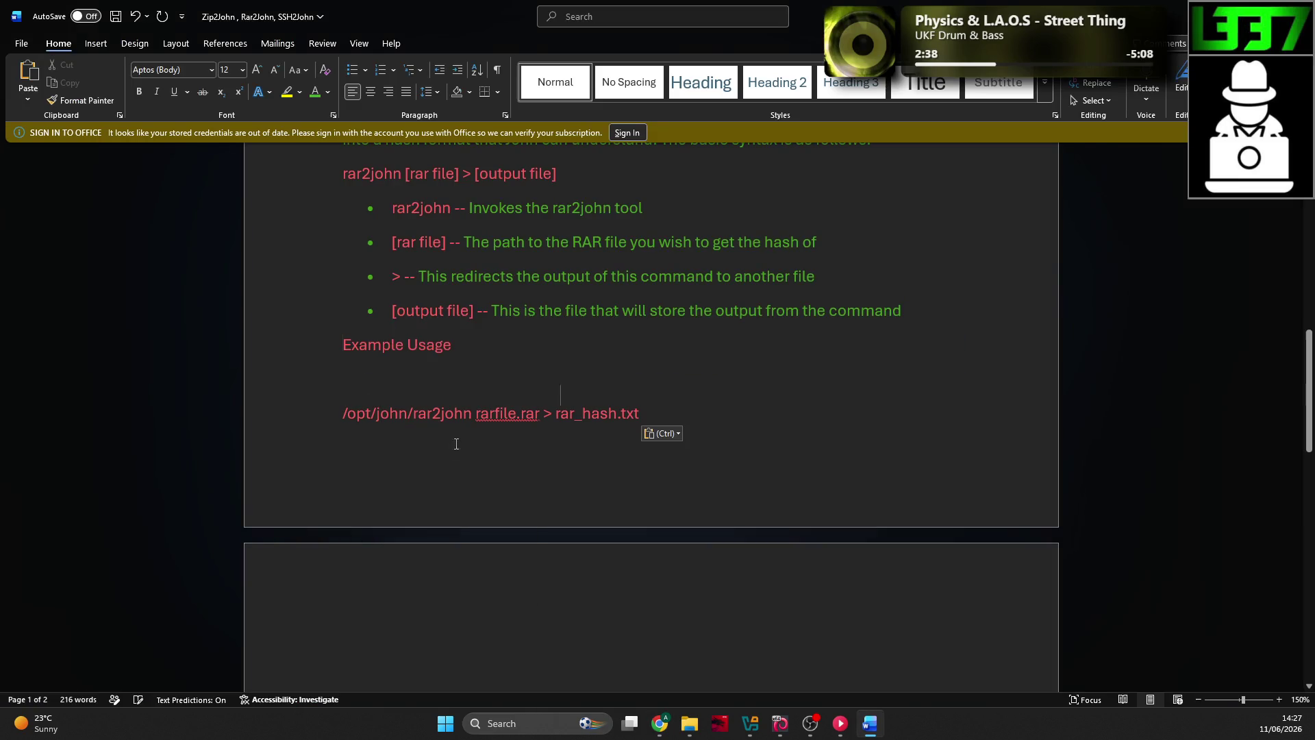
Step: Label the example Bash, make 'Example Usage:' green, and ignore the rarfile.rar spelling flag
left_click(397, 379)
type("Bash")
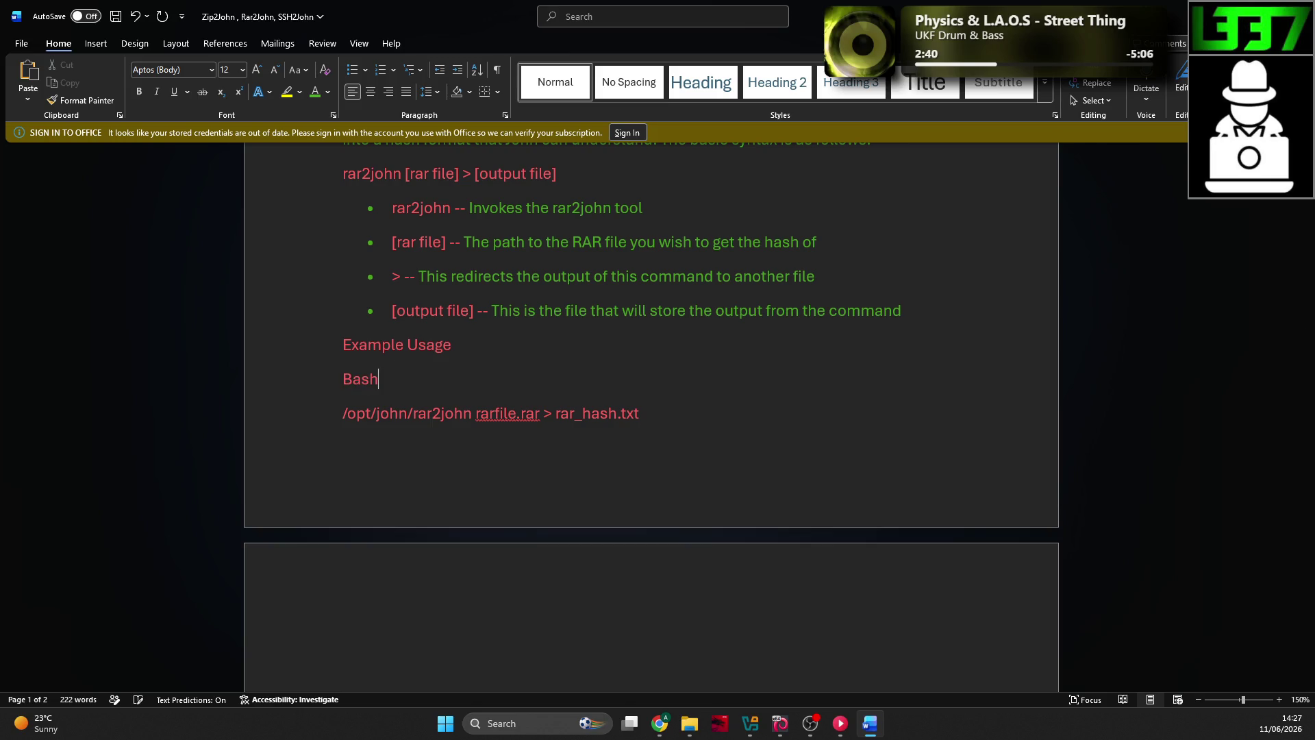
triple_click(408, 342)
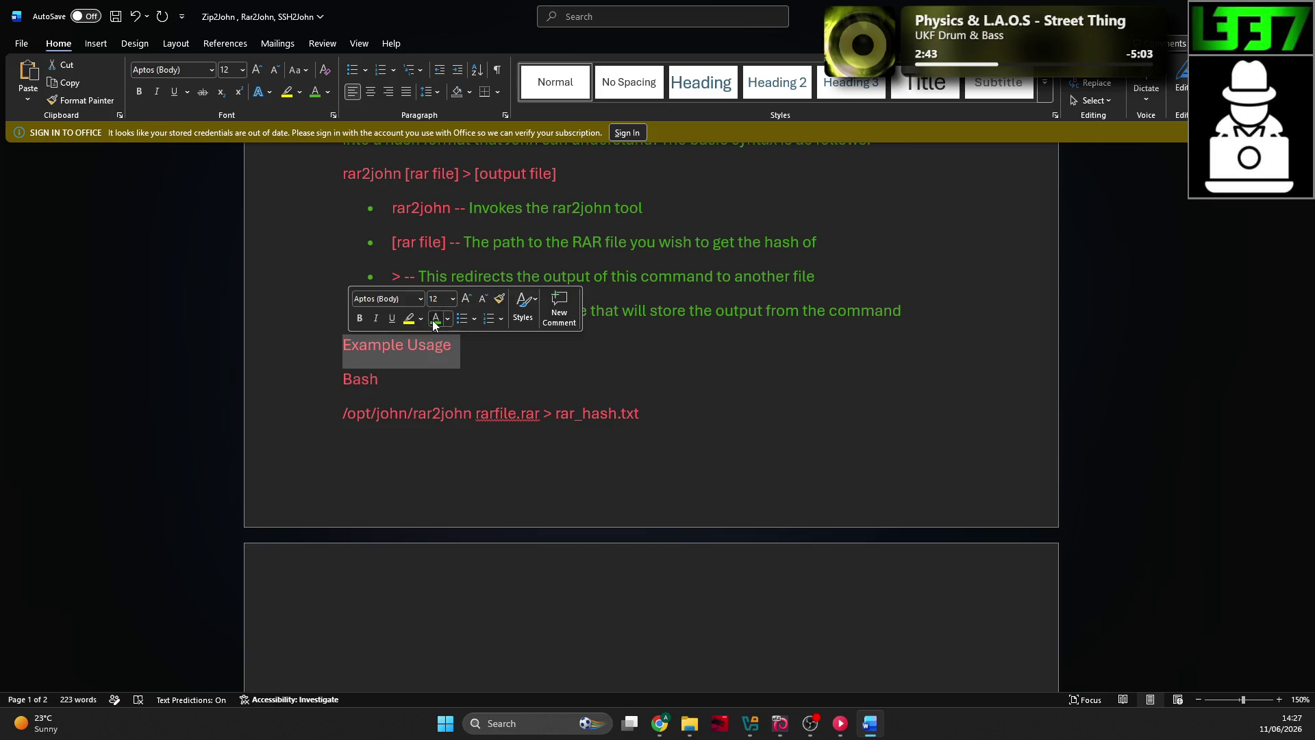
left_click(436, 318)
left_click(483, 345)
type(":")
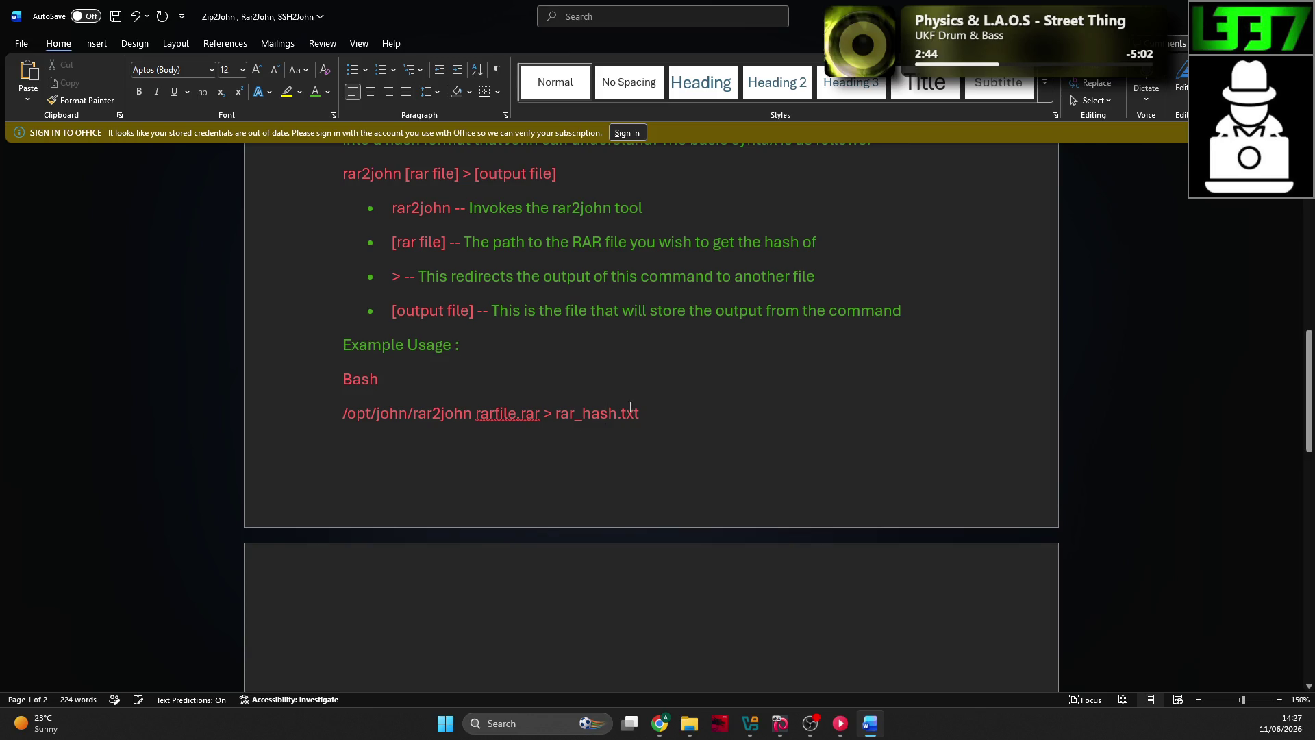
right_click(507, 414)
left_click(606, 503)
left_click(681, 394)
scroll(681, 394, "up", 2)
scroll(671, 387, "up", 3)
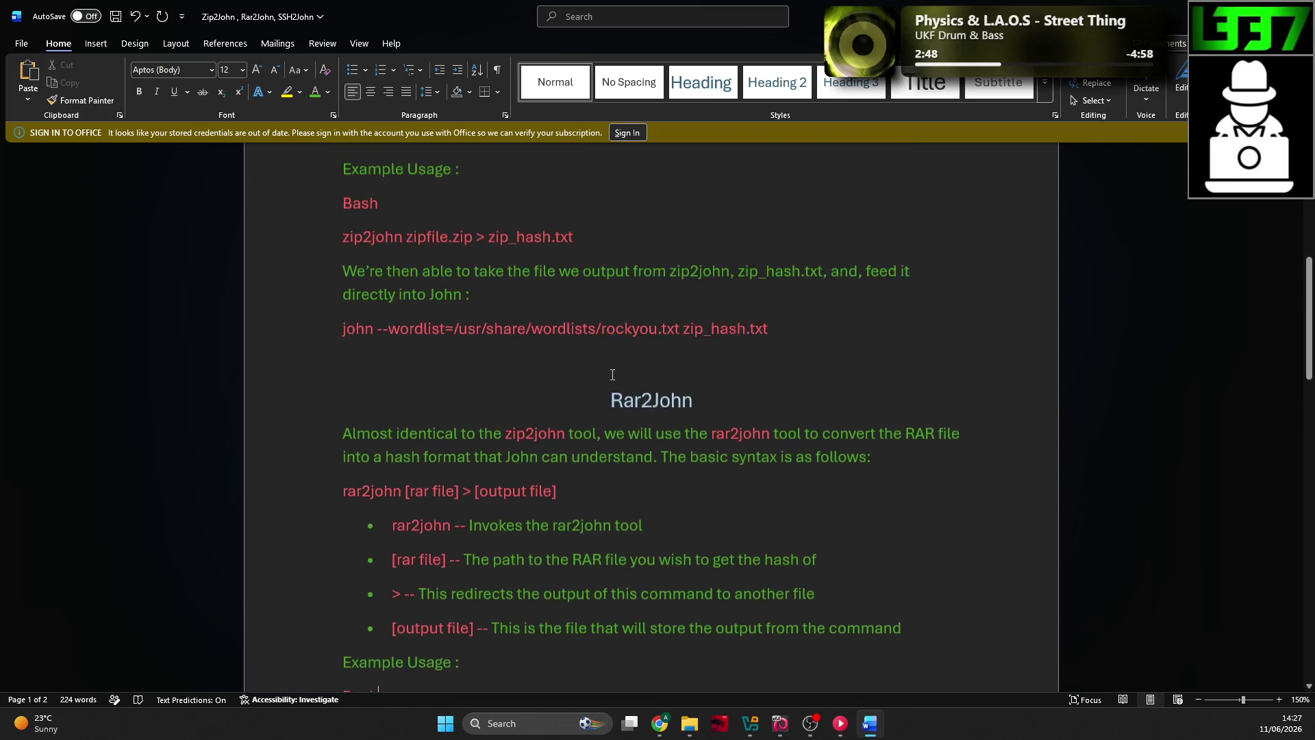
scroll(613, 375, "down", 3)
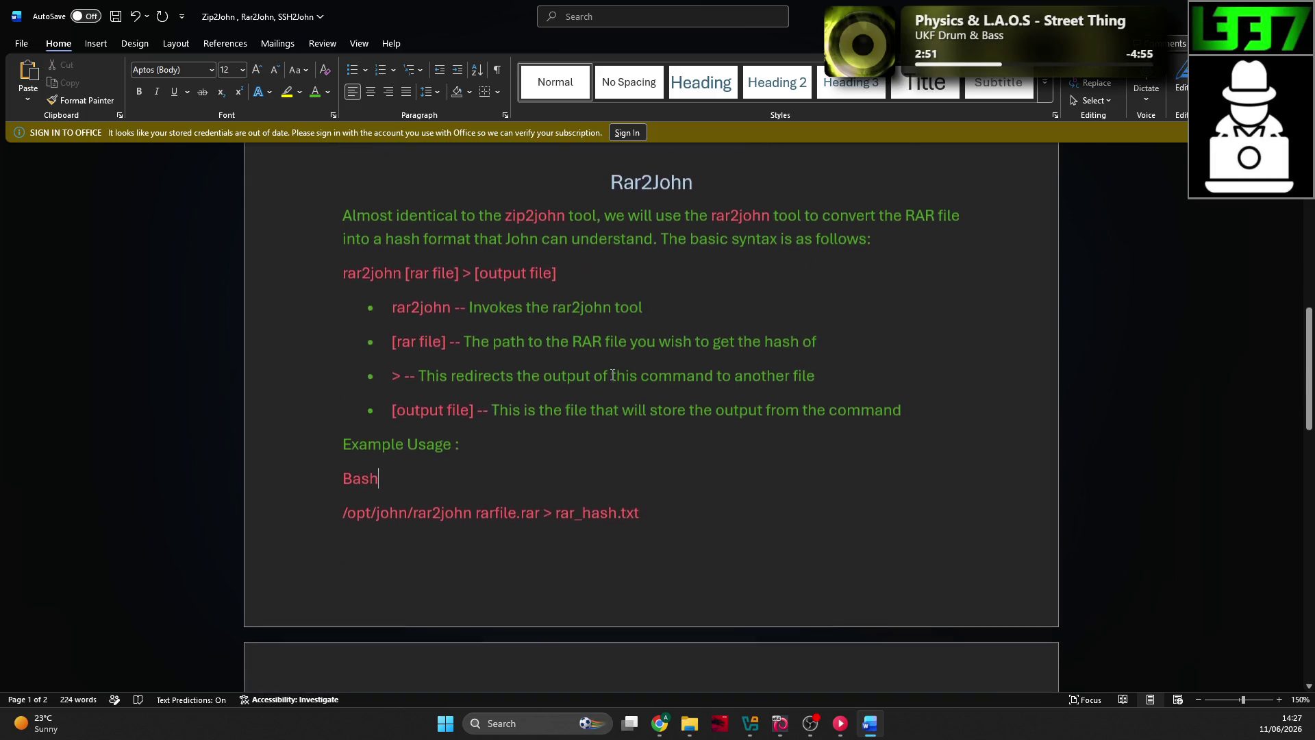
scroll(612, 375, "up", 1)
Step: Compare the TryHackMe room with the notes, then expand Task 11, Cracking SSH Keys with John
key("alt+Tab")
left_click(534, 400)
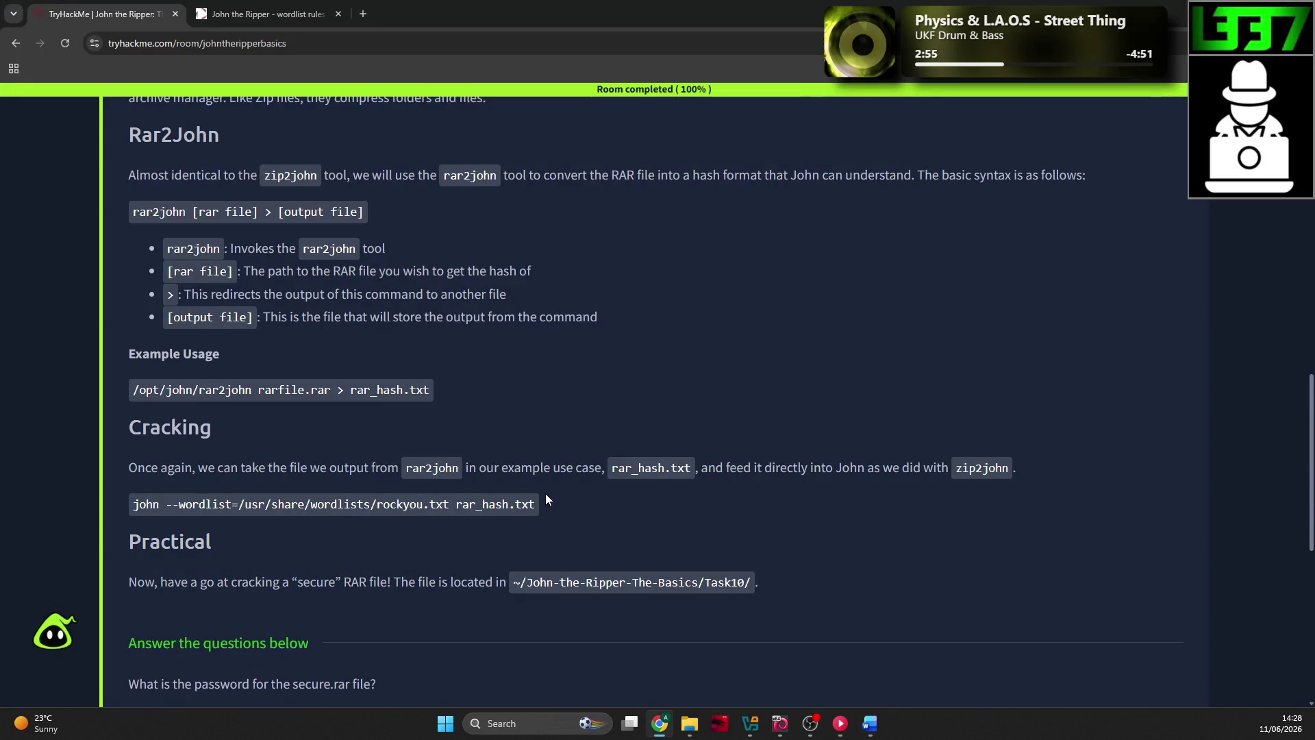
scroll(540, 487, "down", 1)
scroll(398, 418, "down", 2)
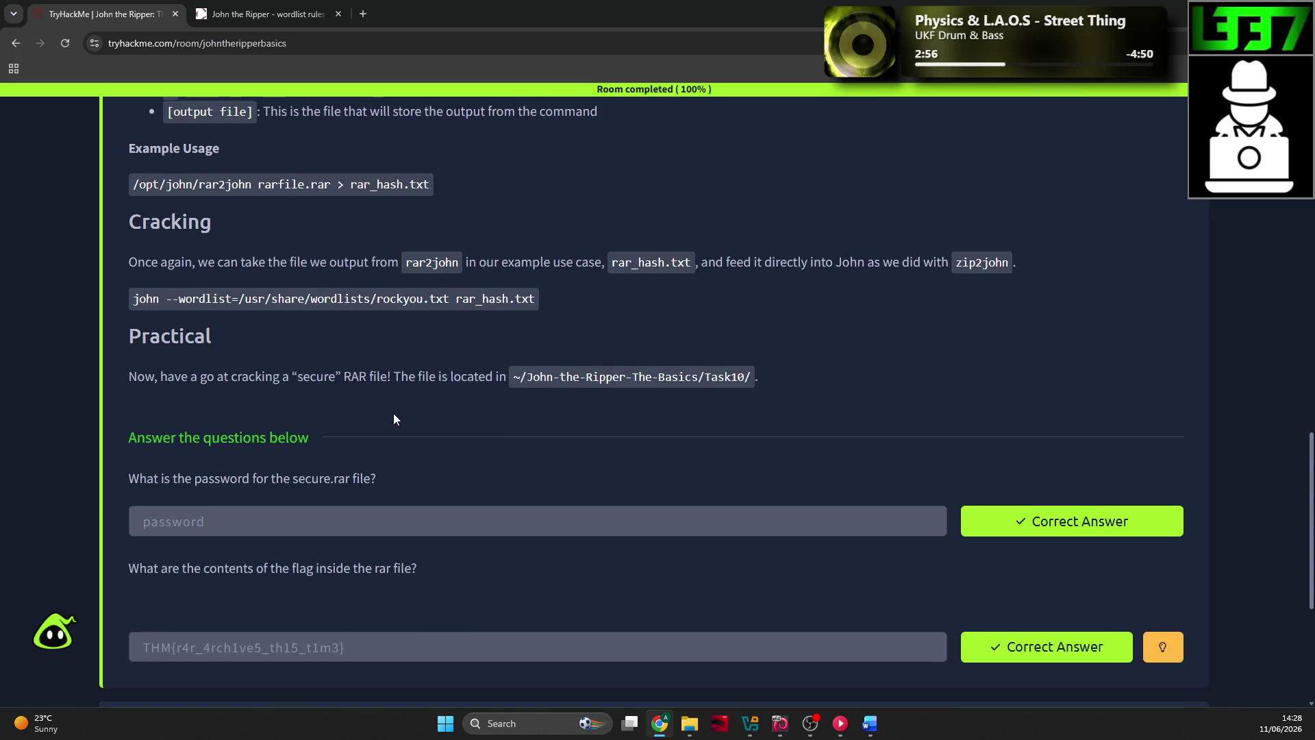
scroll(393, 418, "up", 2)
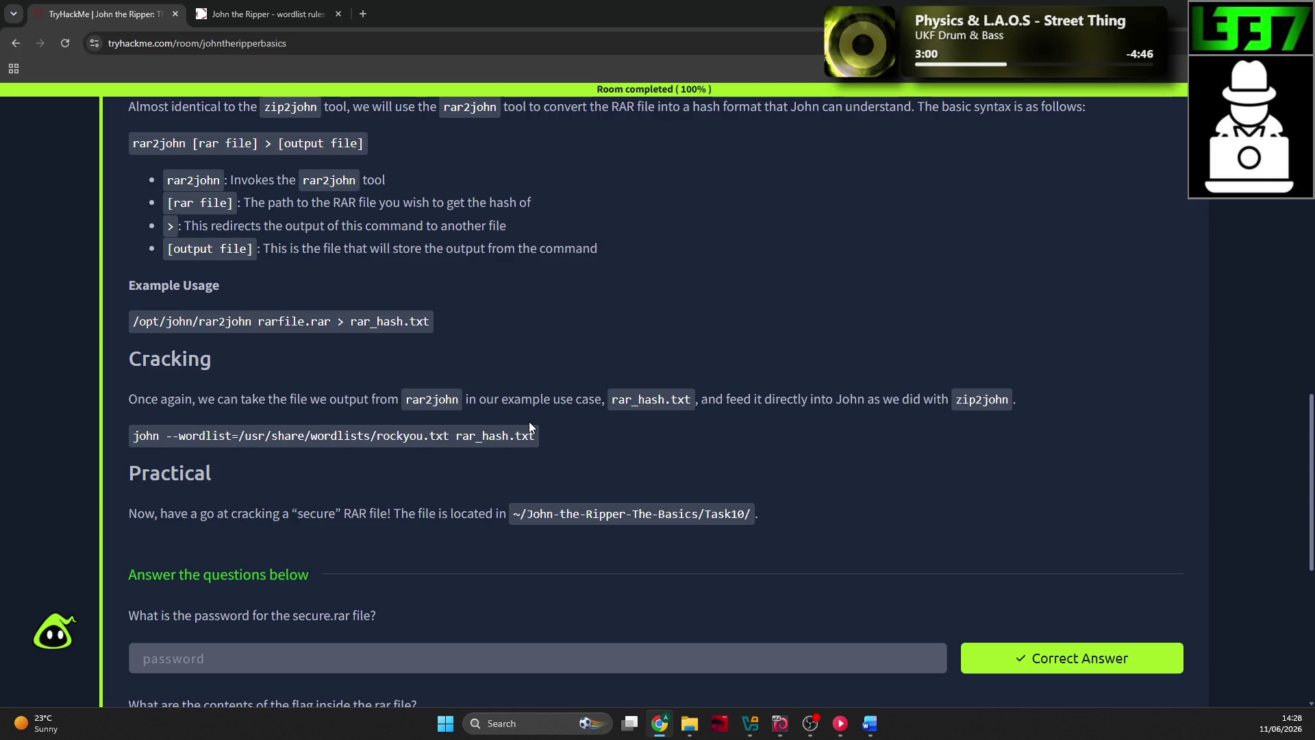
scroll(519, 418, "up", 2)
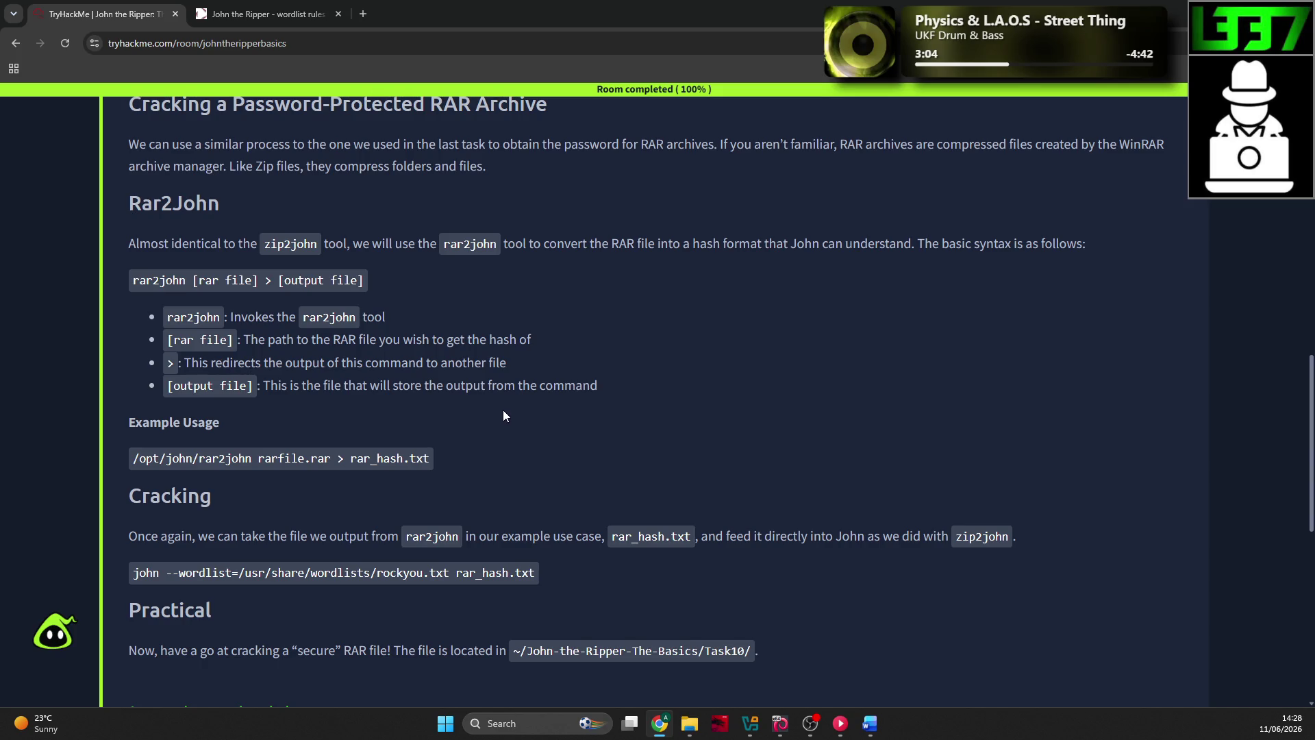
key("alt+Tab")
scroll(552, 445, "down", 5)
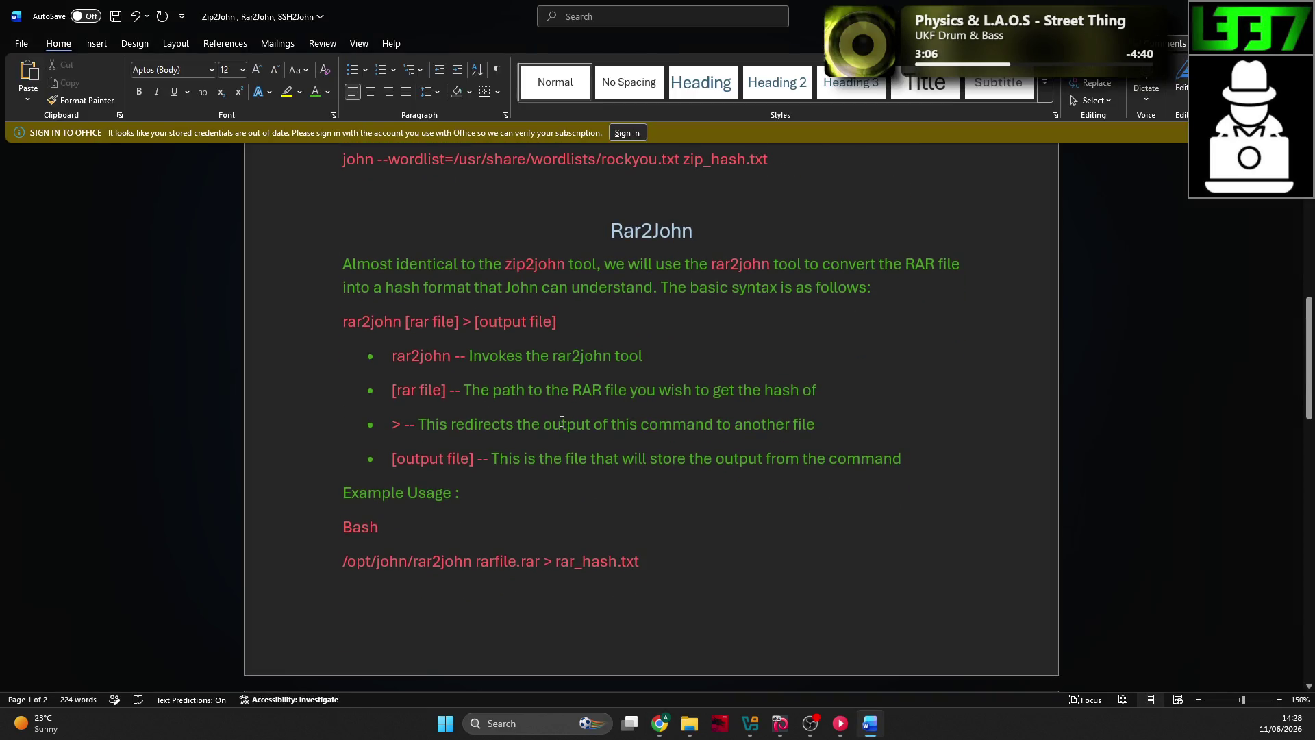
scroll(589, 425, "up", 15)
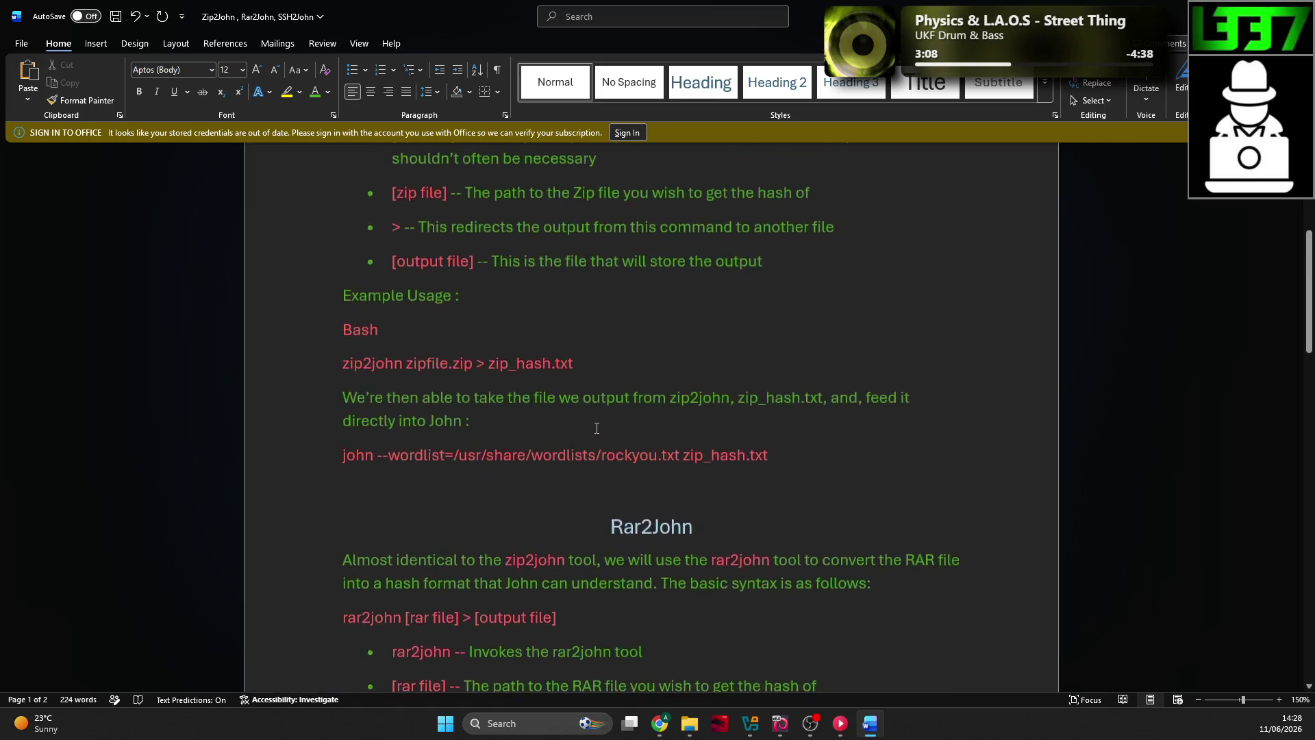
scroll(591, 428, "down", 5)
key("alt+Tab")
scroll(581, 416, "down", 8)
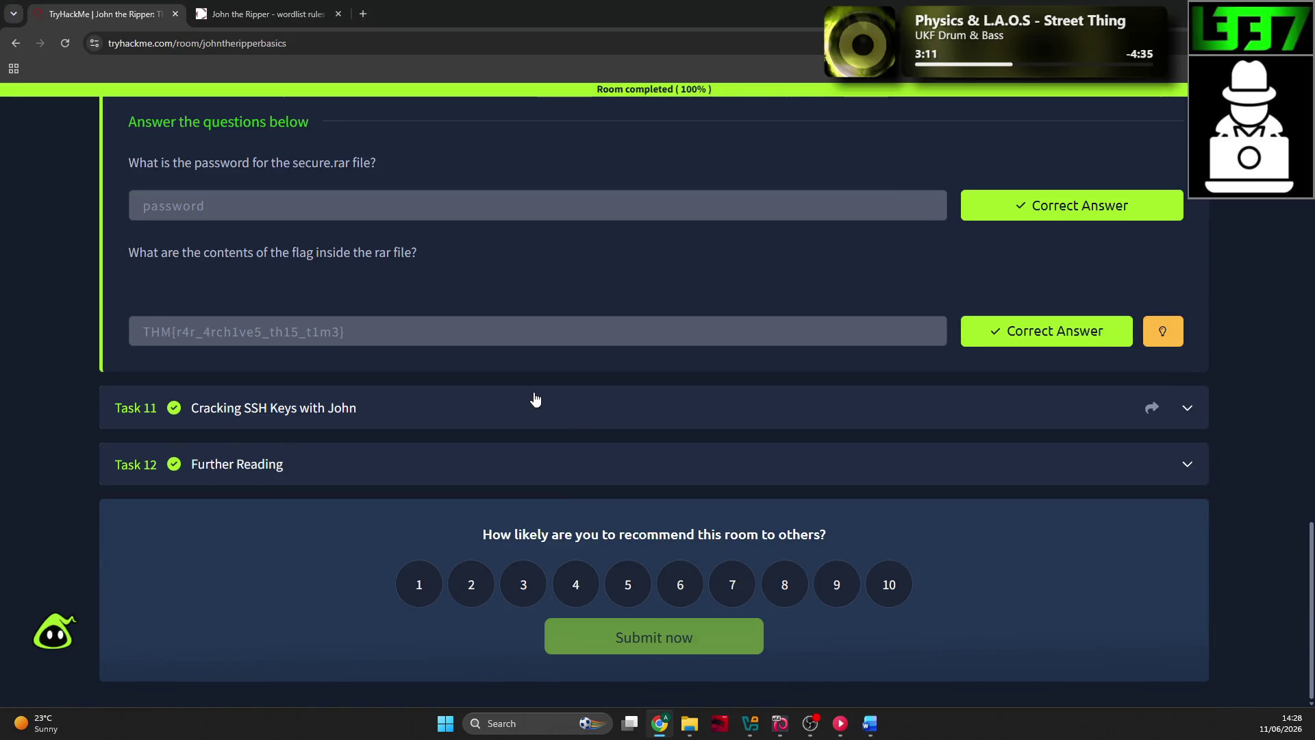
left_click(535, 399)
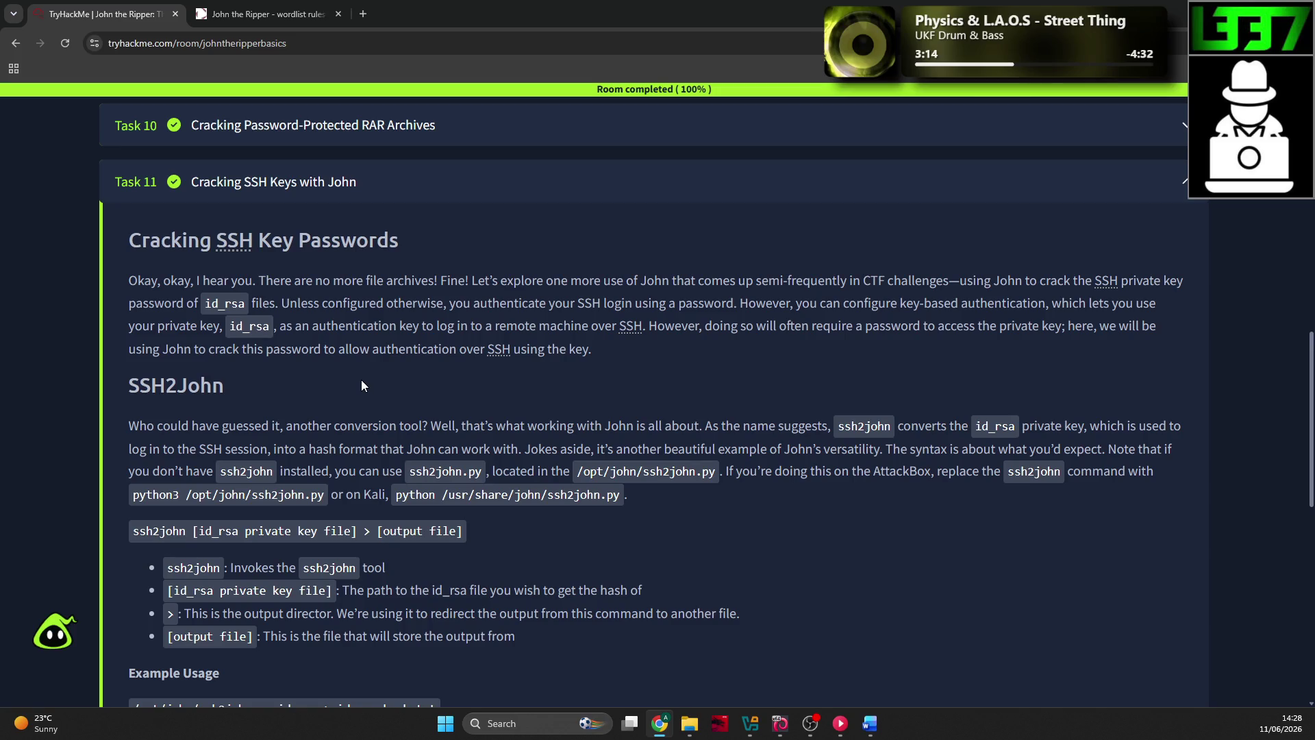
Step: Type the page-2 title and correct it to read Ssh2John
scroll(422, 328, "up", 1)
key("alt+Tab")
scroll(621, 473, "down", 4)
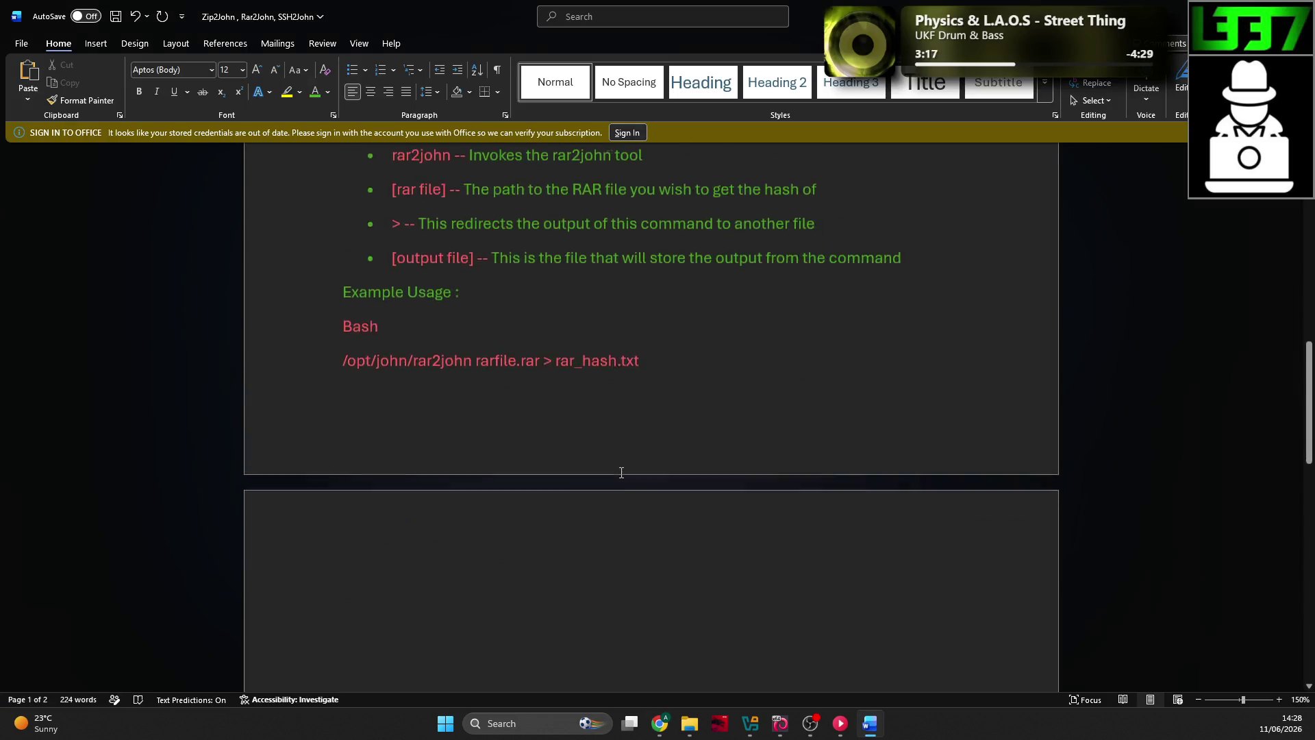
scroll(634, 459, "down", 2)
type("SS")
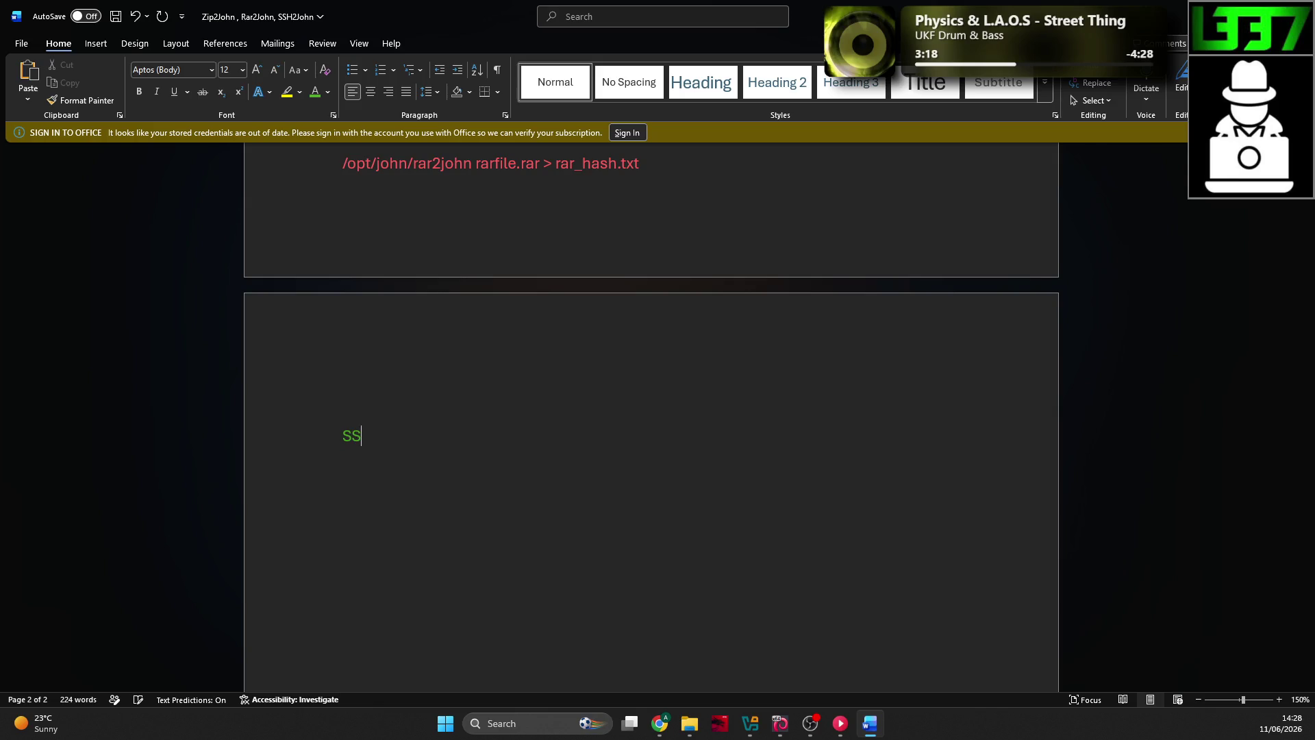
type("H 2 ")
type("Jogh")
scroll(609, 403, "up", 5)
scroll(425, 479, "down", 6)
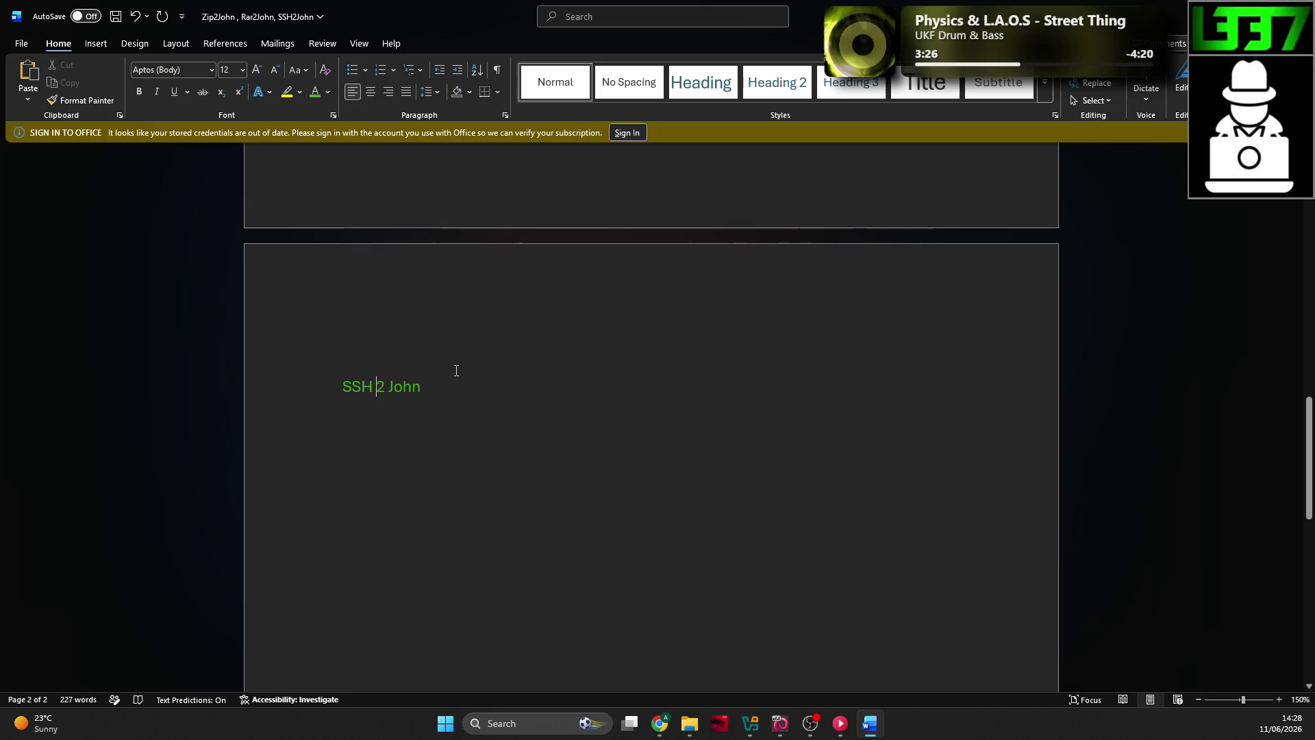
left_click(370, 386)
key("Delete")
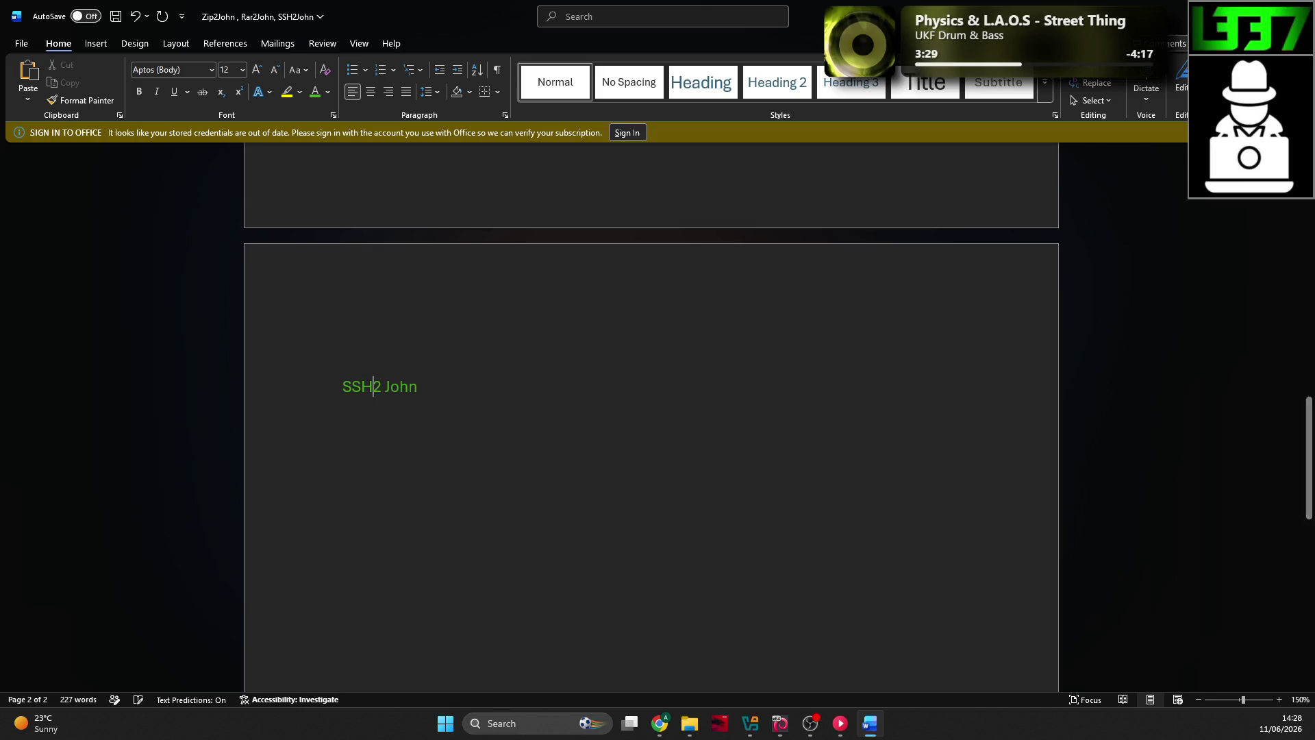
key("shift+F3")
key("shift+F3")
left_click(387, 387)
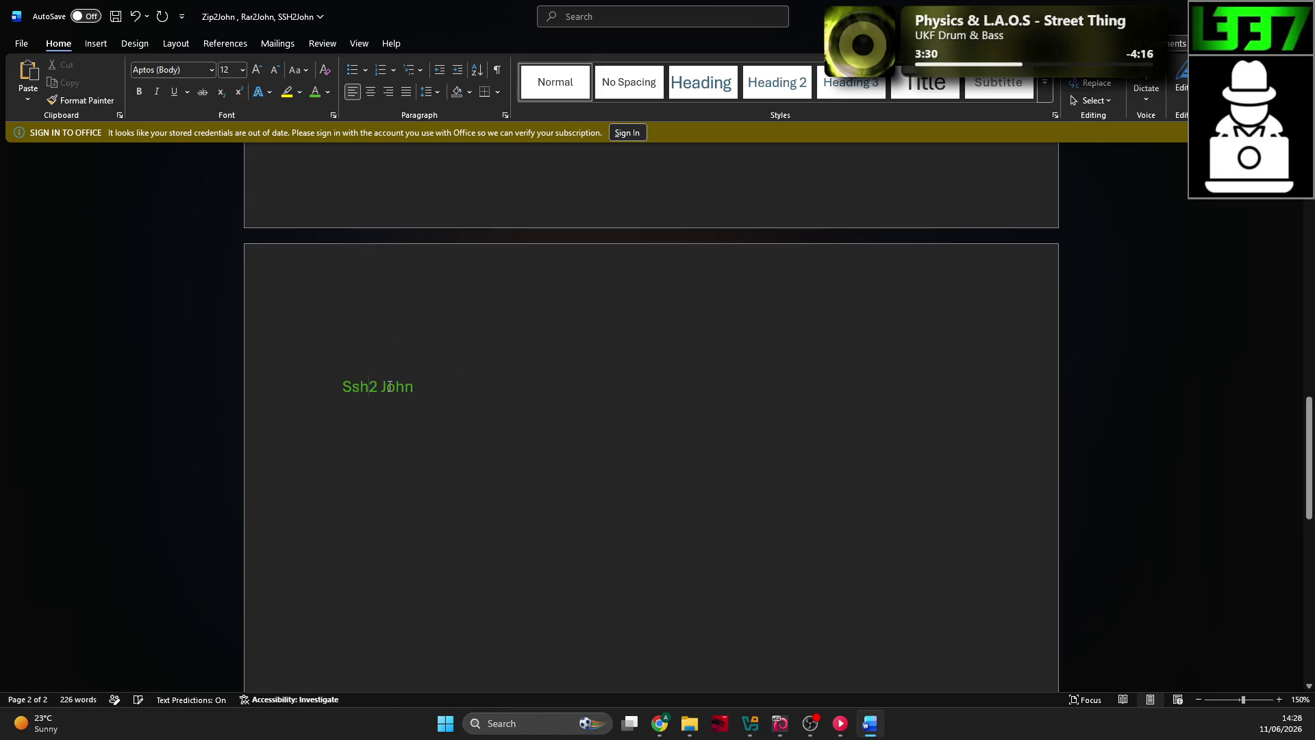
left_click(378, 385)
key("BackSpace")
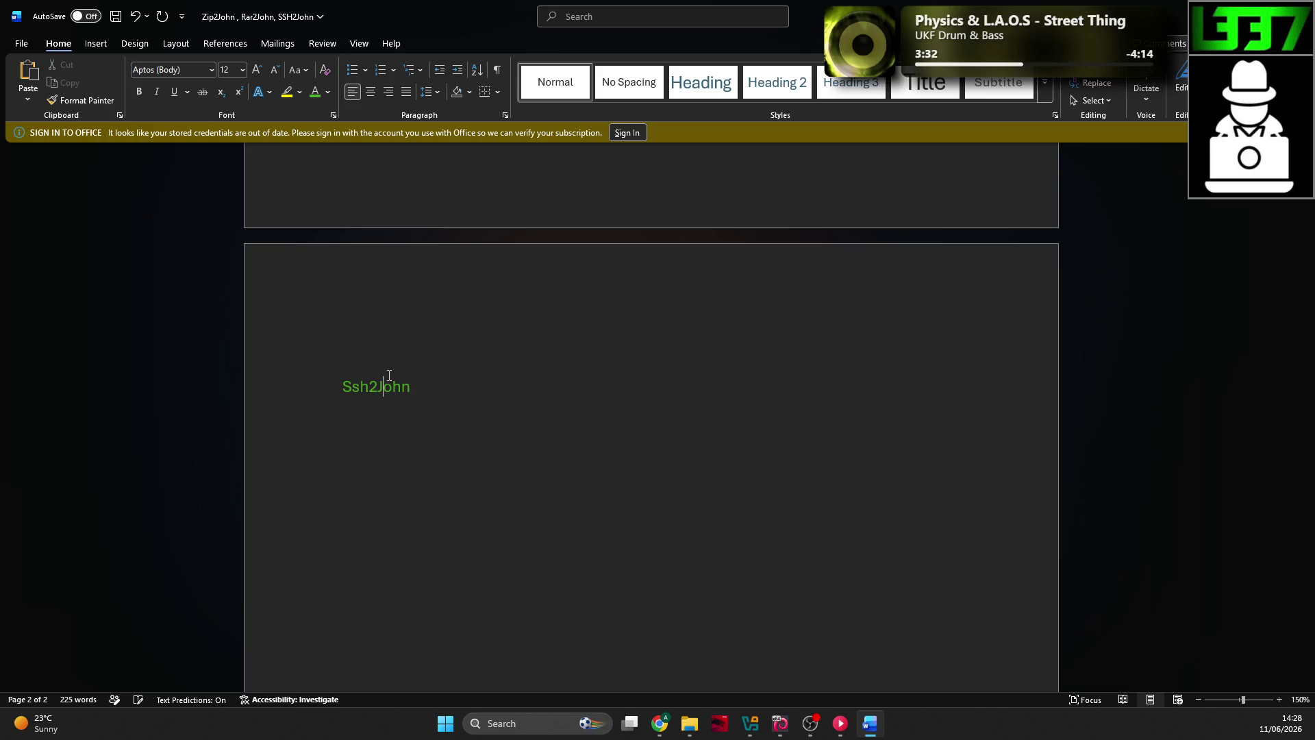
Step: Apply the Heading 2 style to Ssh2John and centre it
left_click_drag(410, 386, 343, 385)
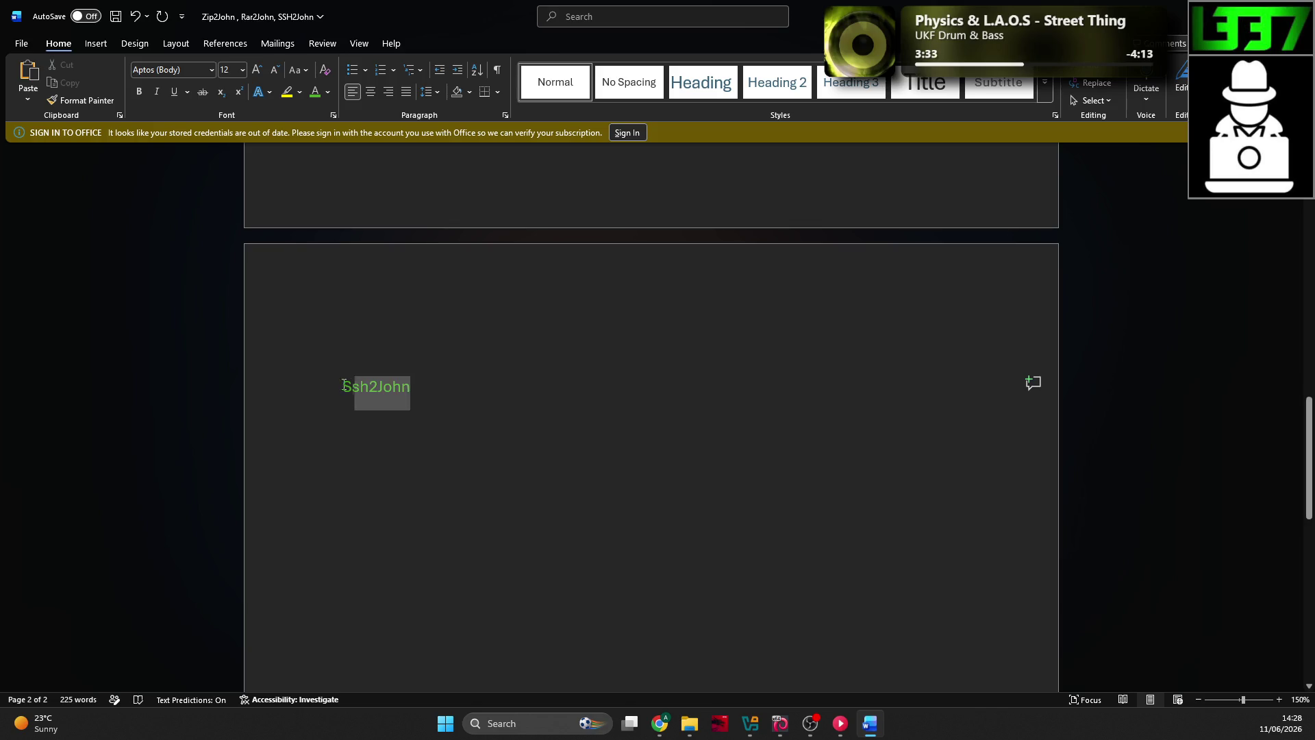
left_click(767, 91)
left_click(371, 92)
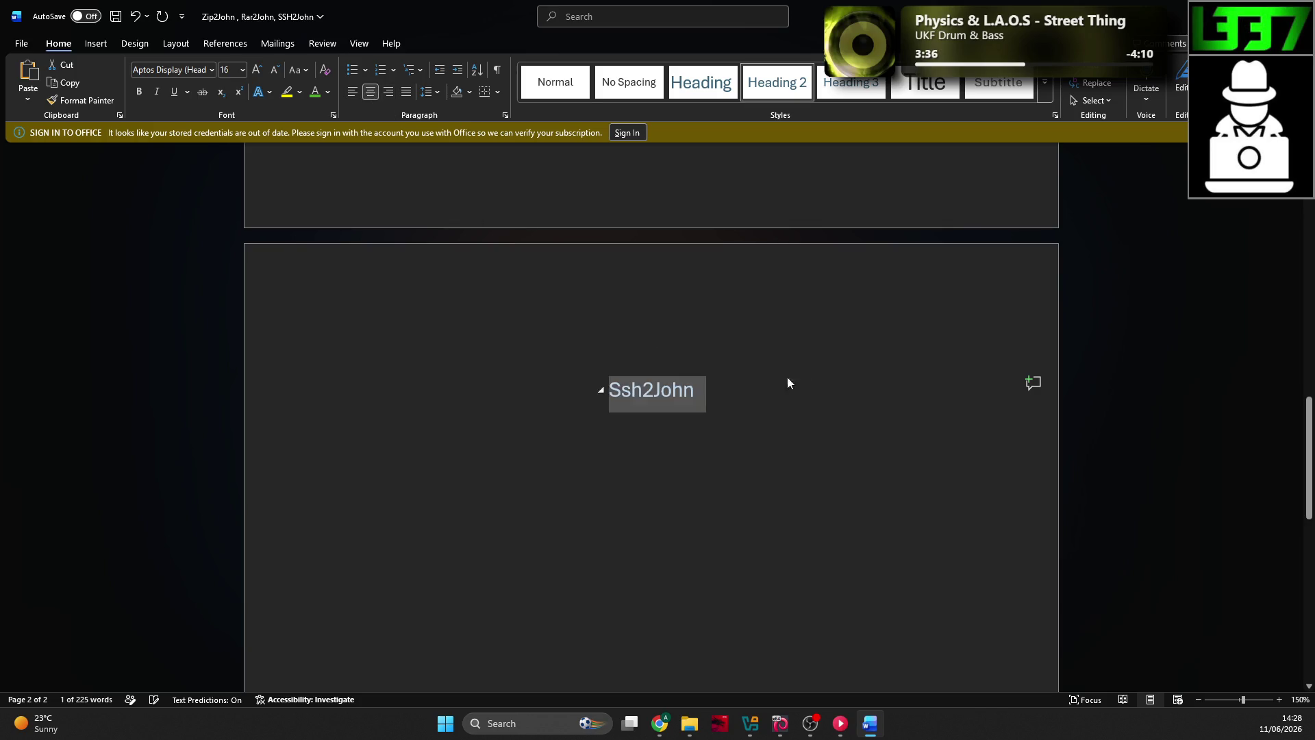
left_click(742, 372)
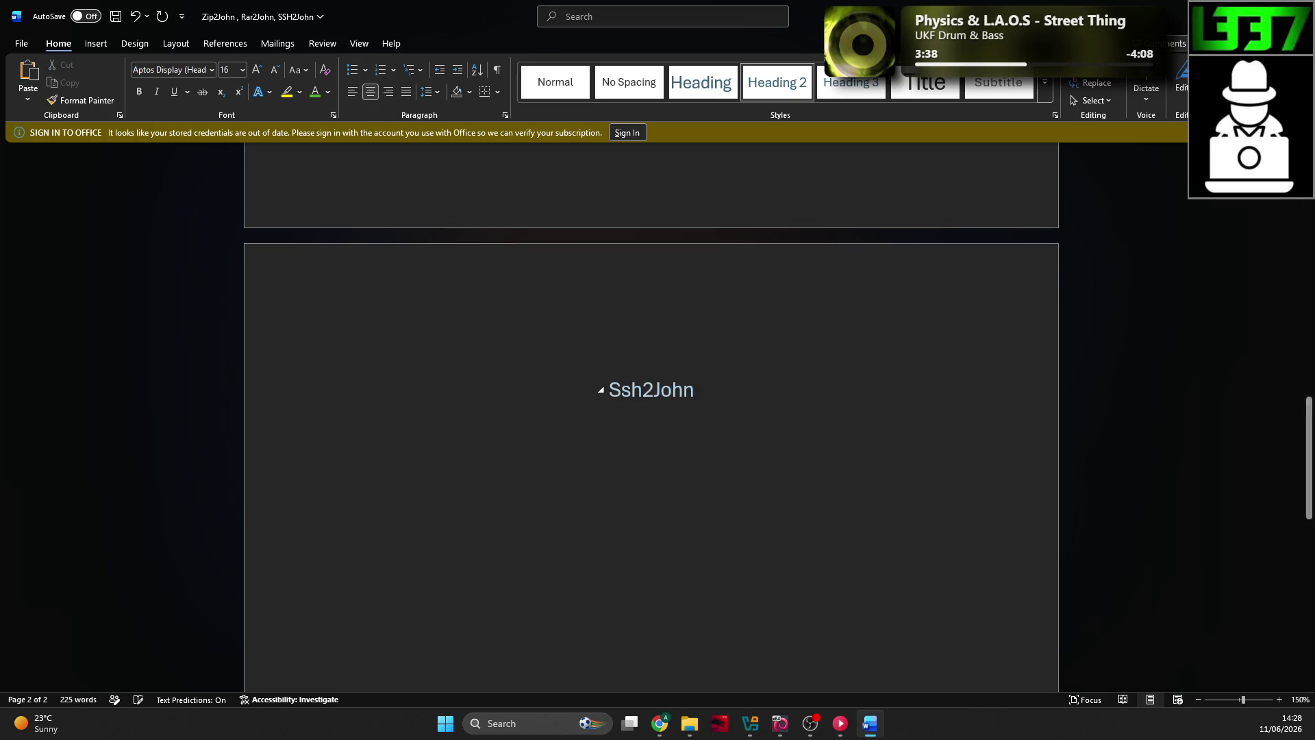
key("alt+Tab")
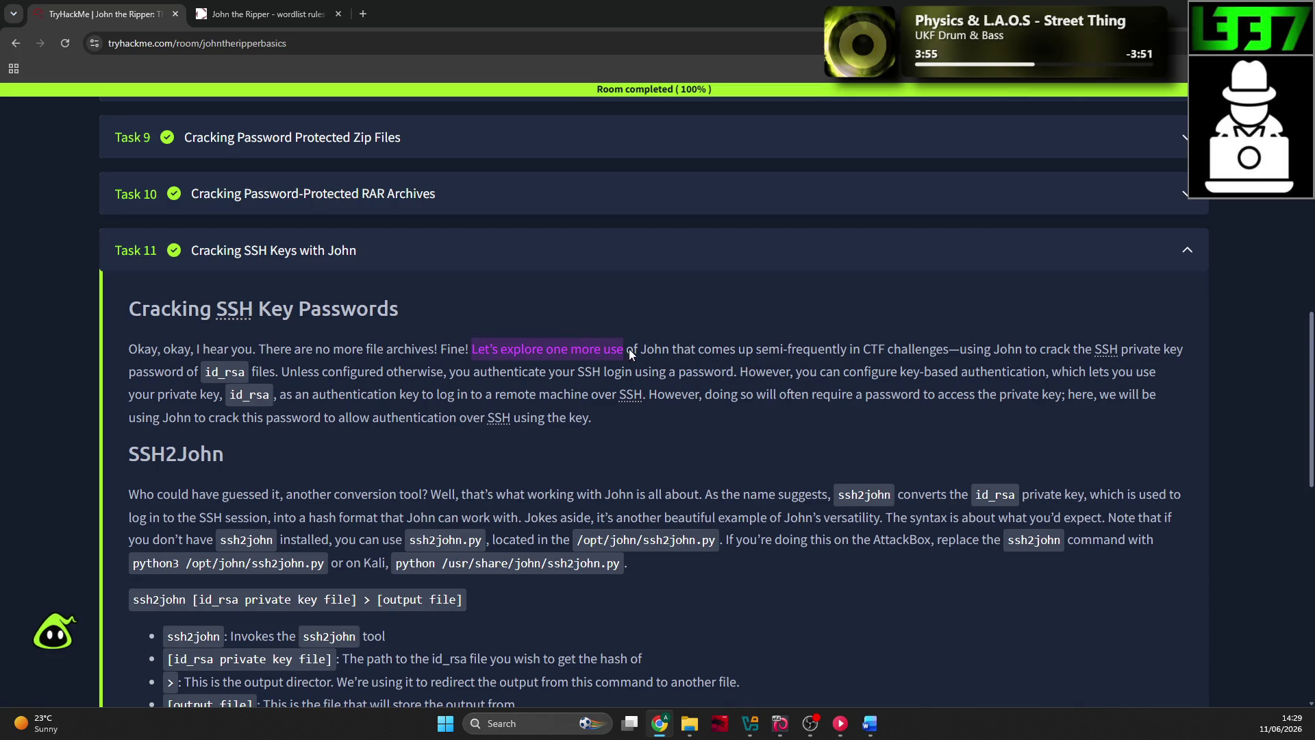
Step: Paste TryHackMe's sentence about cracking SSH key passwords under Ssh2John and colour it green
mouse_move(629, 348)
left_mouse_down()
mouse_move(855, 351)
mouse_move(888, 375)
mouse_move(325, 372)
left_mouse_up()
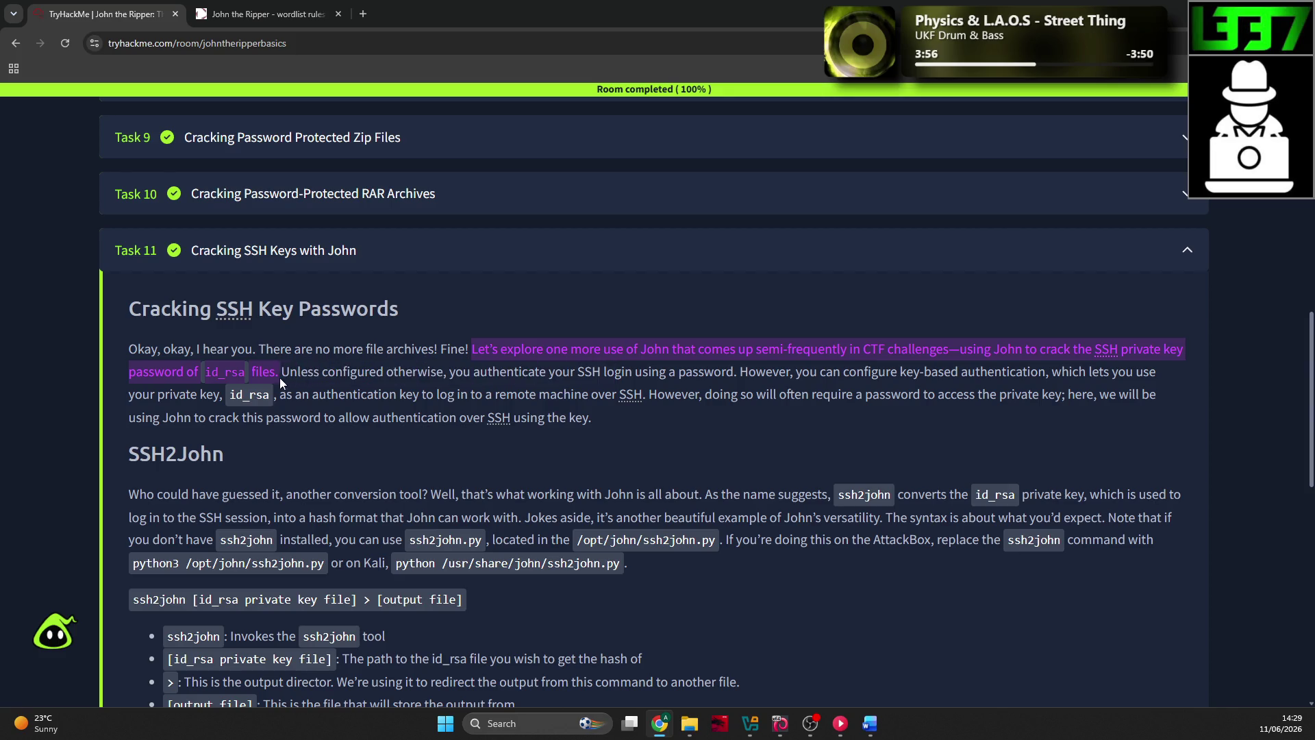
key("ctrl+c")
key("alt+Tab")
key("ctrl+v")
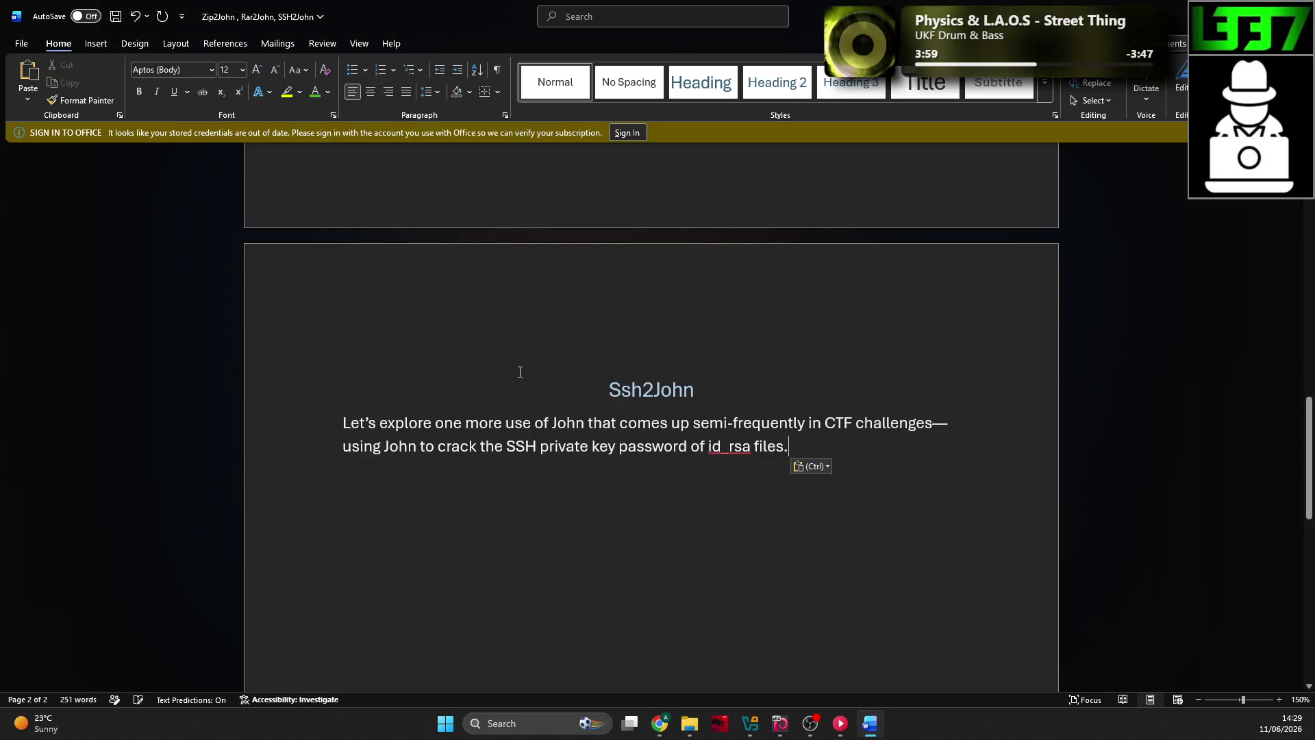
left_click_drag(793, 447, 283, 421)
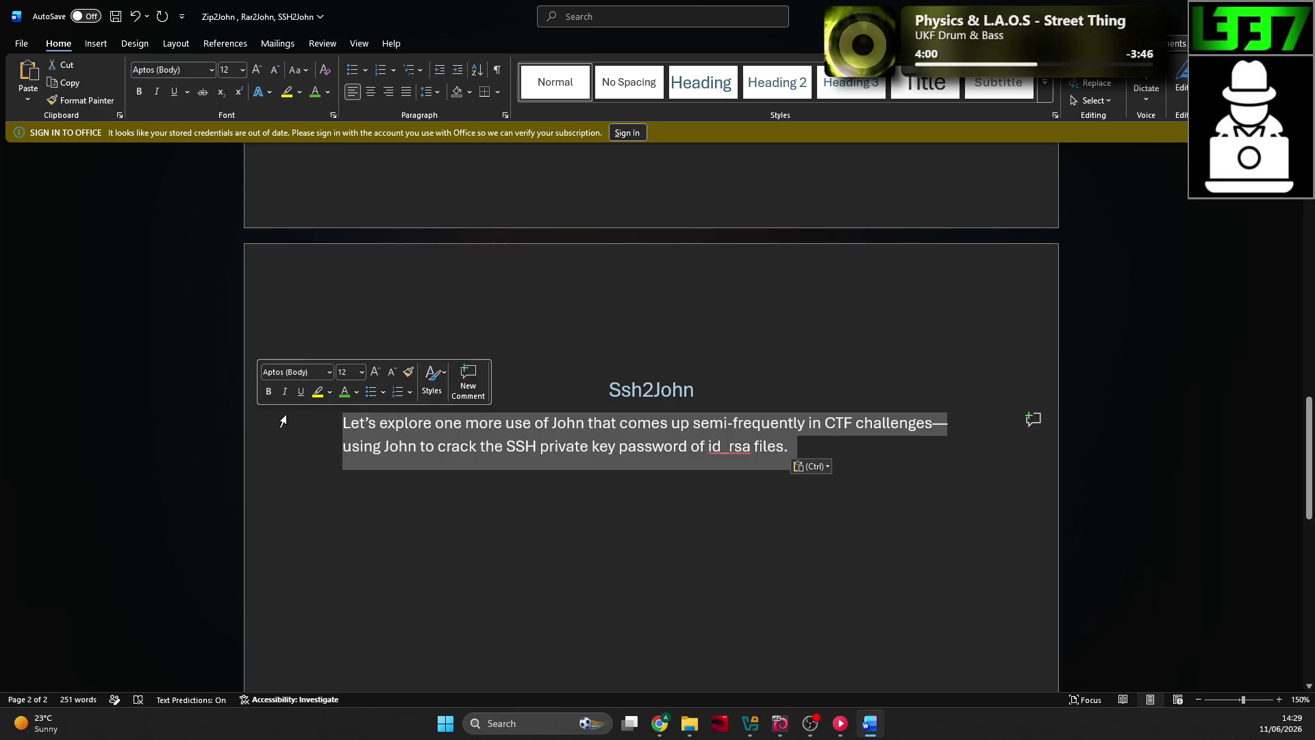
left_click(345, 394)
left_click(559, 446)
Step: Ignore the id_rsa spelling flag, make 'id_rsa files' red, and remove the trailing full stop
right_click(735, 447)
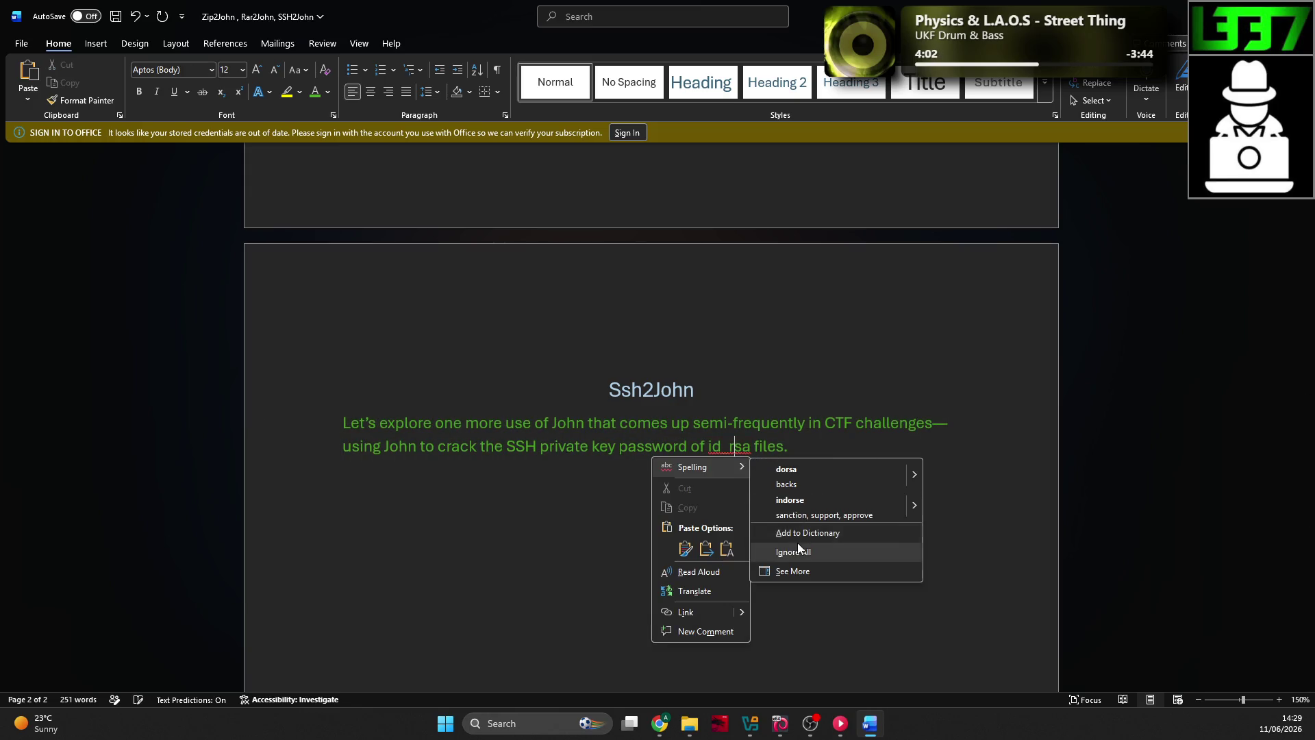
left_click(811, 551)
left_click_drag(747, 449, 708, 449)
left_click(789, 451)
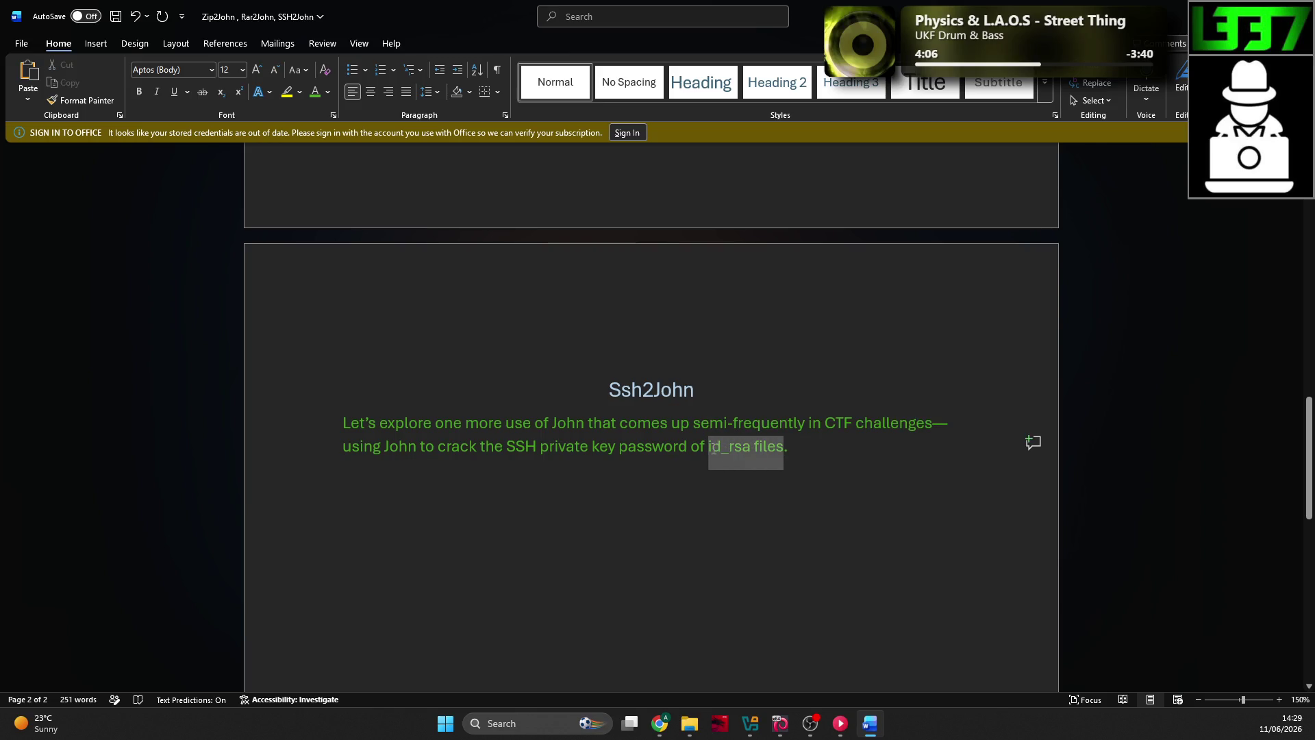
left_click(812, 427)
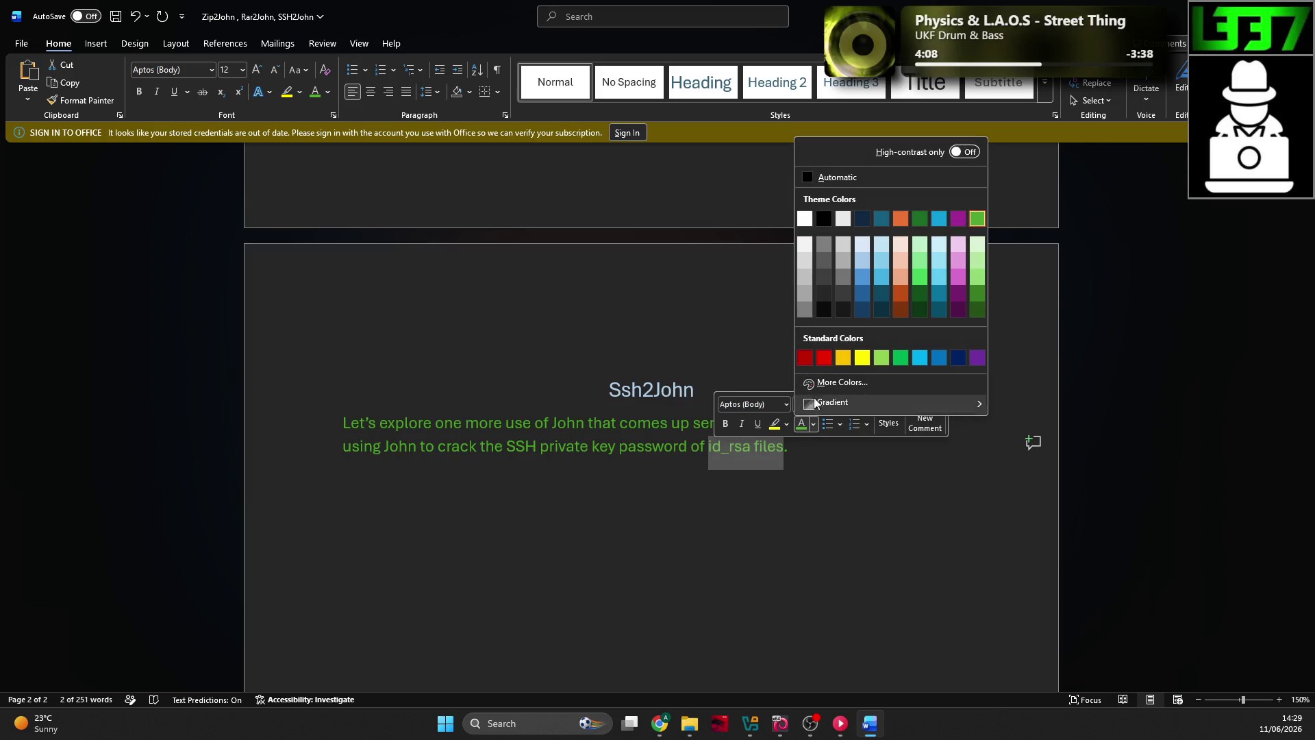
left_click(814, 398)
left_click(819, 447)
key("BackSpace")
scroll(607, 384, "down", 3)
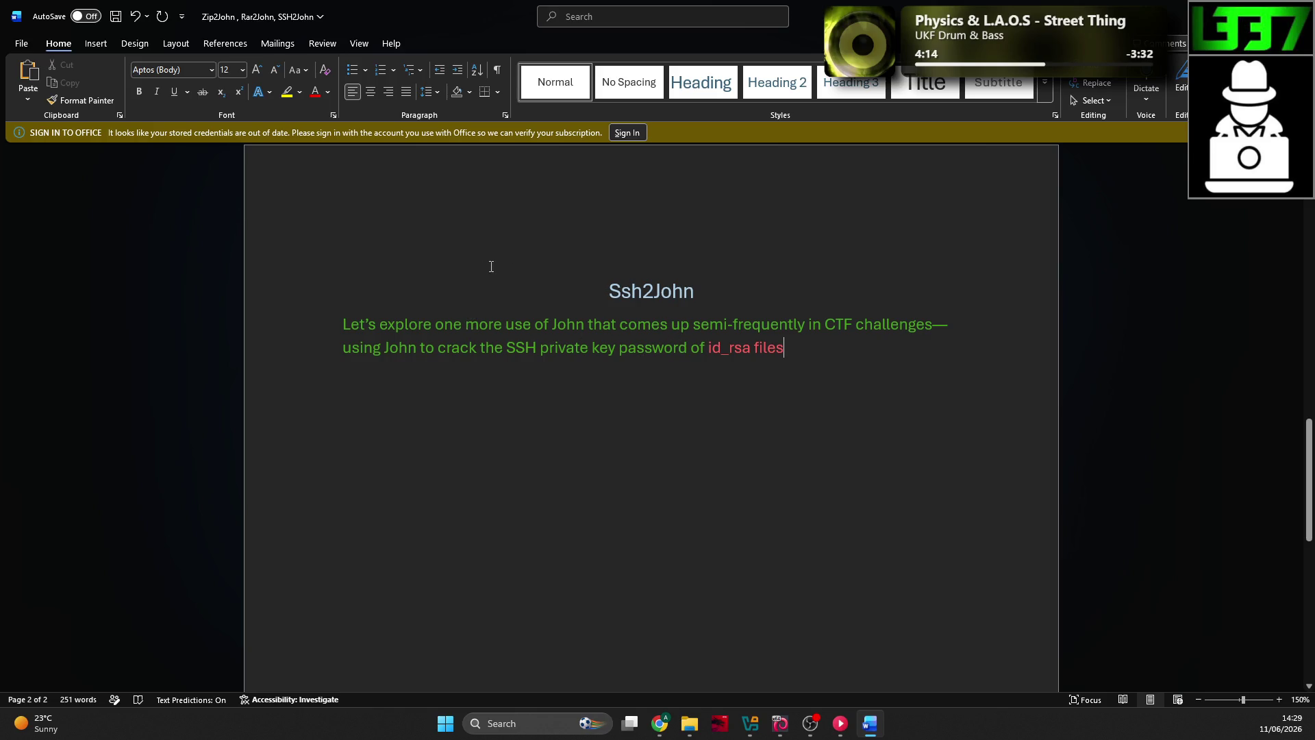
scroll(490, 267, "down", 1)
key("alt+Tab")
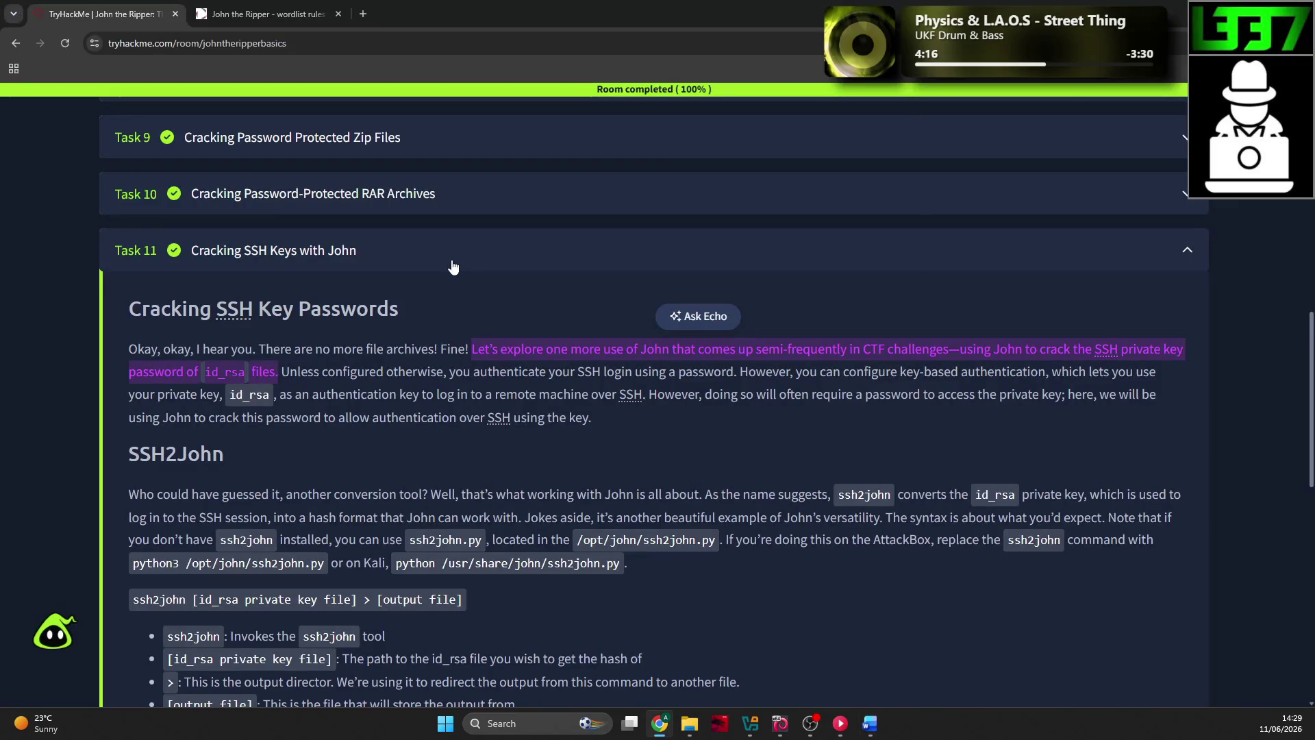
Step: Retry the selection on TryHackMe until it spans 'Unless configured' to 'using the key.'
left_click(422, 363)
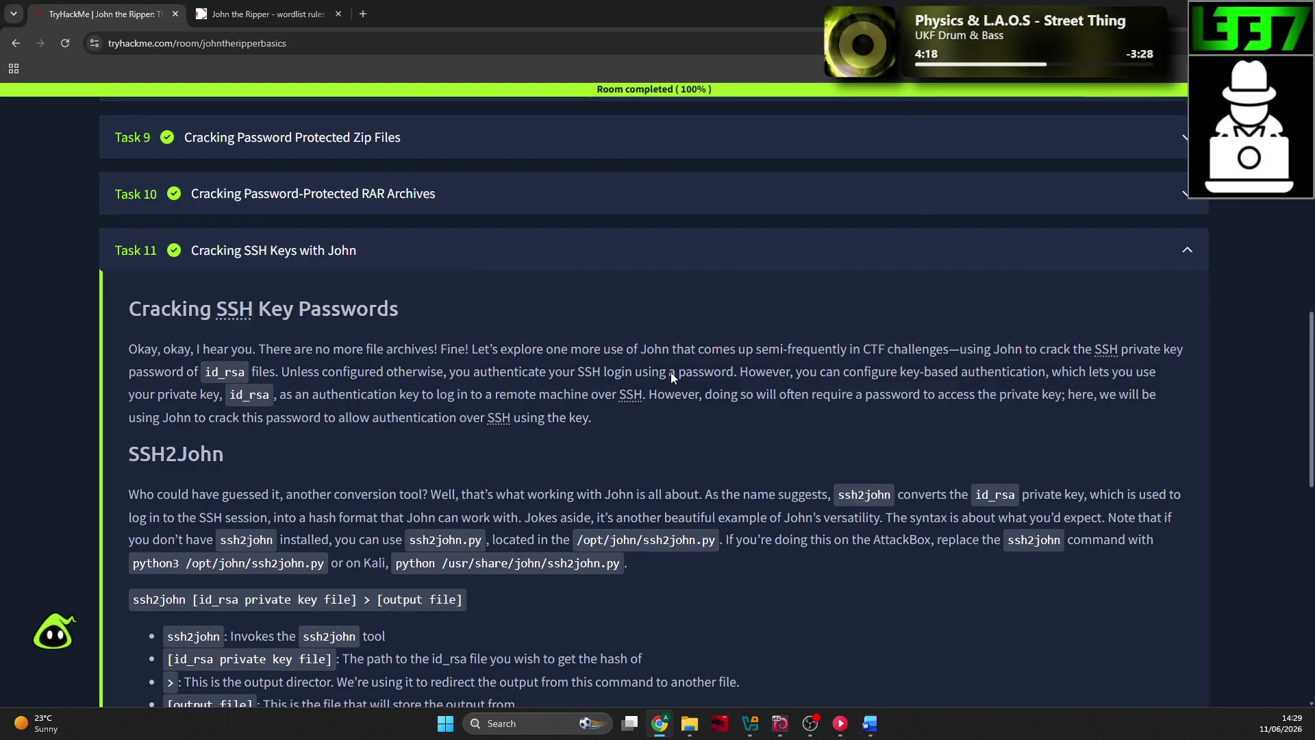
left_click_drag(281, 371, 674, 374)
left_click_drag(787, 379, 884, 372)
left_click(885, 373)
mouse_move(286, 372)
left_mouse_down()
mouse_move(482, 354)
mouse_move(434, 399)
mouse_move(402, 397)
mouse_move(660, 393)
mouse_move(654, 406)
mouse_move(784, 410)
mouse_move(773, 418)
left_mouse_up()
key("alt+Tab")
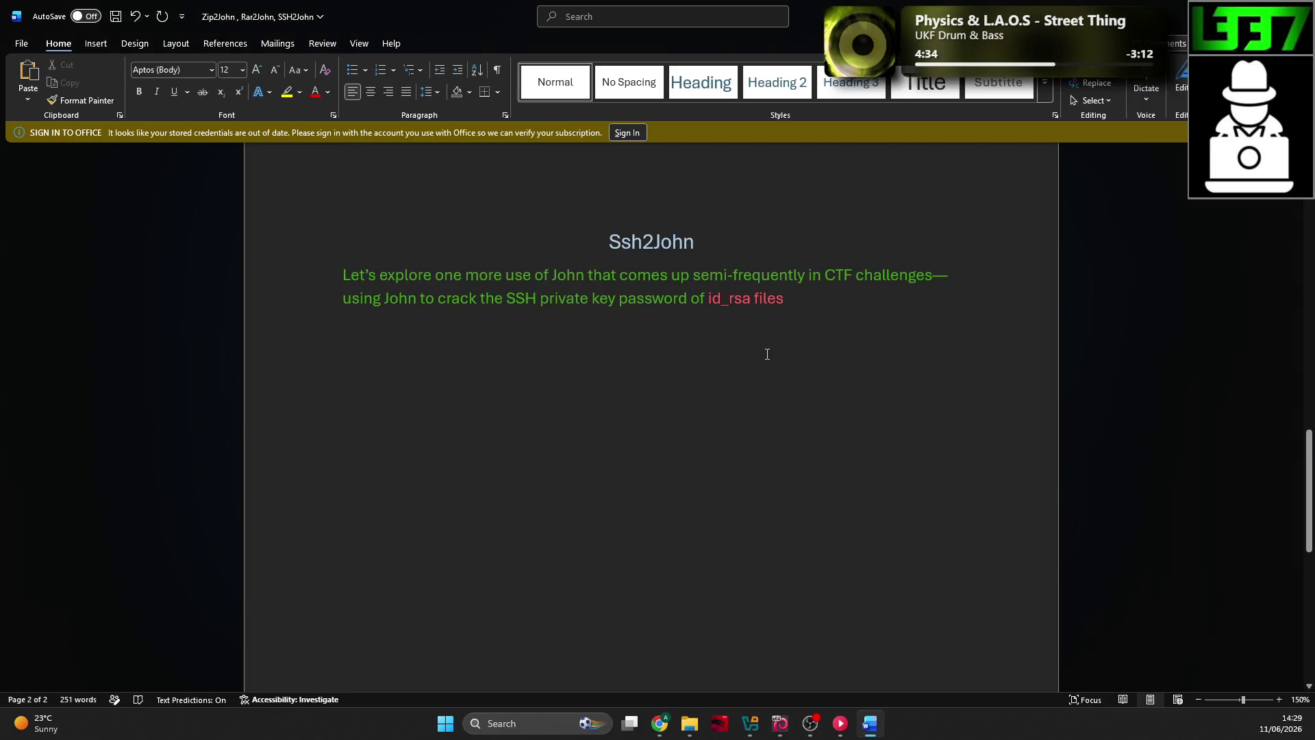
key("alt+Tab")
left_click(606, 370)
left_click_drag(604, 437, 289, 376)
left_click(288, 376)
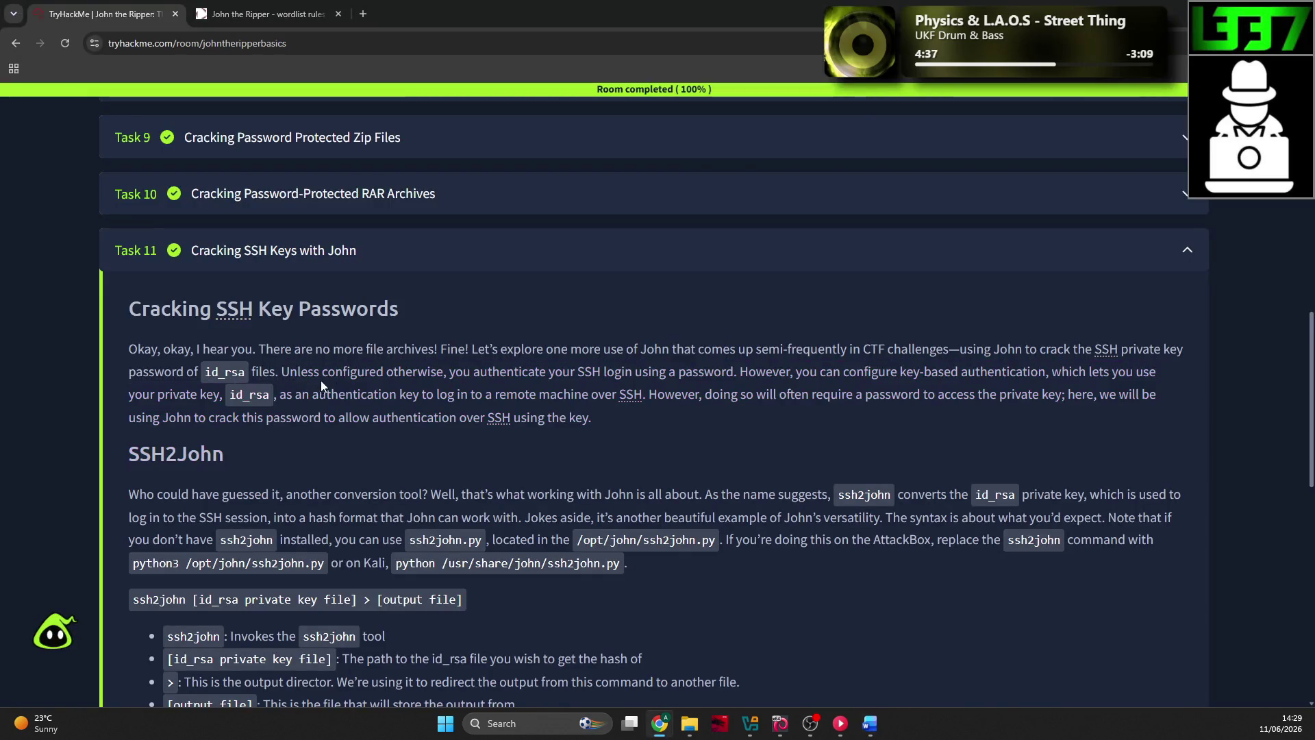
left_click_drag(601, 416, 282, 373)
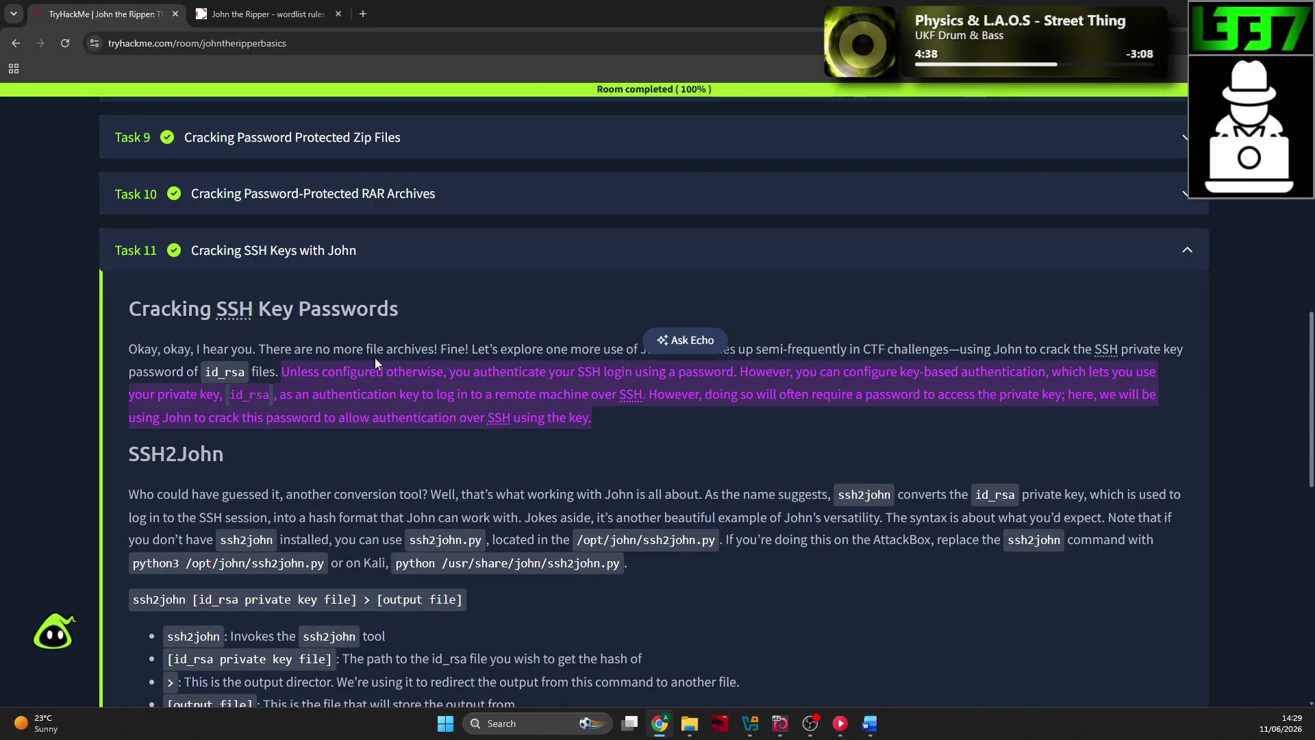
Step: Paste the passage after 'id_rsa files', fix stray characters, and split it into 'Unless configured' and 'However, doing so' paragraphs
key("ctrl+c")
key("alt+Tab")
key("ctrl+v")
right_click(843, 298)
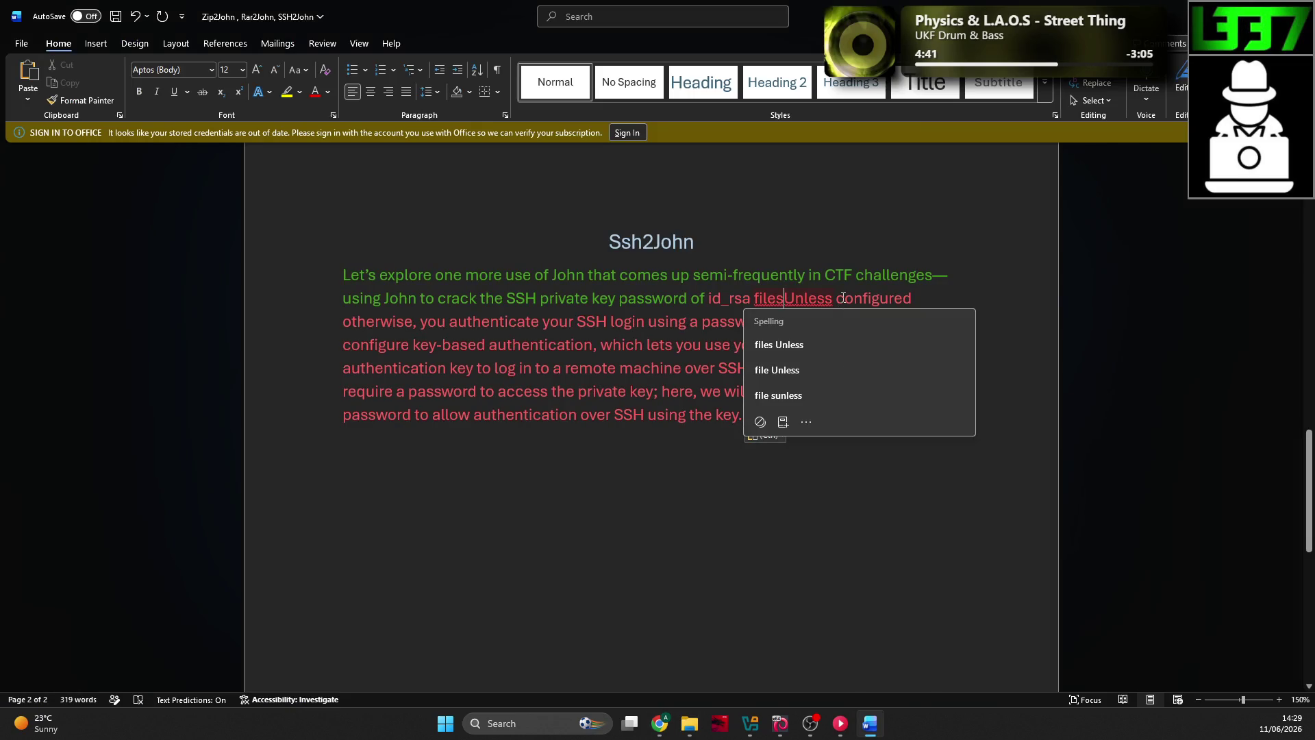
key("Escape")
type(".")
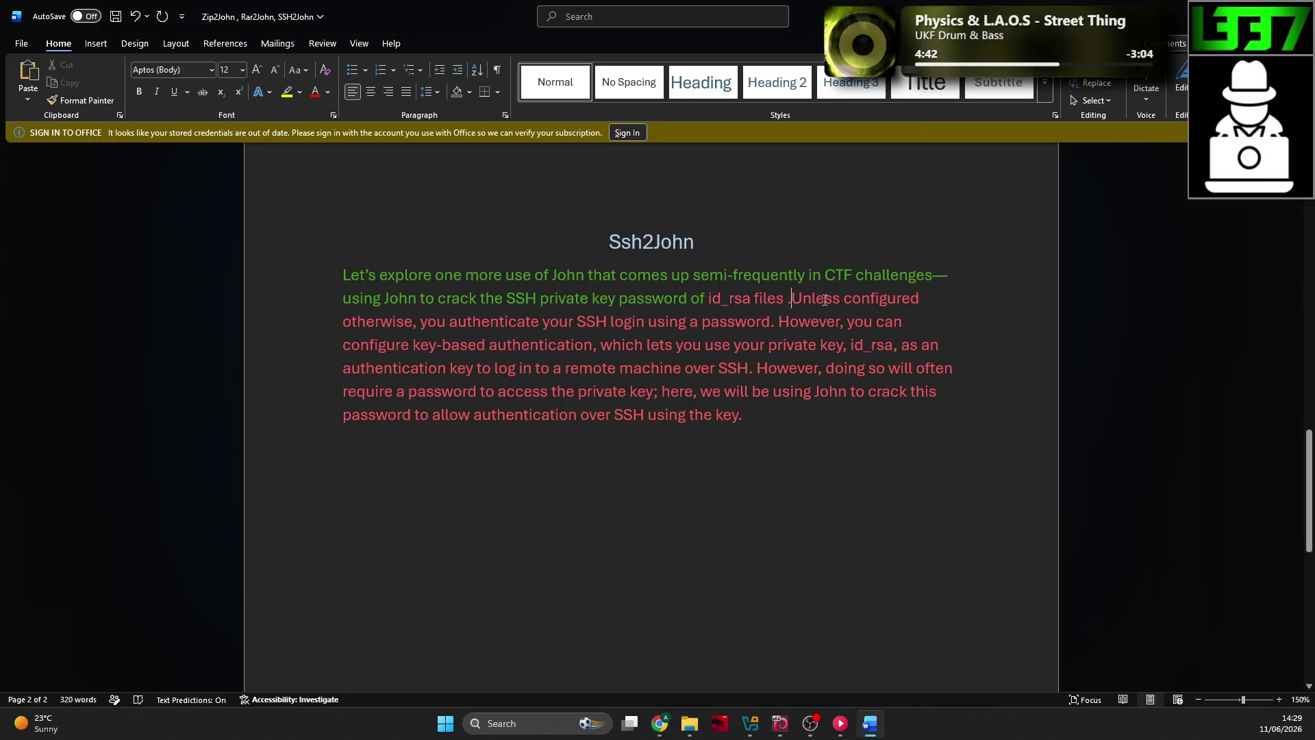
key("BackSpace")
key("BackSpace")
key("Return")
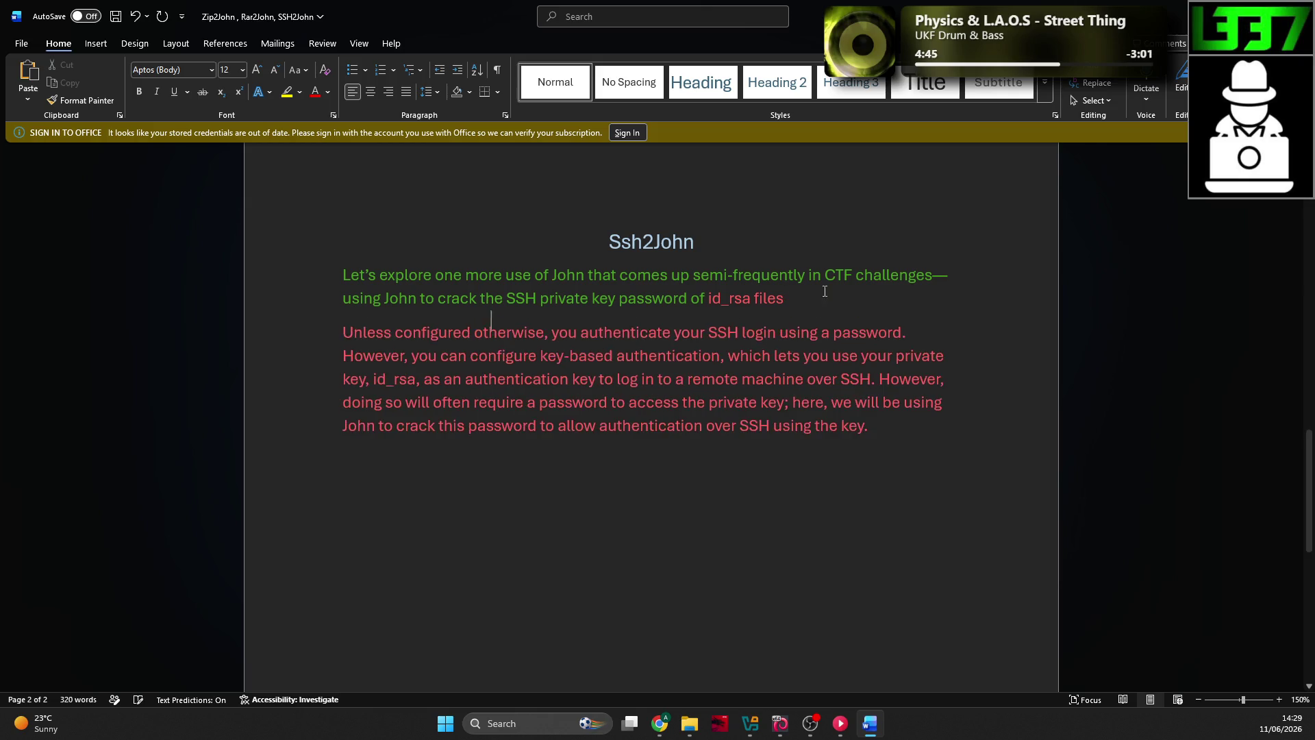
left_click(876, 381)
key("Return")
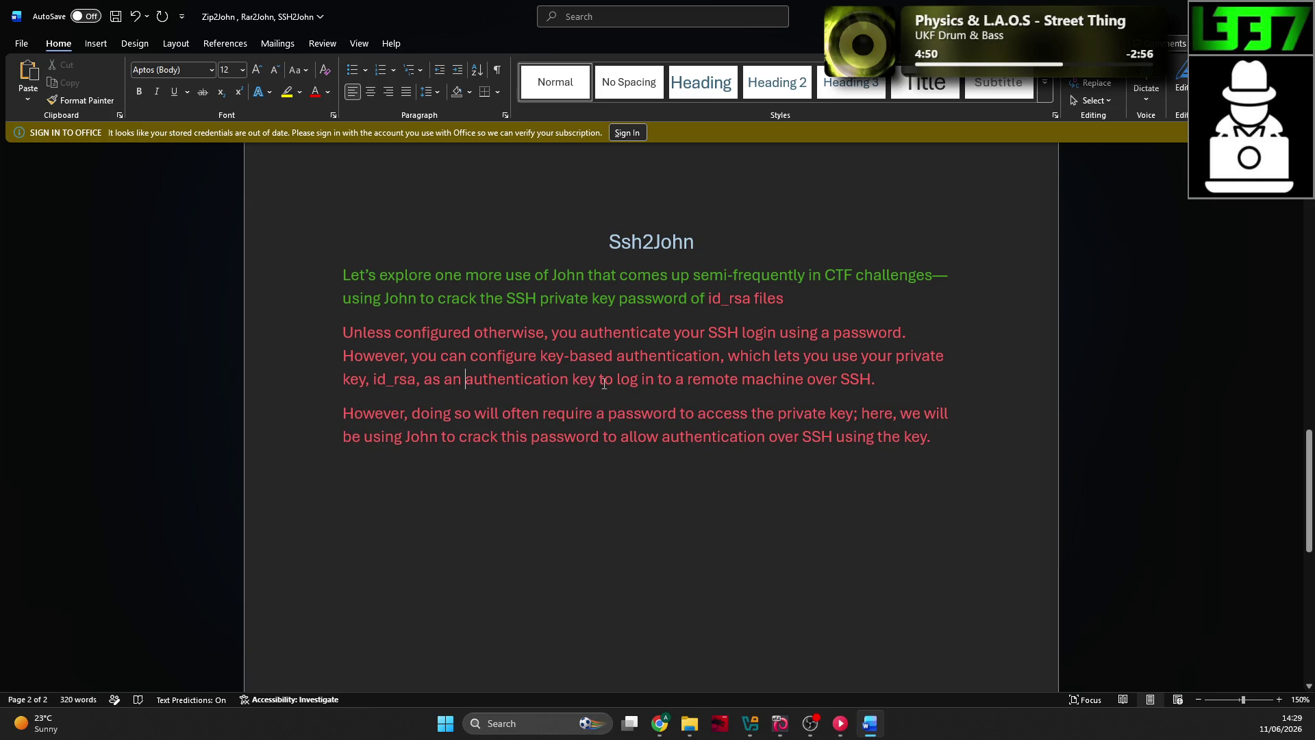
left_click_drag(933, 438, 322, 341)
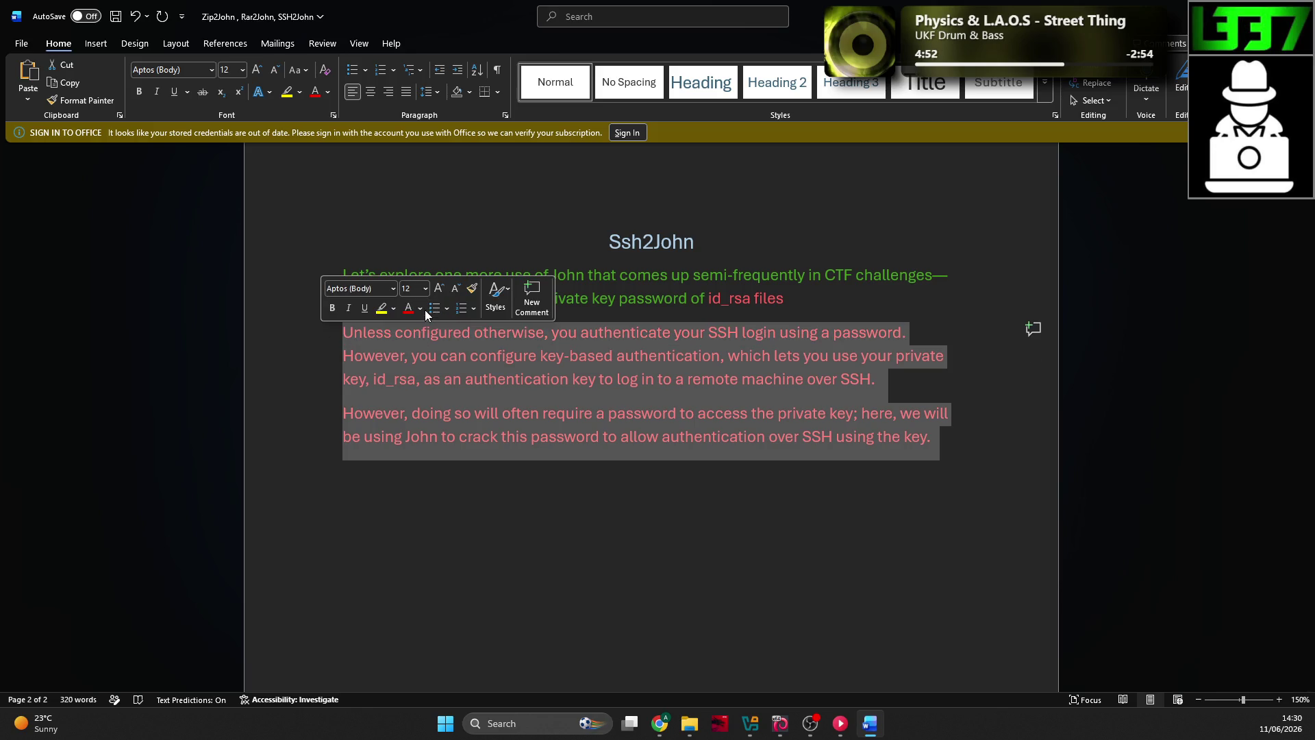
Step: Colour both new paragraphs green and make 'key-based authentication' red
left_click(420, 308)
left_click(590, 401)
left_click(663, 379)
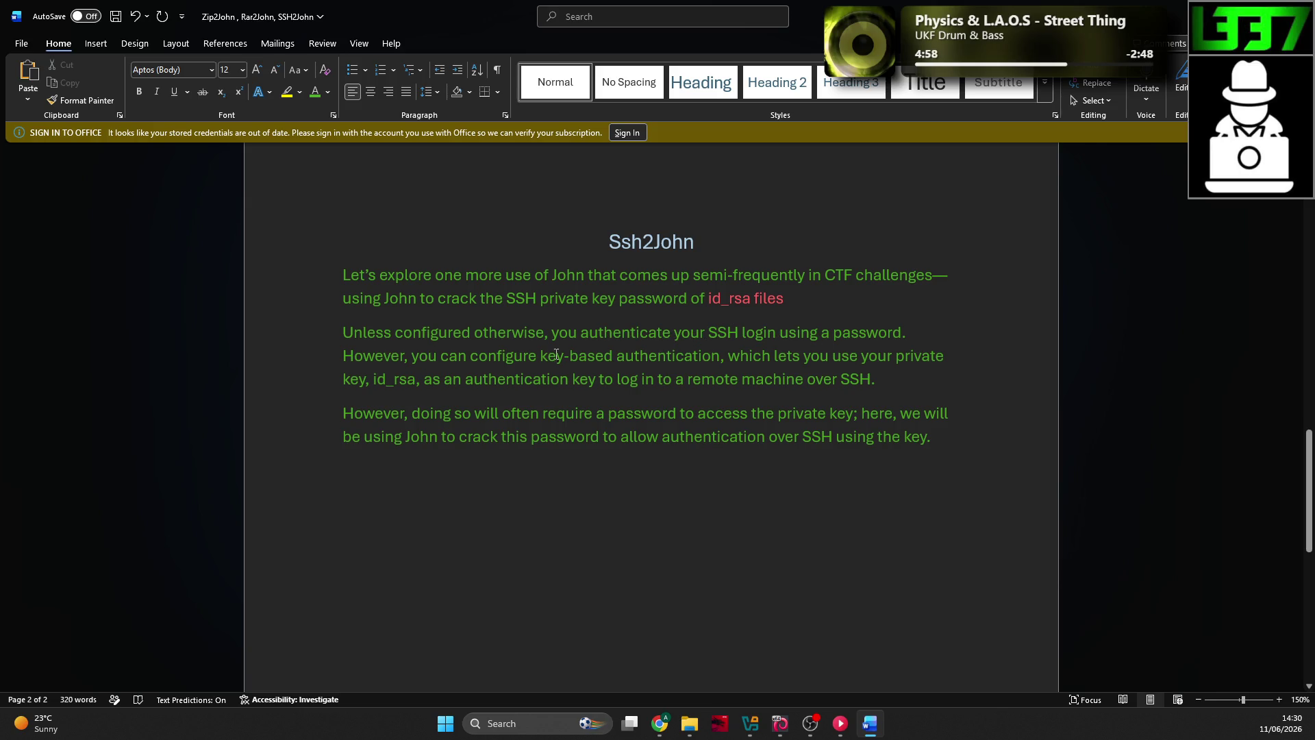
left_click_drag(720, 356, 540, 356)
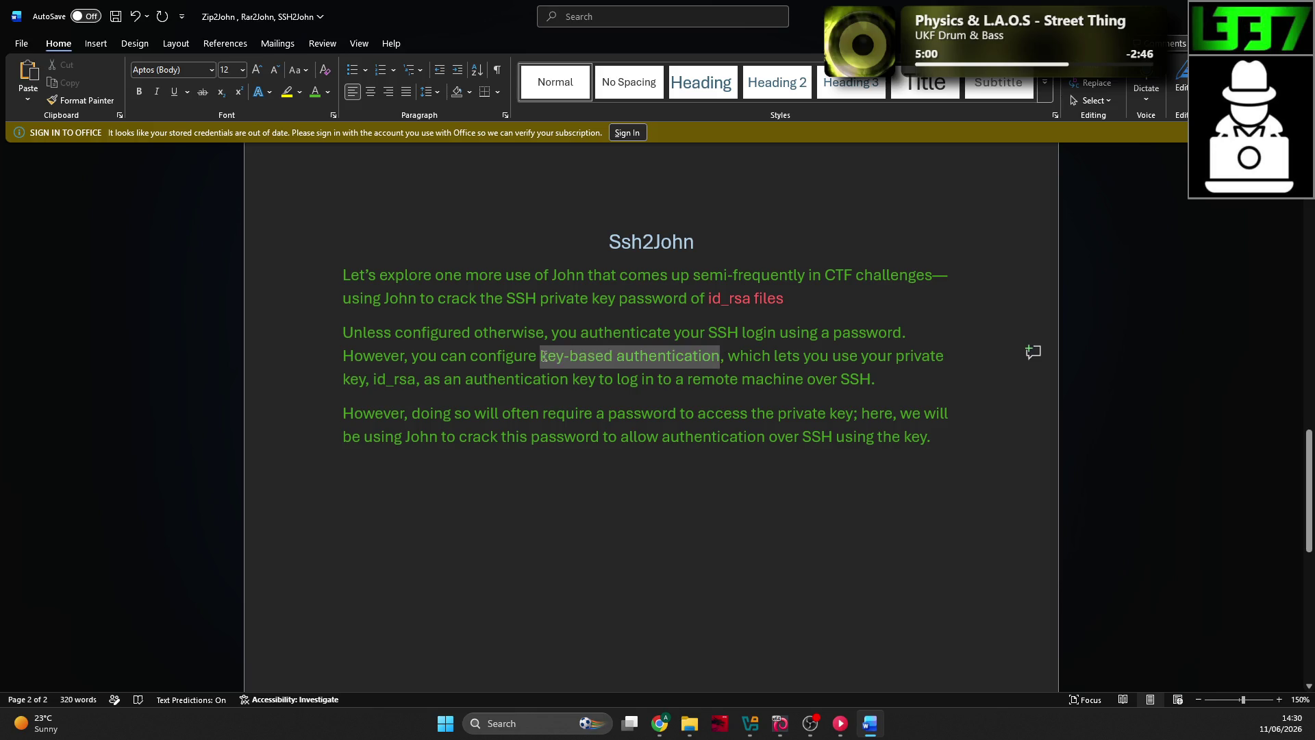
left_click(641, 333)
left_click(652, 557)
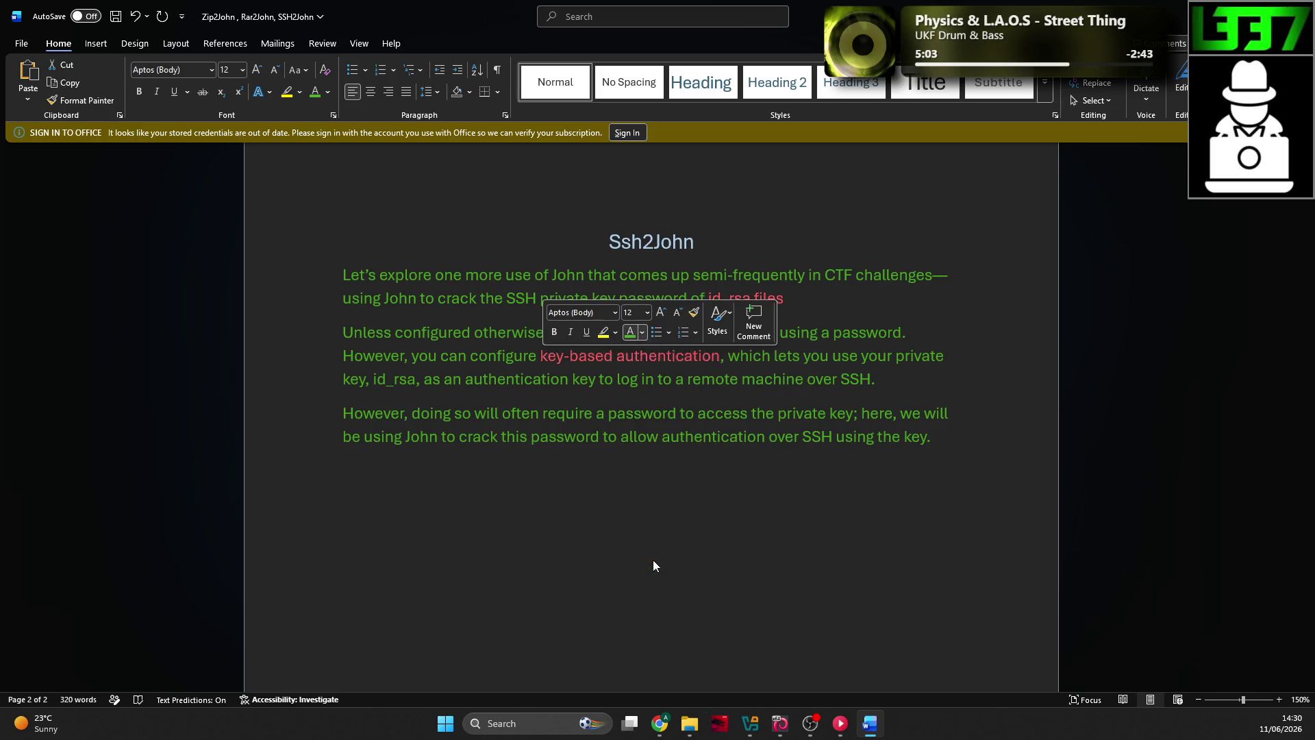
left_click(569, 379)
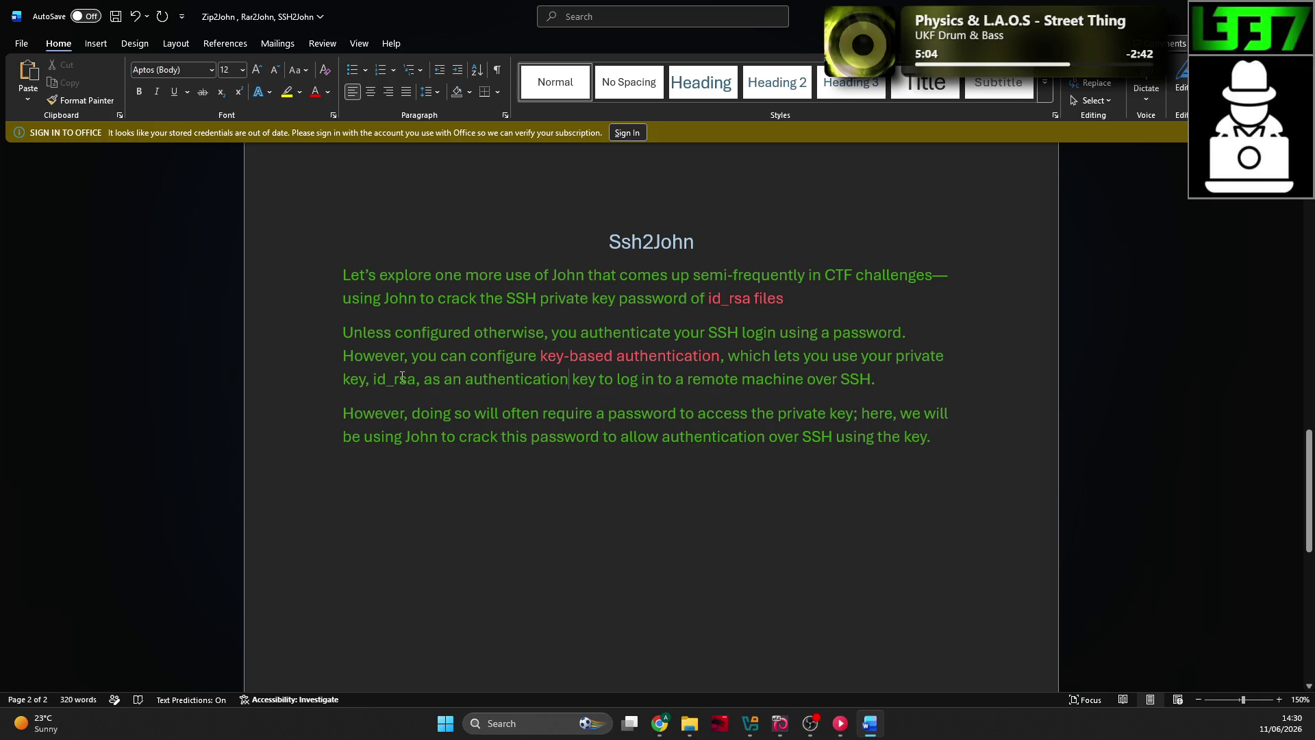
Step: Make id_rsa, SSH and 'private key' red in the paragraphs
left_click_drag(416, 379, 373, 379)
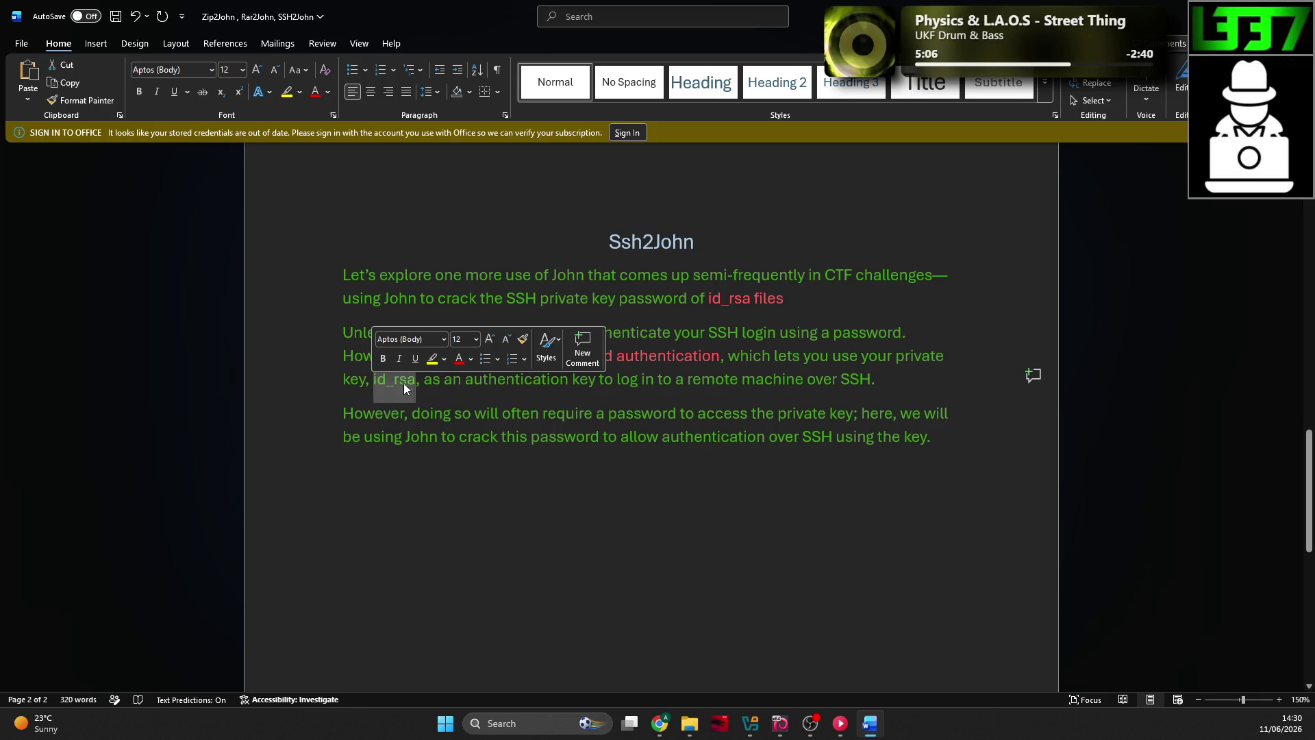
left_click(458, 359)
left_click(443, 380)
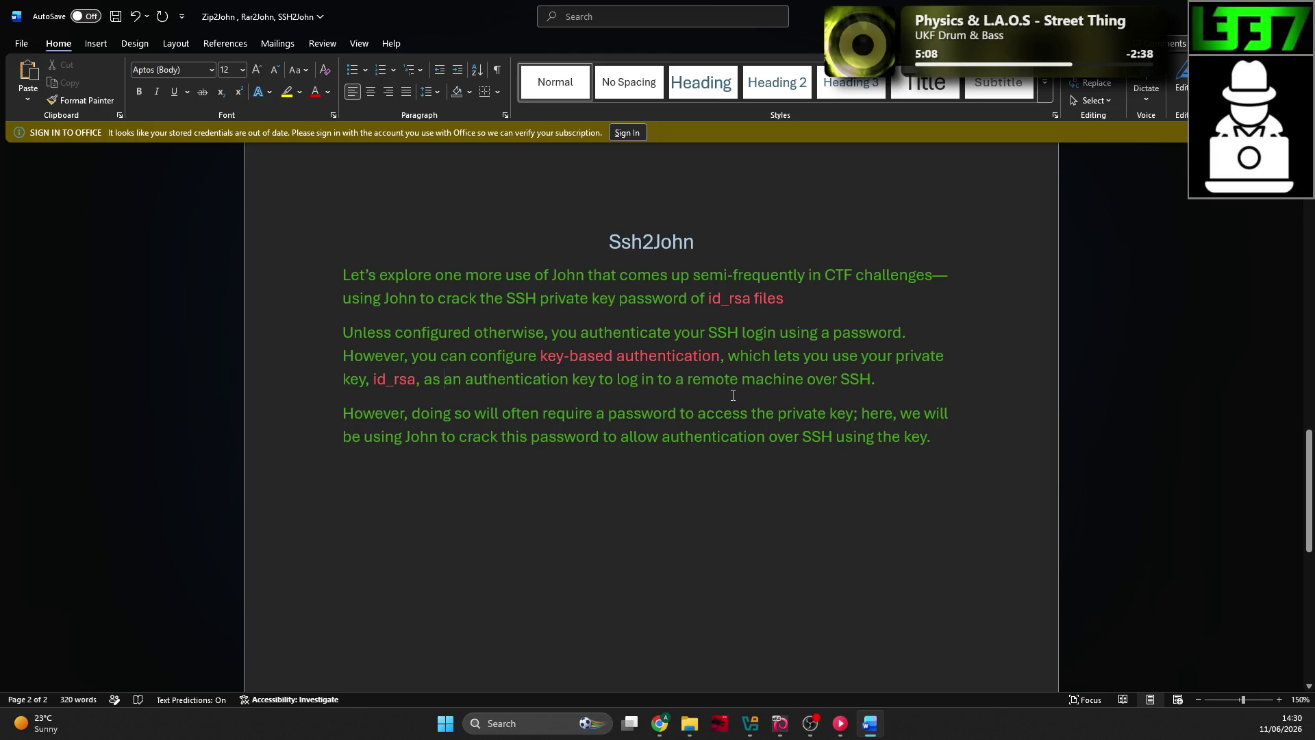
left_click_drag(872, 380, 842, 381)
left_click(926, 356)
left_click(659, 356)
scroll(524, 342, "down", 1)
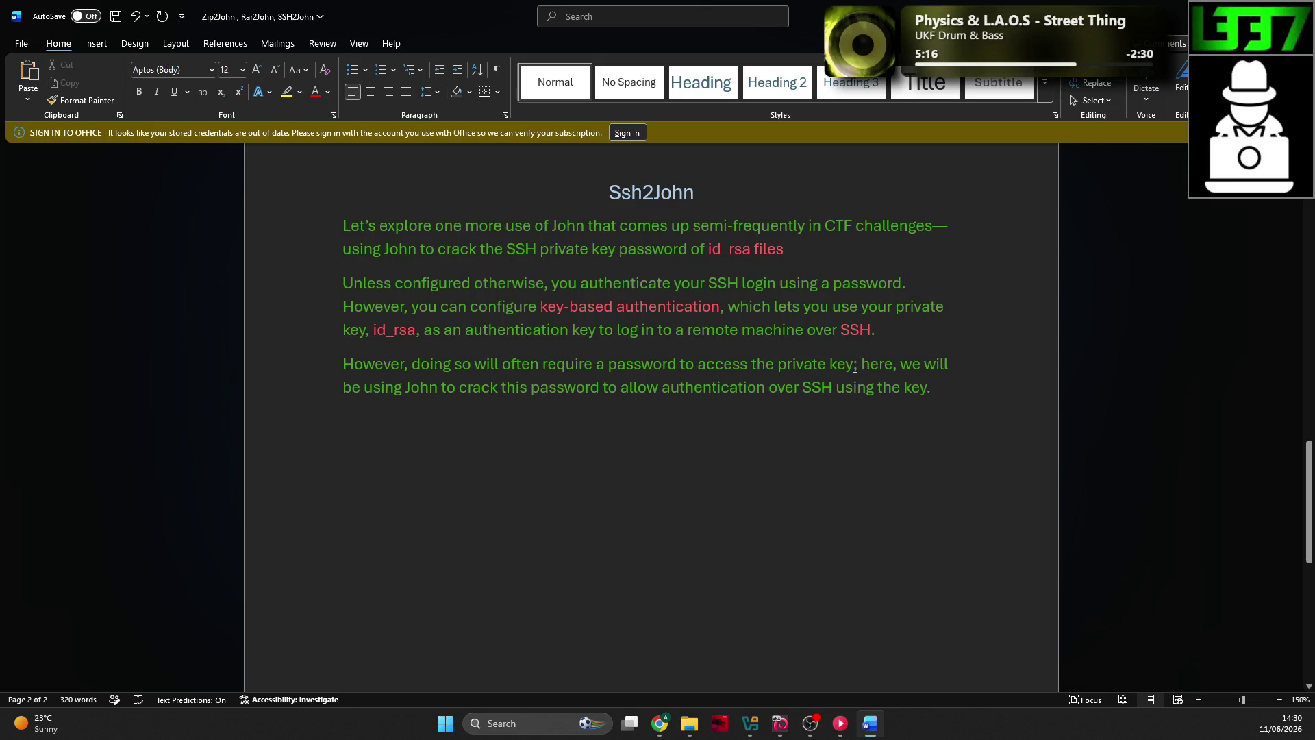
left_click_drag(855, 367, 778, 366)
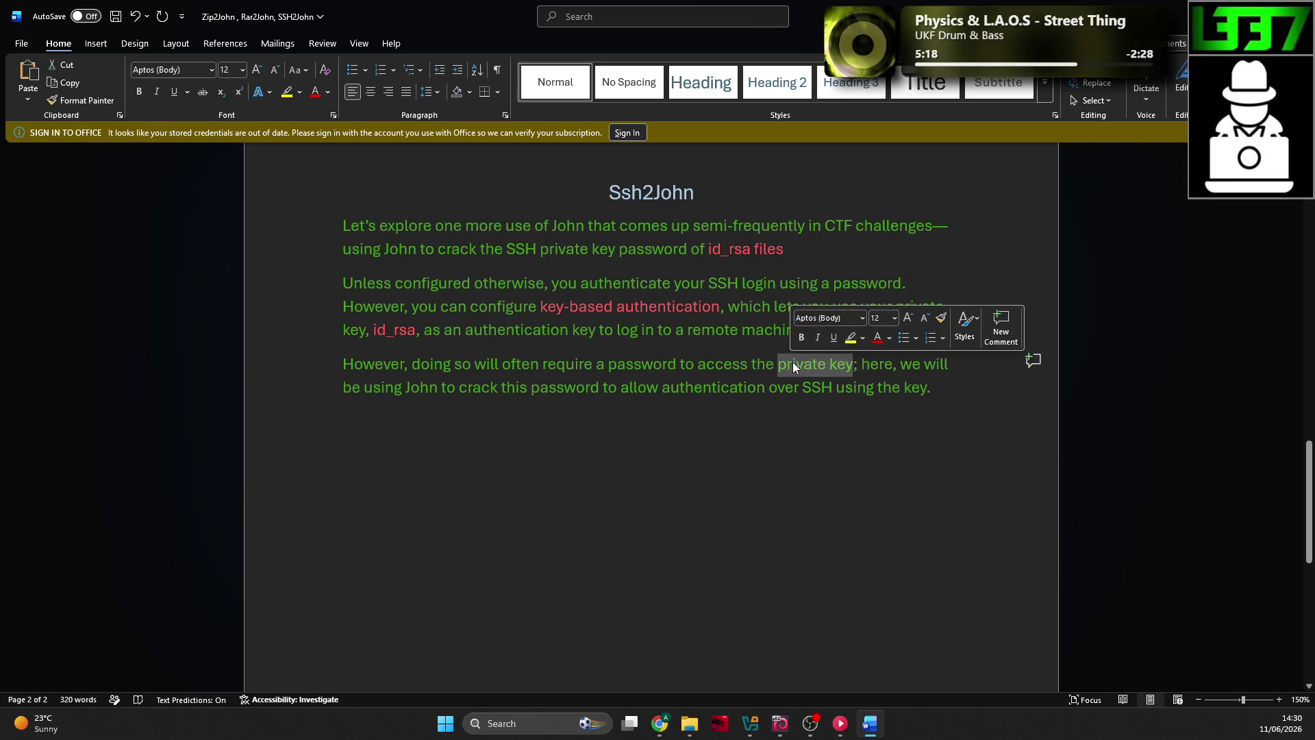
left_click(859, 370)
Step: Make John red, then return to the TryHackMe SSH2John section
left_click_drag(438, 387, 415, 387)
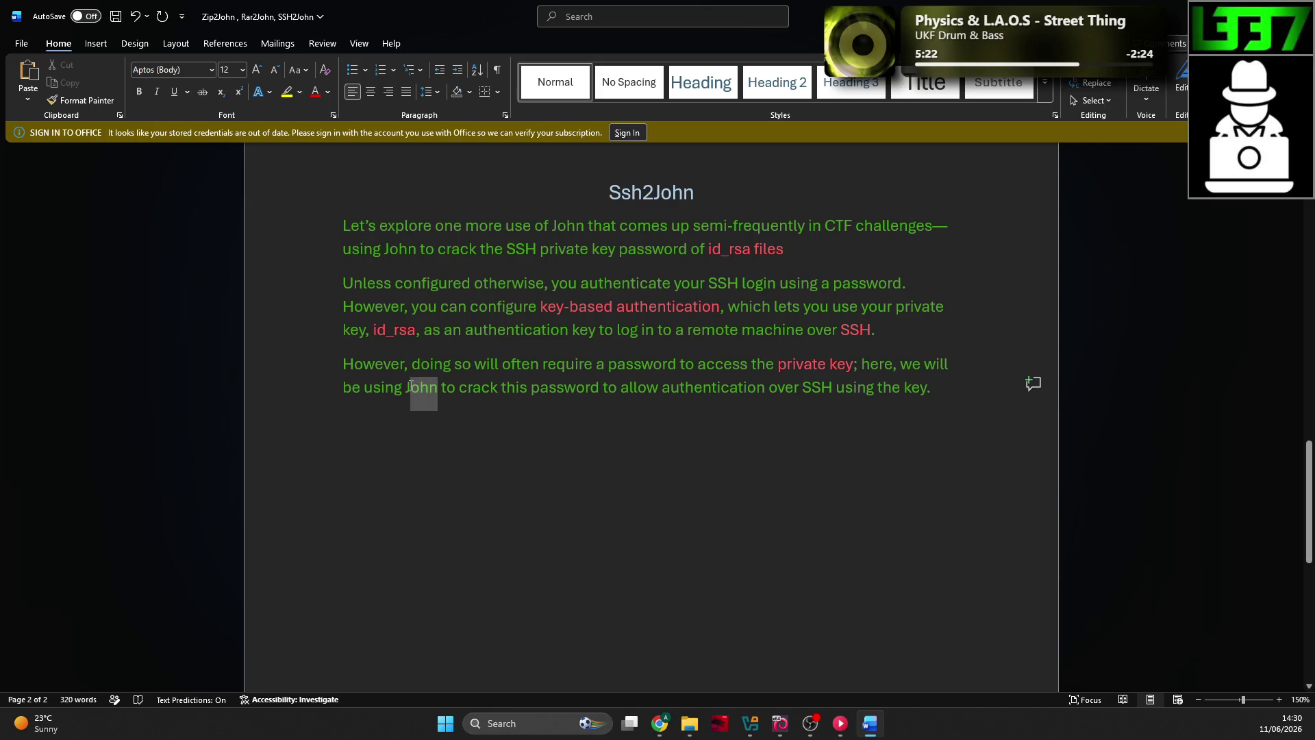
left_click_drag(409, 385, 407, 385)
left_click(537, 359)
left_click(516, 392)
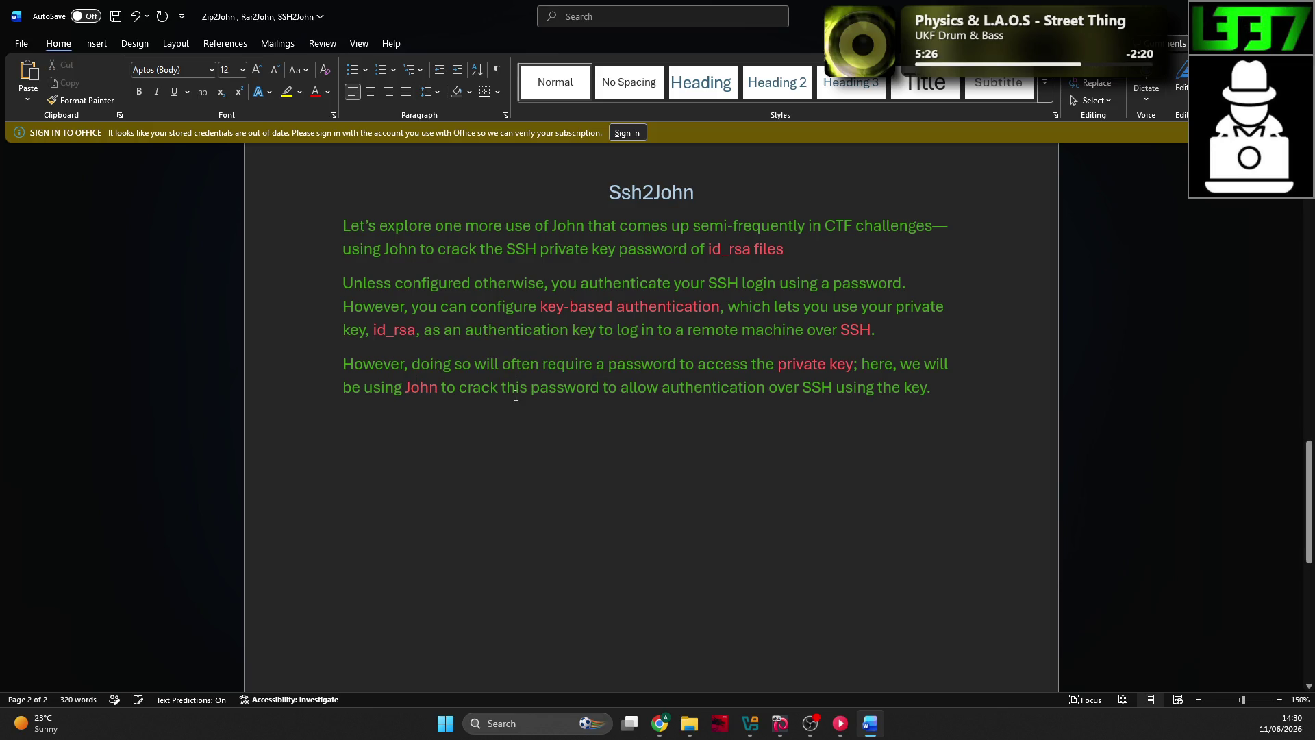
scroll(973, 316, "up", 1)
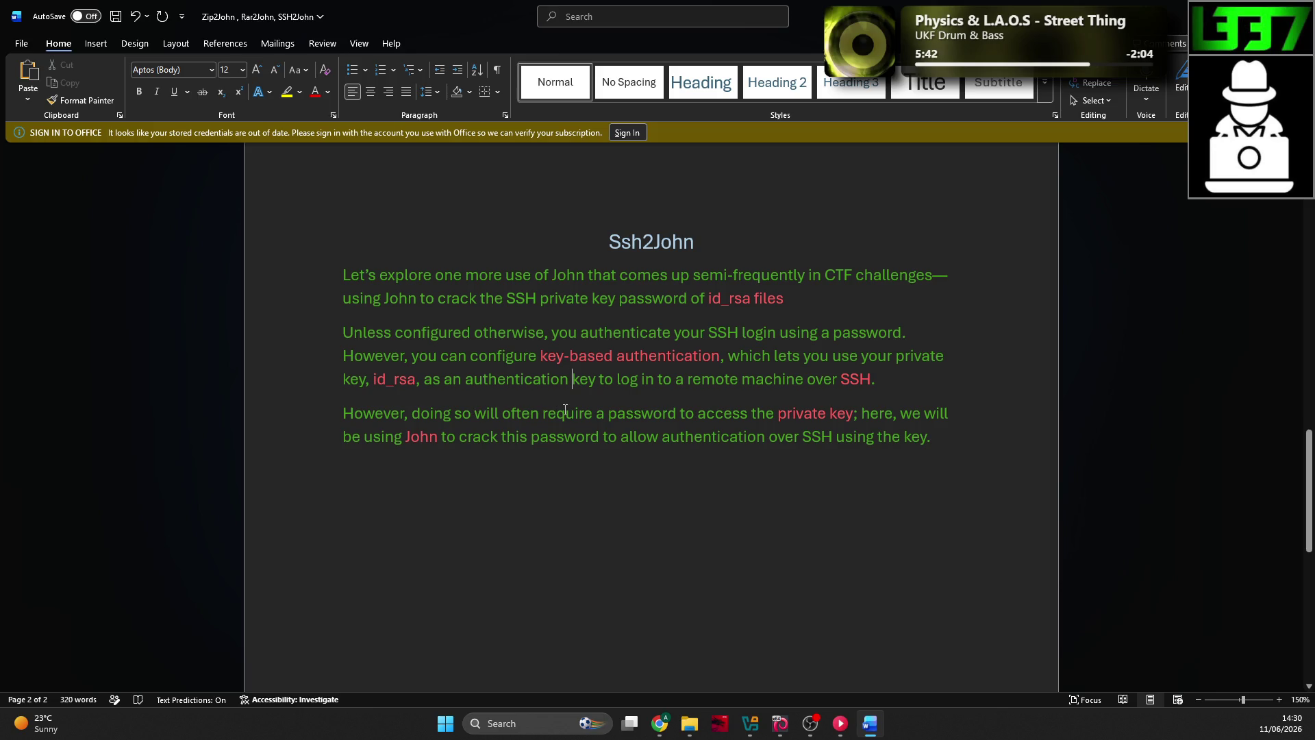
scroll(568, 386, "down", 1)
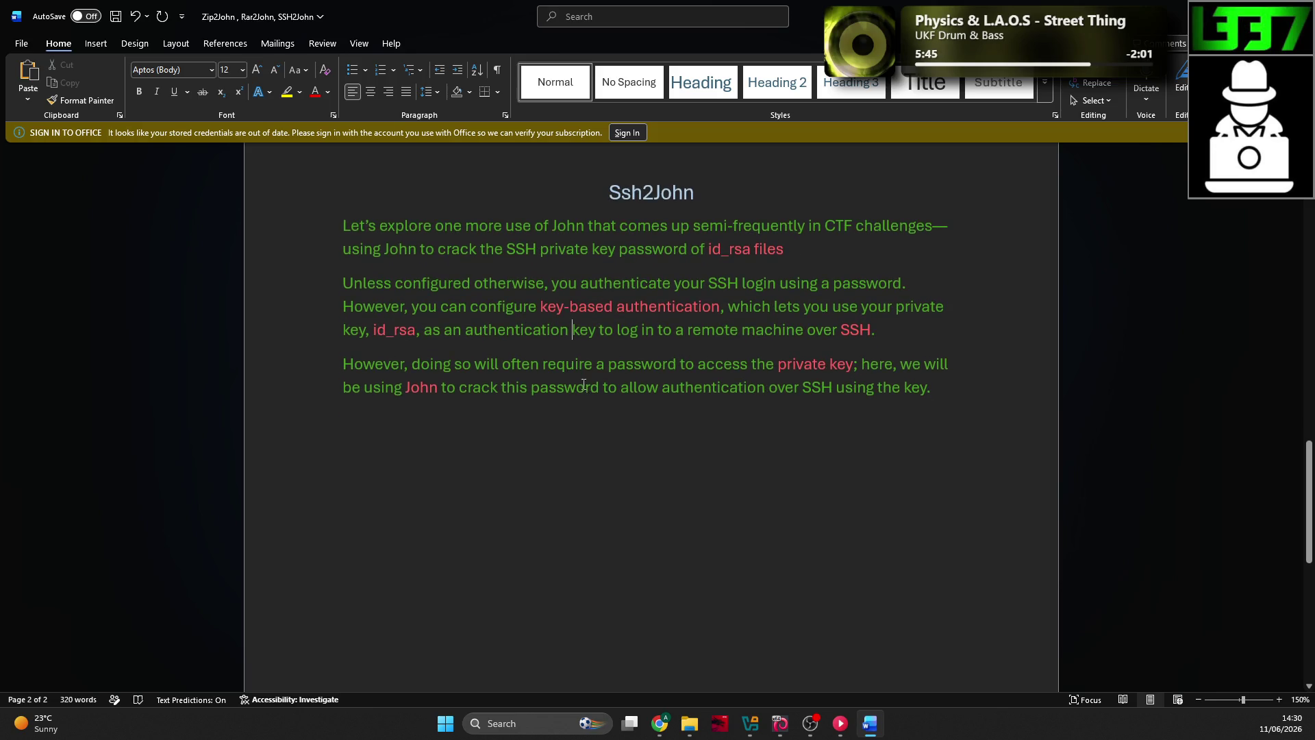
key("alt+Tab")
scroll(552, 391, "down", 2)
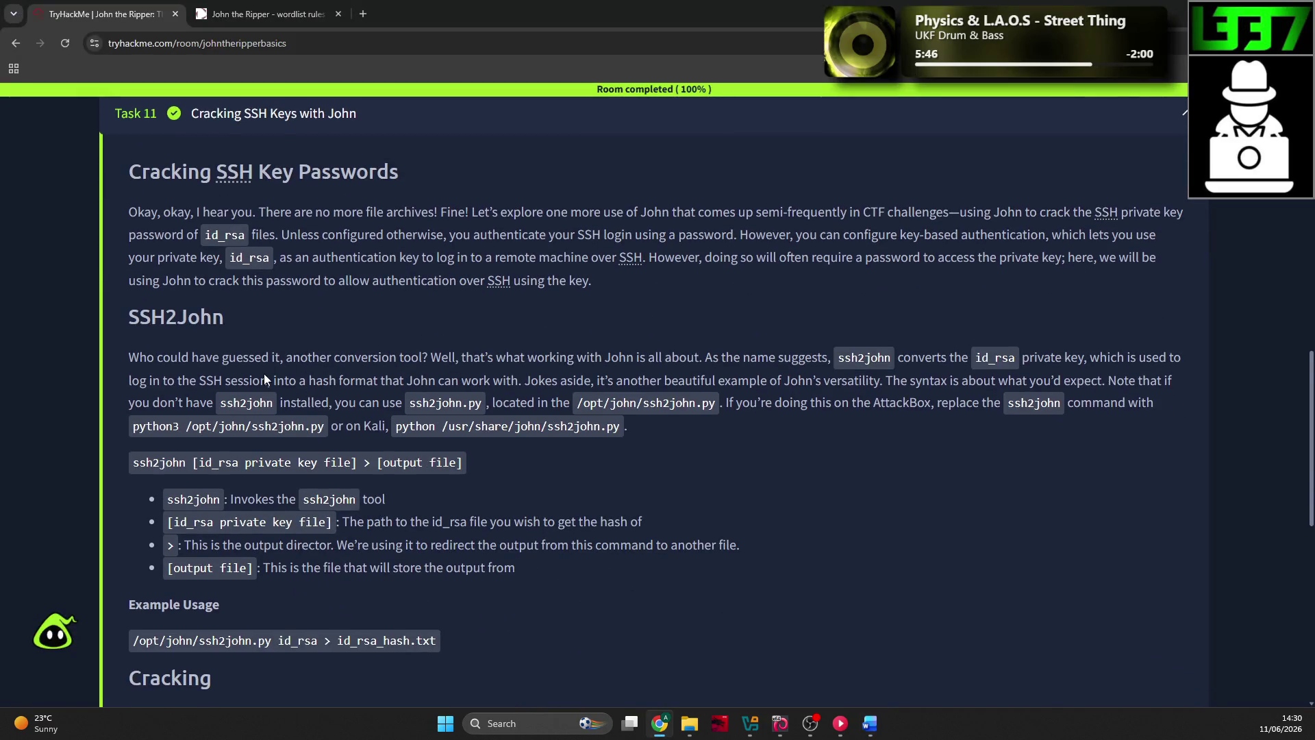
Step: Select the sentence on ssh2john turning the id_rsa private key into a John-ready hash, and return to Word
scroll(459, 340, "down", 1)
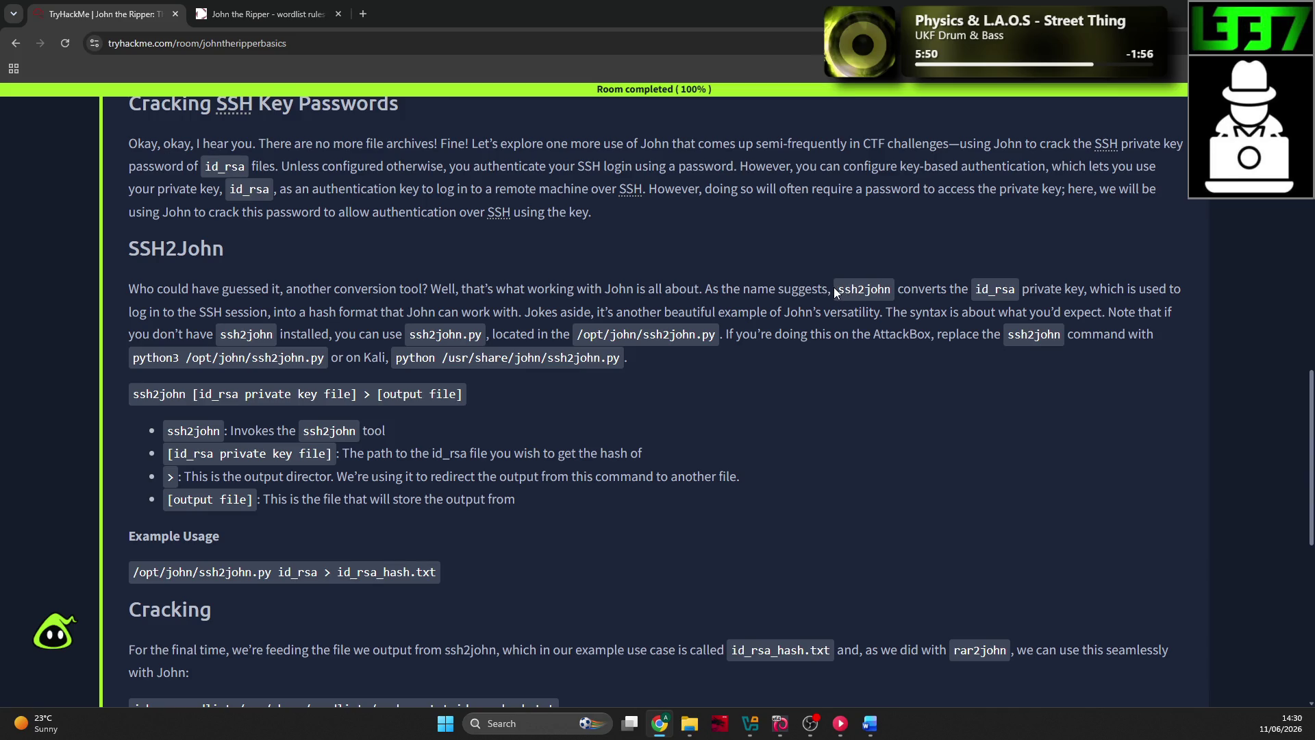
mouse_move(992, 290)
left_mouse_down()
mouse_move(825, 318)
mouse_move(367, 307)
mouse_move(517, 317)
left_mouse_up()
key("ctrl+c")
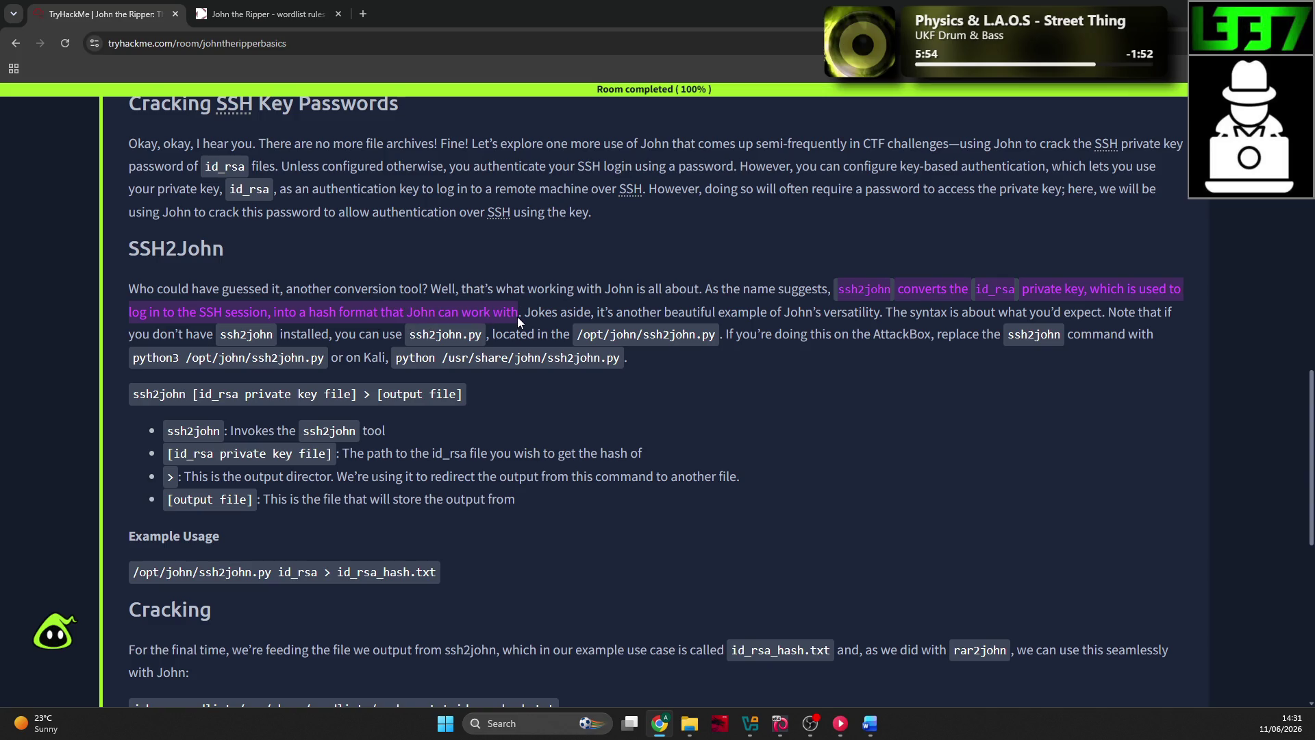
key("alt+Tab")
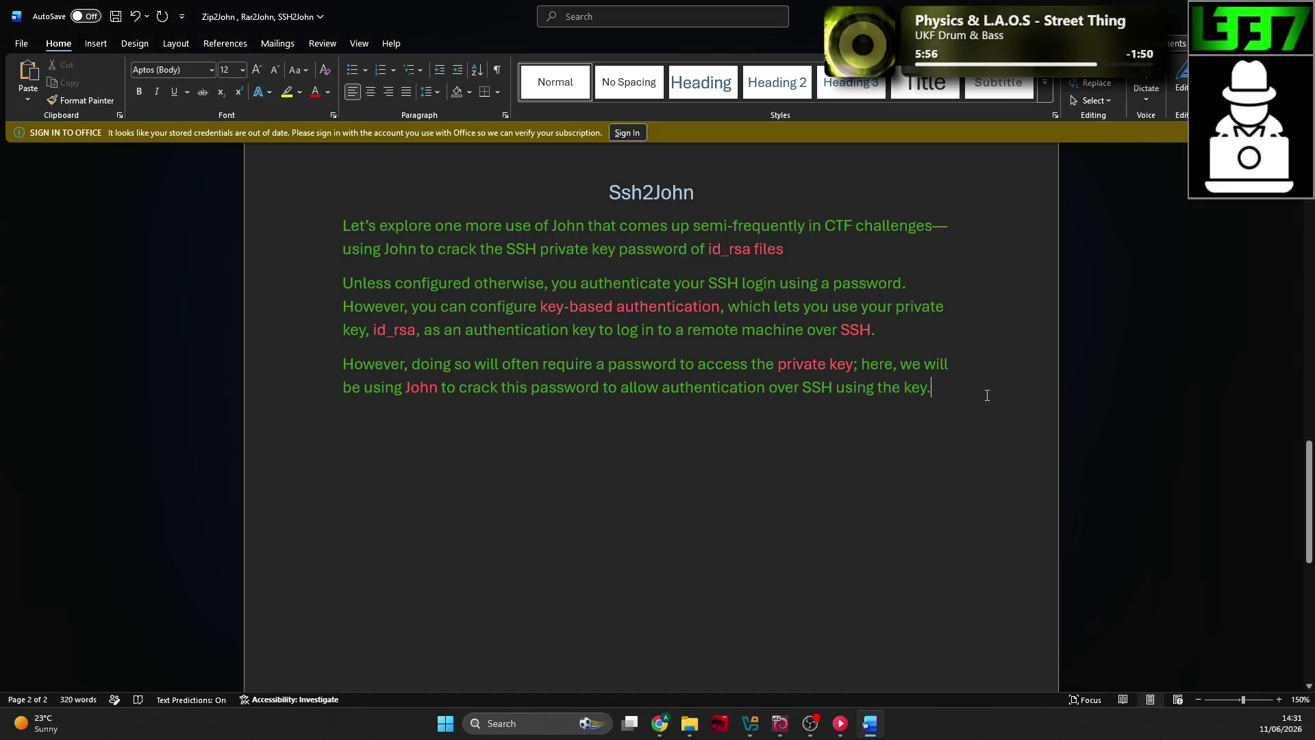
Step: Paste the ssh2john sentence as a new paragraph, with ssh2john, id_rsa and 'private key' in red
key("Return")
key("ctrl+v")
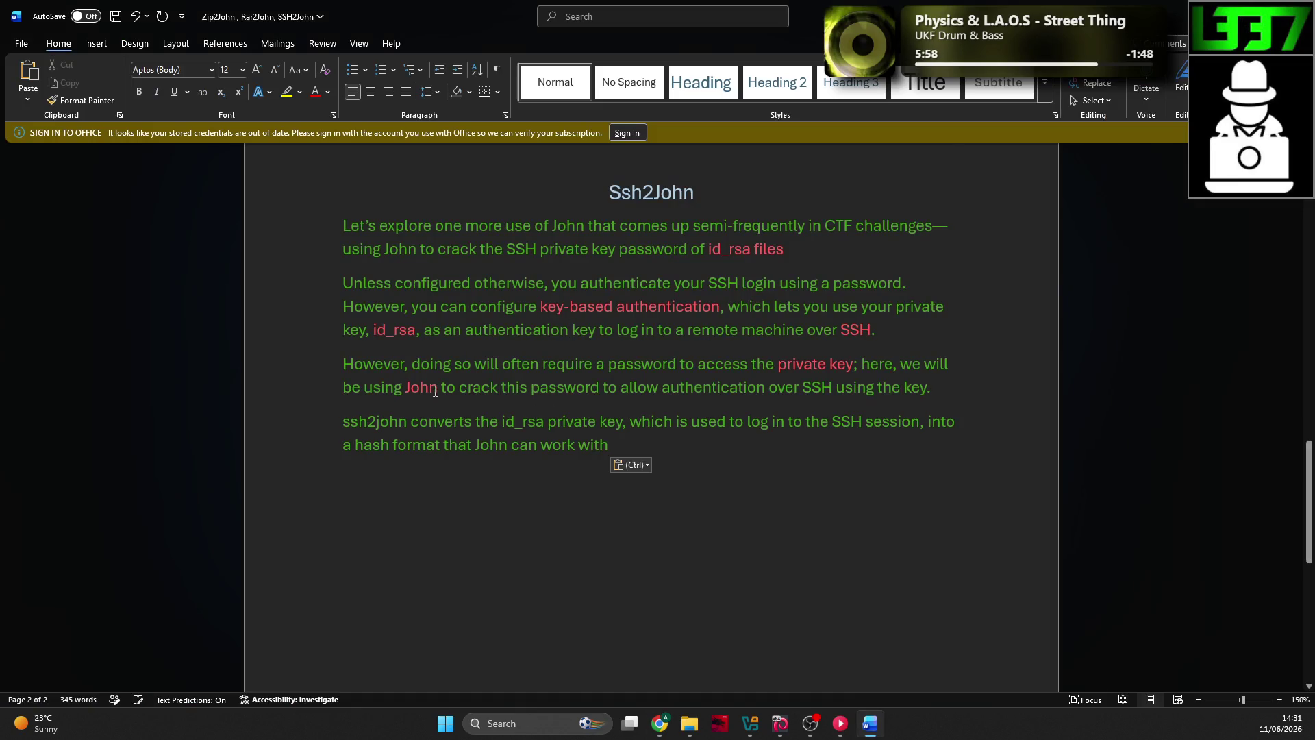
left_click_drag(411, 422, 342, 422)
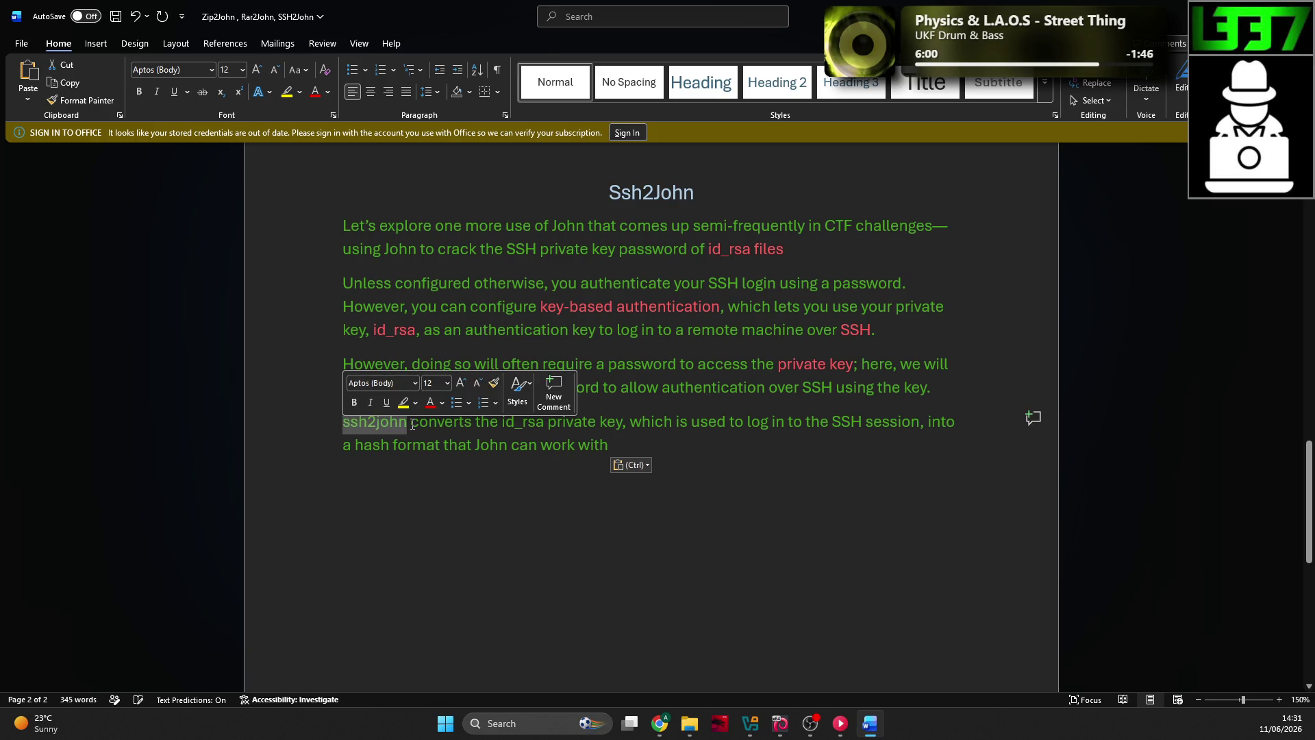
left_click(431, 403)
left_click(799, 389)
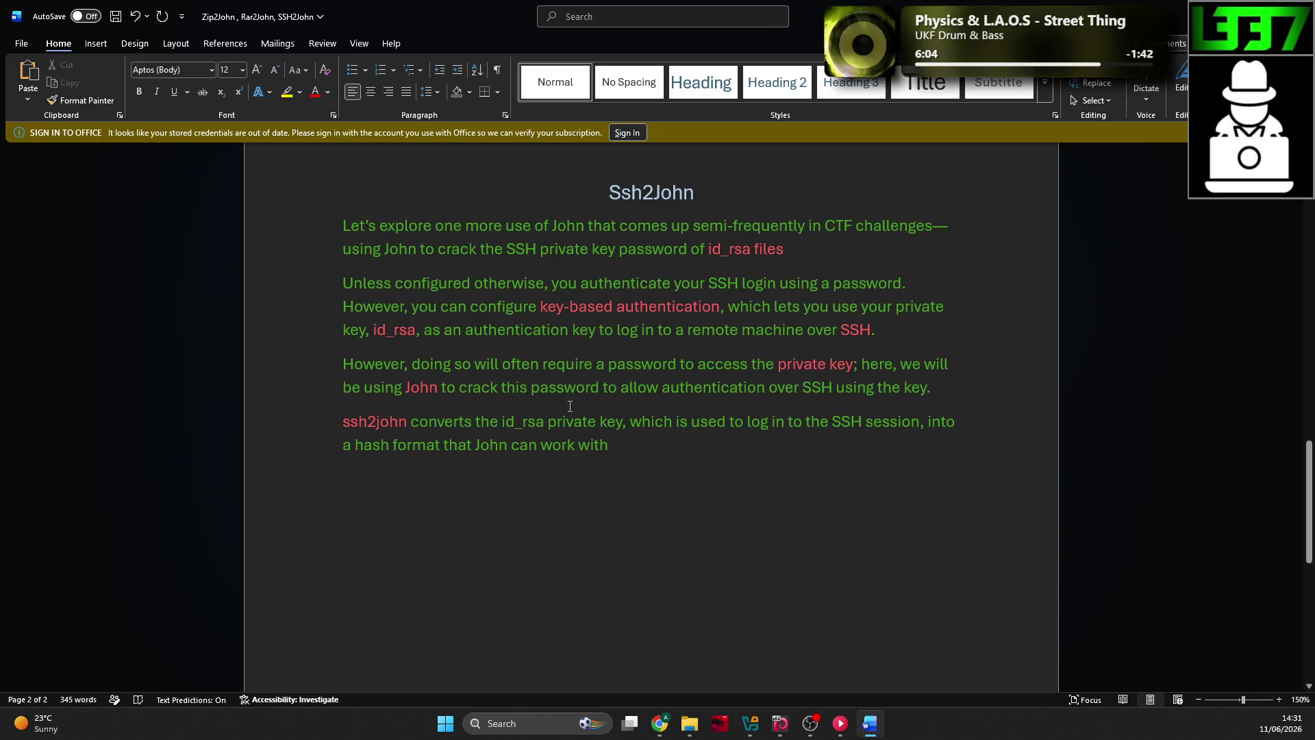
left_click(504, 422)
double_click(504, 422)
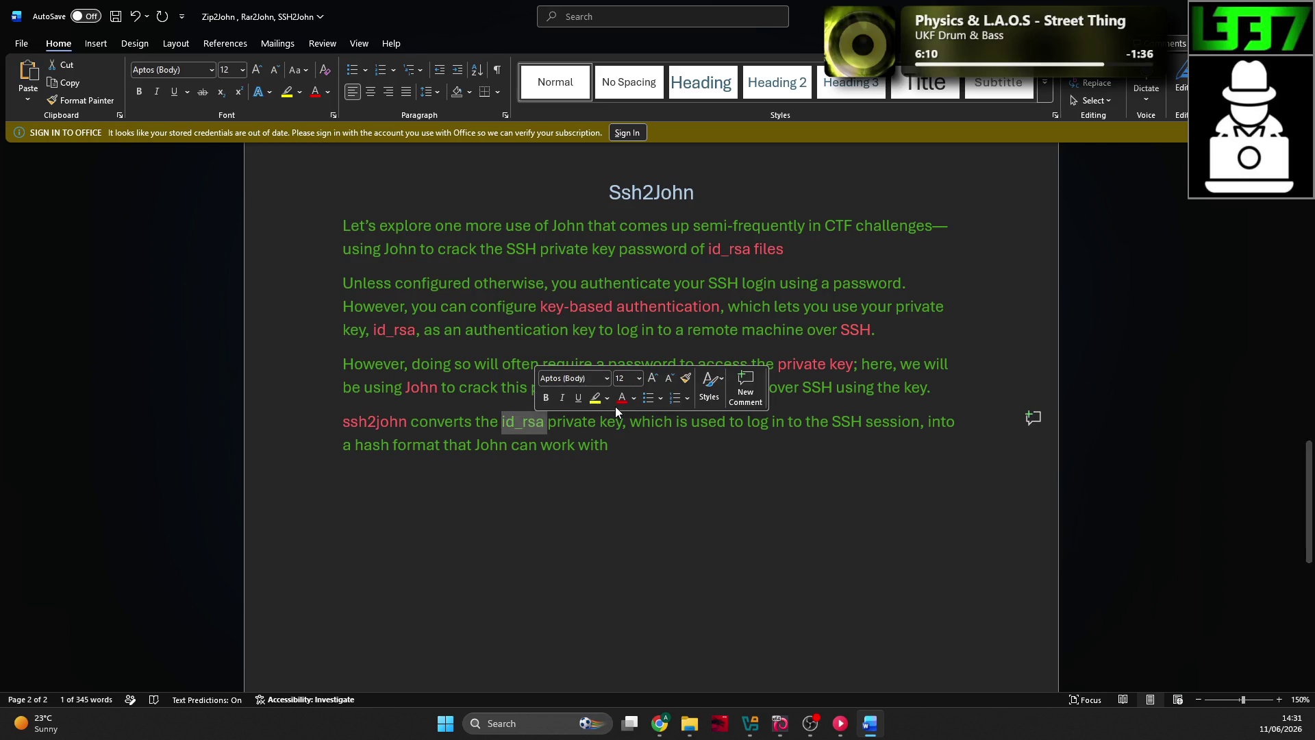
left_click(622, 398)
left_click(608, 425)
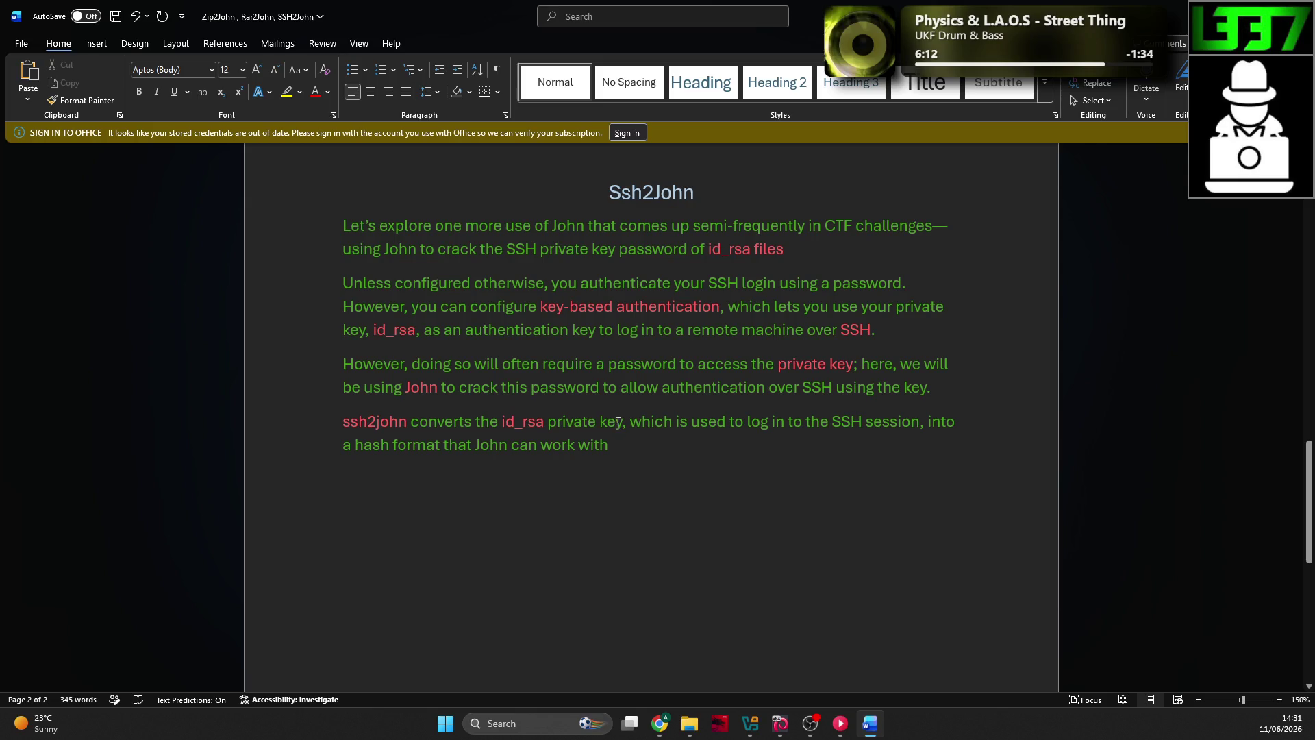
left_click_drag(621, 425, 548, 424)
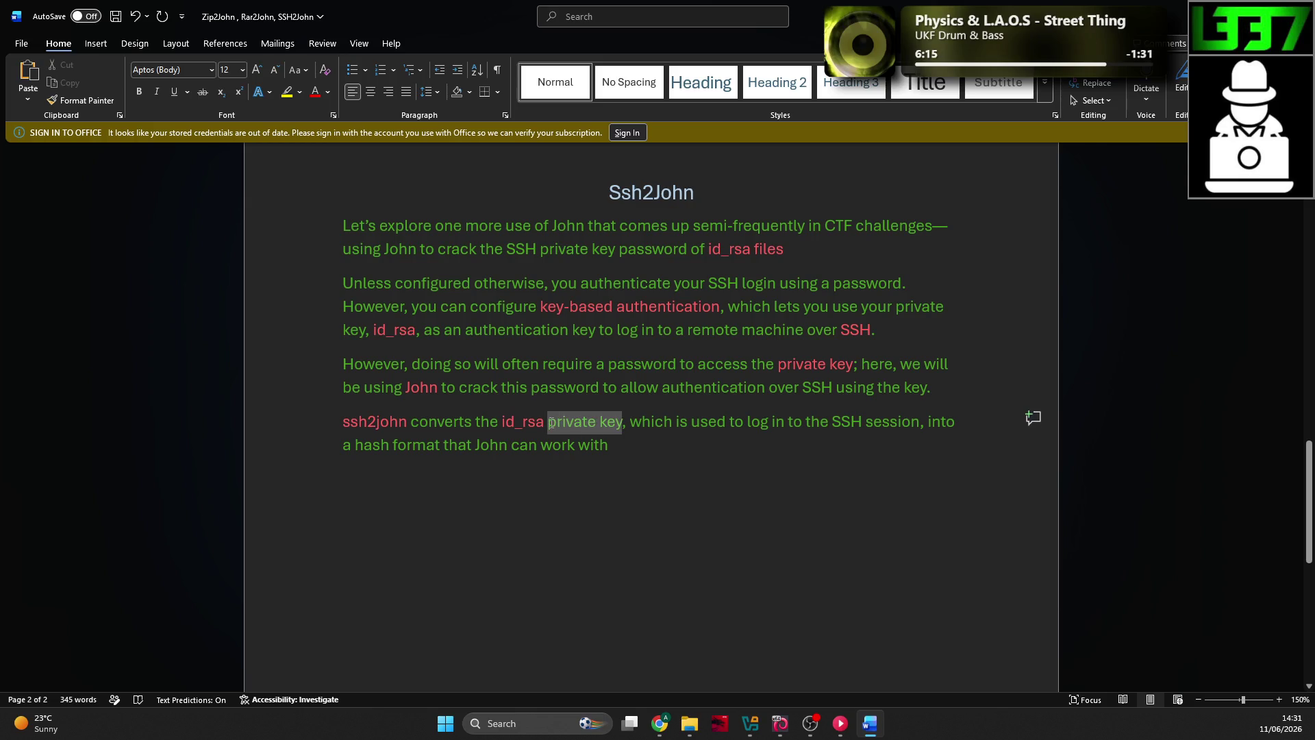
left_click(631, 430)
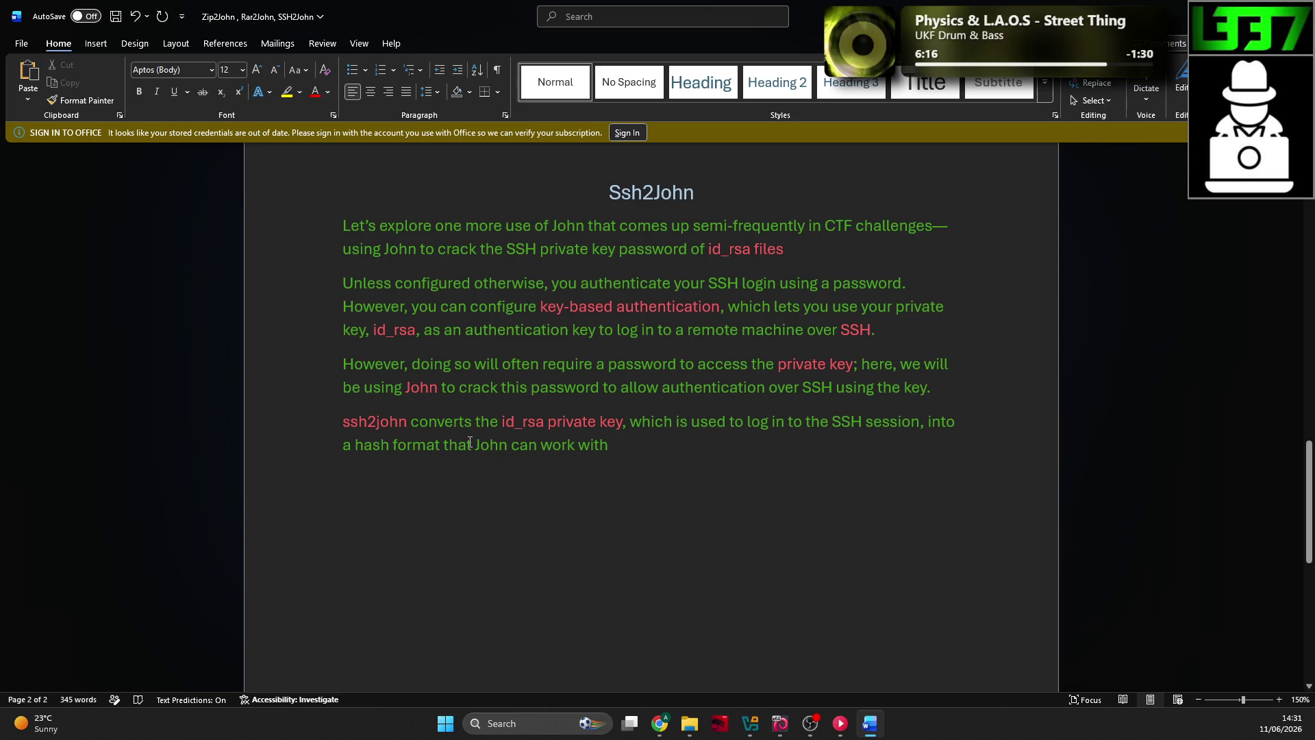
scroll(470, 442, "down", 1)
Step: Select the ssh2john syntax line and its bullets on the TryHackMe lesson
key("alt+Tab")
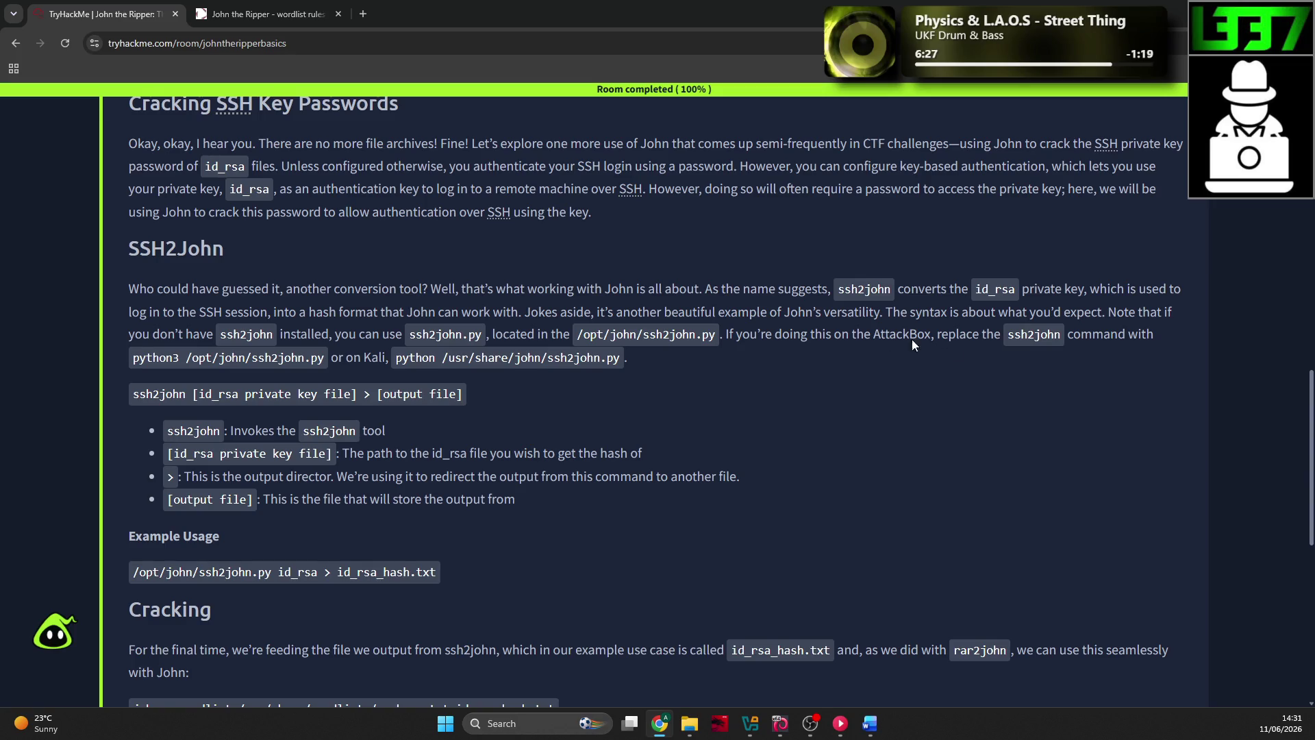
scroll(237, 360, "down", 1)
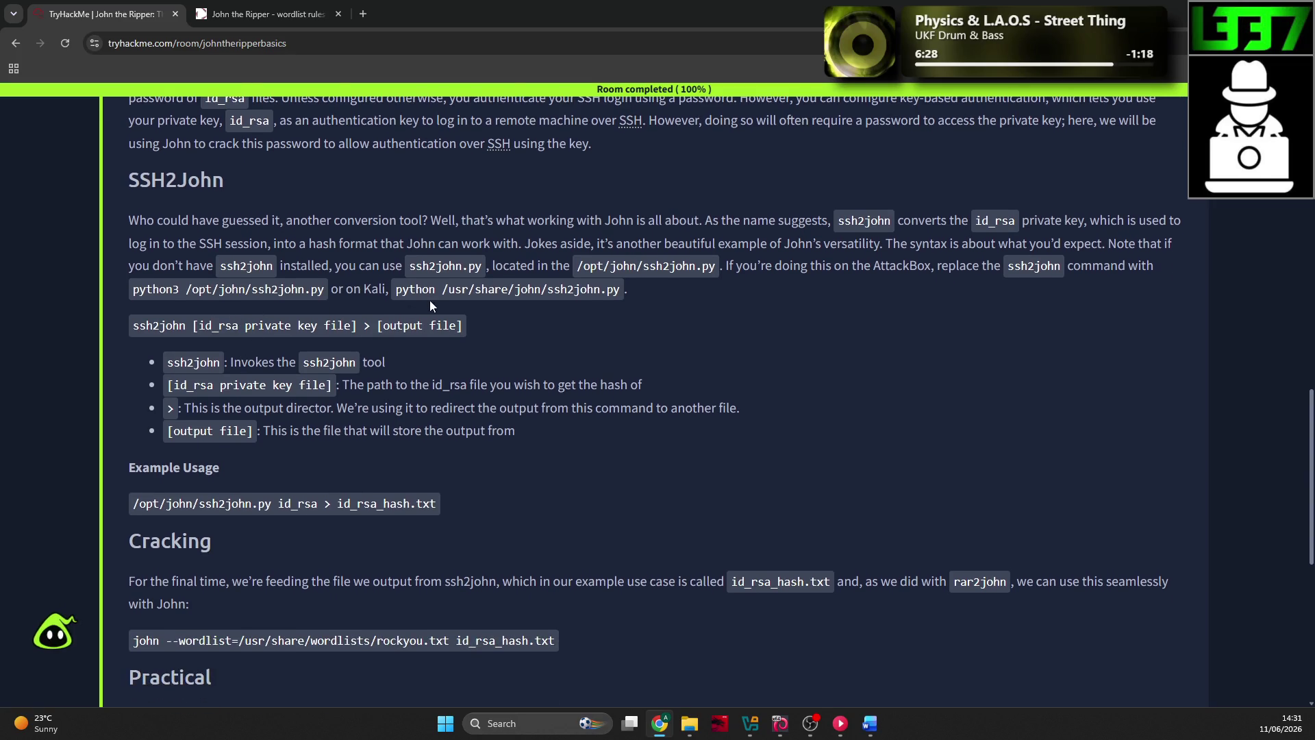
mouse_move(117, 327)
left_mouse_down()
mouse_move(295, 315)
mouse_move(528, 392)
mouse_move(556, 433)
mouse_move(524, 444)
left_mouse_up()
key("ctrl+c")
key("alt+Tab")
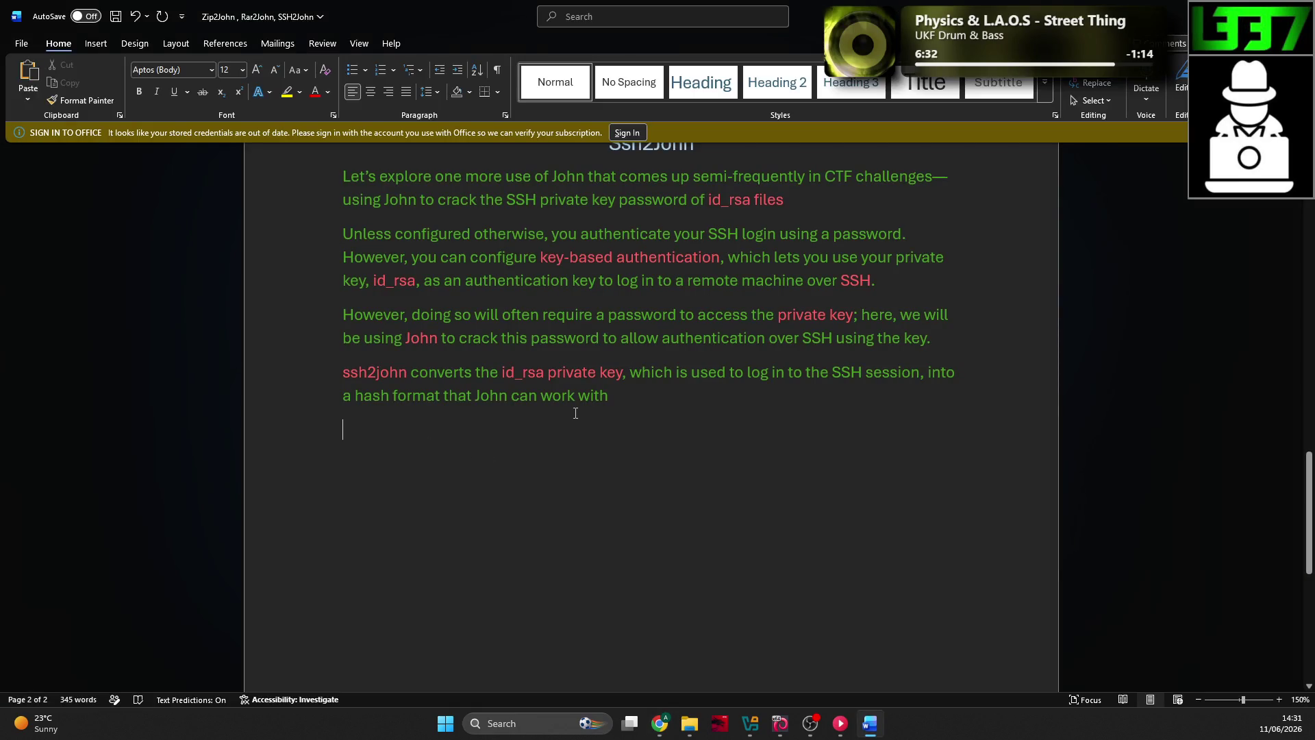
Step: Paste the ssh2john syntax and bullets under a new 'Basic syntax explained' heading line
key("ctrl+v")
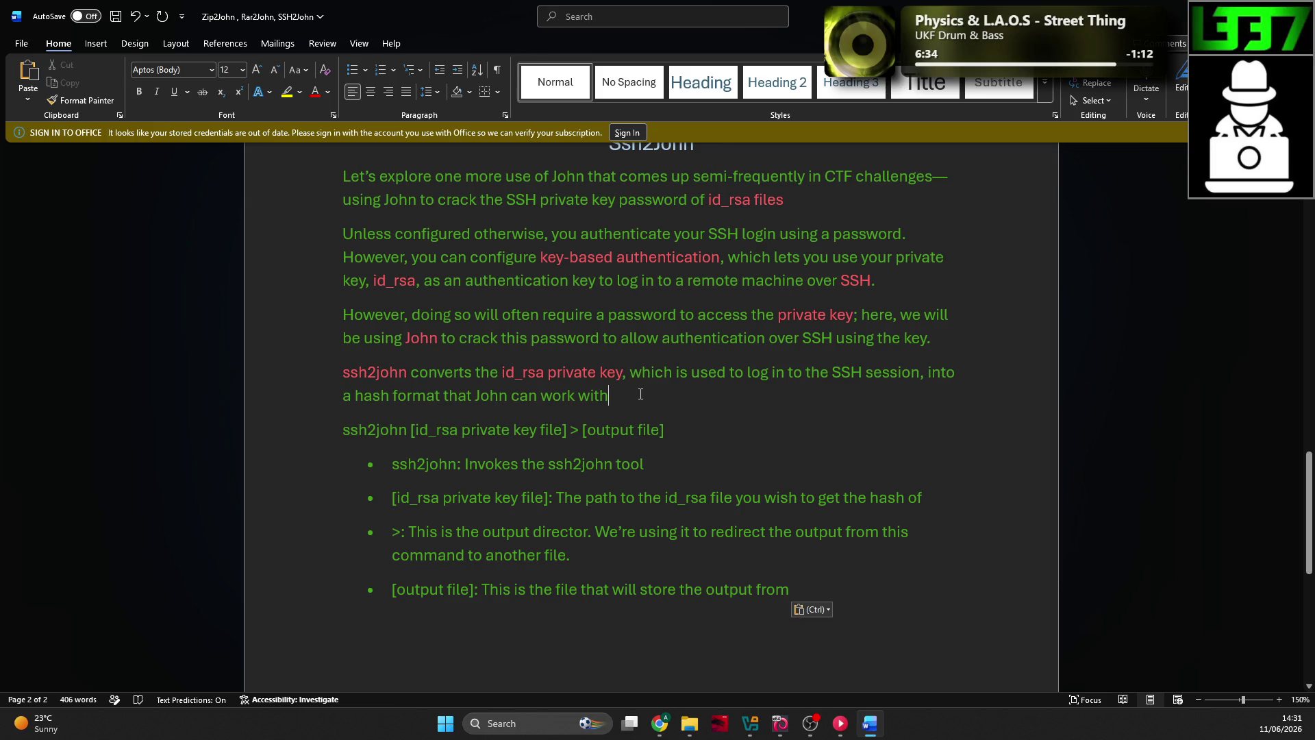
key("Return")
type("bash")
key("BackSpace")
key("BackSpace")
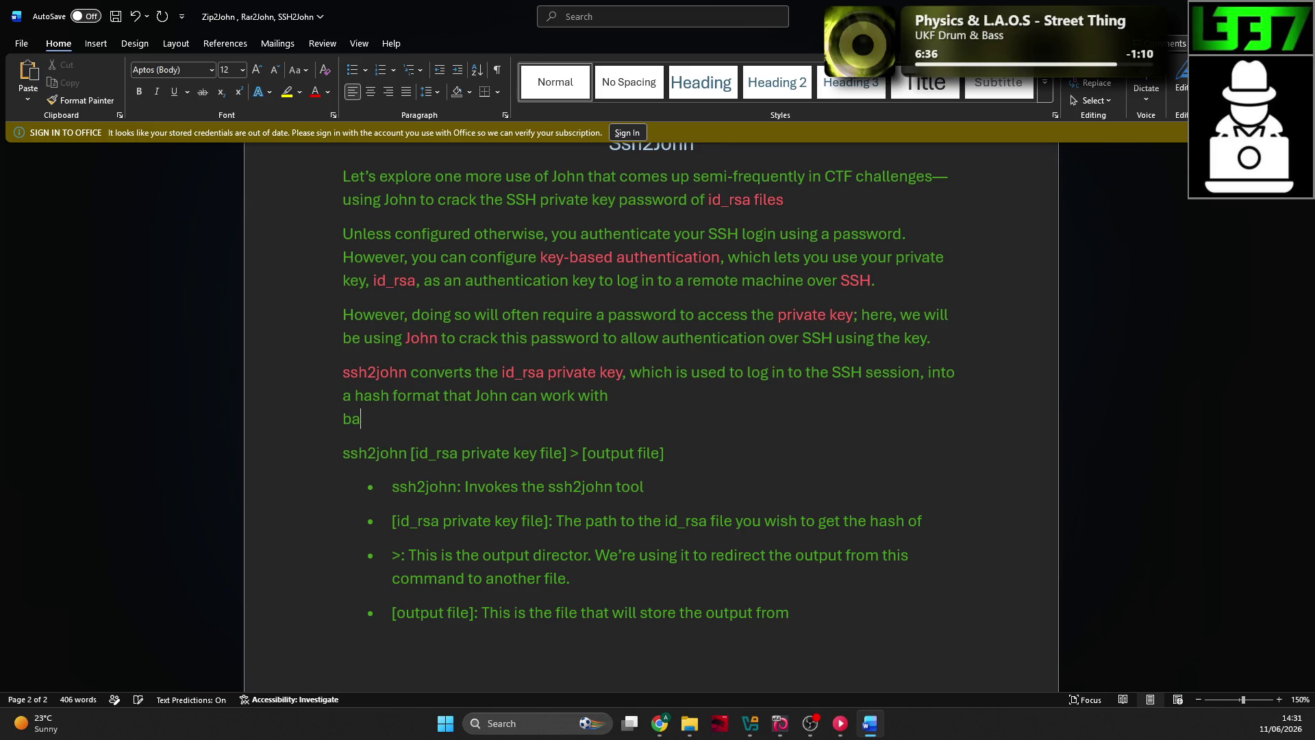
key("BackSpace")
type("a")
key("BackSpace")
key("BackSpace")
key("Return")
type("a")
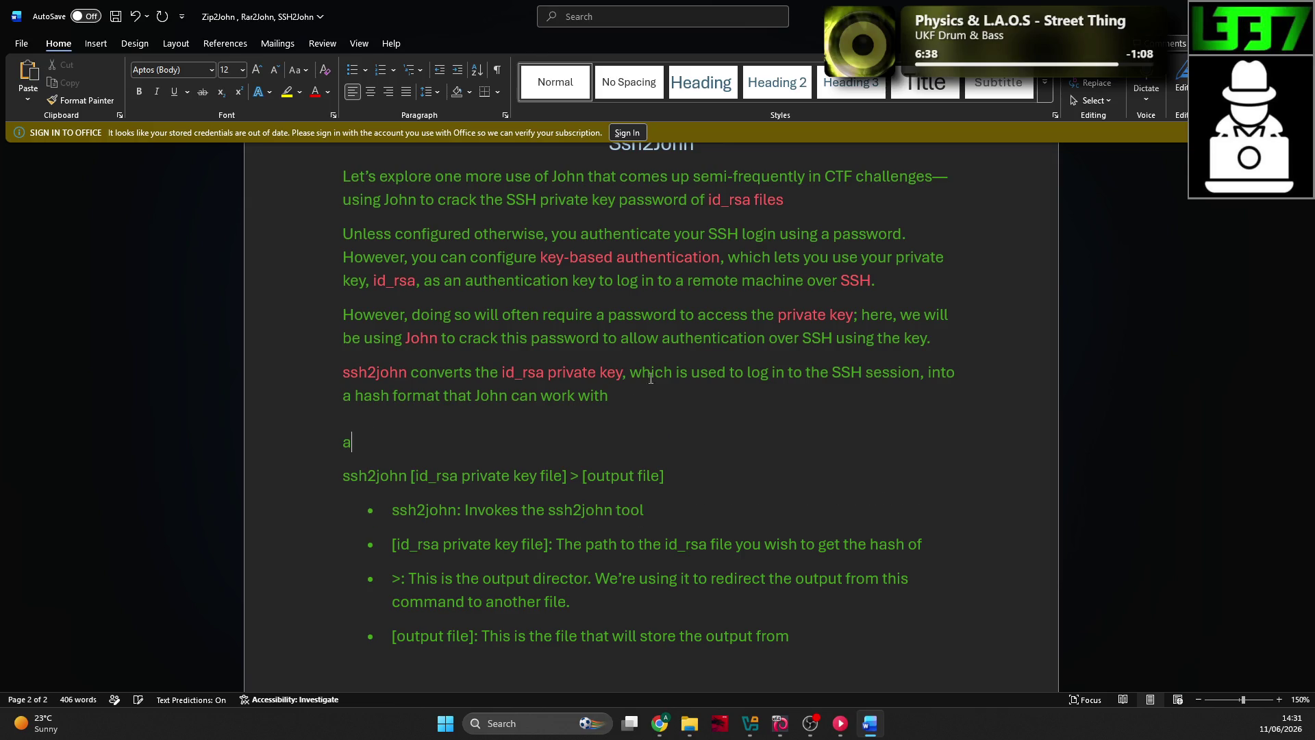
key("BackSpace")
type("Basic syntax ")
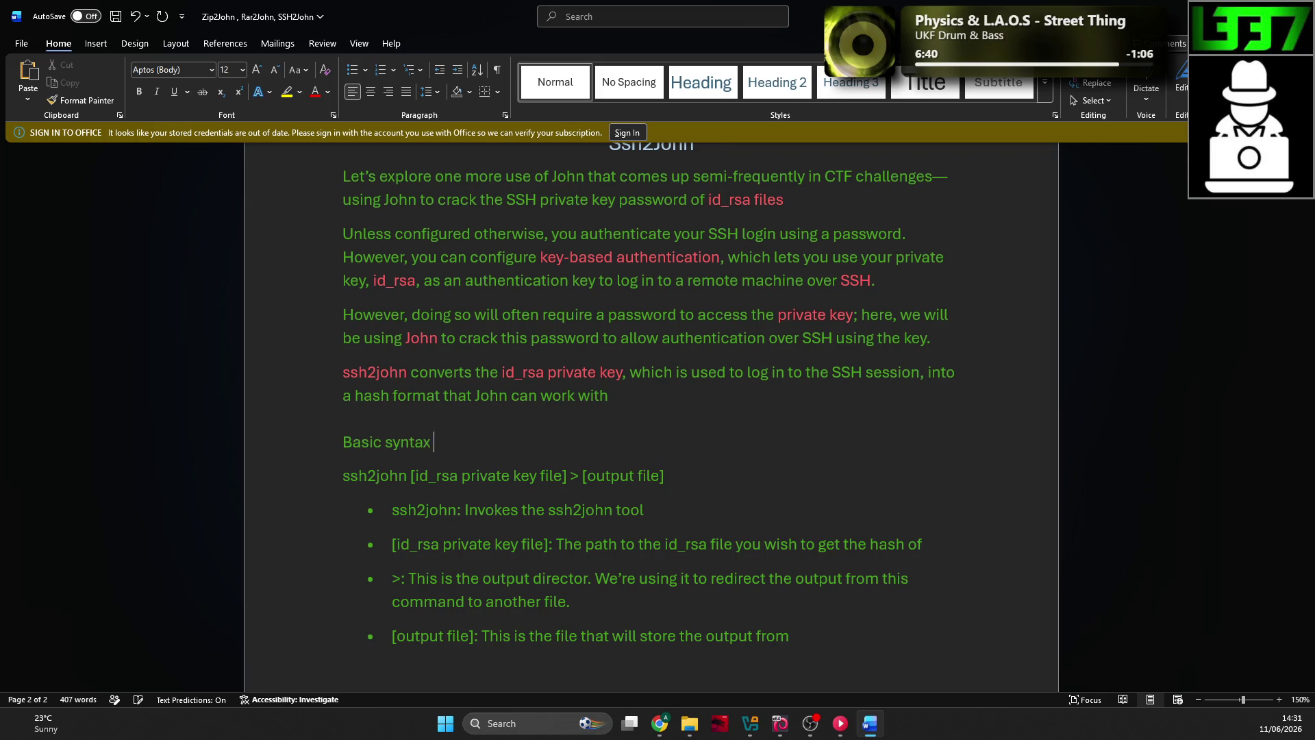
type("explana")
key("BackSpace")
key("BackSpace")
key("BackSpace")
type("pla")
type("ined")
Step: Colour the ssh2john command line red
scroll(681, 376, "down", 2)
left_click_drag(682, 376, 361, 375)
left_click(434, 356)
left_click(487, 425)
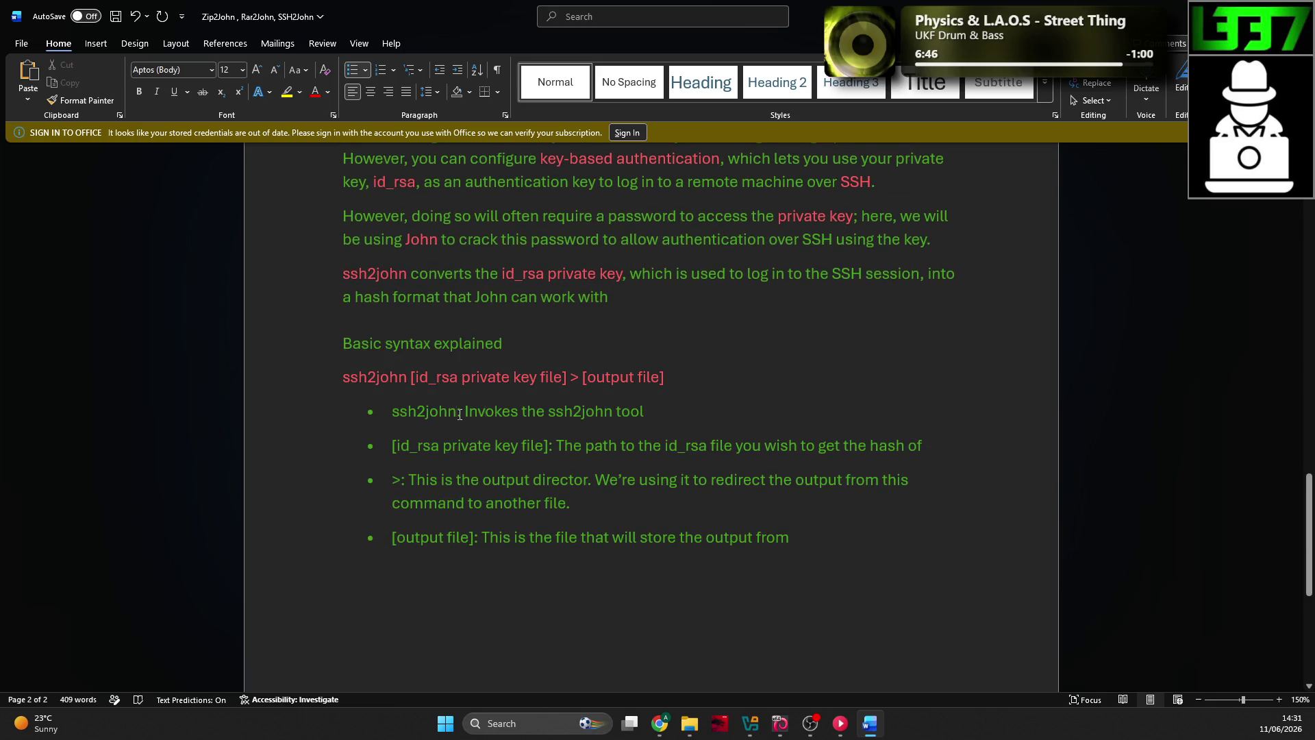
Step: Replace the colons after each of the four bullet terms with ' --'
left_click(459, 412)
type("--")
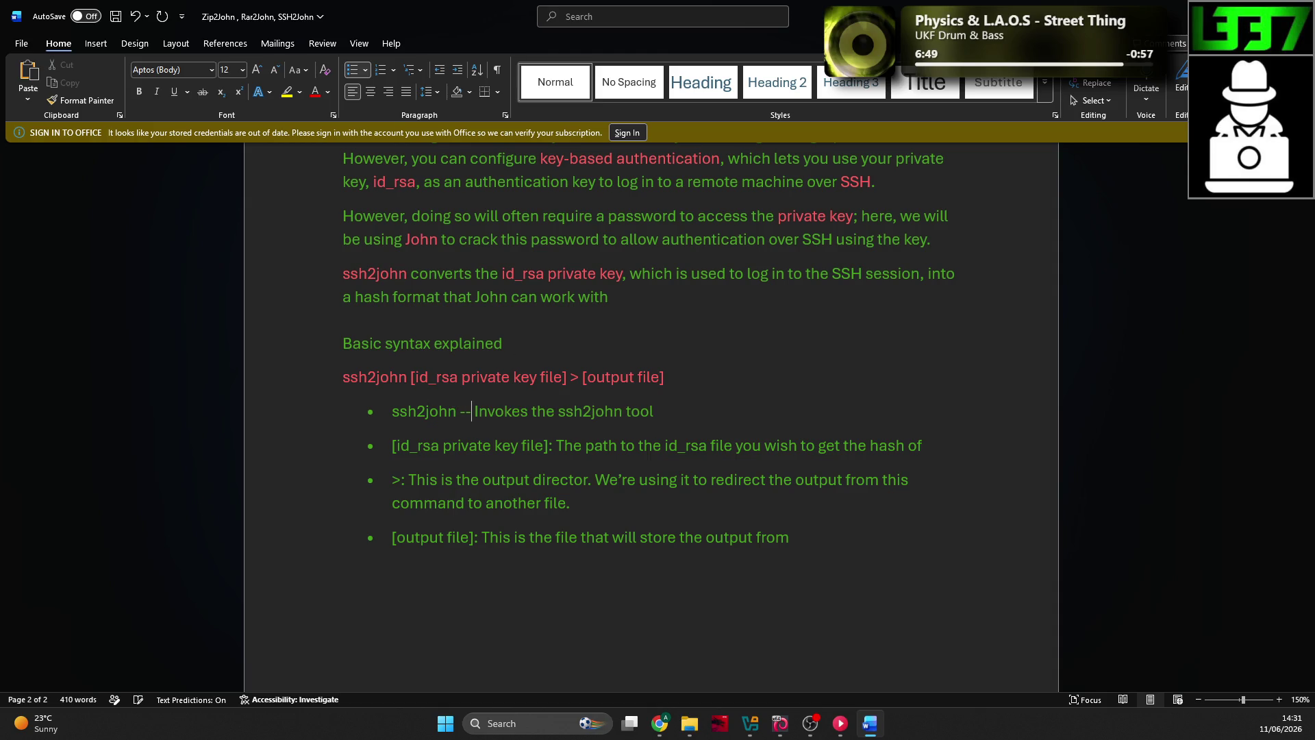
left_click(555, 448)
key("BackSpace")
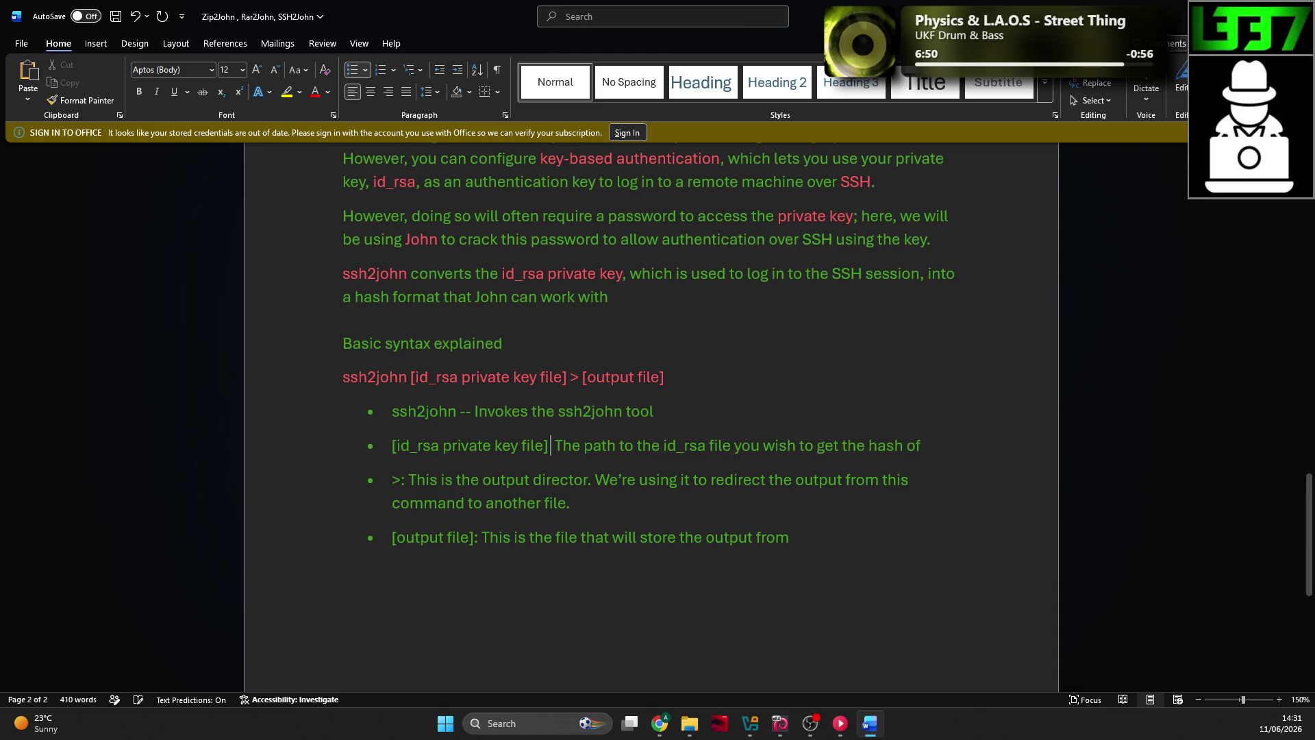
type("--")
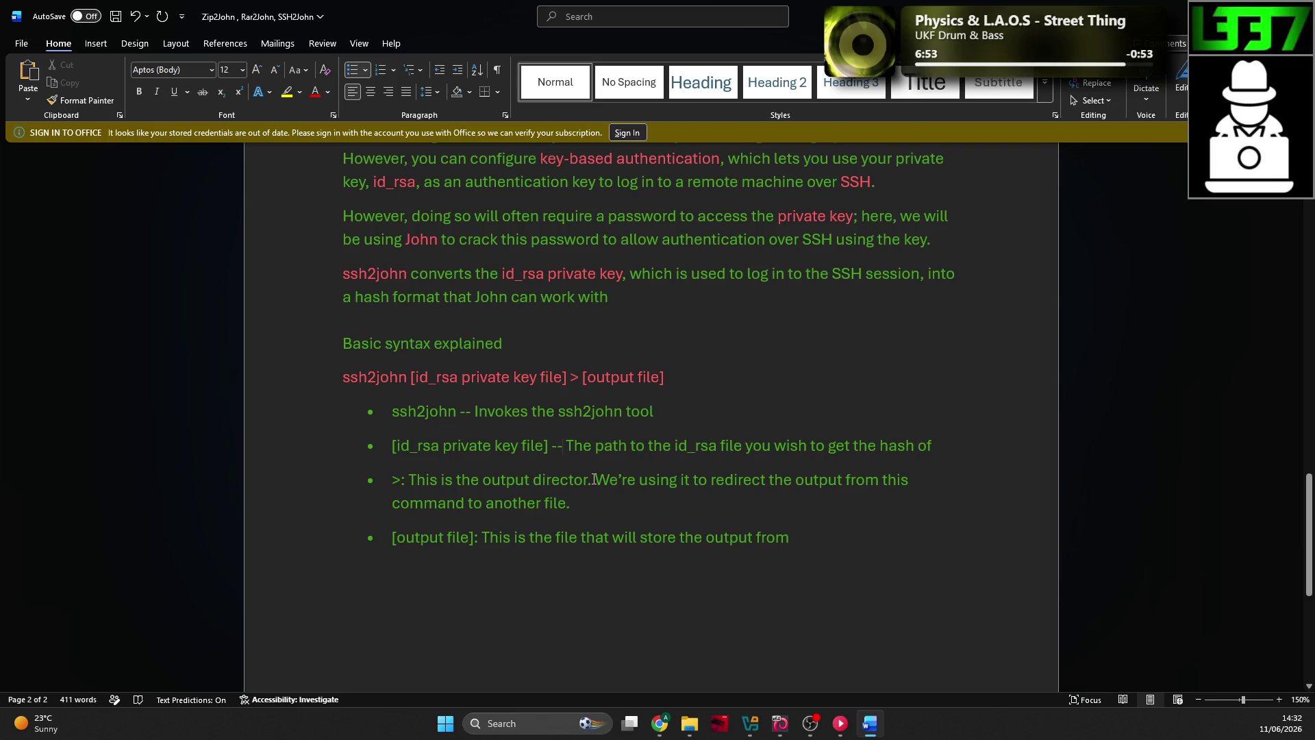
left_click(409, 482)
key("BackSpace")
type("--")
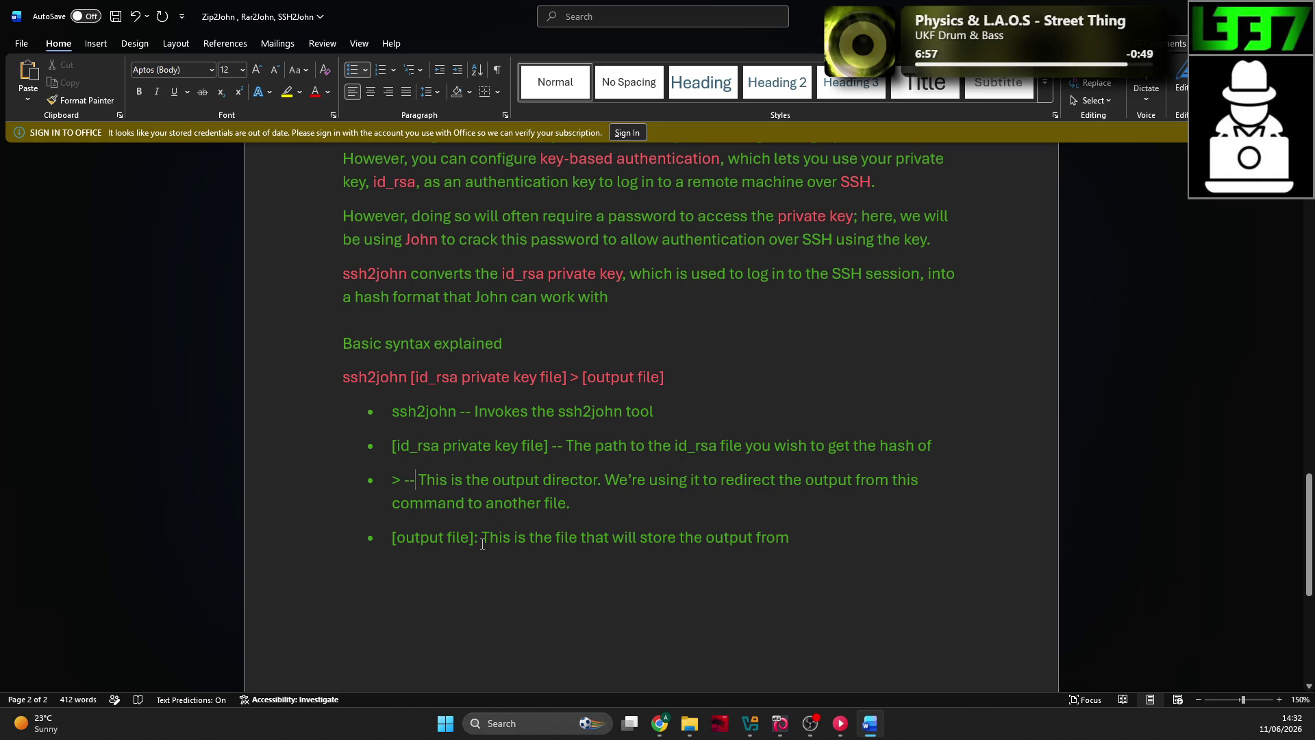
key("BackSpace")
key("BackSpace")
type("--")
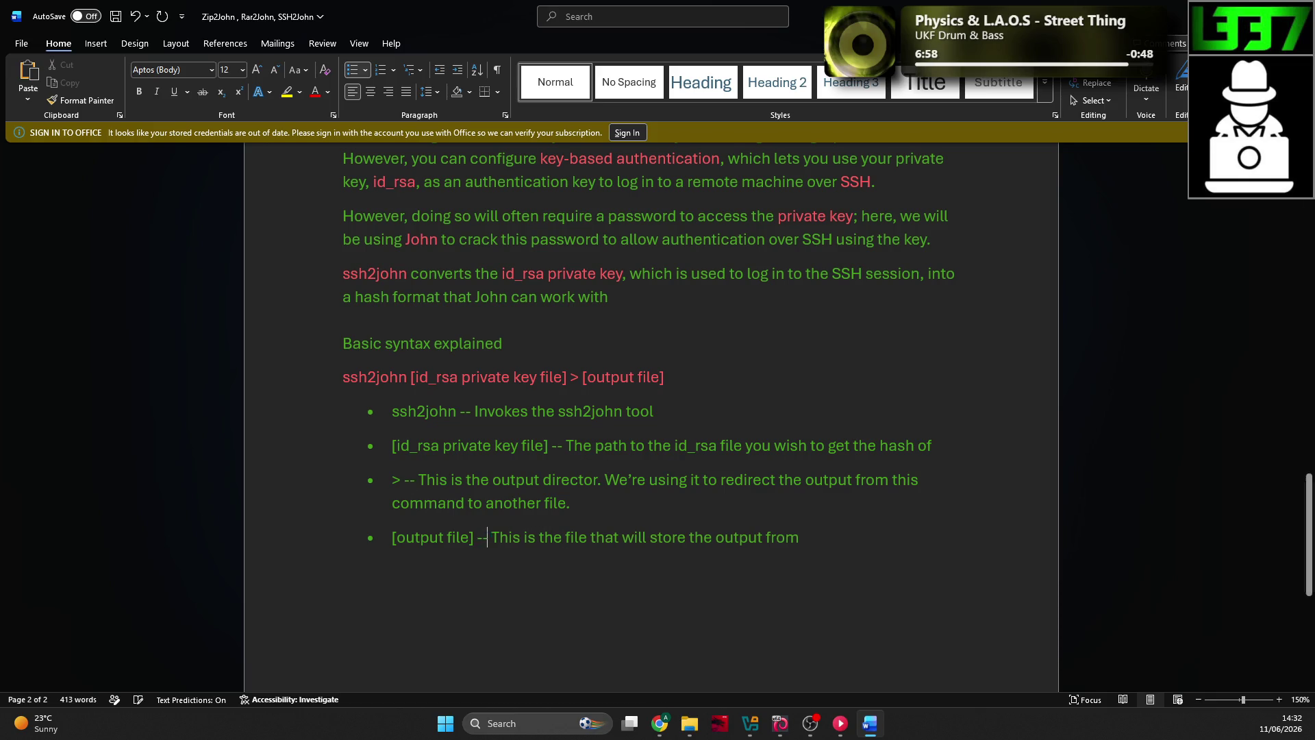
Step: Make the bullet terms ssh2john, [id_rsa private key file] and [output file] red
left_click_drag(459, 413, 392, 413)
left_click(440, 445)
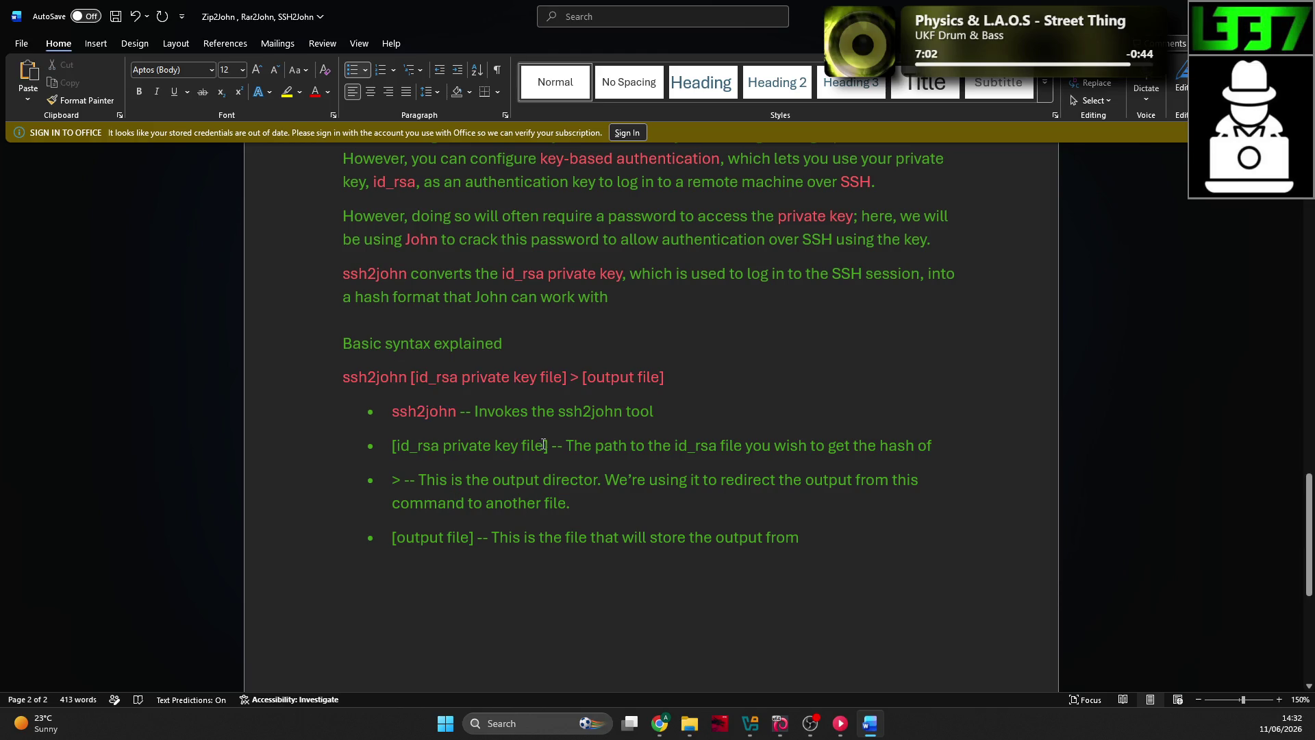
mouse_move(550, 446)
left_mouse_down()
mouse_move(392, 446)
mouse_move(392, 480)
left_mouse_up()
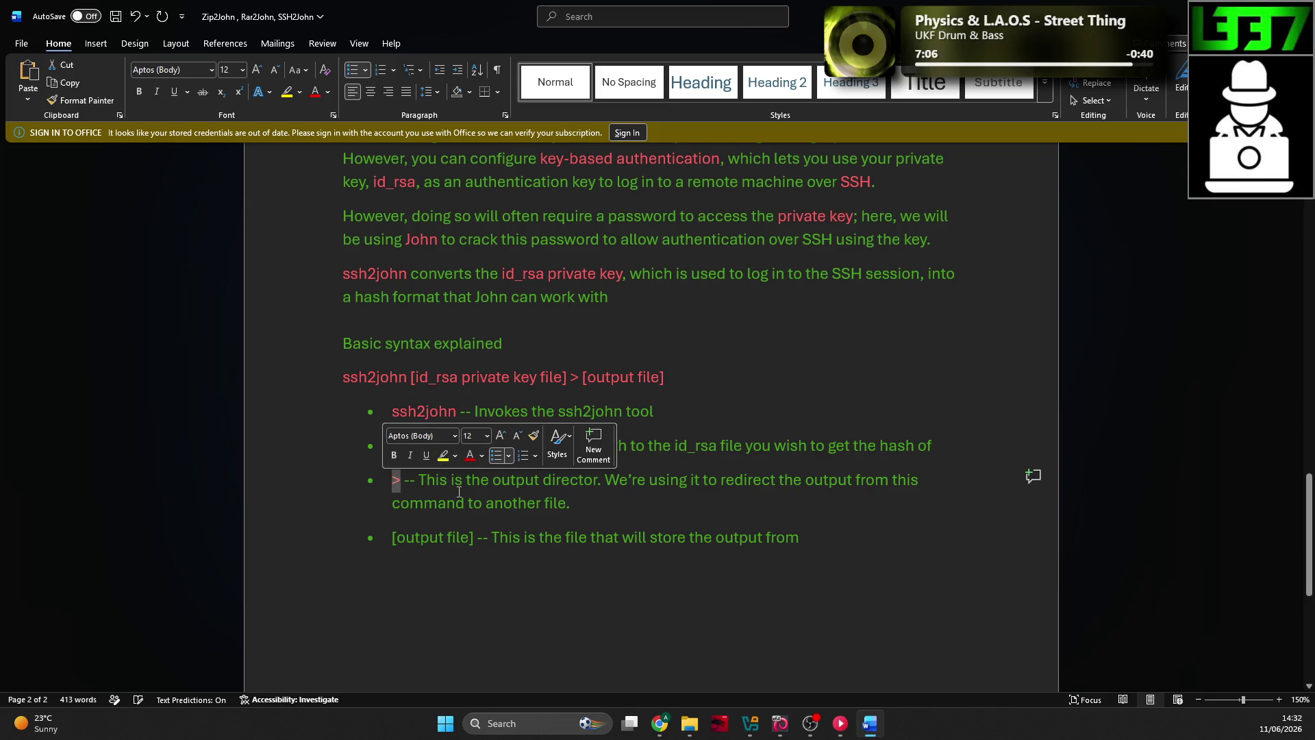
left_click_drag(476, 537, 392, 537)
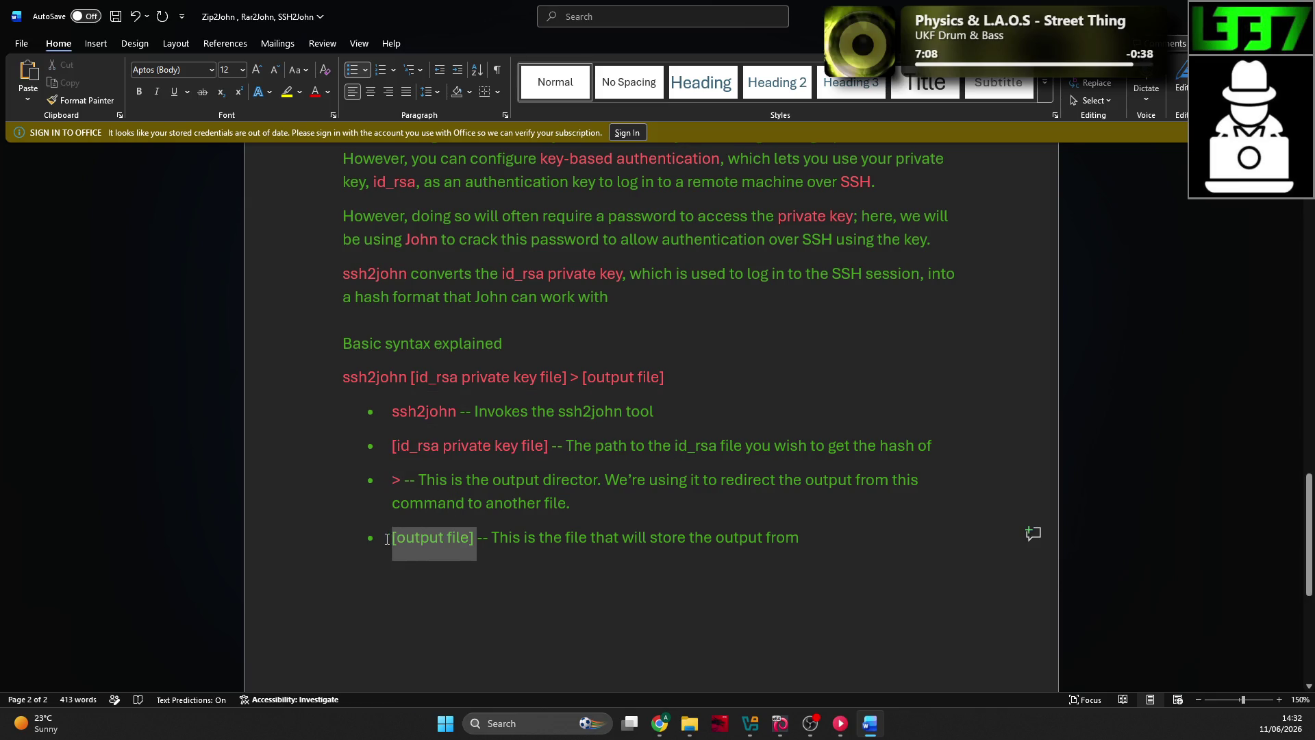
left_click(540, 410)
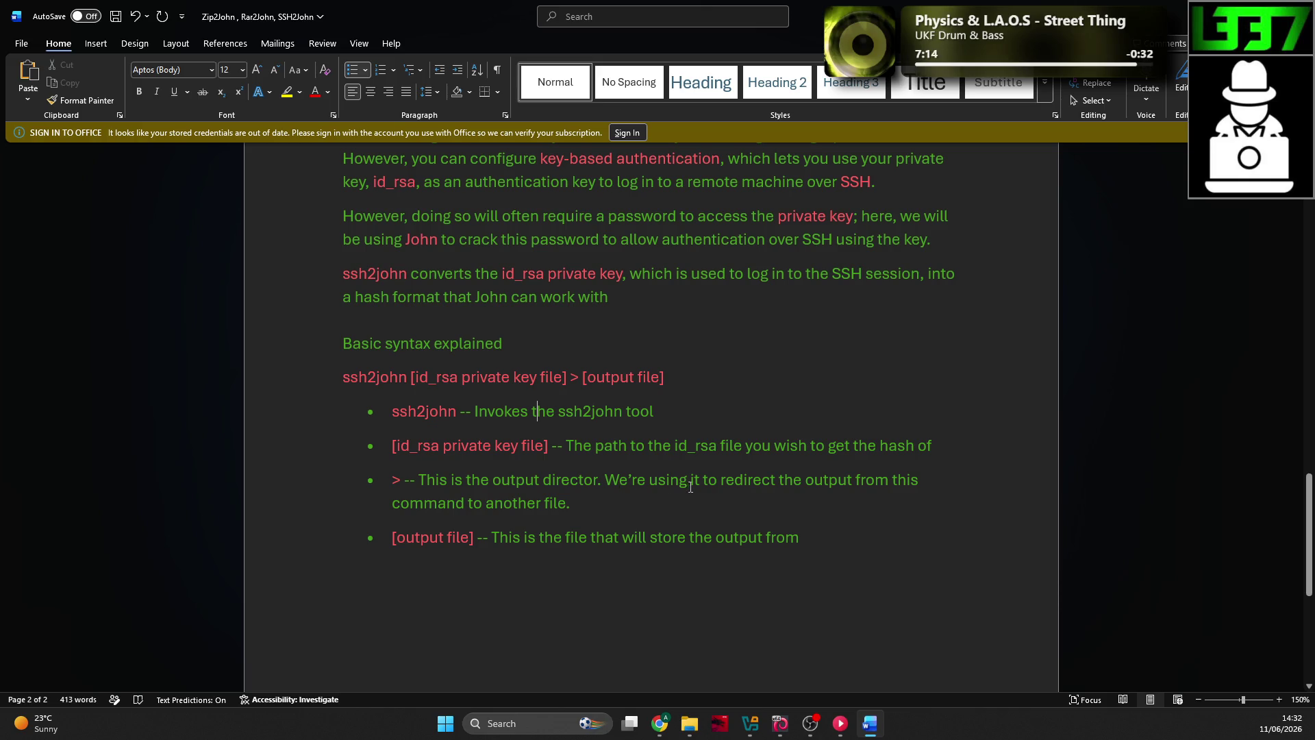
Step: Check the notes against the TryHackMe lesson and add a new line ending the bullet list
scroll(691, 488, "up", 8)
scroll(672, 491, "down", 3)
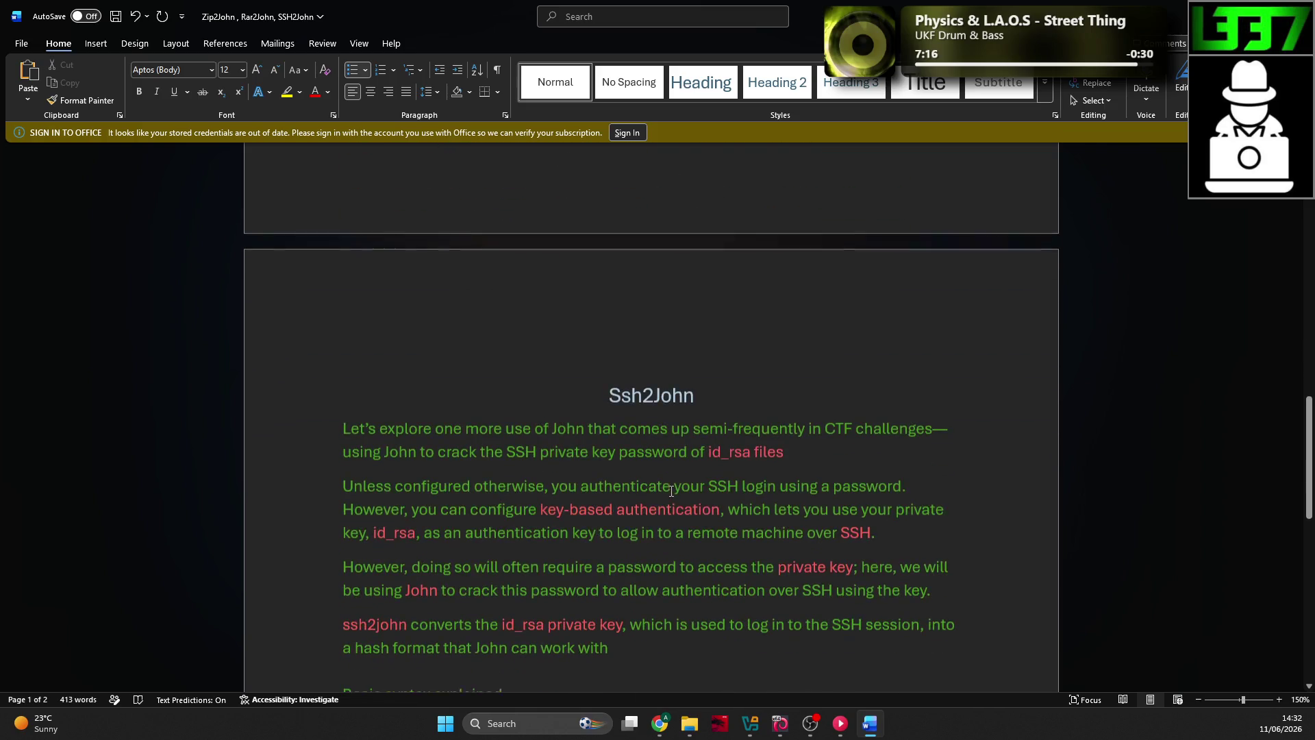
scroll(682, 480, "down", 10)
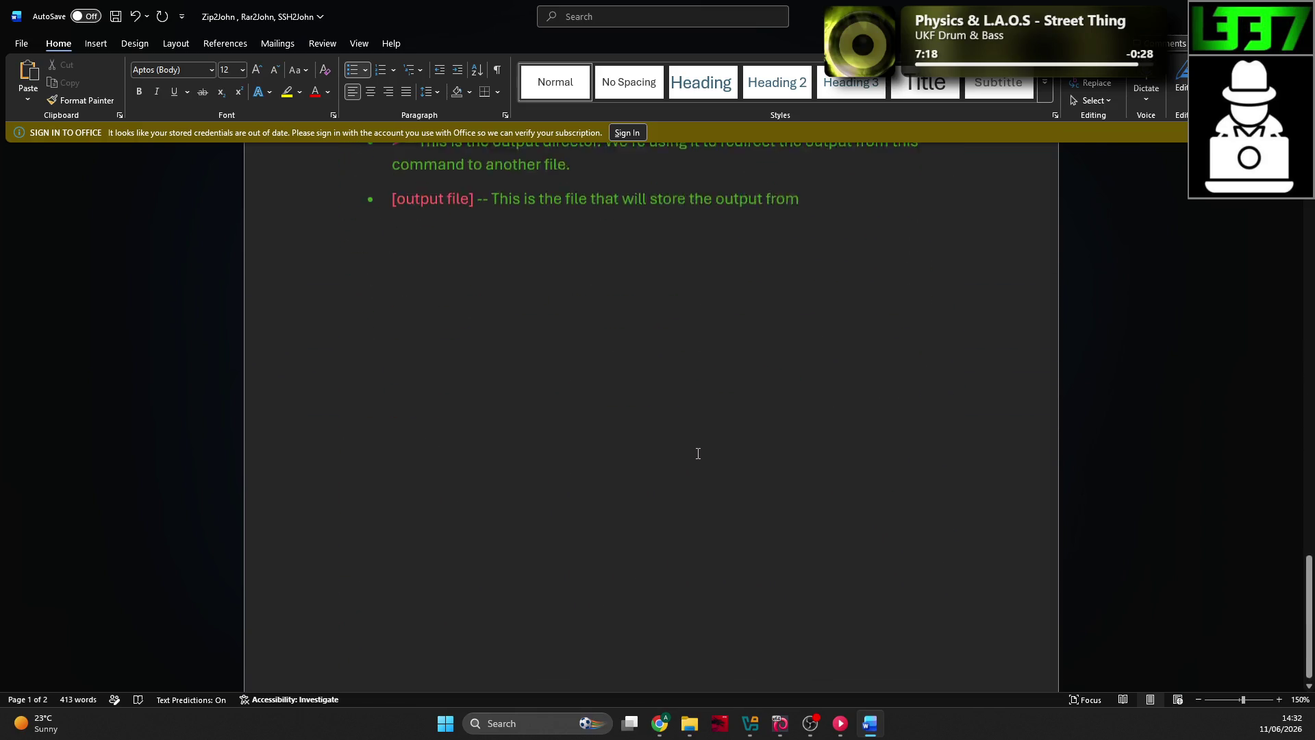
key("alt+Tab")
scroll(675, 446, "down", 3)
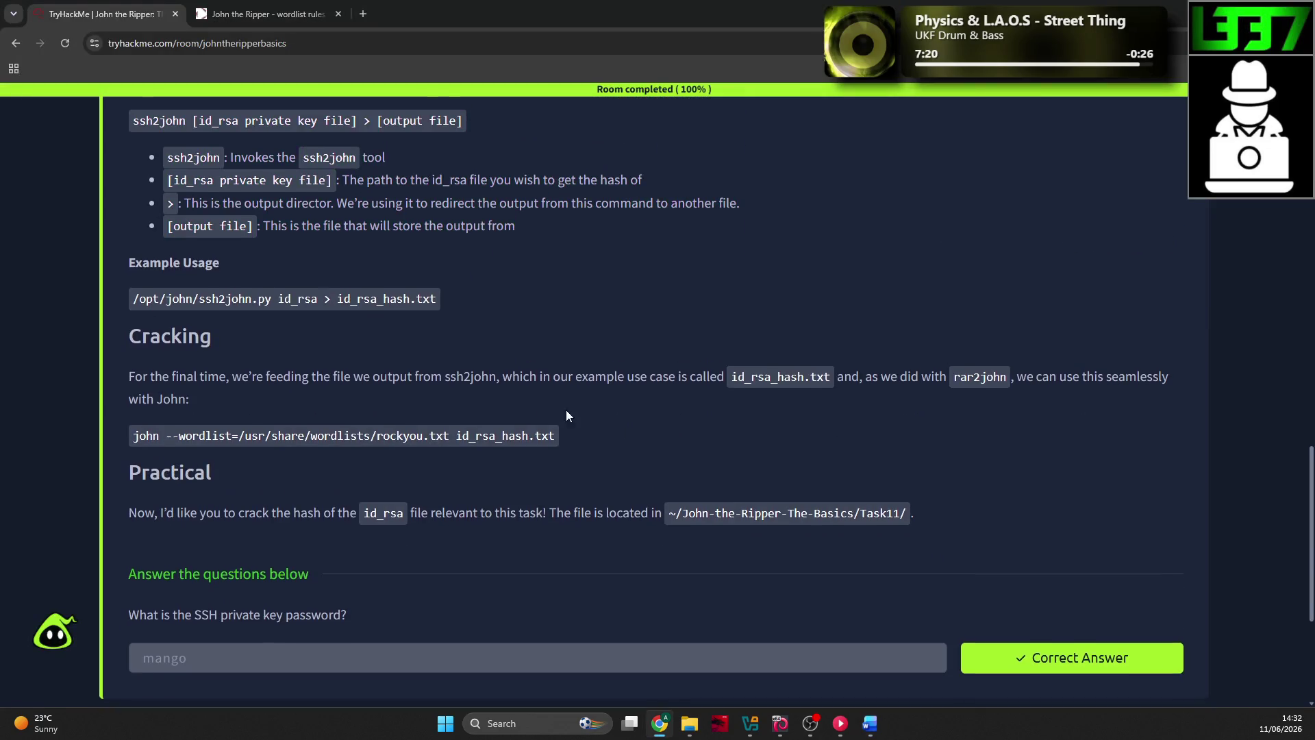
scroll(569, 411, "up", 4)
key("alt+Tab")
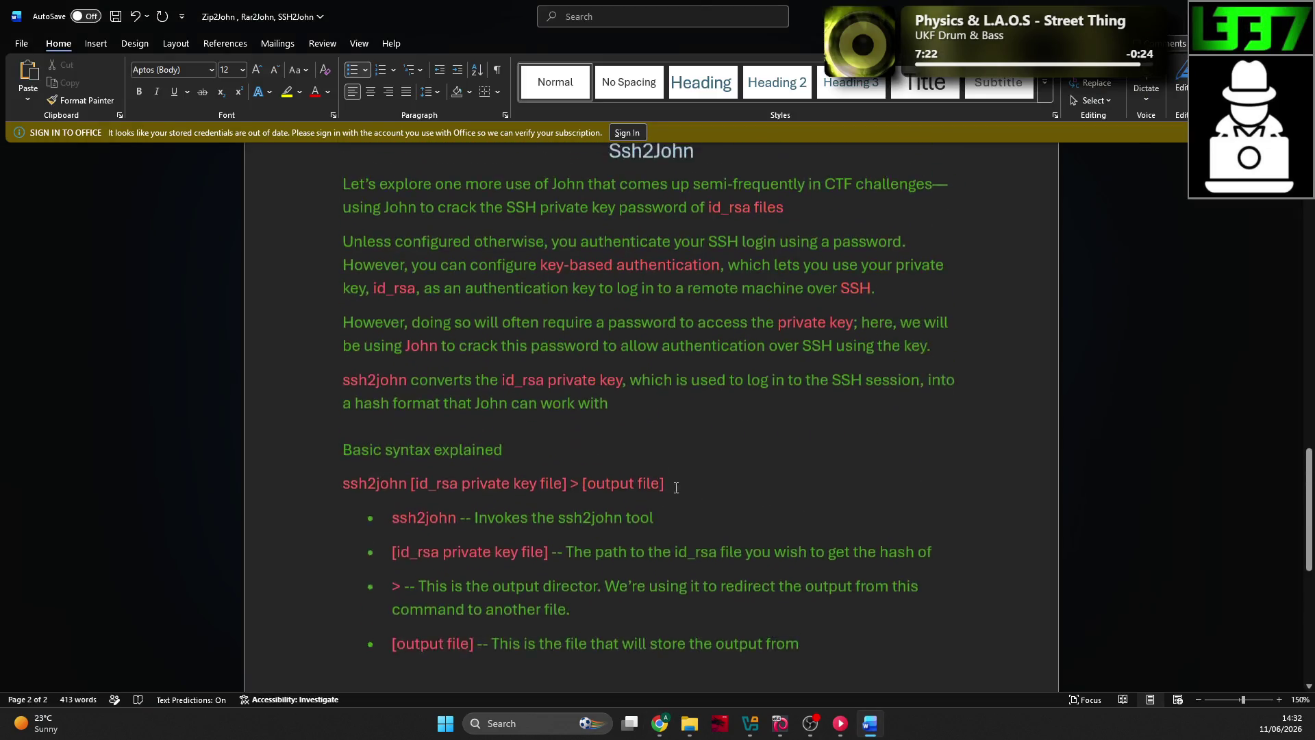
scroll(671, 479, "up", 2)
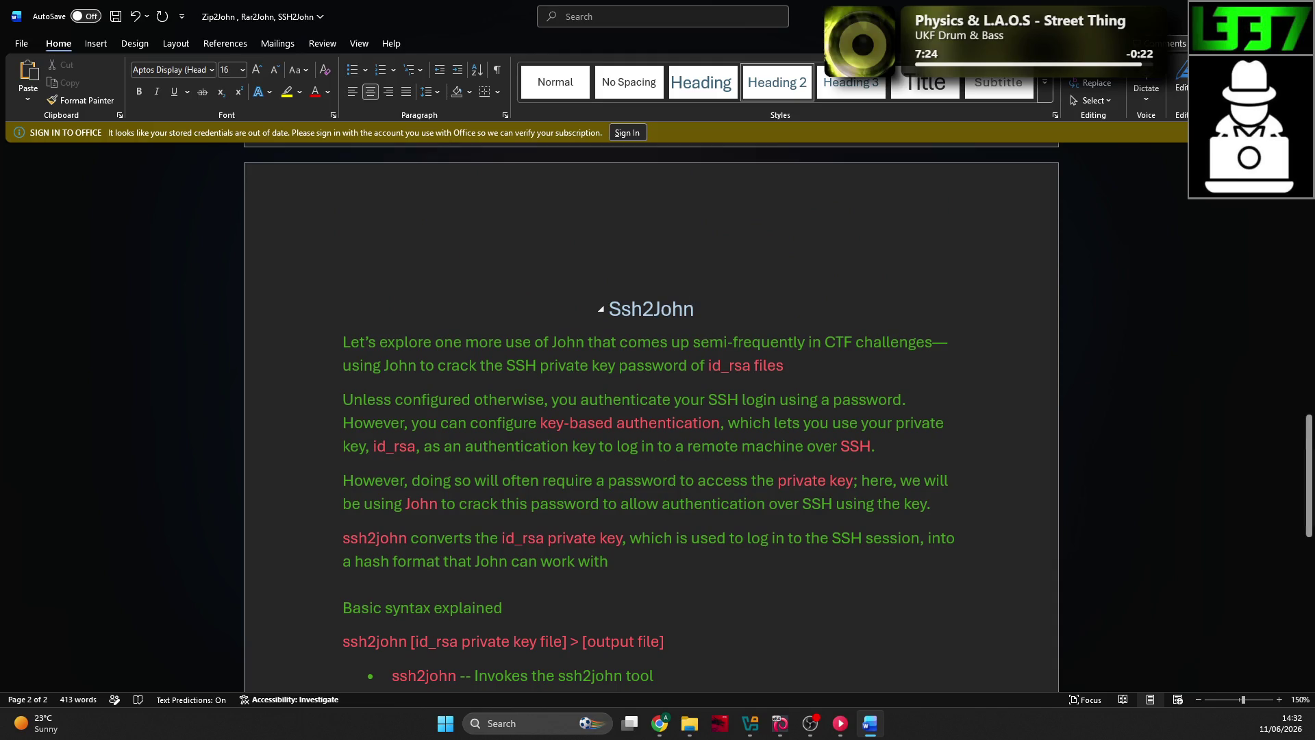
scroll(686, 355, "down", 3)
scroll(685, 353, "down", 2)
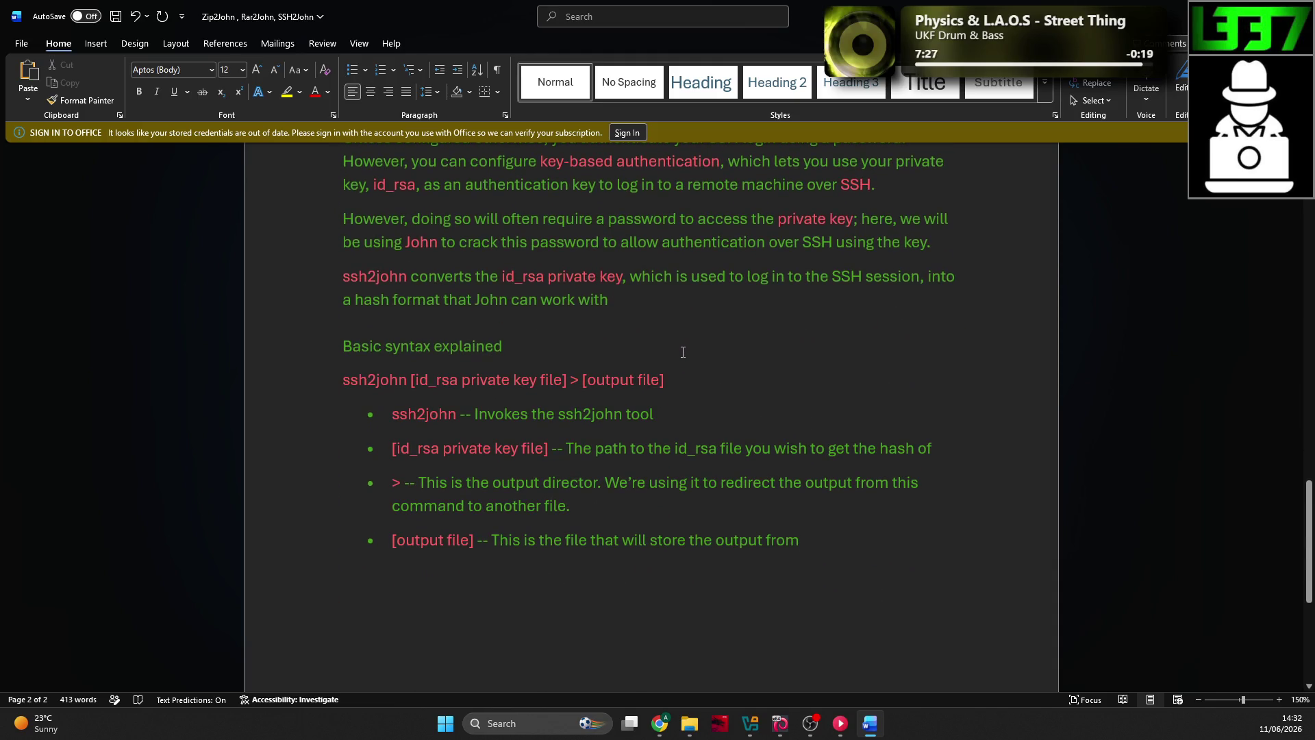
left_click(844, 438)
key("Return")
key("Return")
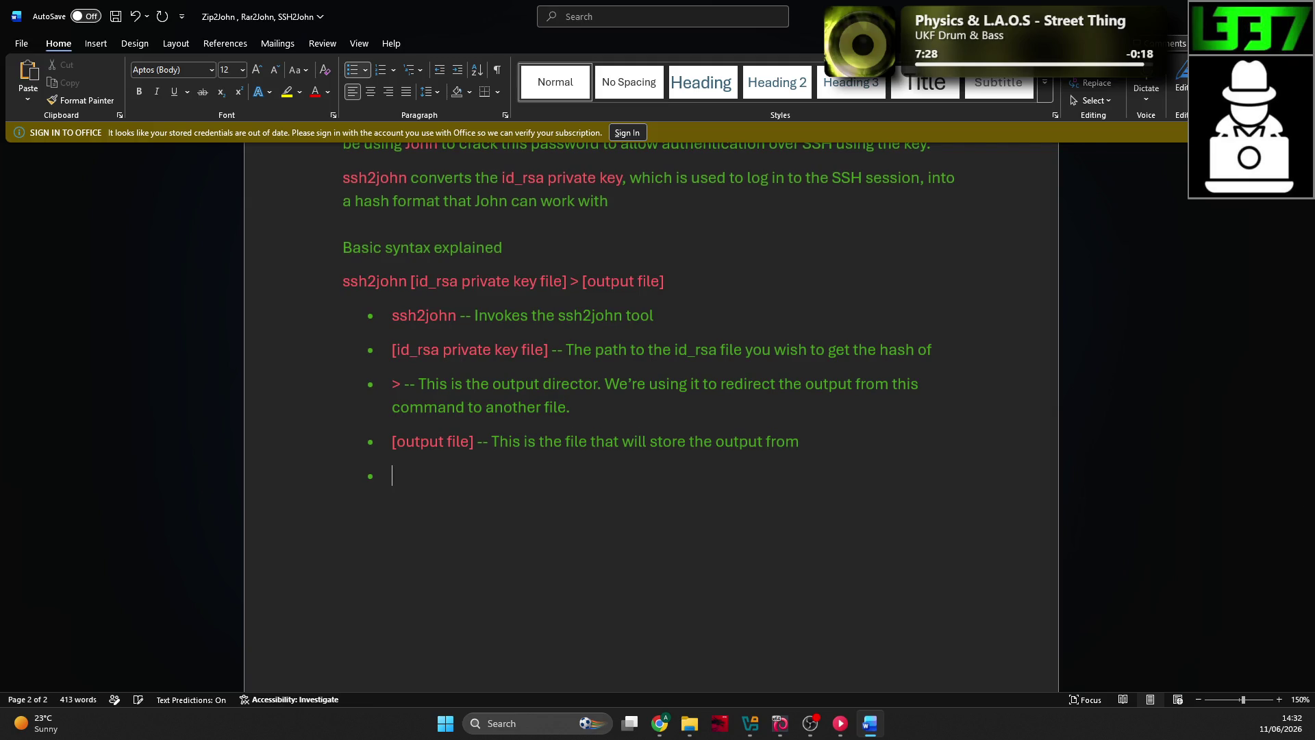
key("alt+Tab")
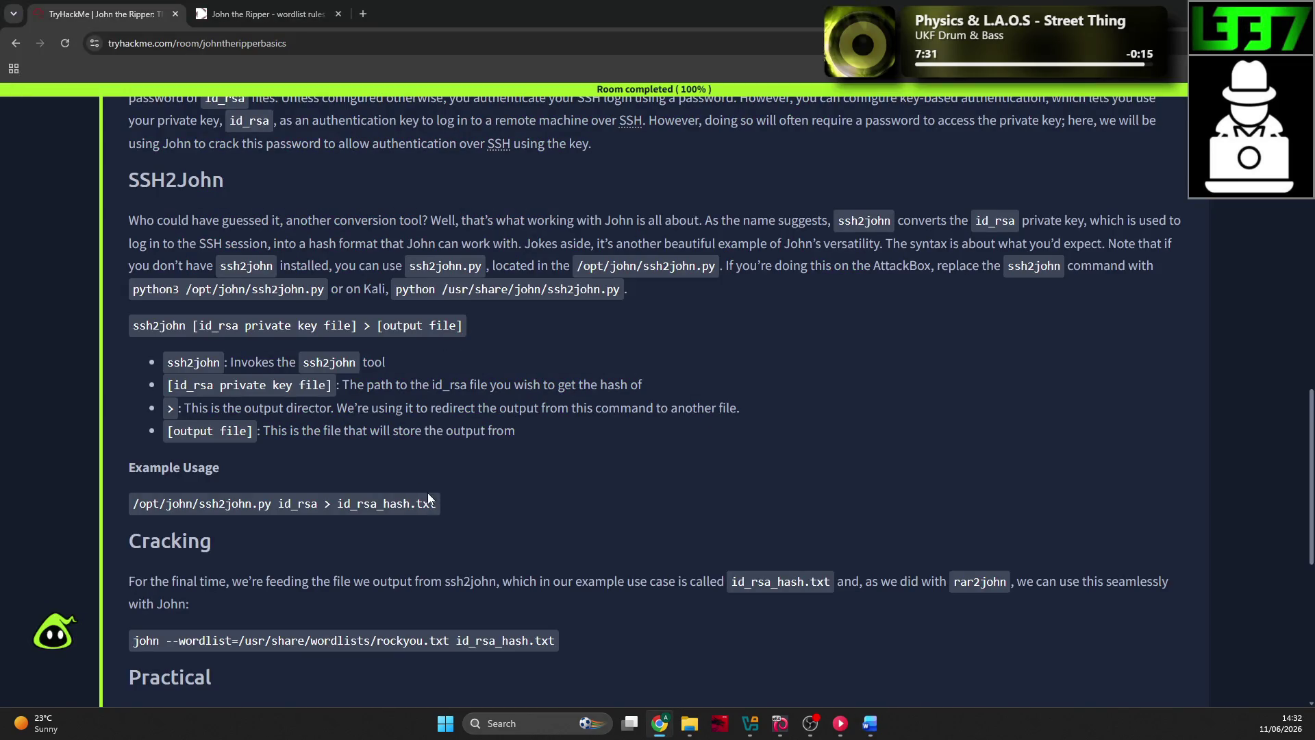
Step: Copy the Example Usage command from the lesson and paste it into the Word notes
left_click_drag(432, 503, 212, 490)
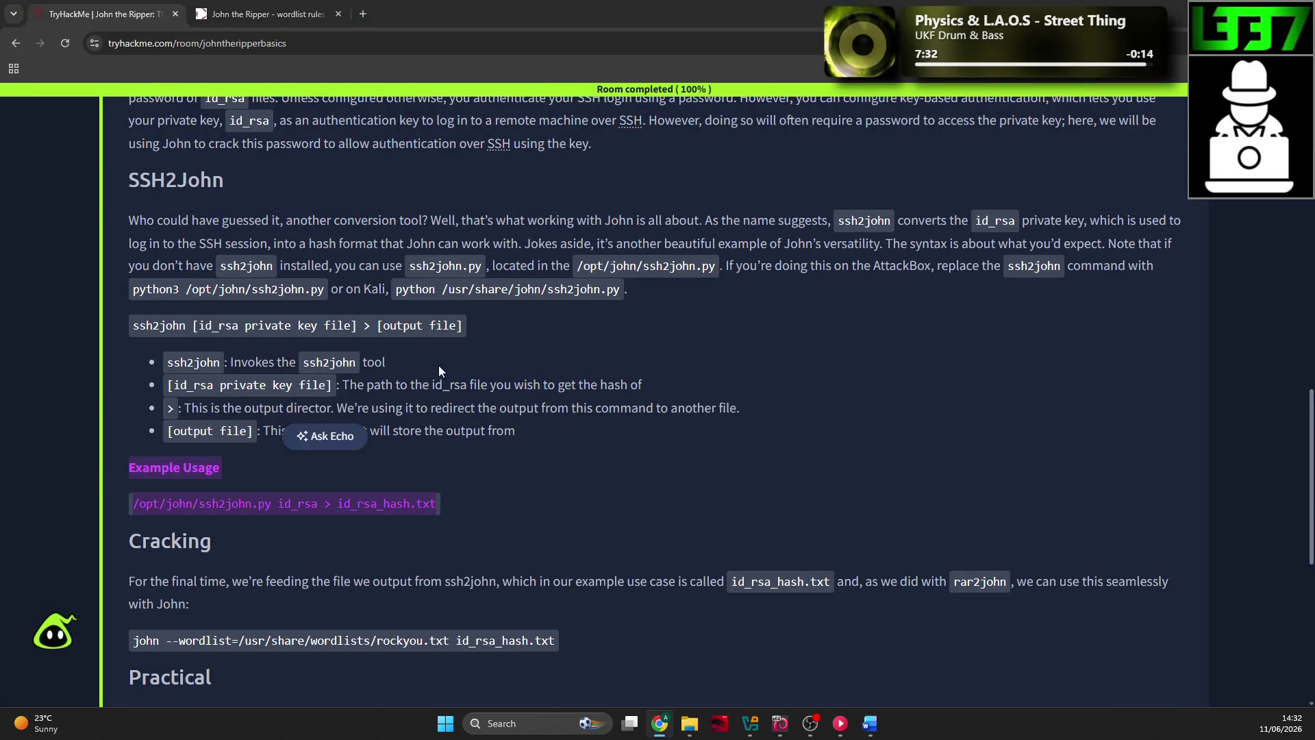
key("alt+Tab")
type("Example Usage /opt/john/ssh2john.py id_rsa > id_rsa_hash.txt")
key("ctrl+z")
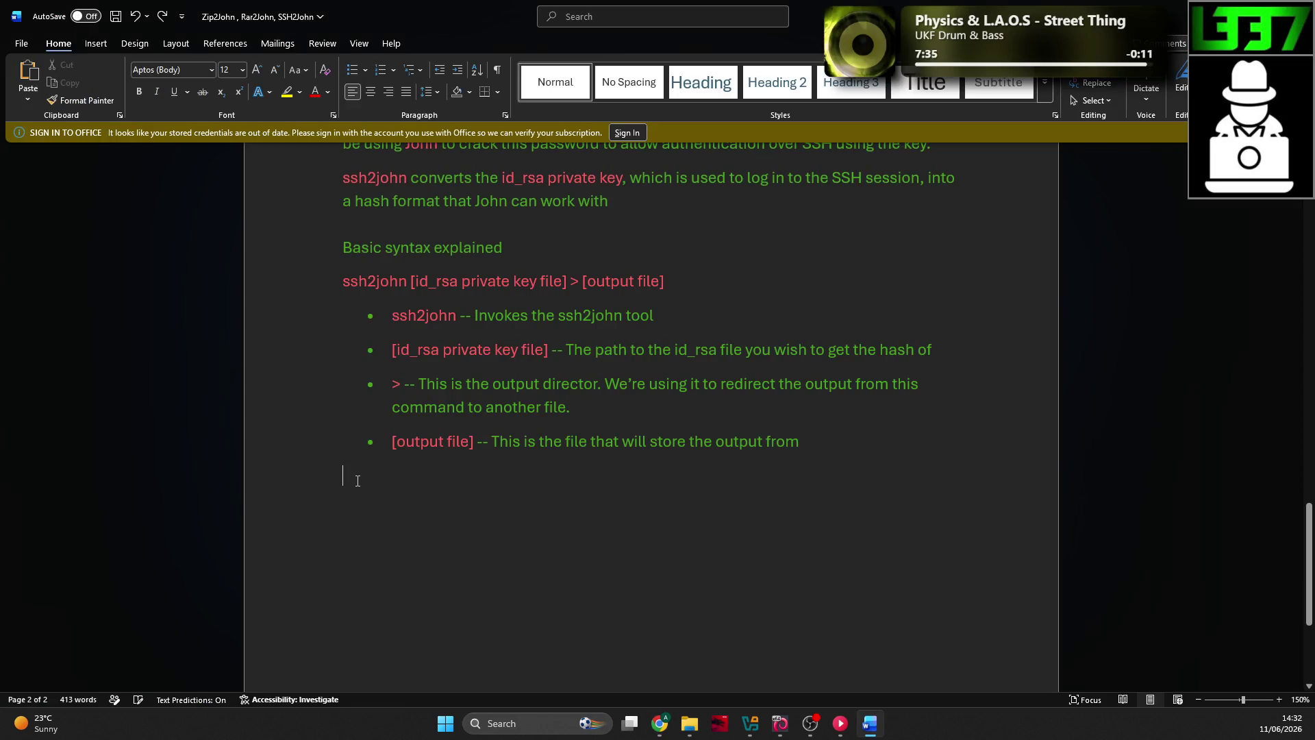
right_click(358, 480)
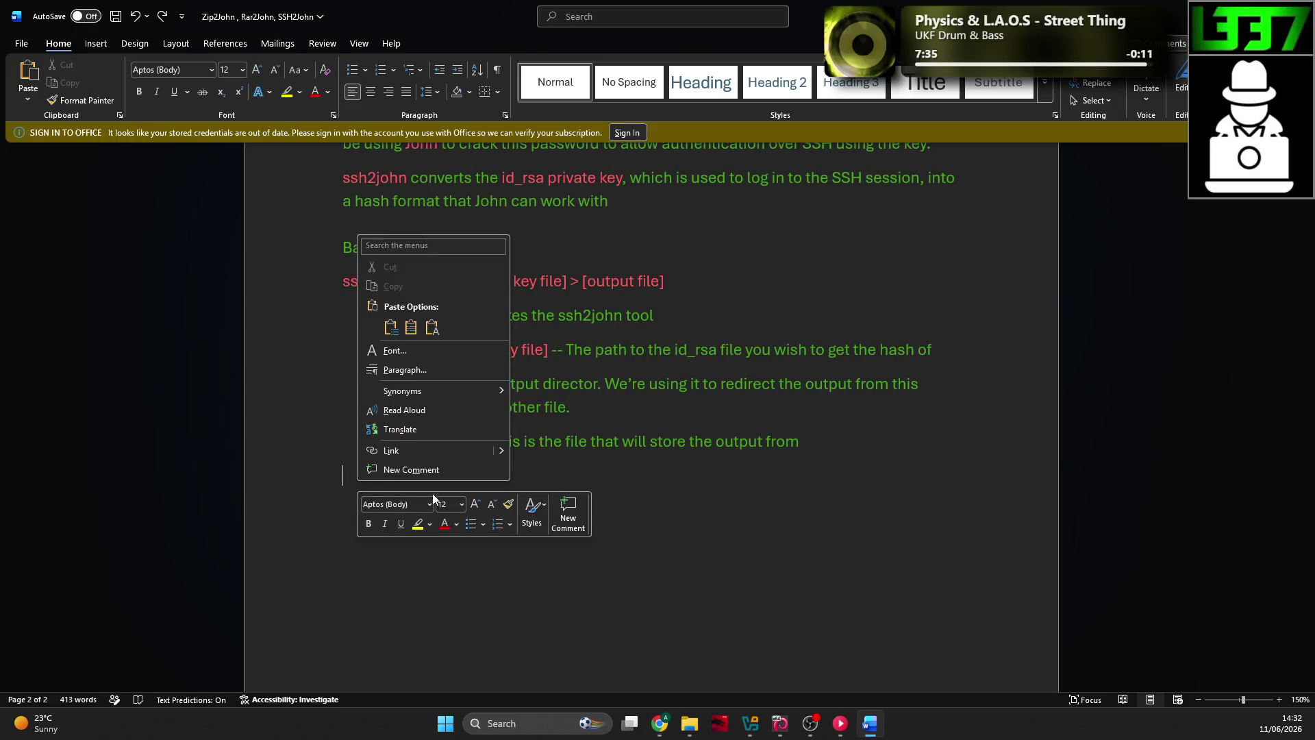
left_click(434, 329)
Step: Add a red Bash label and trim the command to ssh2john id_rsa > id_rsa_hash.txt
type("Bash")
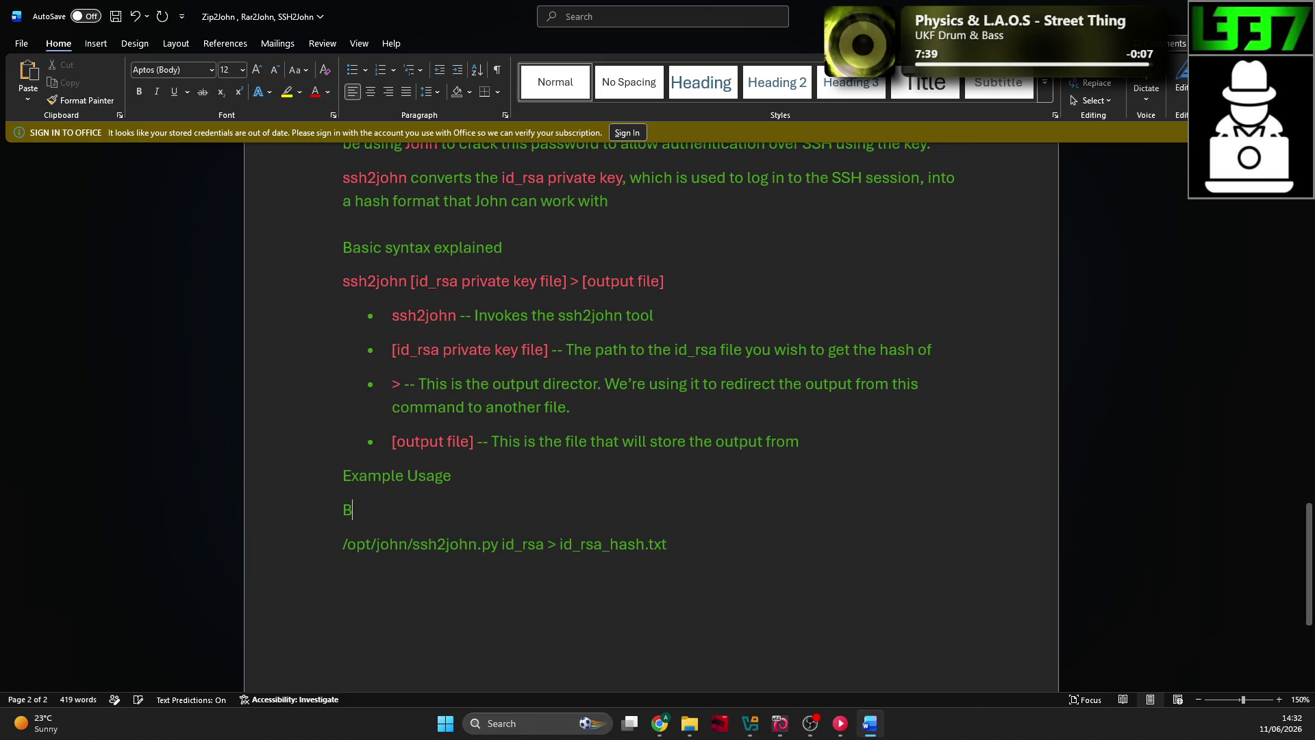
mouse_move(666, 544)
left_mouse_down()
mouse_move(499, 544)
mouse_move(342, 509)
left_mouse_up()
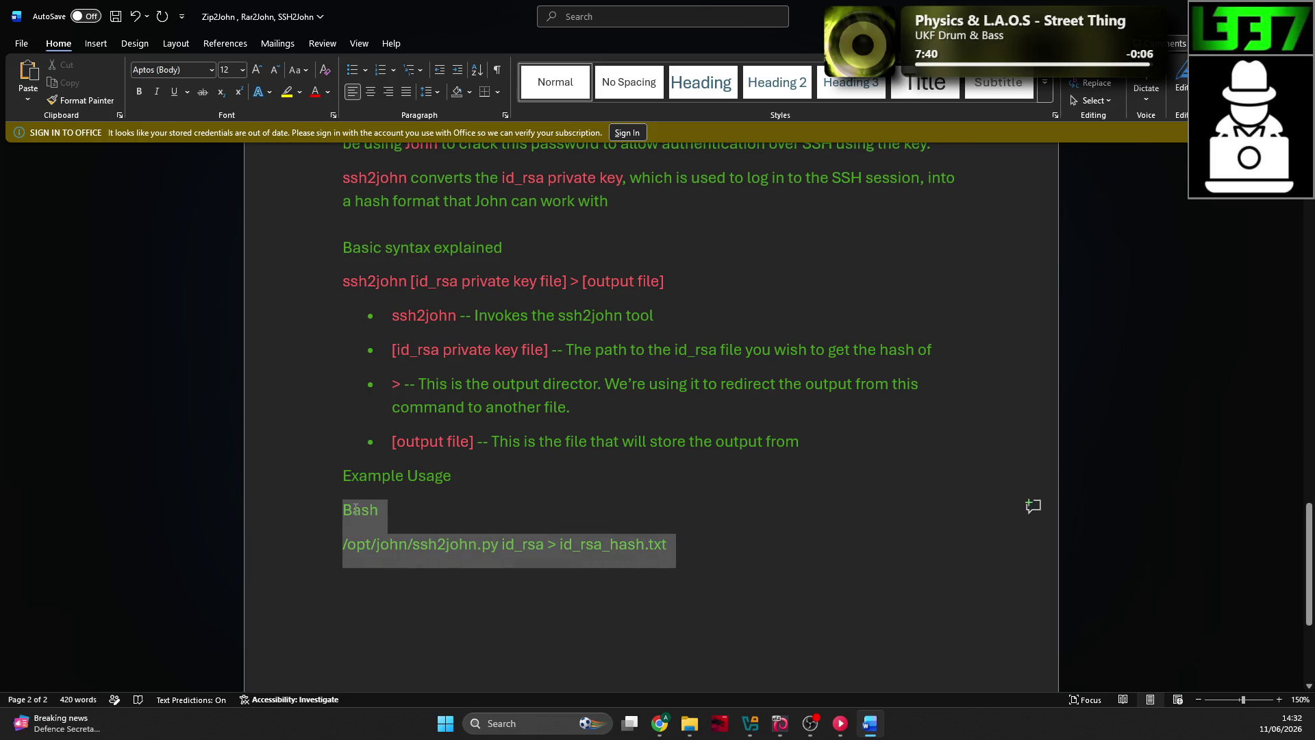
left_click(443, 492)
left_click(491, 542)
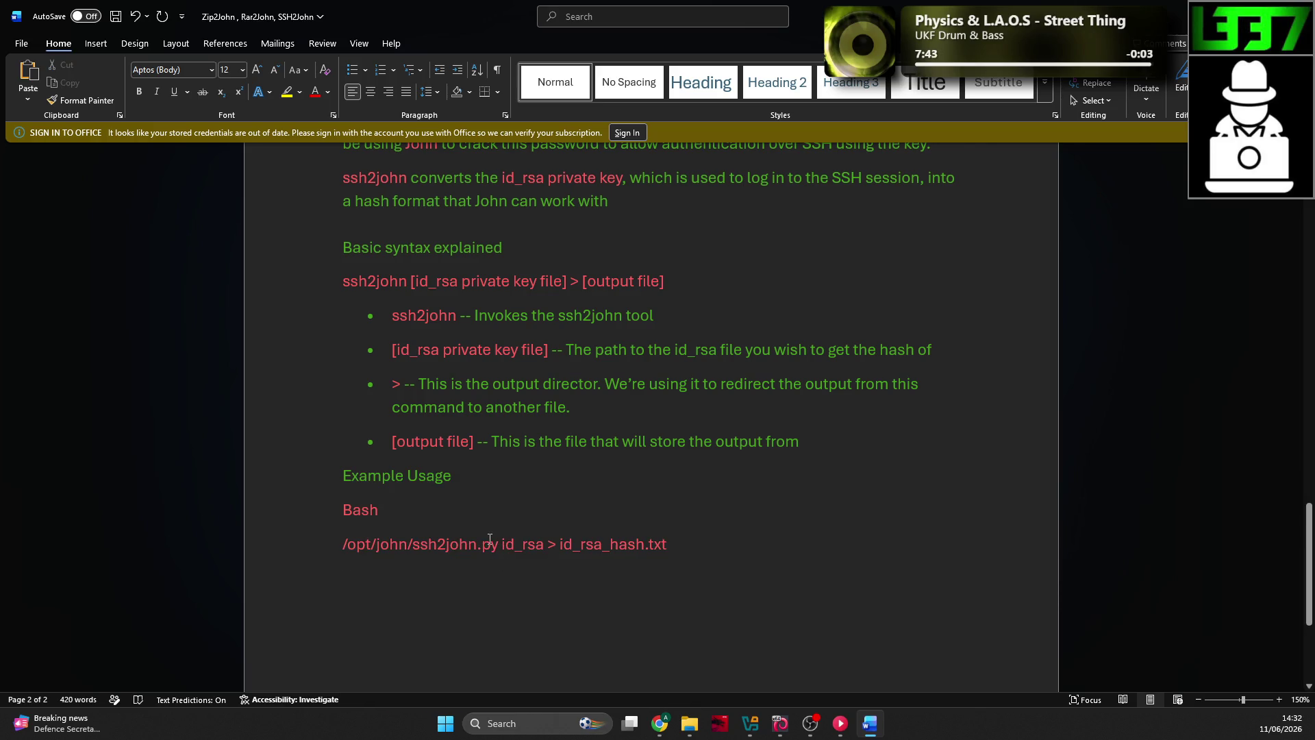
left_click_drag(411, 545, 346, 544)
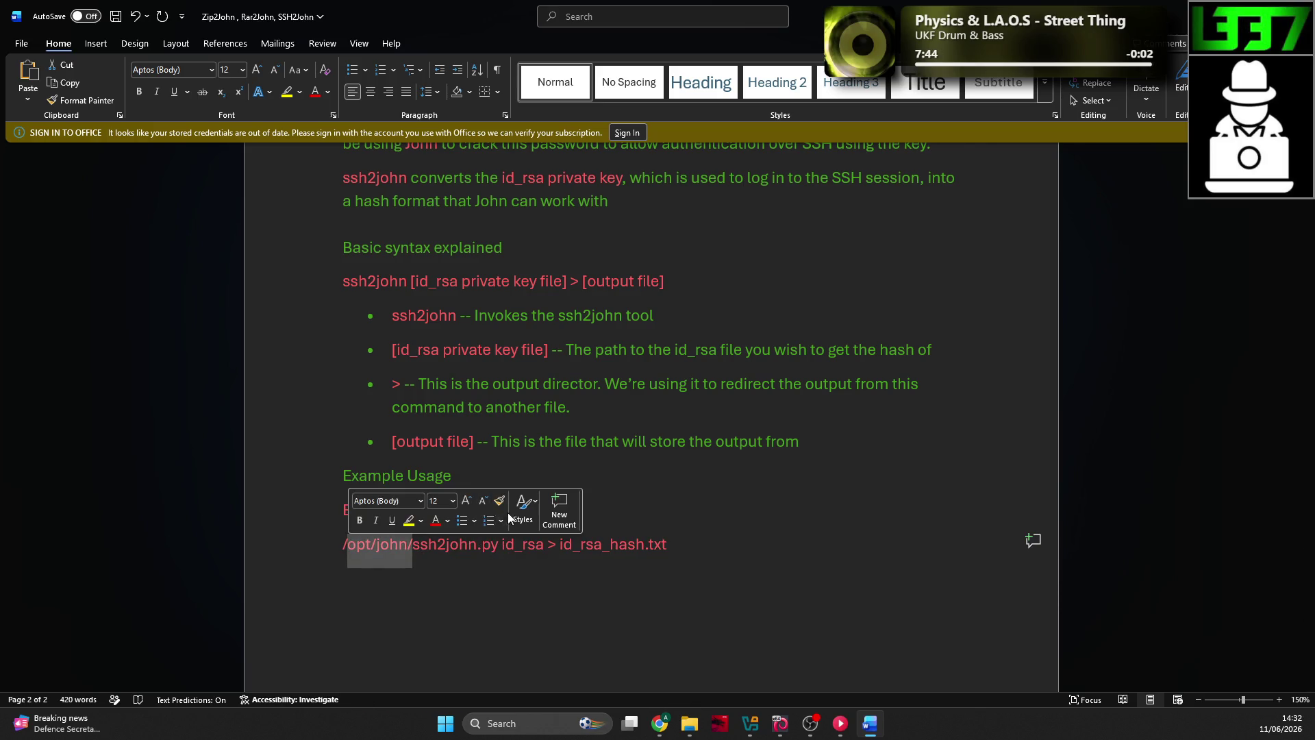
key("BackSpace")
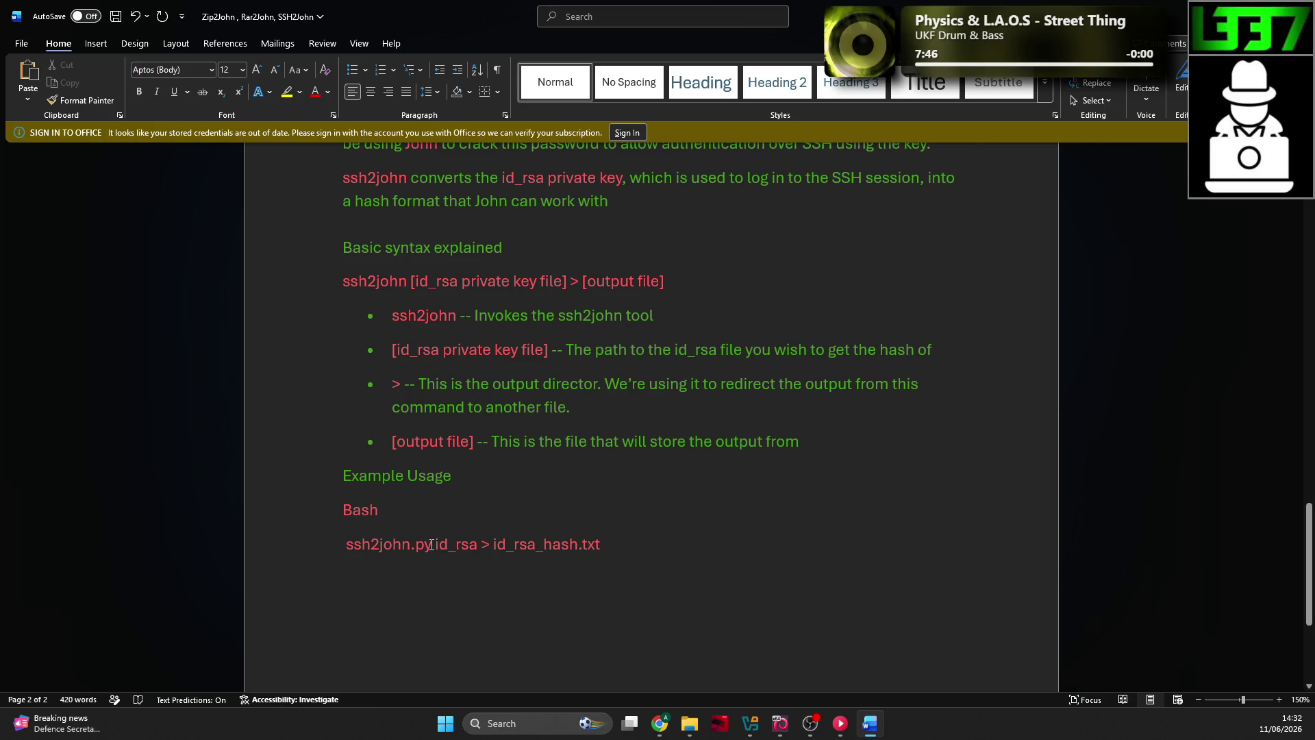
left_click(432, 544)
key("BackSpace")
key("BackSpace")
key("BackSpace")
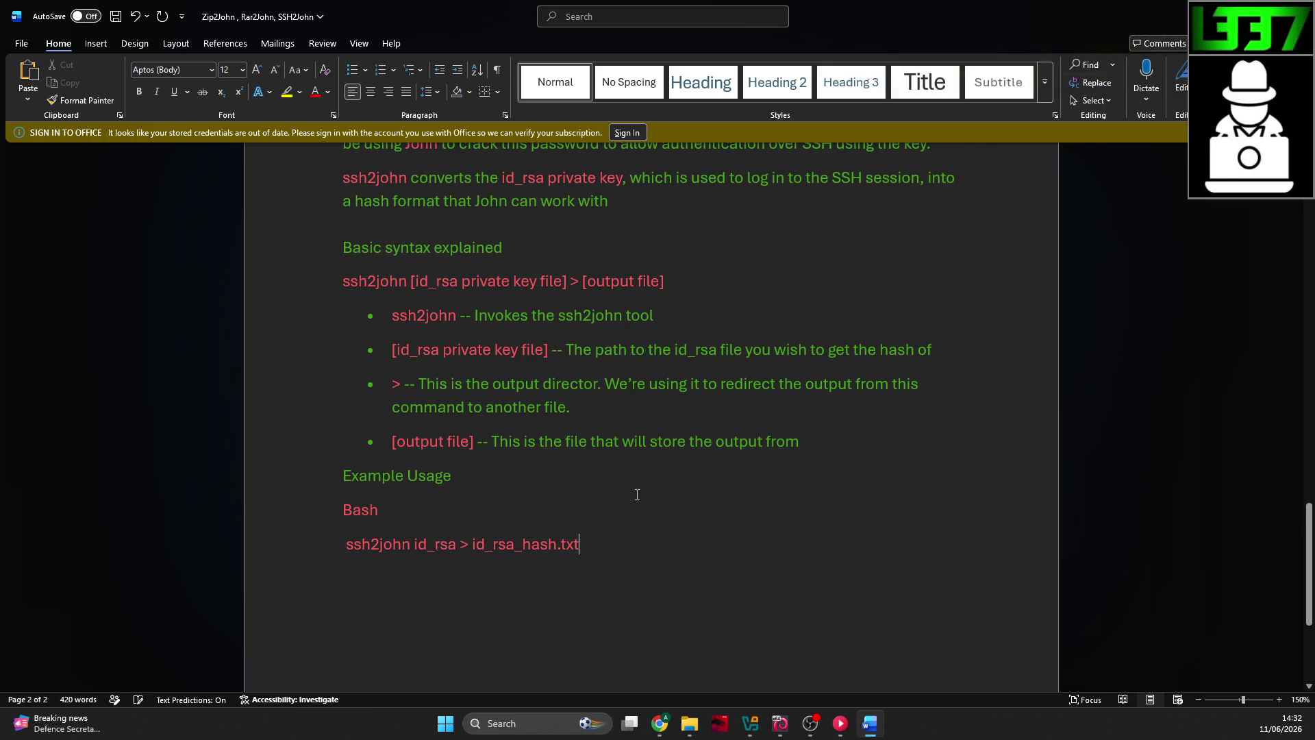
Step: Select the Cracking explanation paragraph on the TryHackMe page
key("alt+Tab")
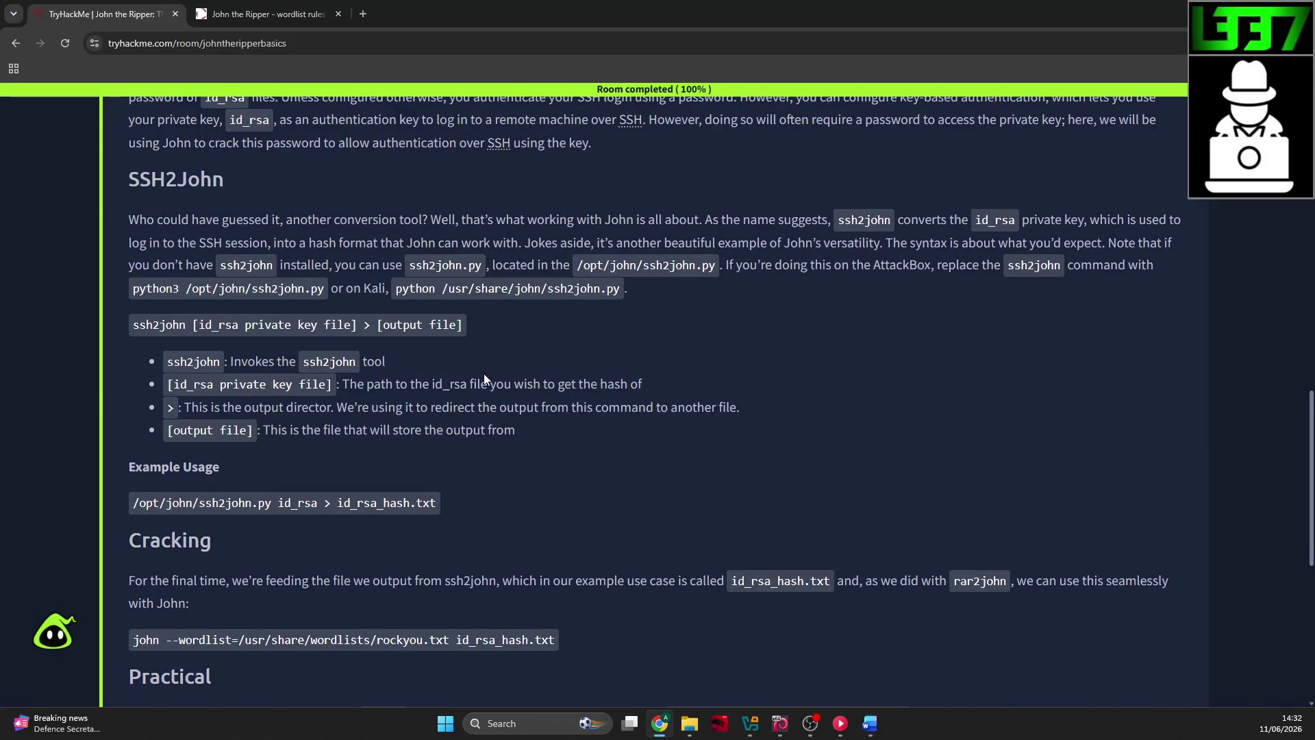
scroll(483, 374, "down", 2)
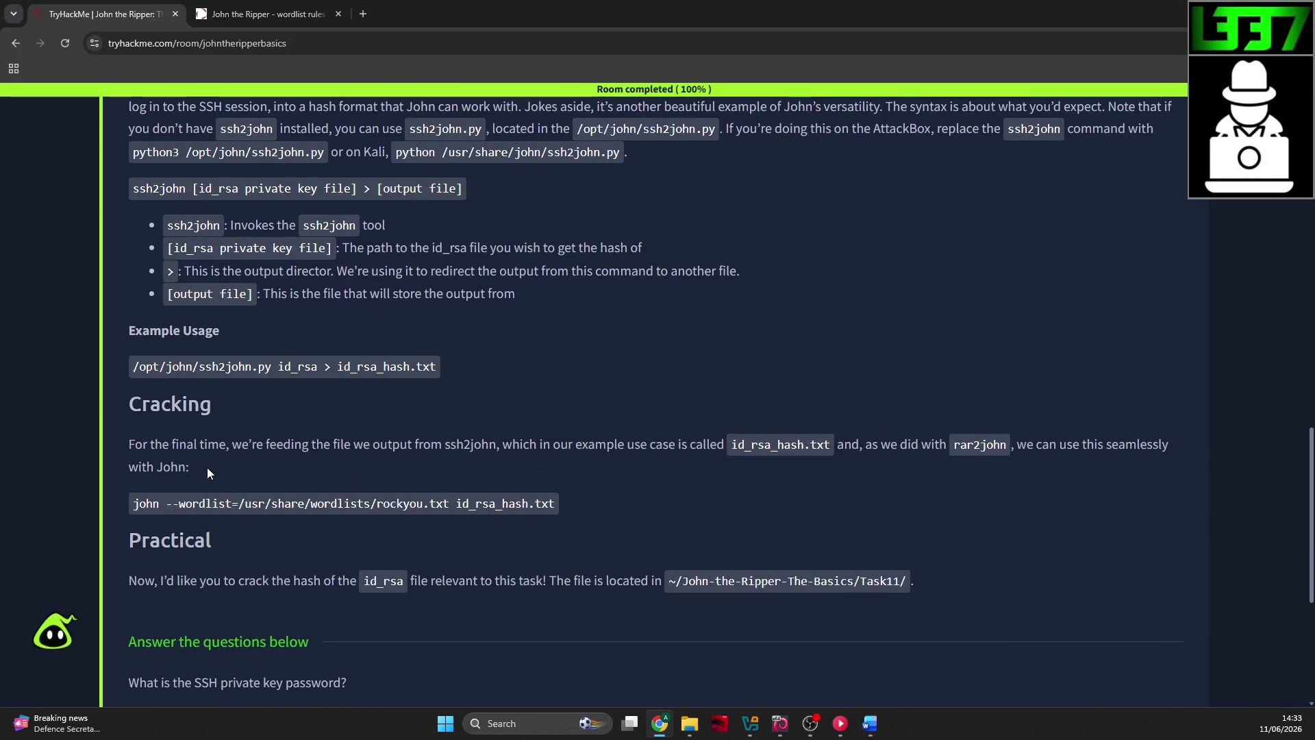
left_click_drag(359, 472, 231, 451)
key("ctrl+c")
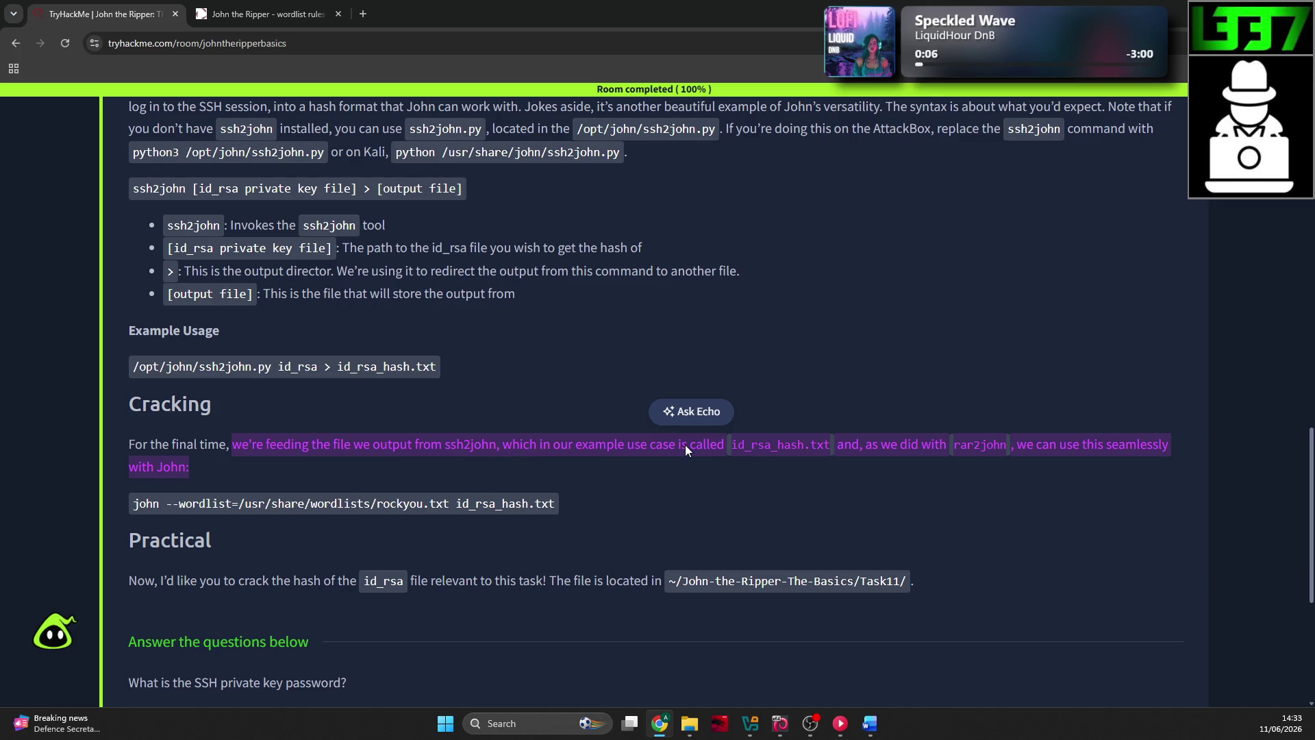
Step: Paste the Cracking paragraph, start it with 'We’re then', and make it green
key("alt+Tab")
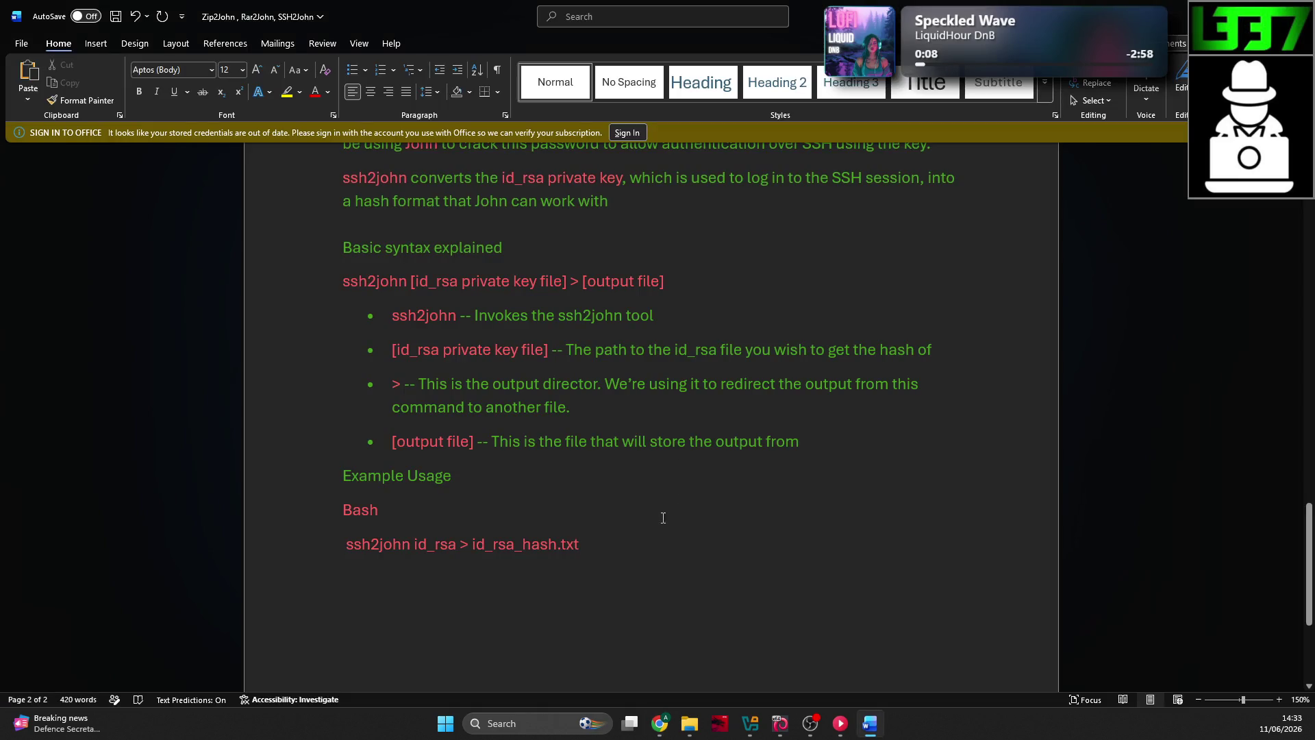
key("ctrl+v")
scroll(686, 521, "down", 2)
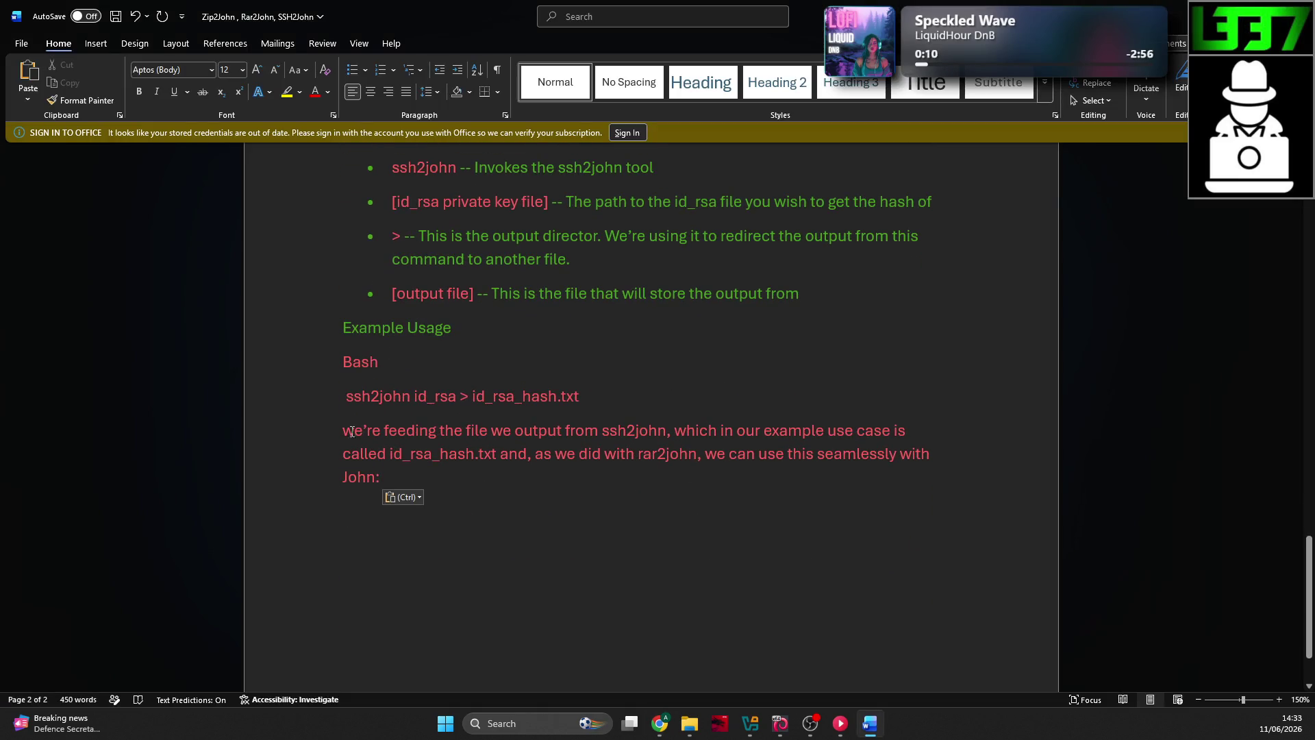
key("BackSpace")
type("We’re ")
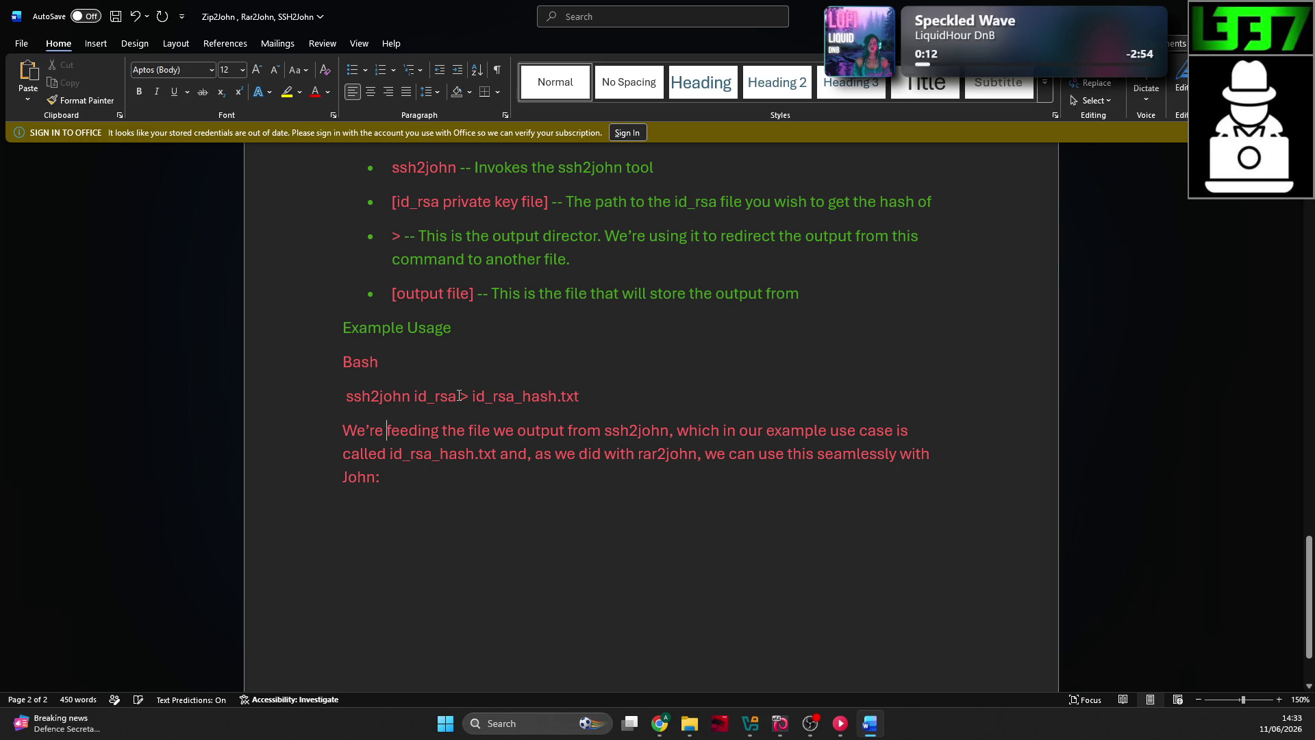
type("then")
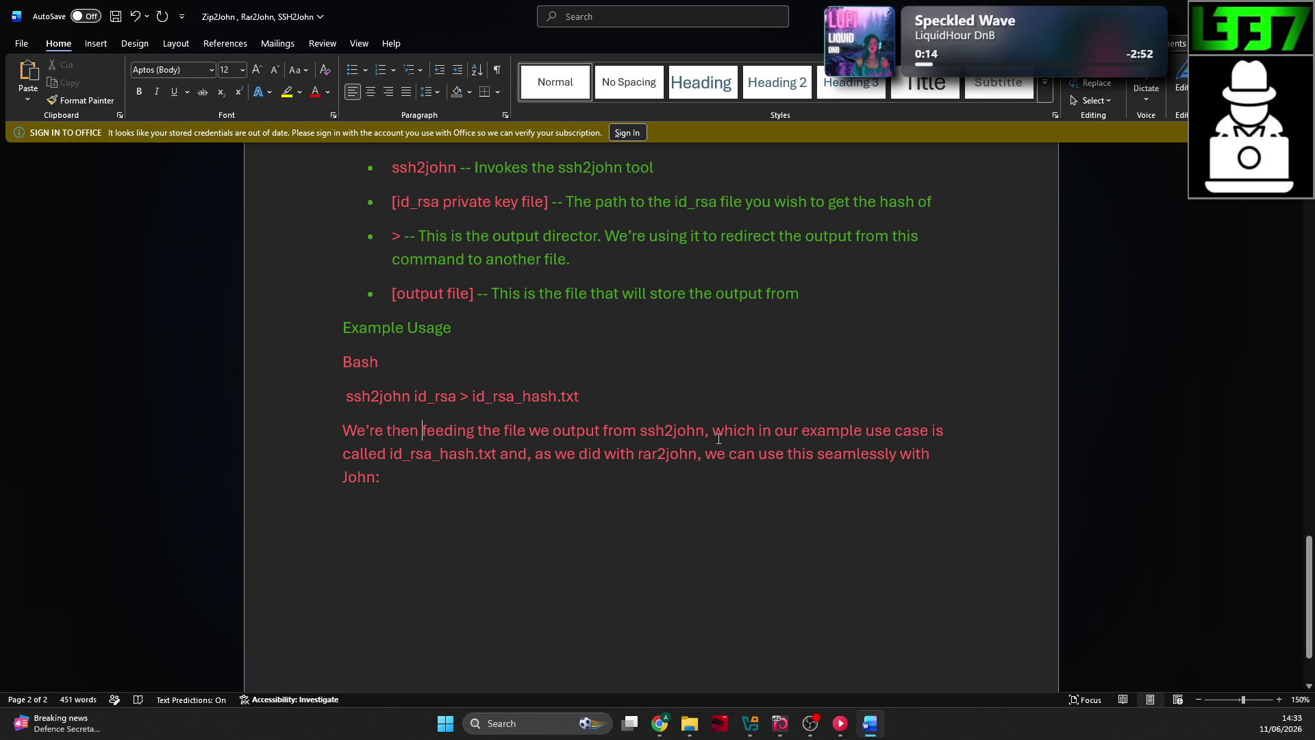
triple_click(523, 481)
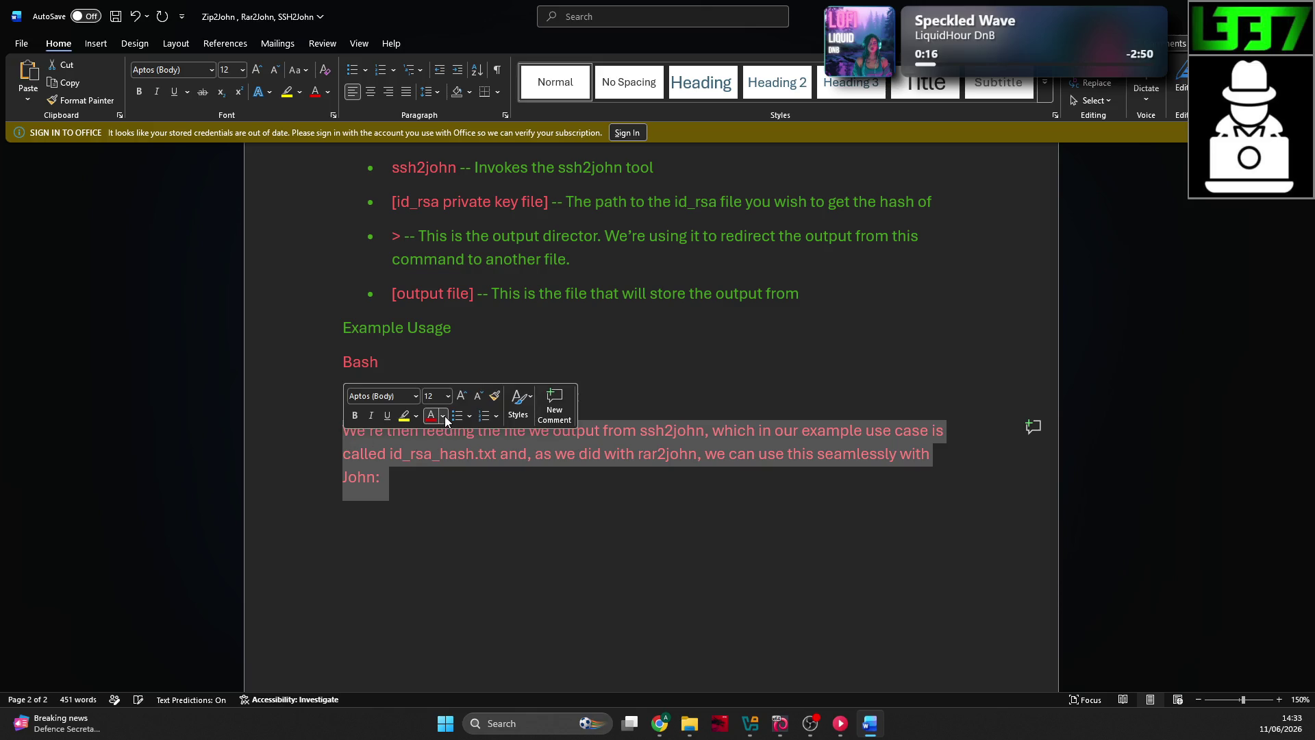
left_click(443, 416)
left_click(607, 506)
key("Right")
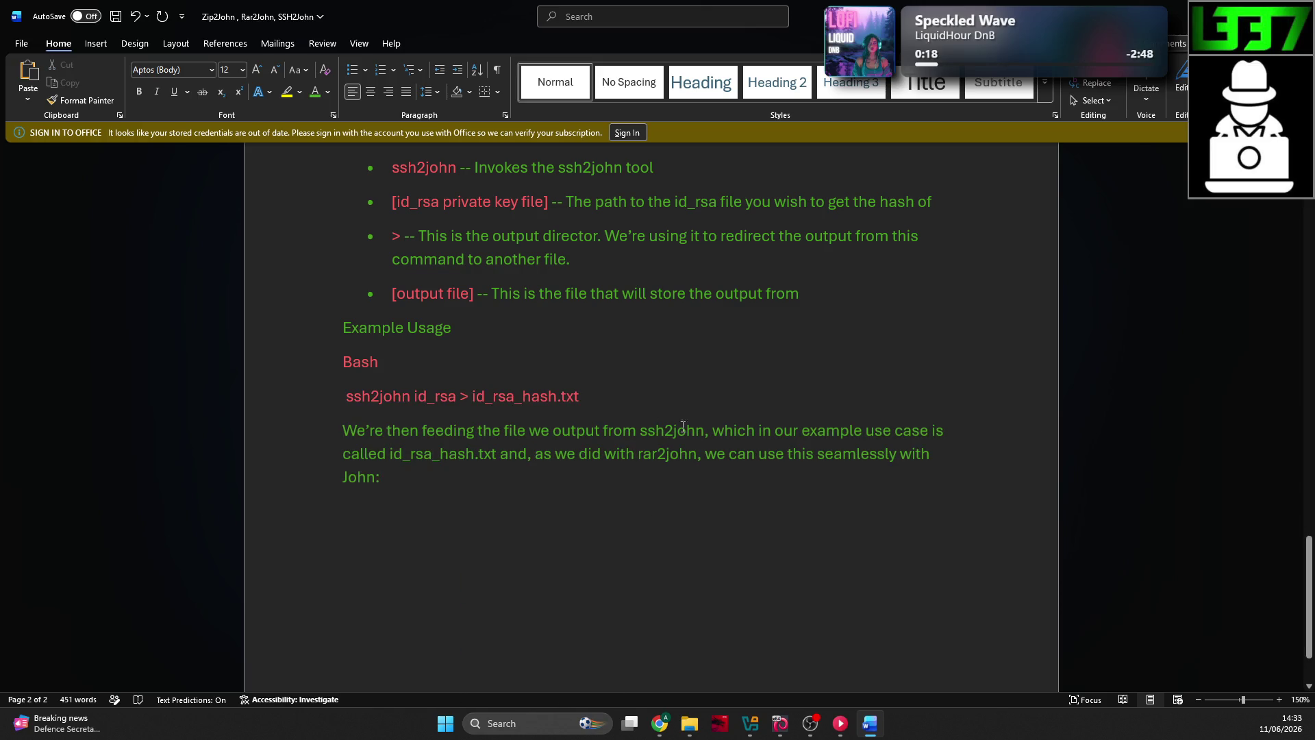
Step: Colour ssh2john, id_rsa_hash.txt and rar2john red within the green paragraph
left_click_drag(704, 430, 639, 431)
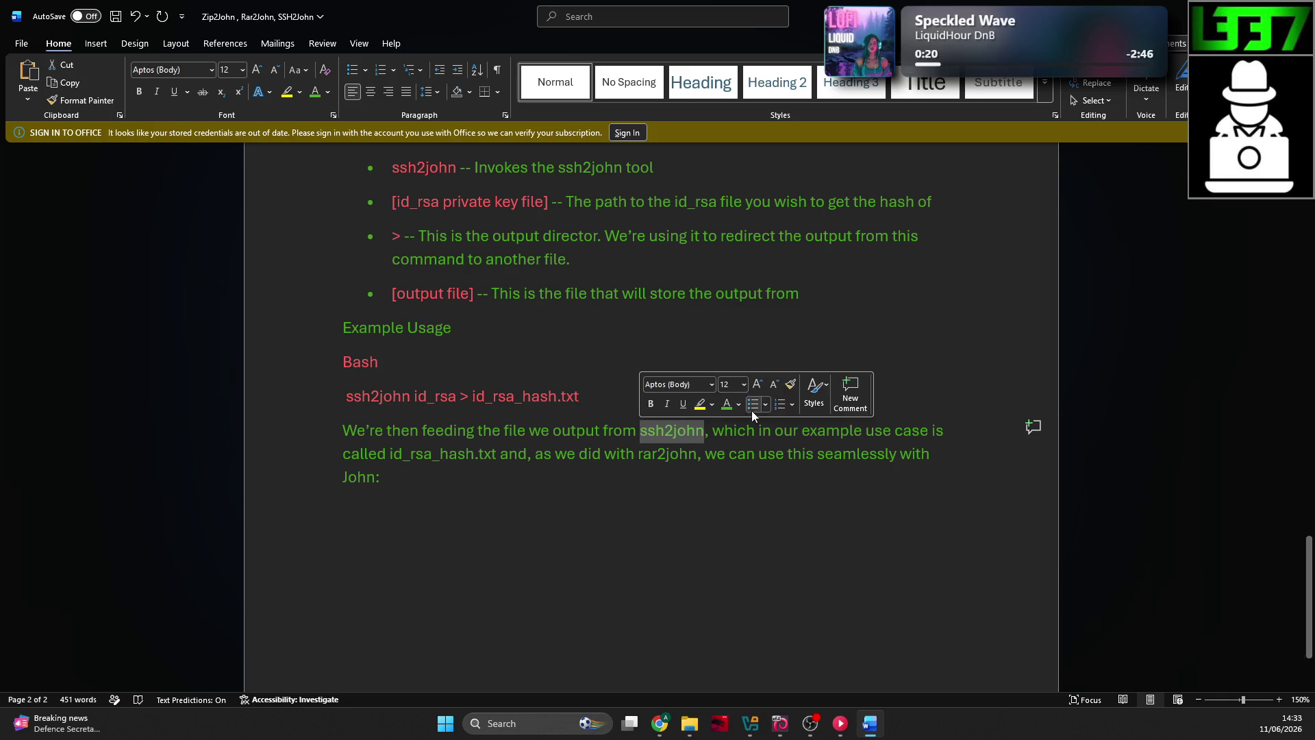
left_click(739, 409)
left_click(755, 631)
left_click(695, 431)
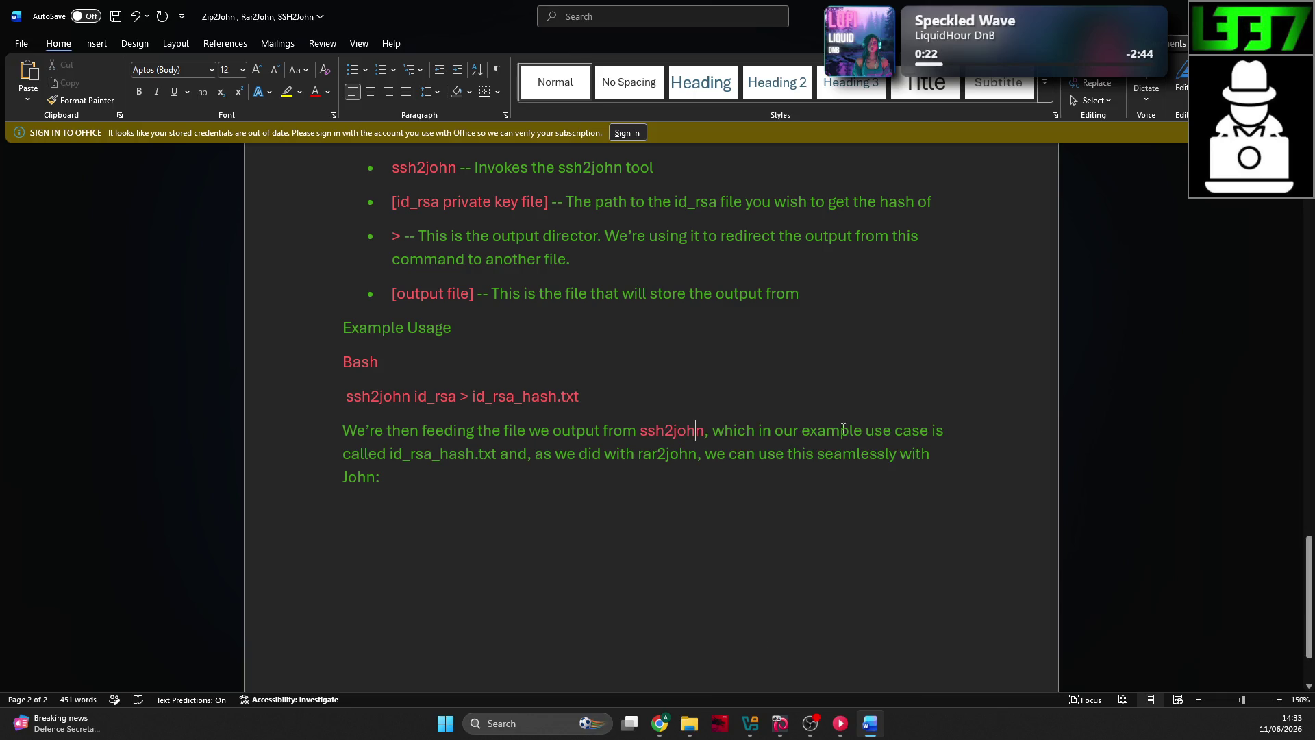
left_click_drag(494, 456, 389, 453)
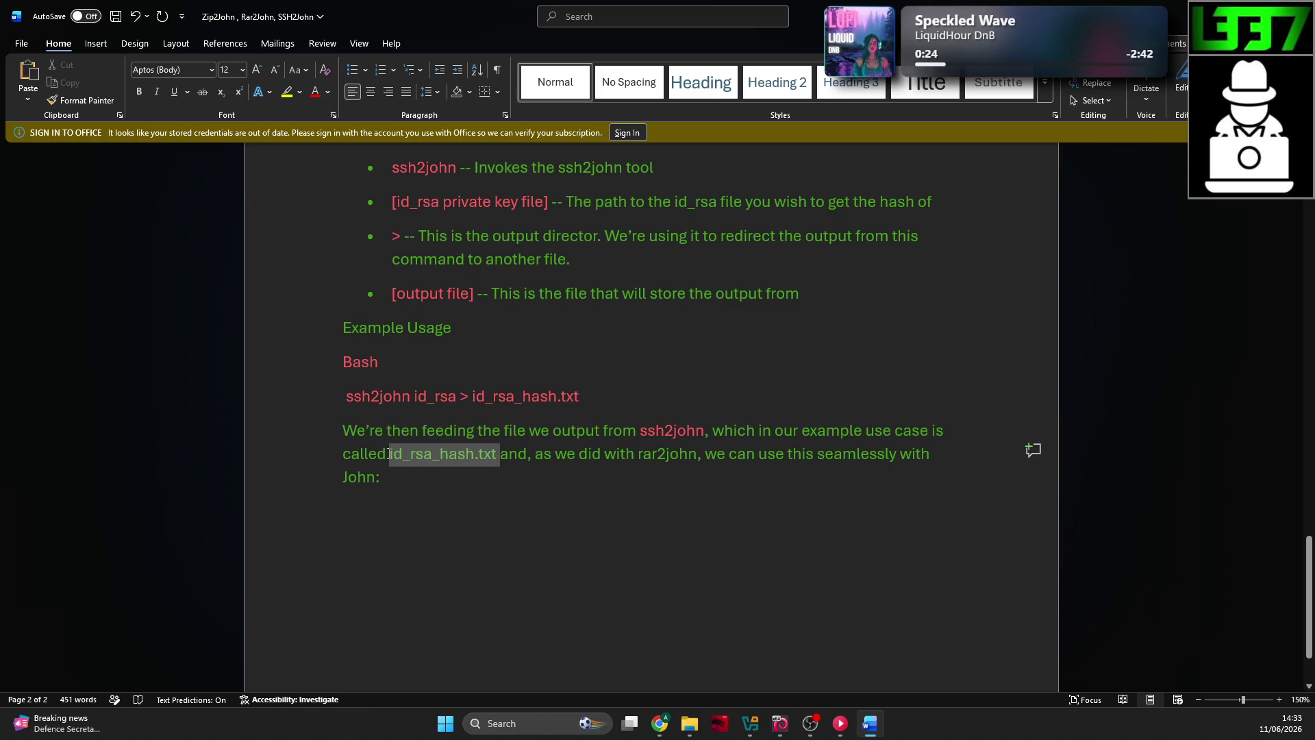
left_click(482, 432)
left_click(544, 455)
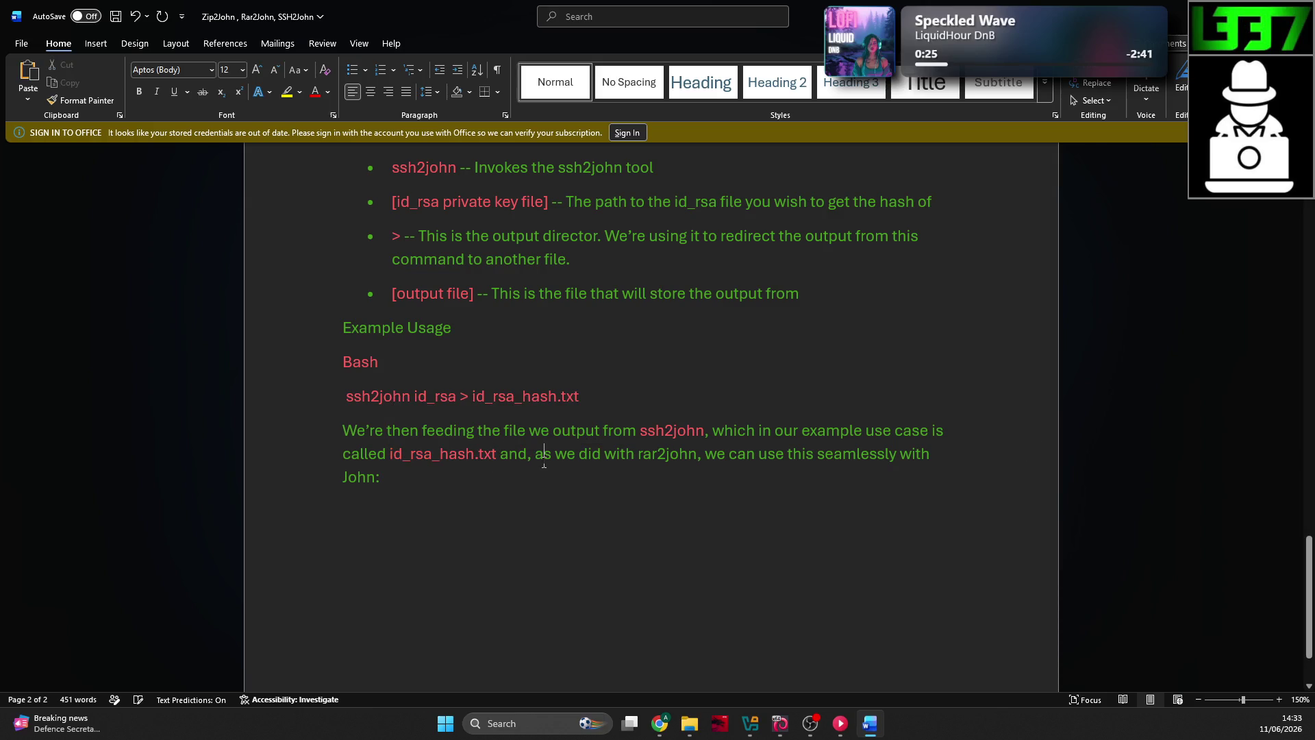
double_click(675, 454)
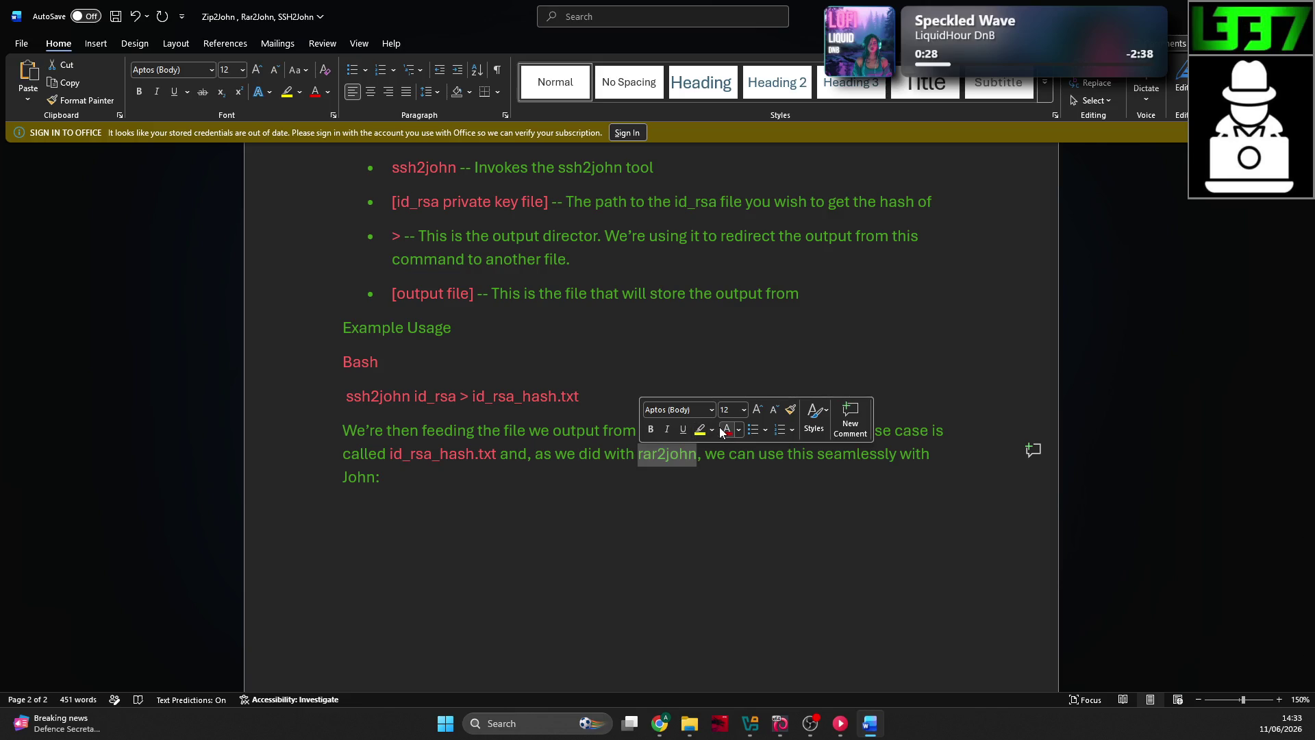
left_click(706, 477)
left_click_drag(697, 458, 529, 452)
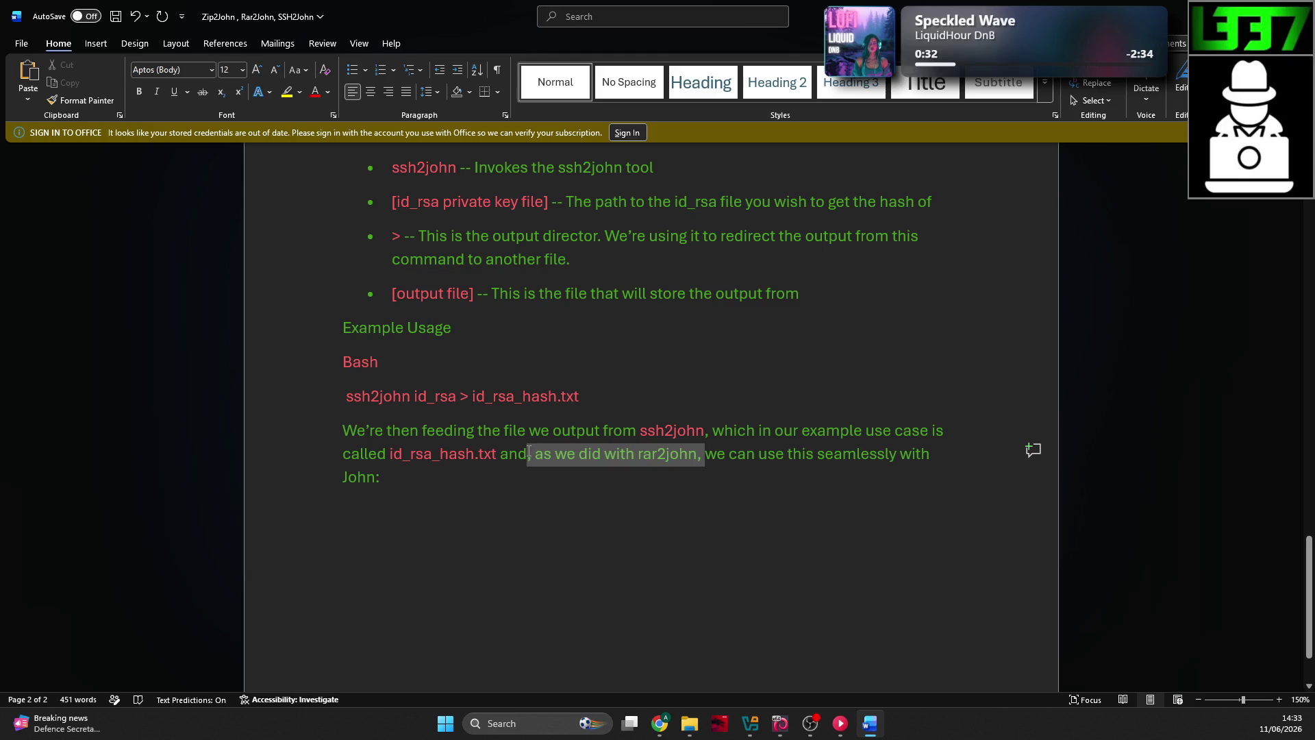
left_click(616, 454)
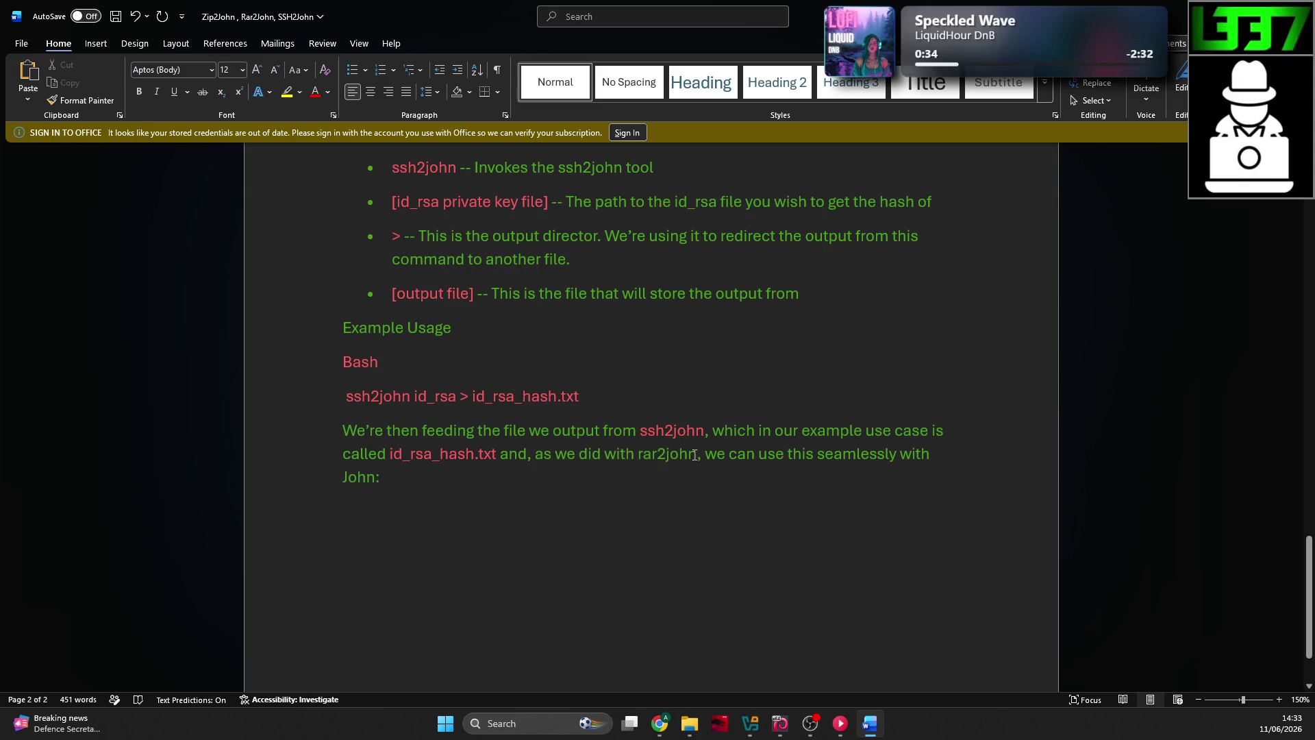
double_click(695, 455)
left_click(730, 429)
left_click(752, 464)
Step: Copy the john --wordlist=/usr/share/wordlists/rockyou.txt id_rsa_hash.txt command and paste it under a Bash label after 'John:'
key("alt+Tab")
mouse_move(575, 491)
left_mouse_down()
mouse_move(592, 507)
mouse_move(137, 488)
left_mouse_up()
key("ctrl+c")
key("alt+Tab")
left_click(453, 480)
key("Return")
type("ash")
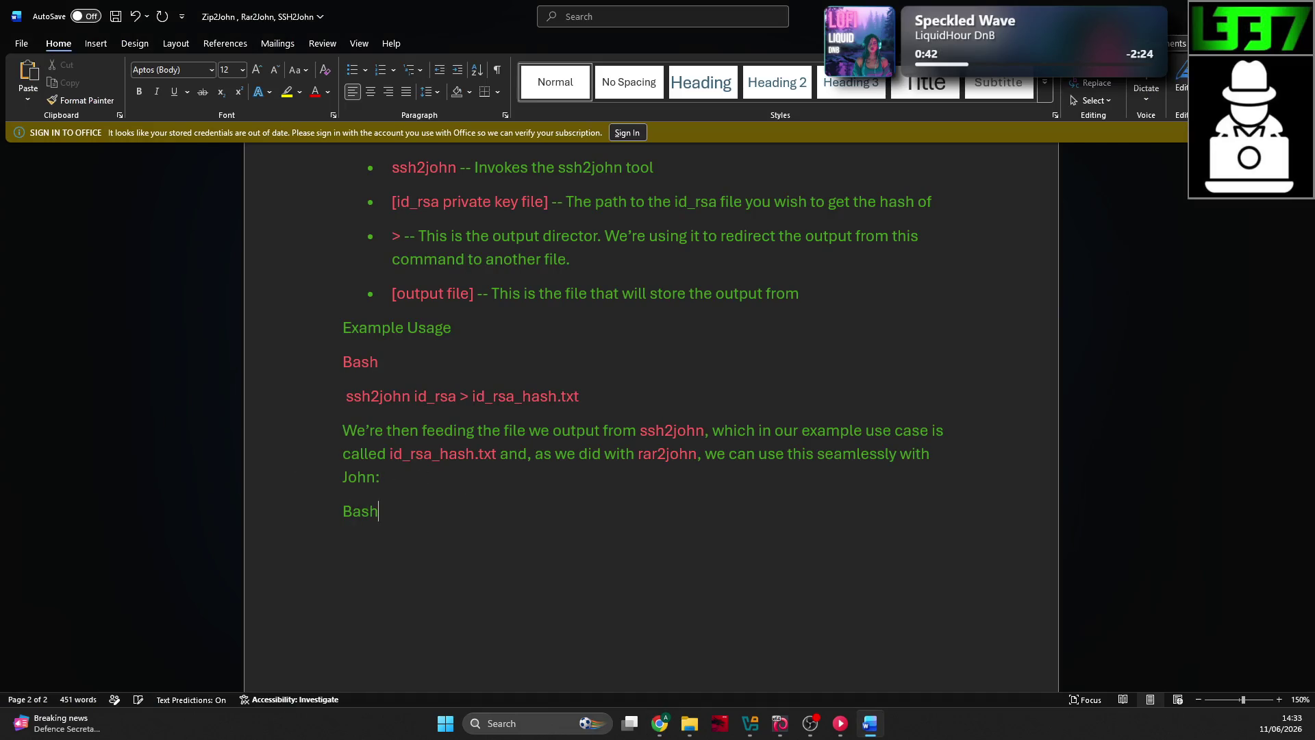
key("ctrl+v")
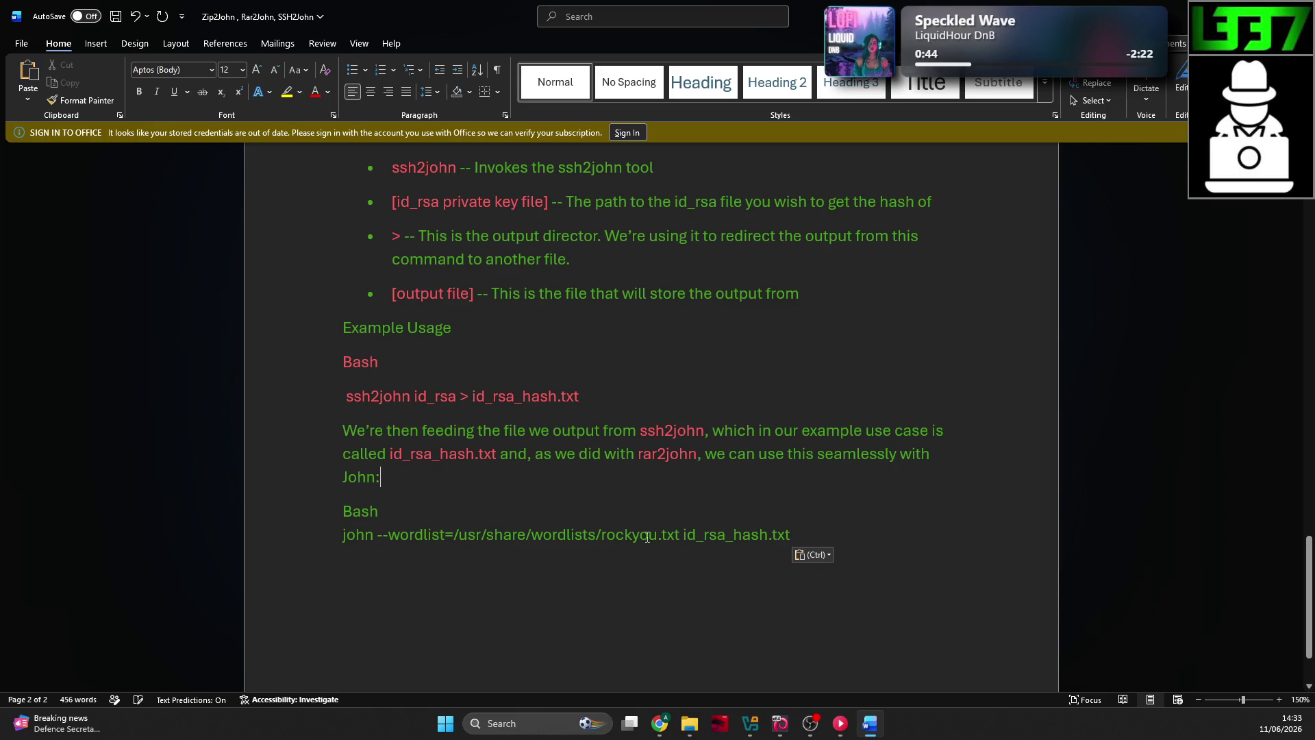
Step: Make the Bash label and john command red, then compare against the lesson
mouse_move(791, 534)
left_mouse_down()
mouse_move(474, 534)
mouse_move(348, 512)
left_mouse_up()
left_click(405, 494)
left_click(378, 511)
scroll(714, 467, "down", 3)
key("alt+Tab")
scroll(689, 417, "down", 3)
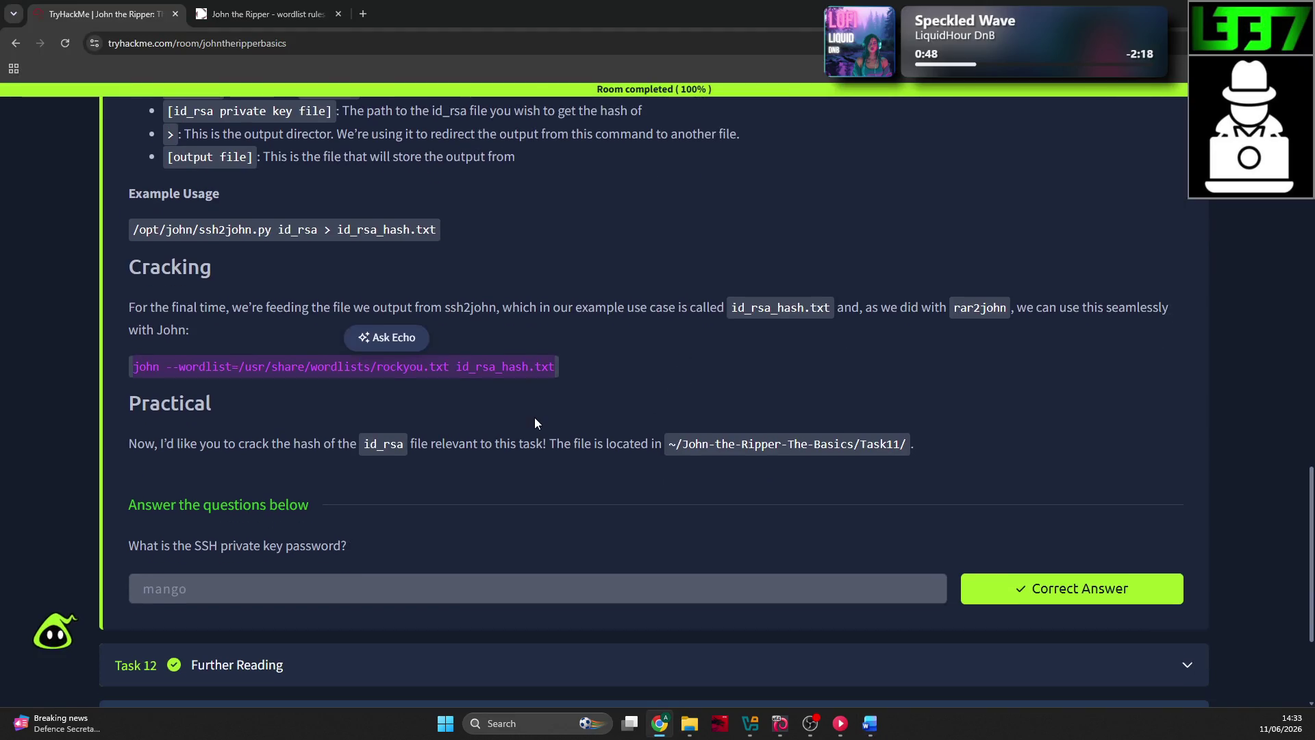
key("alt+Tab")
scroll(610, 417, "up", 15)
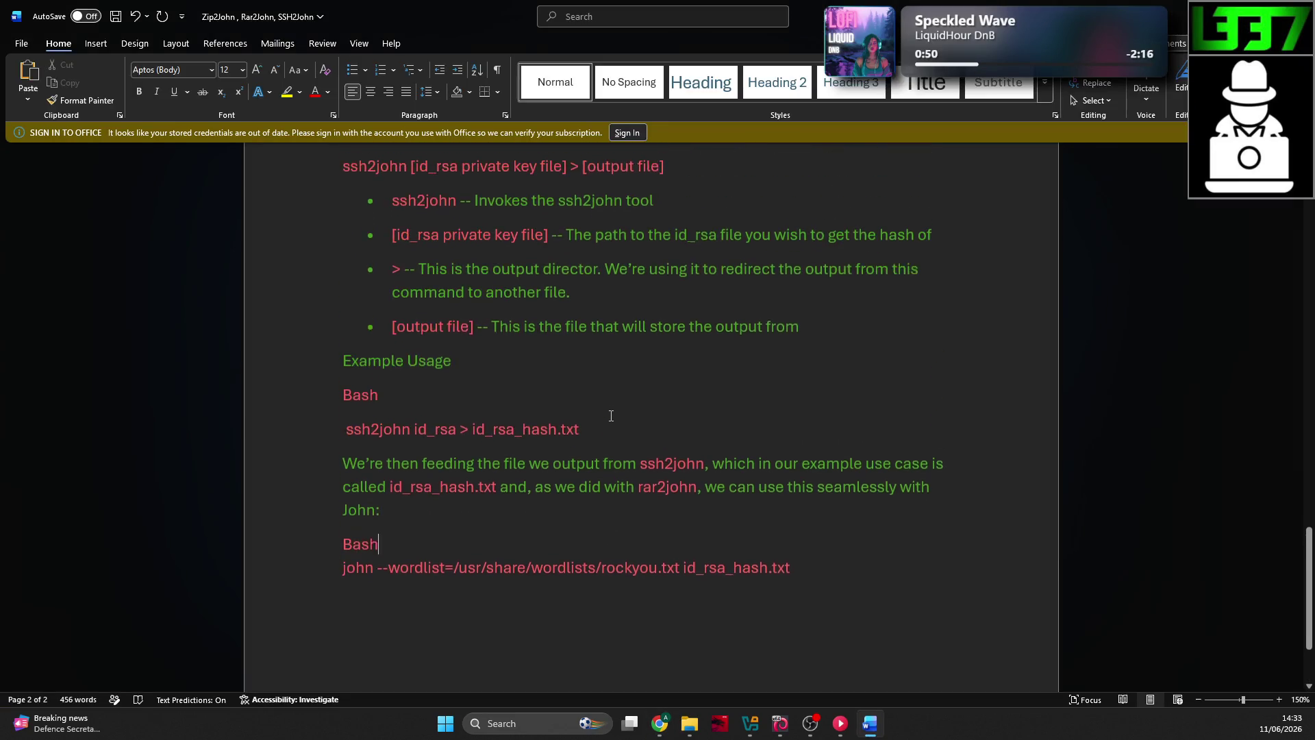
scroll(630, 479, "down", 20)
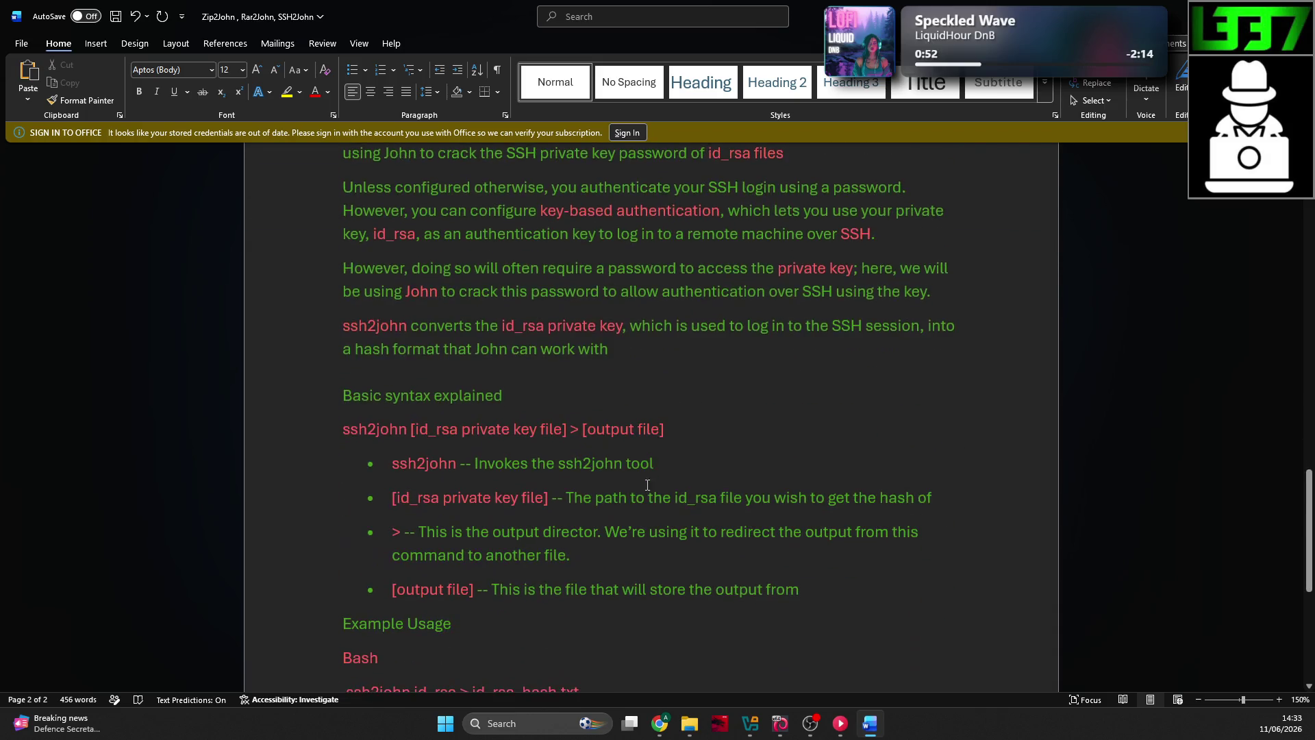
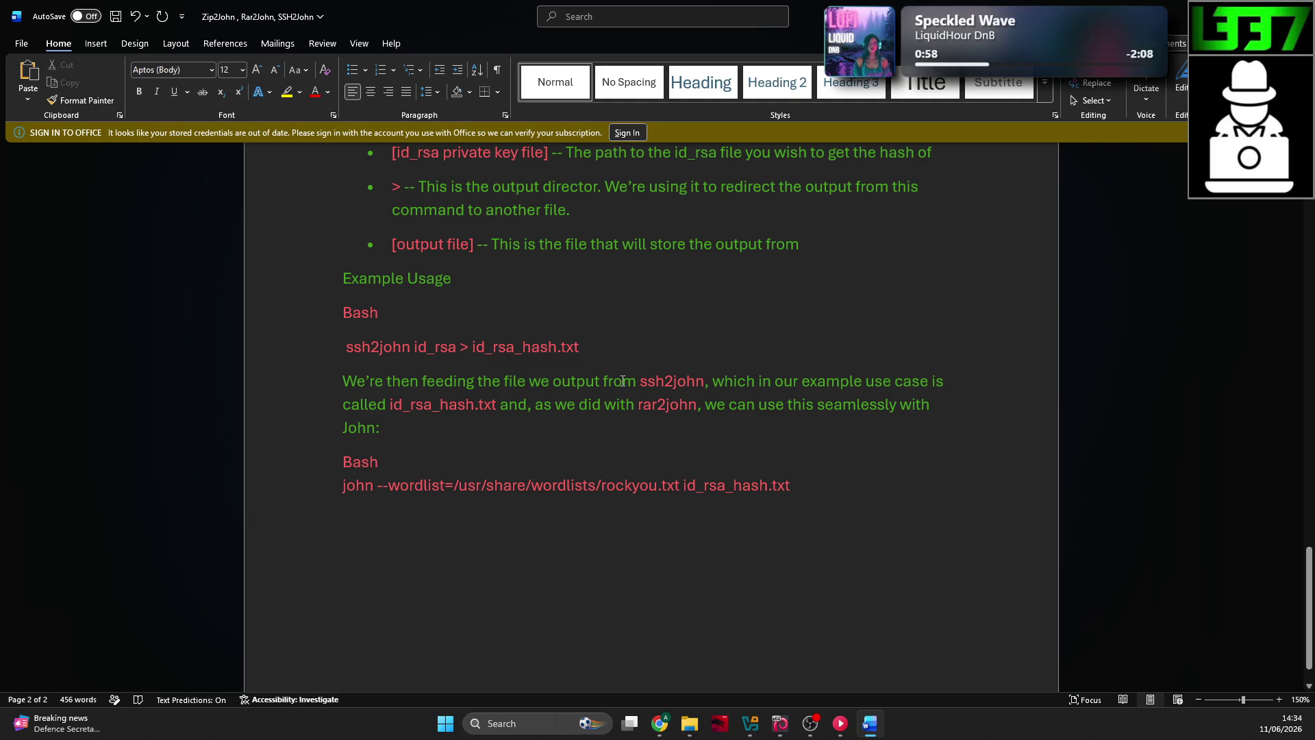
Step: Review the Cracking section of the TryHackMe room in the browser
key("alt+Tab")
scroll(529, 293, "down", 3)
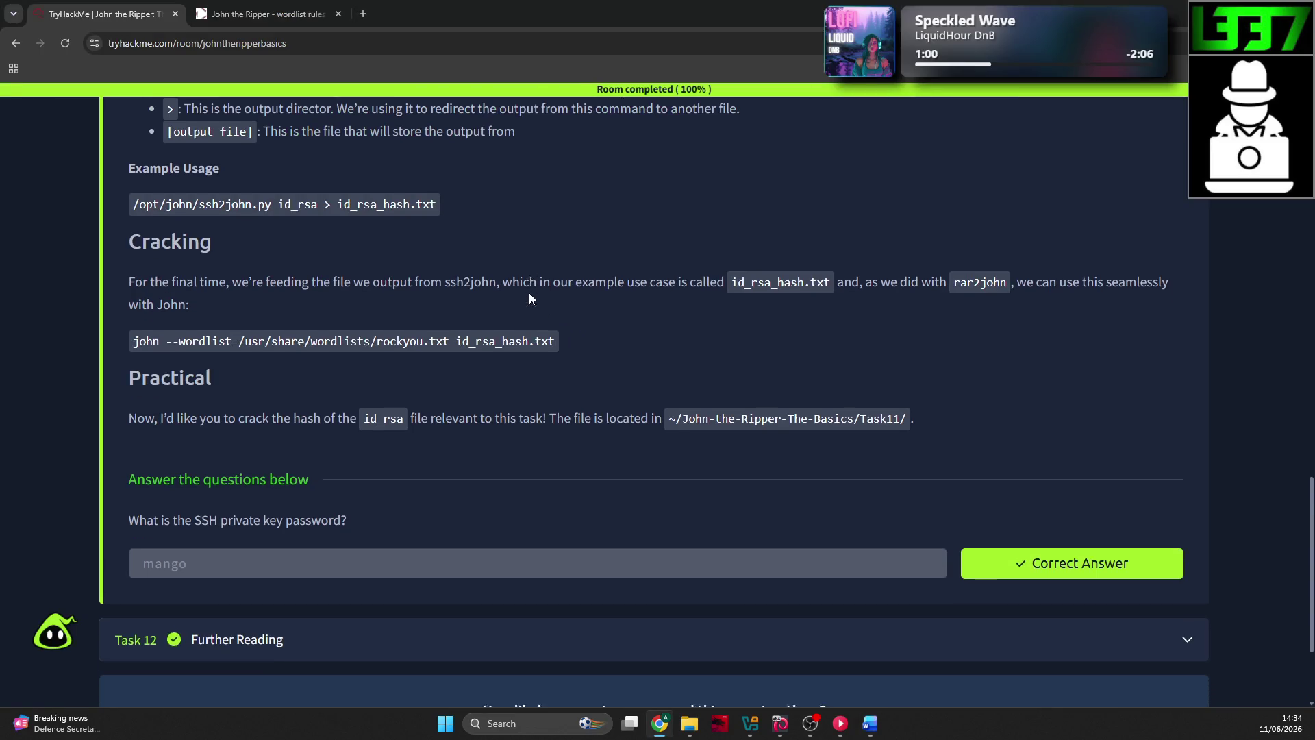
scroll(527, 288, "up", 1)
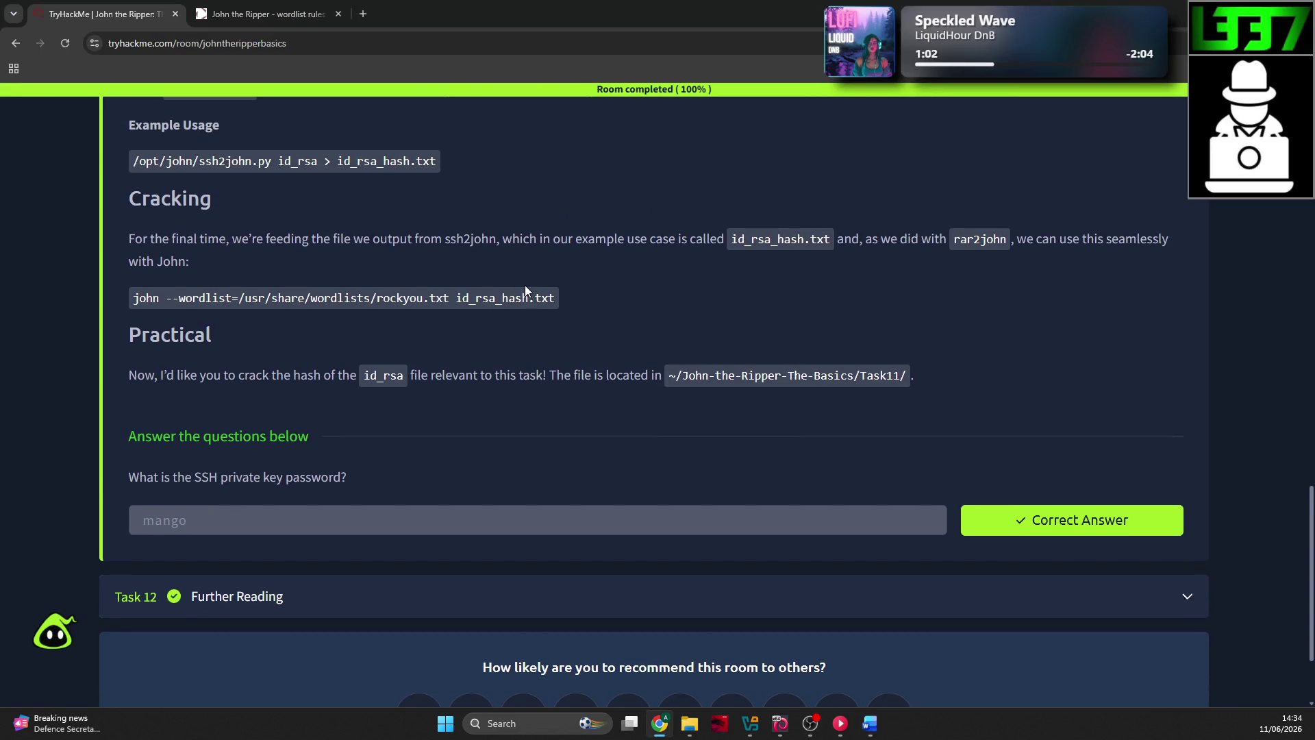
scroll(525, 284, "up", 3)
scroll(515, 280, "down", 2)
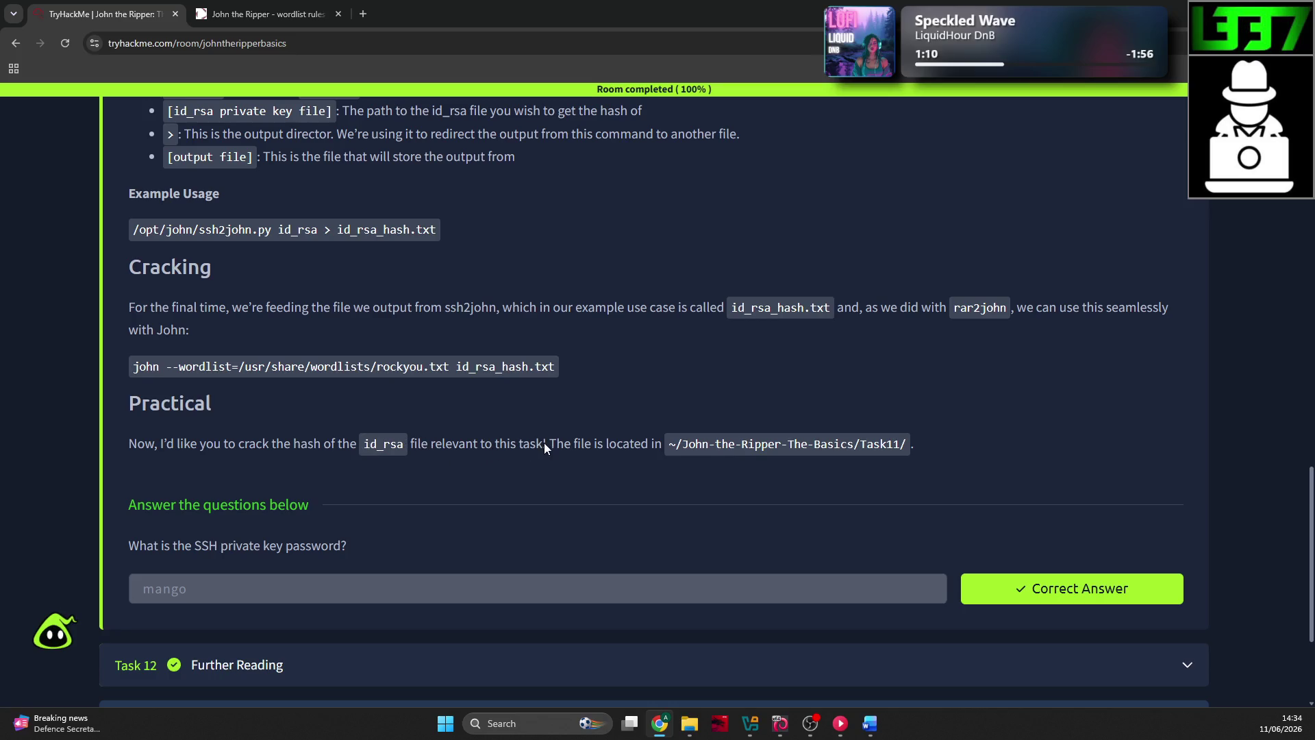
scroll(547, 440, "up", 1)
Step: Insert a blank line after the Bash label in the Word ssh2john notes
key("alt+Tab")
scroll(500, 413, "down", 1)
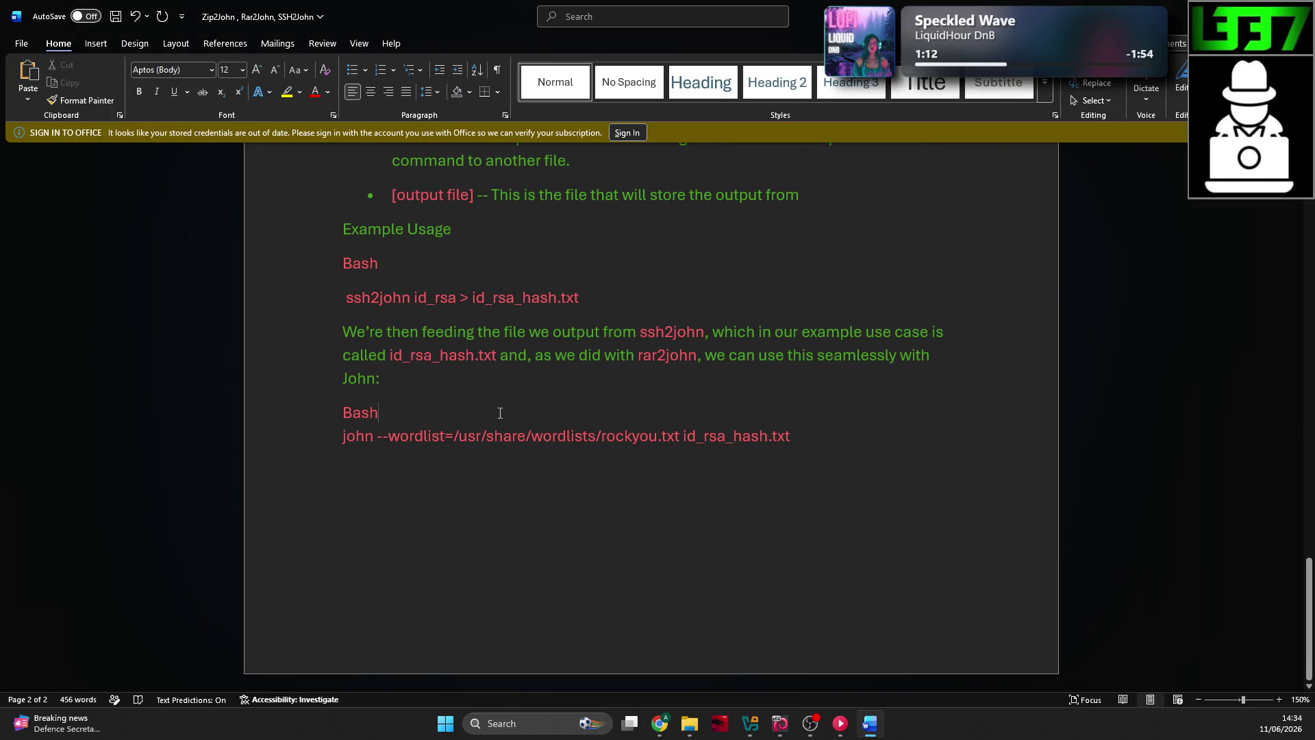
key("Return")
scroll(495, 382, "up", 1)
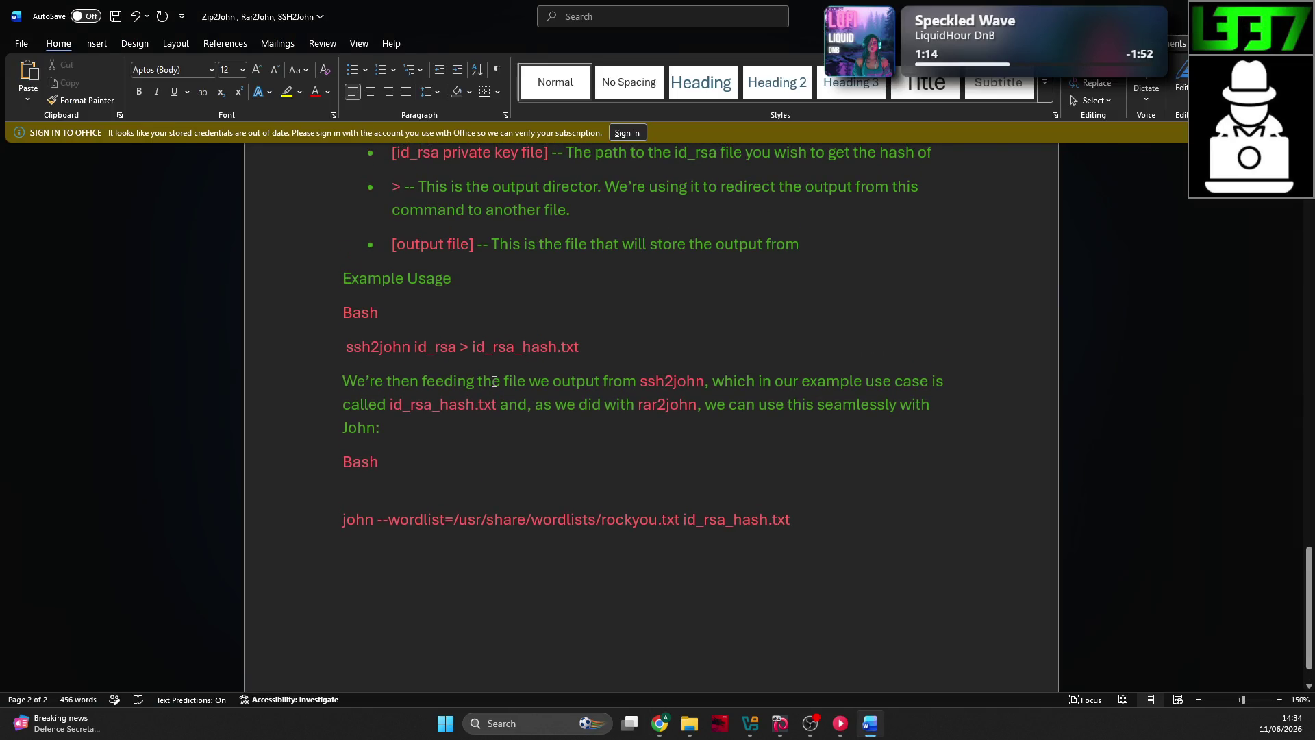
scroll(494, 363, "up", 2)
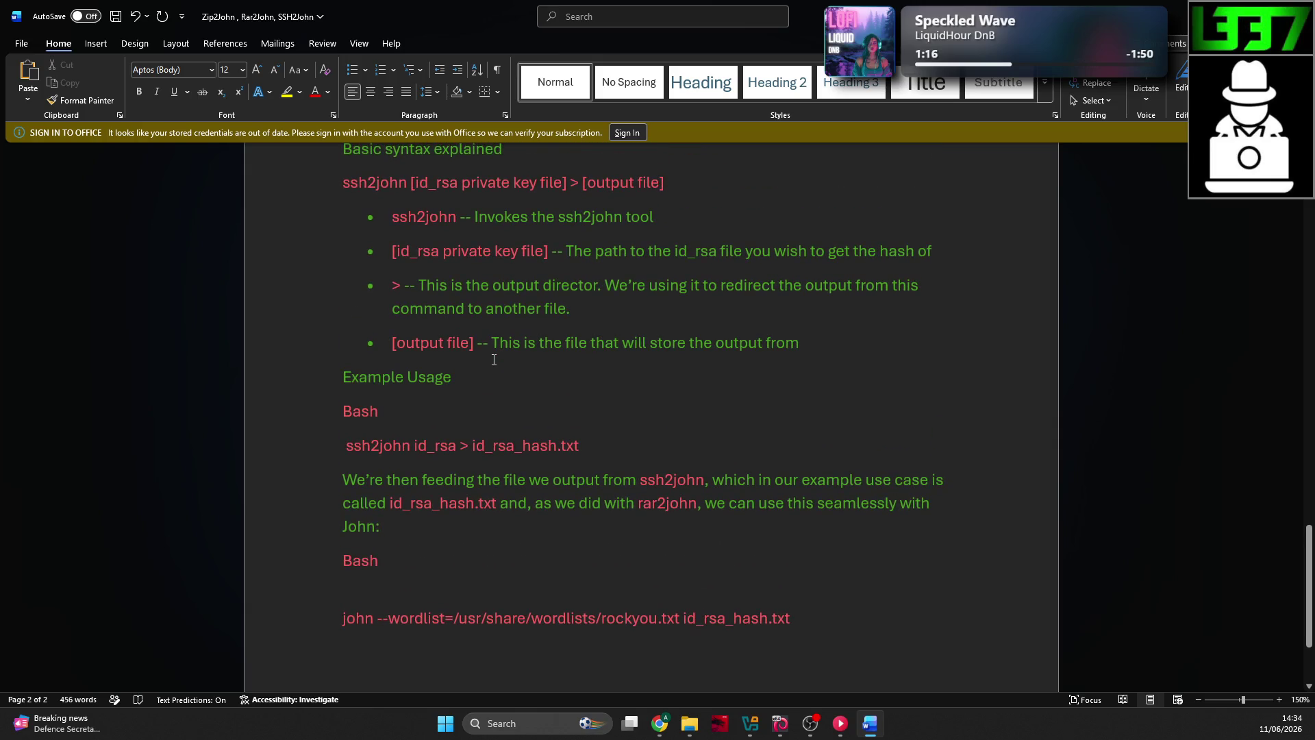
left_click(781, 724)
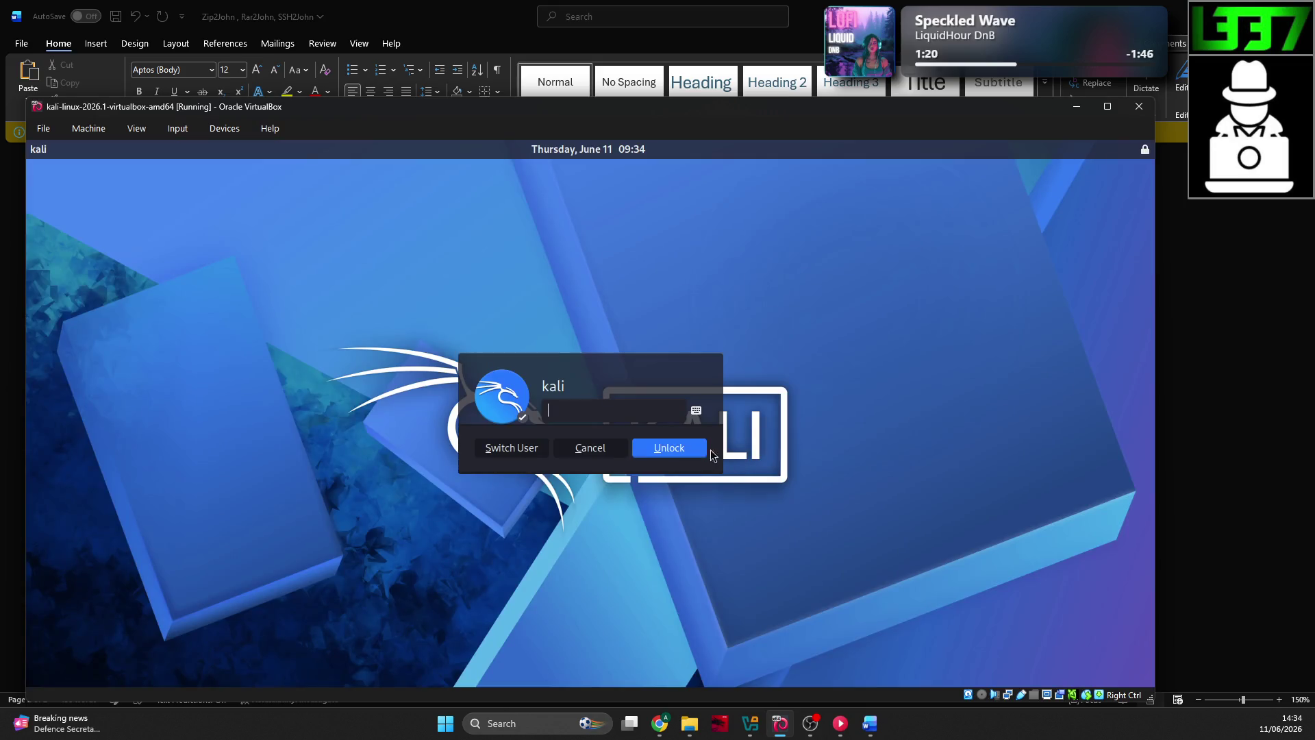
Step: Unlock Kali with the account password and close the john.conf editor
type("kalikali")
key("Return")
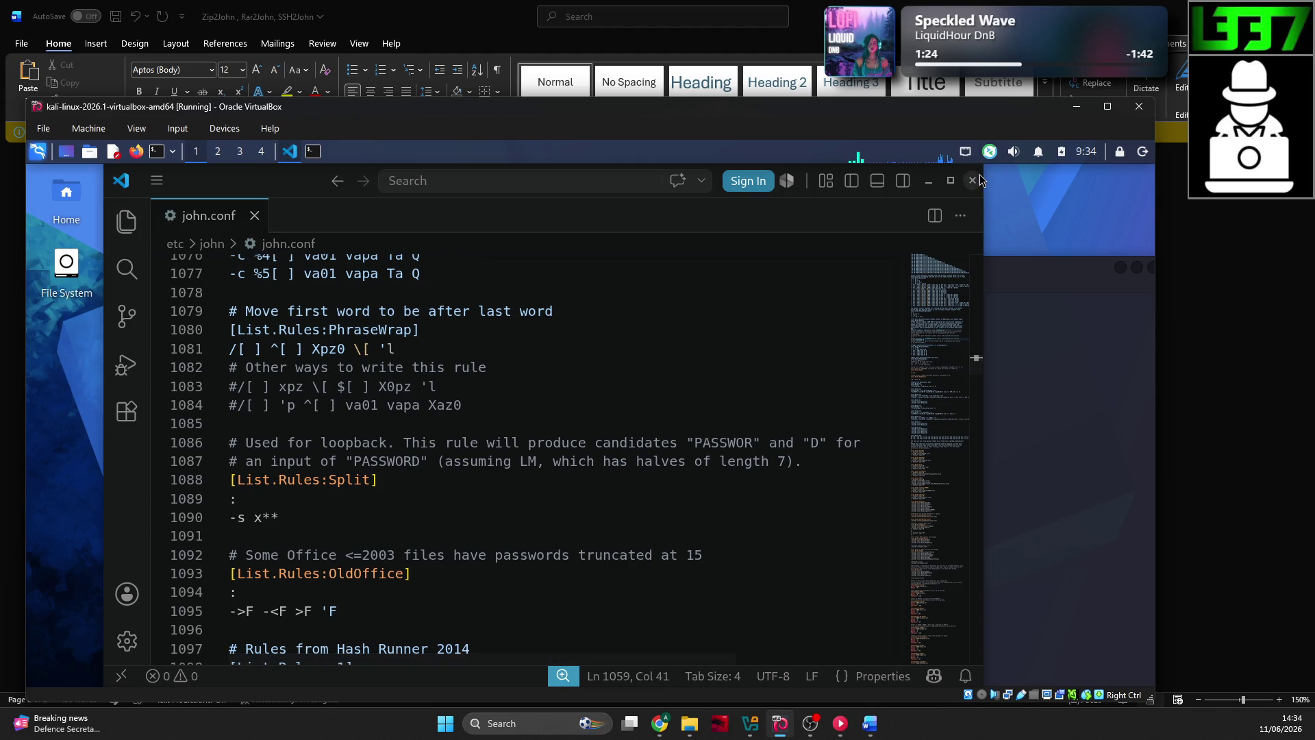
left_click(972, 180)
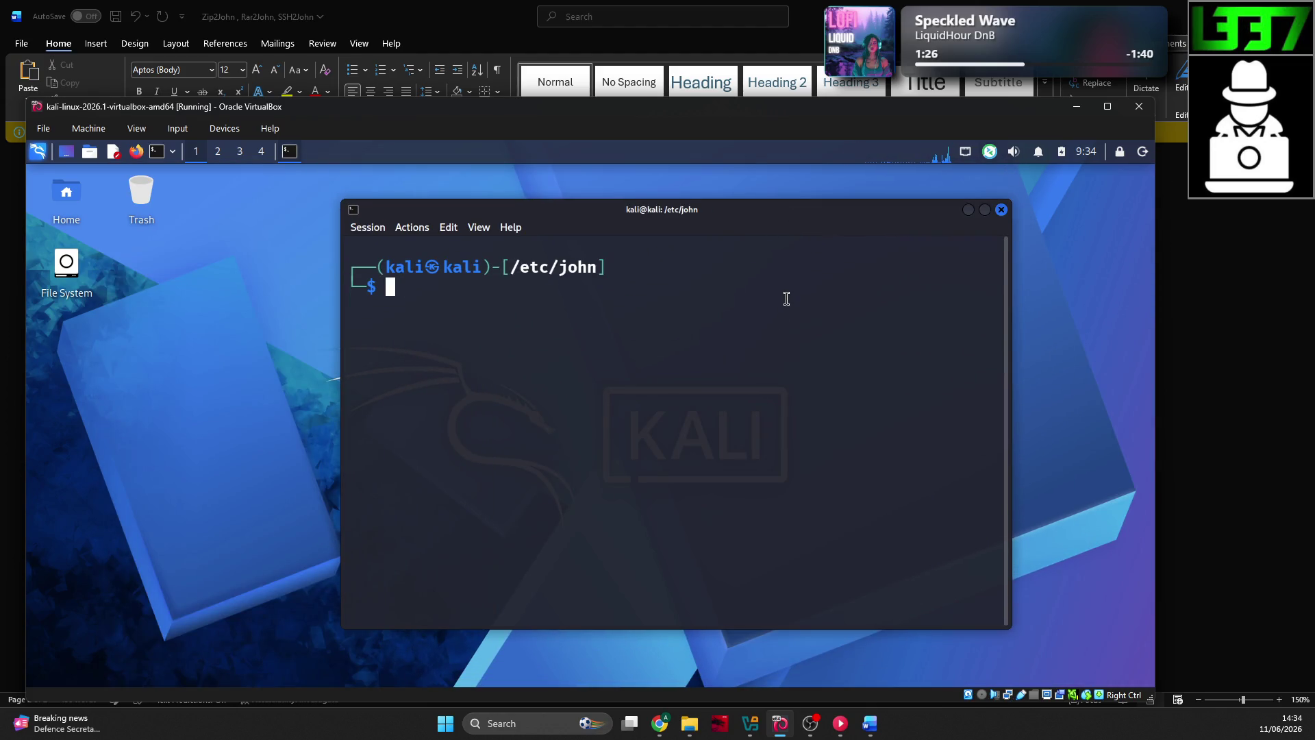
Step: Move the terminal up to /home, list it, then enter the kali folder
type("cd")
key("Return")
type("cd ..")
key("Return")
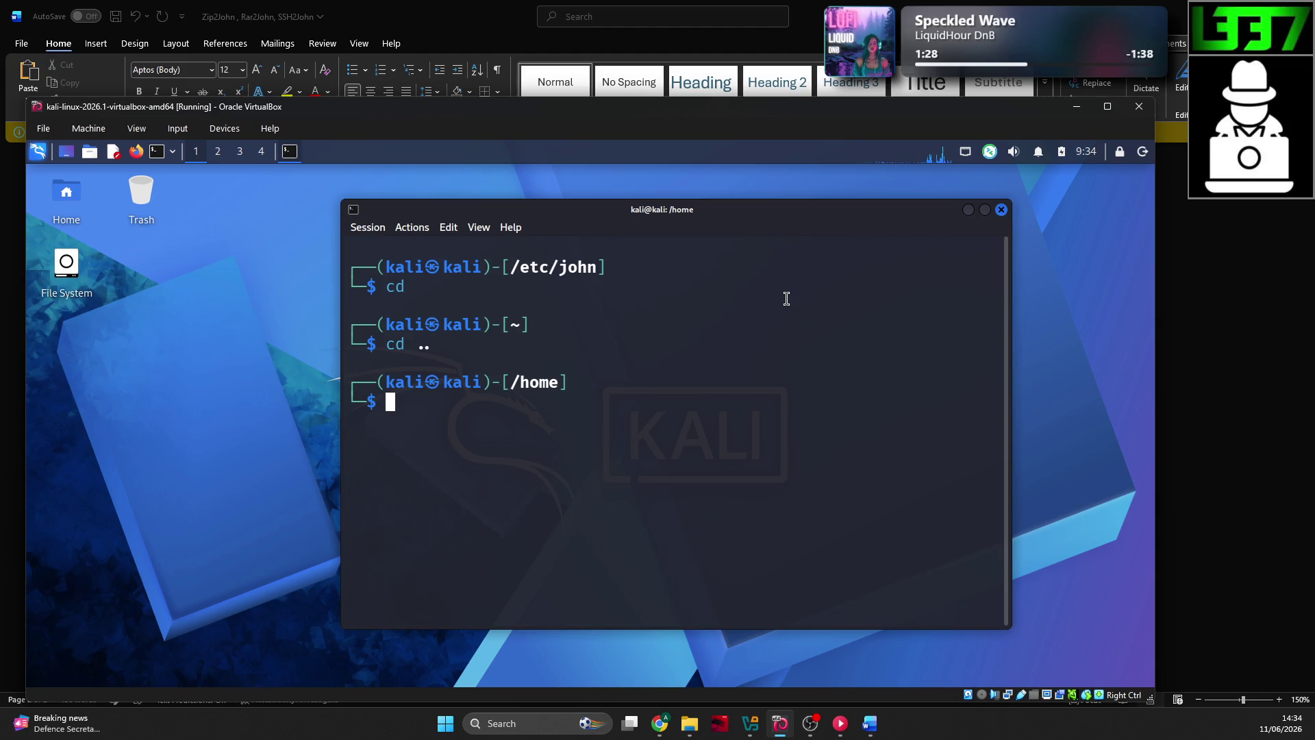
type("ls")
key("Return")
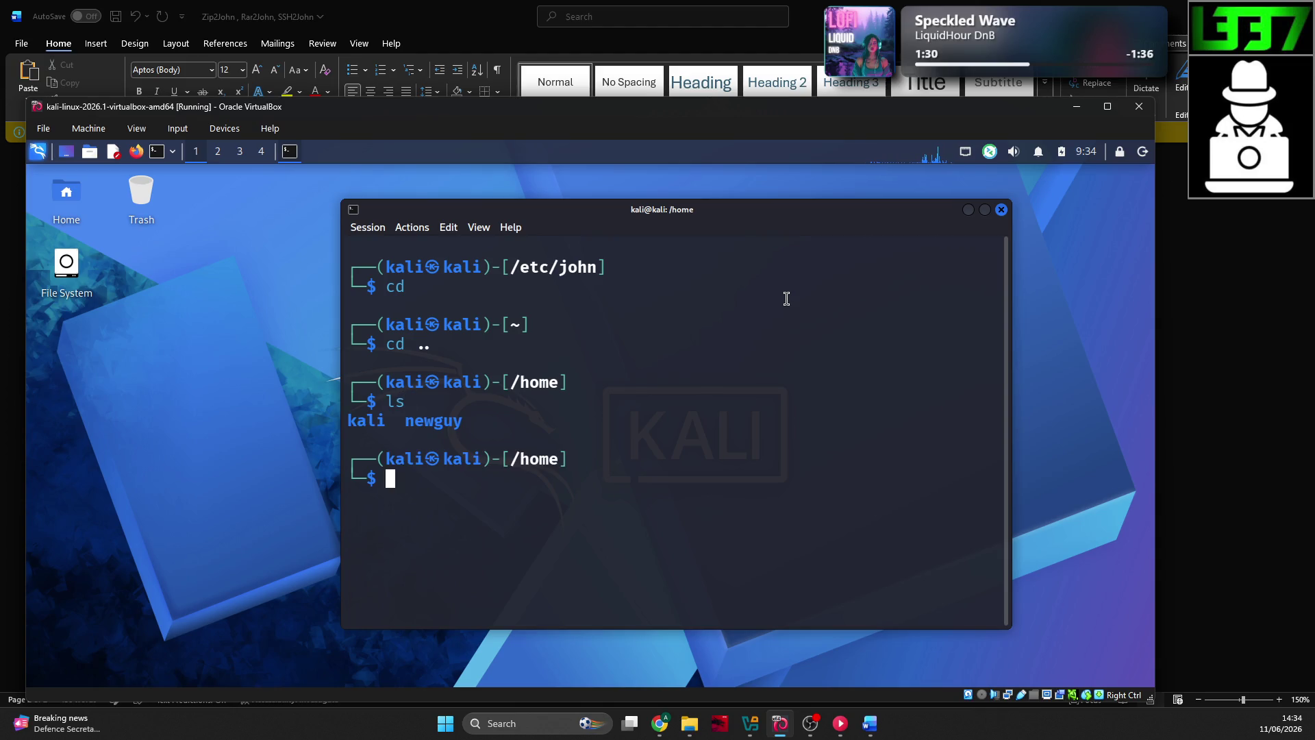
type("cd kali")
key("Return")
Step: Enter John-the-Ripper-The-Basics/Task11, list its files, and type 'ssh2john id_rsa'
type("cd ")
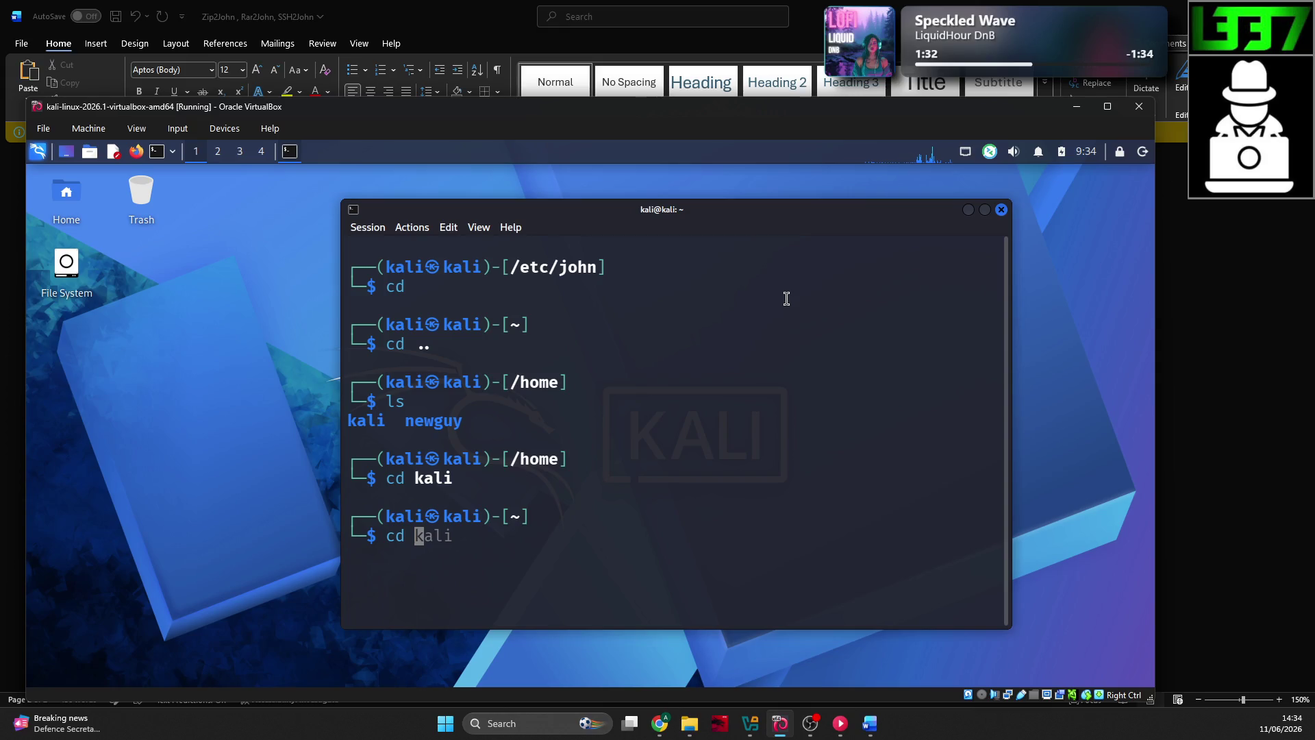
type("Jo")
key("Tab")
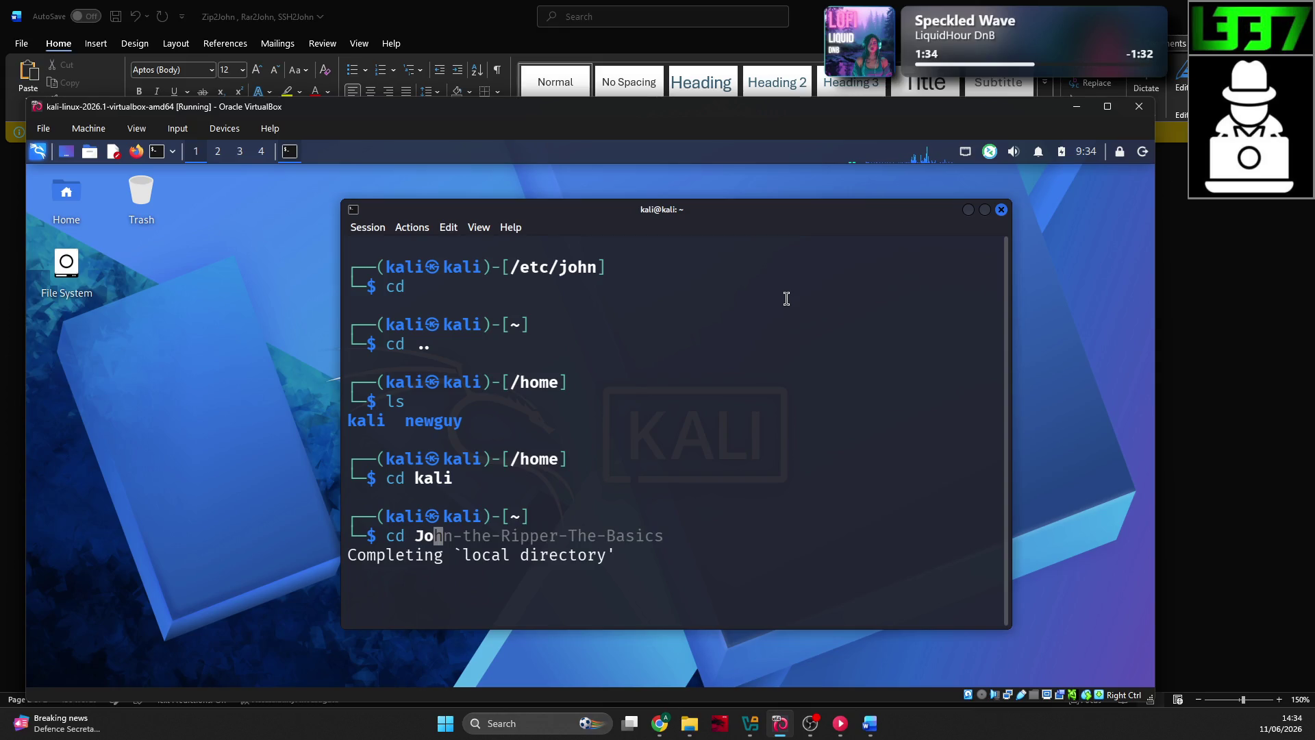
key("Right")
key("Return")
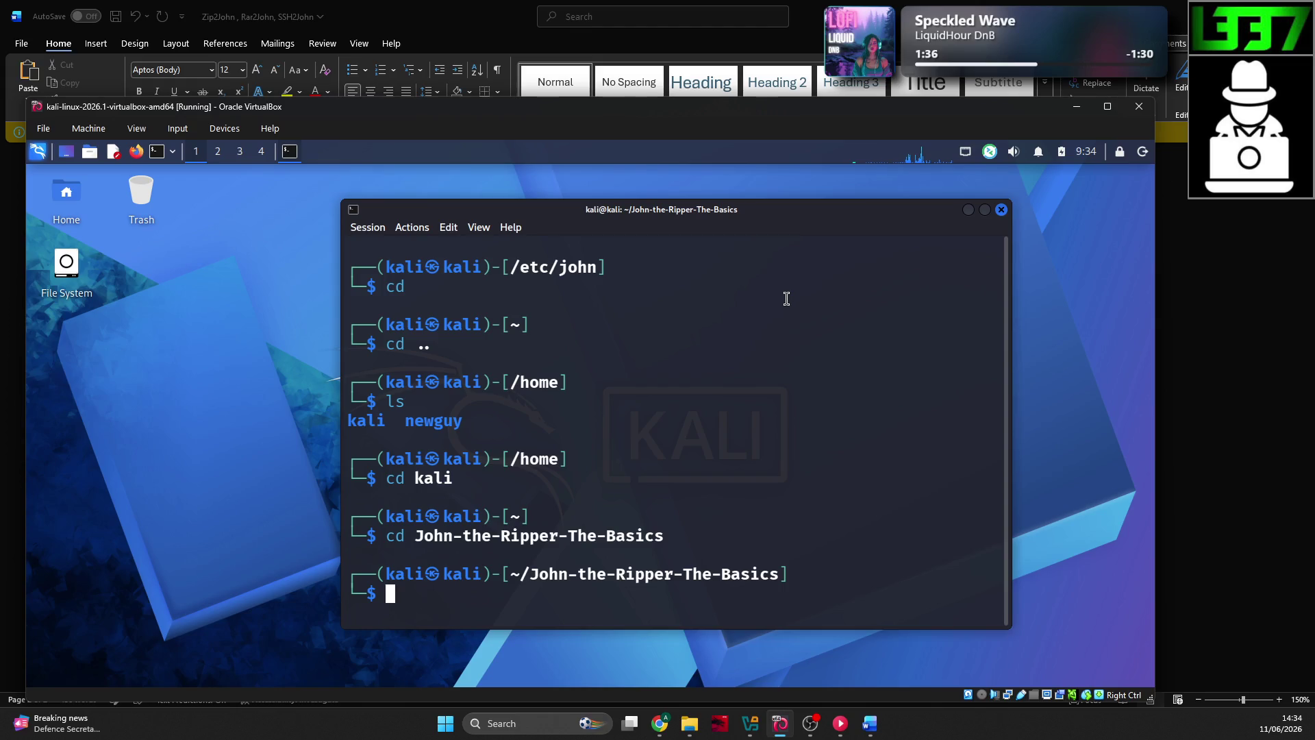
type("ls")
key("Return")
type("cd Task11")
key("Return")
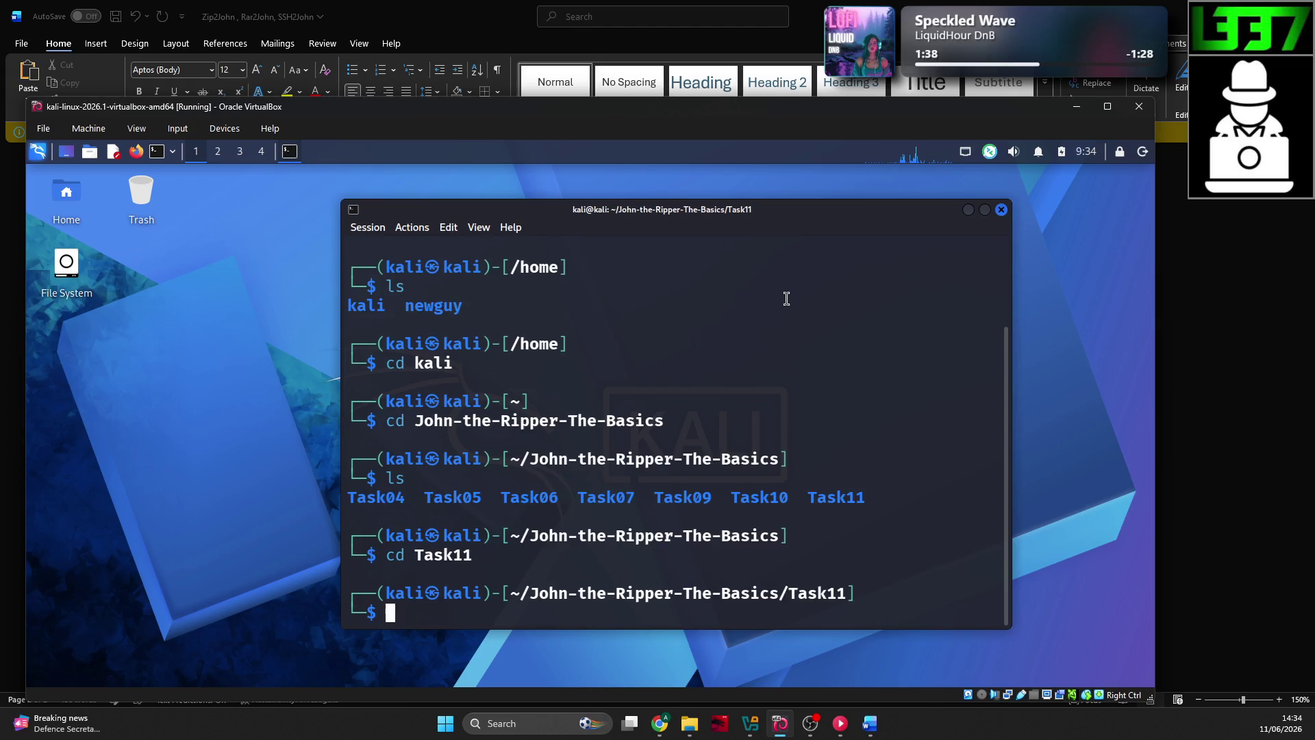
type("ls")
key("Return")
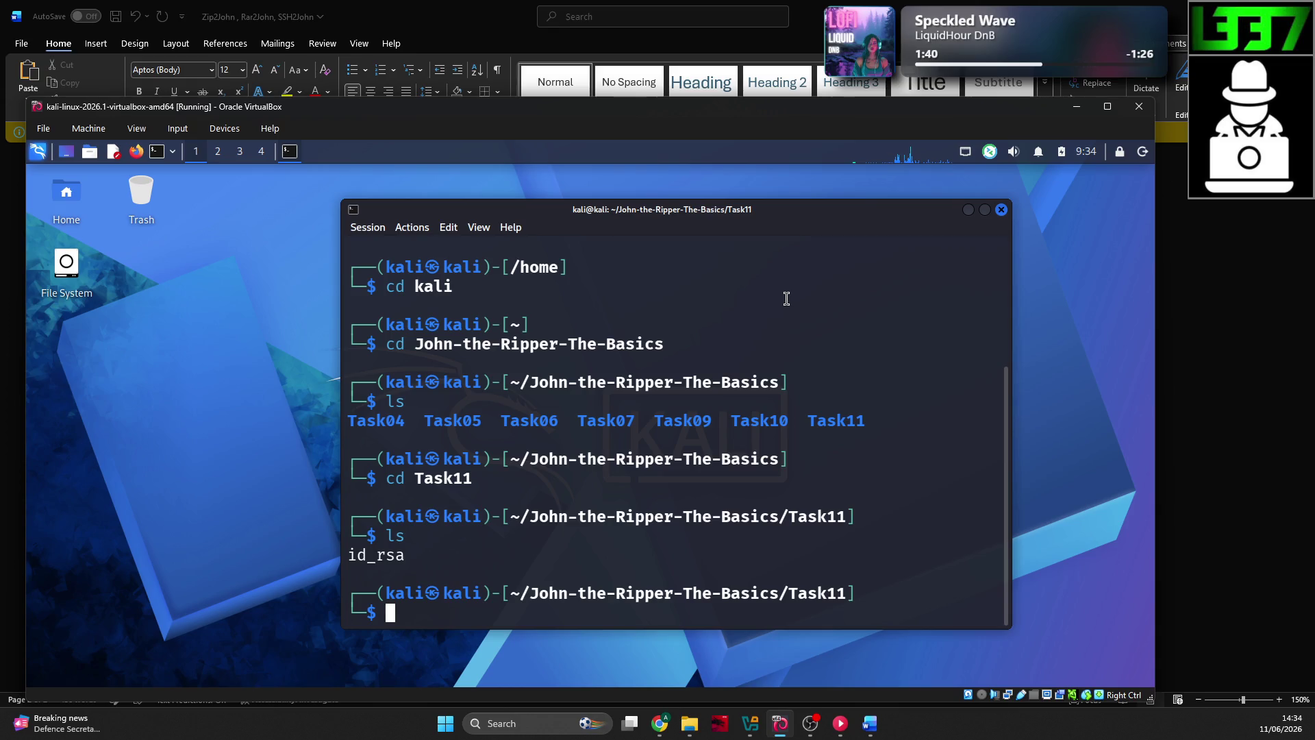
type("ssh2john ")
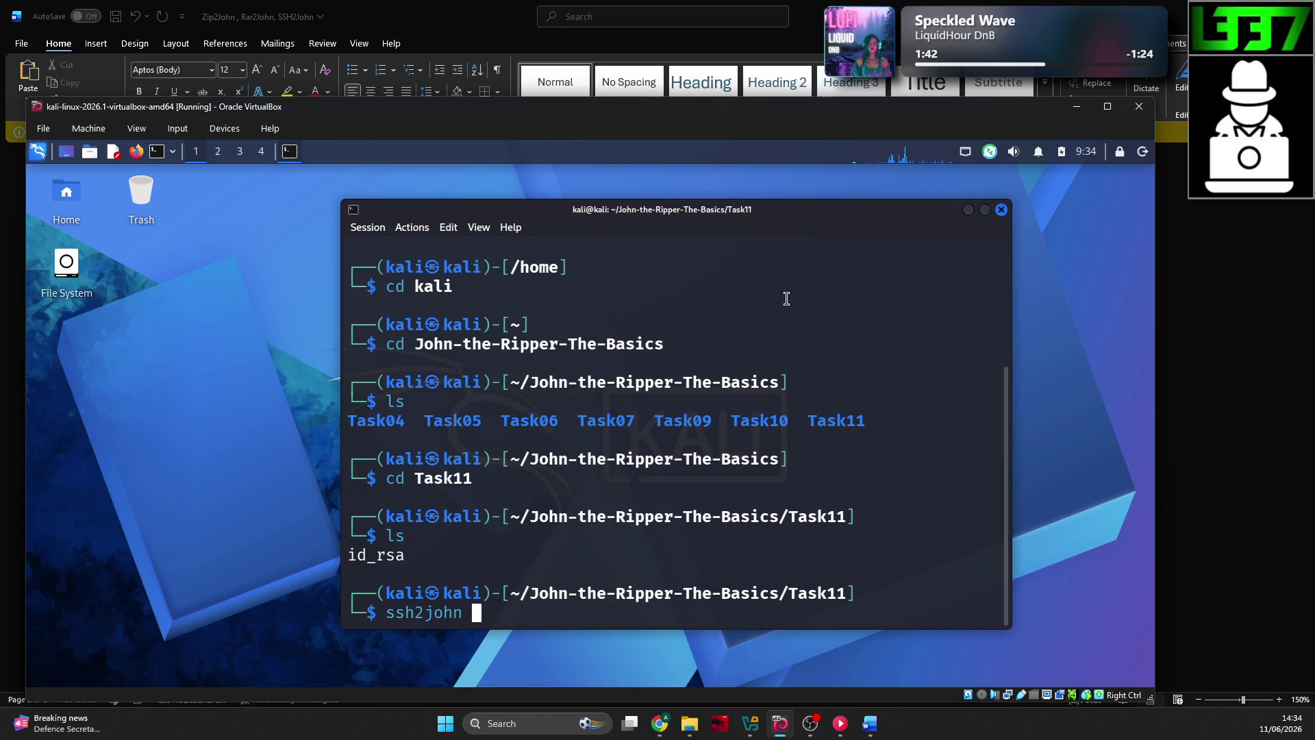
type("id_rsa")
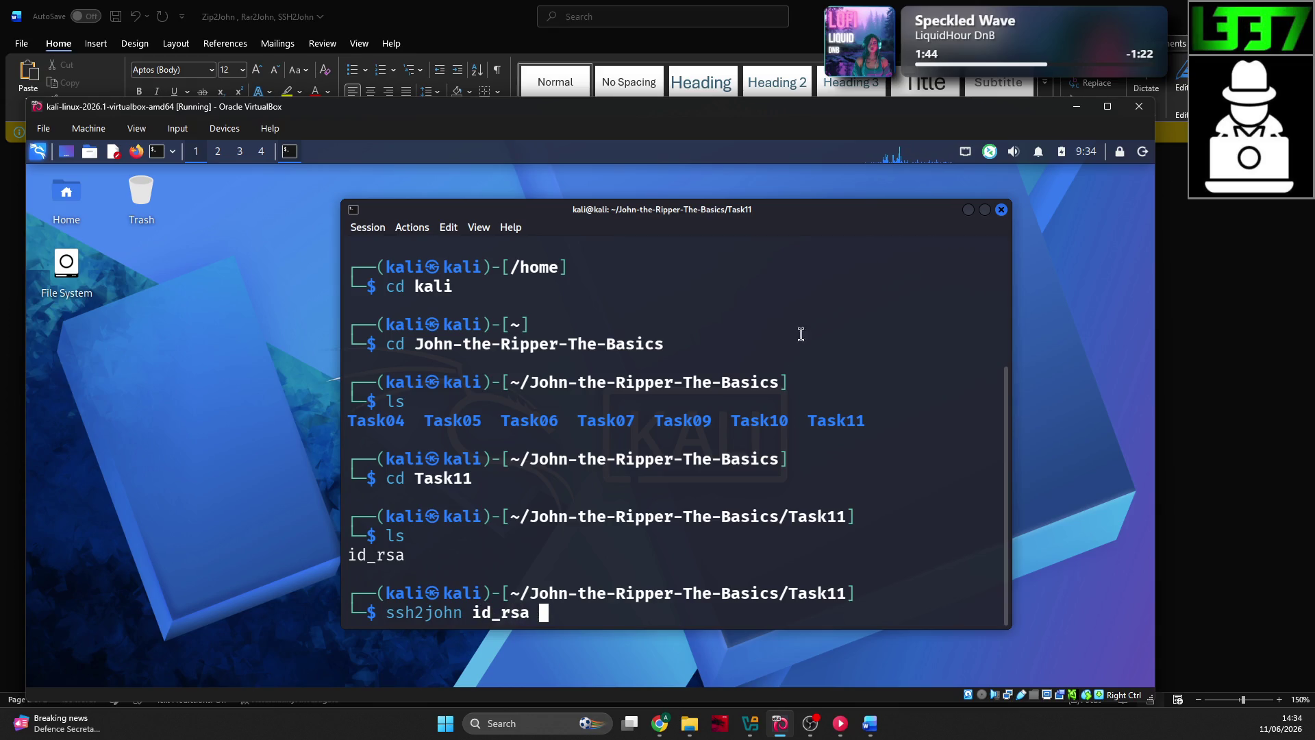
left_click(660, 724)
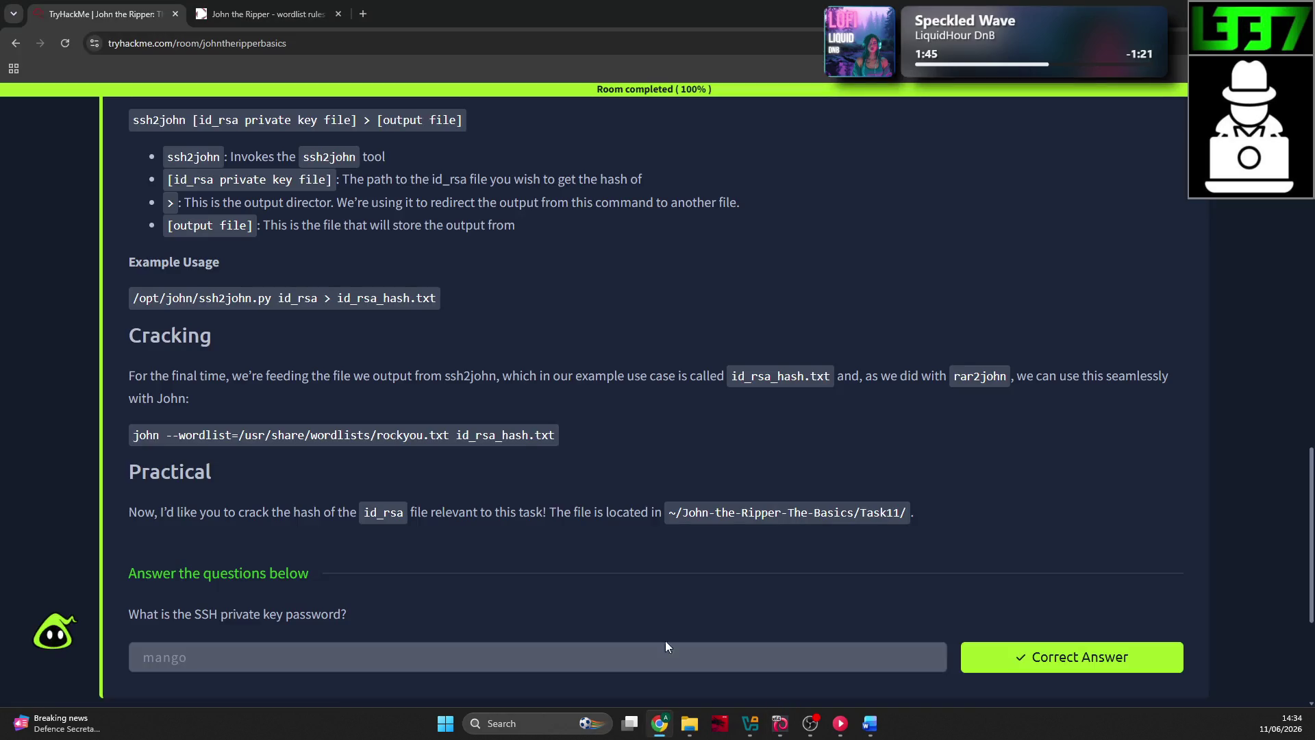
Step: Scroll through the ssh2john syntax notes in Word, then go back to the Kali terminal
left_click(870, 723)
scroll(708, 473, "up", 5)
scroll(708, 474, "up", 1)
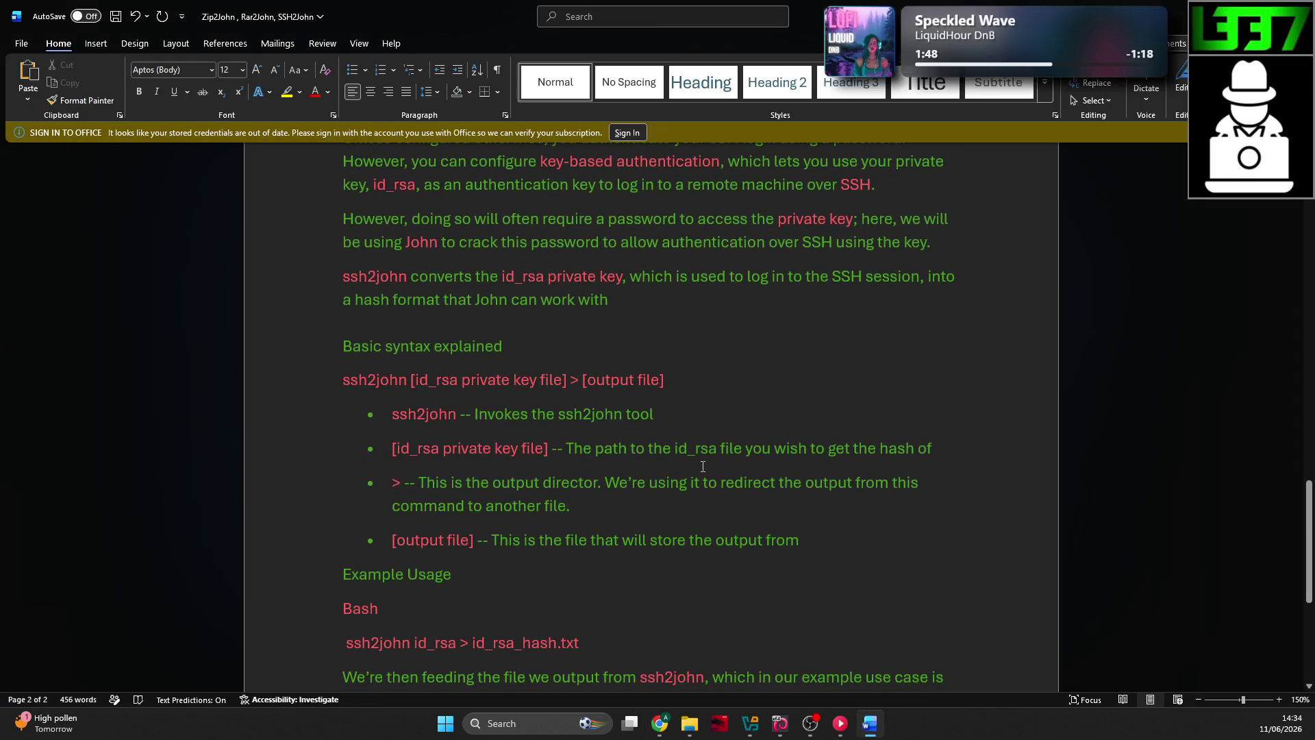
scroll(411, 370, "down", 1)
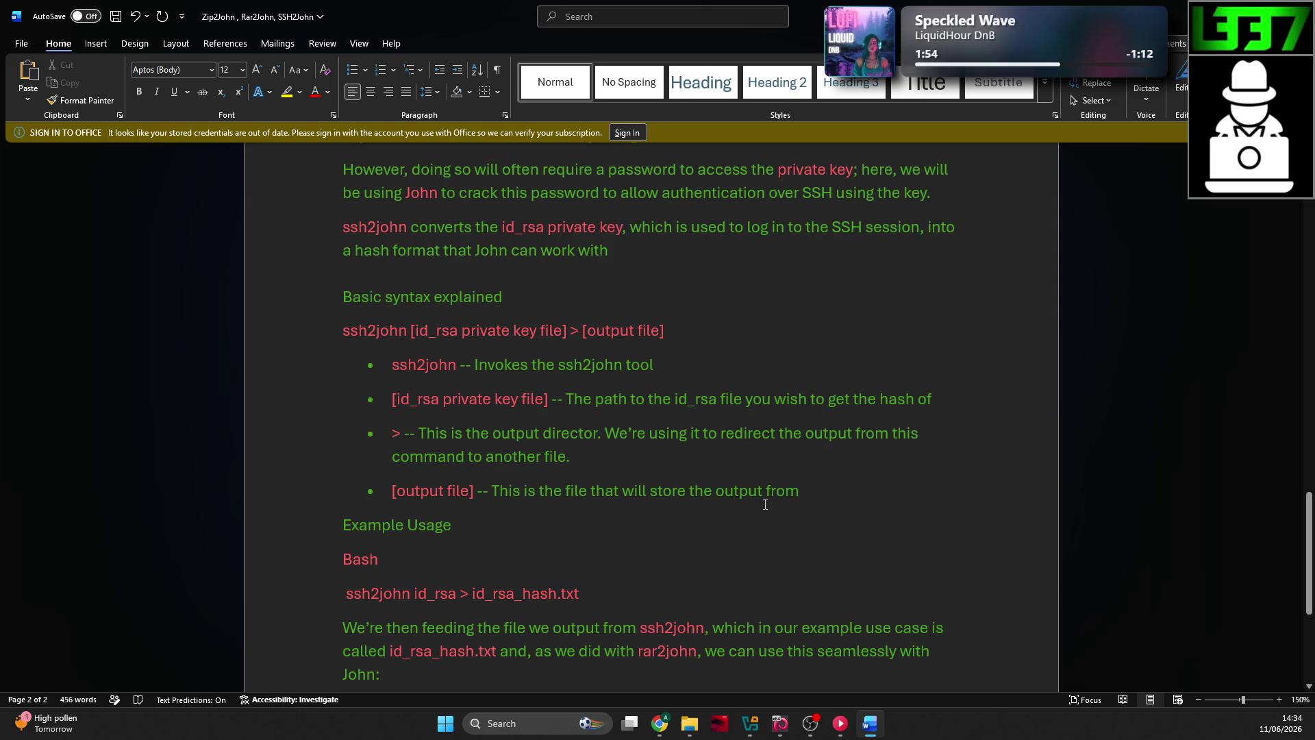
key("alt+Tab")
key("alt+Tab")
key("alt+Tab")
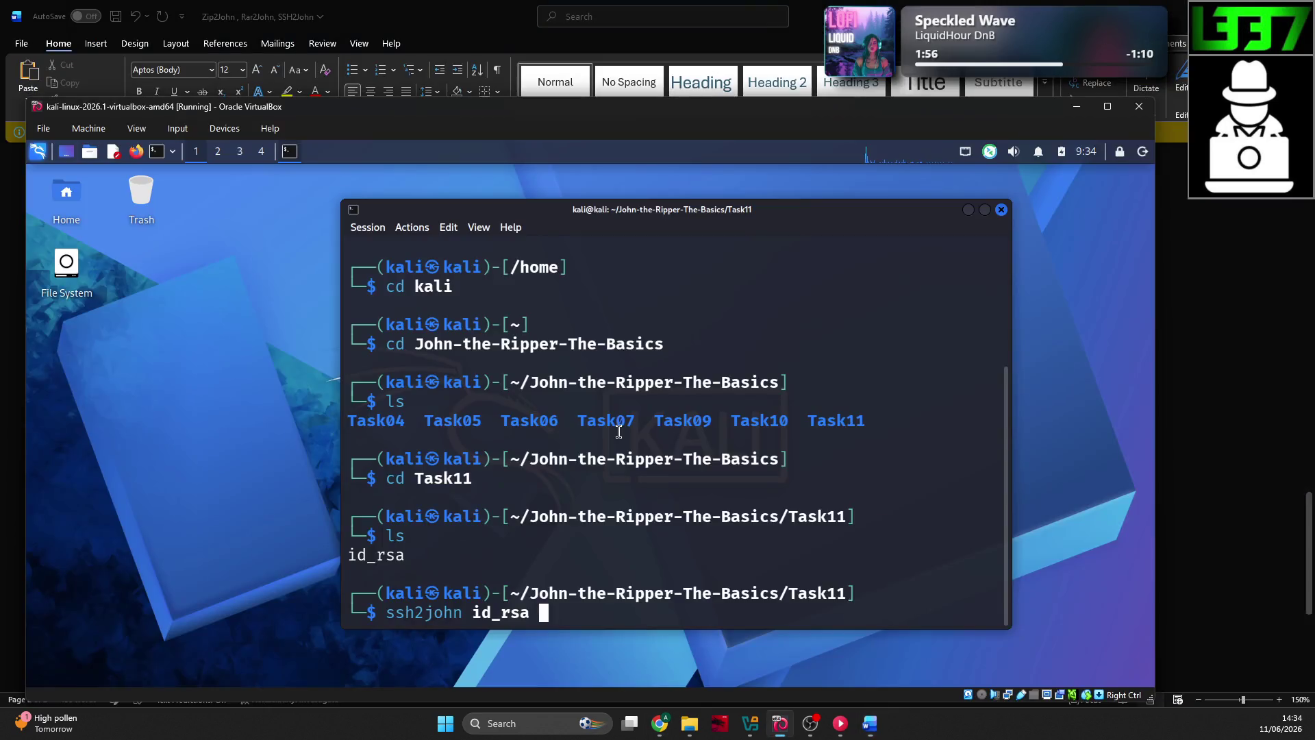
Step: Convert id_rsa into id_rsa_hash.txt with ssh2john and confirm the file was created
type("> ")
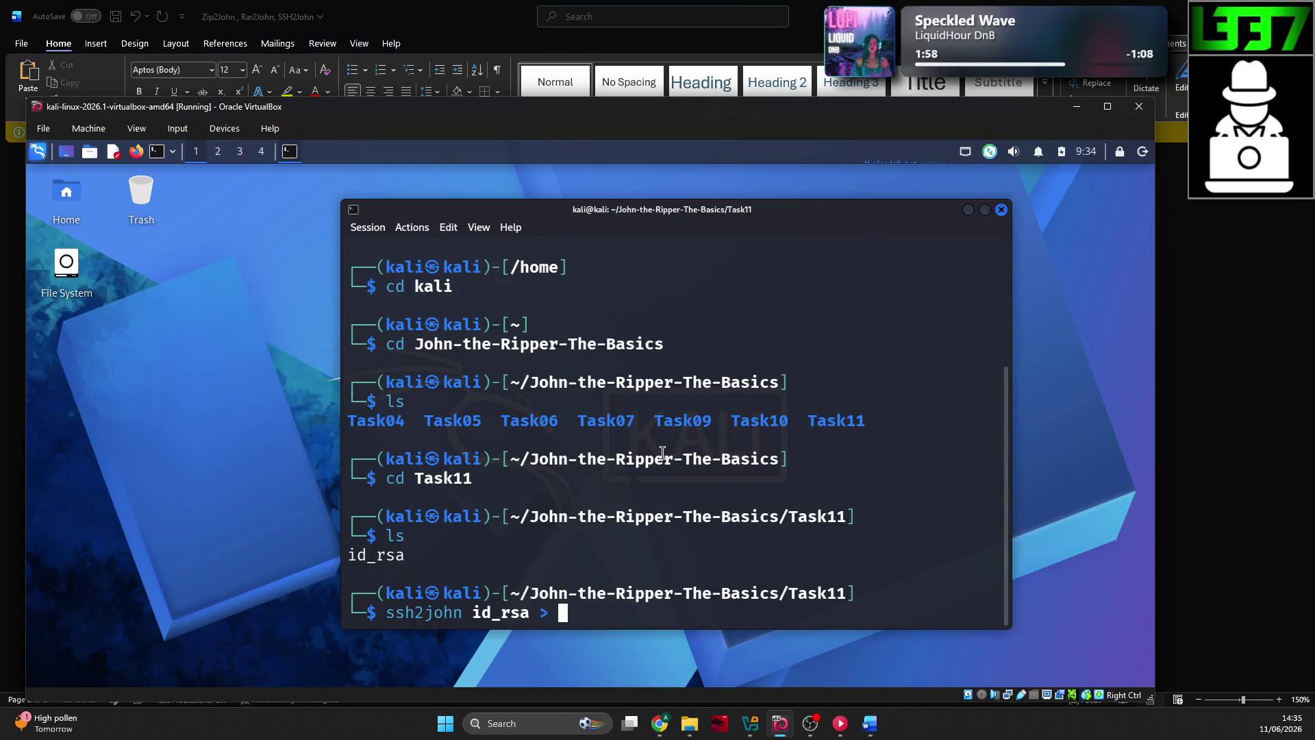
type("id_rsa_h")
type("ash.txt")
key("Return")
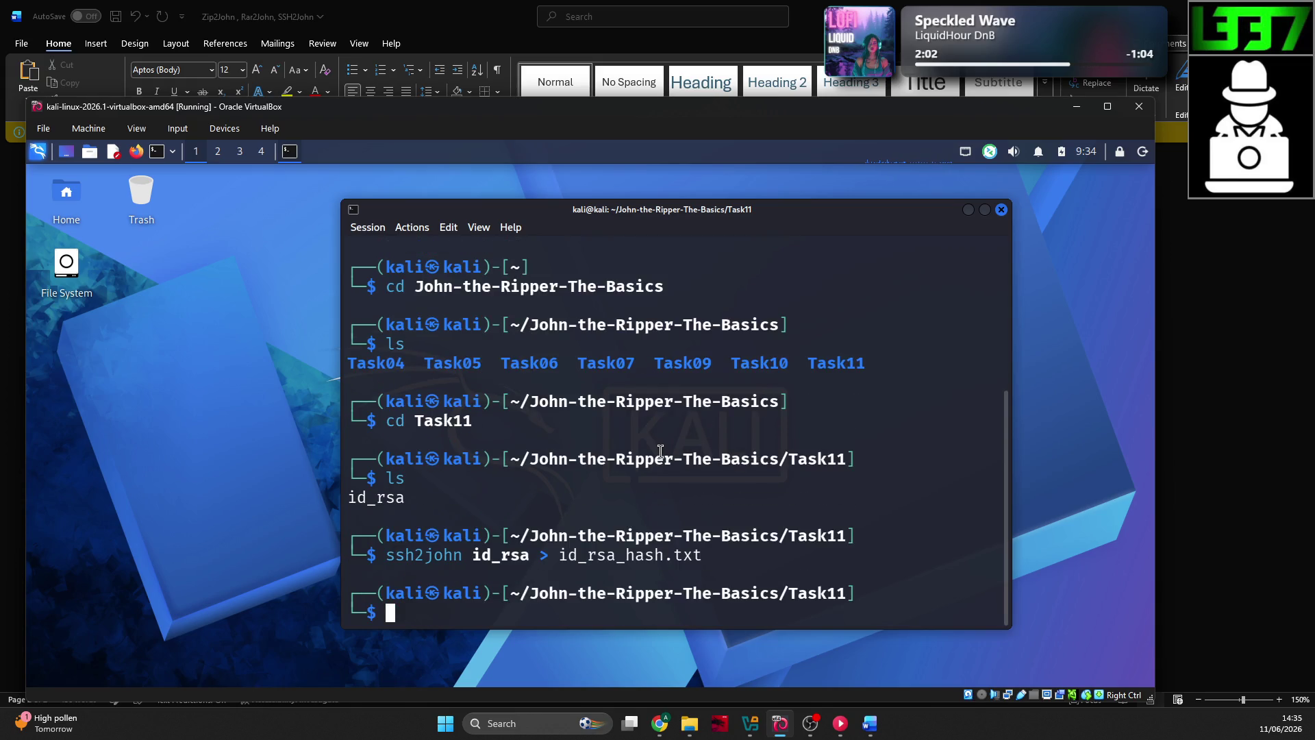
type("ls")
key("Return")
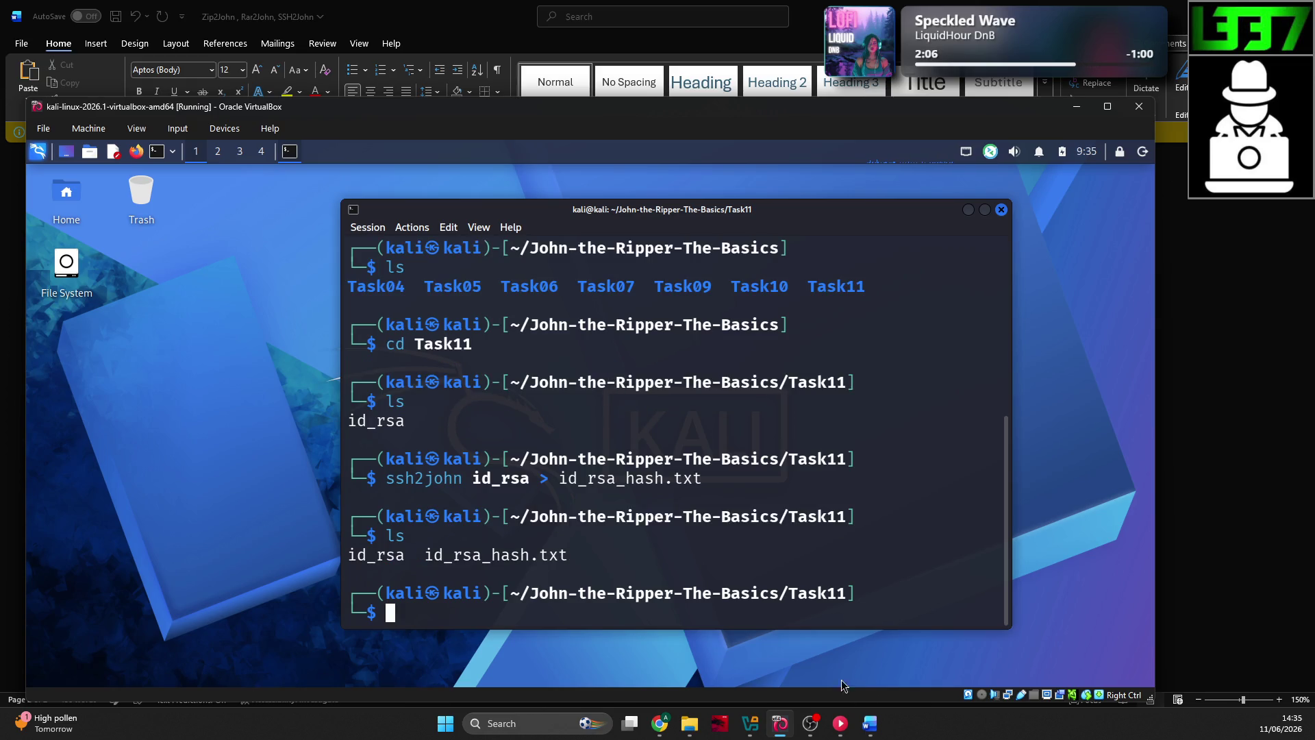
left_click(661, 724)
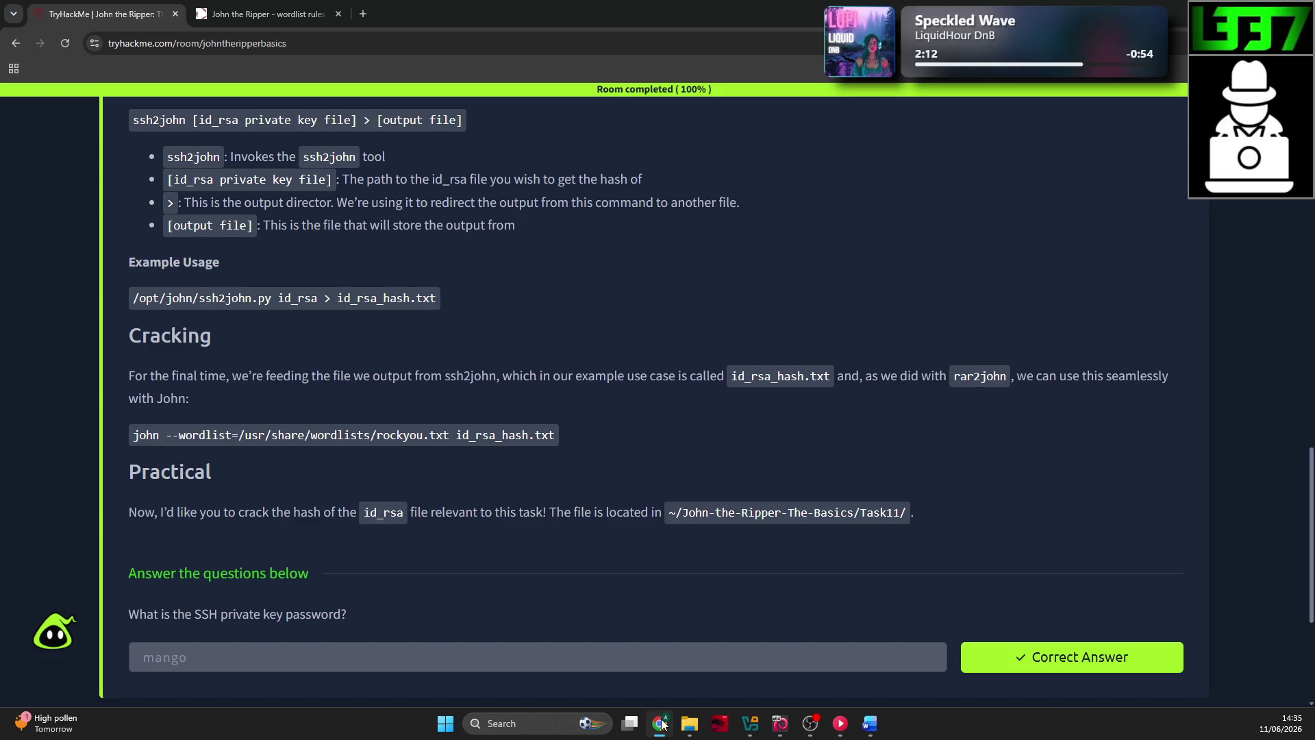
left_click(662, 723)
Step: Run john with --wordlist=/home/kali/rockyou.txt against id_rsa_hash.txt
type("john -")
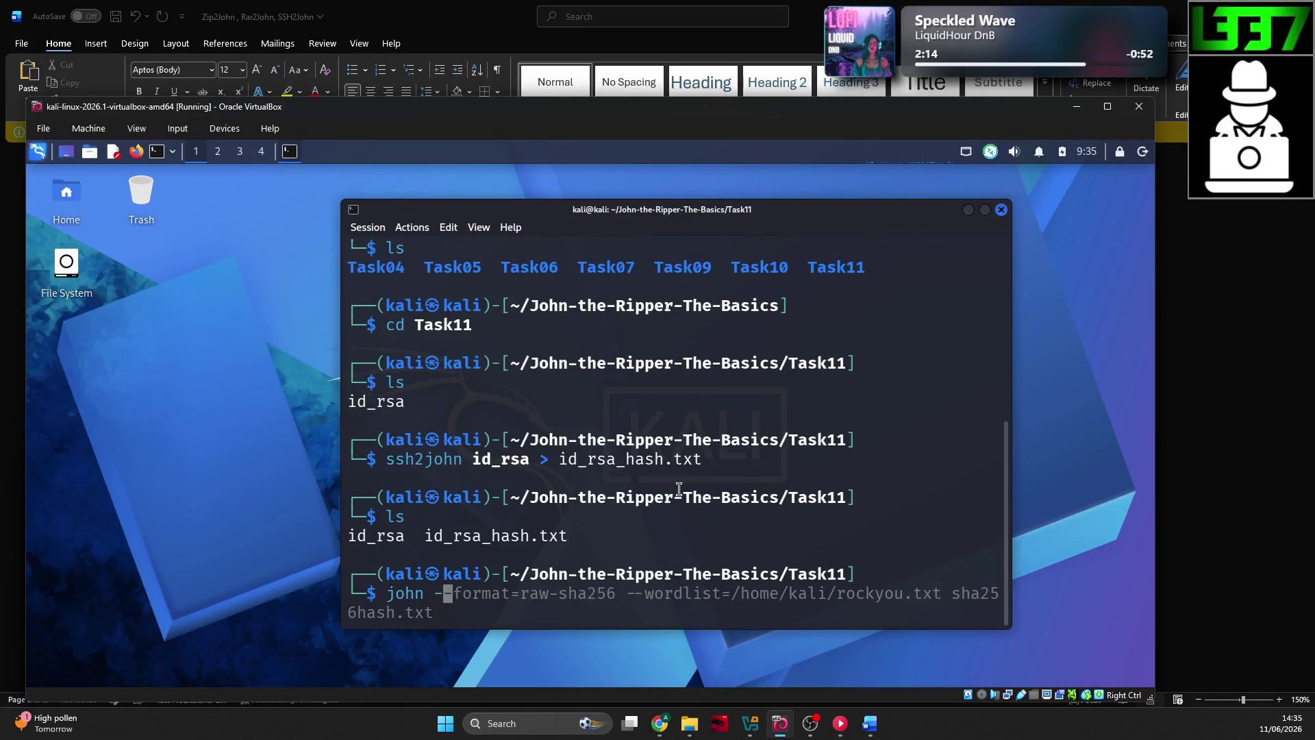
type("-wordlist")
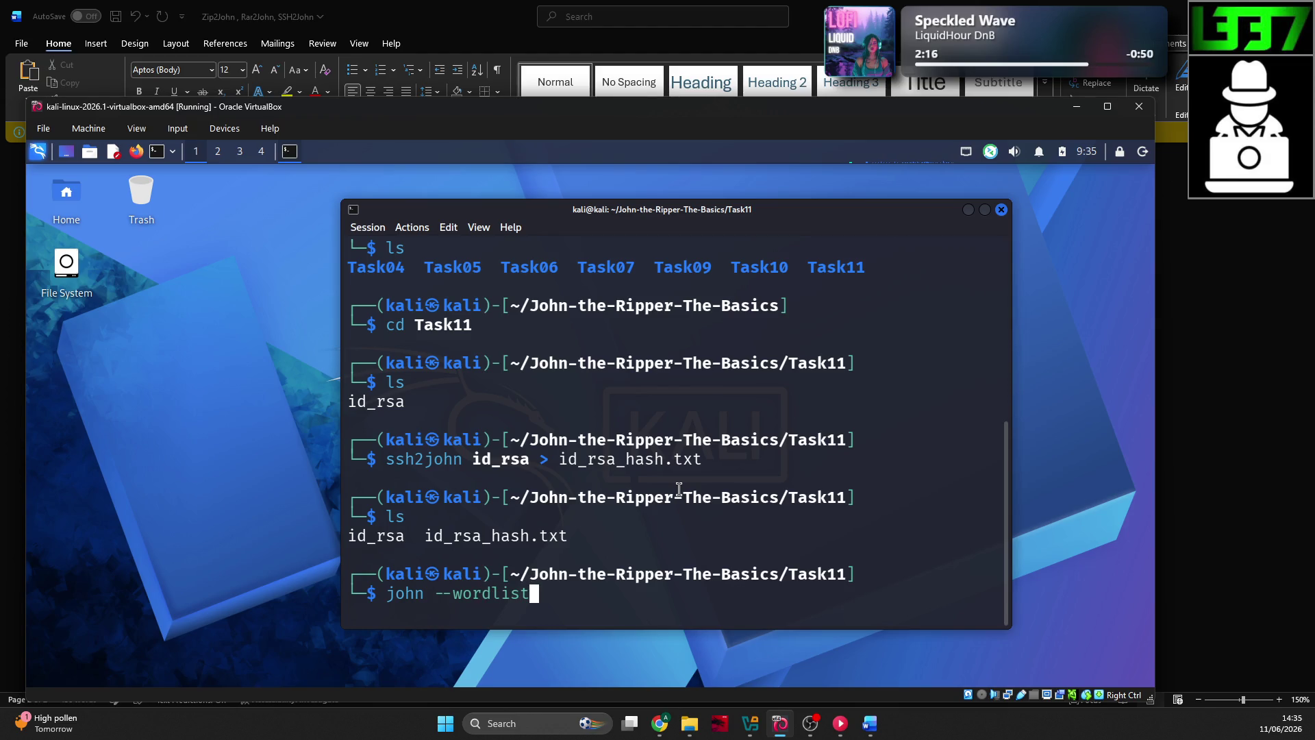
type("=/kali/")
type("home/")
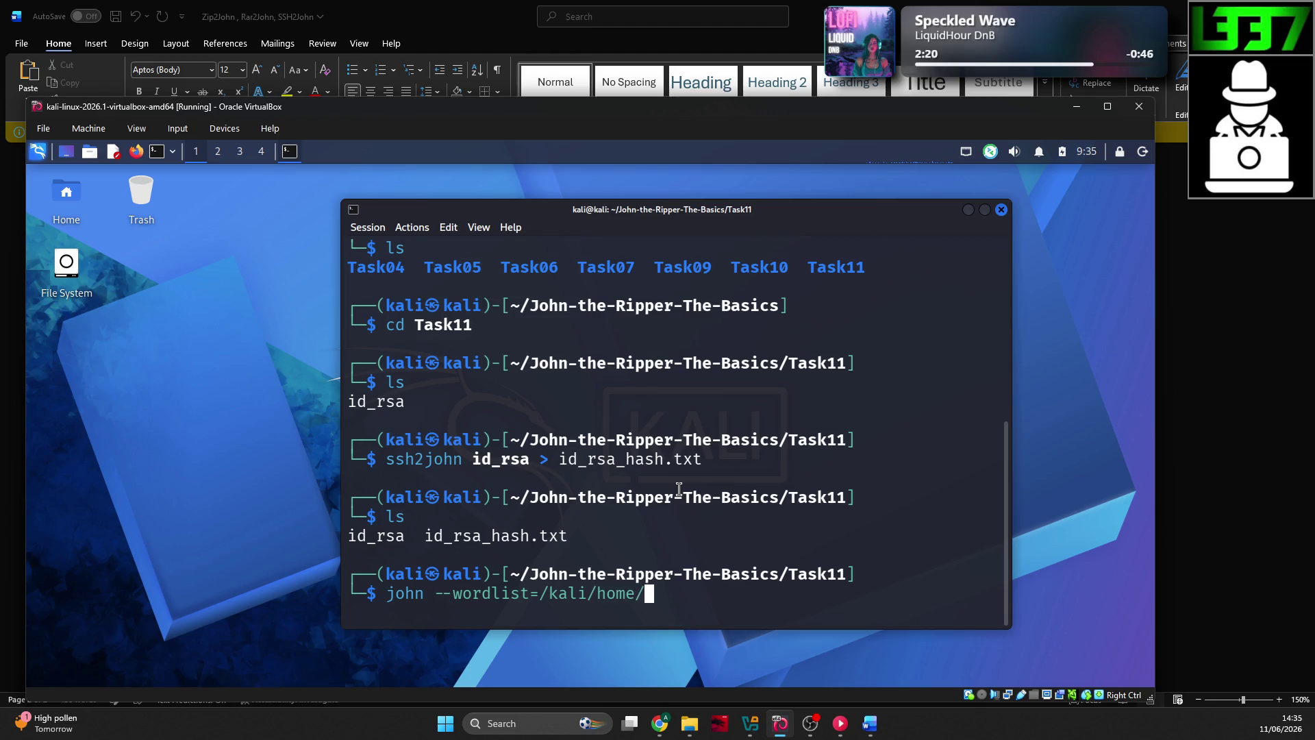
key("Tab")
key("BackSpace")
key("BackSpace")
key("BackSpace")
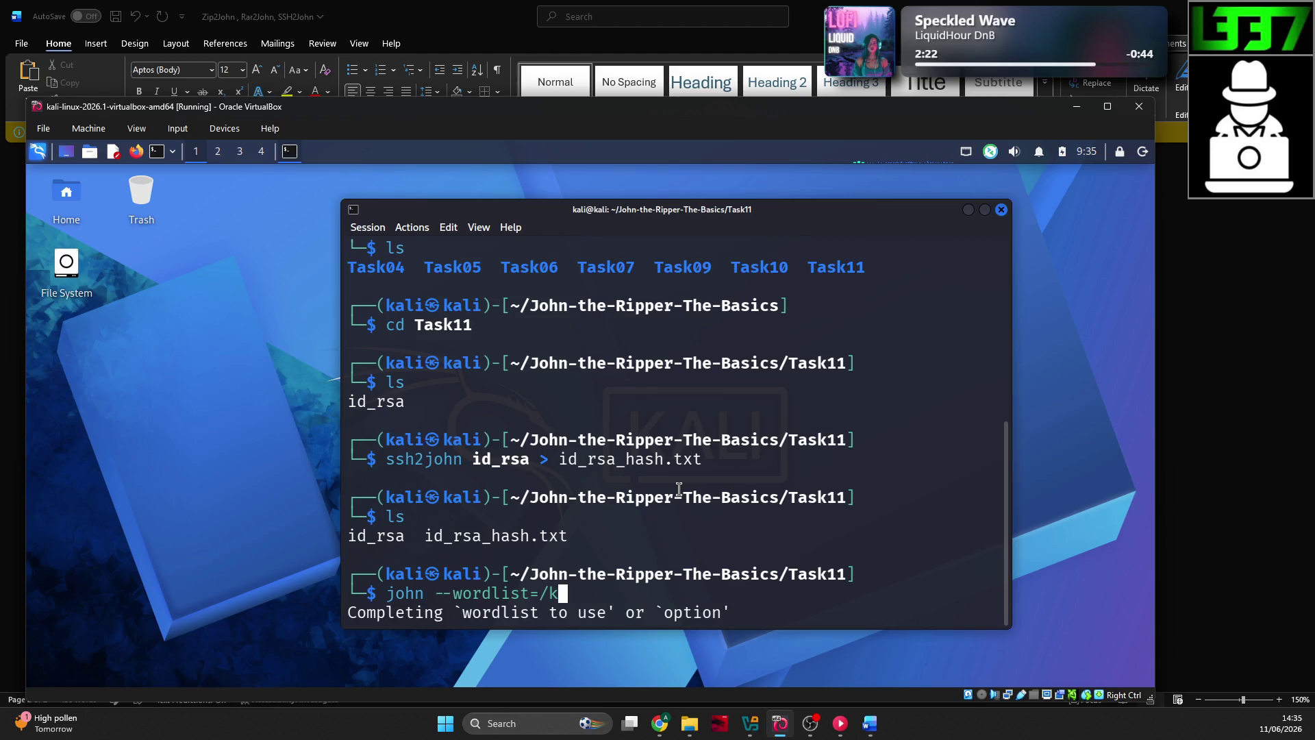
type("home/kal")
key("Tab")
key("Tab")
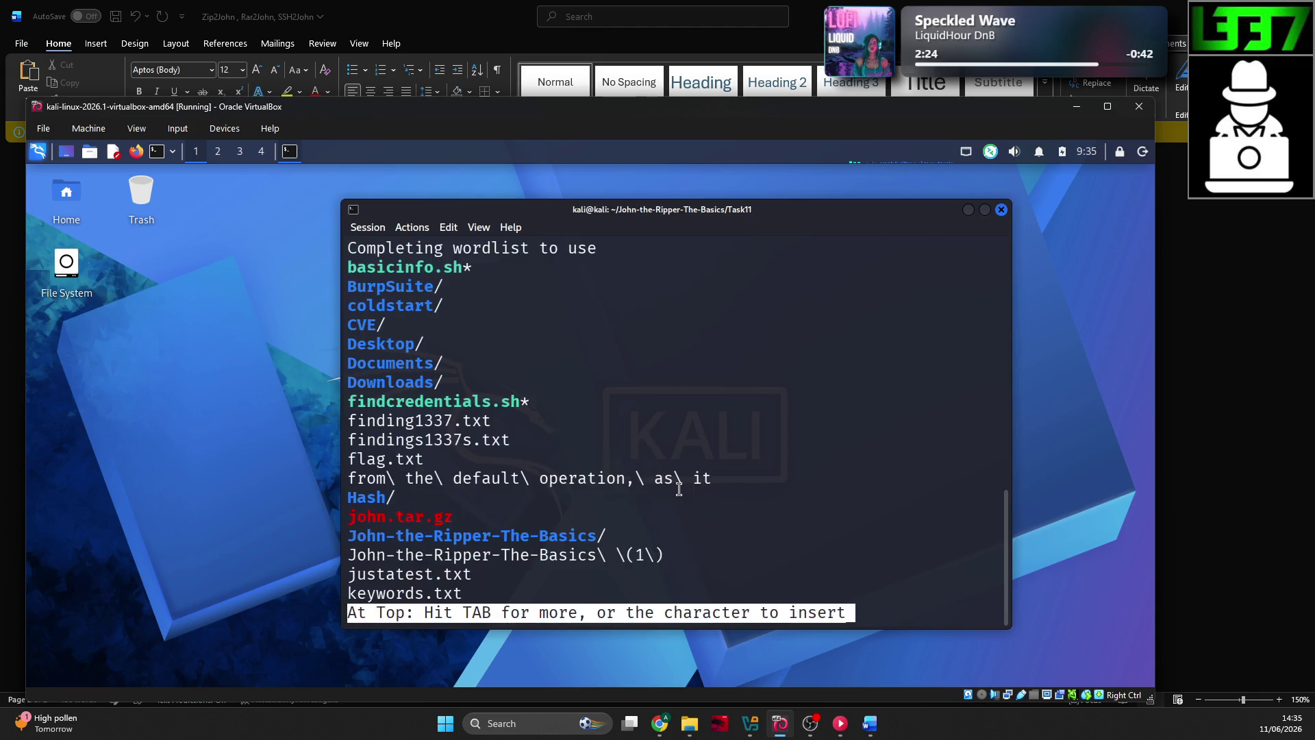
type("rock")
key("Tab")
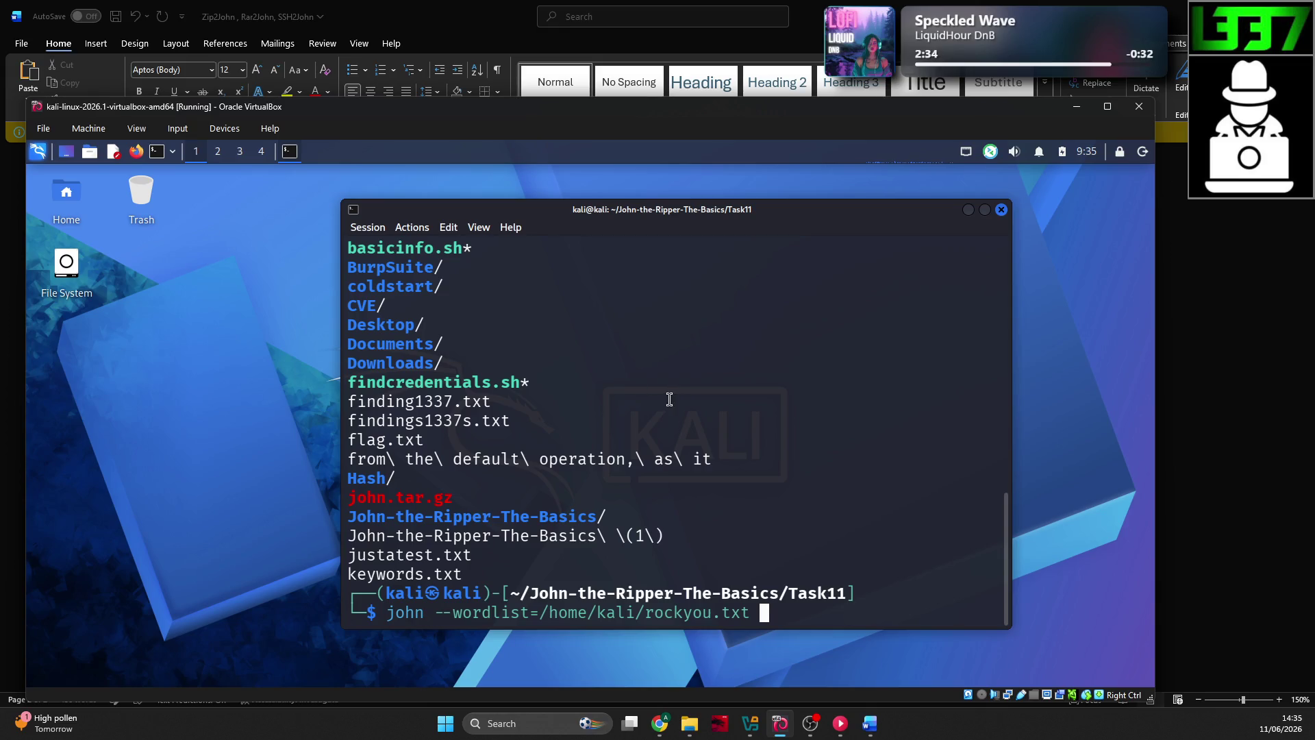
mouse_move(1007, 556)
left_mouse_down()
mouse_move(999, 474)
mouse_move(1004, 555)
left_mouse_up()
type("id")
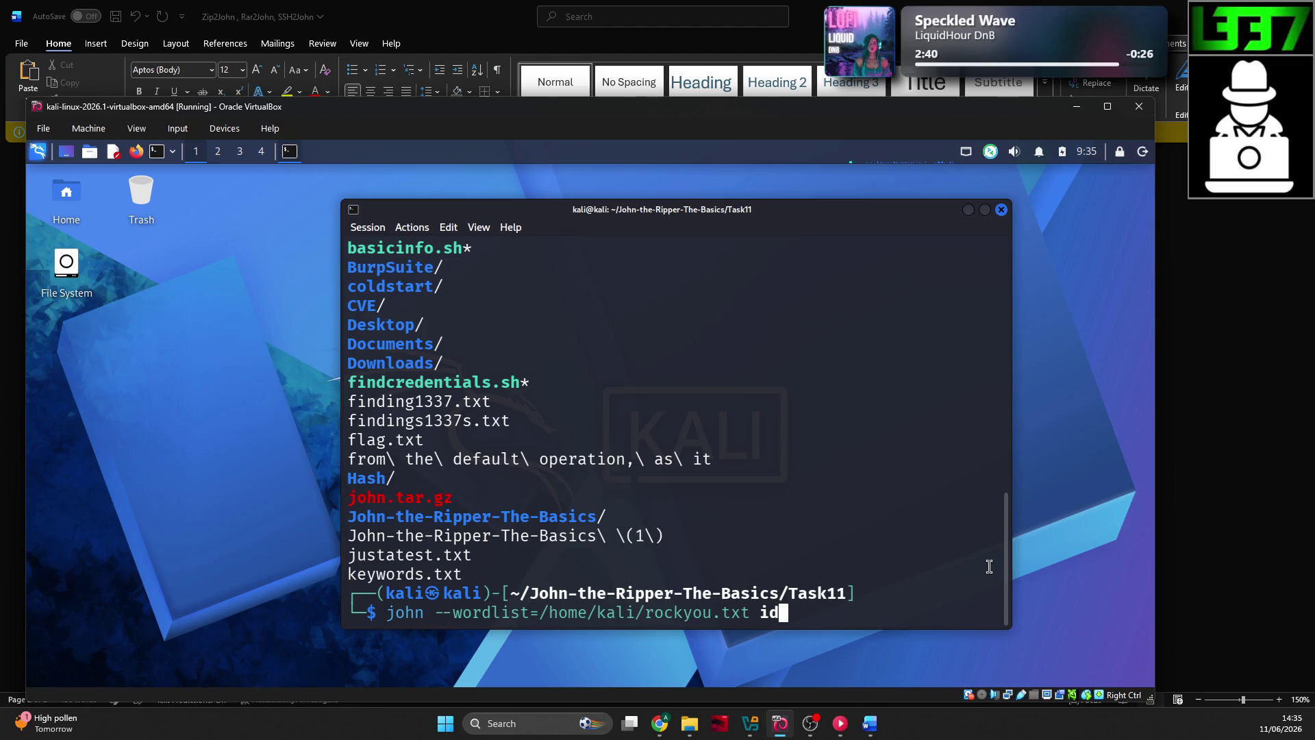
type("_rsa_hash.txt")
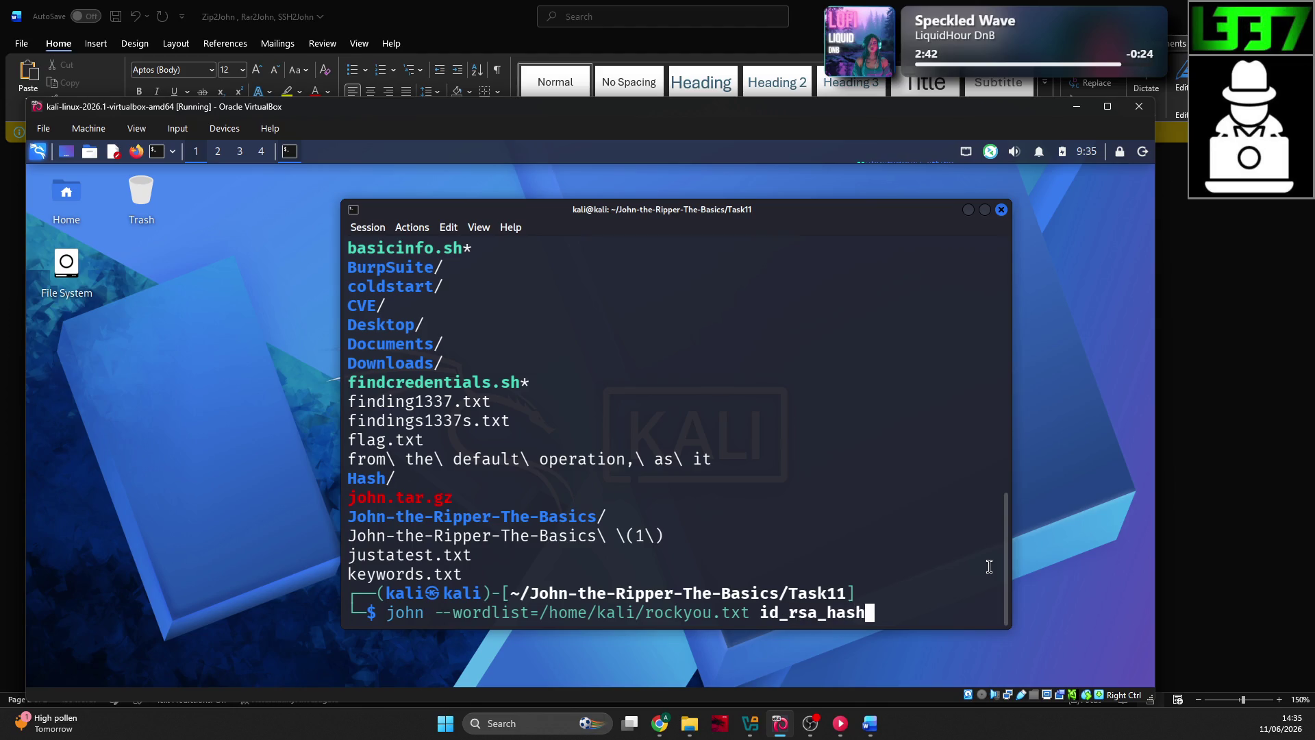
key("Return")
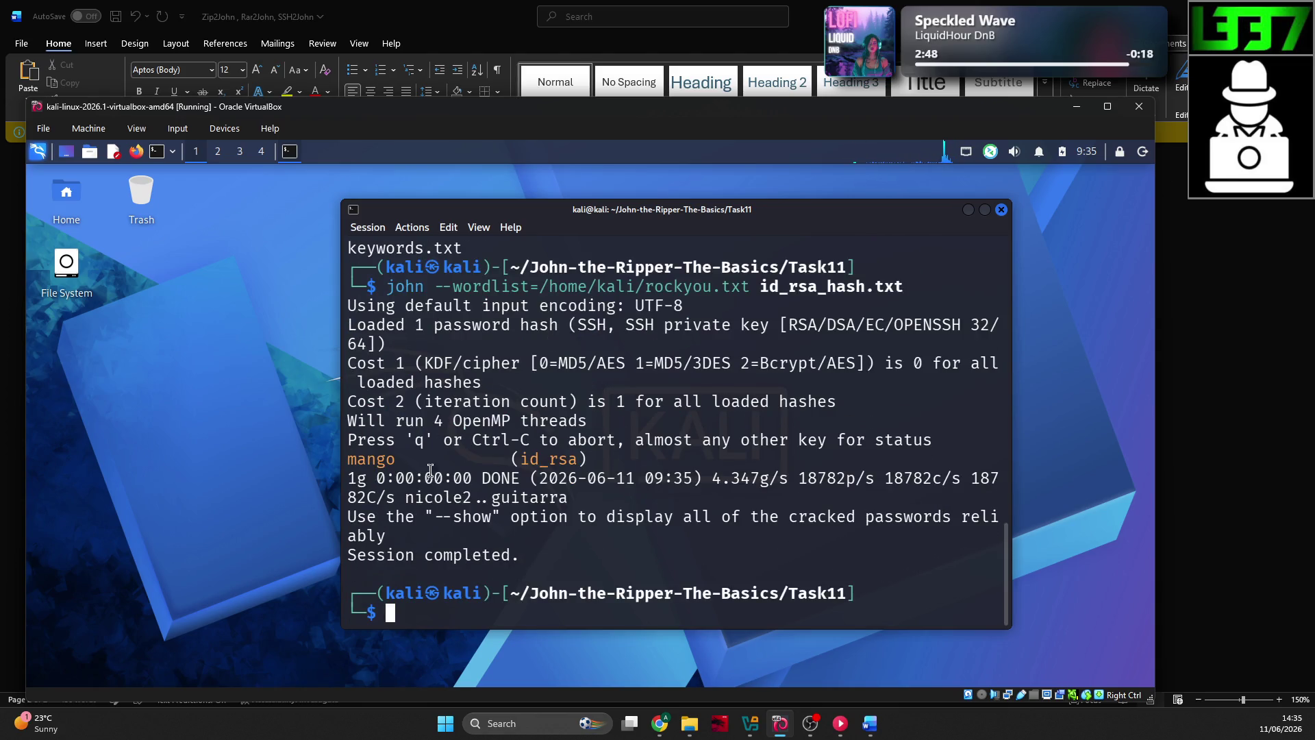
Step: Enlarge and reposition the terminal to read the cracked SSH key password
left_click_drag(414, 459, 351, 459)
left_click(467, 466)
key("ctrl+plus")
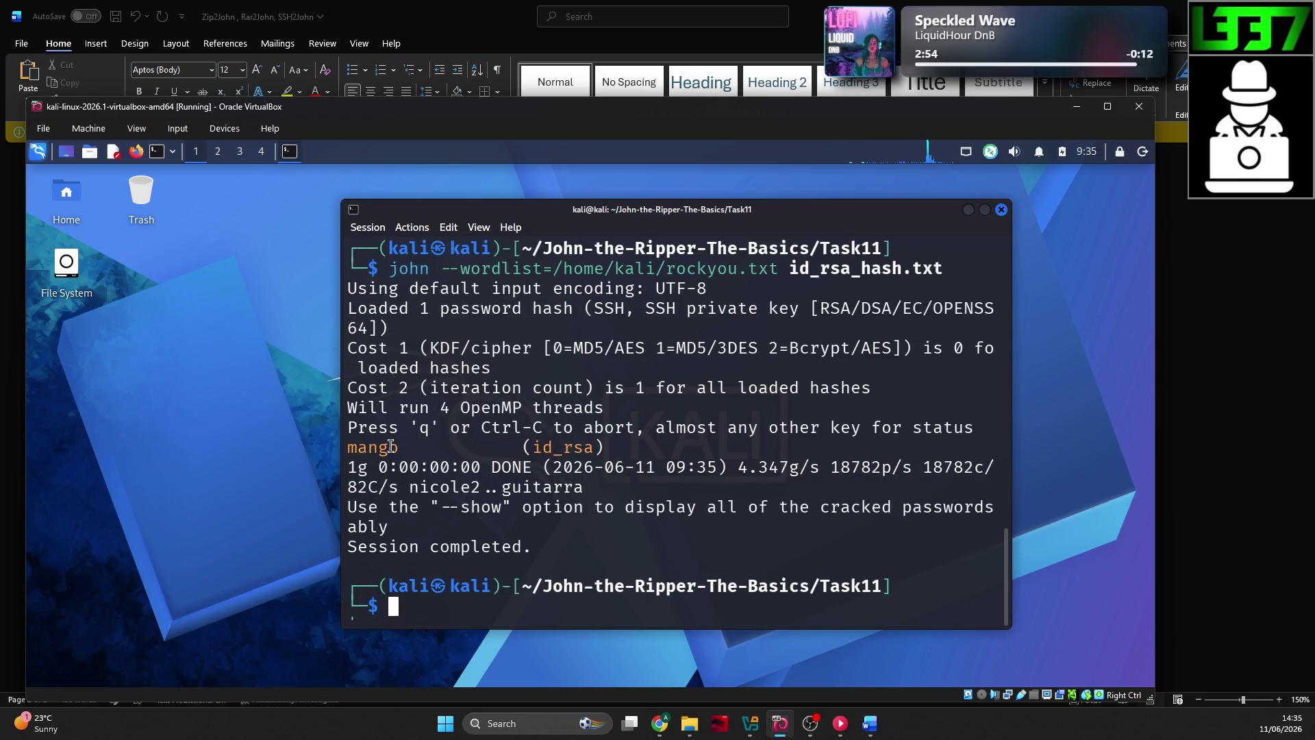
left_click_drag(394, 446, 352, 449)
left_click_drag(564, 213, 470, 194)
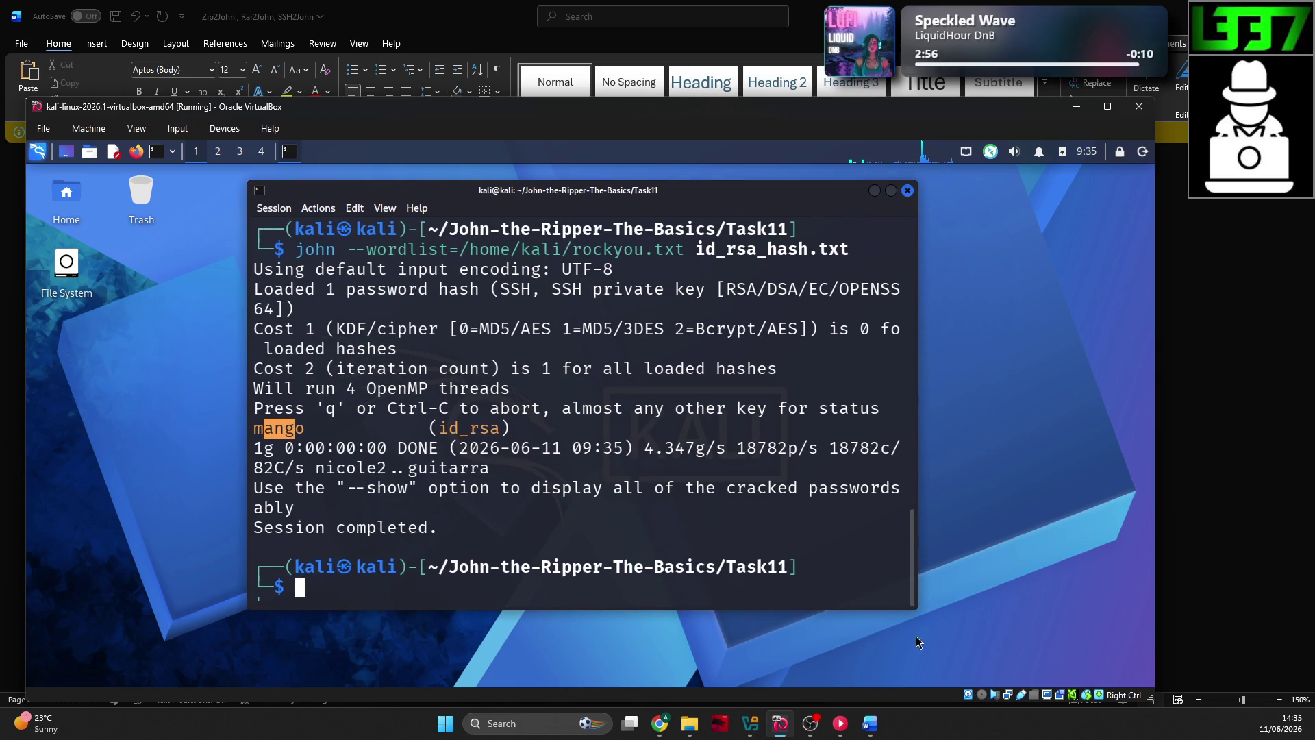
left_click_drag(916, 609, 990, 653)
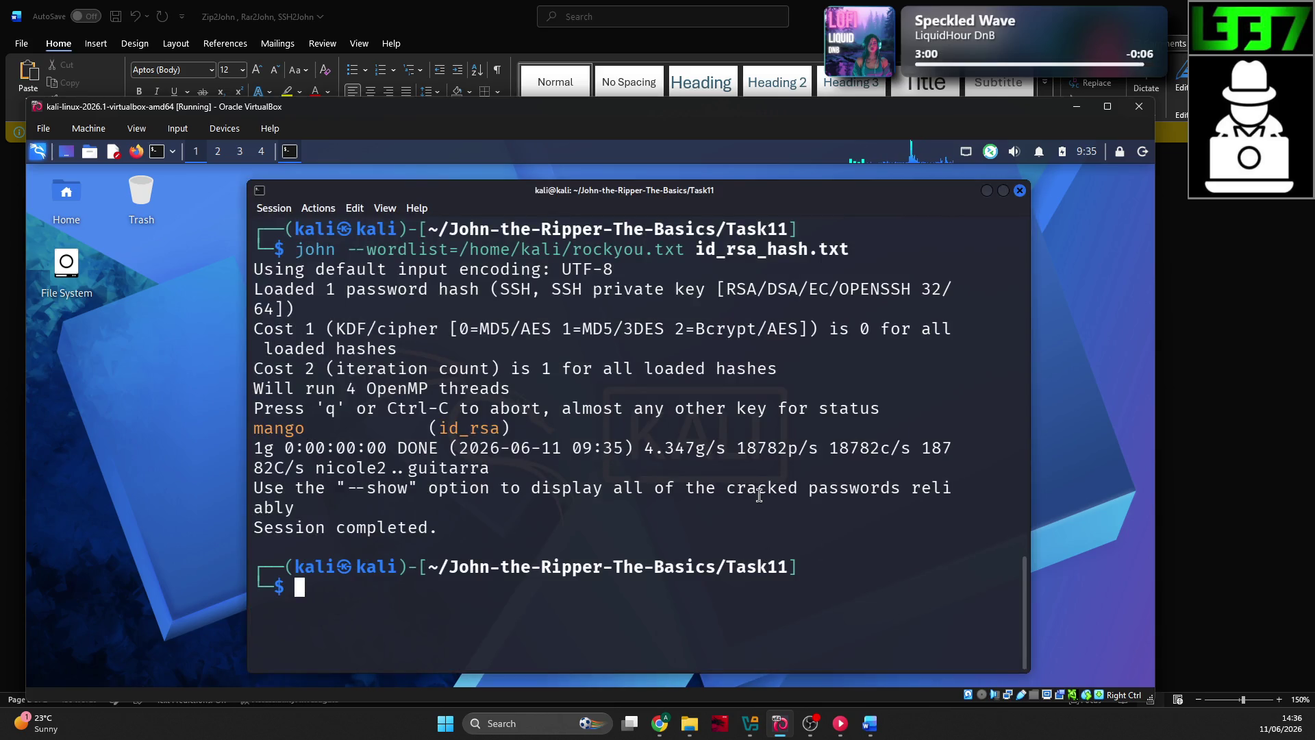
scroll(1013, 591, "up", 5)
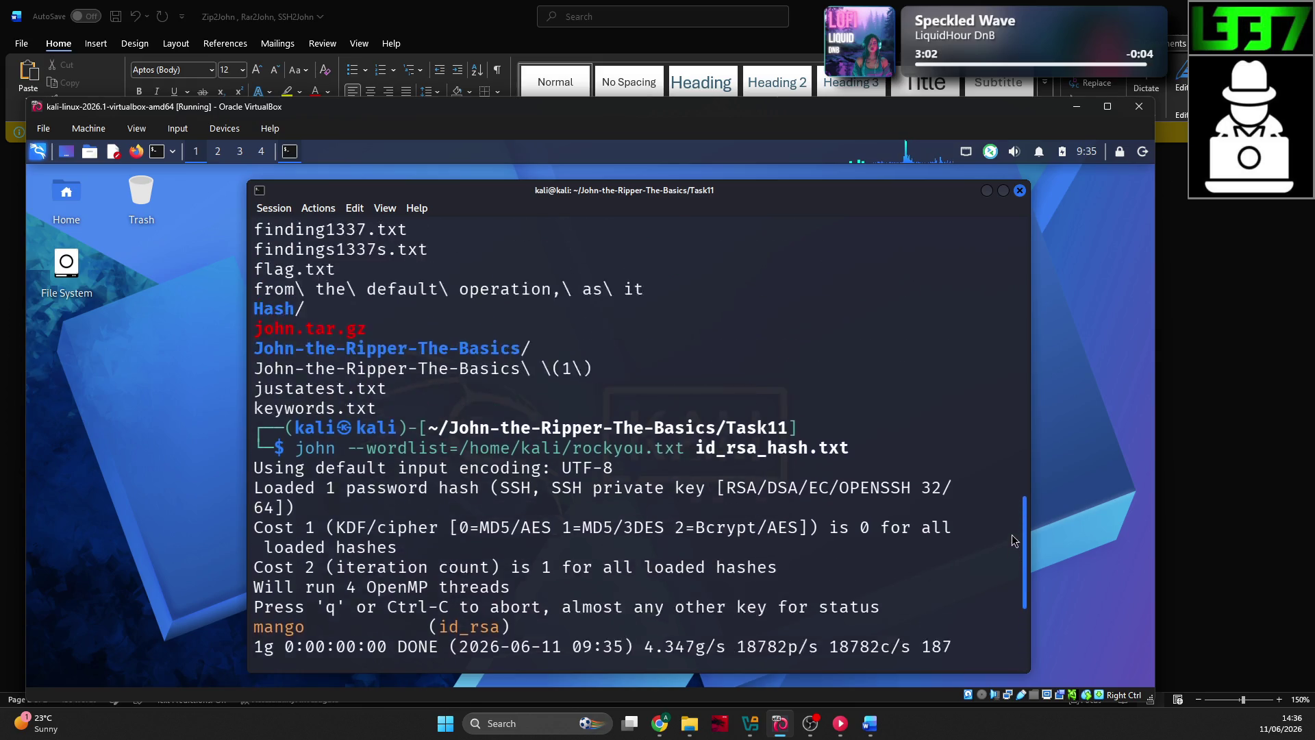
scroll(1014, 591, "down", 5)
scroll(819, 586, "up", 1)
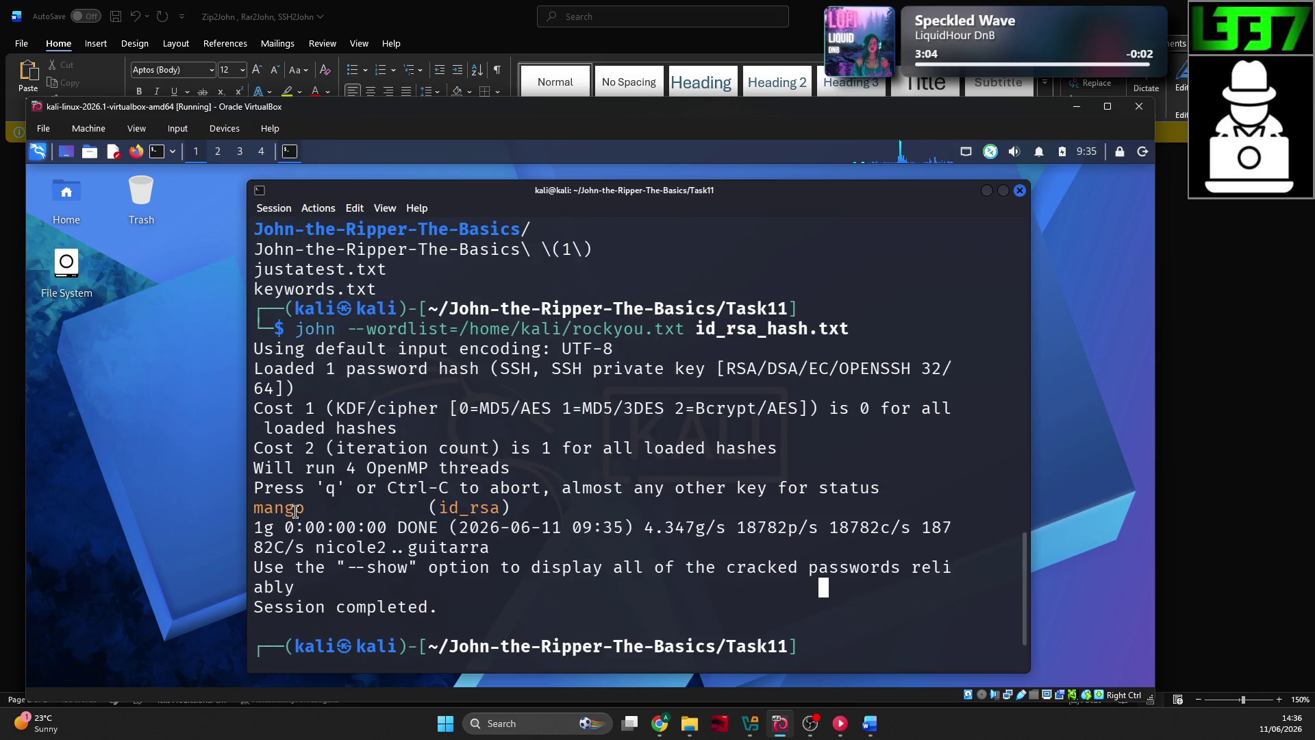
double_click(279, 508)
left_click(373, 510)
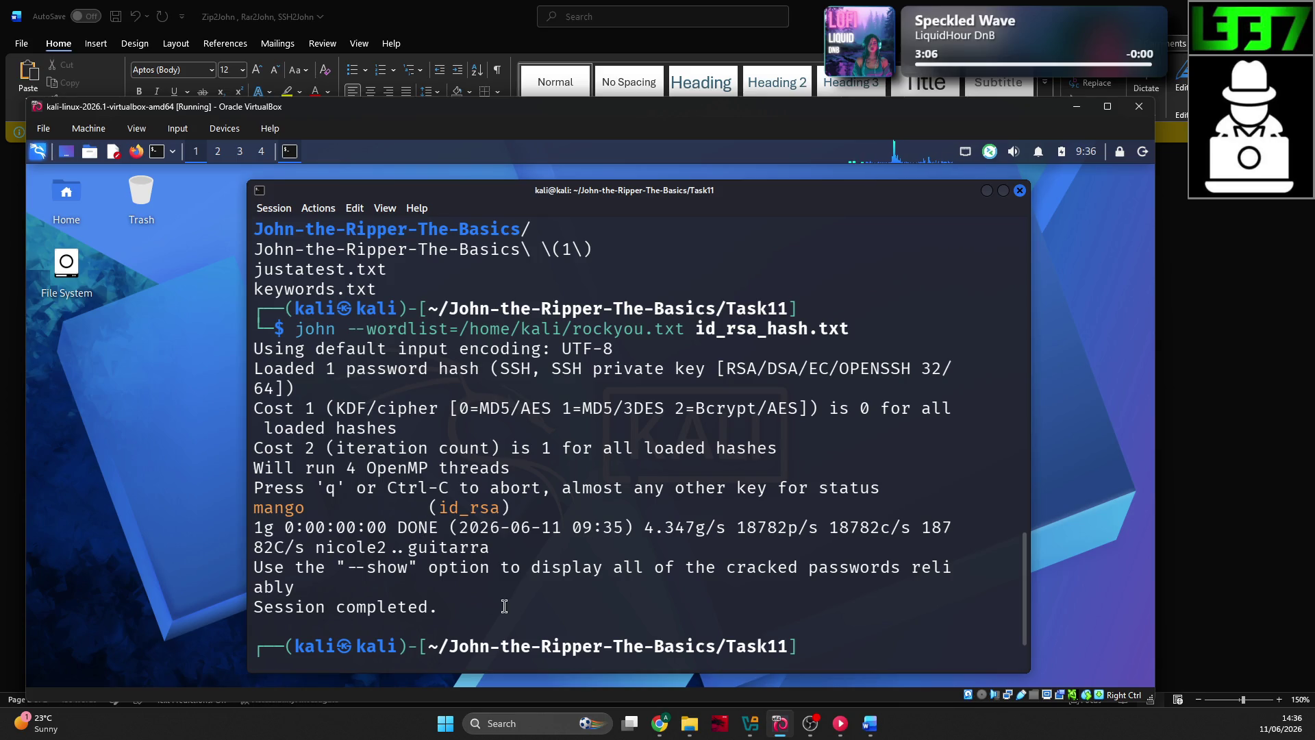
left_click(659, 724)
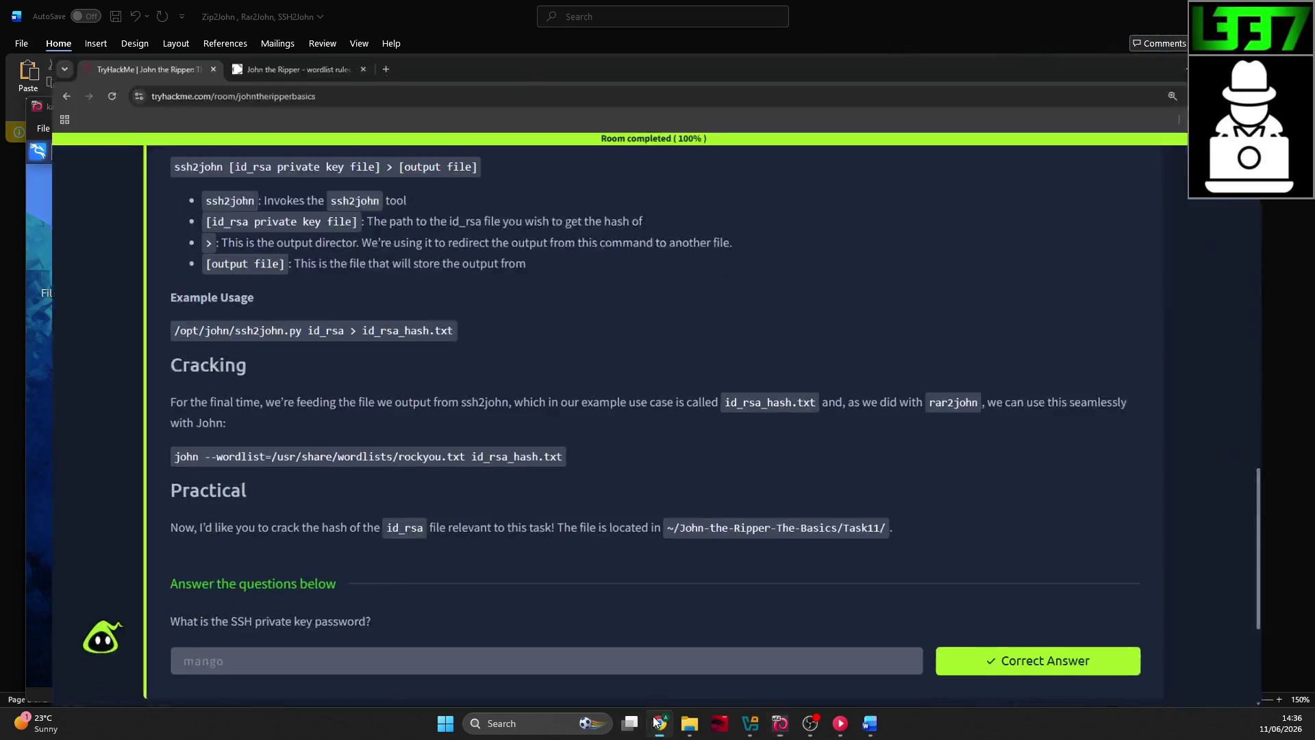
scroll(480, 511, "down", 1)
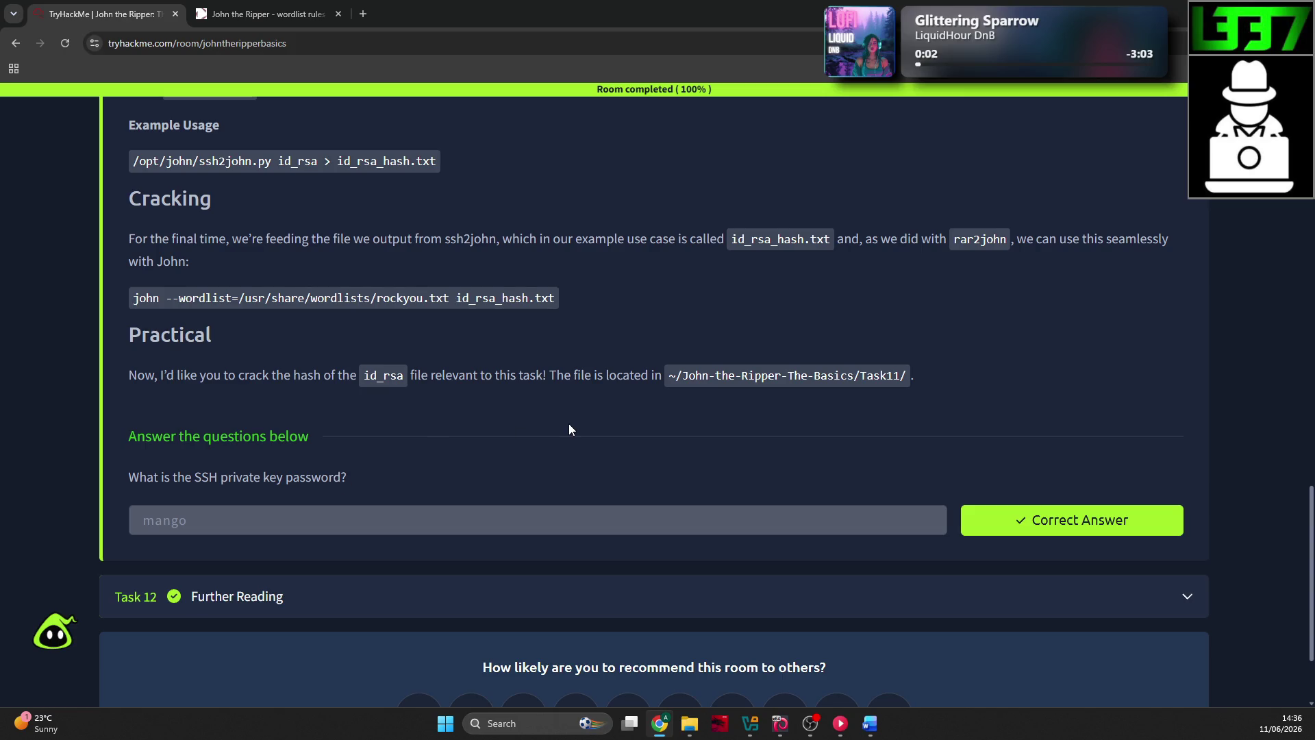
scroll(533, 409, "down", 1)
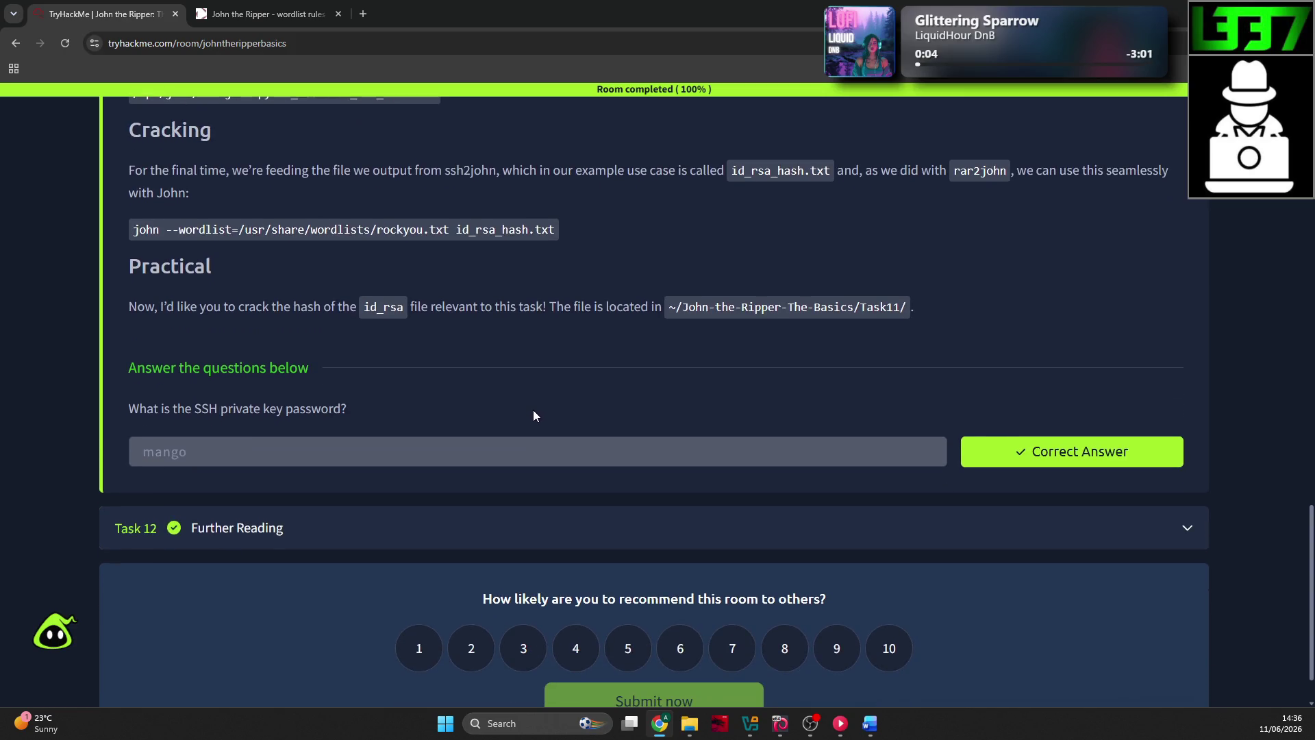
scroll(533, 410, "down", 1)
left_click(870, 724)
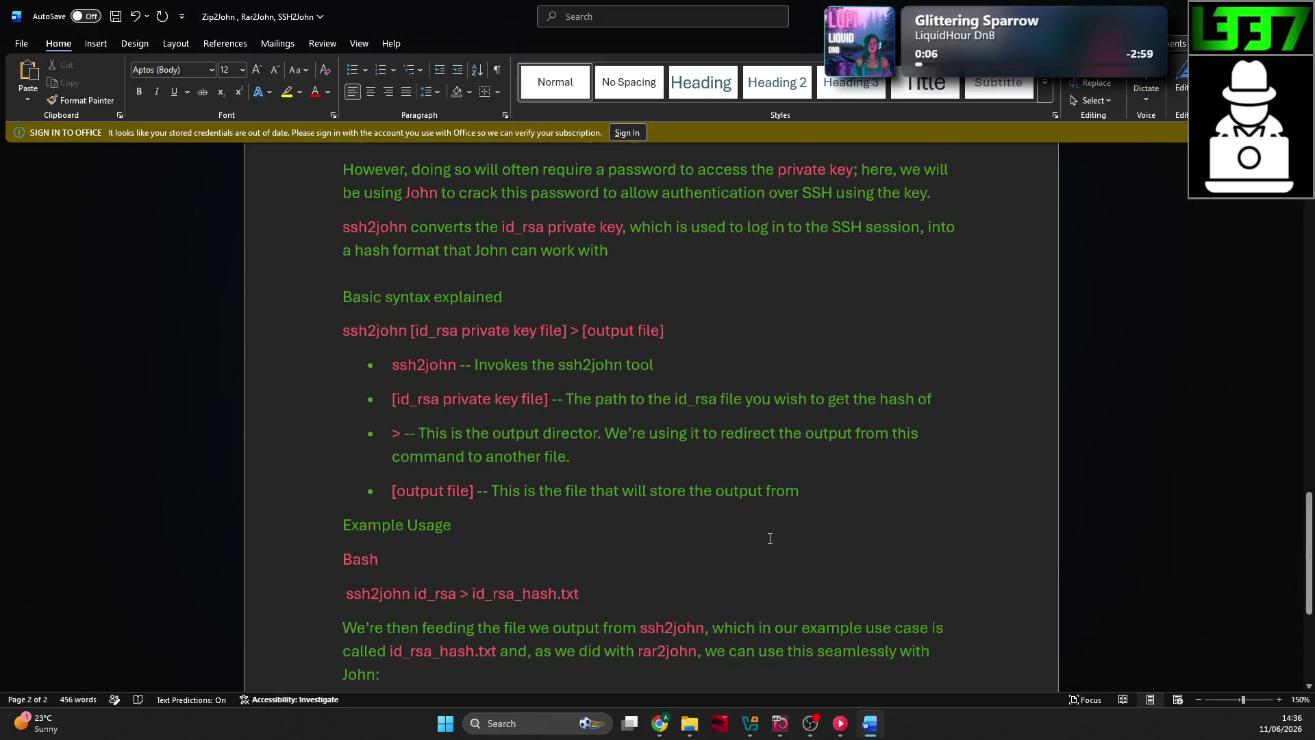
scroll(707, 501, "down", 4)
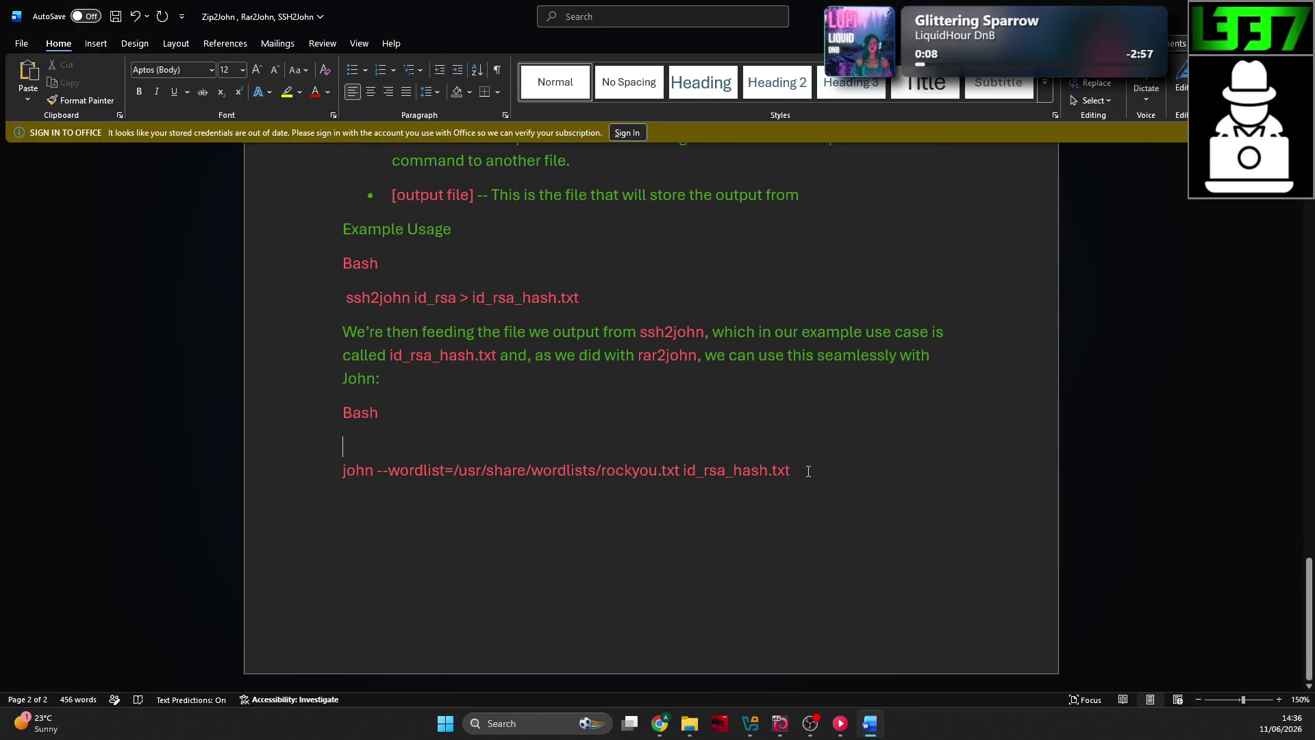
scroll(785, 505, "up", 3)
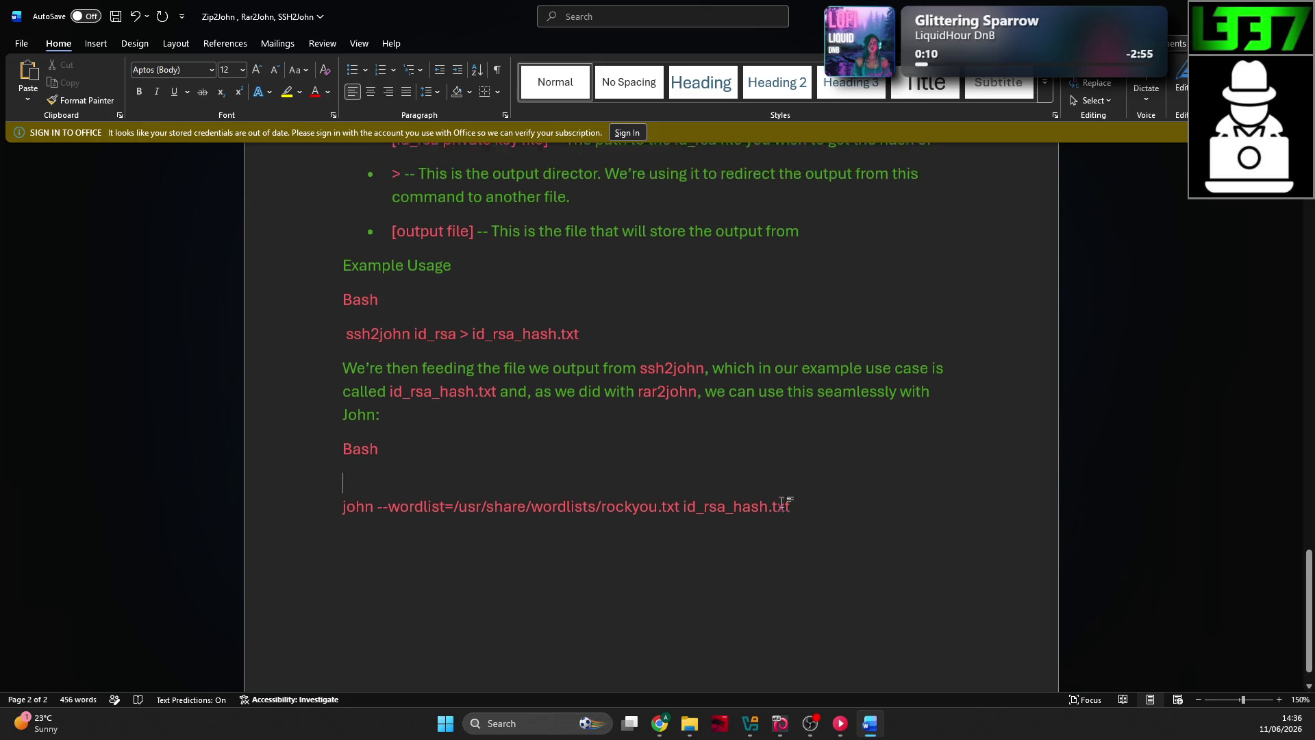
key("alt+Tab")
scroll(976, 317, "up", 1)
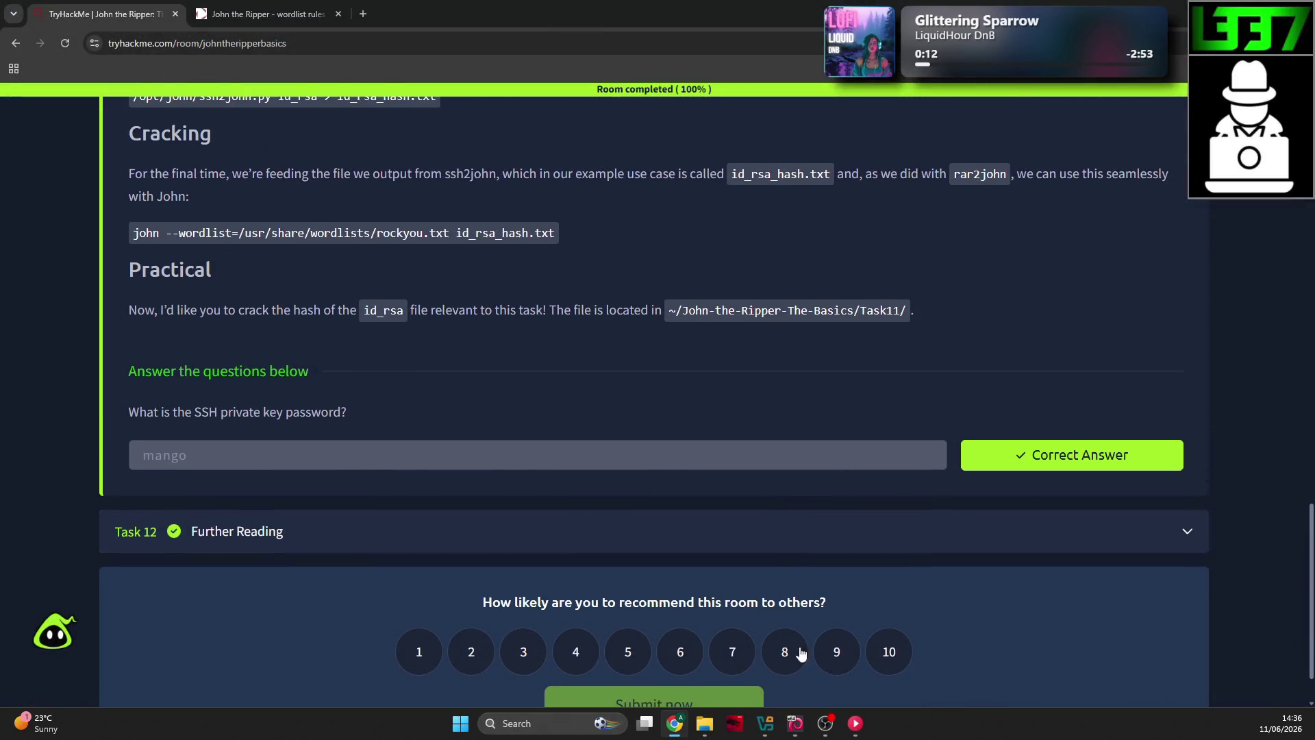
left_click(690, 723)
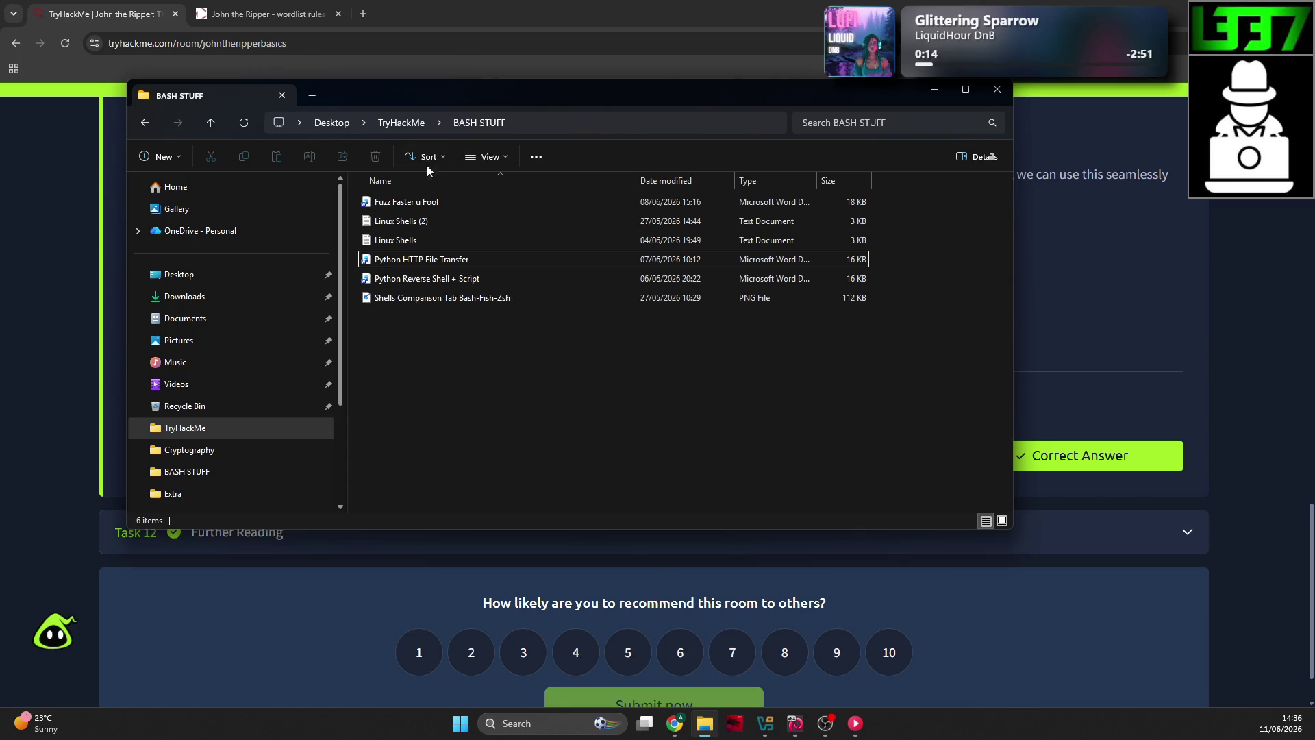
left_click(401, 123)
left_click(222, 450)
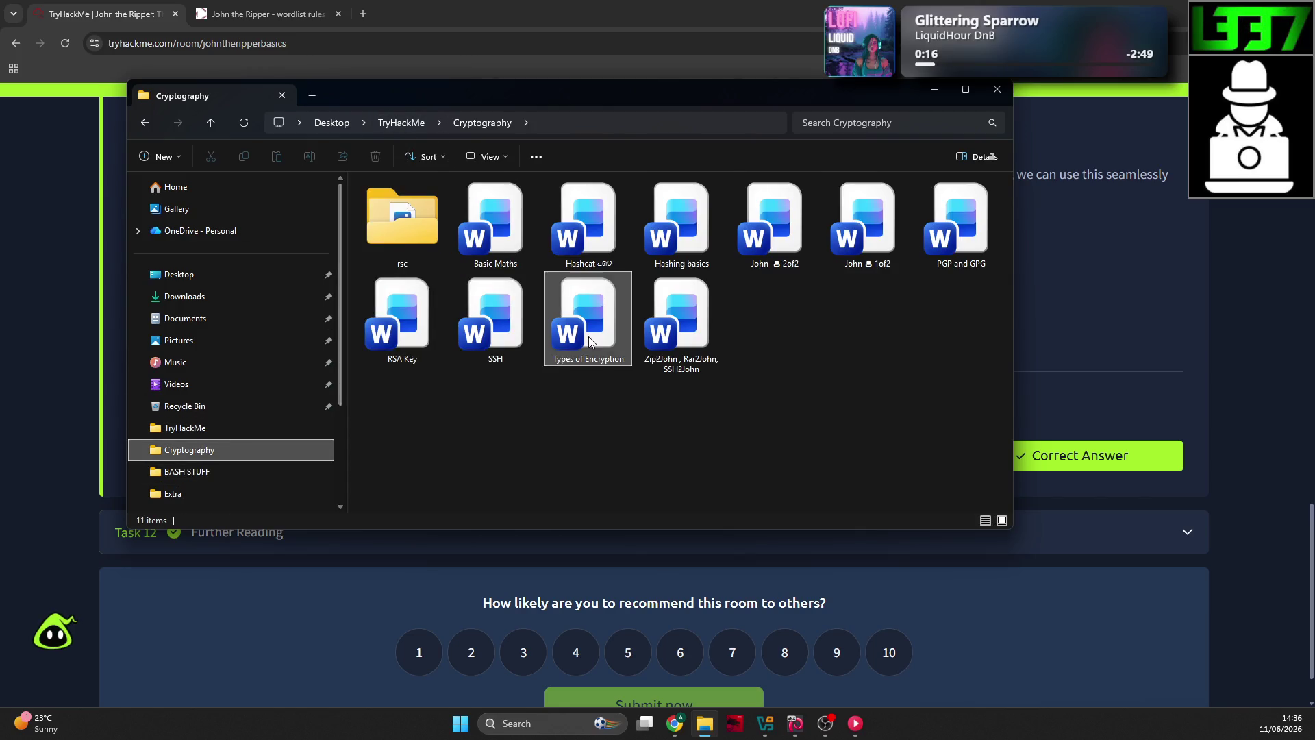
key("alt+Tab")
scroll(637, 364, "up", 8)
scroll(634, 370, "up", 8)
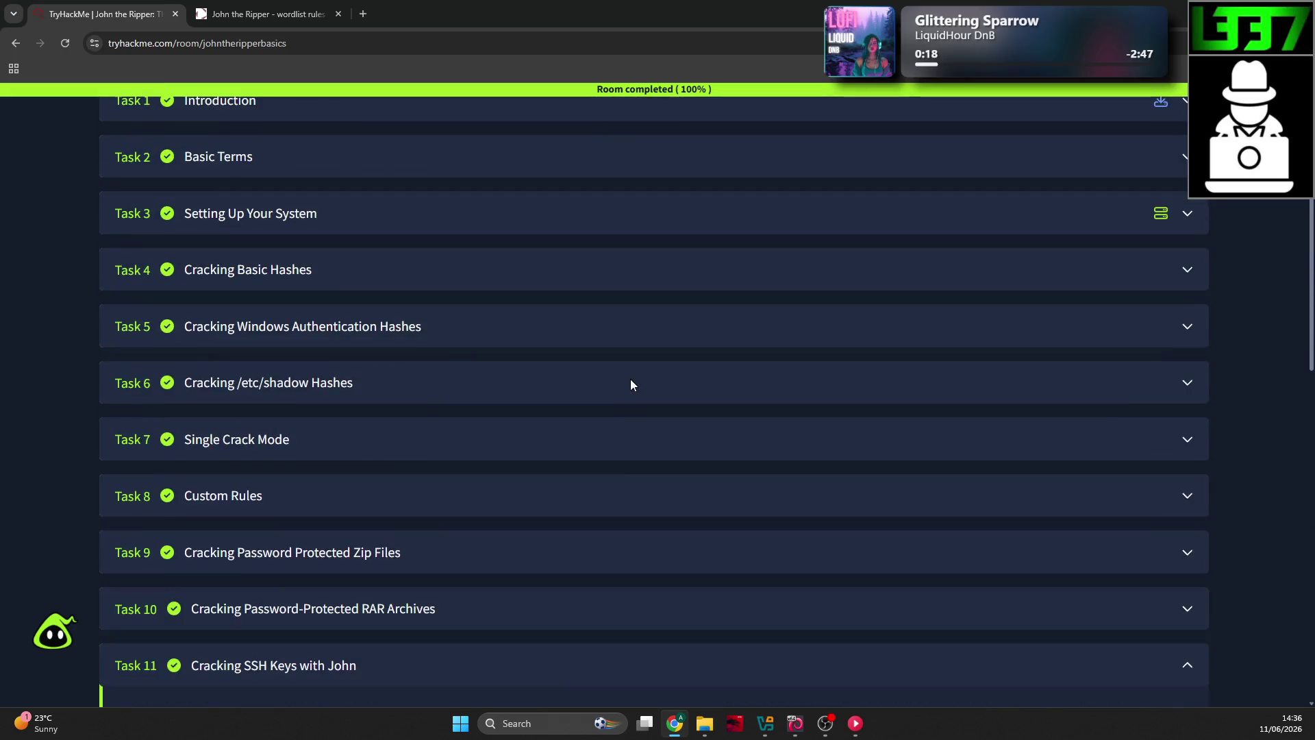
scroll(547, 579, "down", 7)
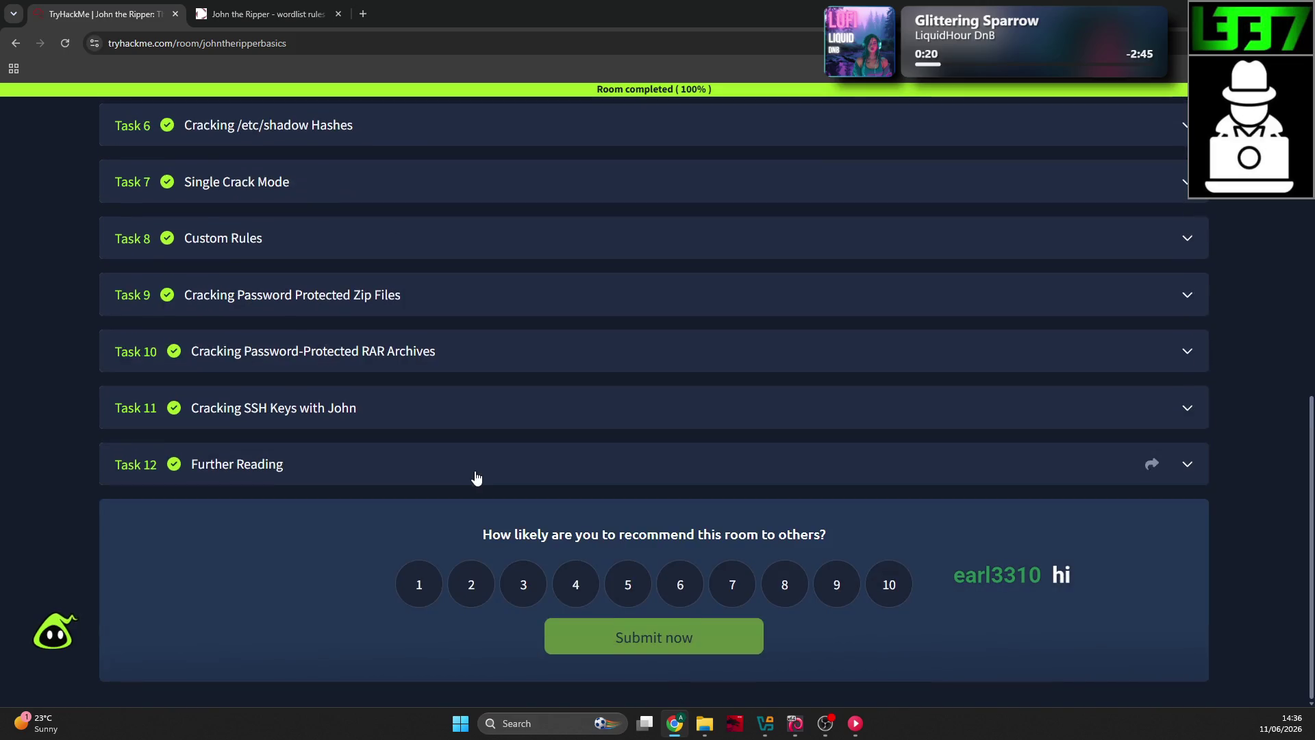
scroll(477, 477, "up", 1)
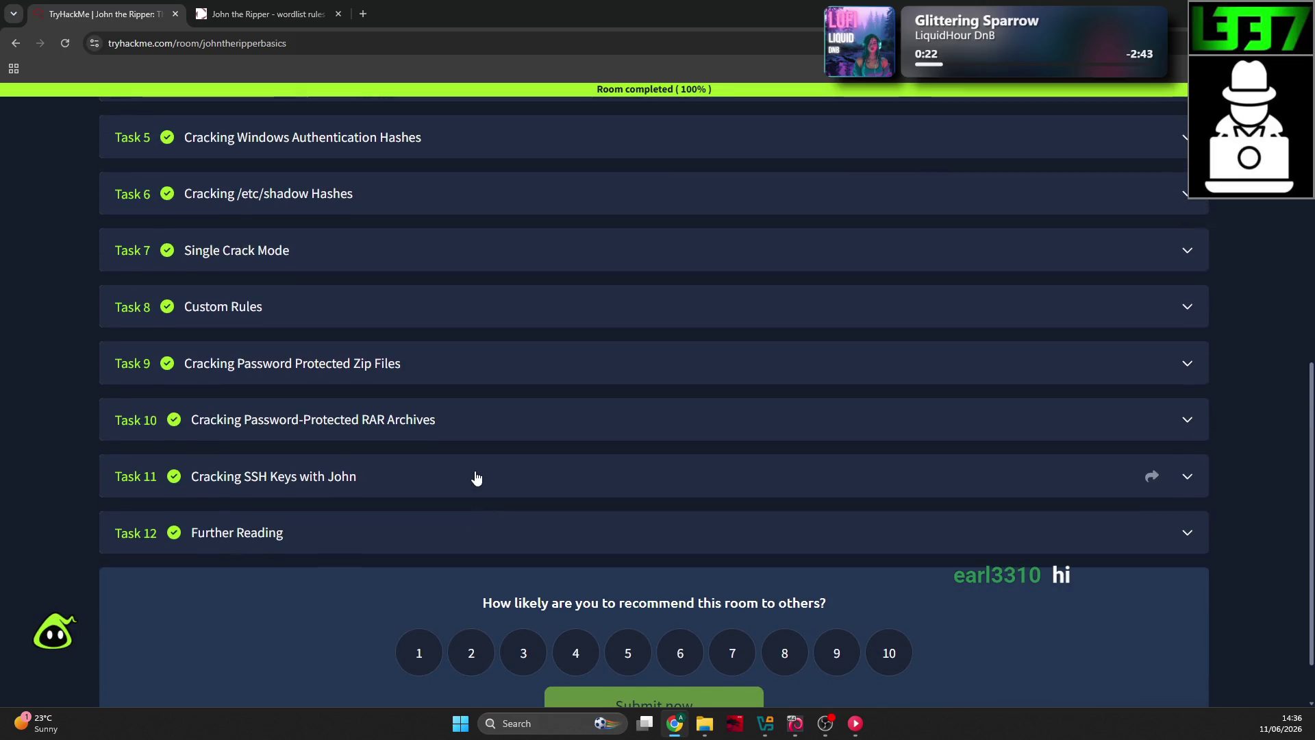
key("alt+Tab")
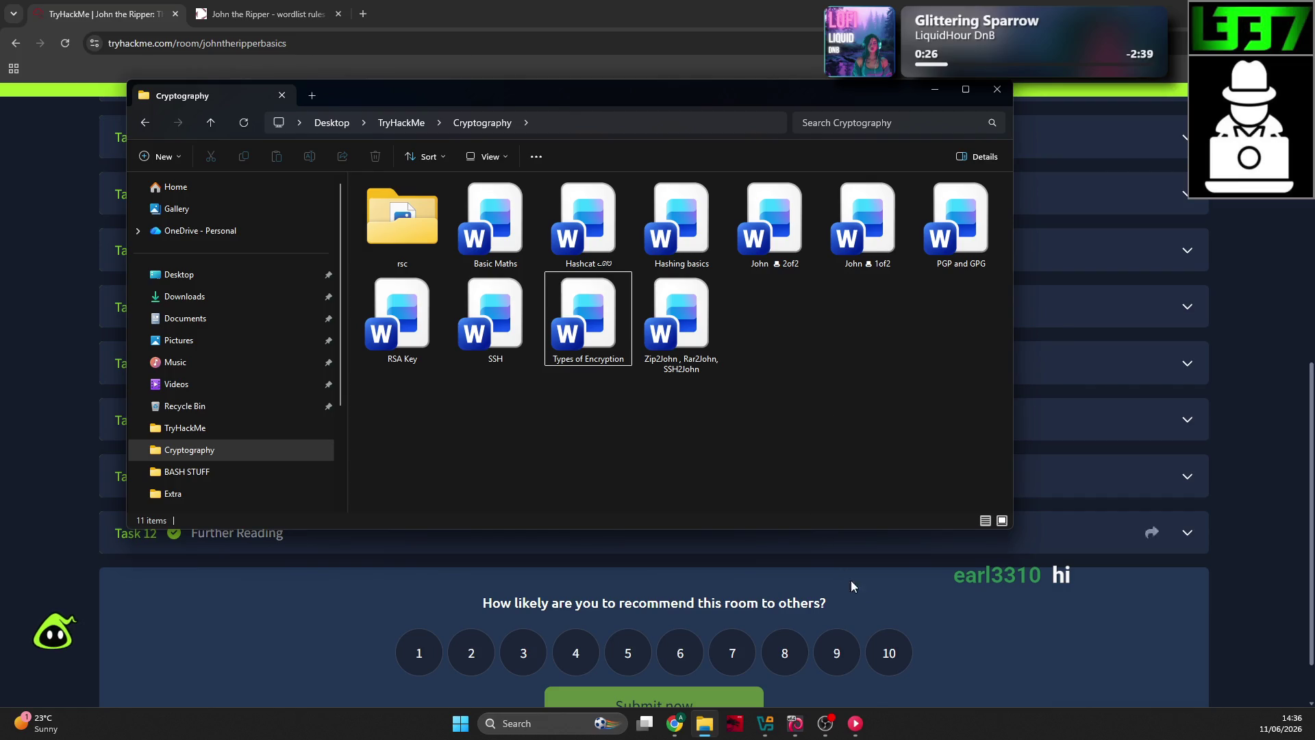
left_click(765, 722)
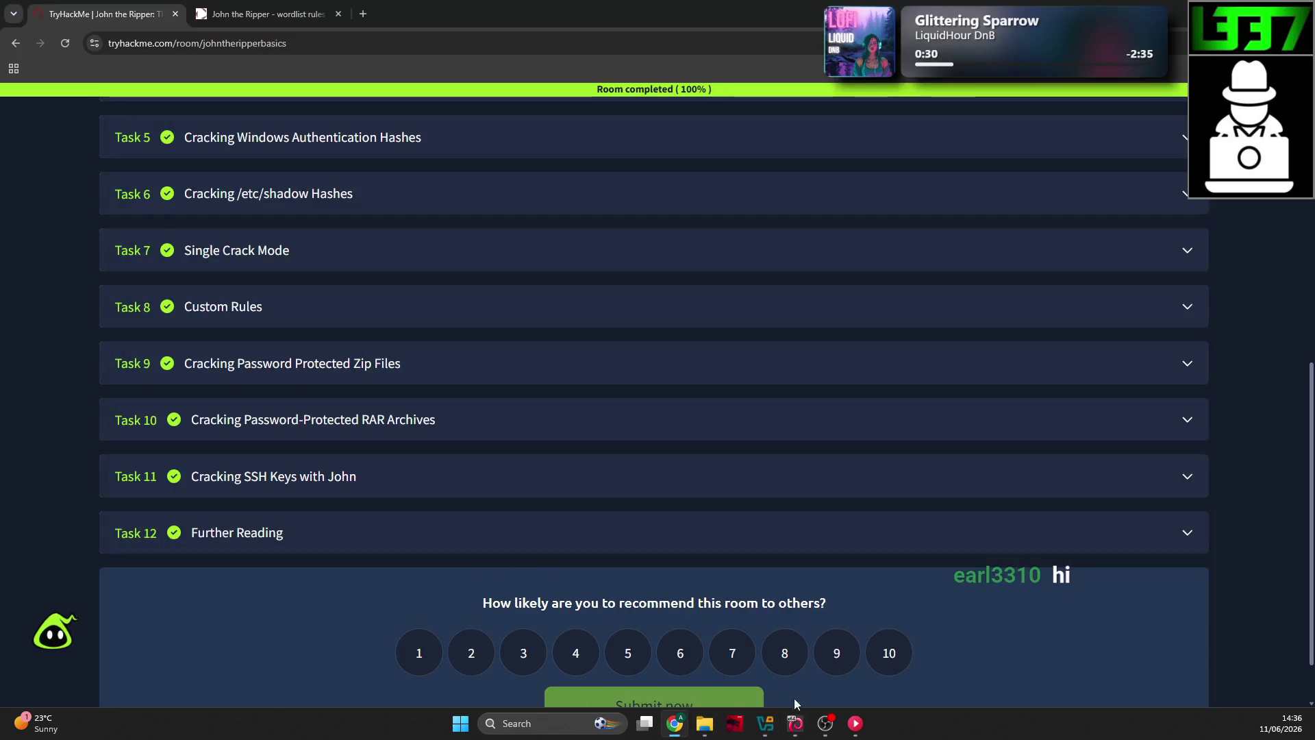
left_click(795, 723)
Step: Close the Kali terminal window inside the VM with Ctrl+D
scroll(673, 522, "down", 1)
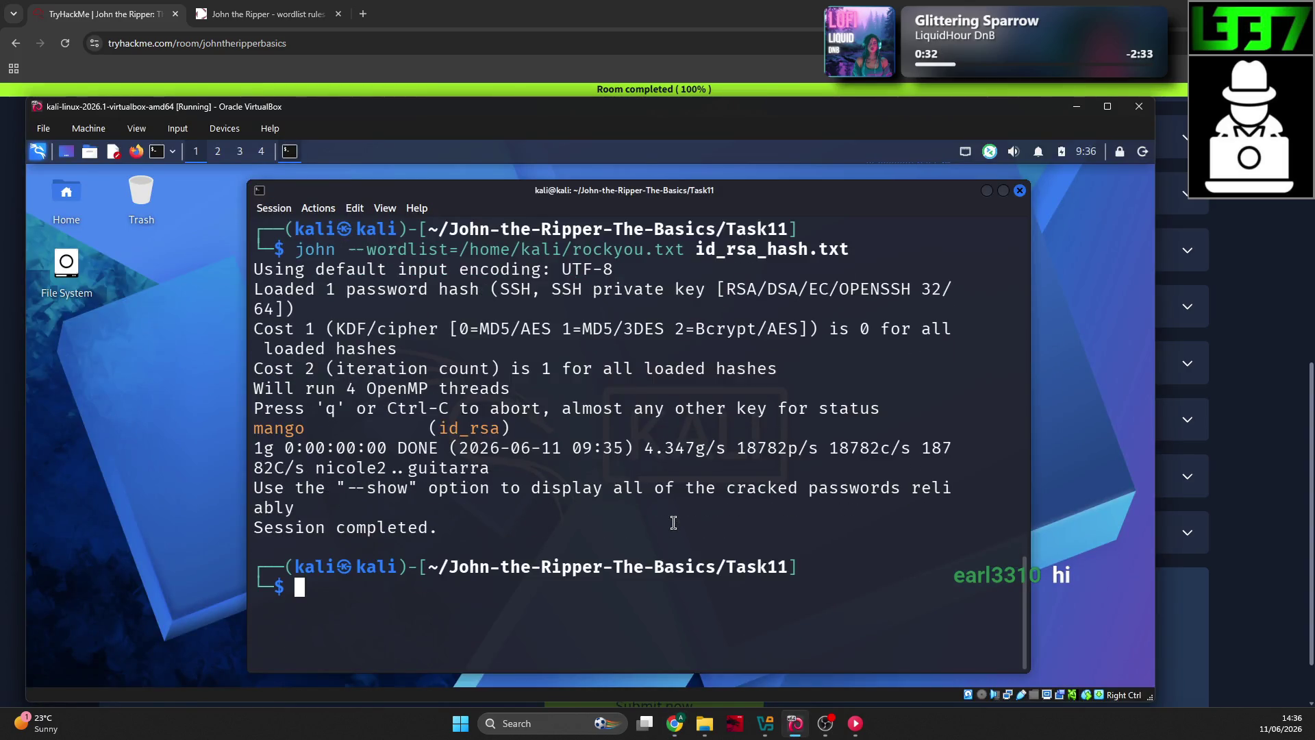
scroll(668, 522, "up", 1)
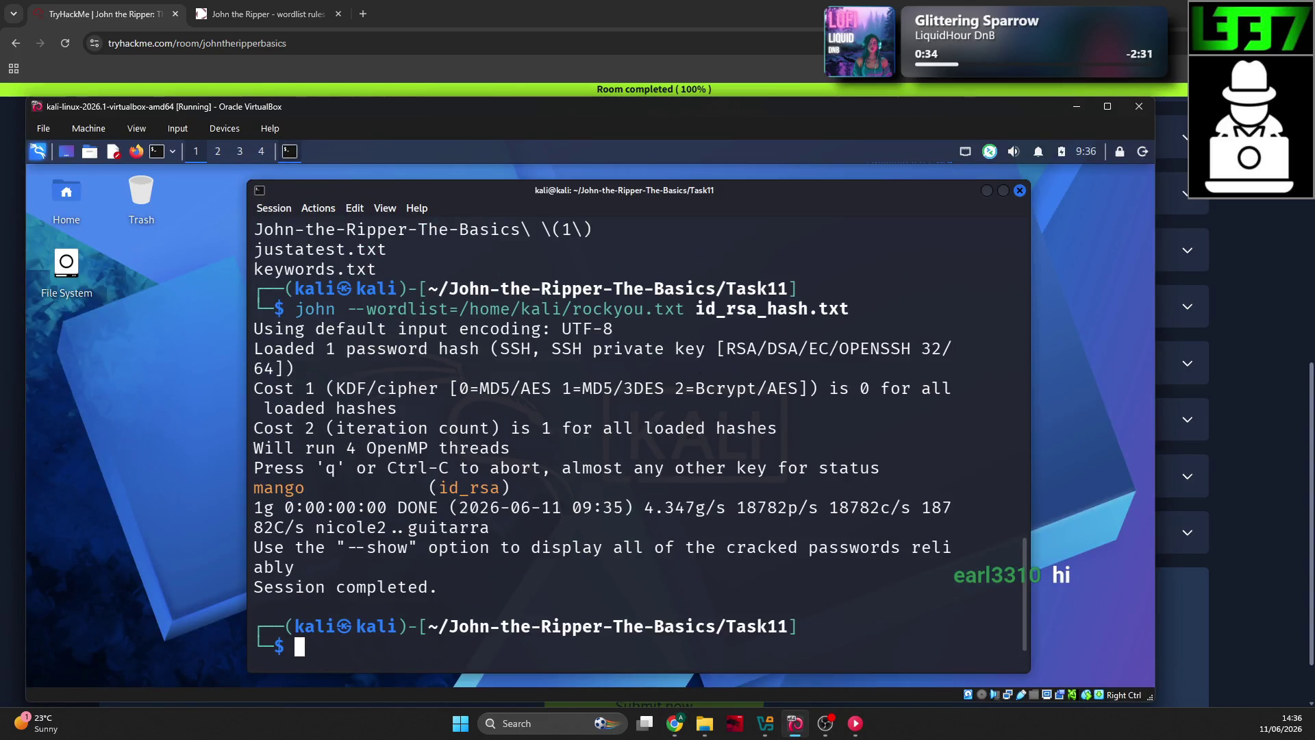
left_click(826, 722)
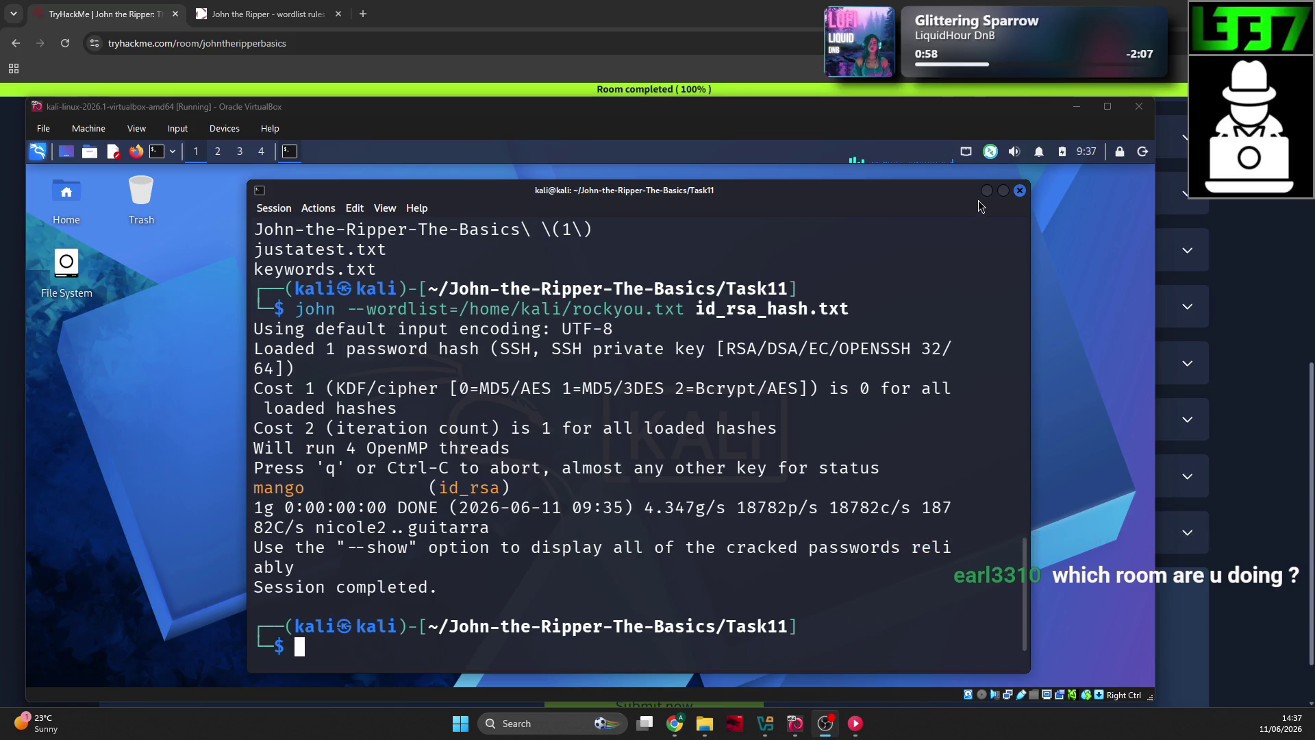
left_click(769, 512)
key("ctrl+d")
Step: Go to the TryHackMe Dashboard and open the full Cyber Security 101 path map
left_click(675, 724)
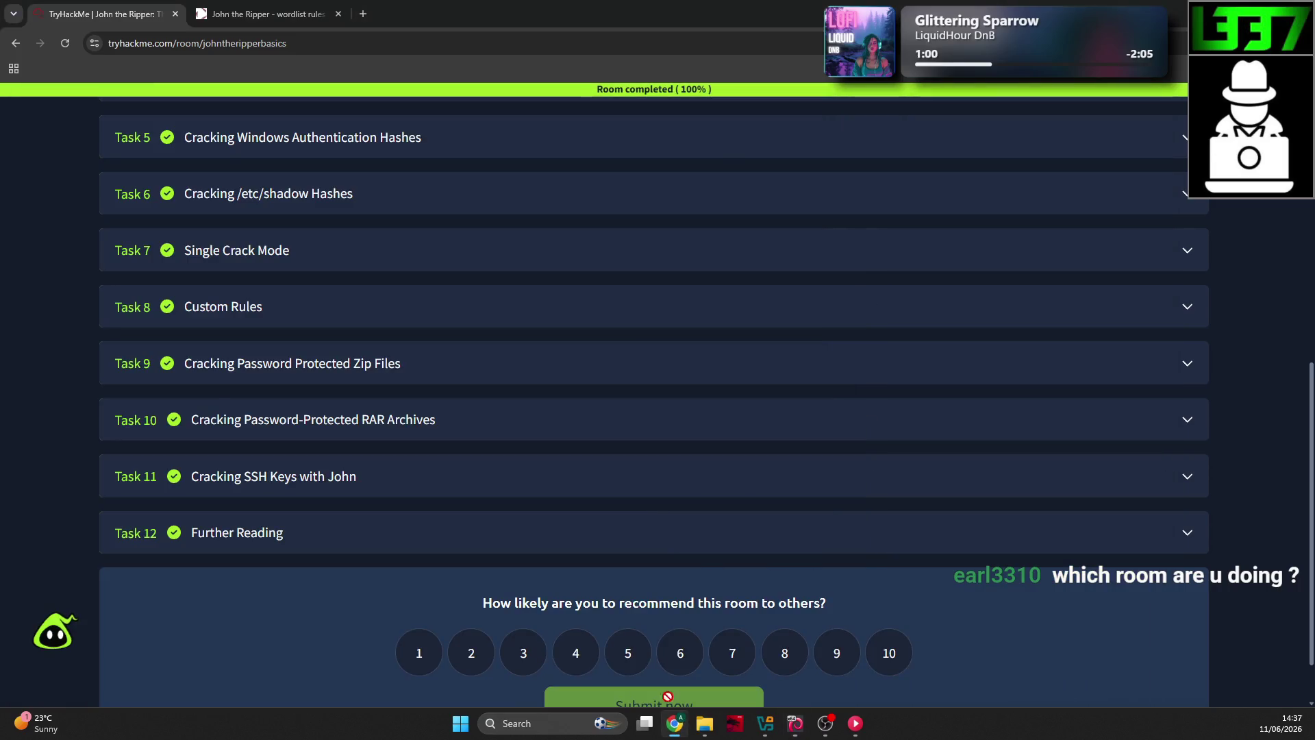
scroll(211, 382, "up", 5)
scroll(124, 381, "up", 2)
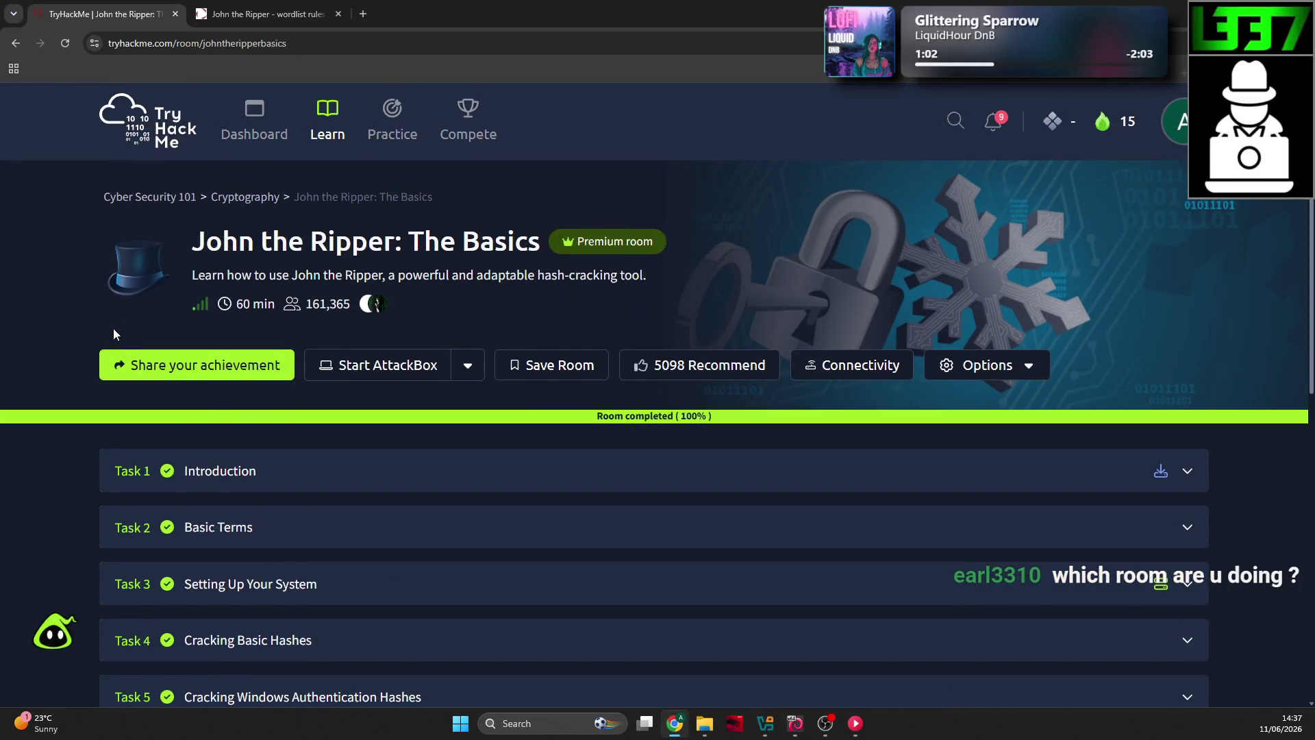
key("ctrl+minus")
left_click(327, 117)
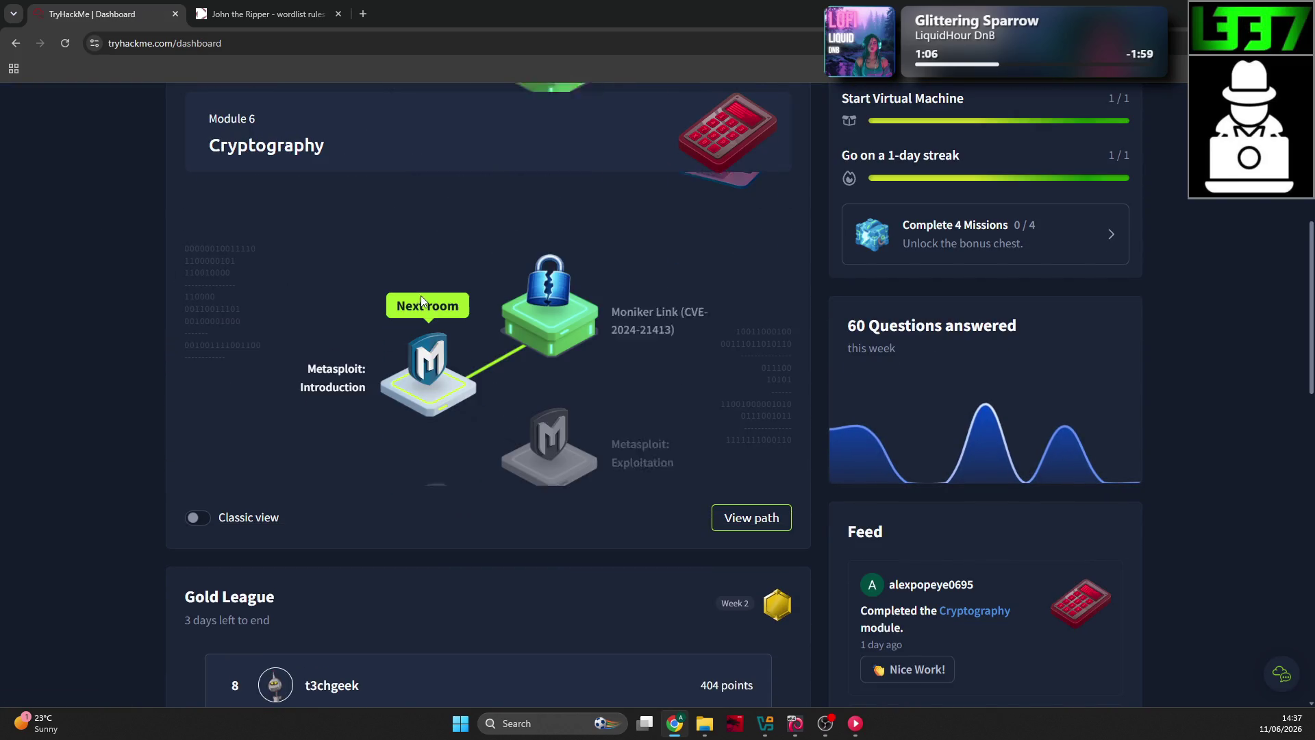
left_click(740, 518)
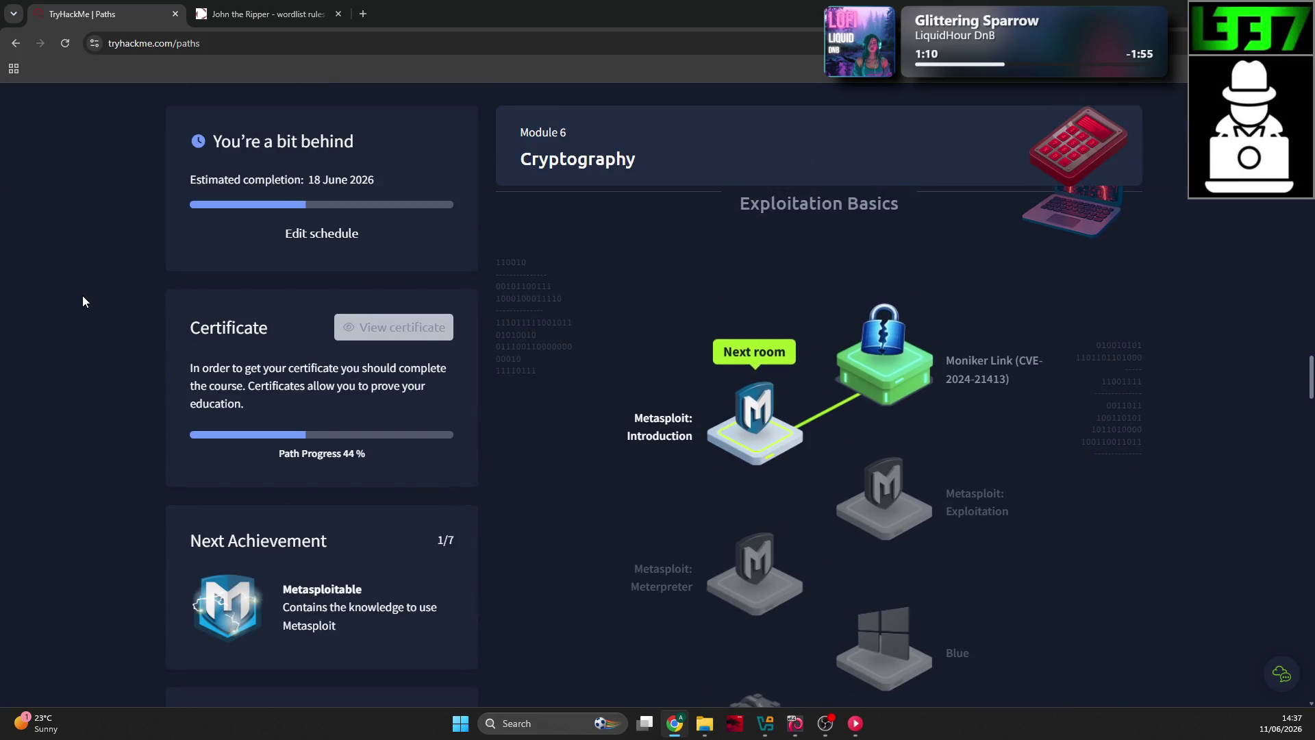
scroll(34, 298, "up", 5)
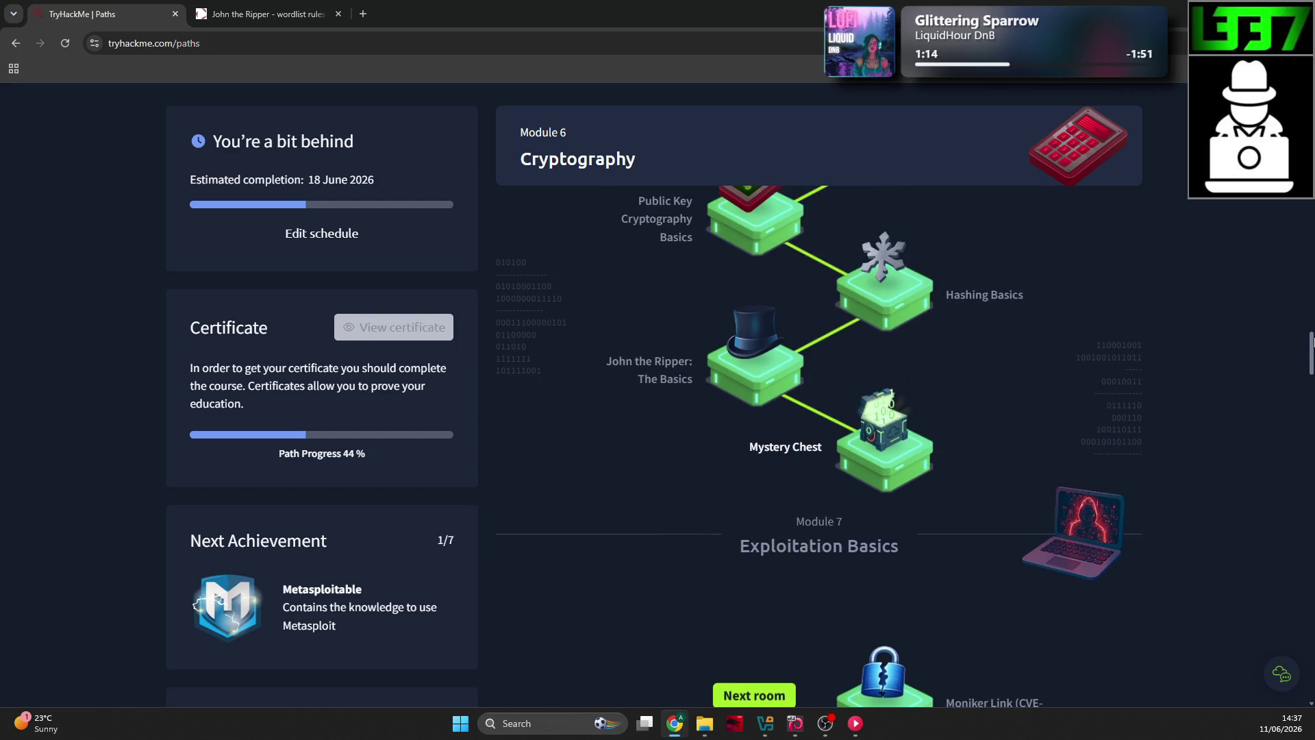
left_click_drag(1309, 353, 1310, 86)
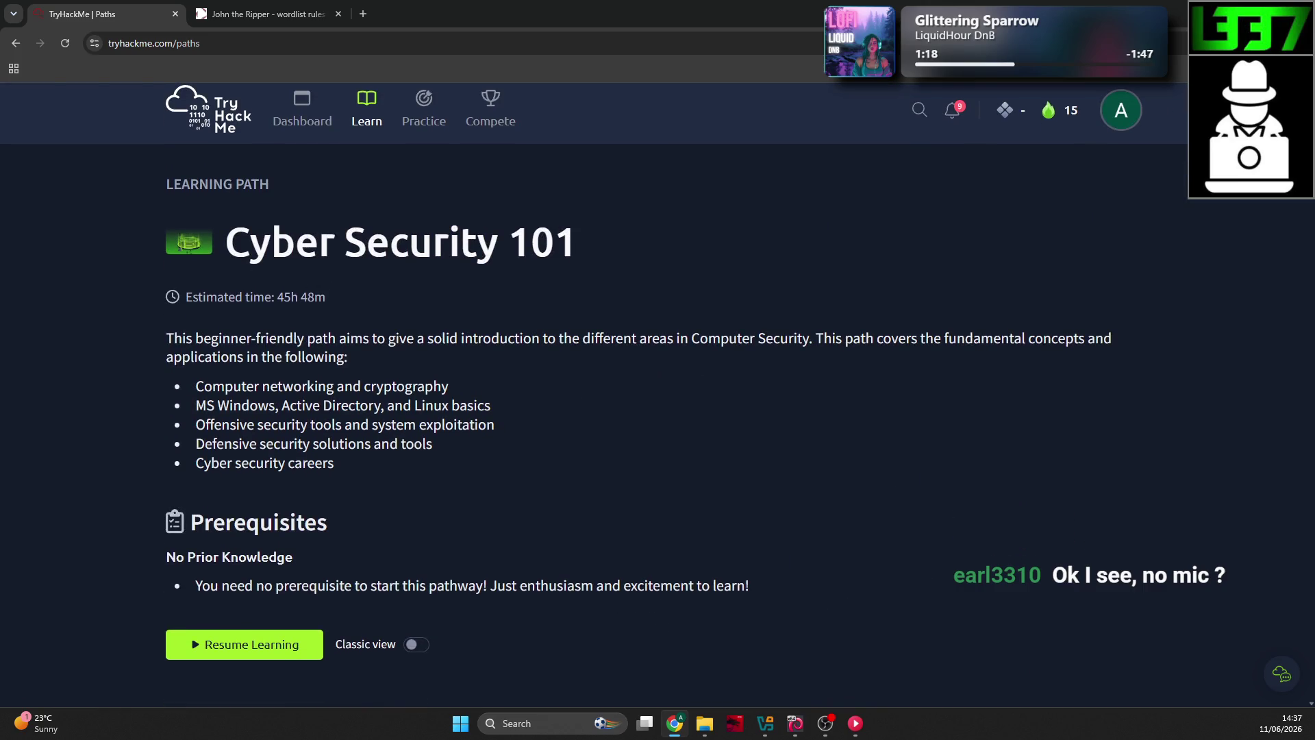
Step: Scroll down through the Cyber Security 101 module map, adjusting the zoom
key("alt+Tab")
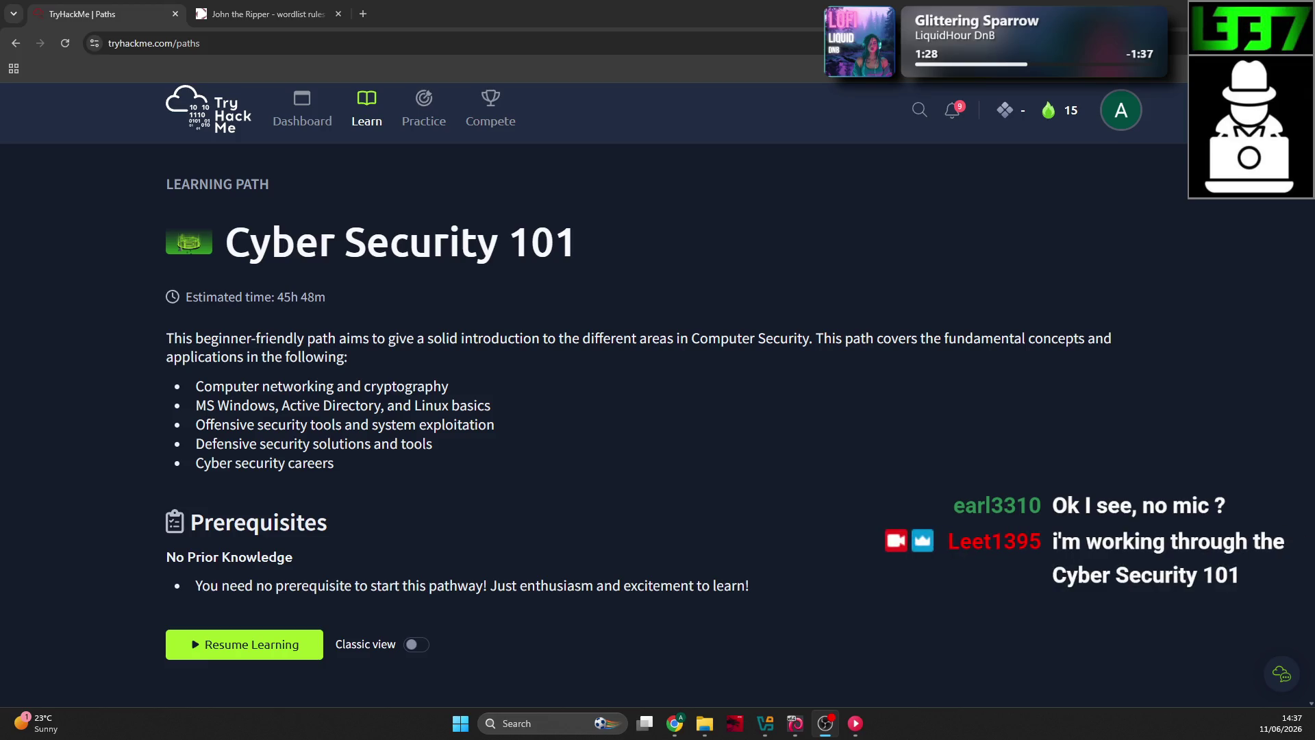
scroll(129, 399, "down", 4)
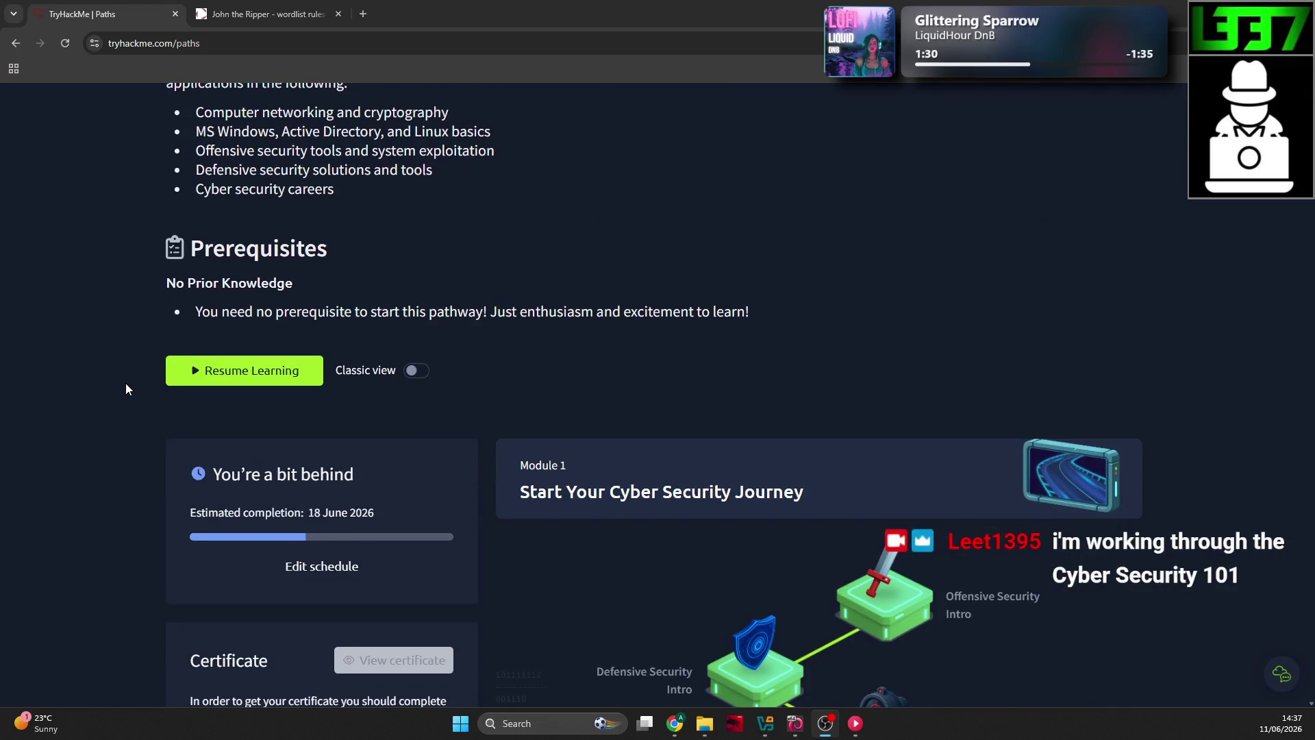
scroll(124, 380, "down", 2)
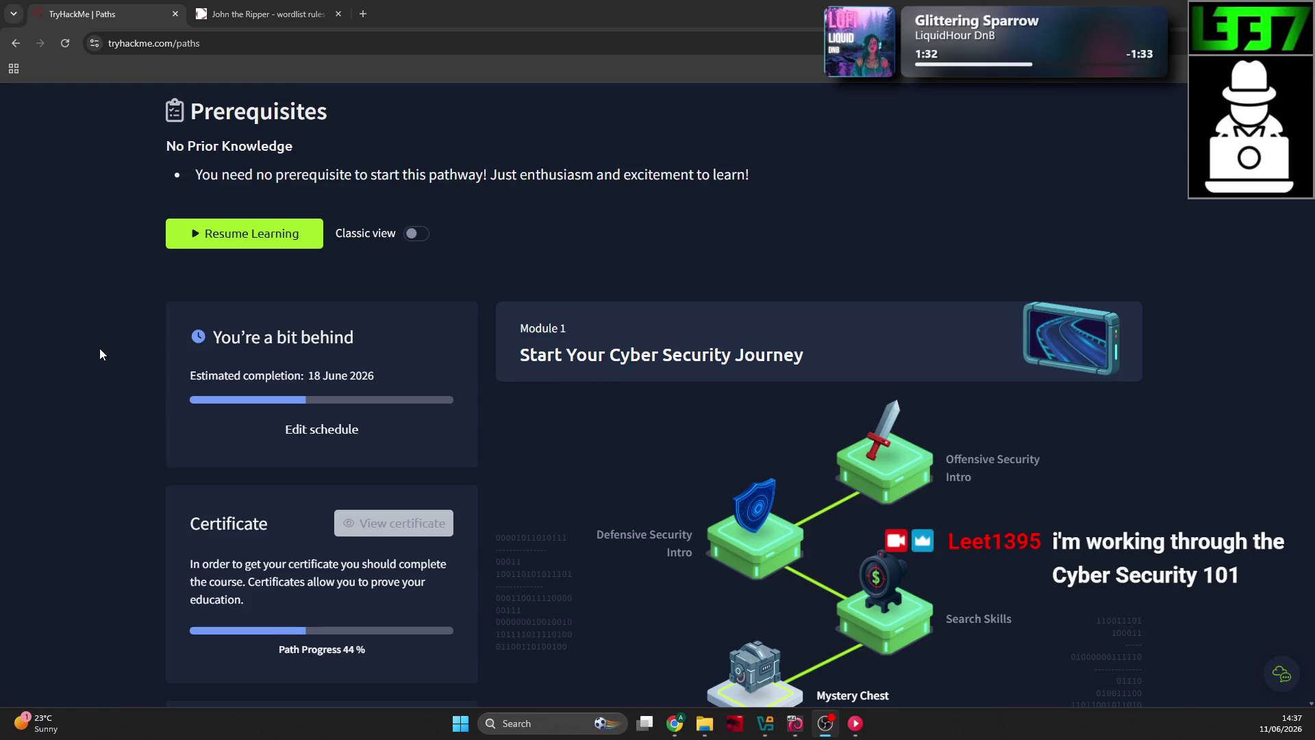
scroll(100, 354, "down", 1)
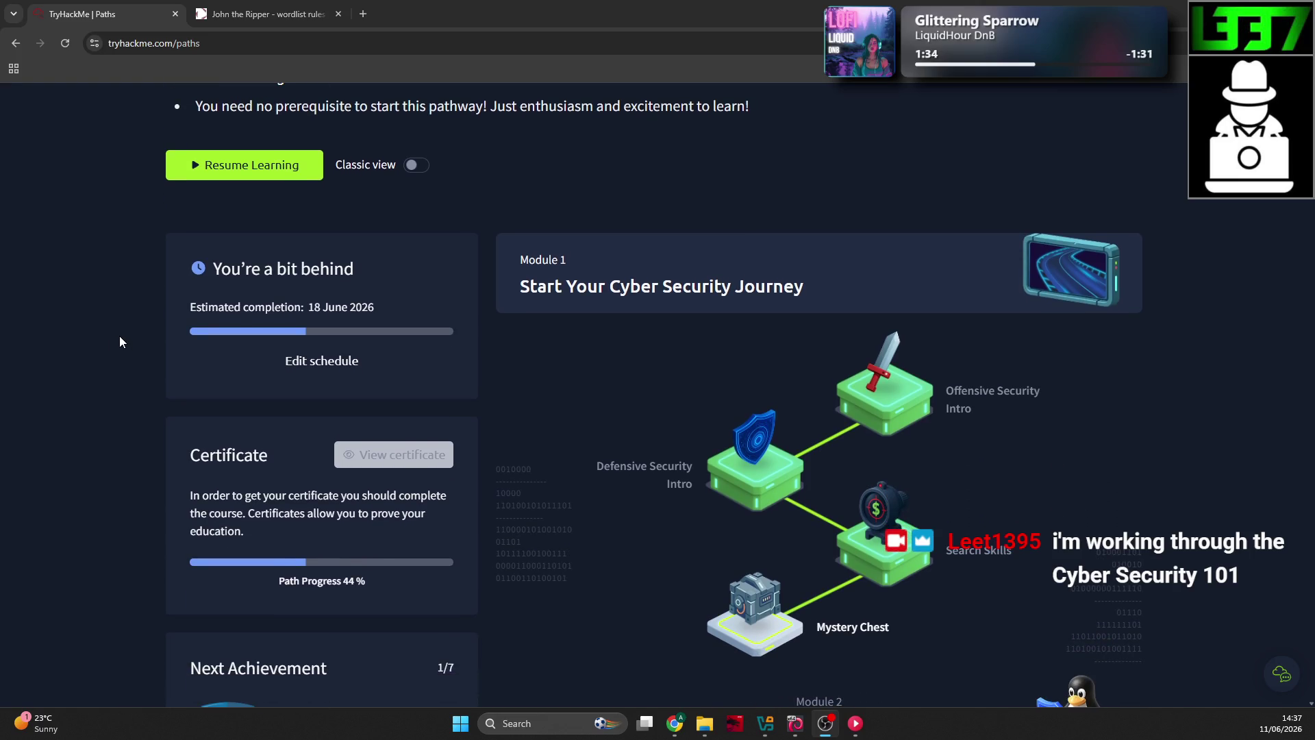
scroll(119, 336, "down", 1)
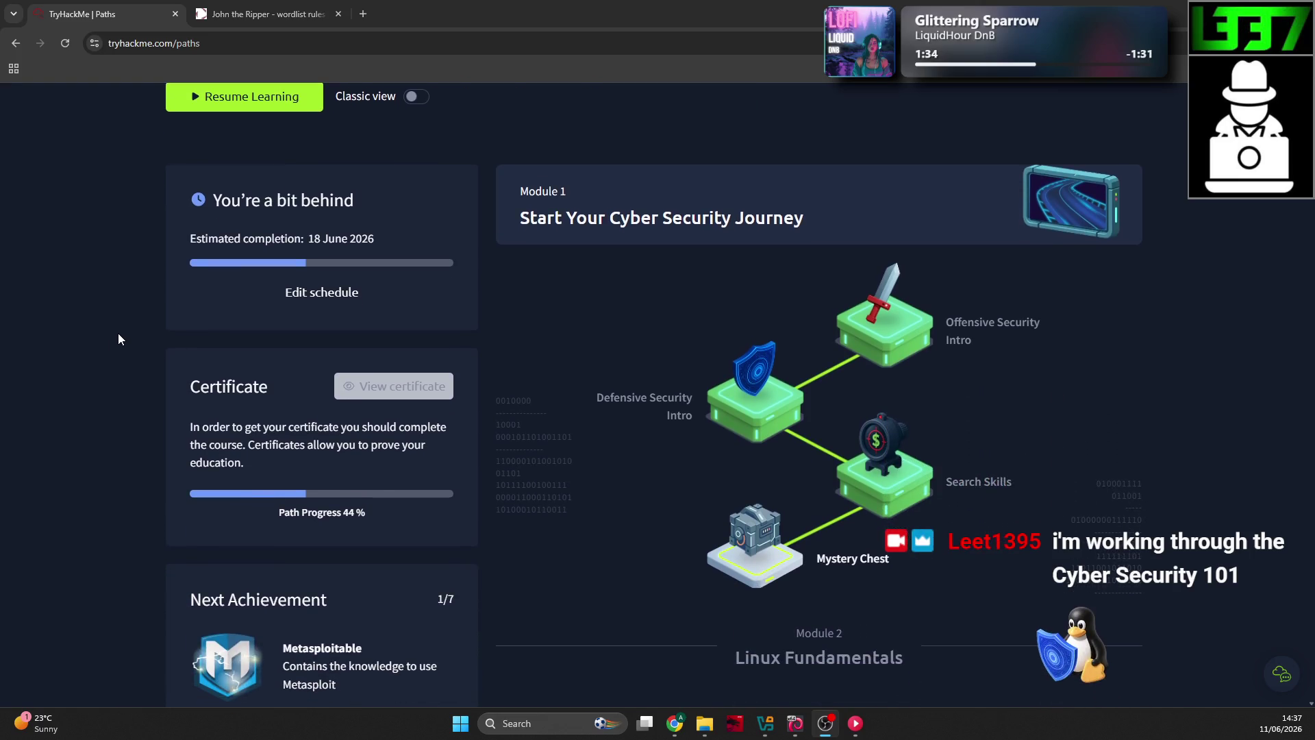
scroll(346, 455, "down", 1)
left_click(351, 445)
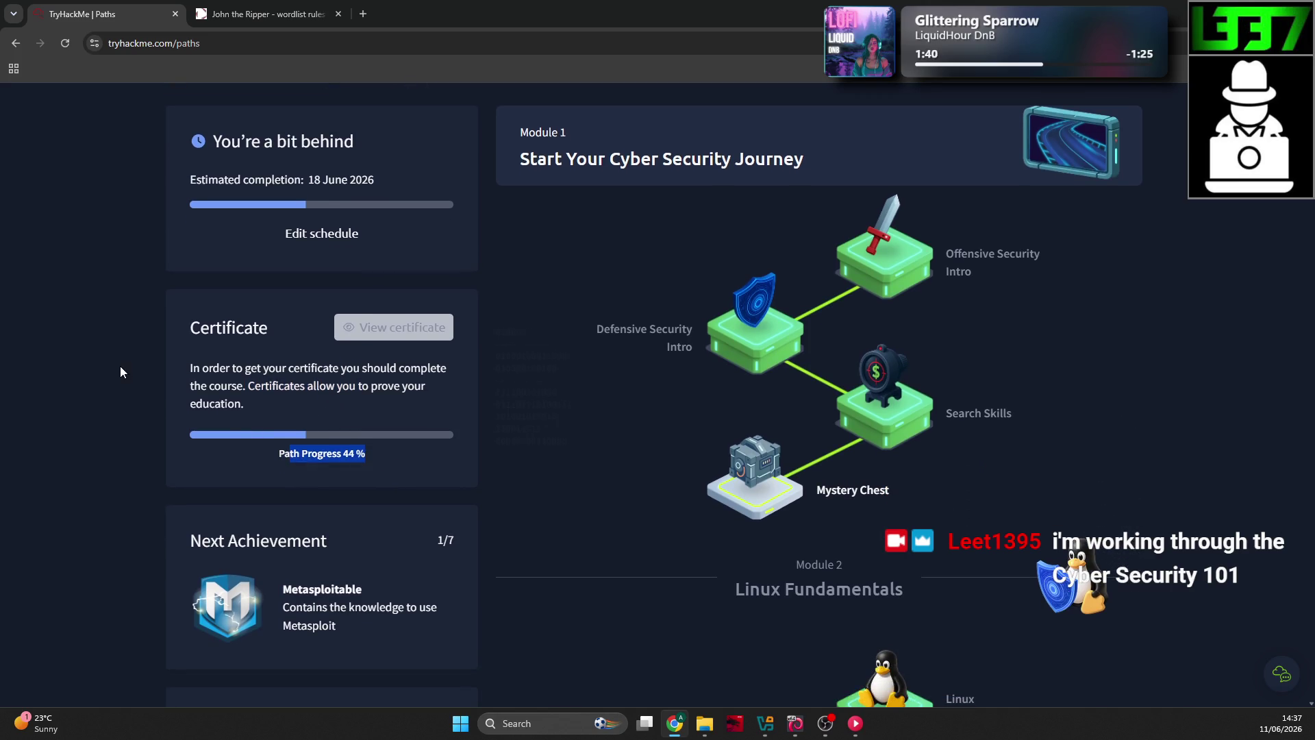
key("ctrl+plus")
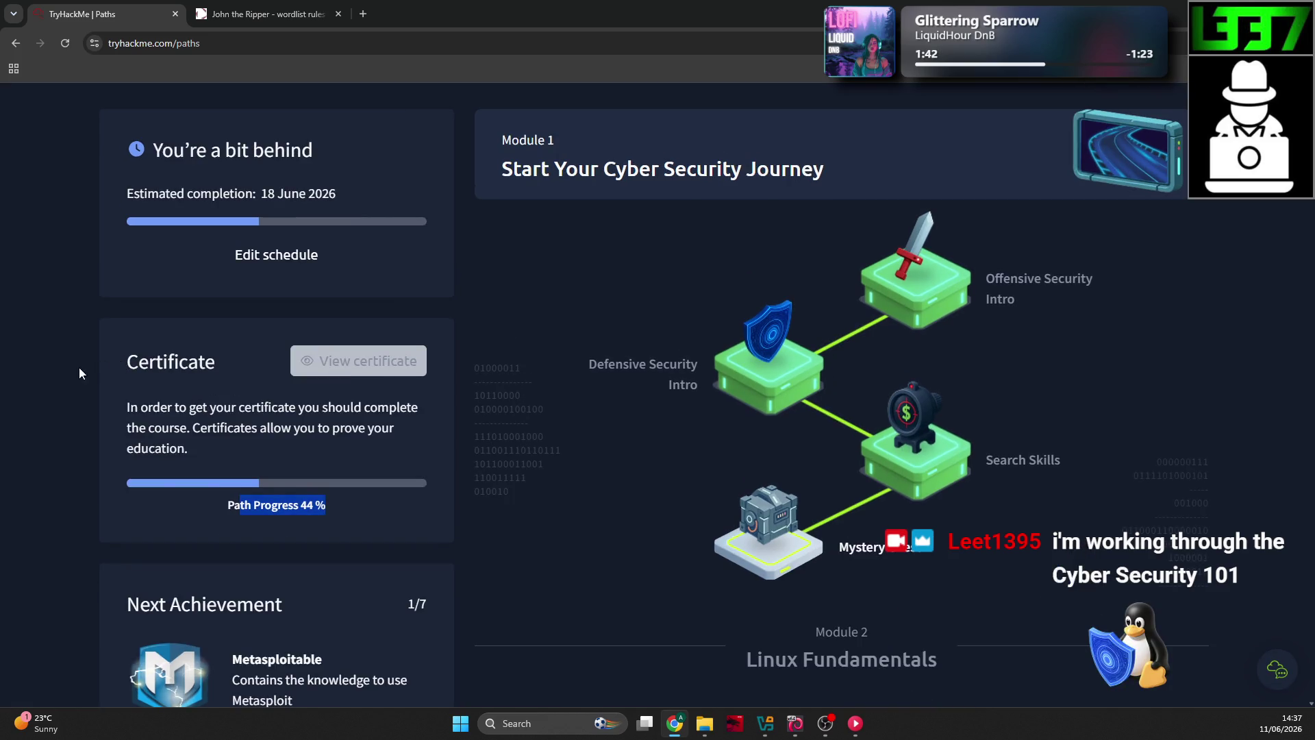
left_click(89, 365)
scroll(97, 364, "down", 4)
key("ctrl+minus")
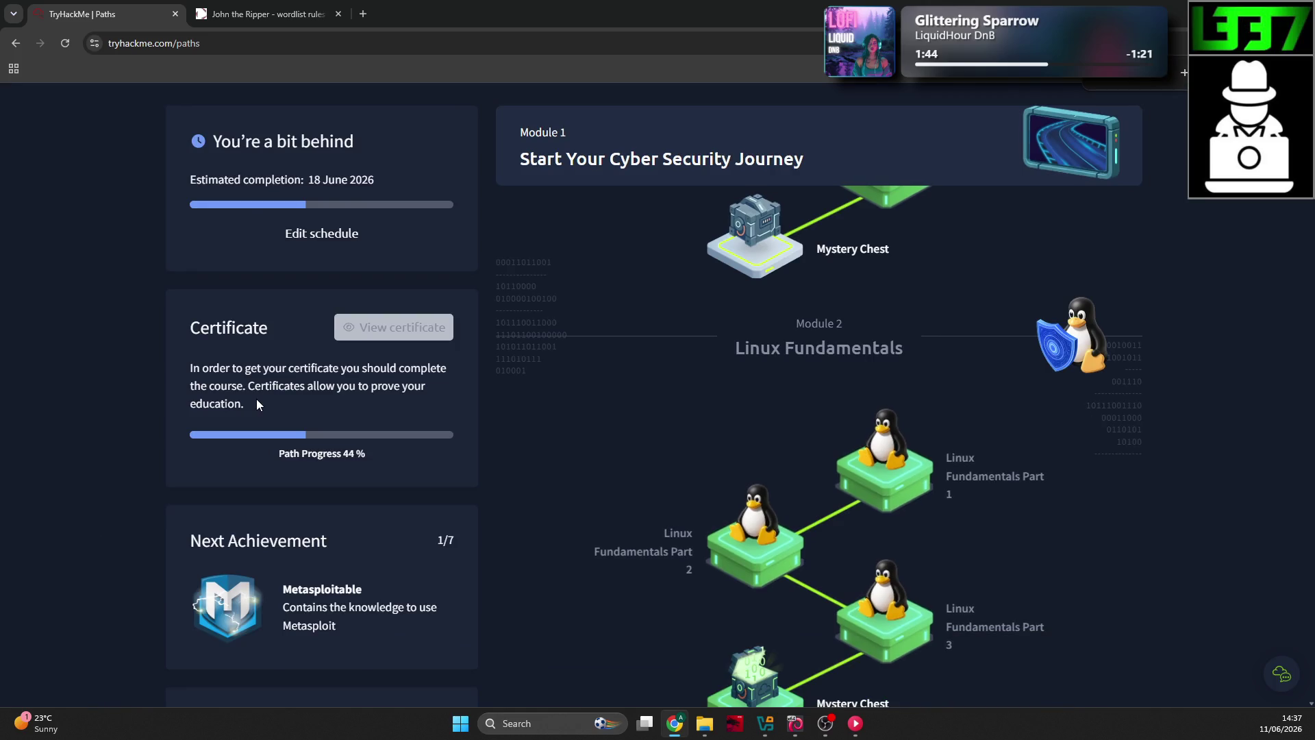
scroll(97, 376, "down", 2)
scroll(195, 438, "up", 6)
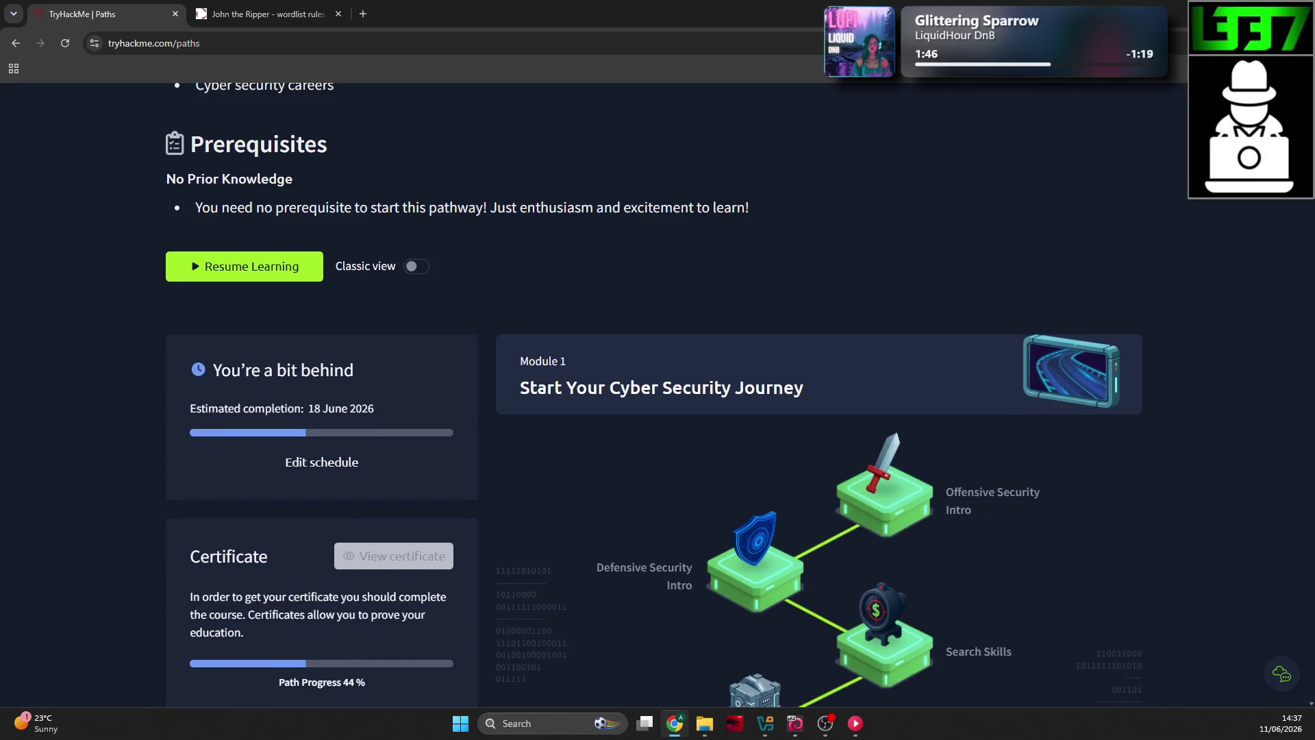
scroll(169, 408, "down", 10)
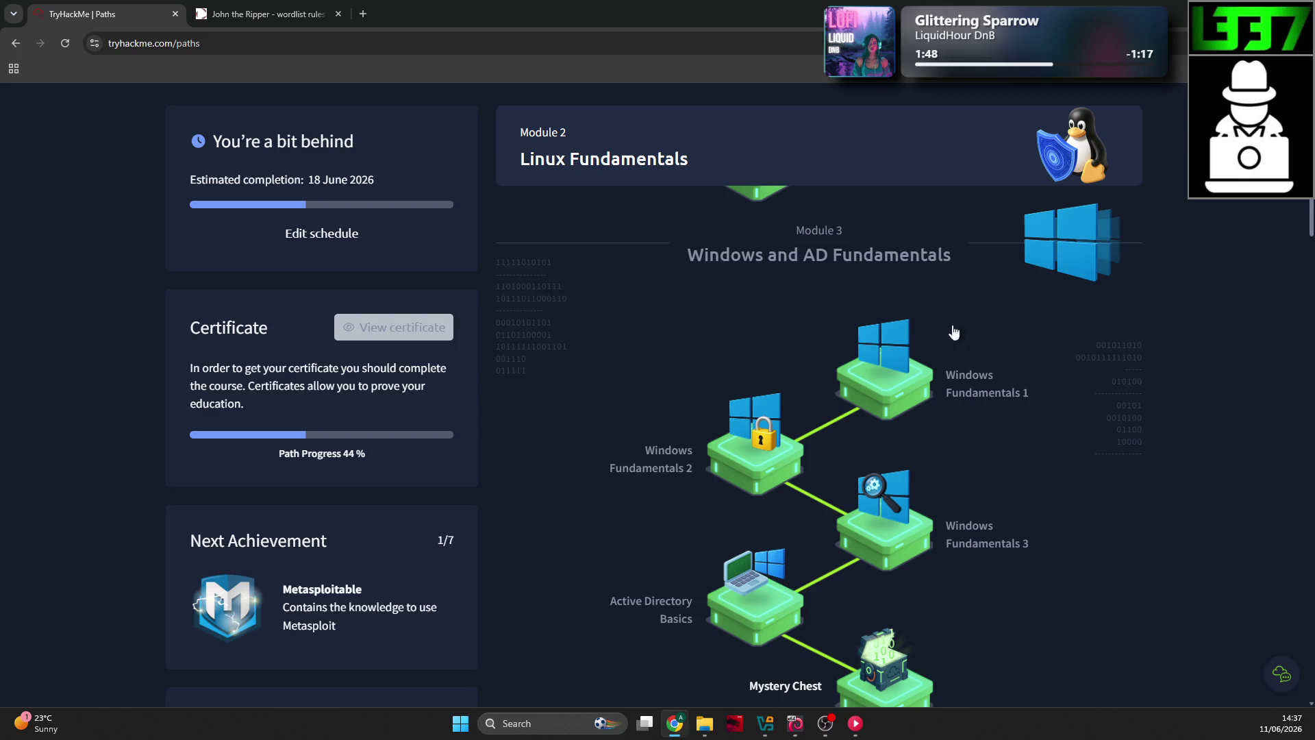
scroll(1189, 626, "down", 20)
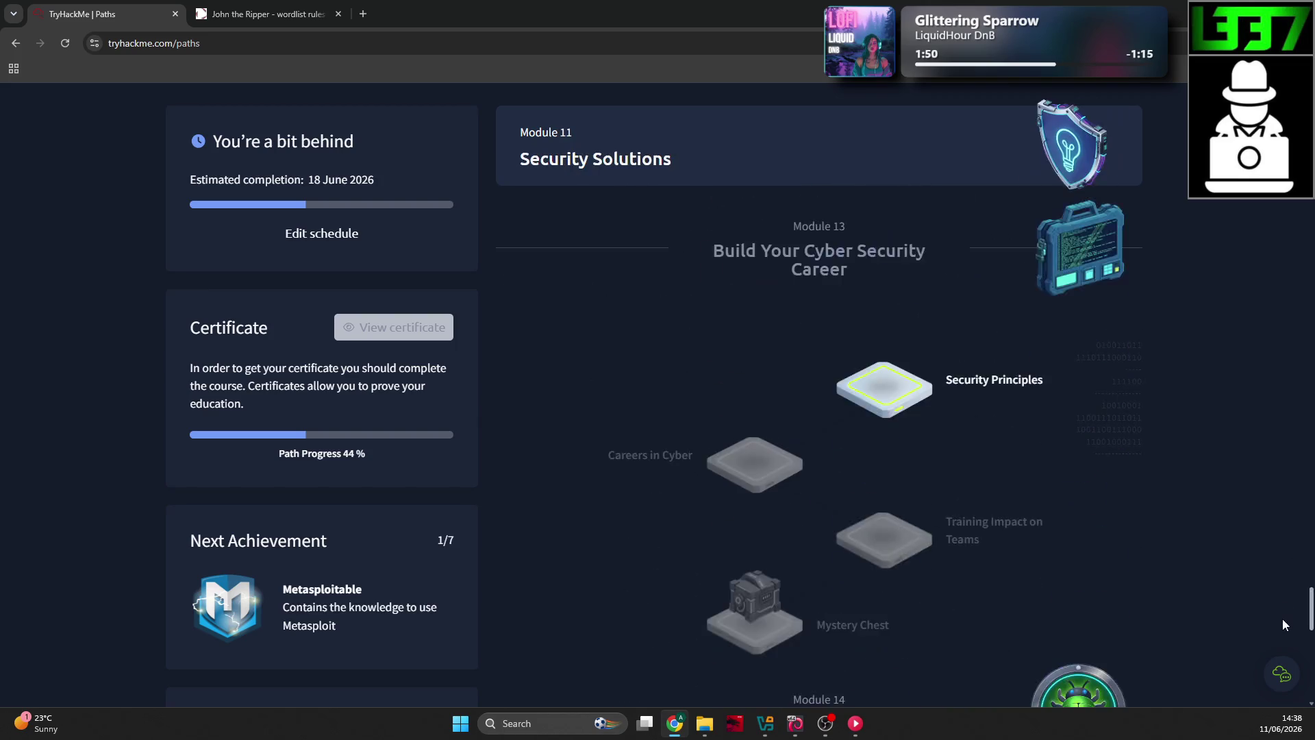
scroll(145, 347, "up", 2)
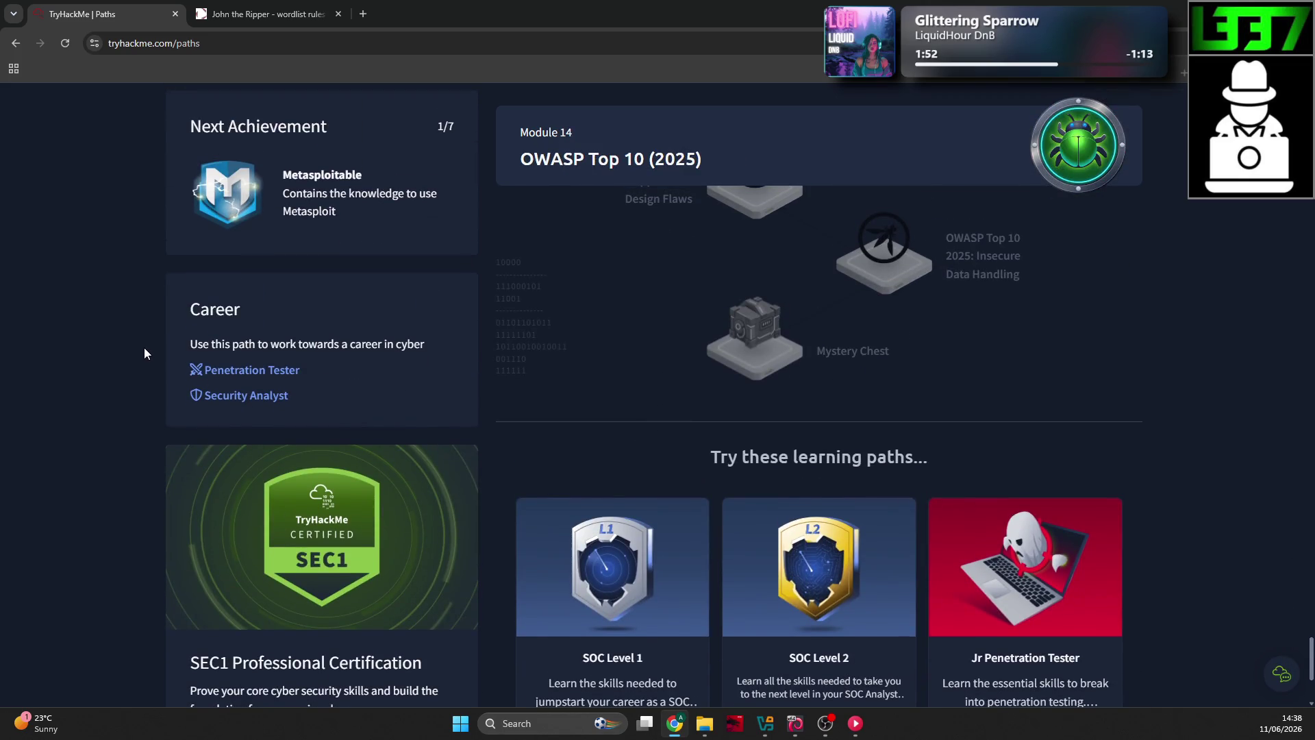
Step: Scroll back up the path map and return to the TryHackMe dashboard
key("ctrl+minus")
key("ctrl+plus")
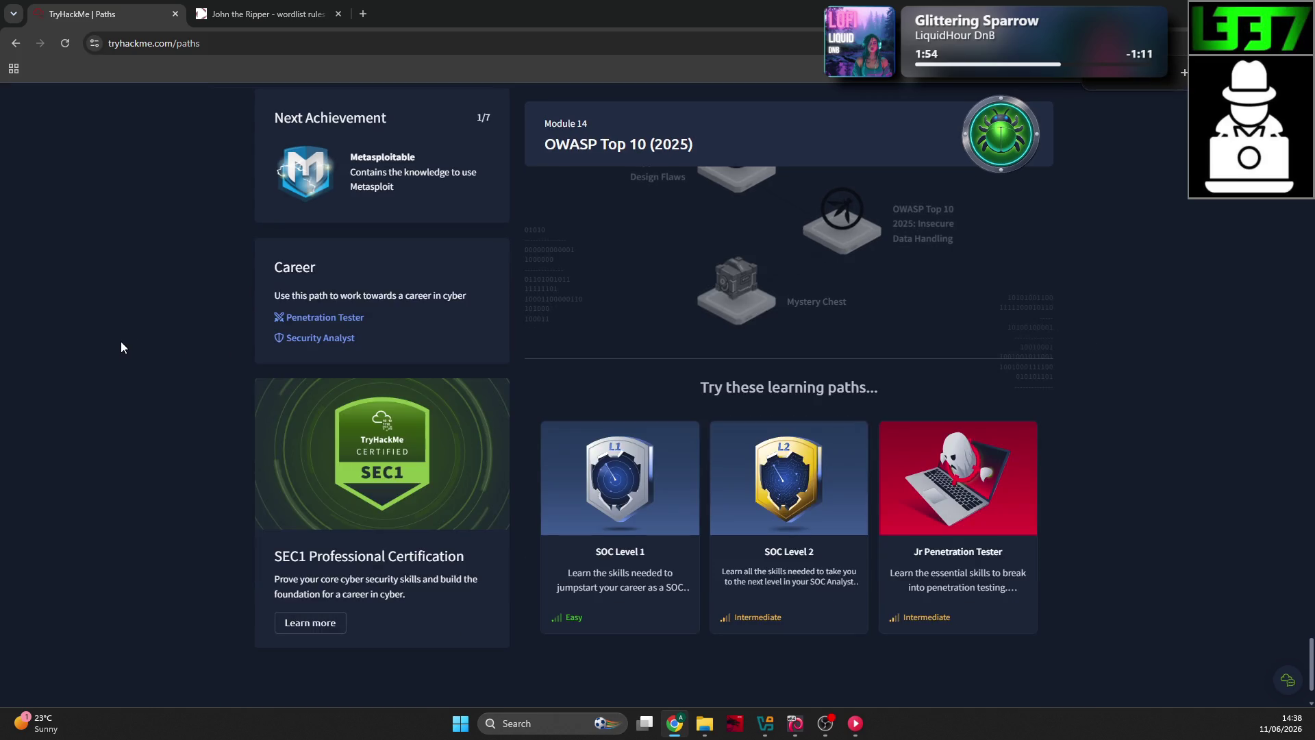
scroll(121, 336, "up", 2)
scroll(120, 334, "up", 3)
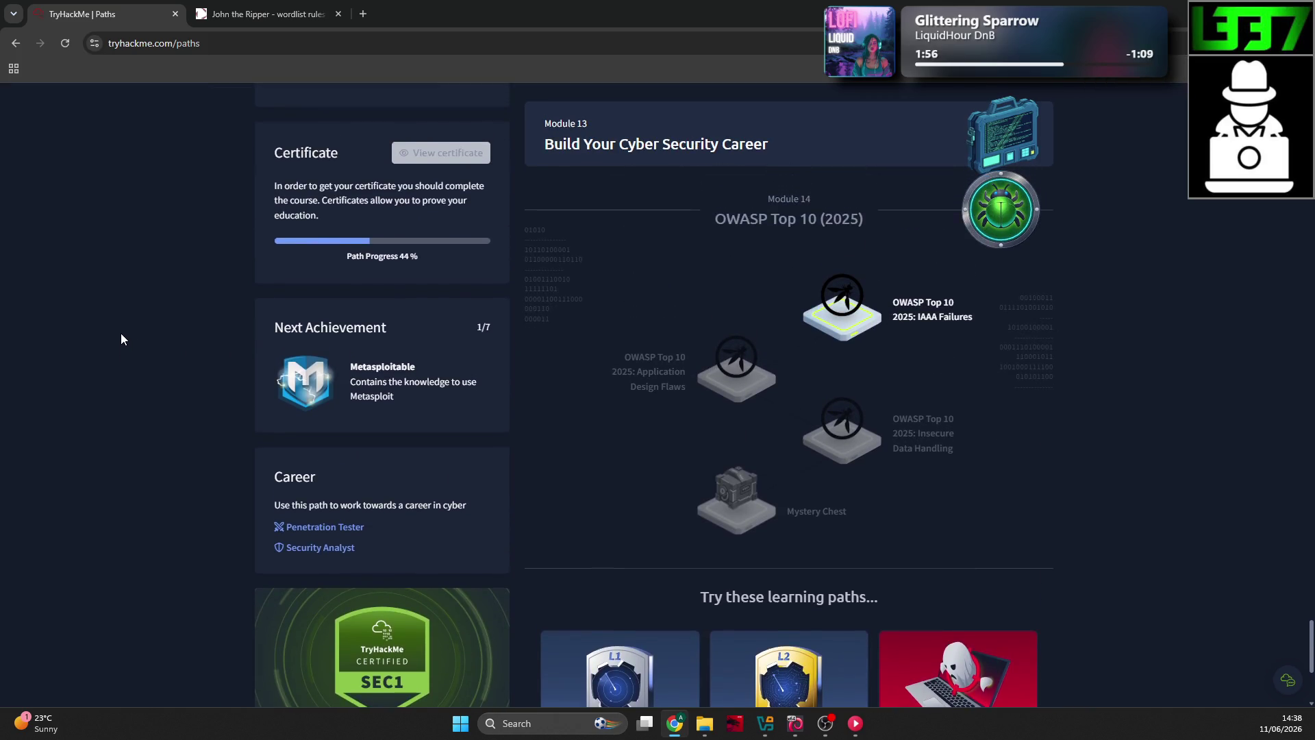
scroll(120, 336, "up", 3)
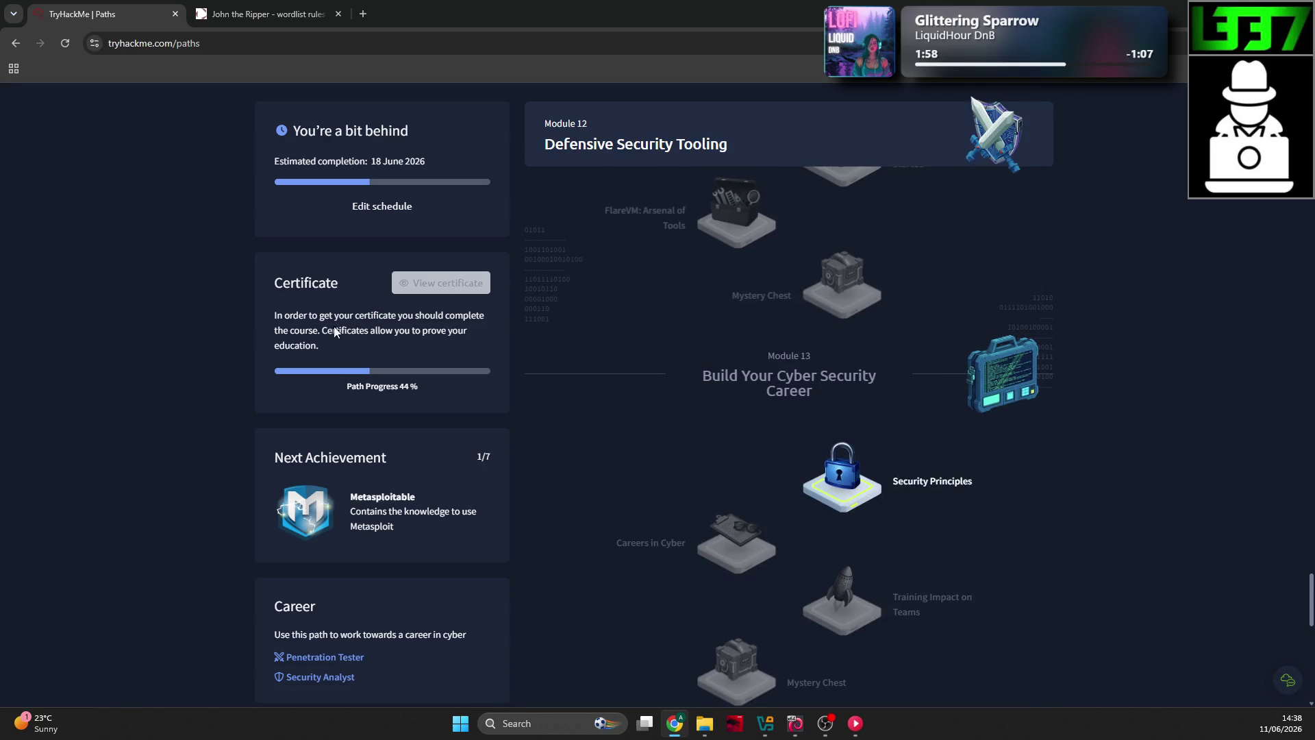
scroll(1301, 542, "up", 3)
scroll(1301, 541, "up", 15)
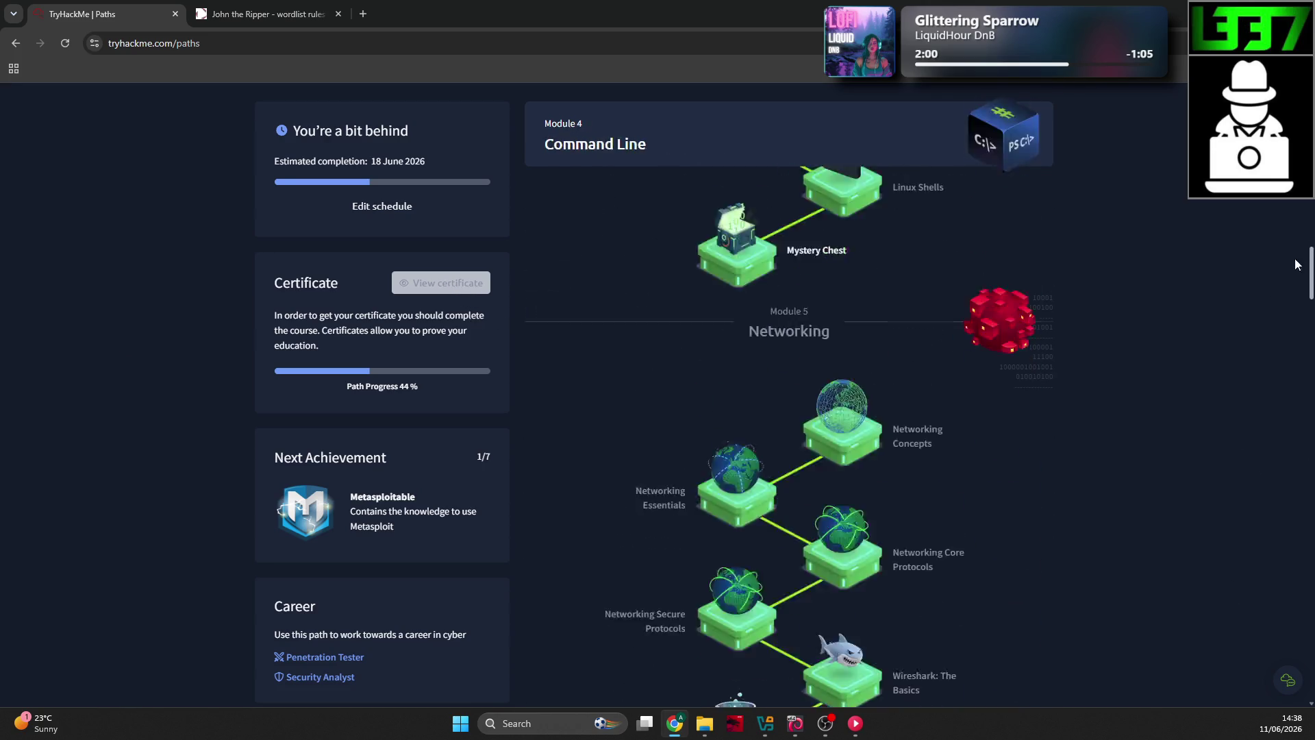
scroll(137, 493, "up", 1)
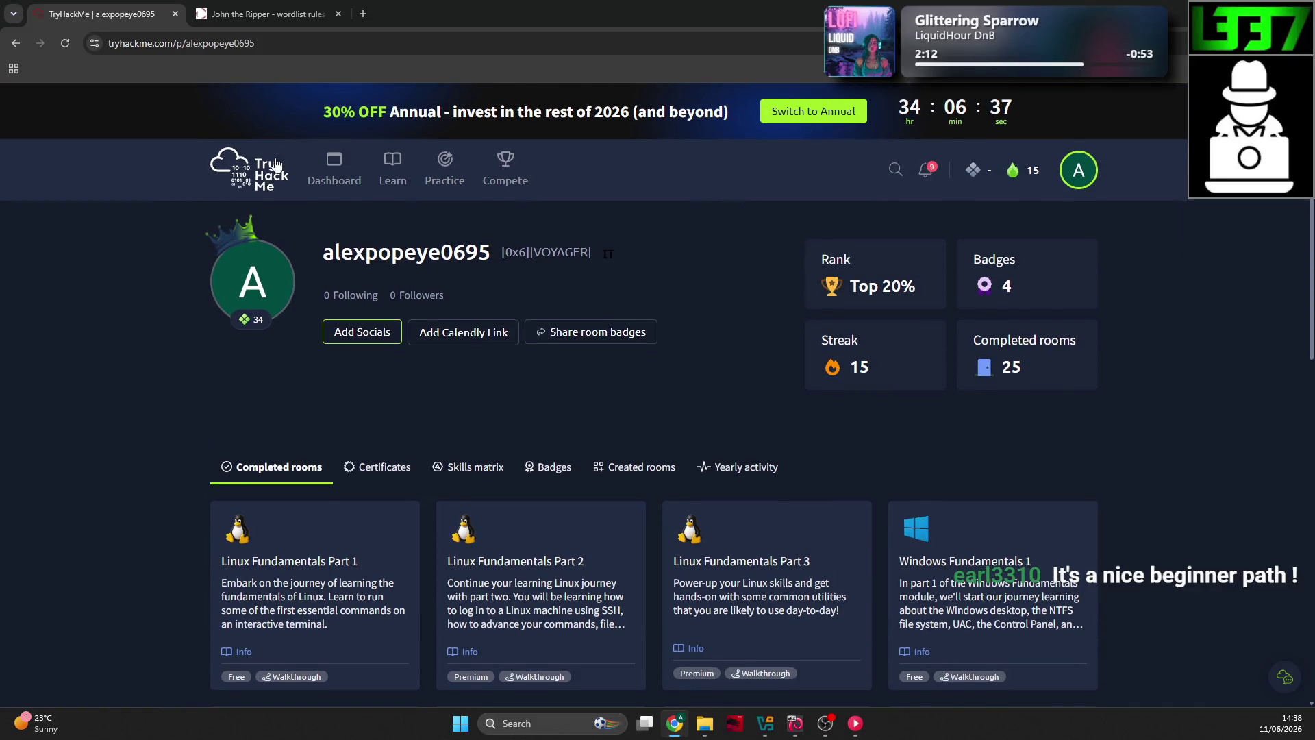
left_click(334, 171)
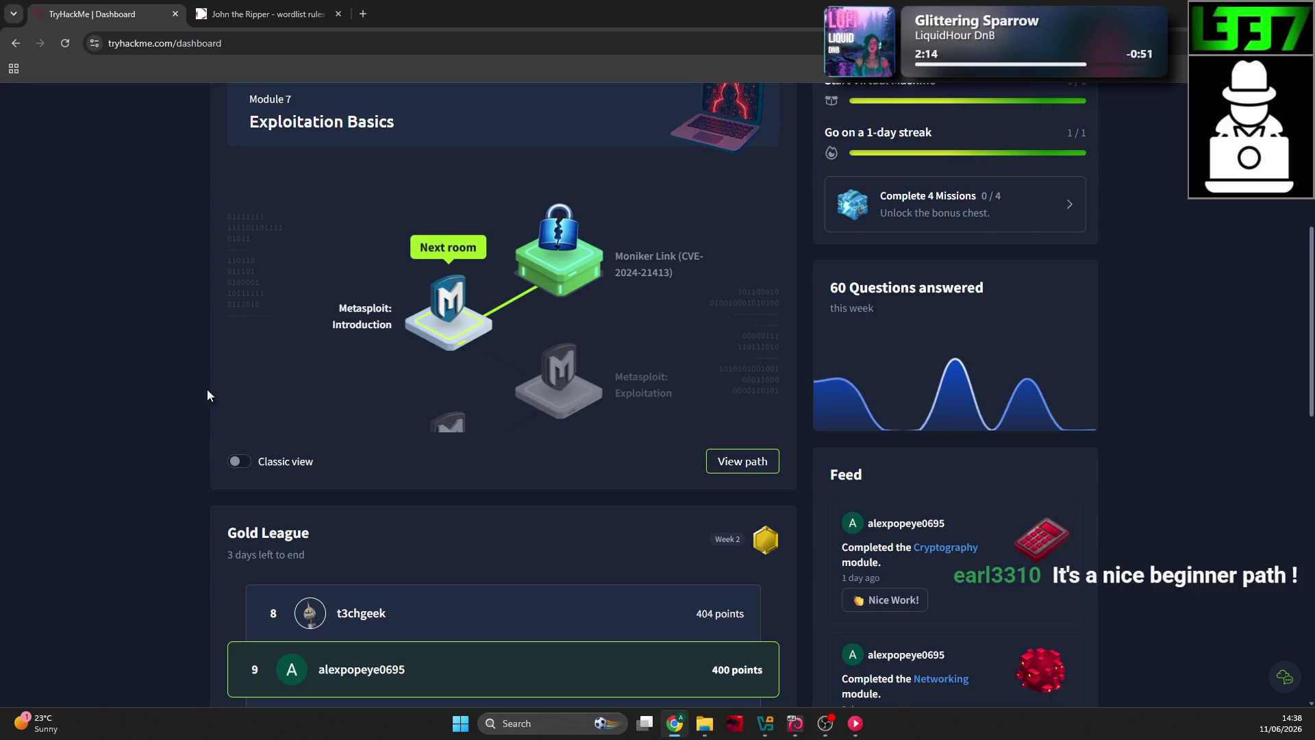
scroll(438, 410, "down", 3)
scroll(599, 421, "up", 5)
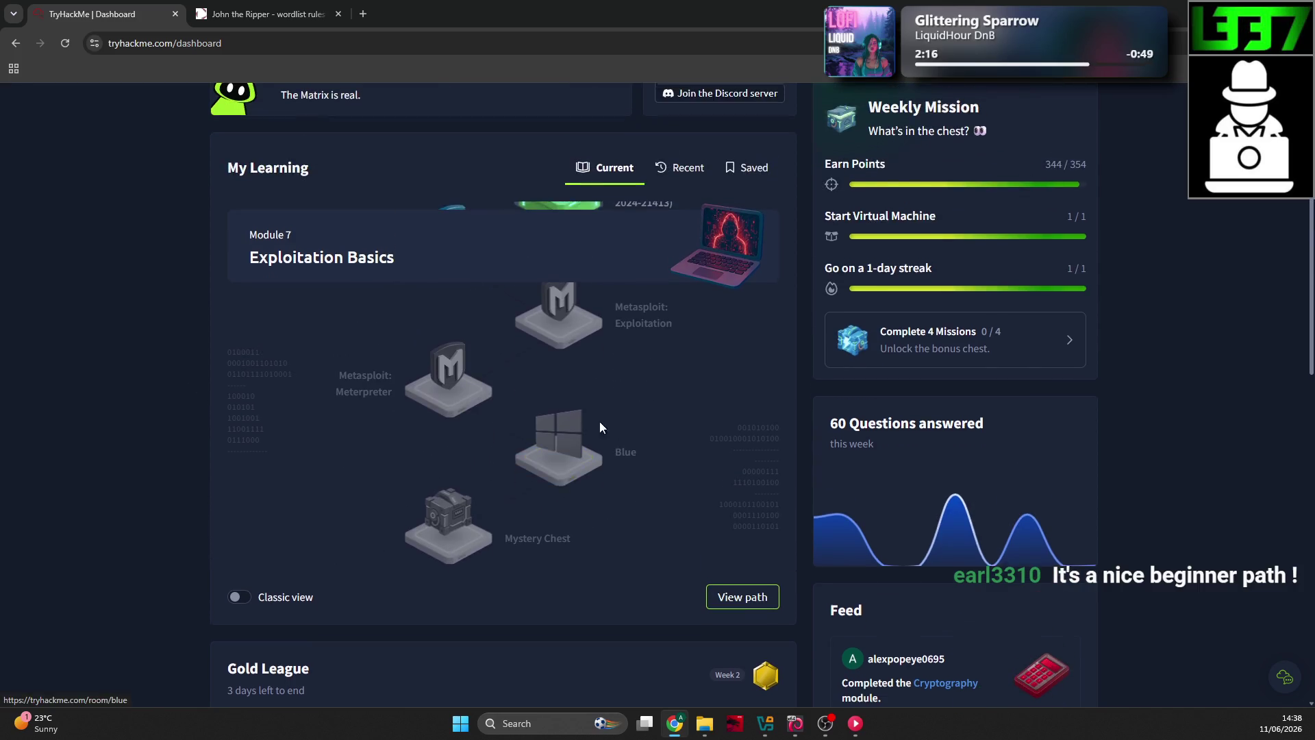
scroll(459, 418, "up", 5)
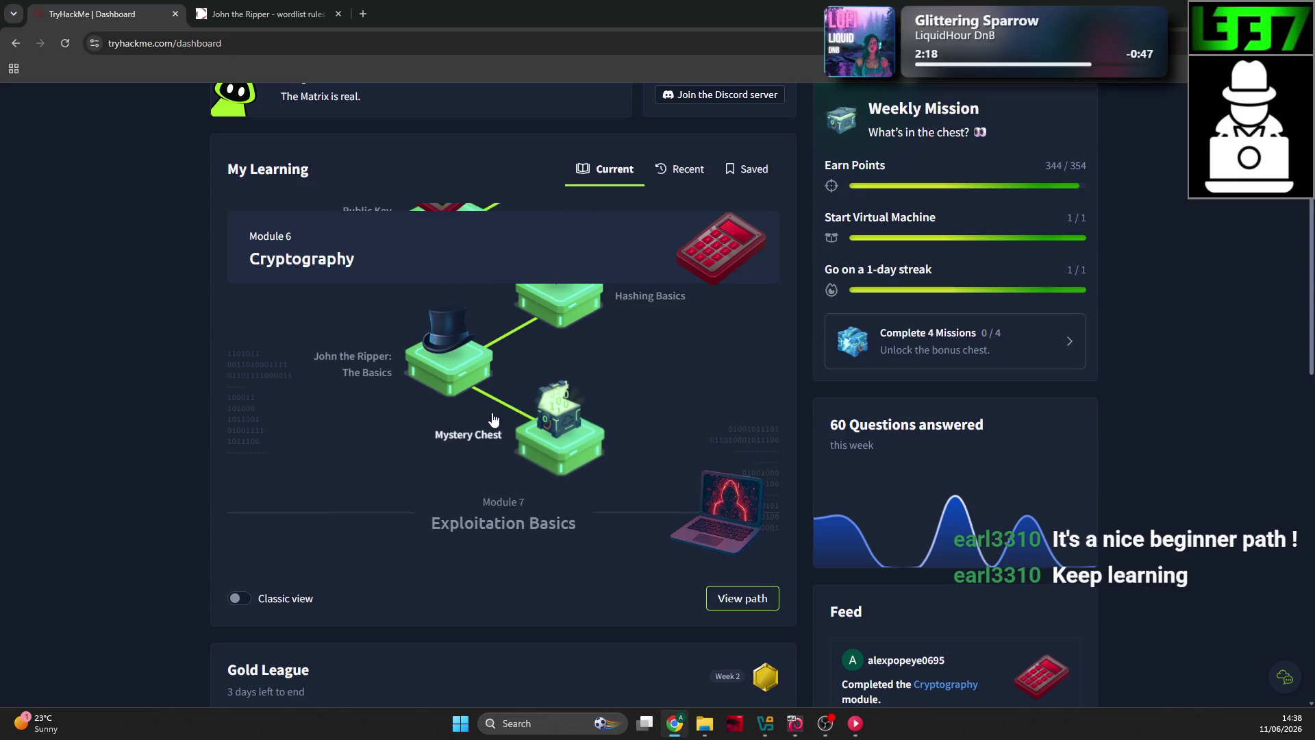
Step: Open John the Ripper: The Basics and expand Task 11, Cracking SSH Keys with John
left_click(433, 436)
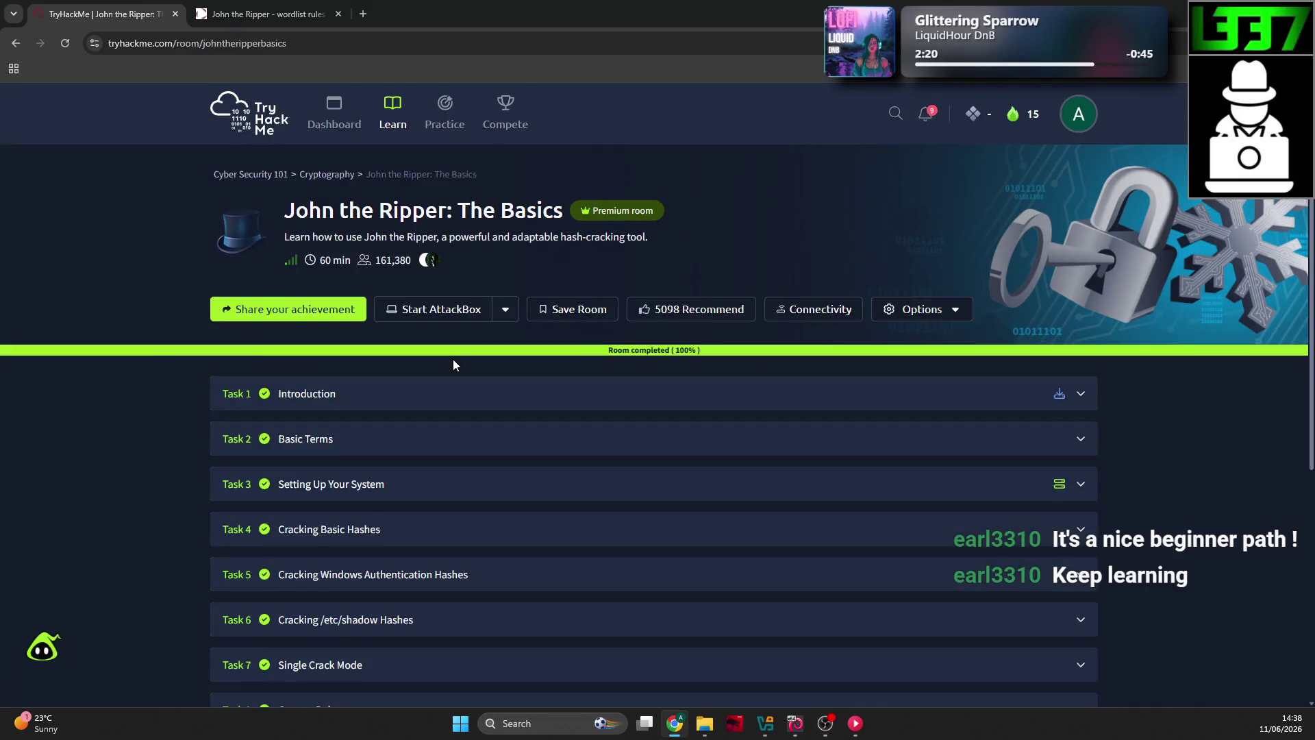
scroll(406, 391, "down", 6)
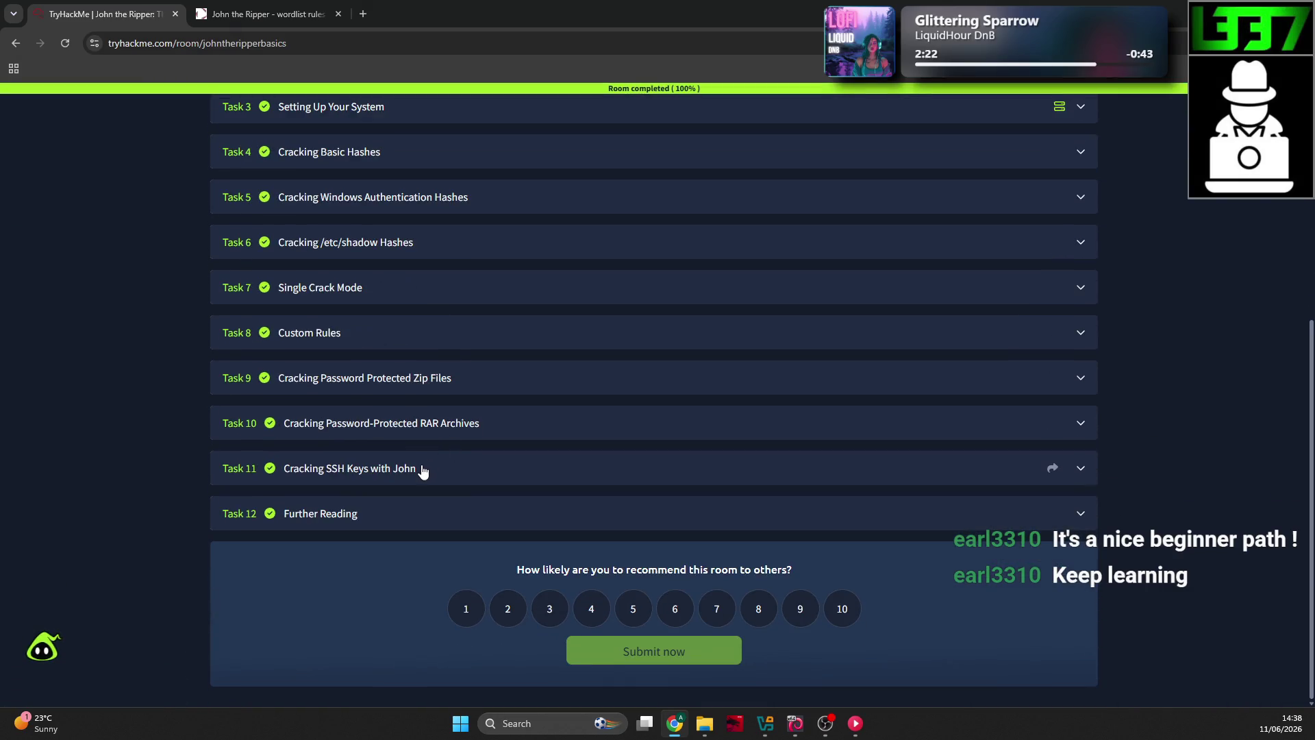
left_click(420, 470)
scroll(411, 430, "down", 4)
scroll(419, 430, "down", 6)
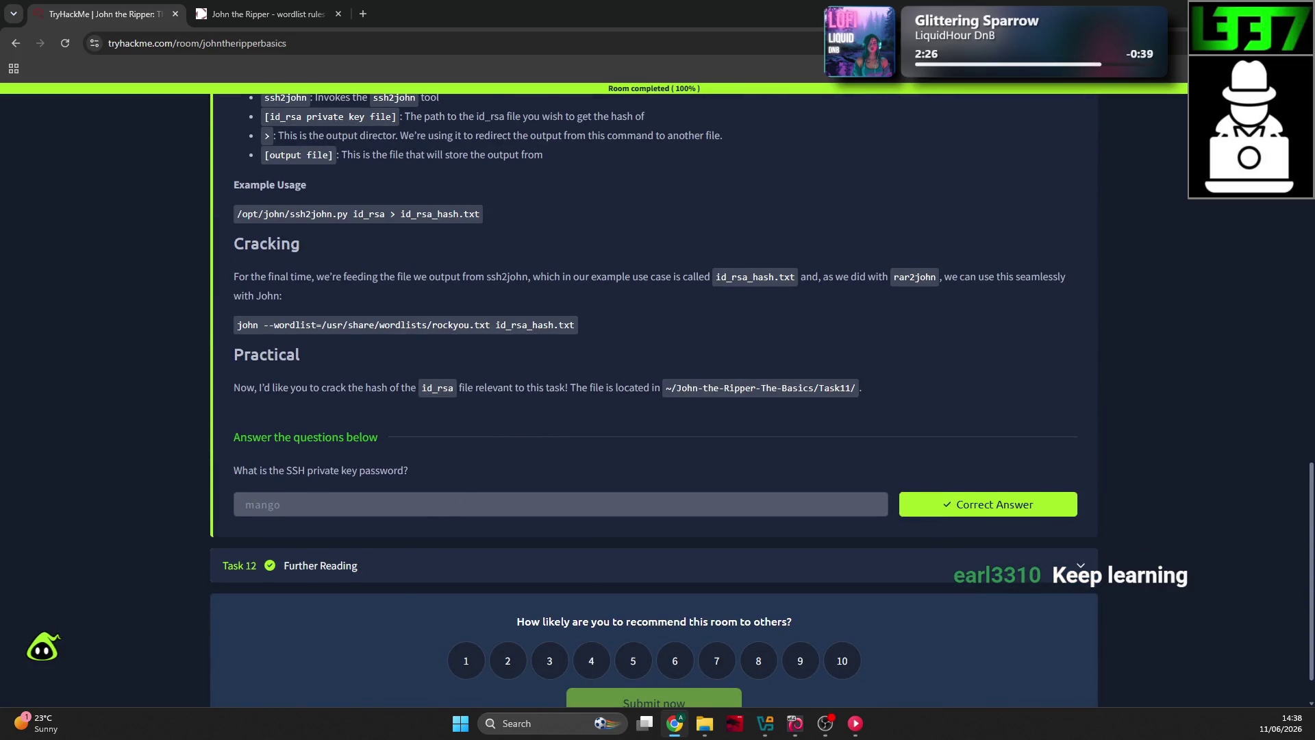
key("alt+Tab")
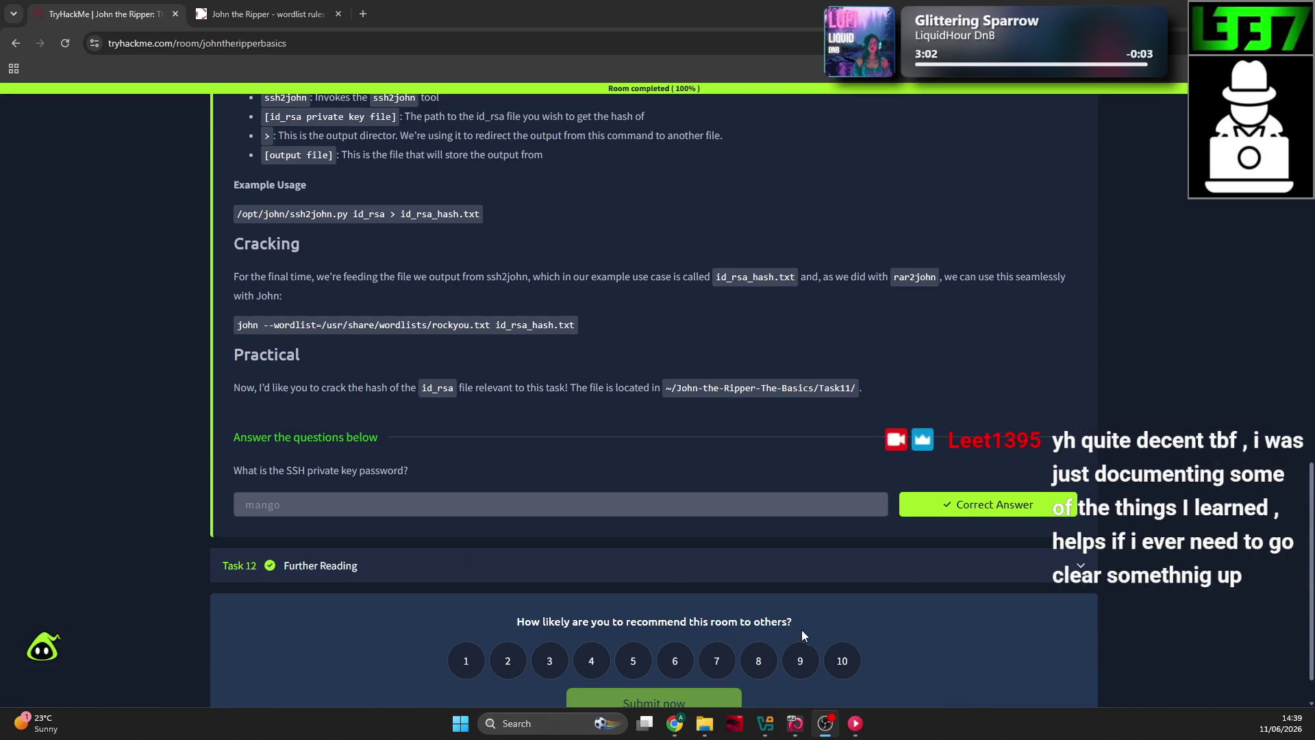
Step: Bring up the Cryptography notes folder and collapse Task 11 in the room
left_click(705, 725)
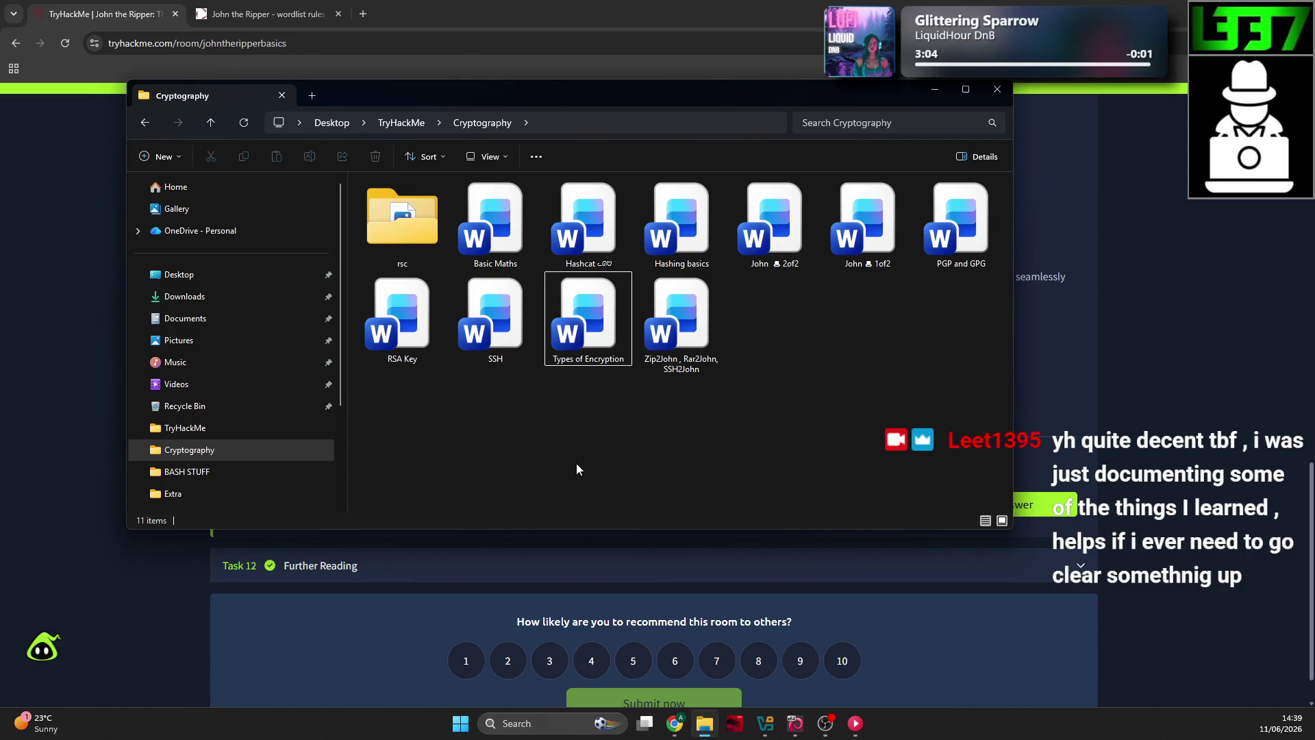
left_click_drag(637, 91, 556, 109)
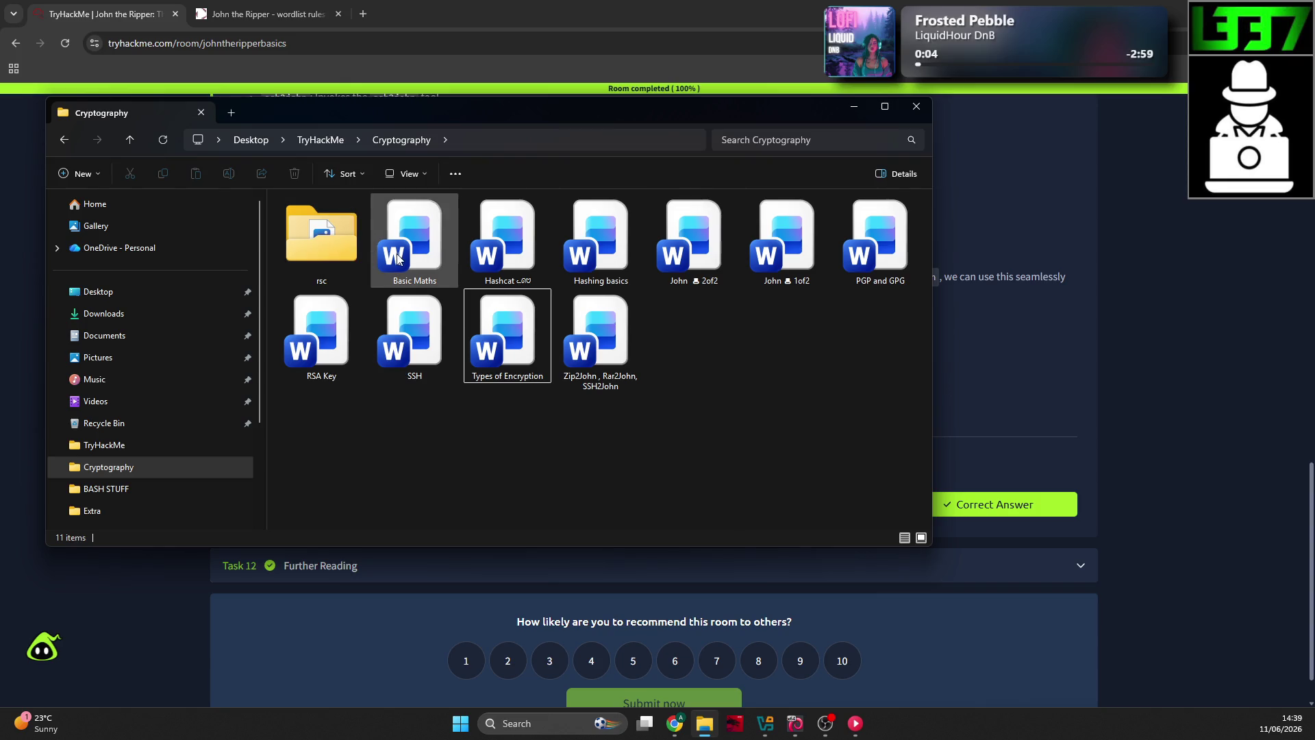
key("alt+Tab")
scroll(662, 389, "up", 10)
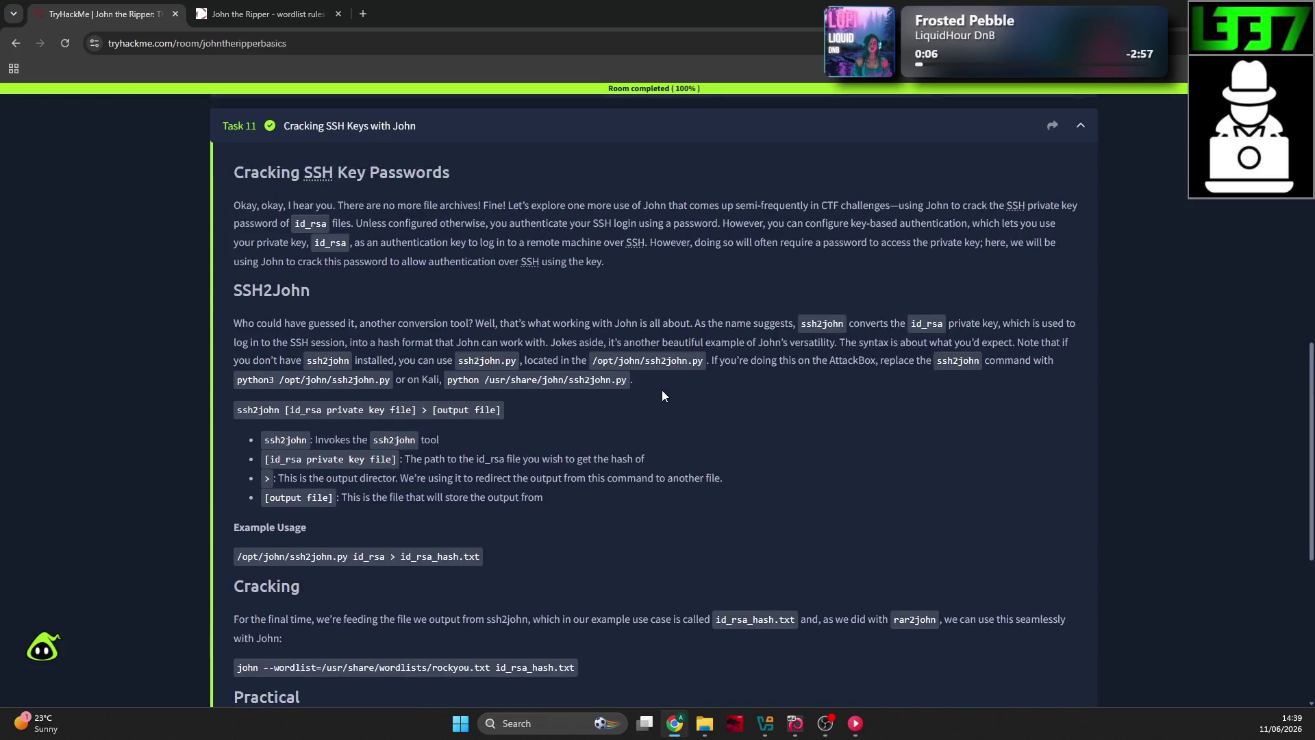
left_click(1097, 479)
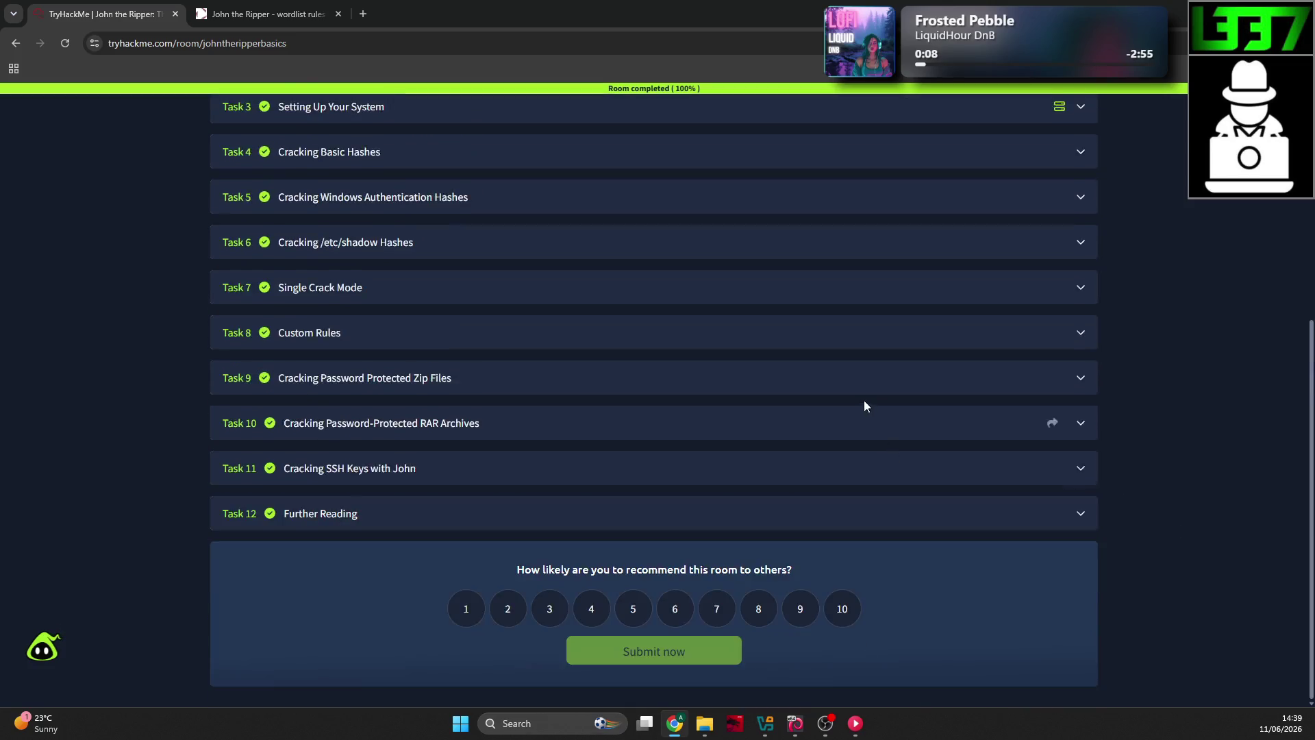
scroll(863, 400, "up", 5)
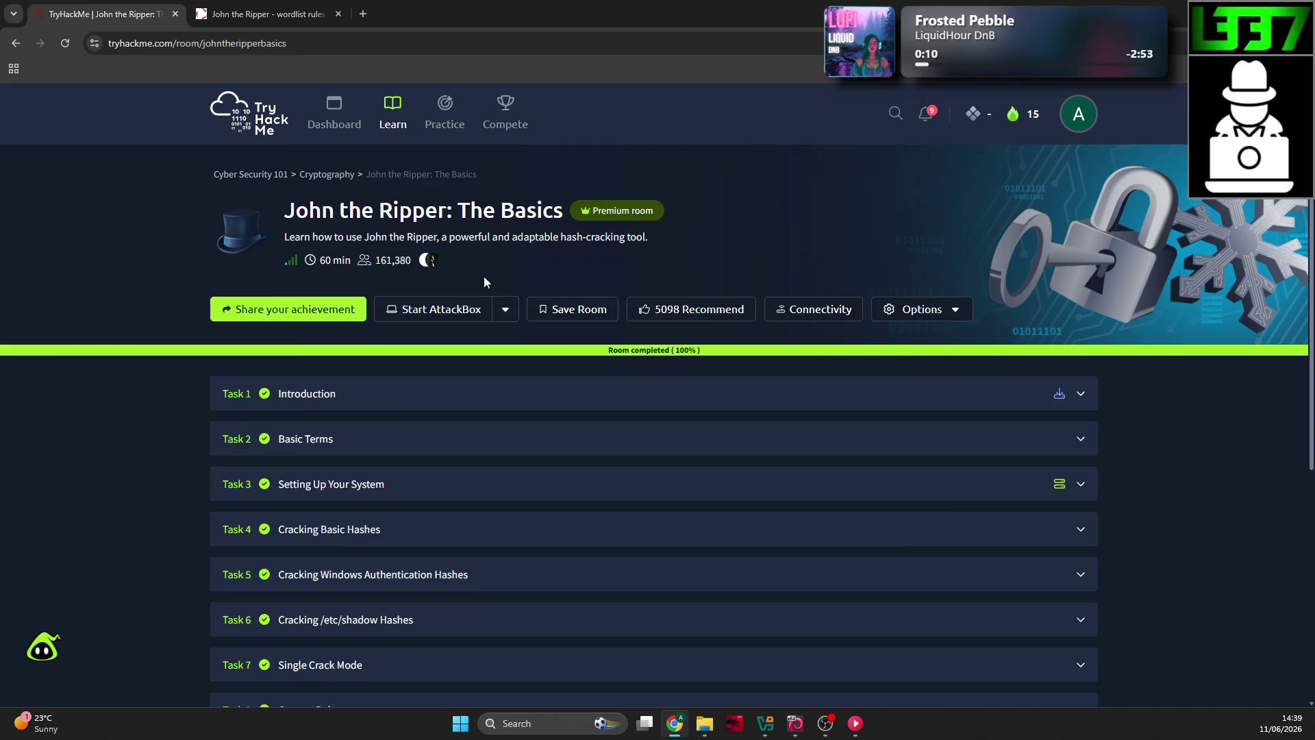
key("alt+Tab")
Step: Go up to the TryHackMe folder and back into Cryptography, then open the Cryptography module page
left_click(320, 140)
left_click(550, 395)
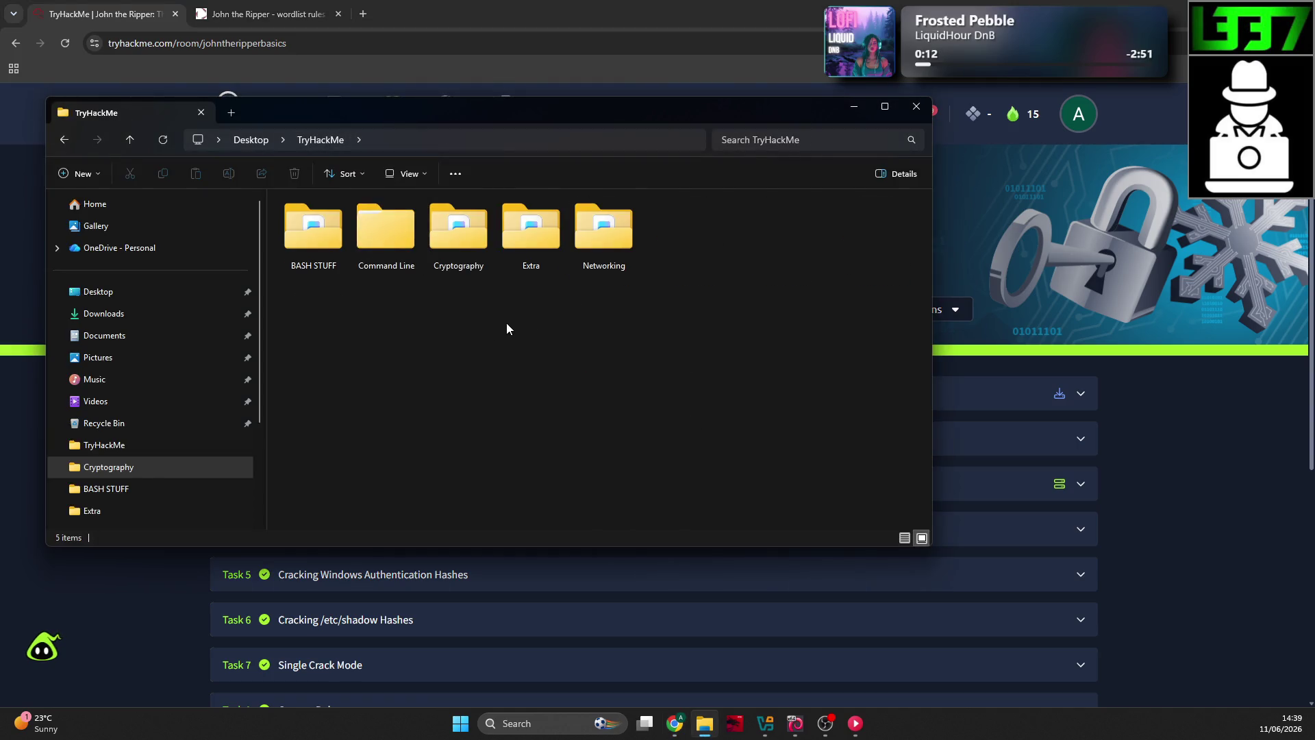
double_click(428, 207)
left_click(566, 6)
left_click(346, 174)
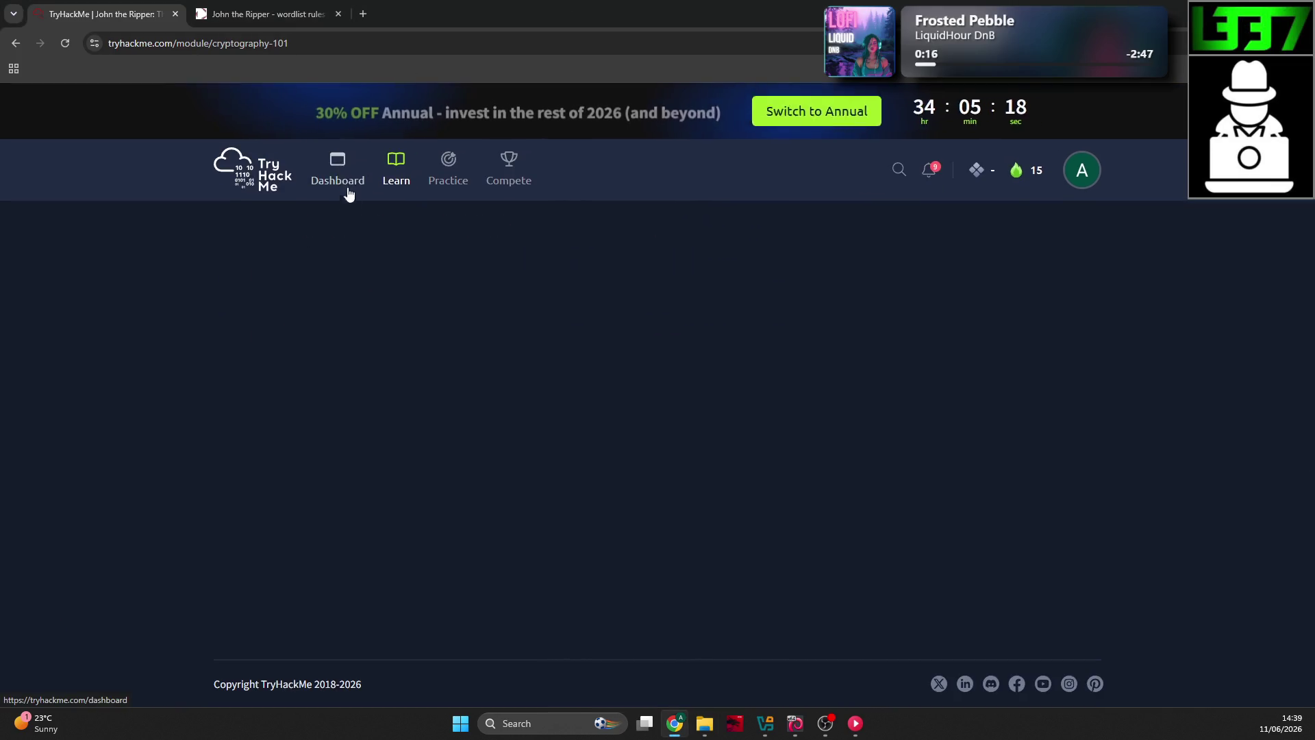
scroll(246, 343, "down", 2)
Step: Switch between the notes folder and browser, leaving the Cryptography module page showing
key("alt+Tab")
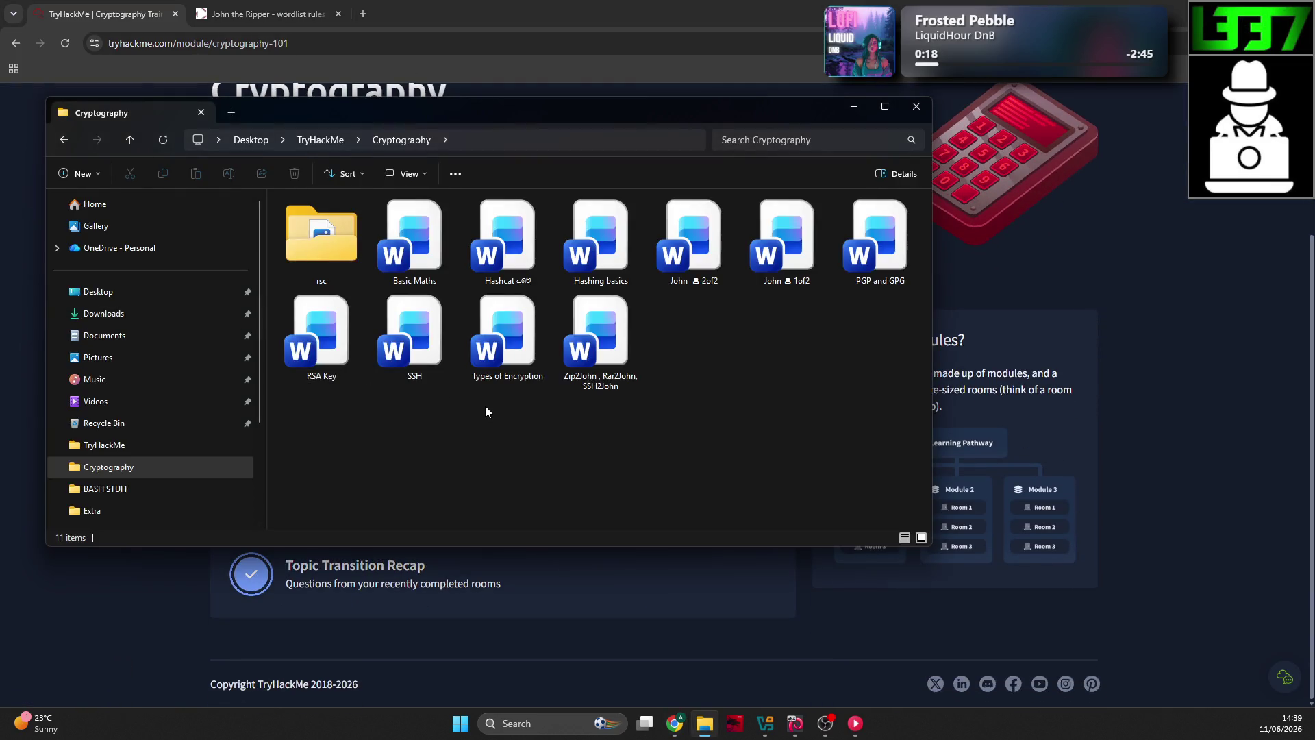
key("alt+Tab")
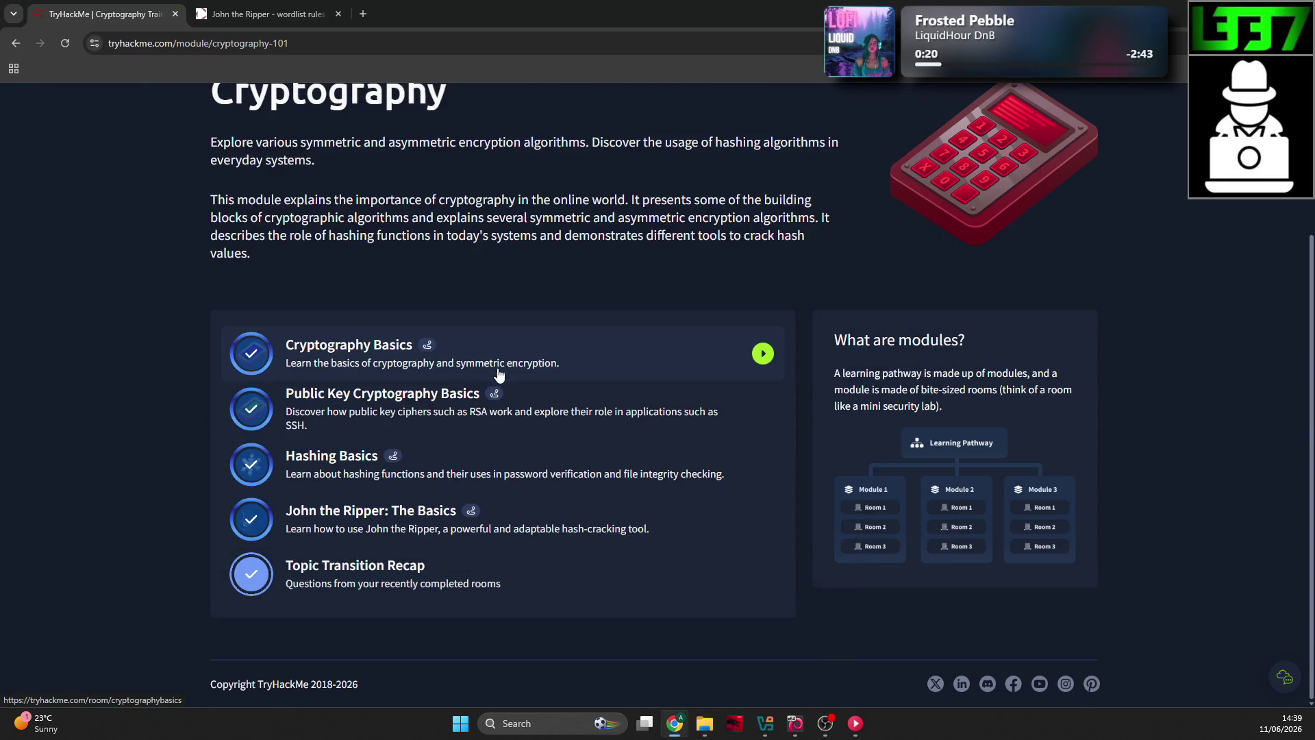
key("alt+Tab")
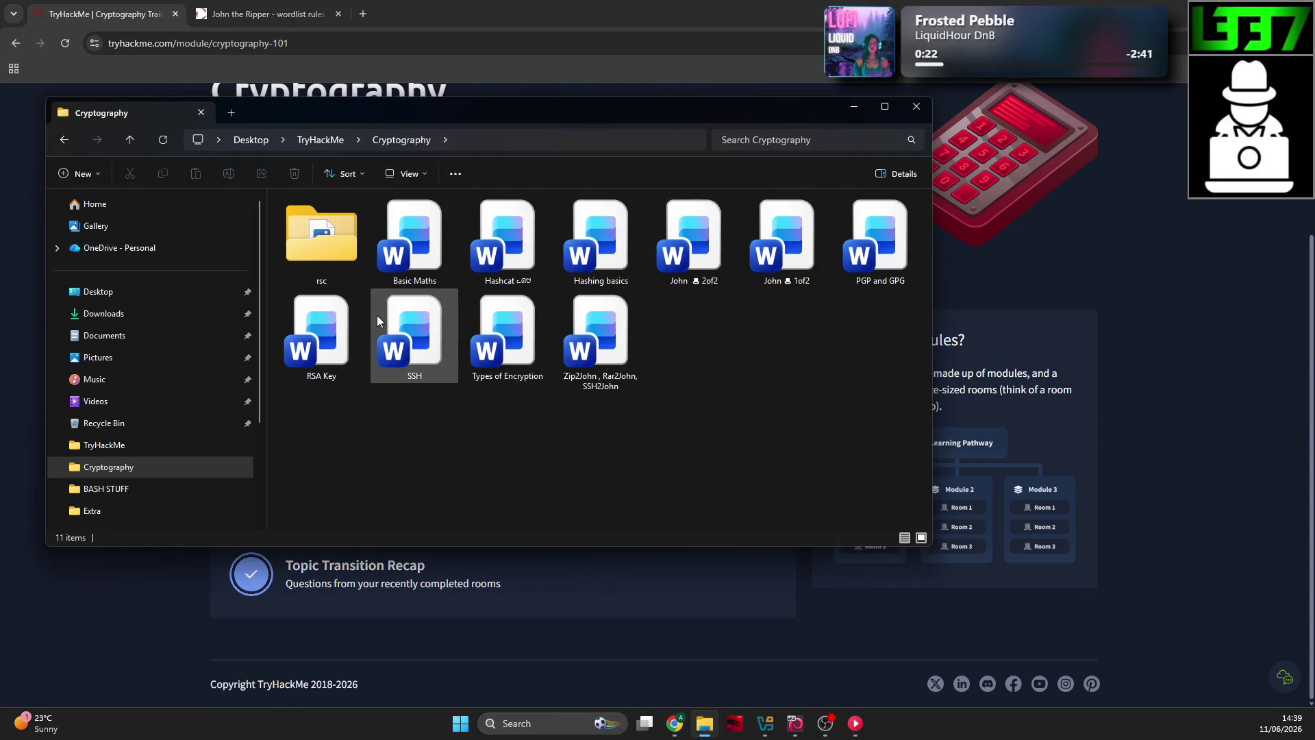
key("alt+Tab")
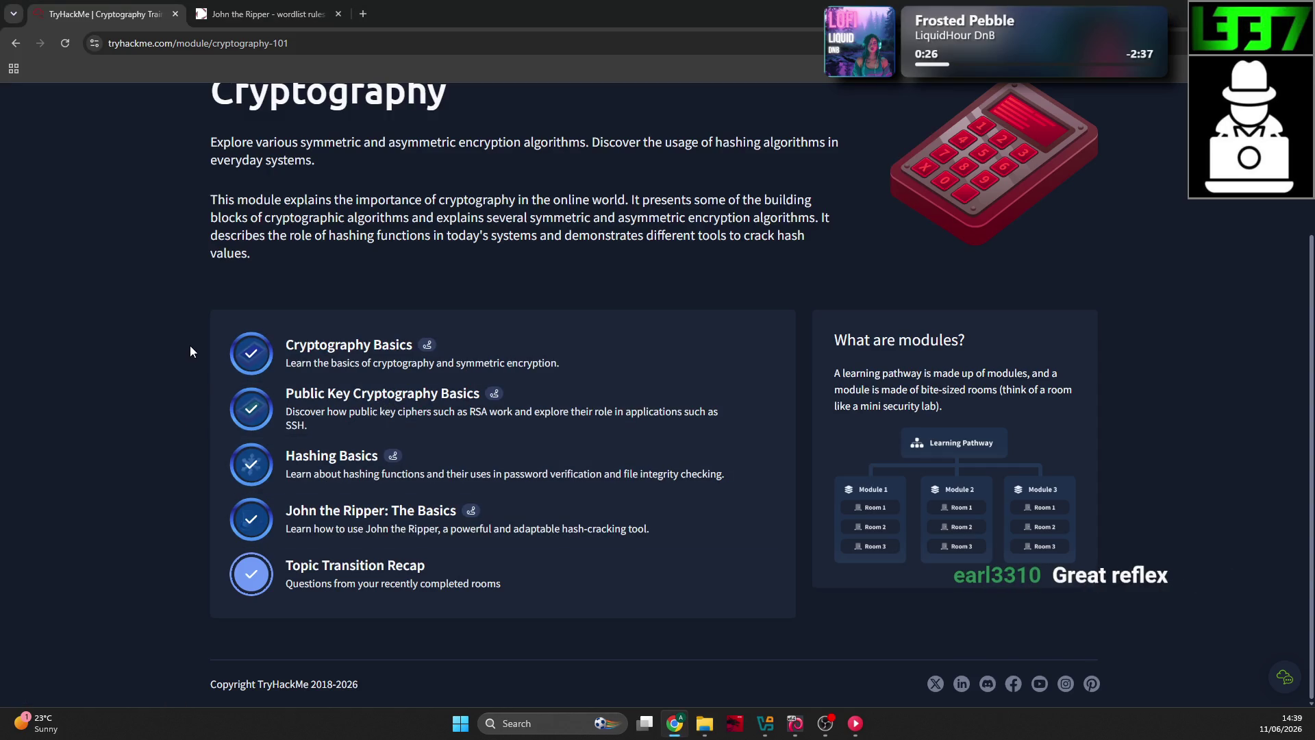
scroll(188, 428, "up", 2)
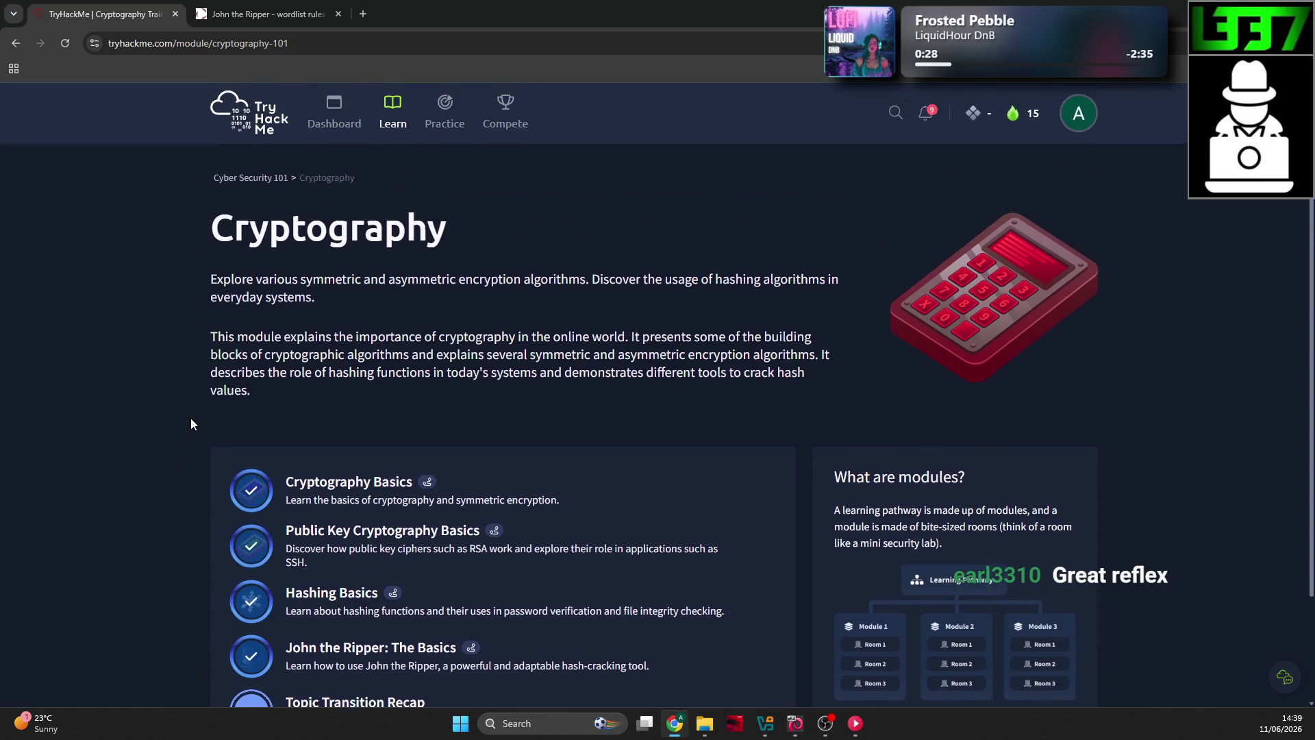
scroll(190, 418, "down", 2)
key("alt+Tab")
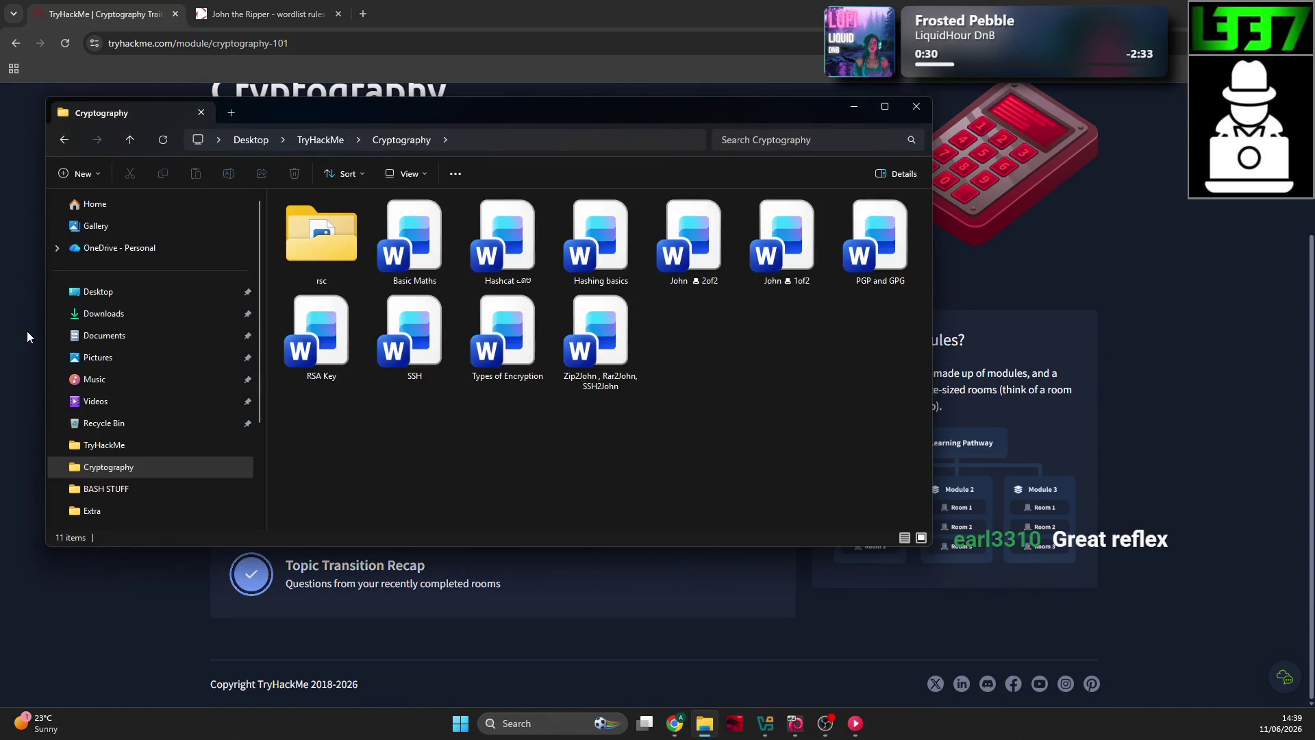
left_click(30, 332)
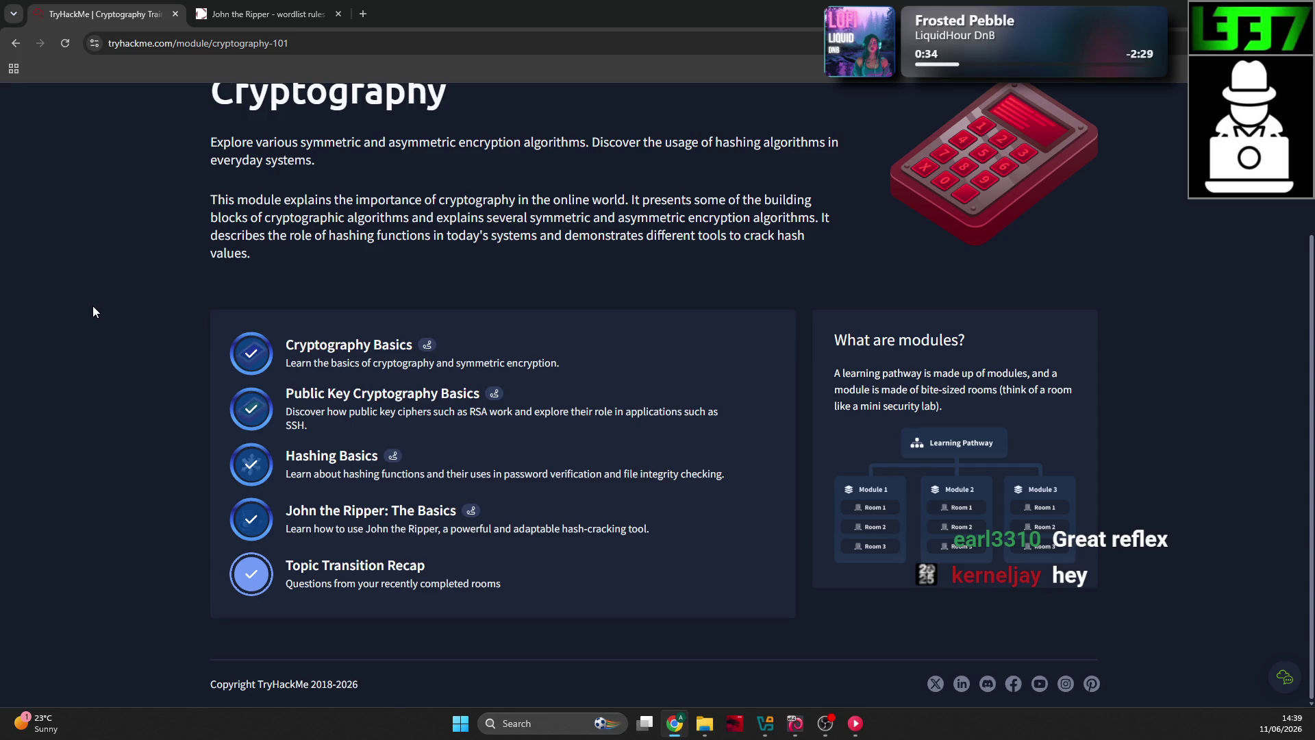
left_click(826, 723)
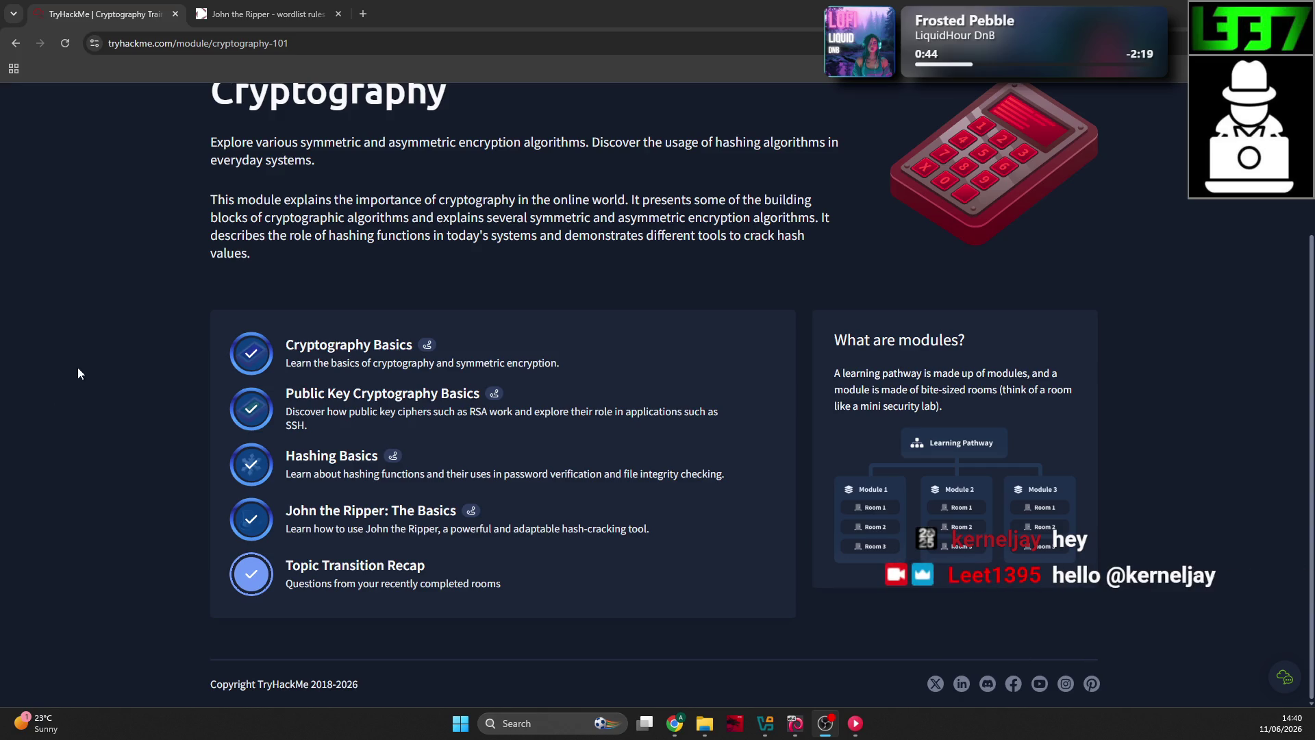
scroll(127, 360, "up", 3)
Step: Go back to the TryHackMe dashboard and scroll the My Learning map to Module 6
left_click(322, 165)
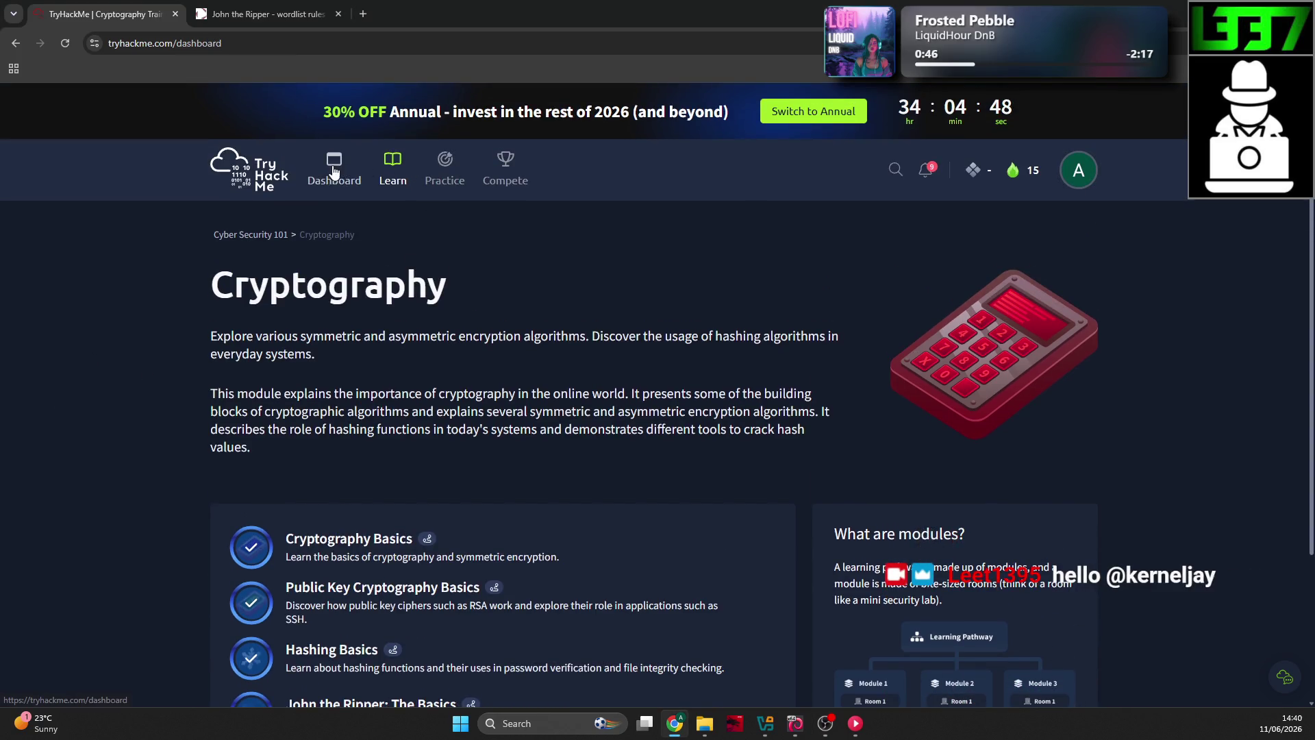
scroll(146, 300, "down", 3)
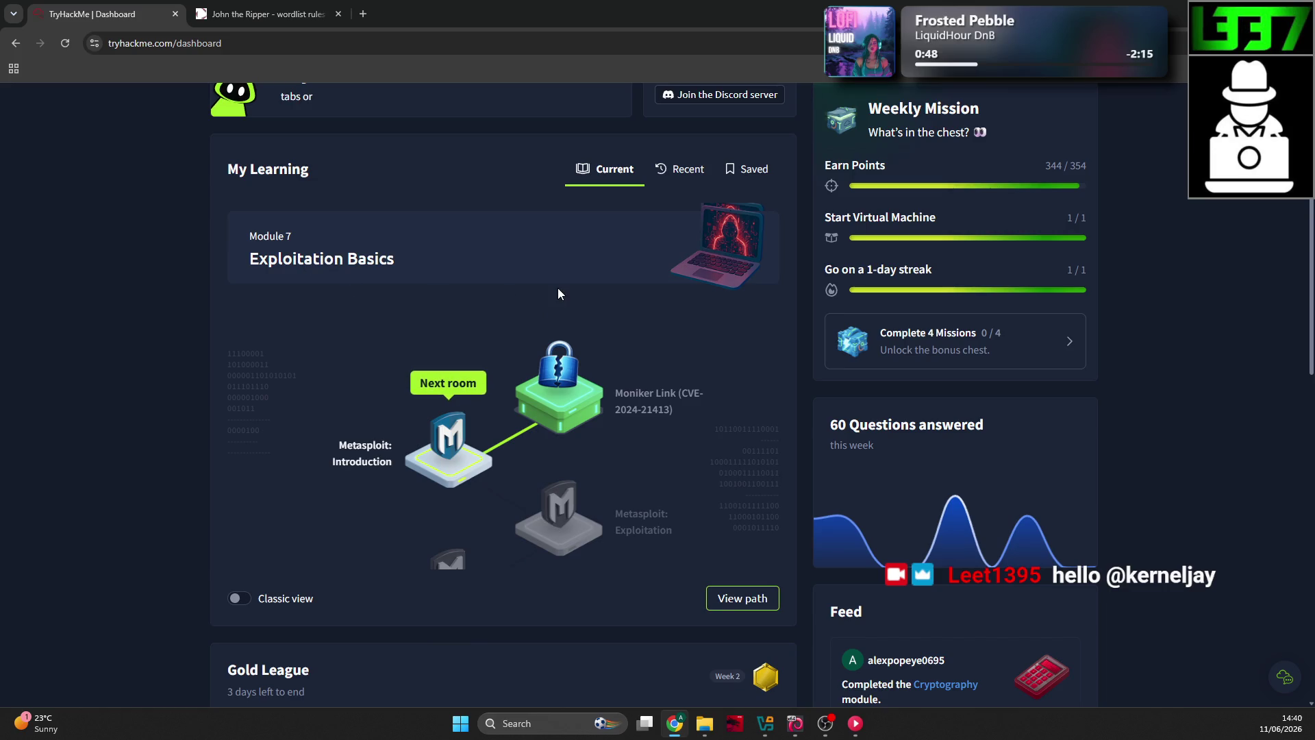
scroll(521, 319, "up", 3)
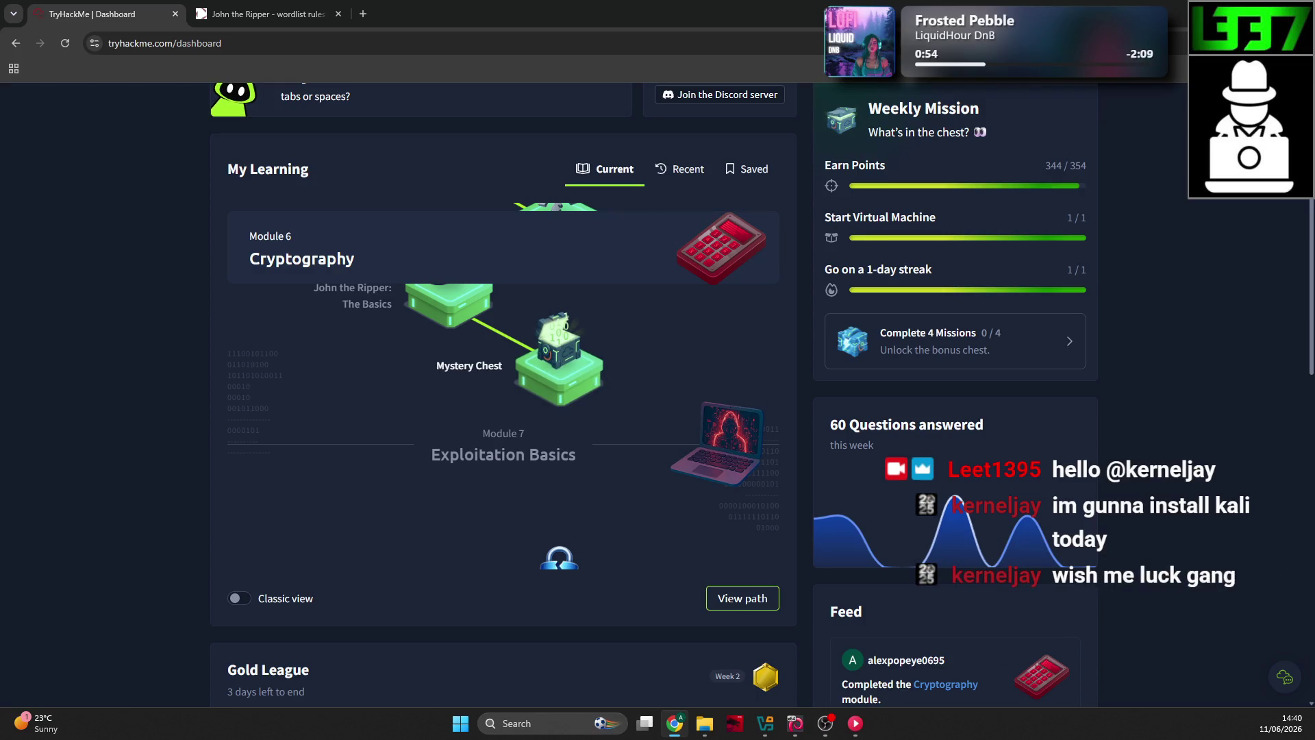
key("alt+Tab")
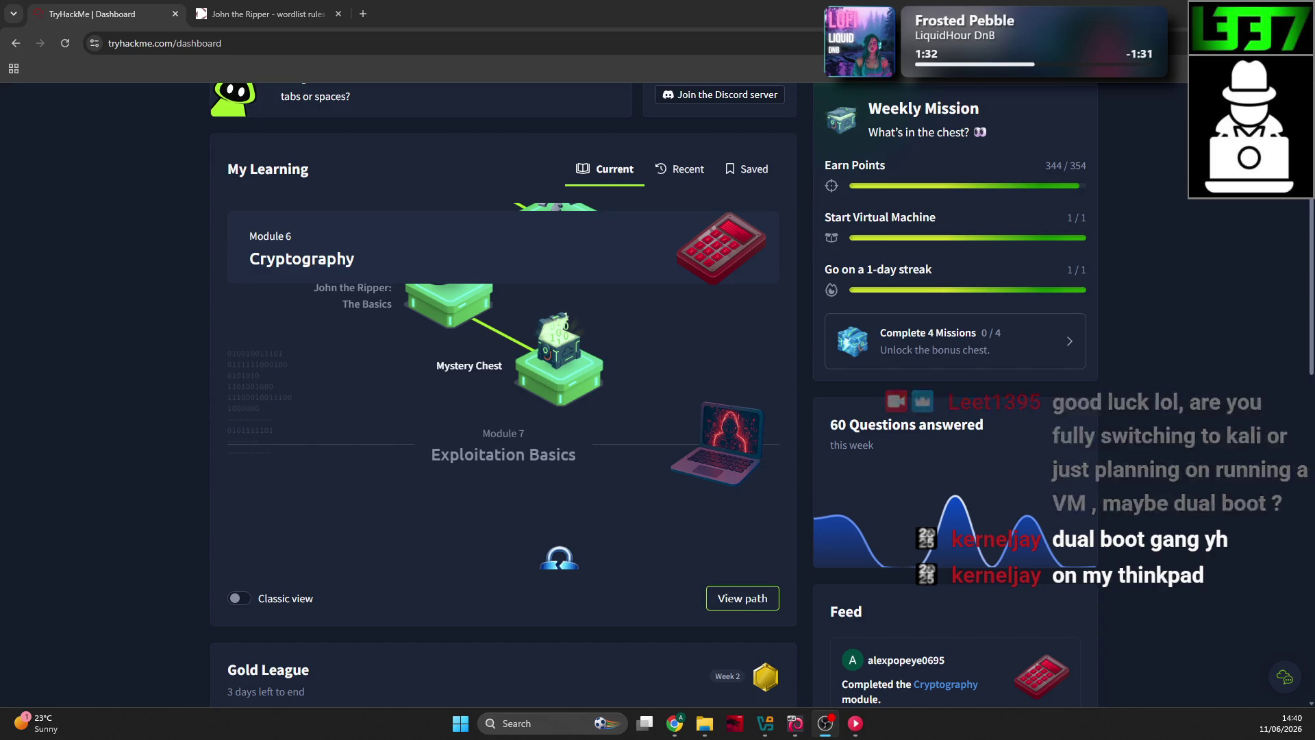
left_click(45, 404)
scroll(42, 396, "up", 1)
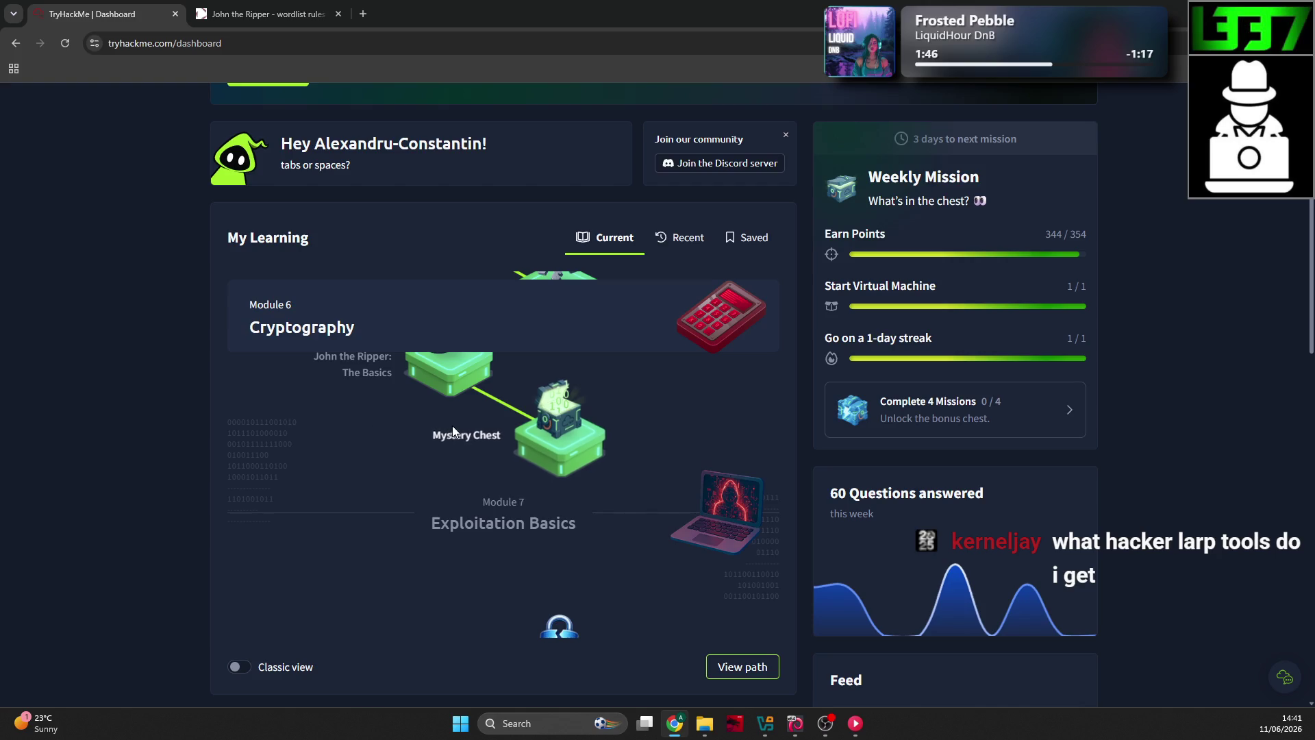
Step: Restore the Kali VM and browse the 06 - Privilege Escalation tools in its applications menu, then dismiss the menu
left_click(796, 723)
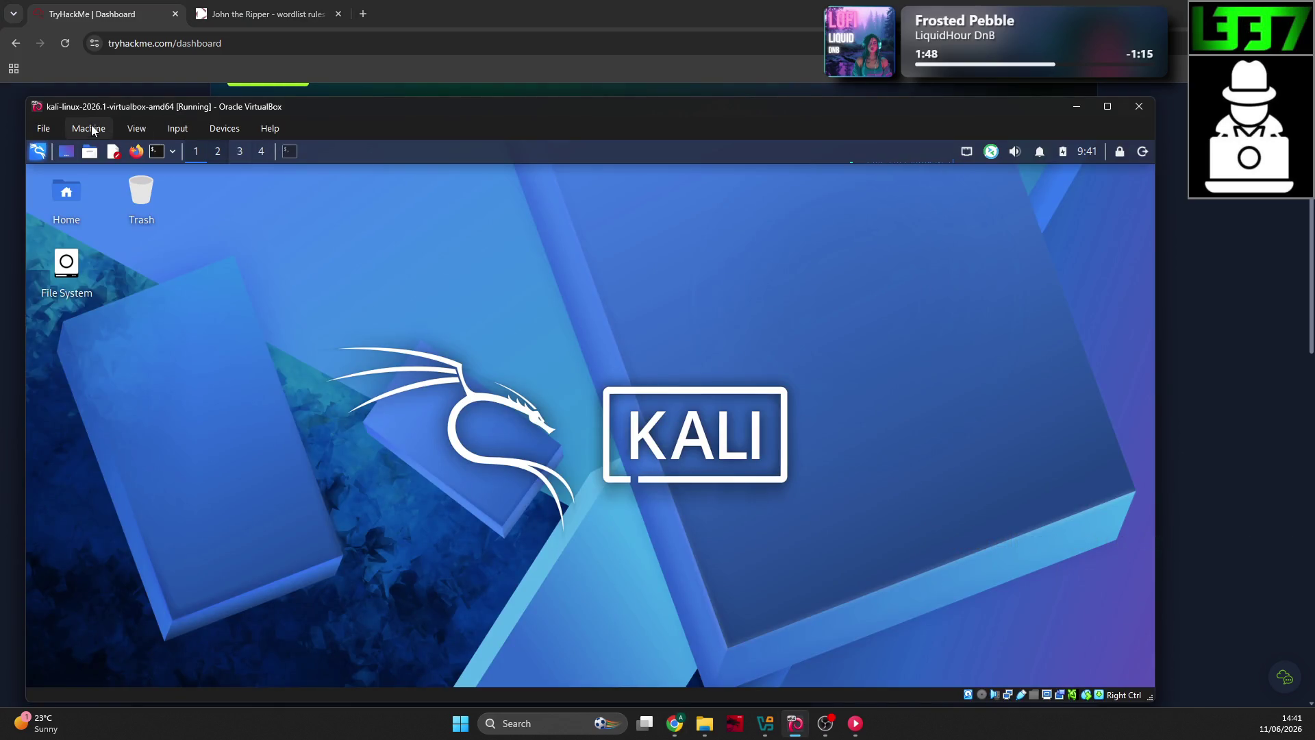
left_click(37, 152)
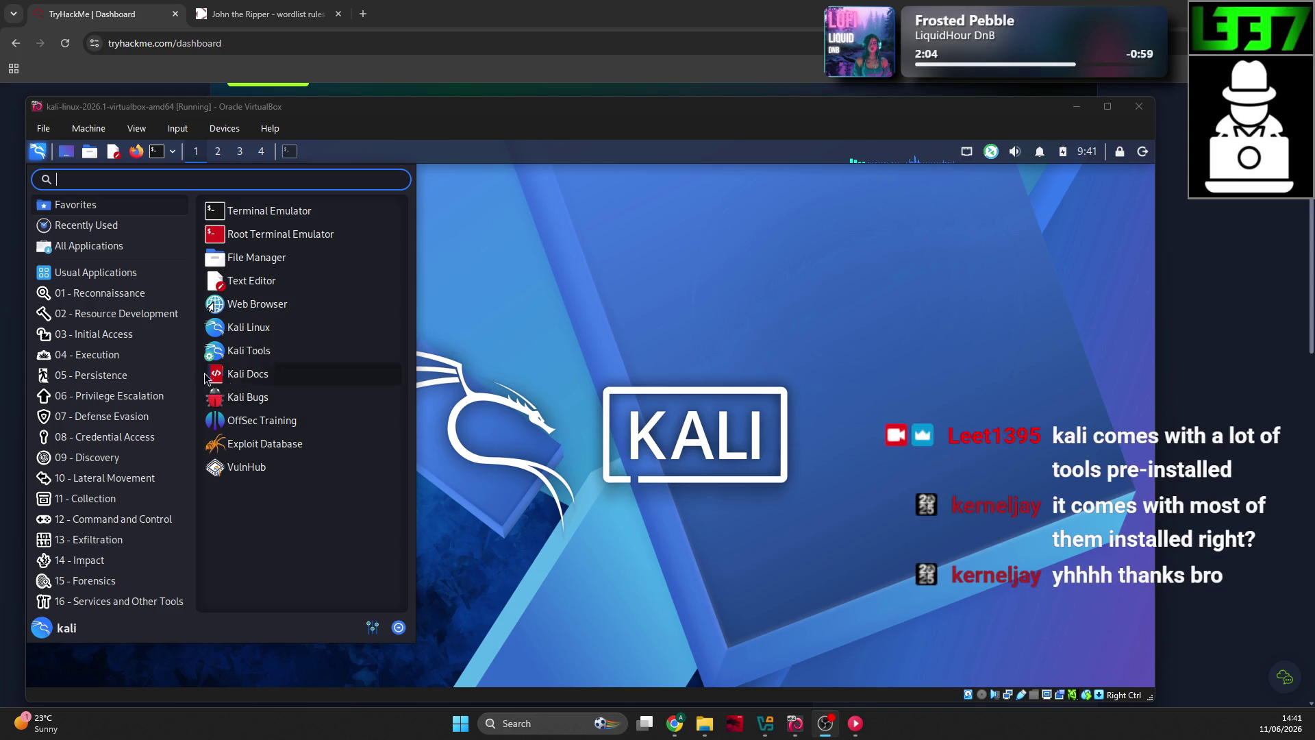
mouse_move(114, 362)
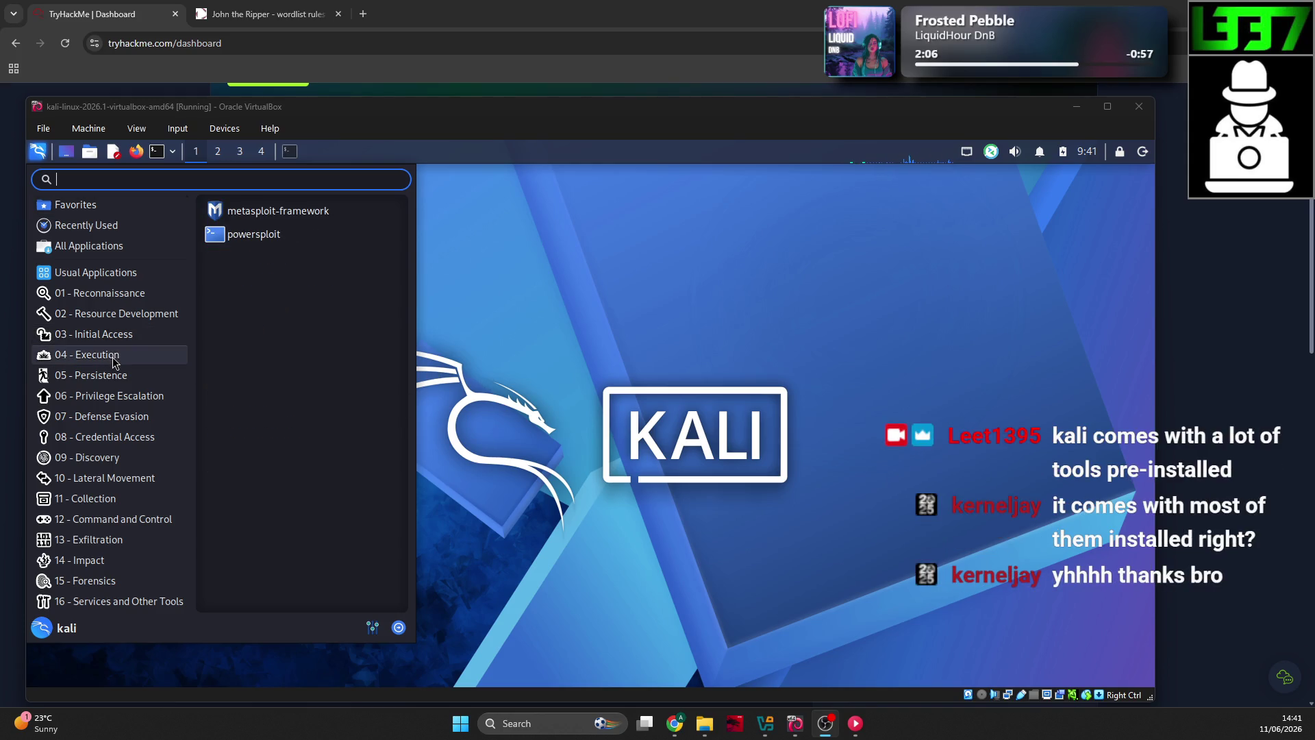
mouse_move(115, 407)
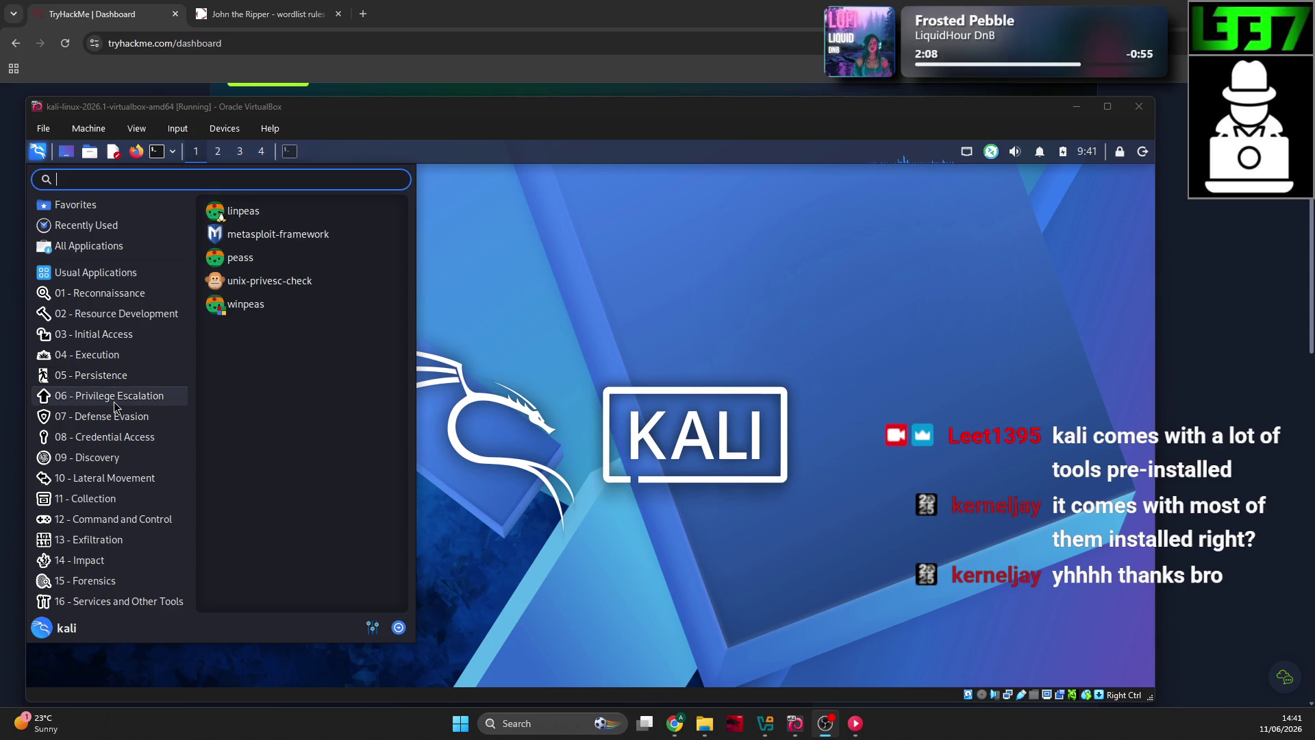
left_click(518, 423)
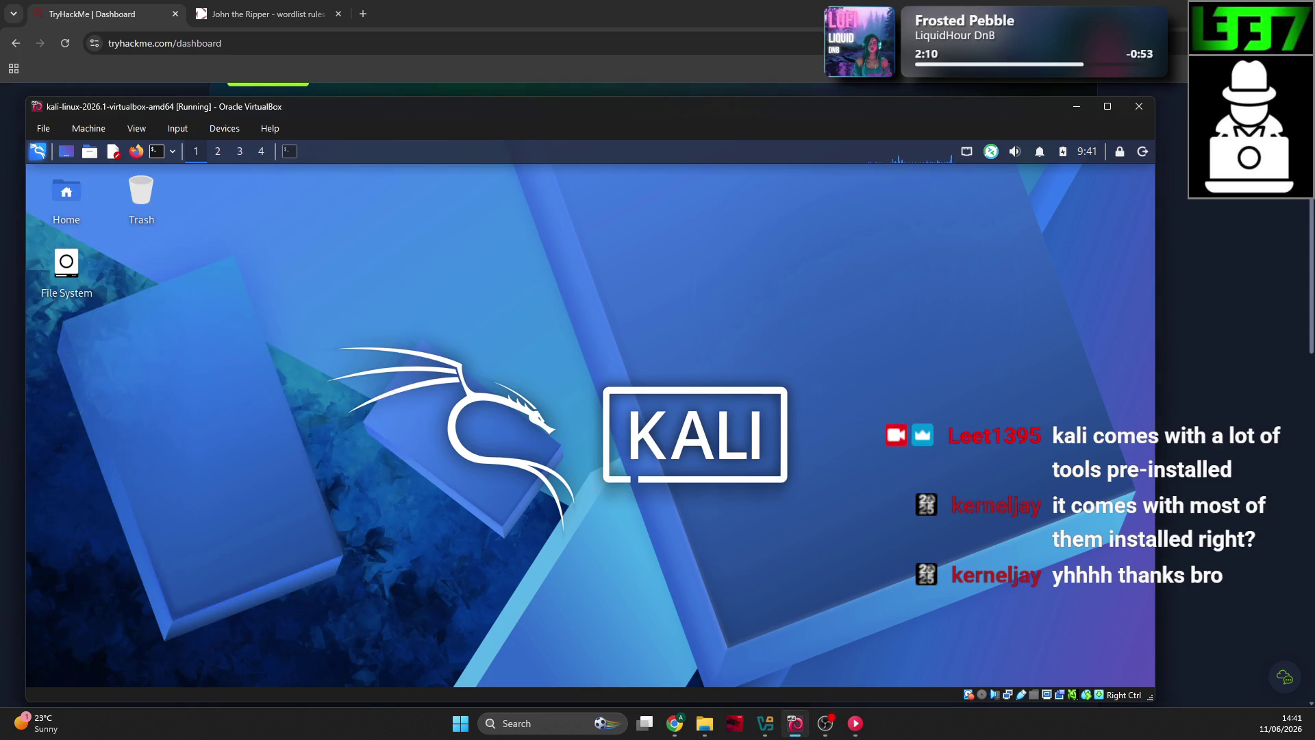
key("alt+Tab")
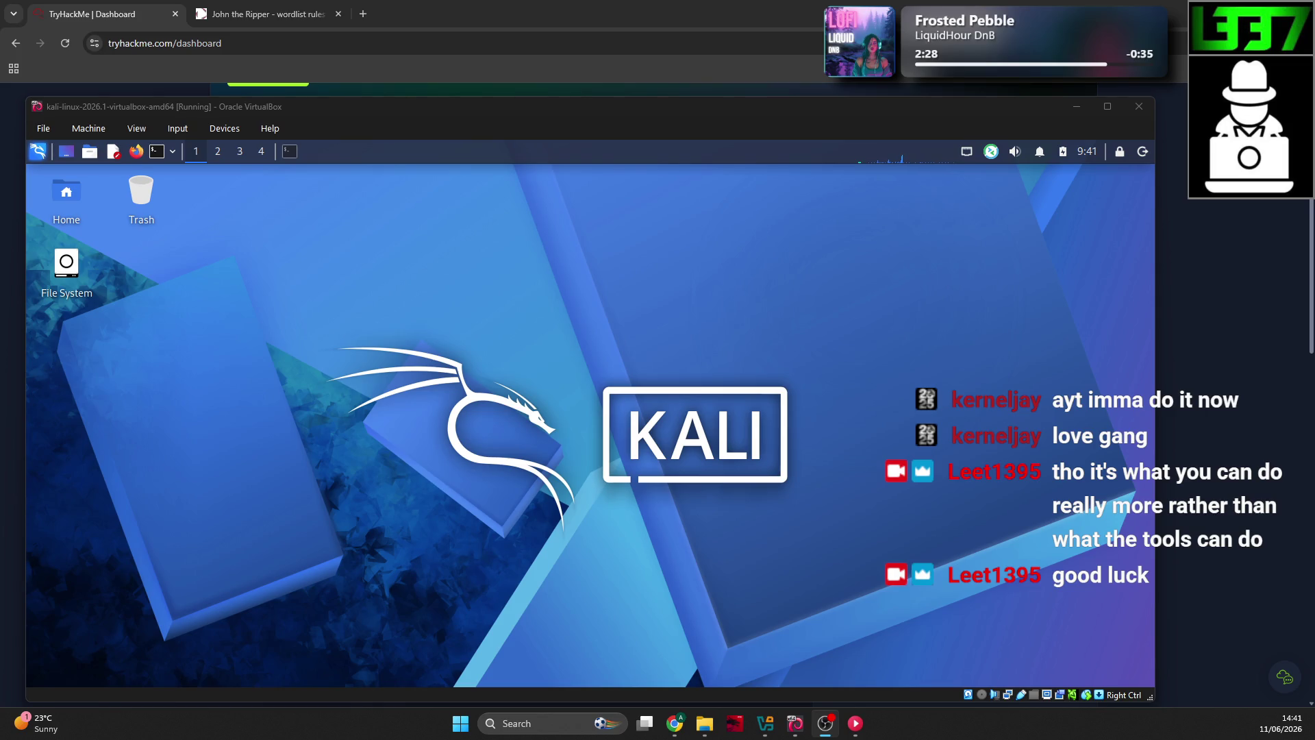
Step: Restore the Kali terminal, move up to the course folder, enter Task10 and list its files
left_click(290, 151)
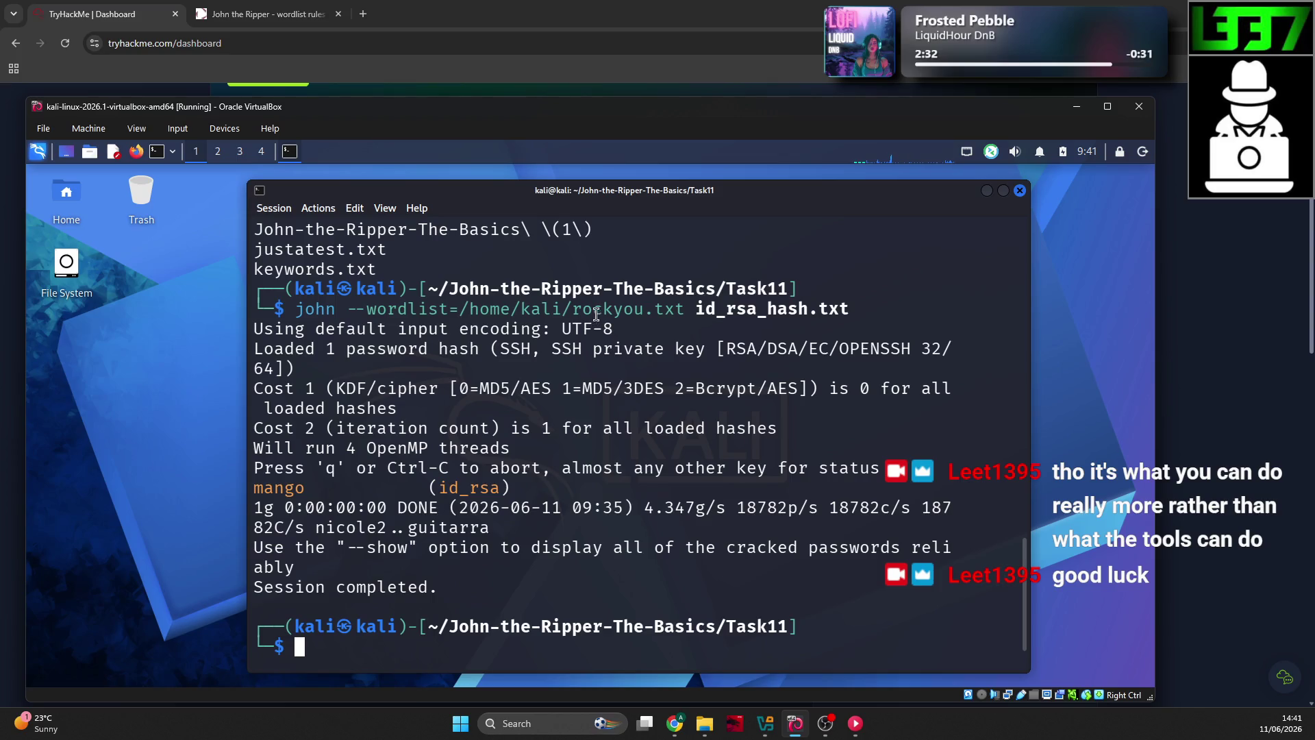
left_click_drag(642, 199, 672, 182)
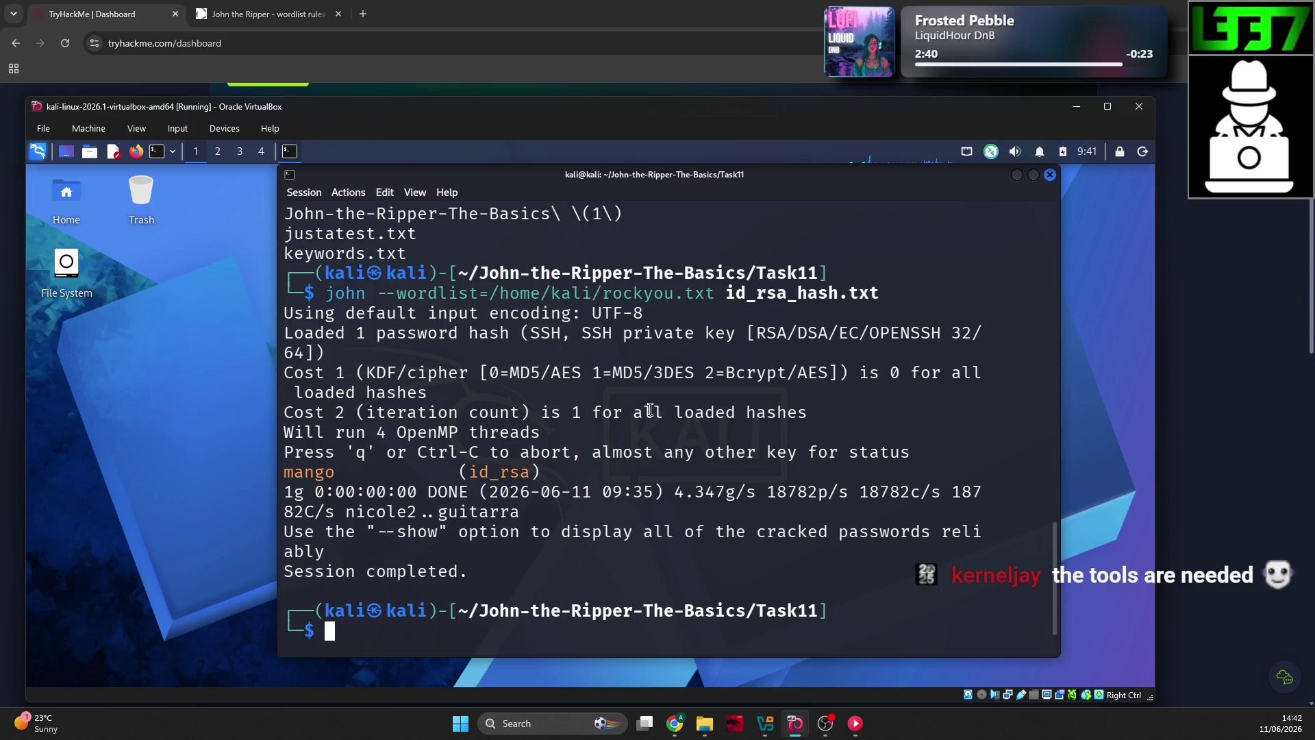
type("cd ..")
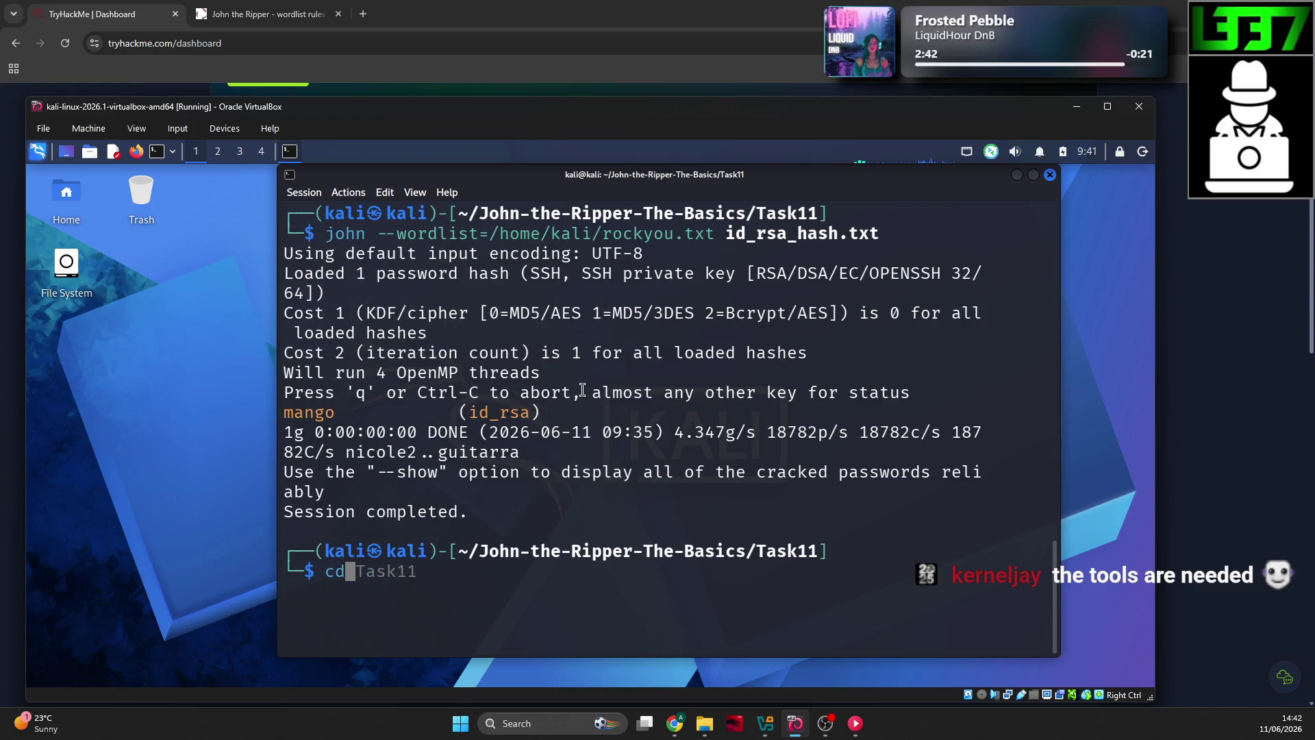
key("Return")
type("ls")
key("Return")
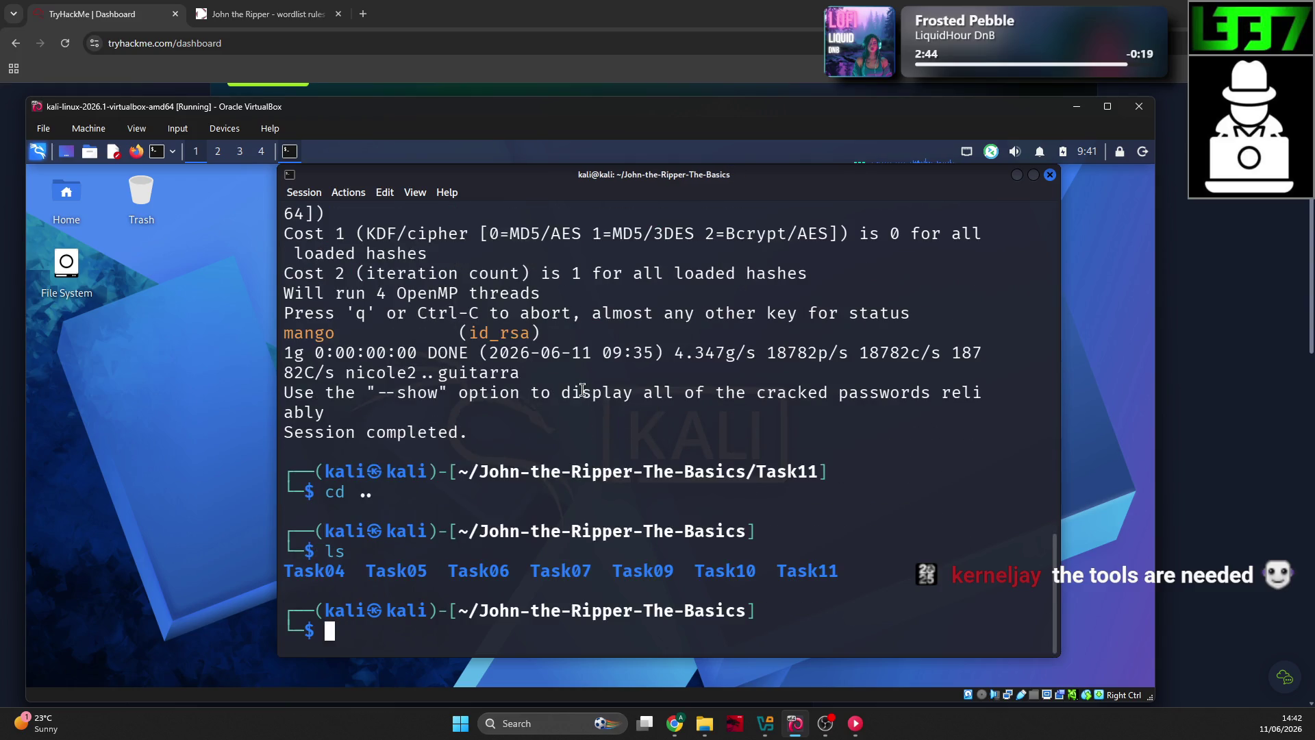
type("cd Task10")
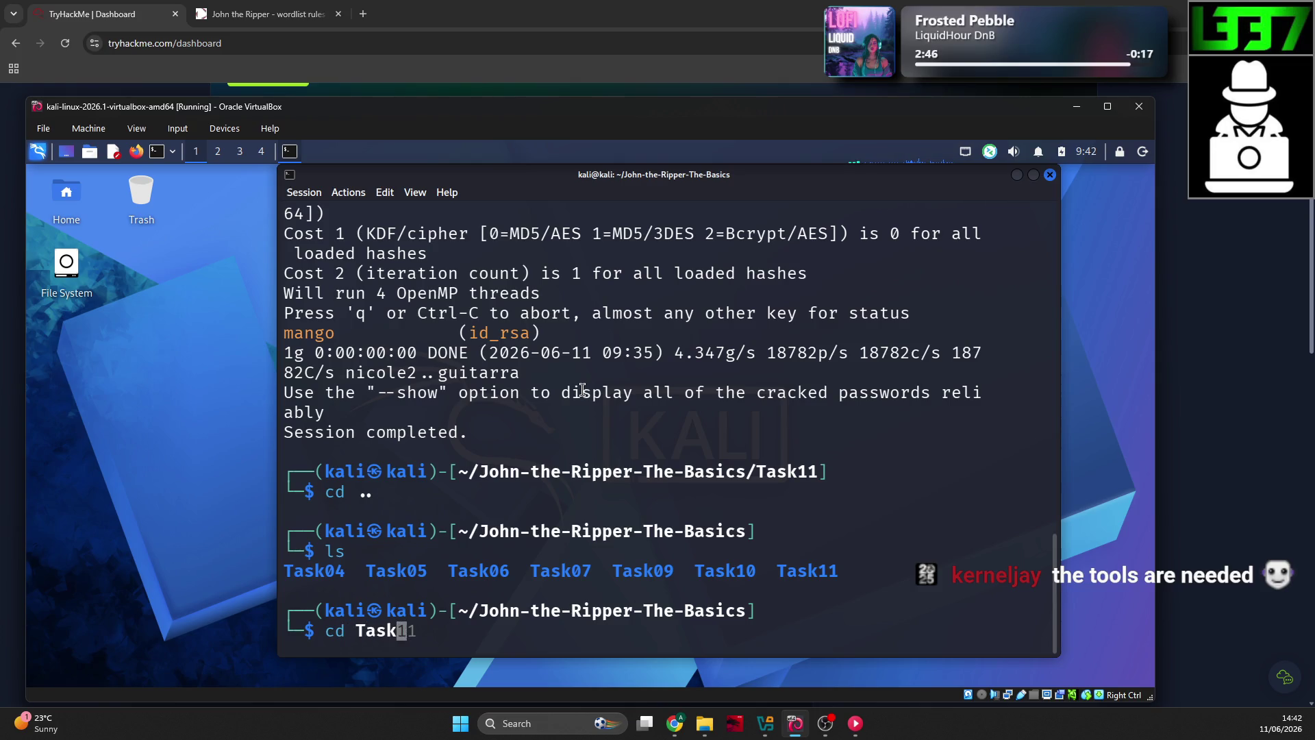
key("Return")
type("ls")
key("Return")
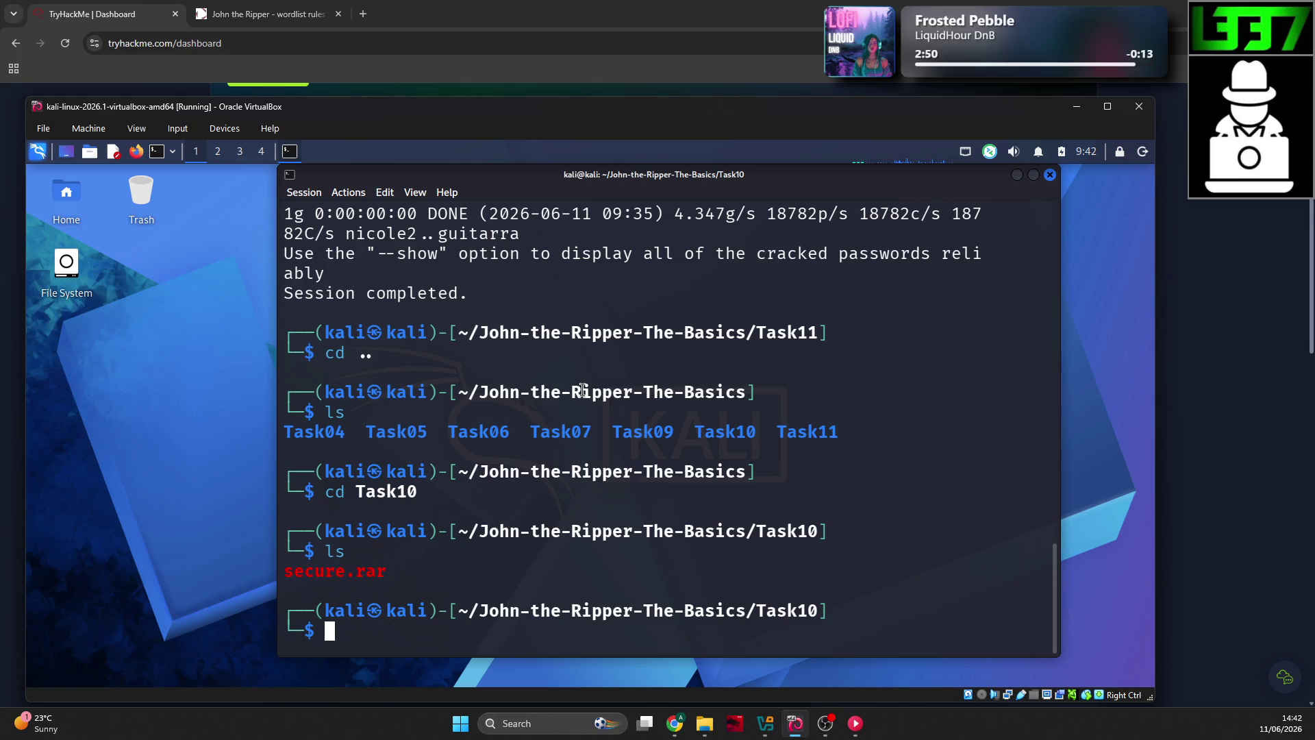
Step: Extract secure.rar's hash into secure_hash.txt with rar2john and confirm the file exists
type("rar2john secure.rar > ")
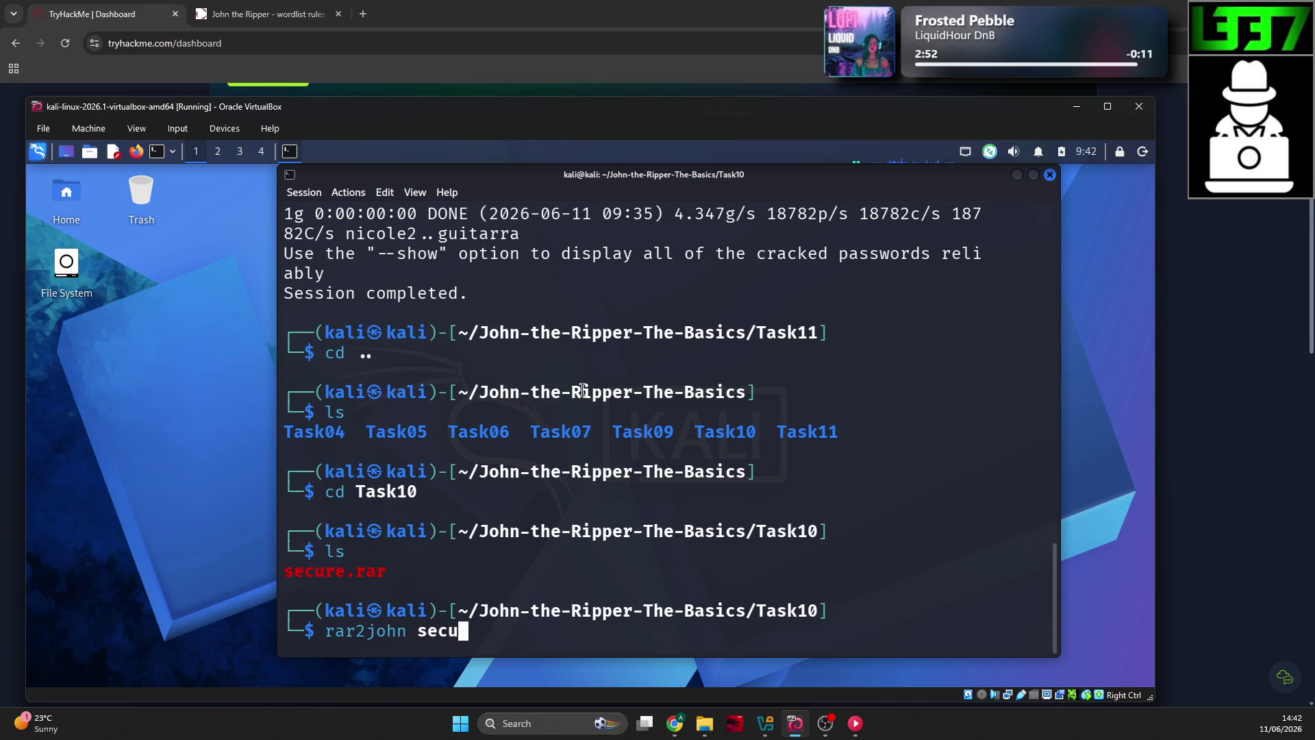
type("rar")
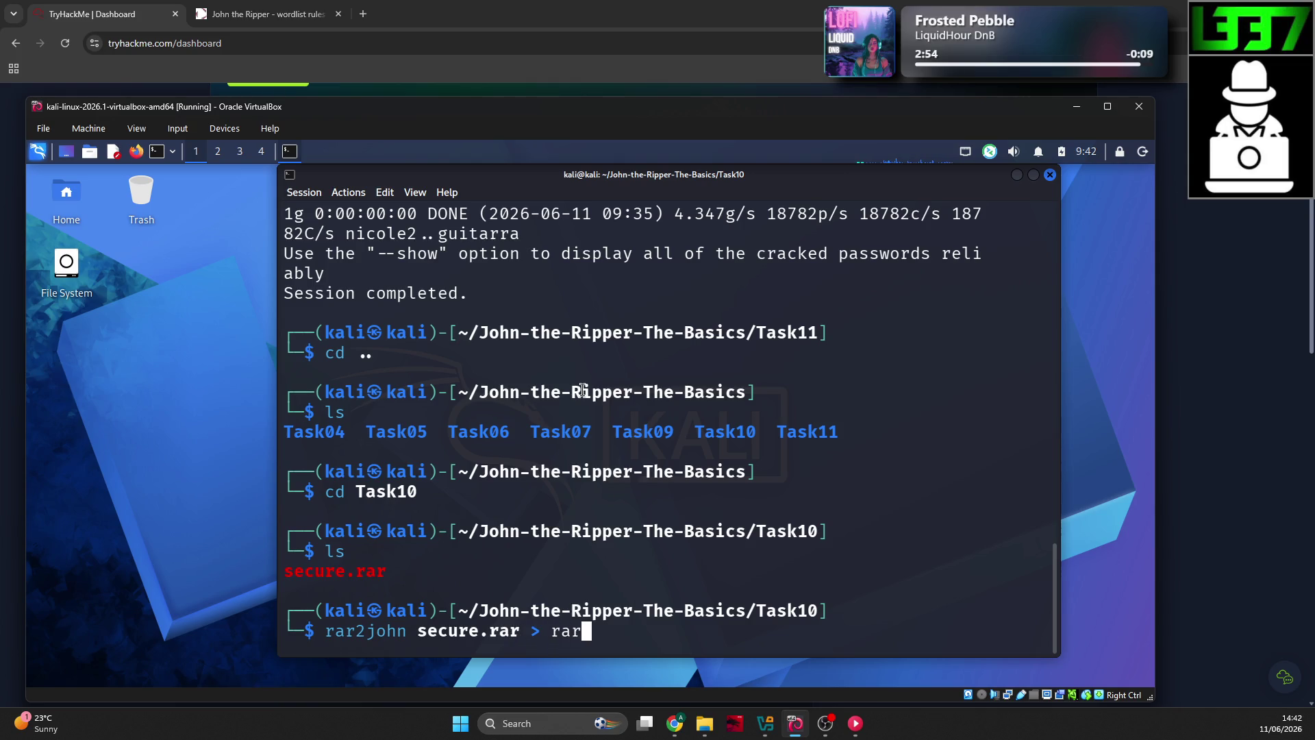
key("BackSpace")
key("BackSpace")
key("BackSpace")
type("secure_hash.tx")
type("t")
key("Return")
type("ls")
key("Return")
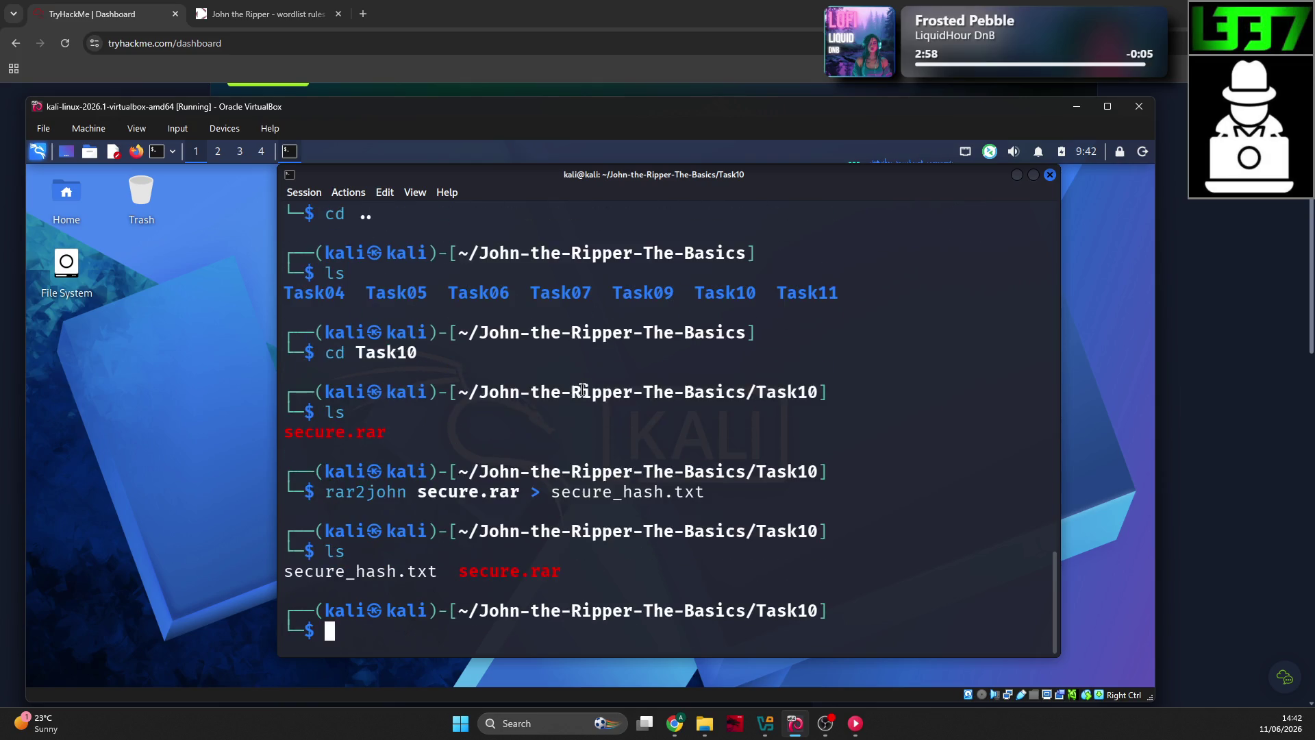
Step: Crack secure_hash.txt with john using the /home/kali/rockyou.txt wordlist
type("john --worldi")
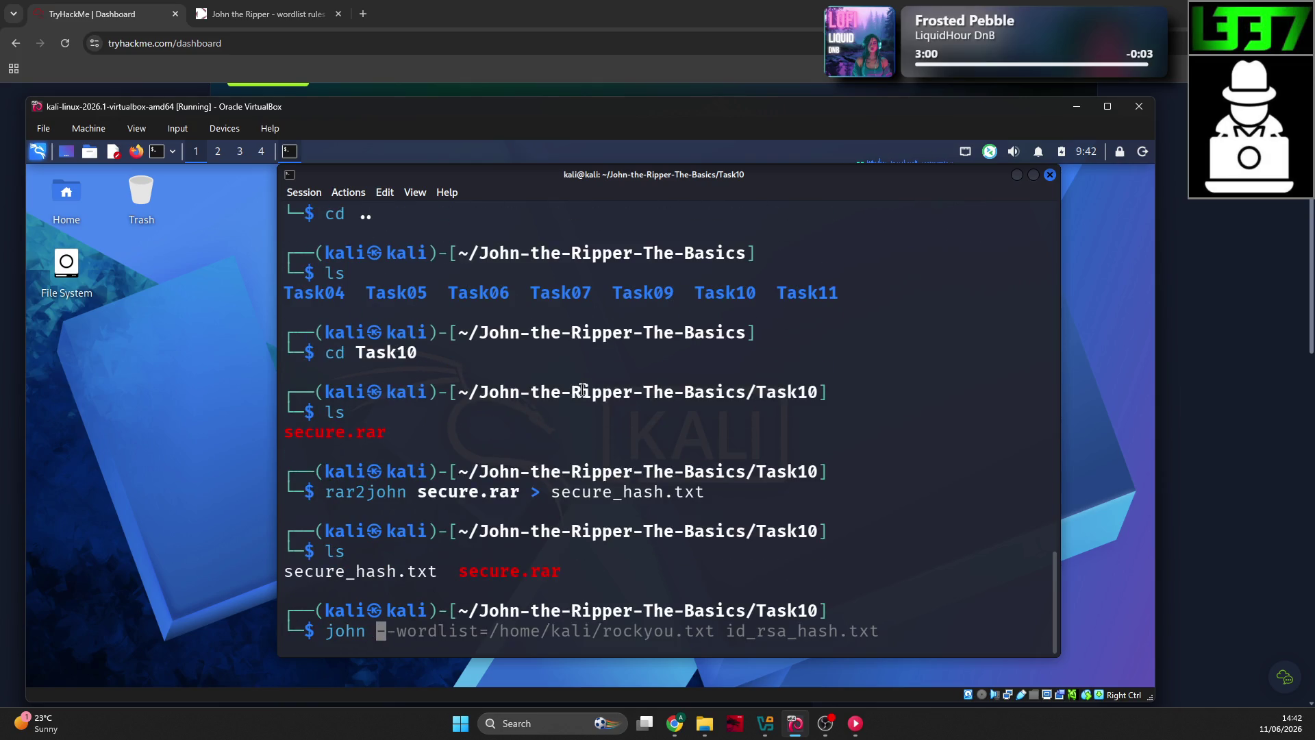
key("BackSpace")
key("BackSpace")
key("BackSpace")
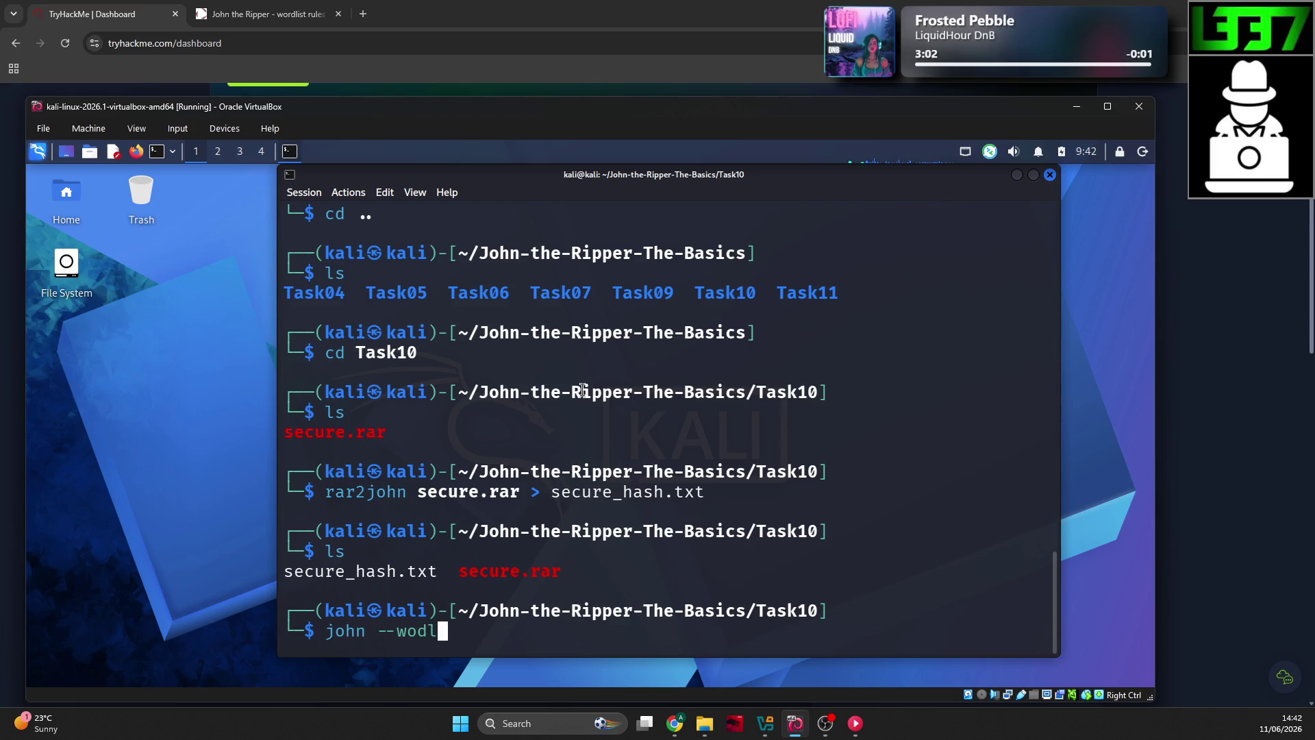
type("dlist=/home/k")
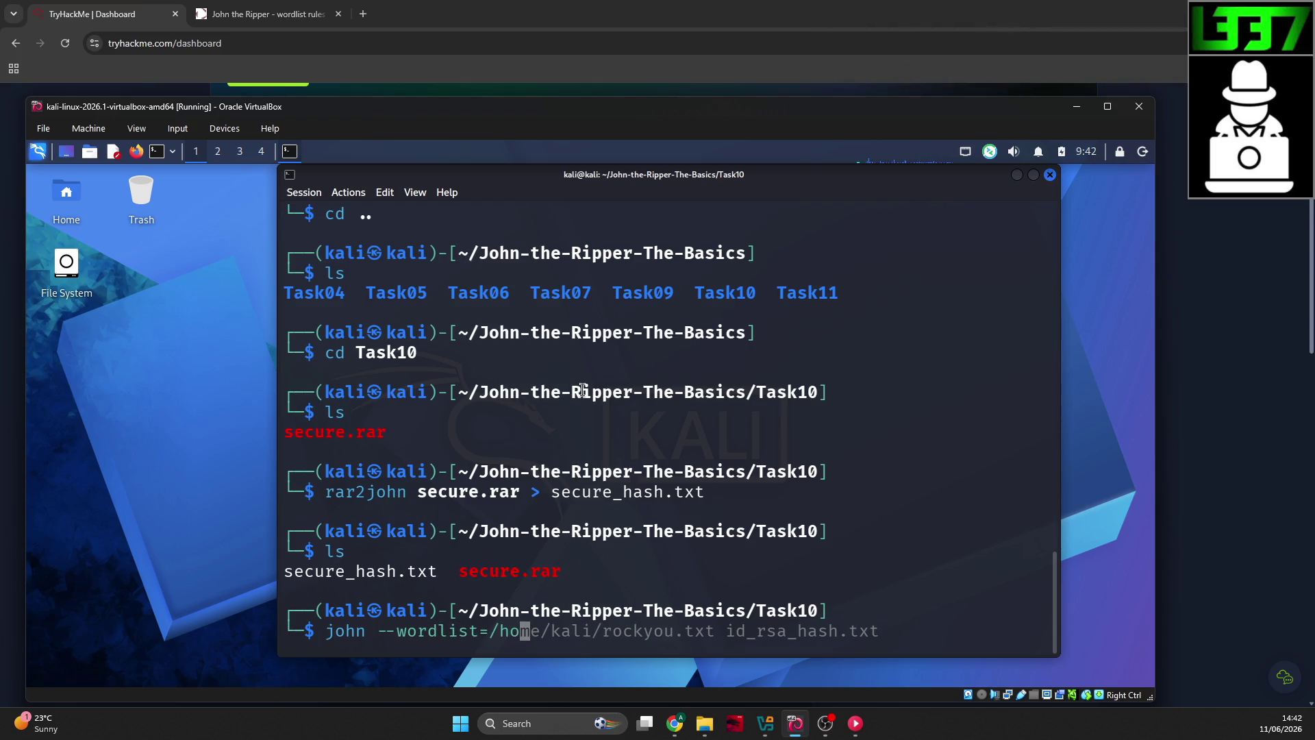
type("ali/rock")
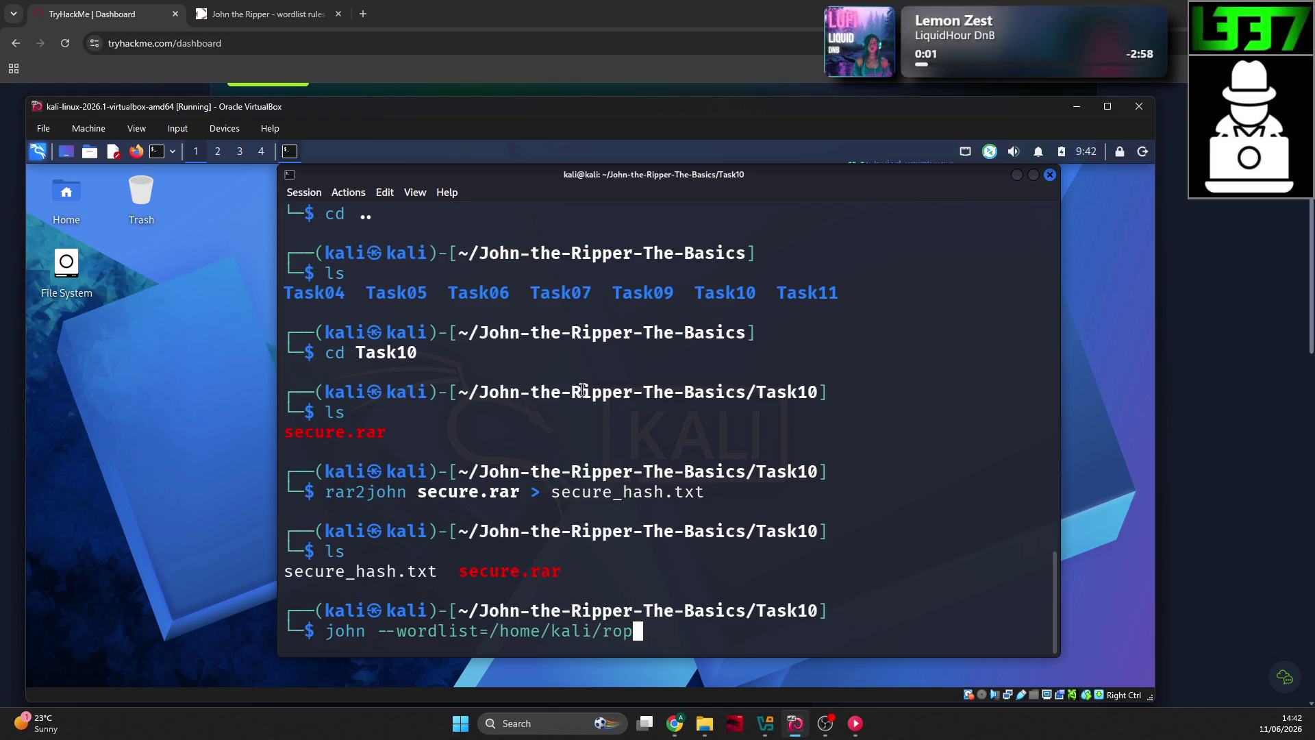
type("you.tx")
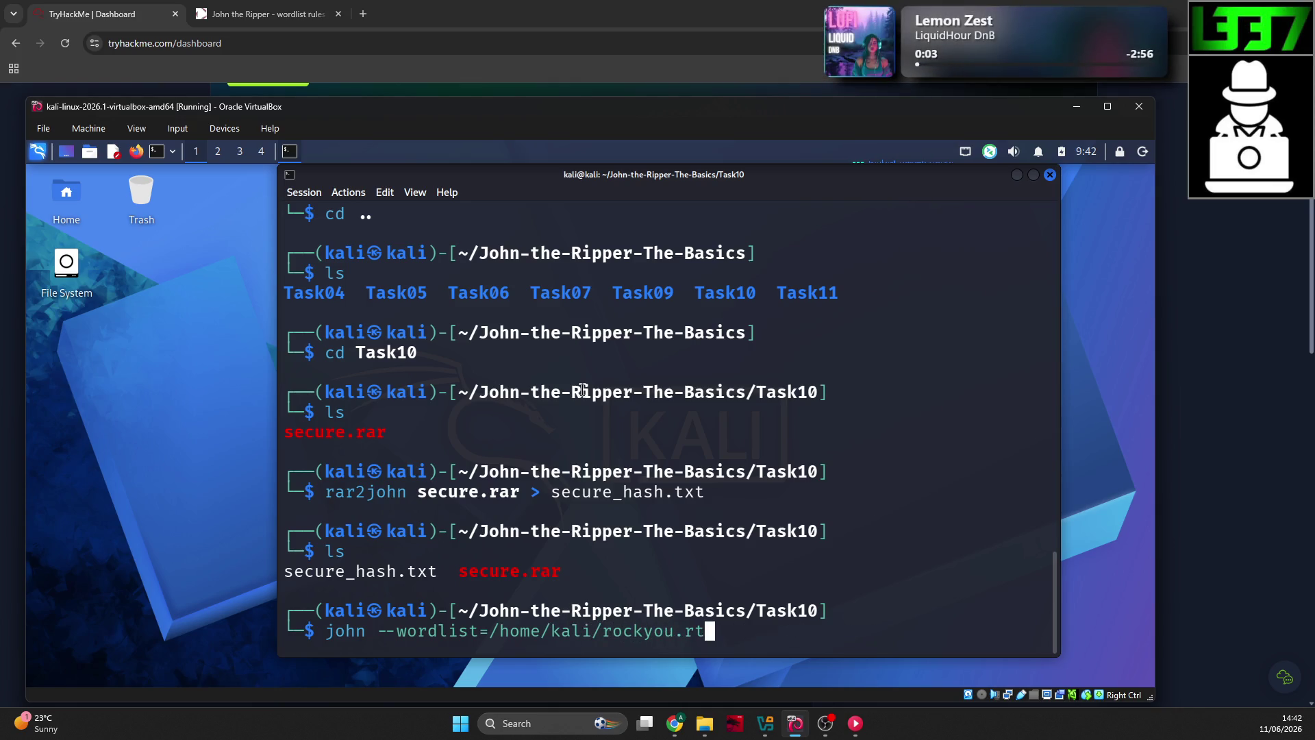
key("BackSpace")
type("t ")
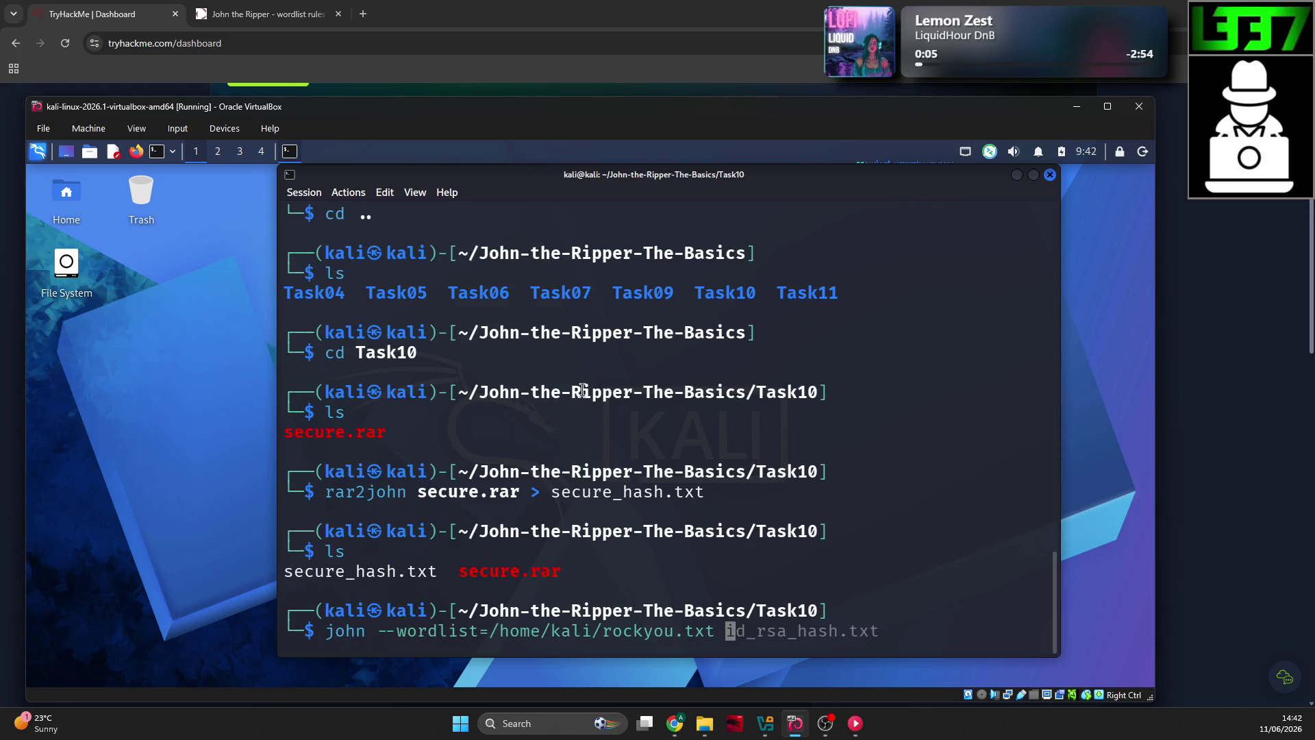
type("secure")
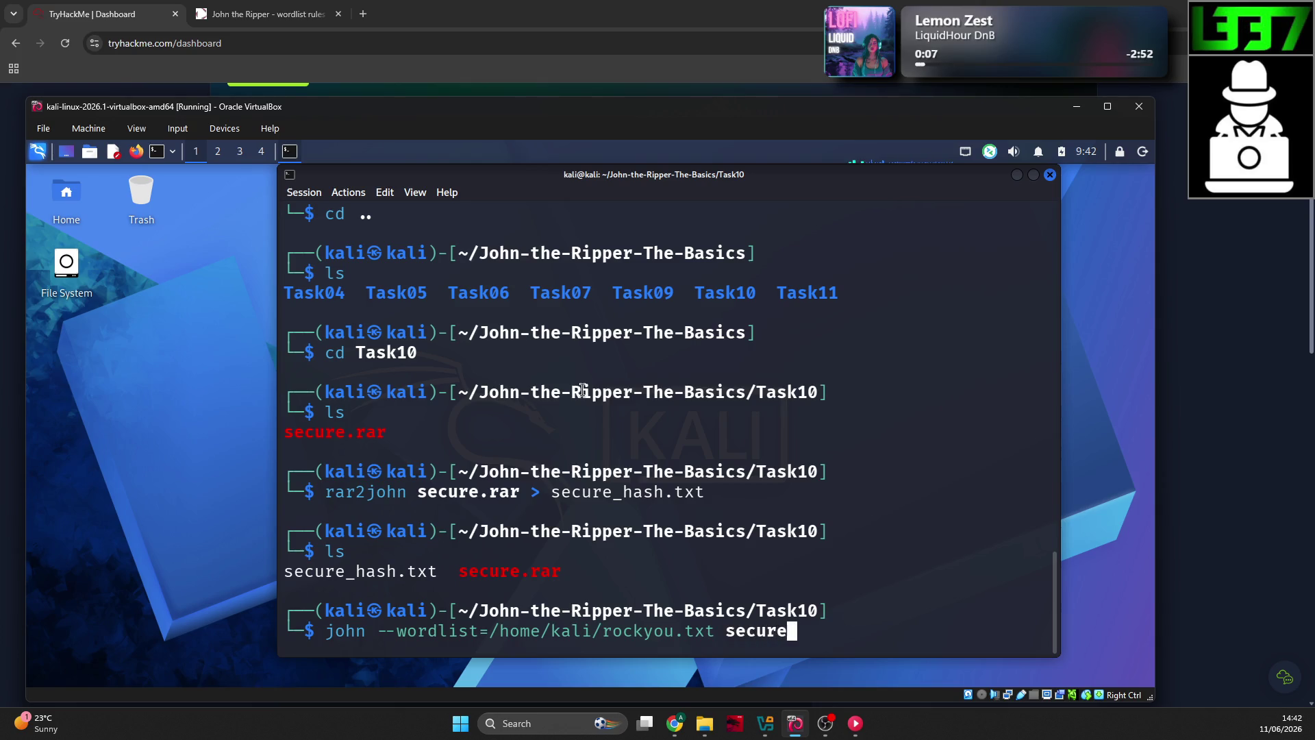
type("_hash.txt")
key("Return")
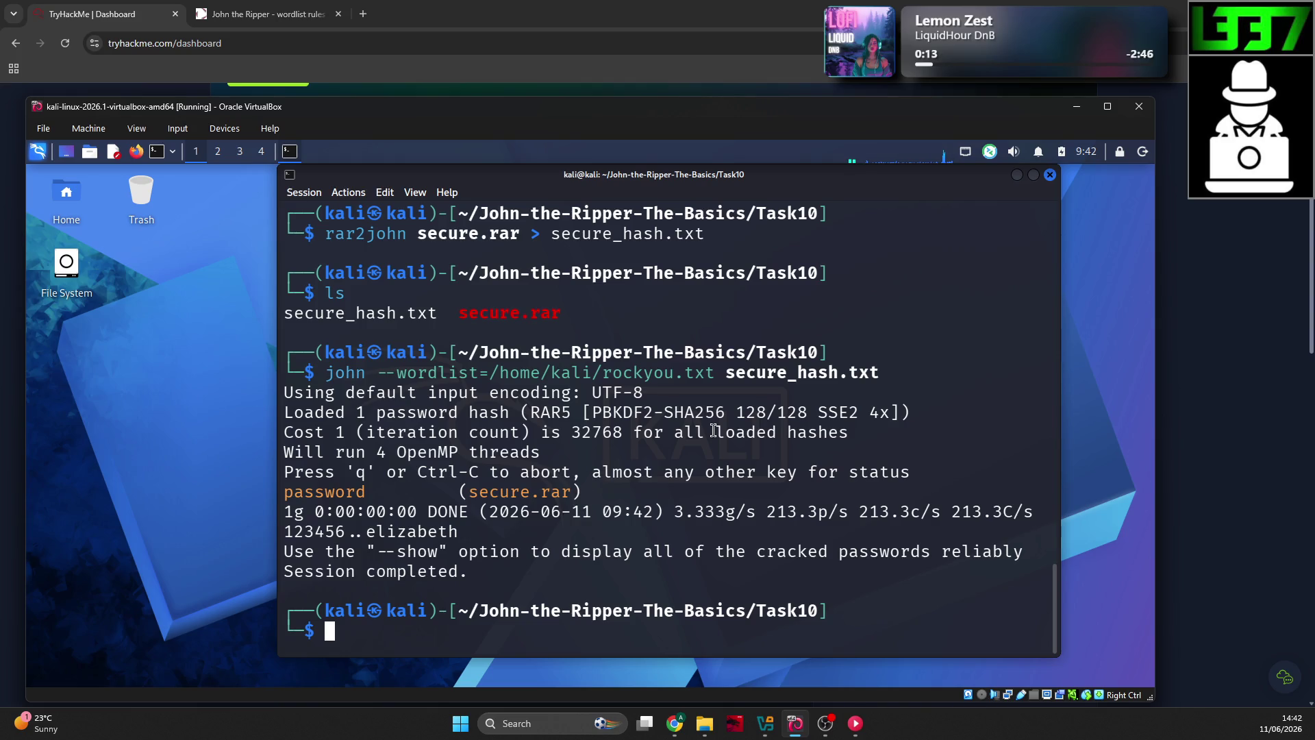
Step: Move from Task10 into the Task09 folder and list its files
type("cd ..")
key("Return")
type("ls")
key("Return")
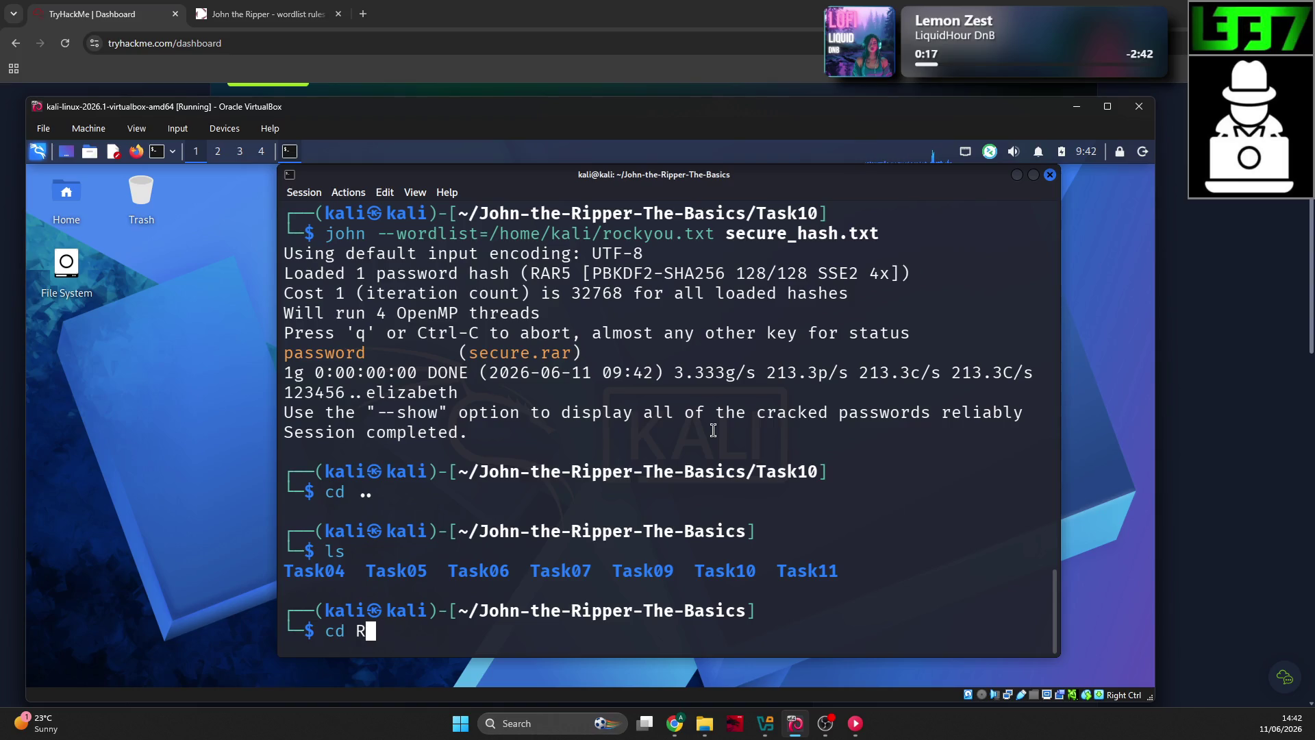
type("Task09")
key("Return")
key("Return")
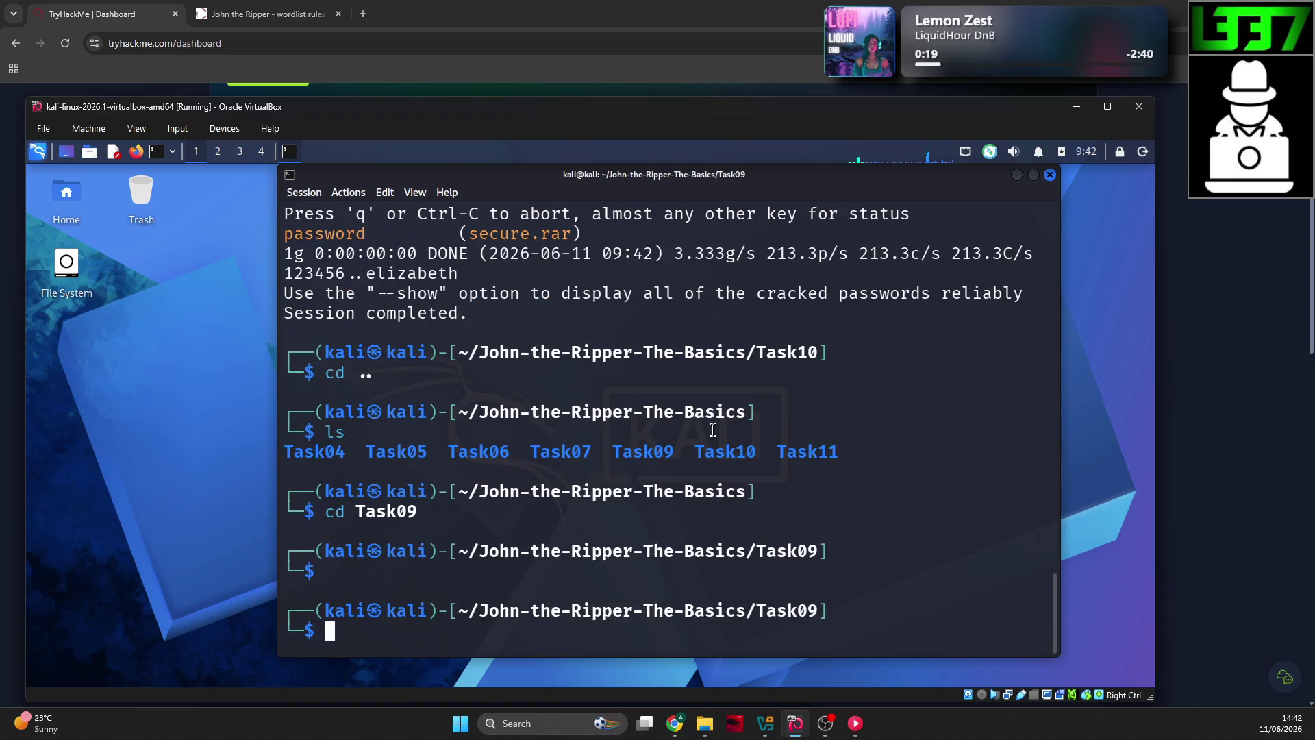
type("ls")
key("Return")
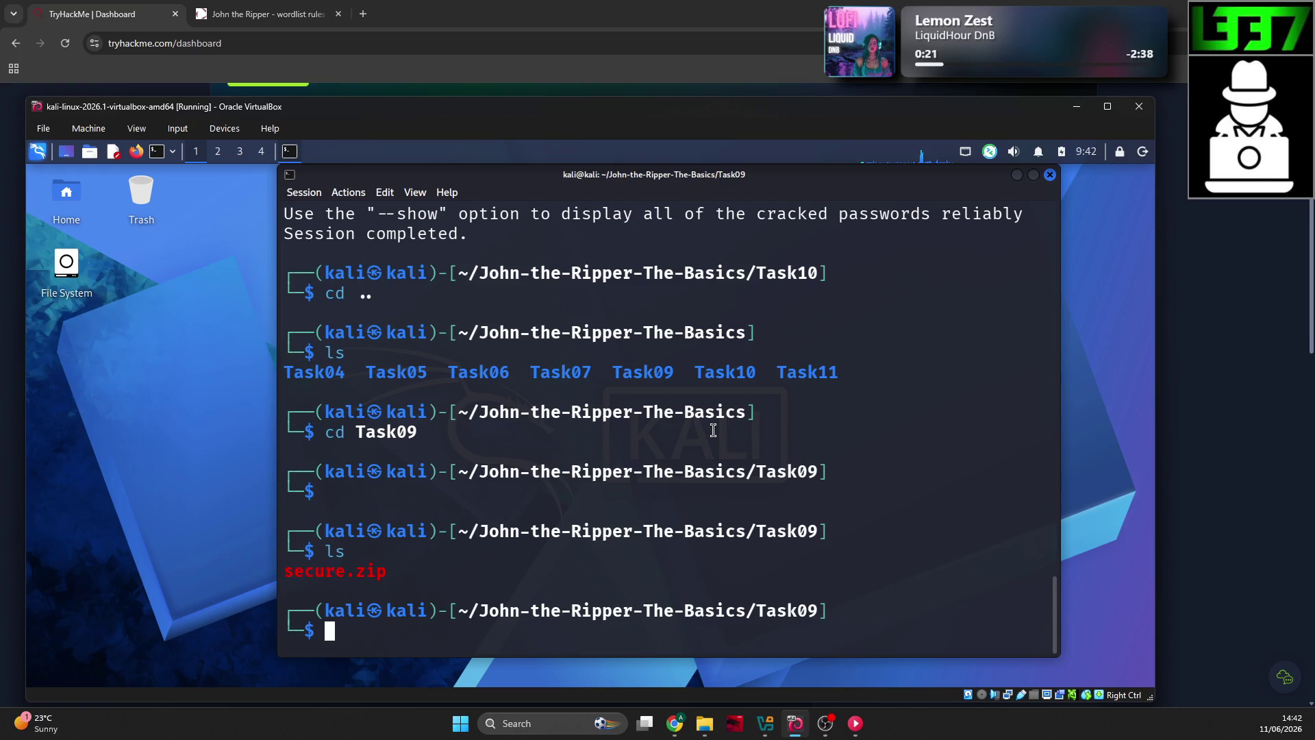
Step: Save secure.zip's hash into secure_hash.txt with zip2john and confirm it was created
type("zip2john secure.")
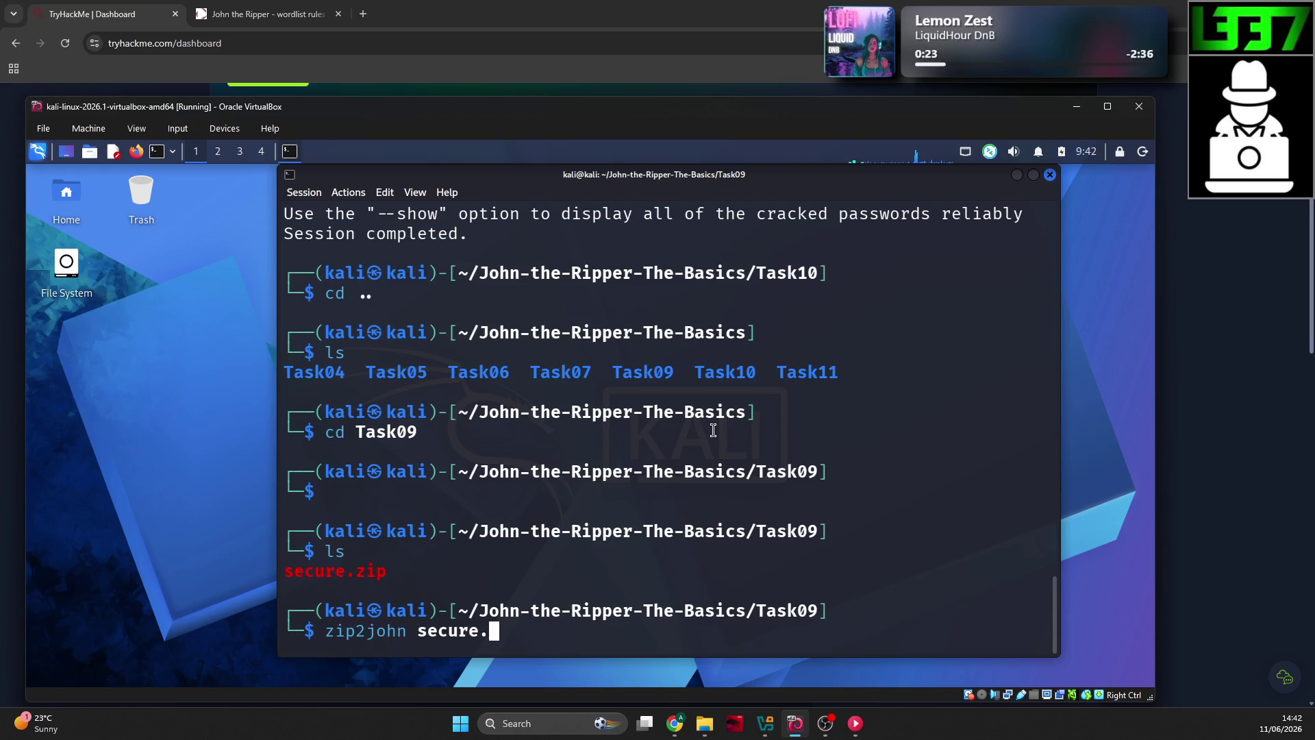
type("zip > secure")
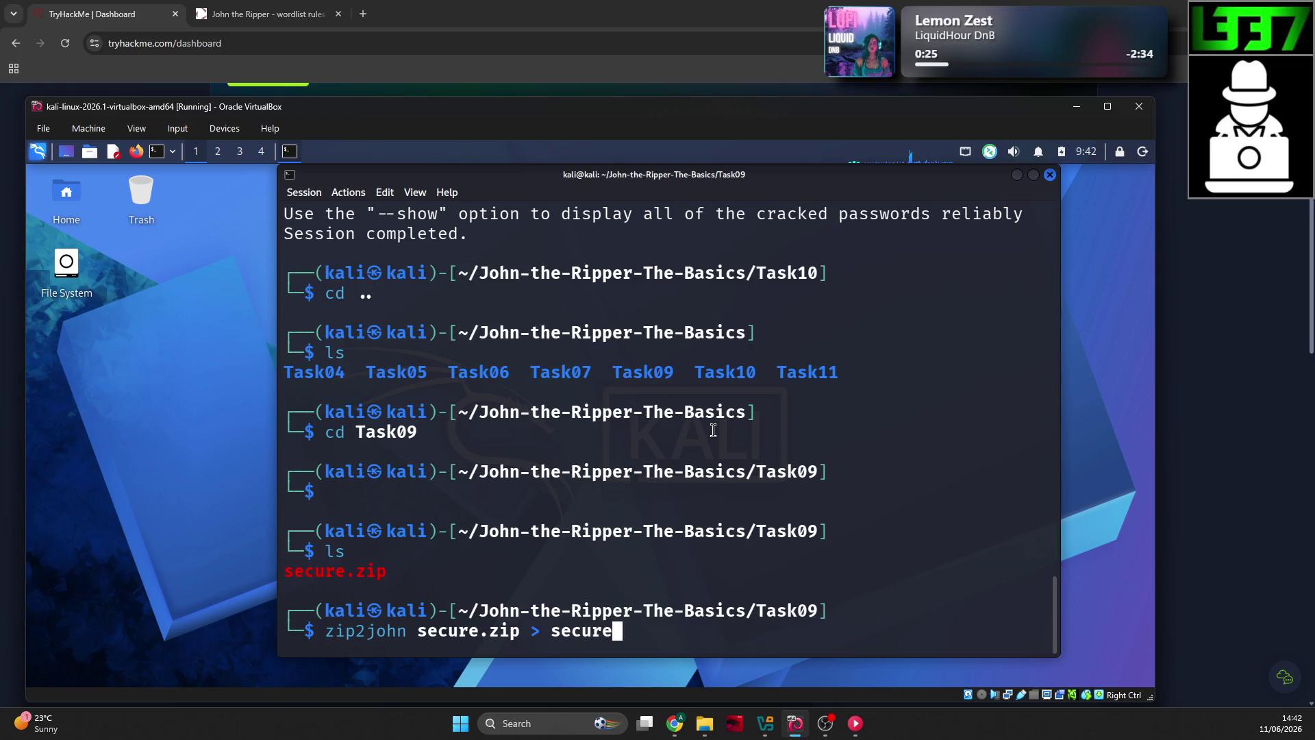
type("_hash.txt")
key("Return")
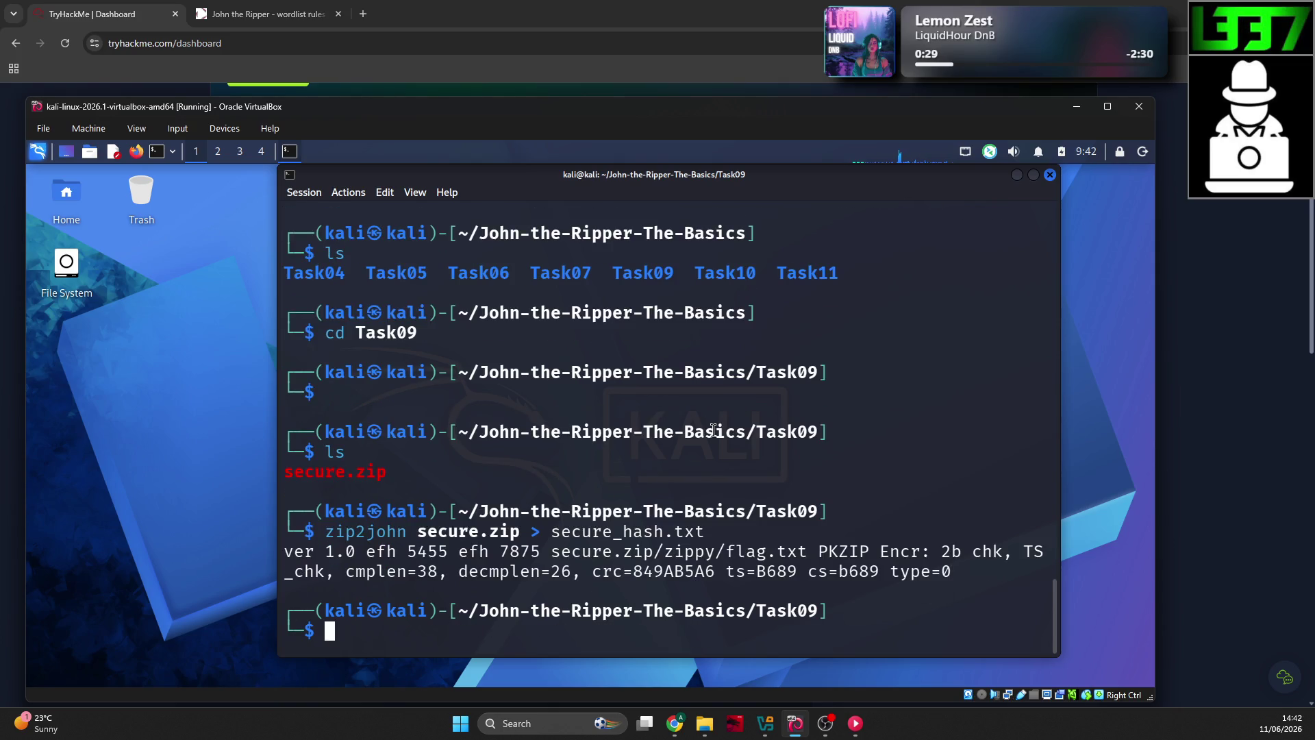
type("ls")
key("Return")
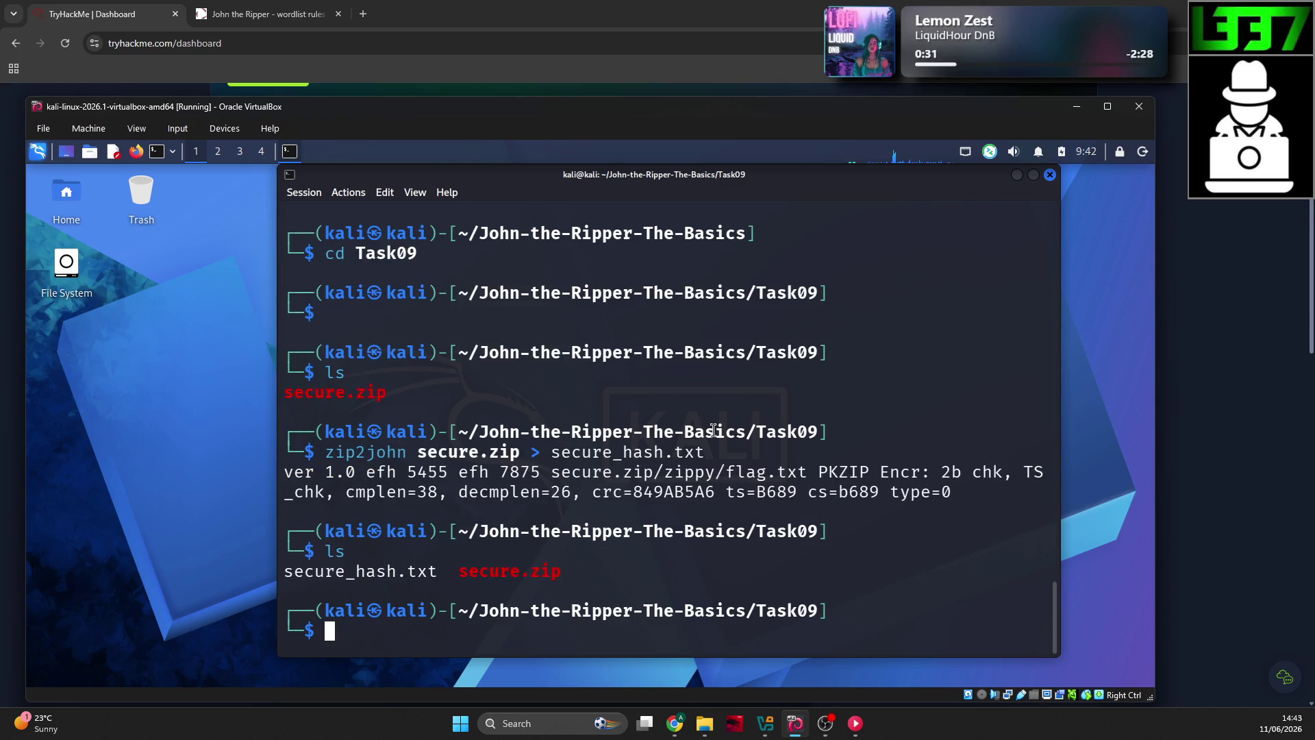
Step: Run john --wordlist=/home/kali/rockyou.txt on secure_hash.txt to recover the zip password
type("john --wordl")
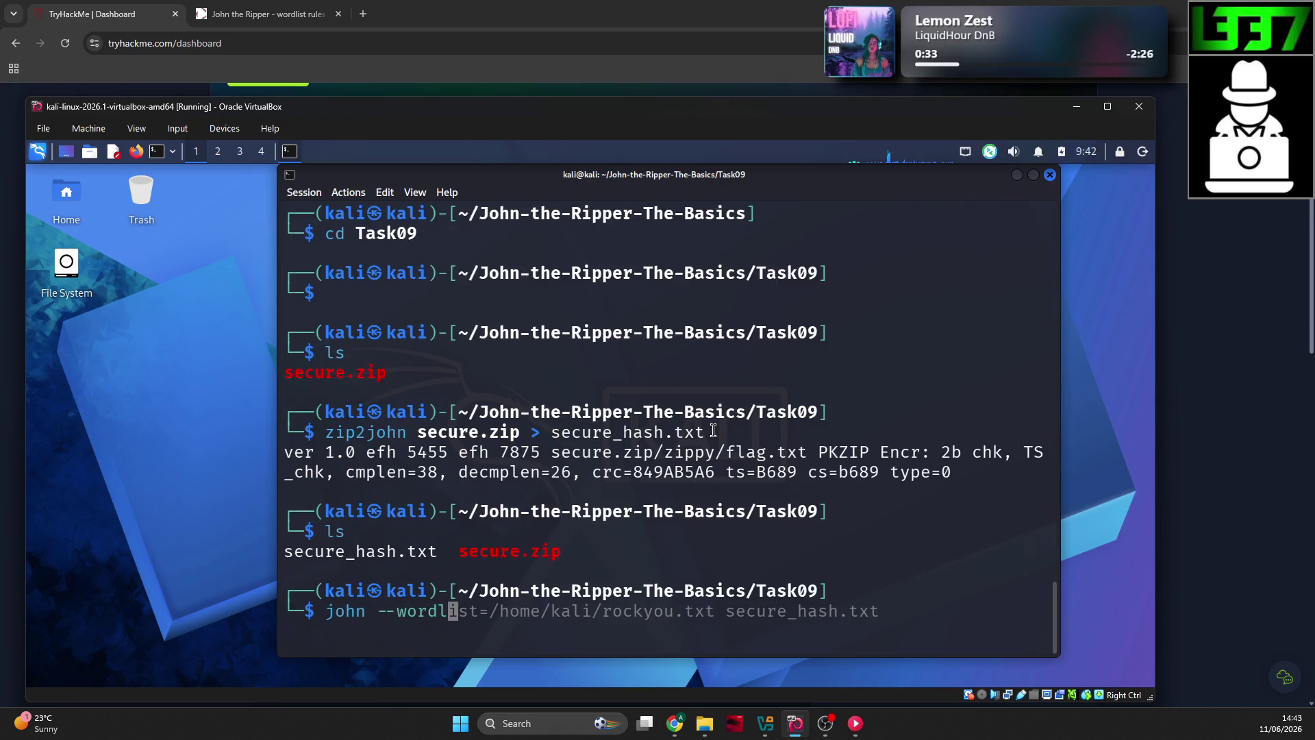
type("ist=/home/kali")
type("/rockyou.r")
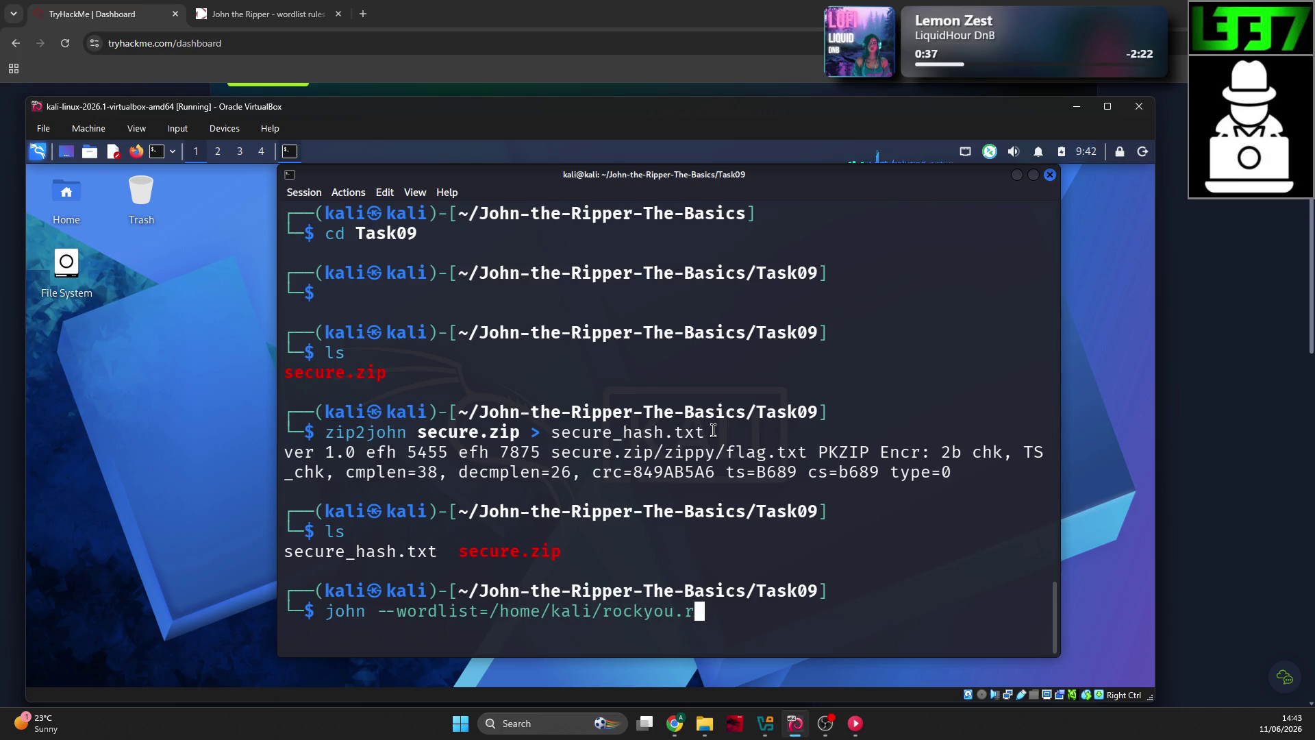
key("BackSpace")
key("BackSpace")
type("t.")
key("BackSpace")
key("BackSpace")
type(".")
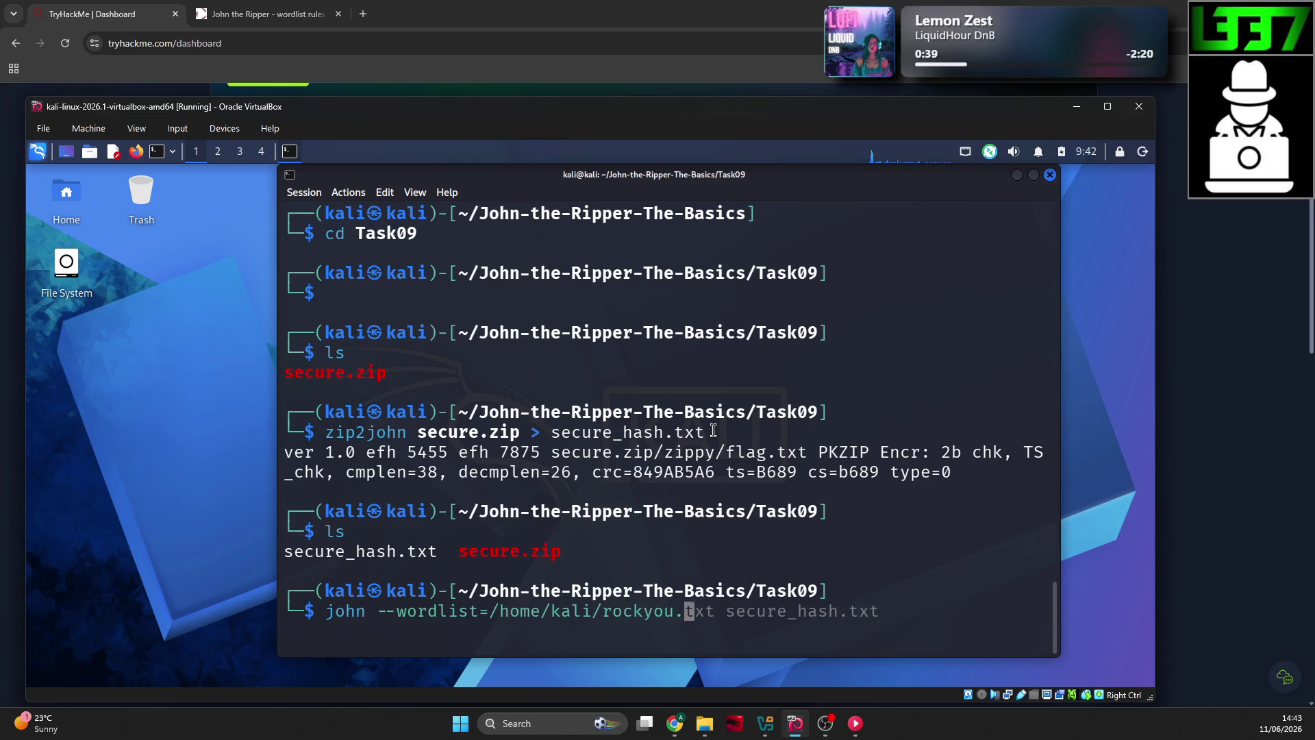
type("txt secure_hash.txt")
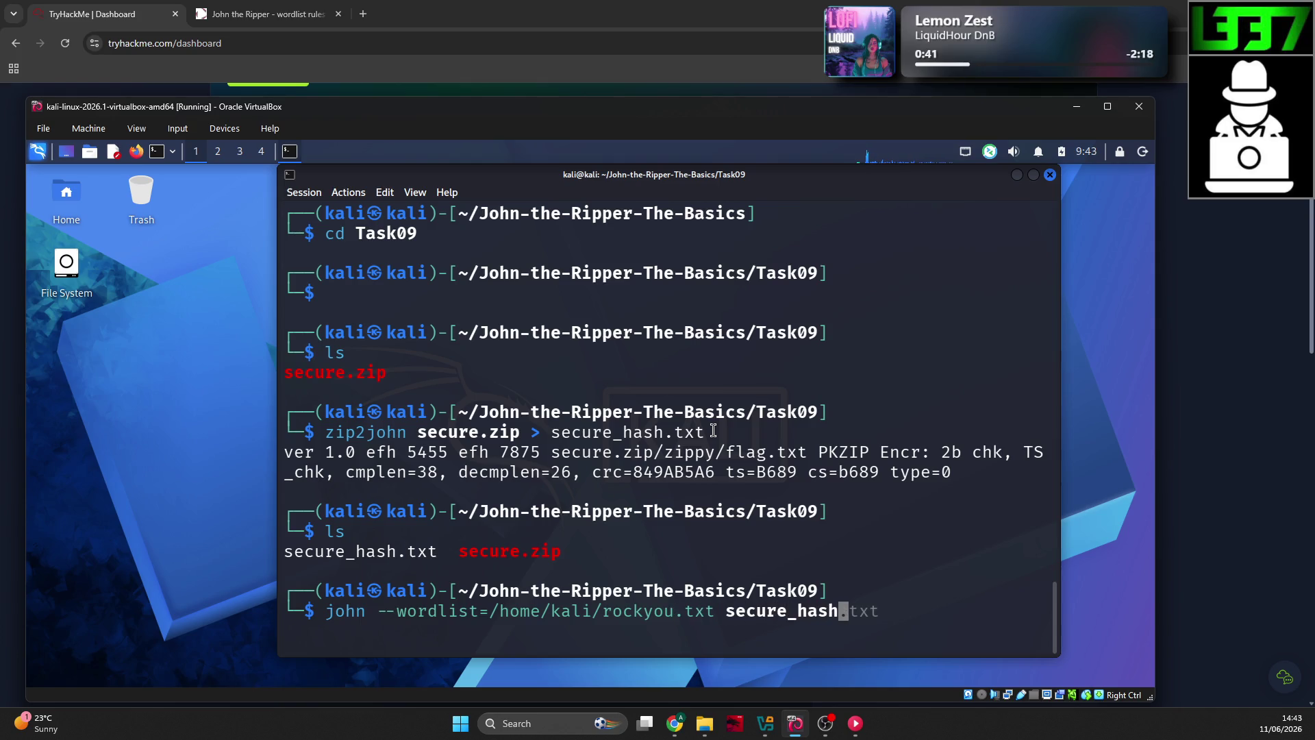
key("Return")
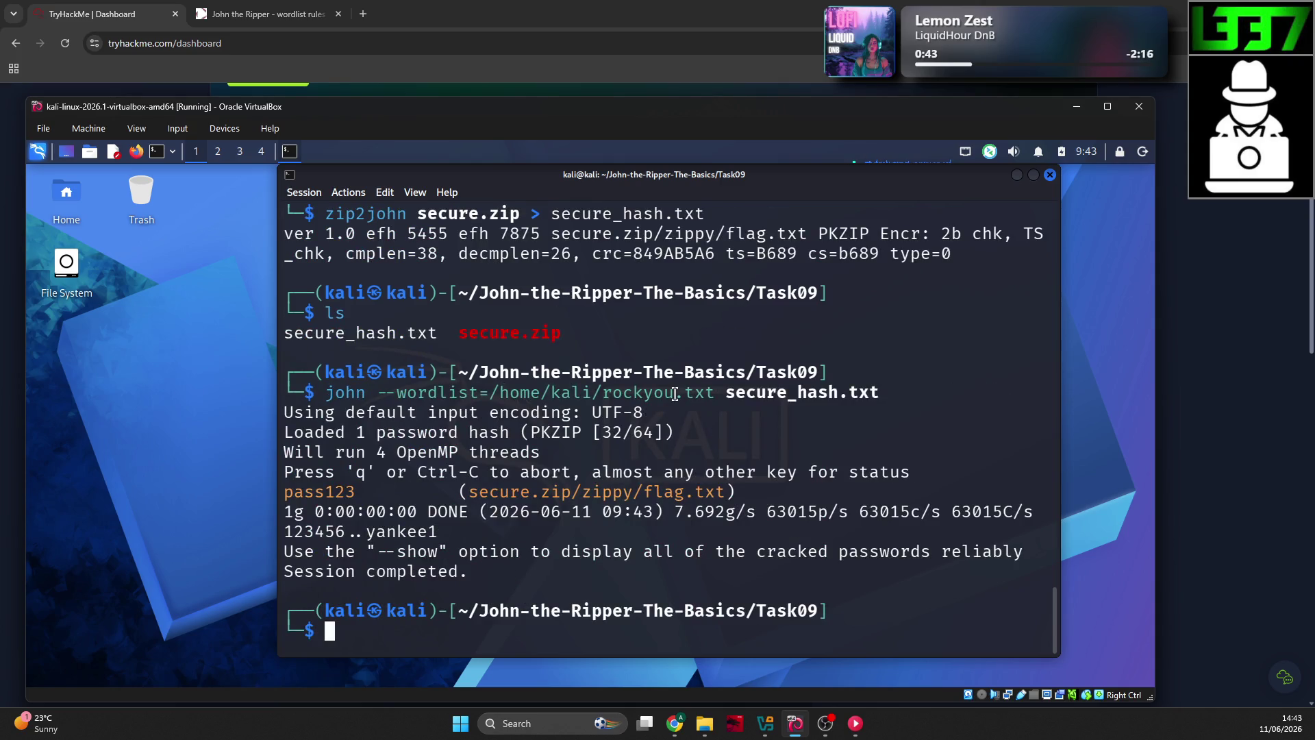
Step: Navigate from home into John-the-Ripper-The-Basics/Task07 and list its files
type("cd")
key("Return")
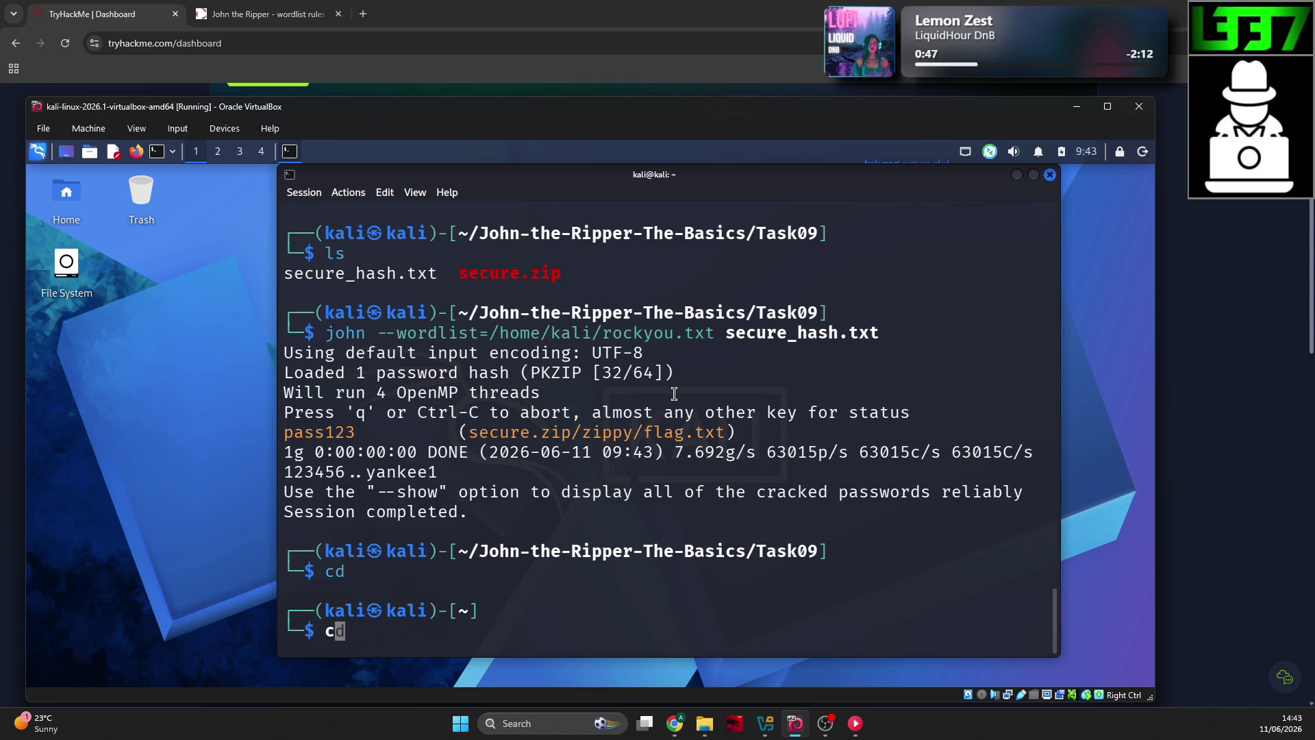
type("cd T")
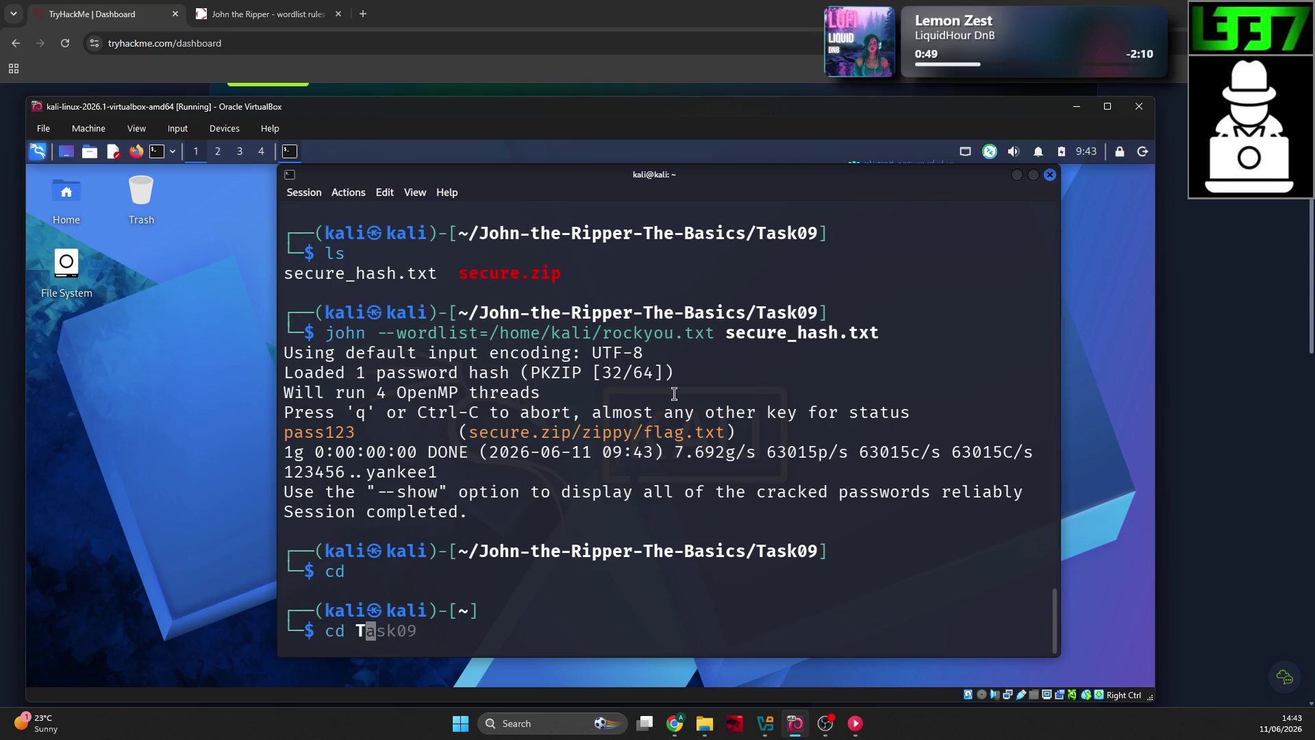
key("BackSpace")
type("John")
key("Tab")
key("Return")
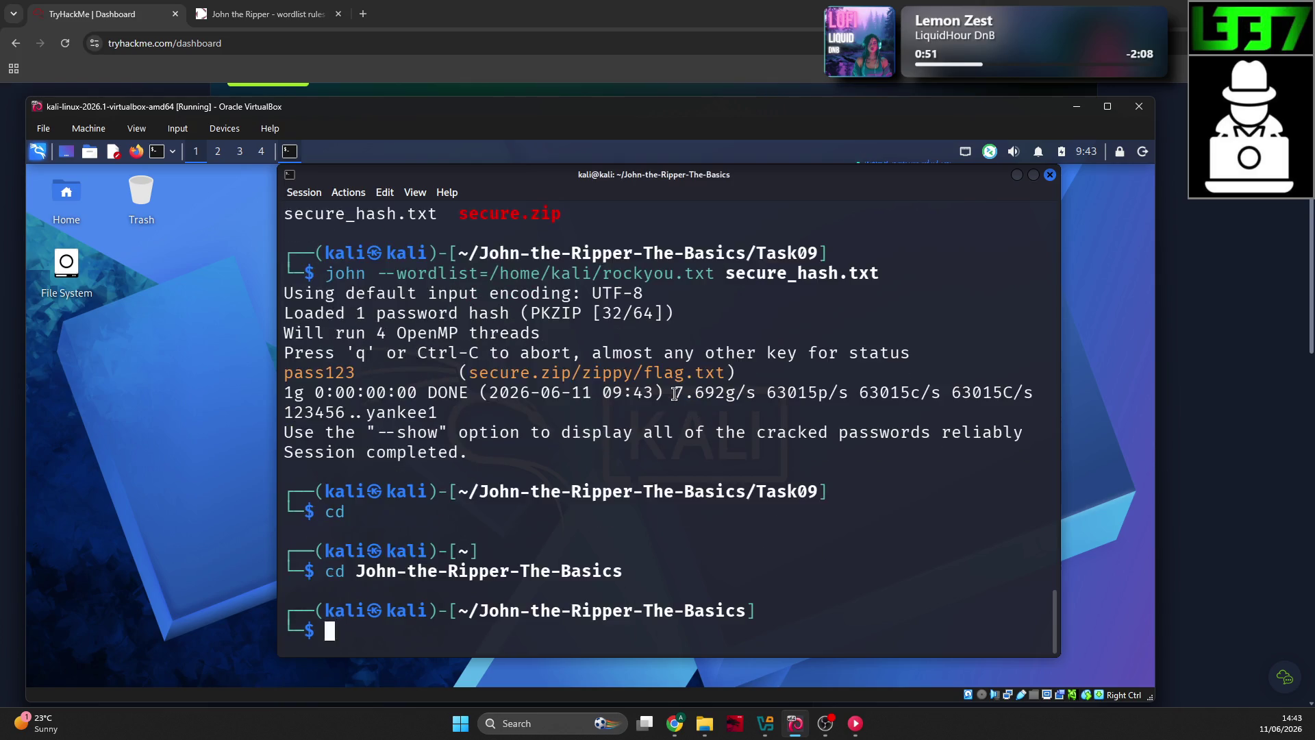
type("ls")
key("Return")
type("cd Task07")
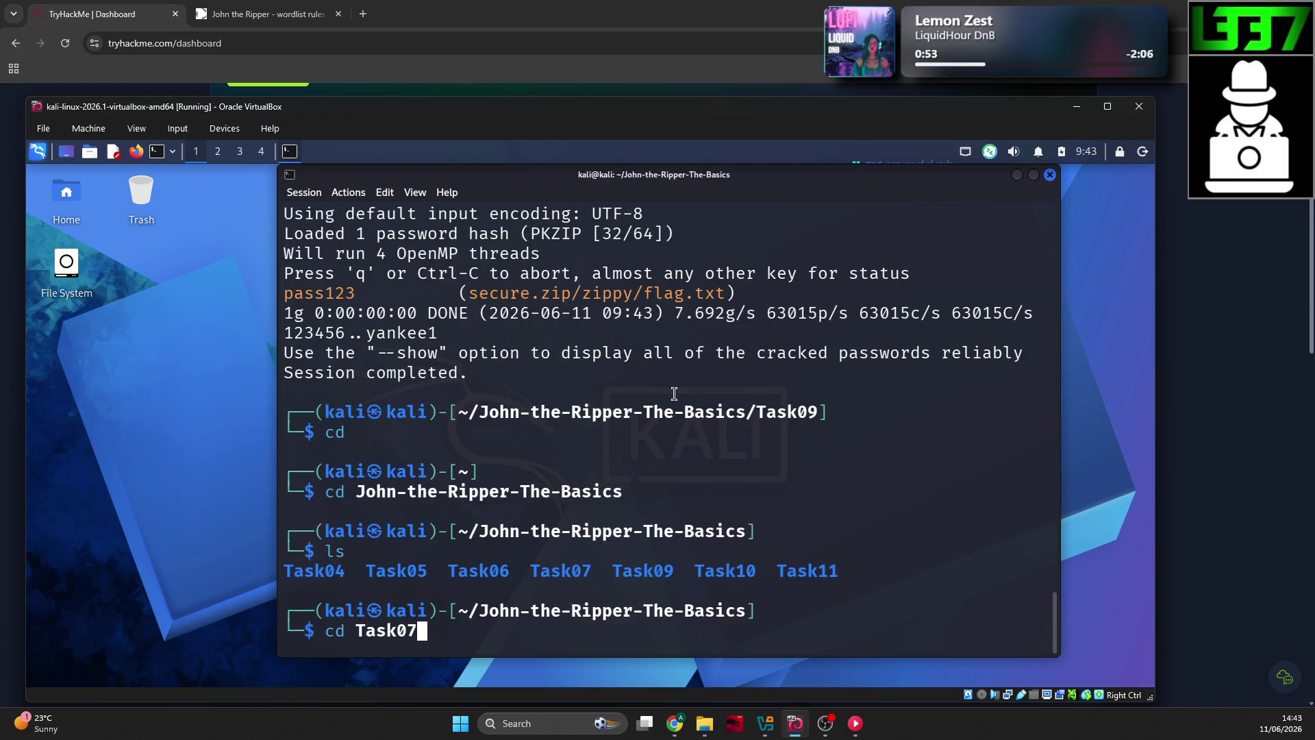
key("Return")
type("sl")
key("BackSpace")
key("BackSpace")
type("ls")
key("Return")
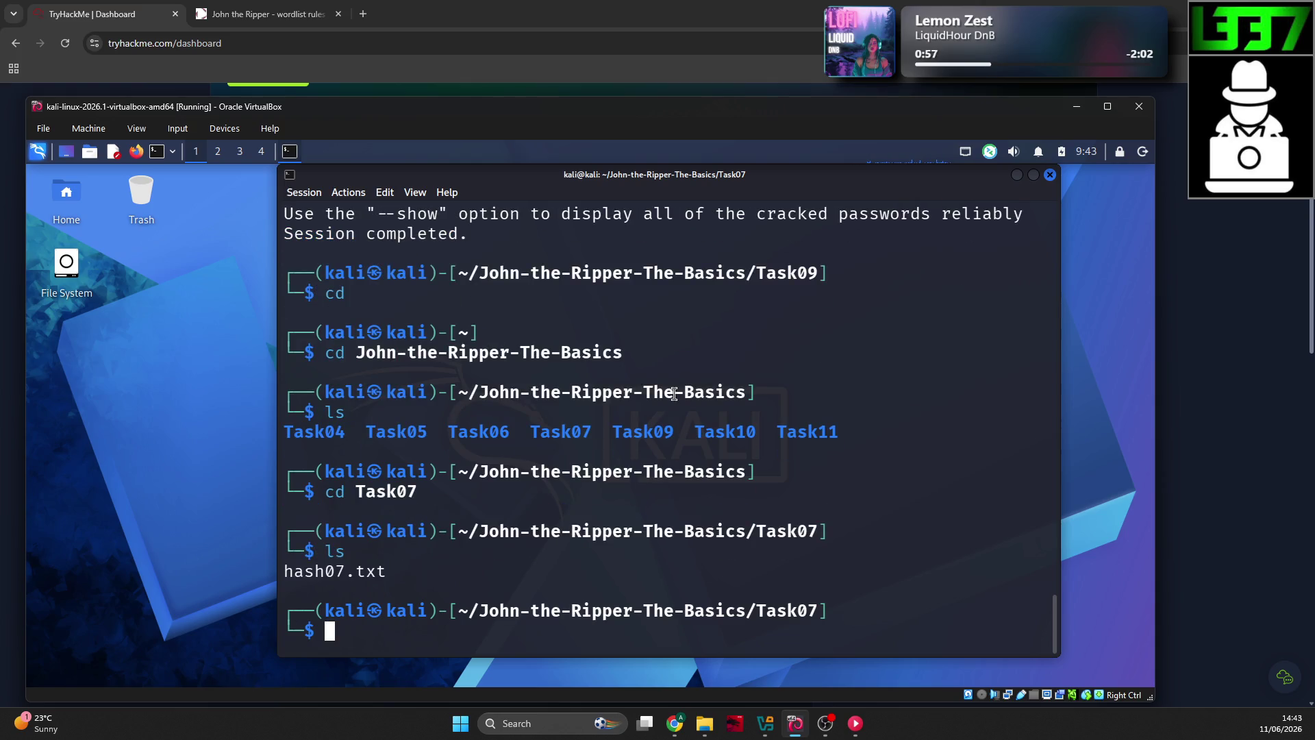
Step: Run name-that-hash -f hash07.txt and review the results, with MD5 most likely
type("name-that-")
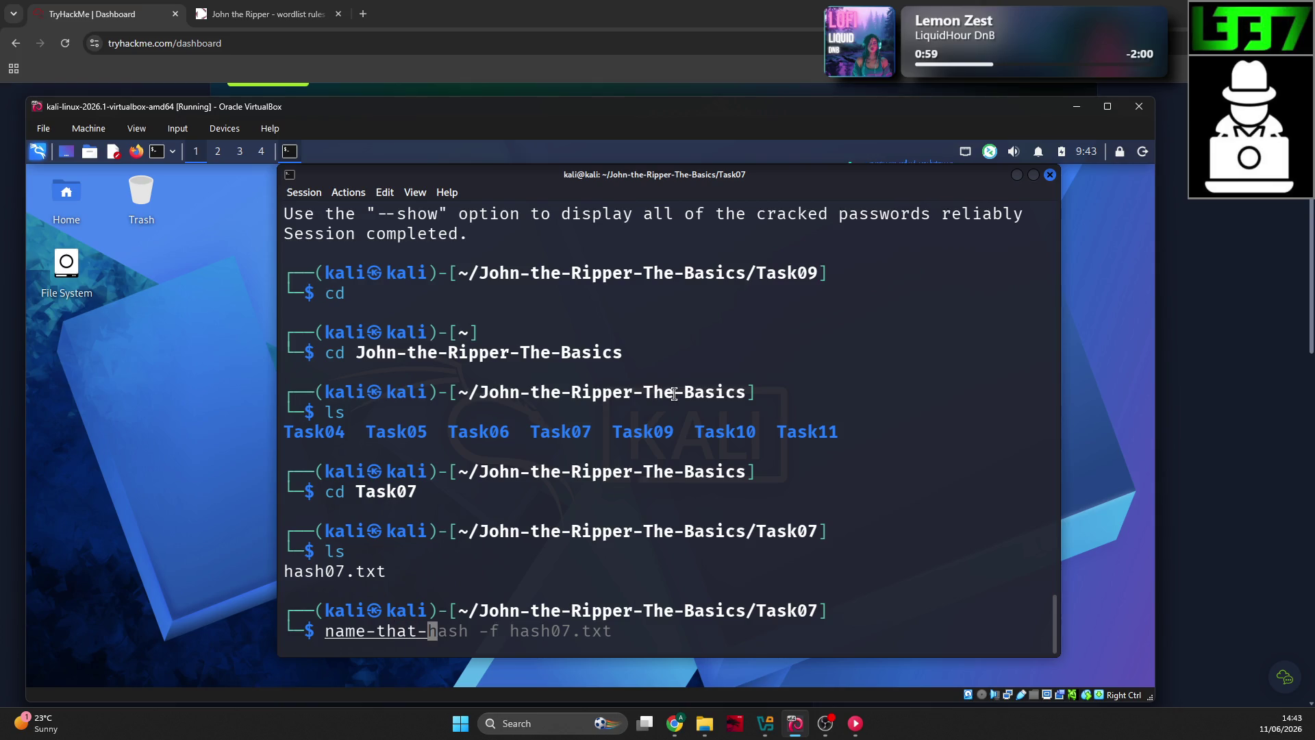
type("hash -f hash07.")
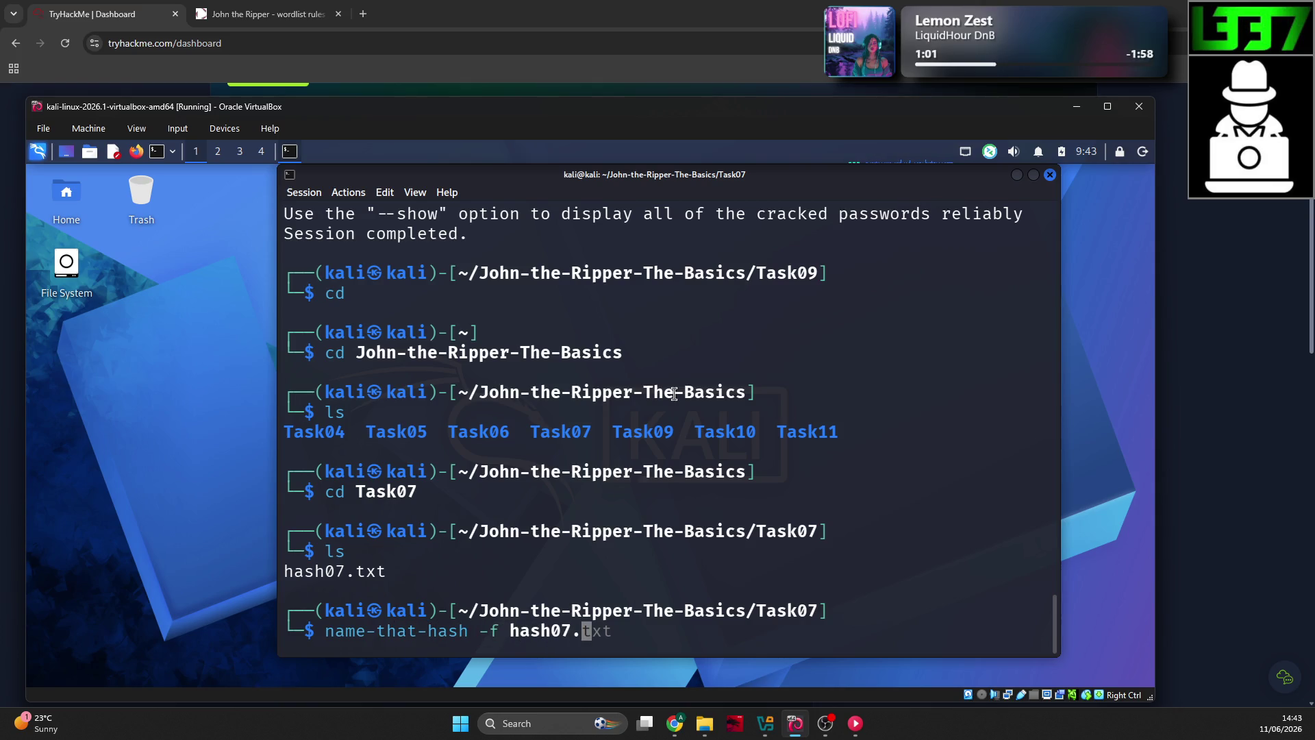
type("tx")
key("Return")
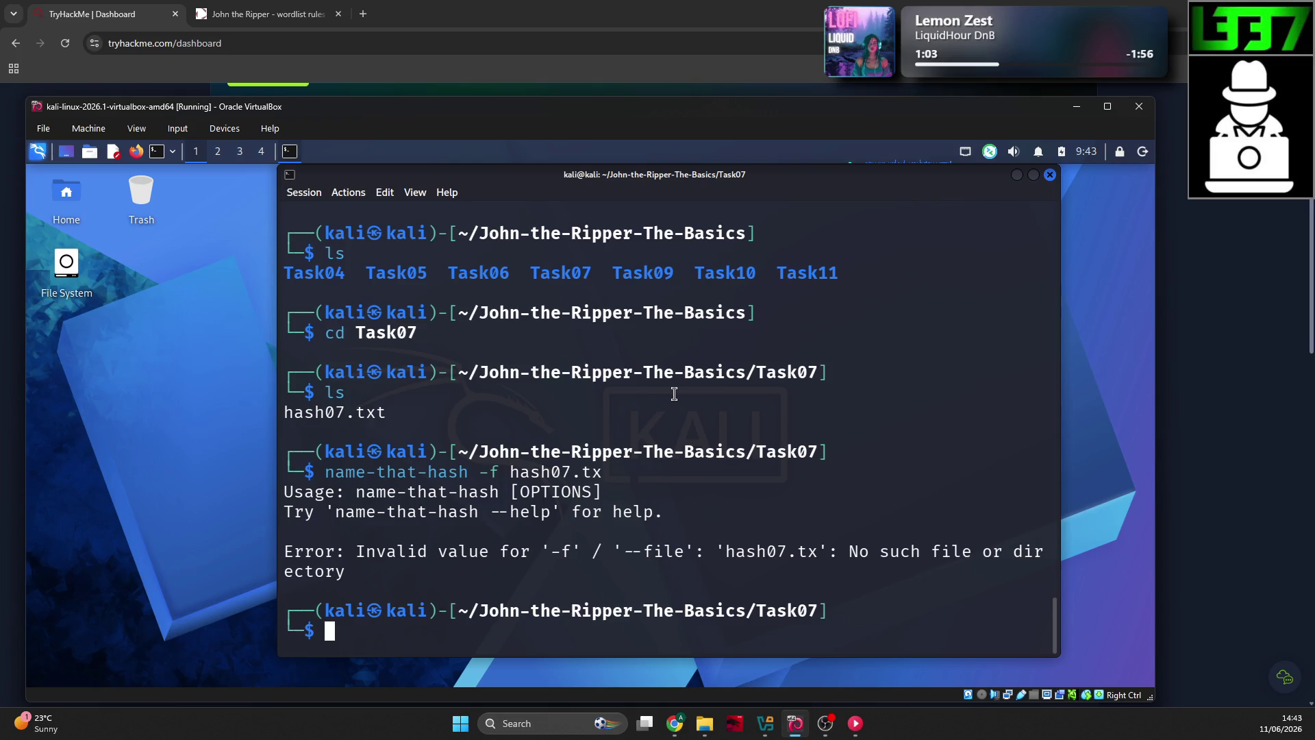
key("Up")
type("t")
key("Return")
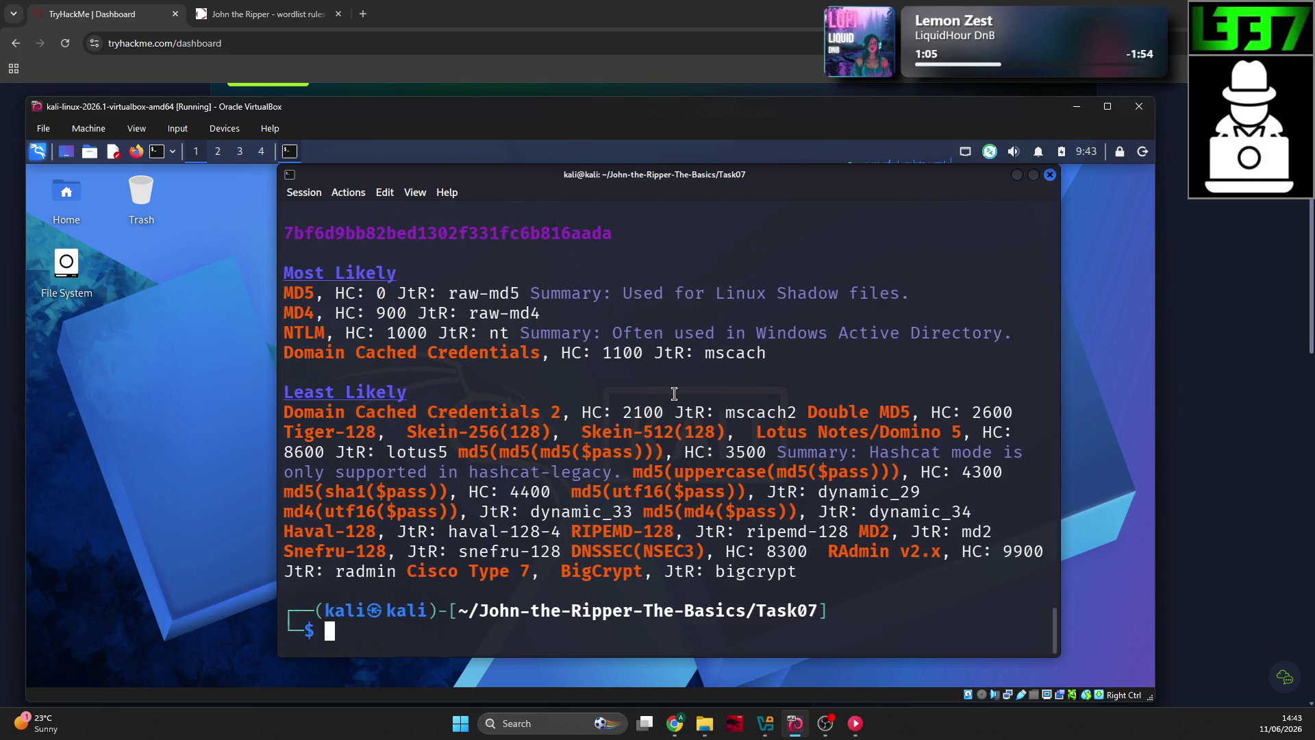
scroll(648, 391, "up", 1)
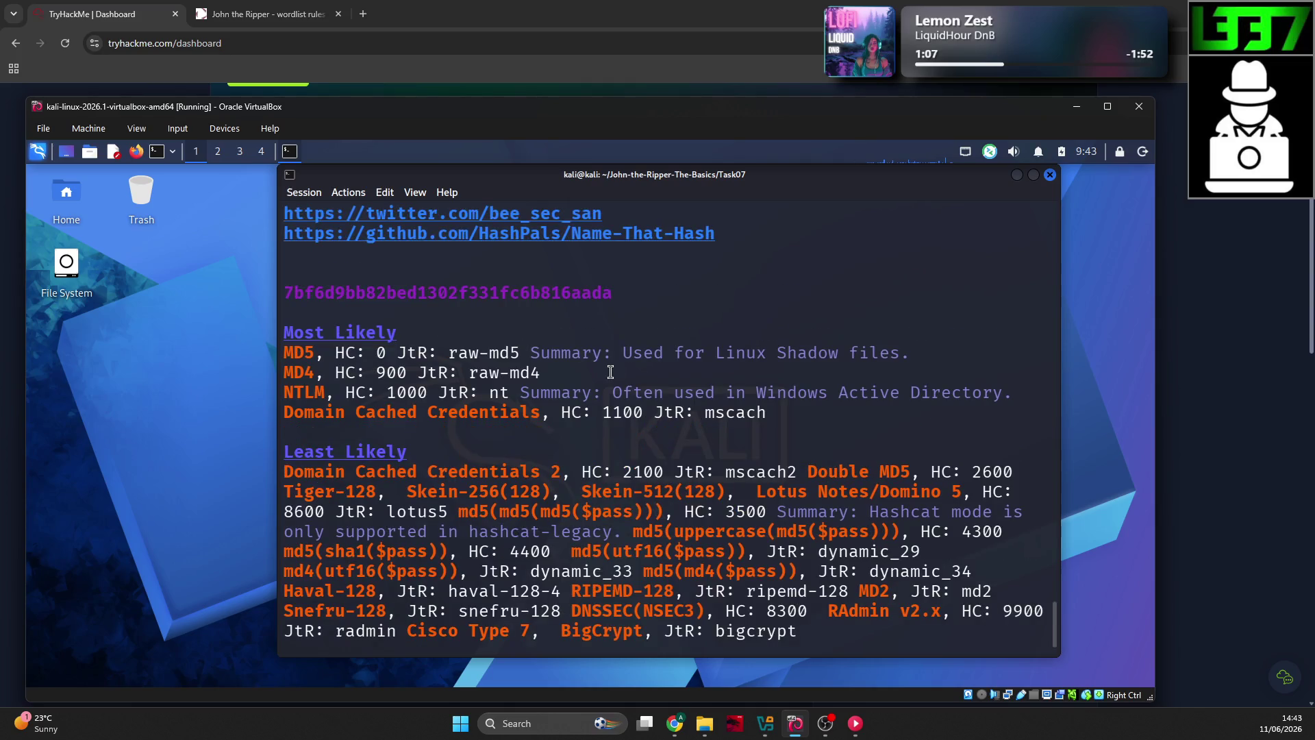
scroll(609, 368, "down", 1)
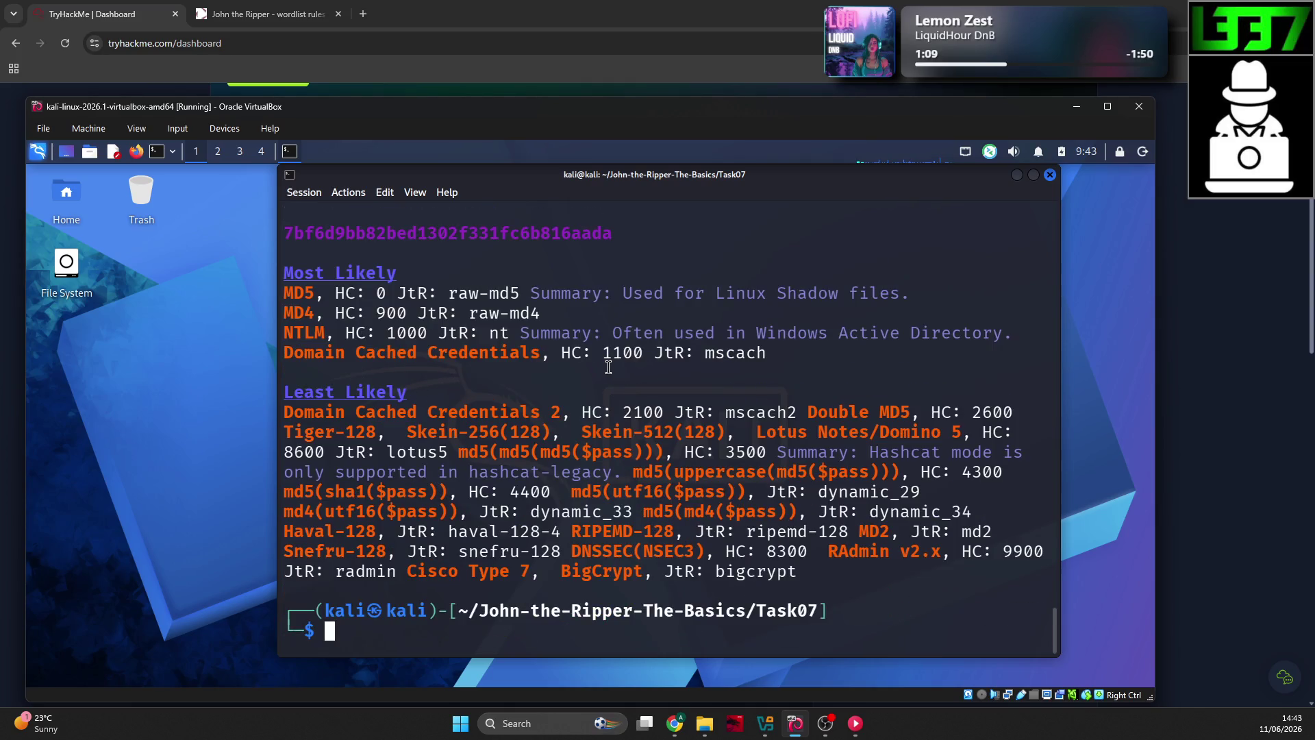
scroll(608, 366, "up", 8)
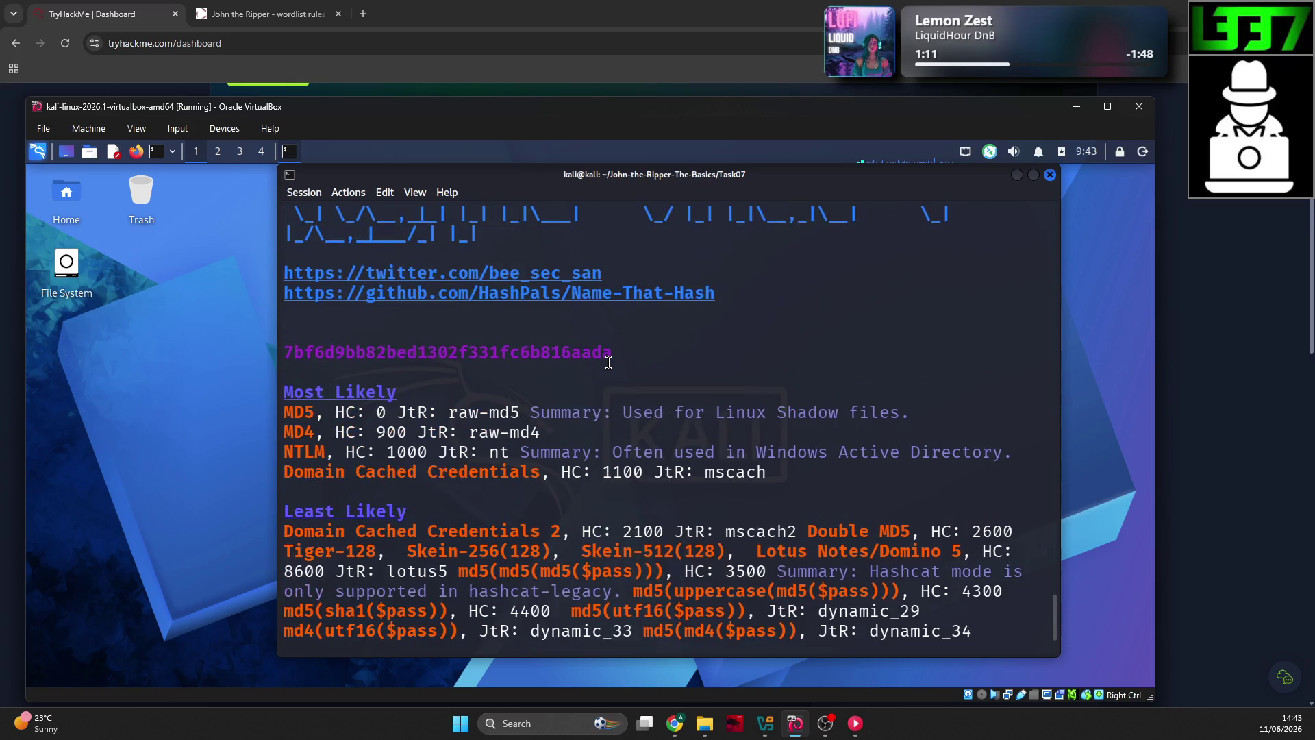
scroll(608, 362, "down", 3)
scroll(608, 363, "up", 4)
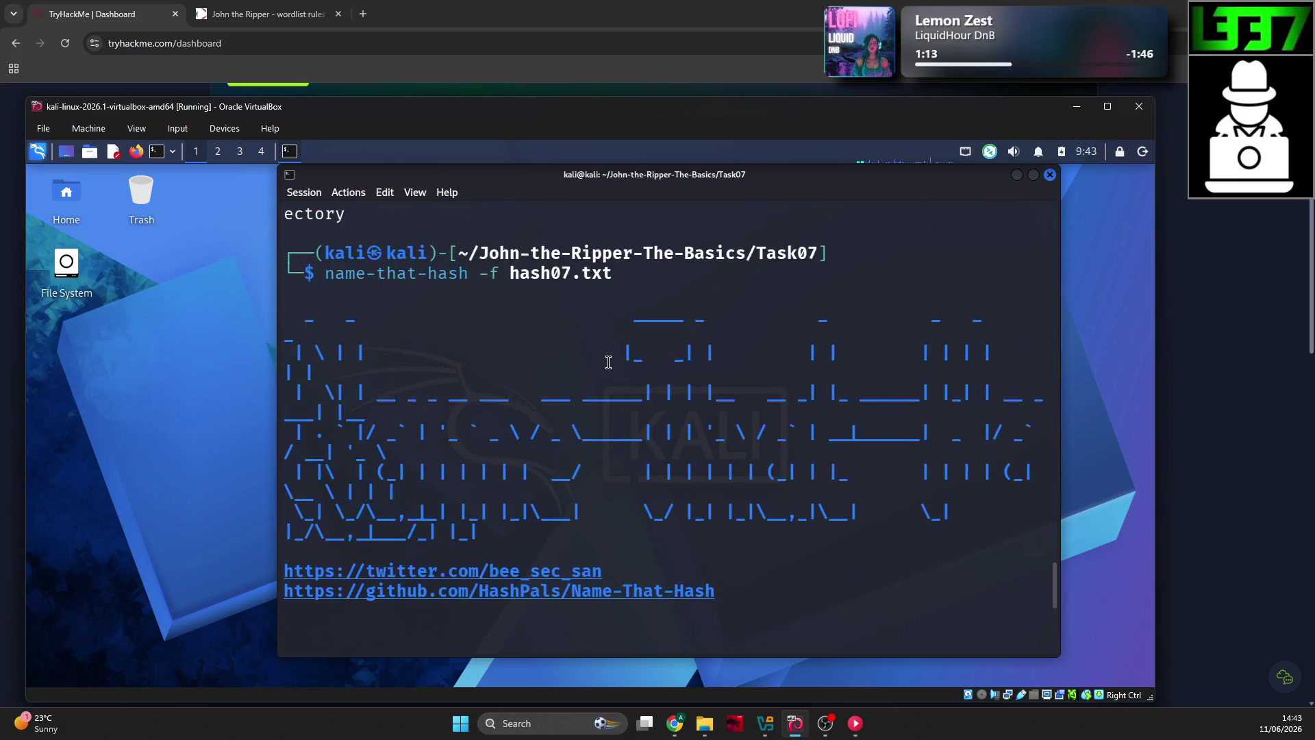
scroll(608, 363, "down", 5)
scroll(607, 363, "down", 4)
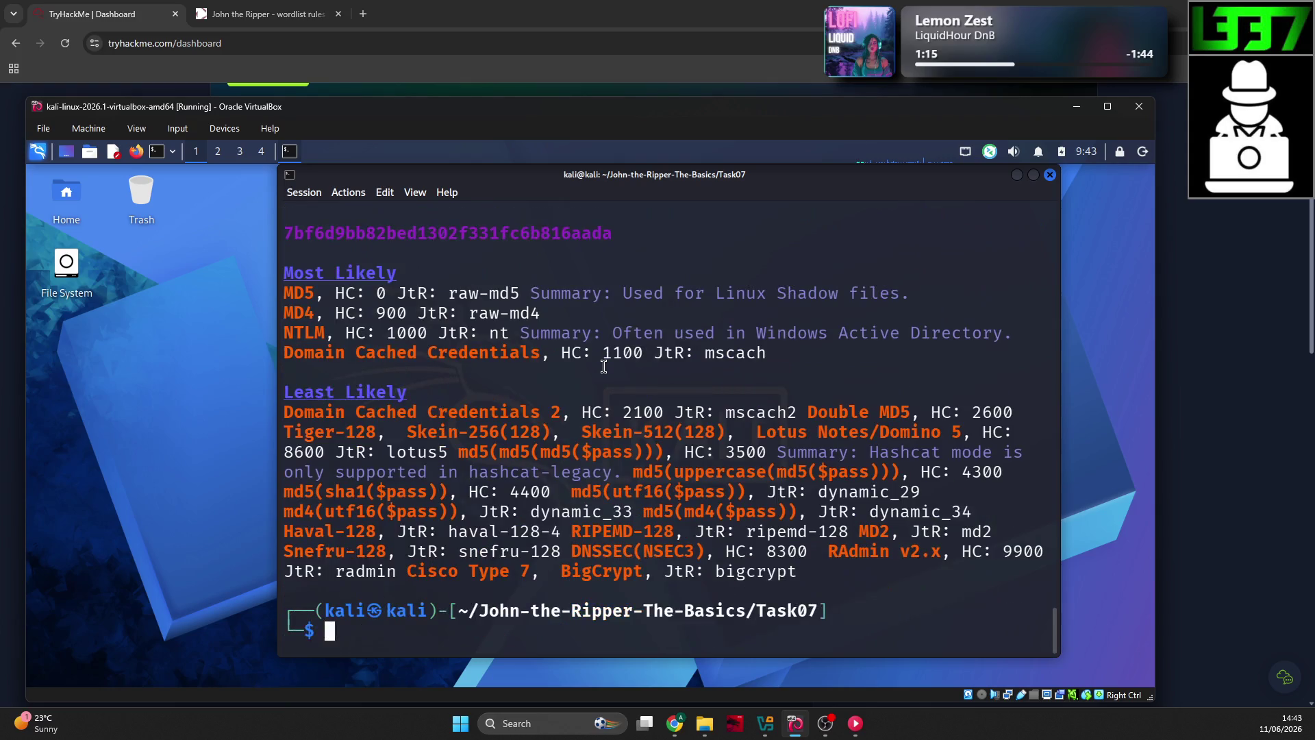
Step: Start hashcat -m 0 on hash07.txt to crack it as MD5
type("hashcat -")
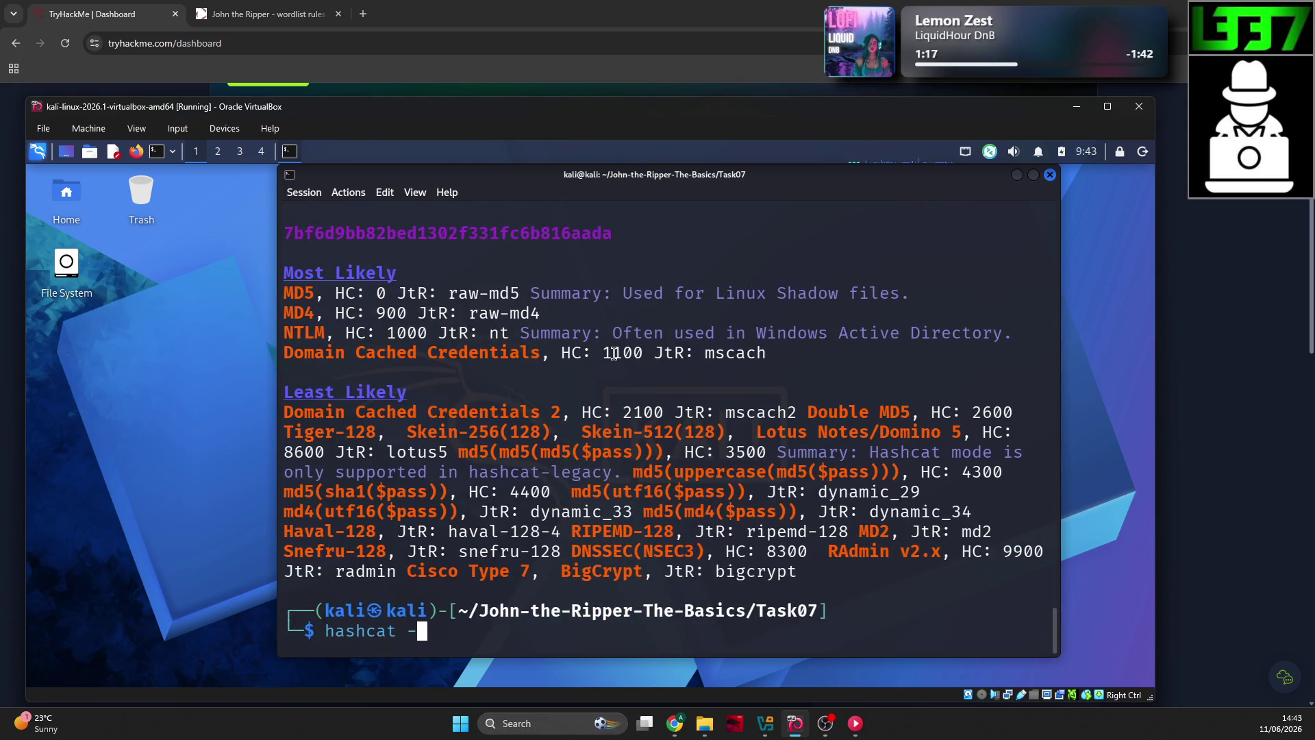
type("m 0")
key("BackSpace")
key("BackSpace")
key("BackSpace")
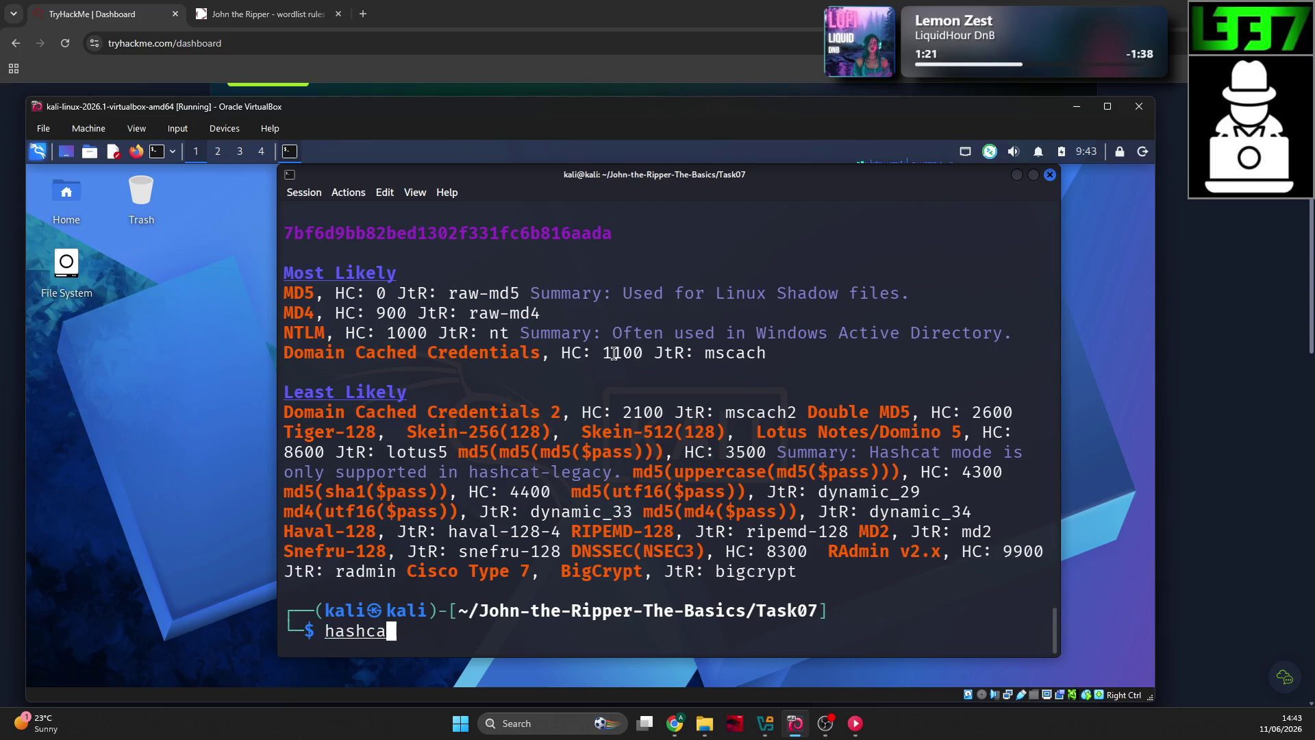
key("BackSpace")
key("BackSpace")
type("cat -m 0")
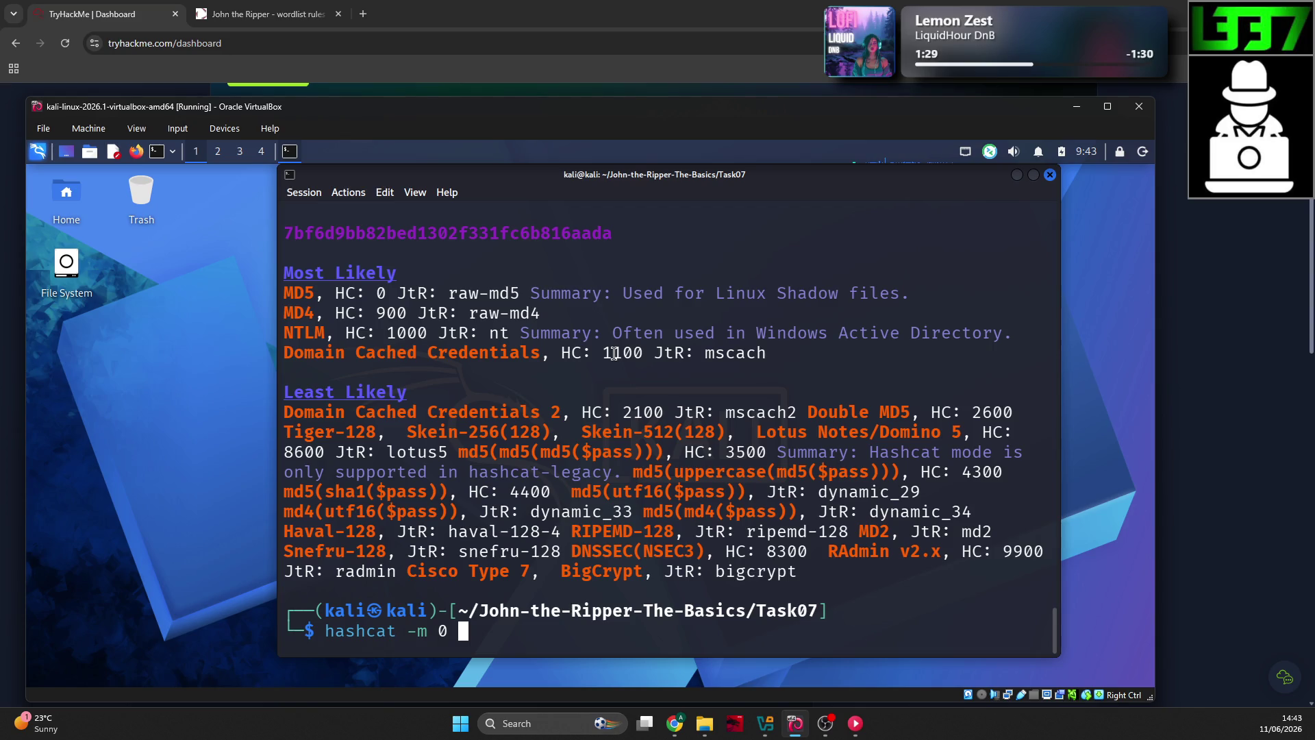
scroll(613, 354, "up", 8)
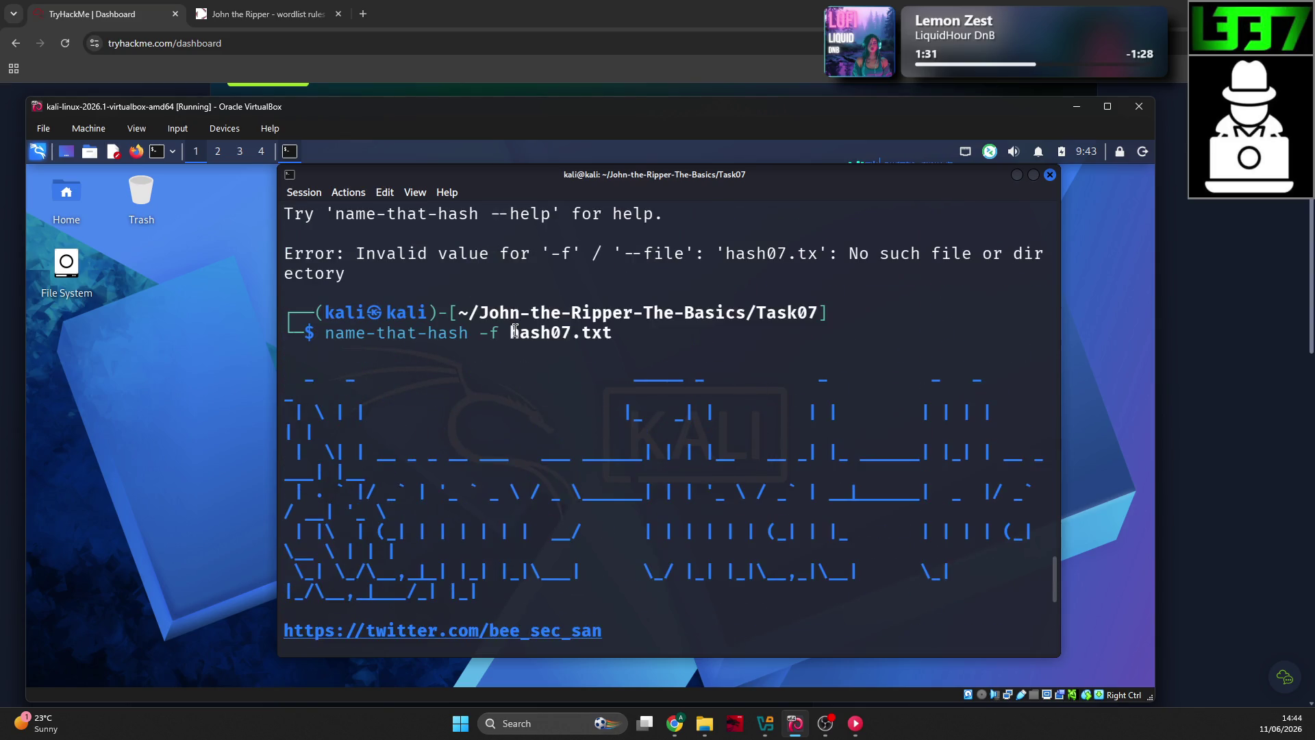
type("hash07.txt")
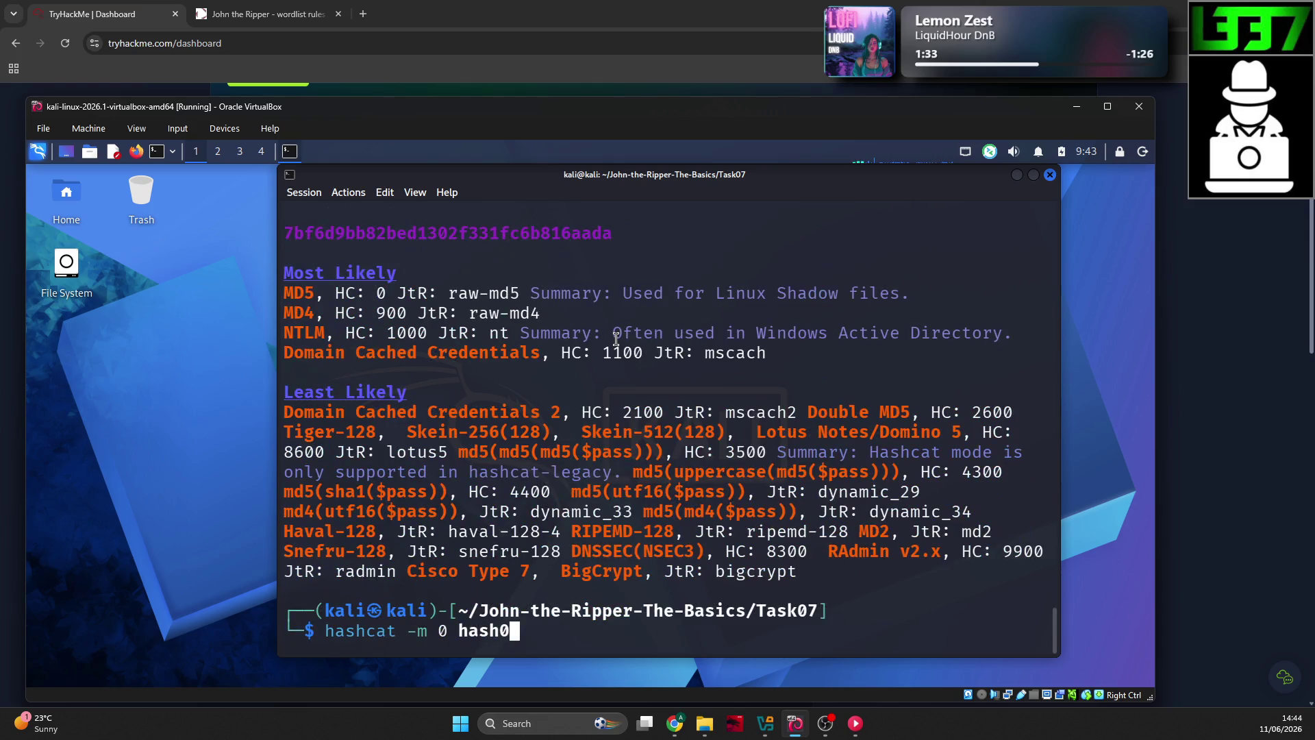
key("Return")
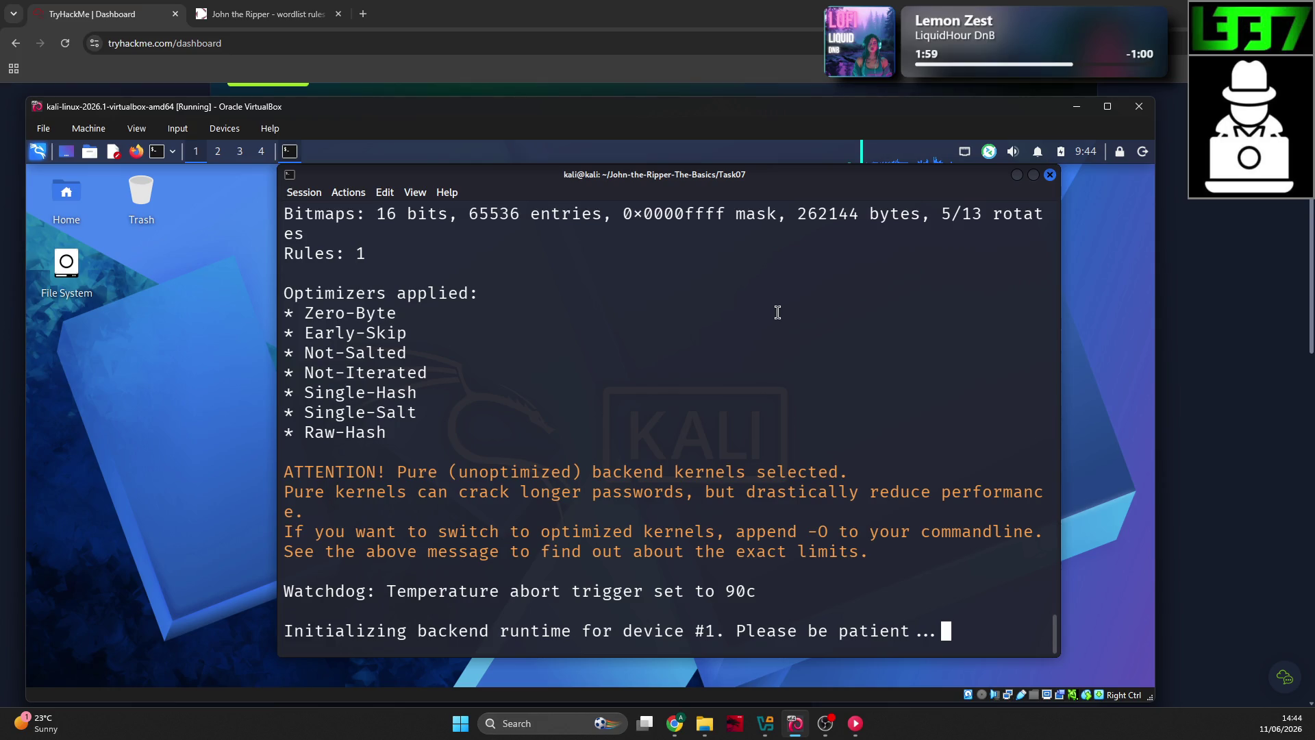
Step: Check hashcat's status output, which shows no digests recovered yet, then return to the TryHackMe dashboard
right_click(778, 312)
left_click(668, 316)
mouse_move(66, 261)
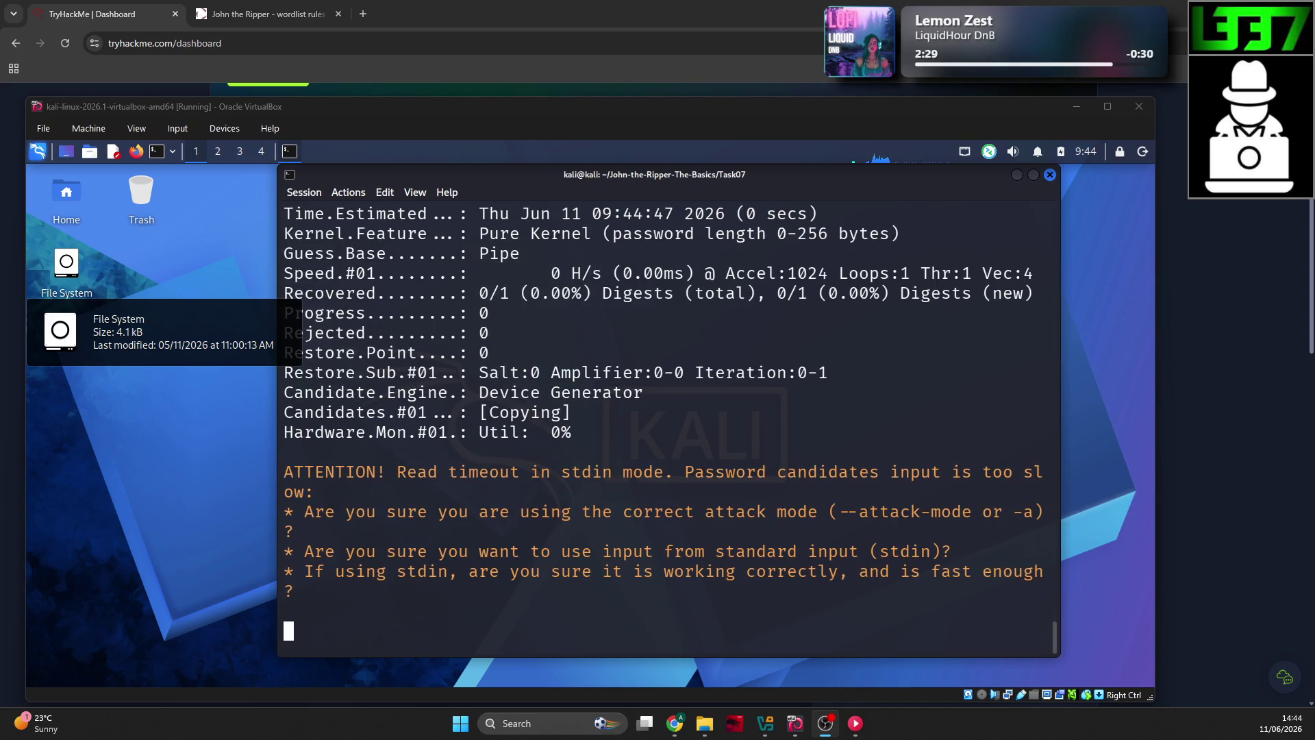
left_click(748, 450)
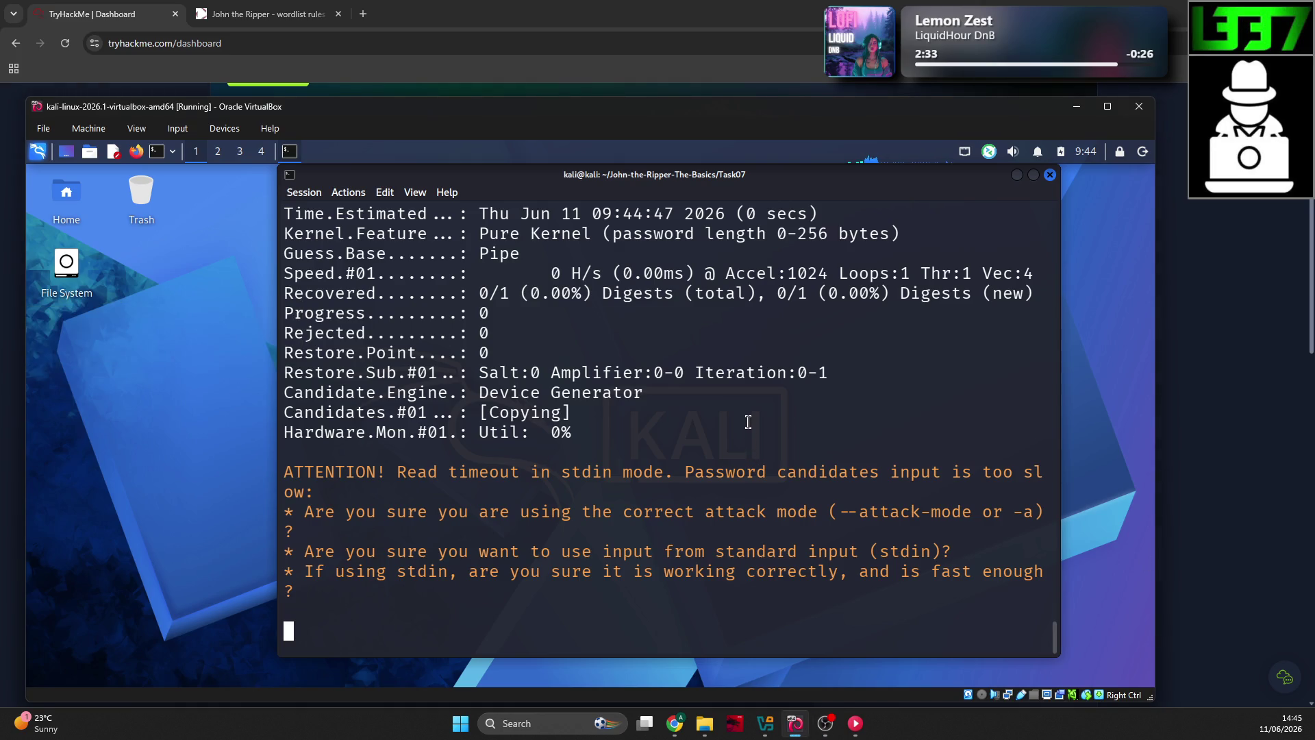
scroll(746, 418, "up", 3)
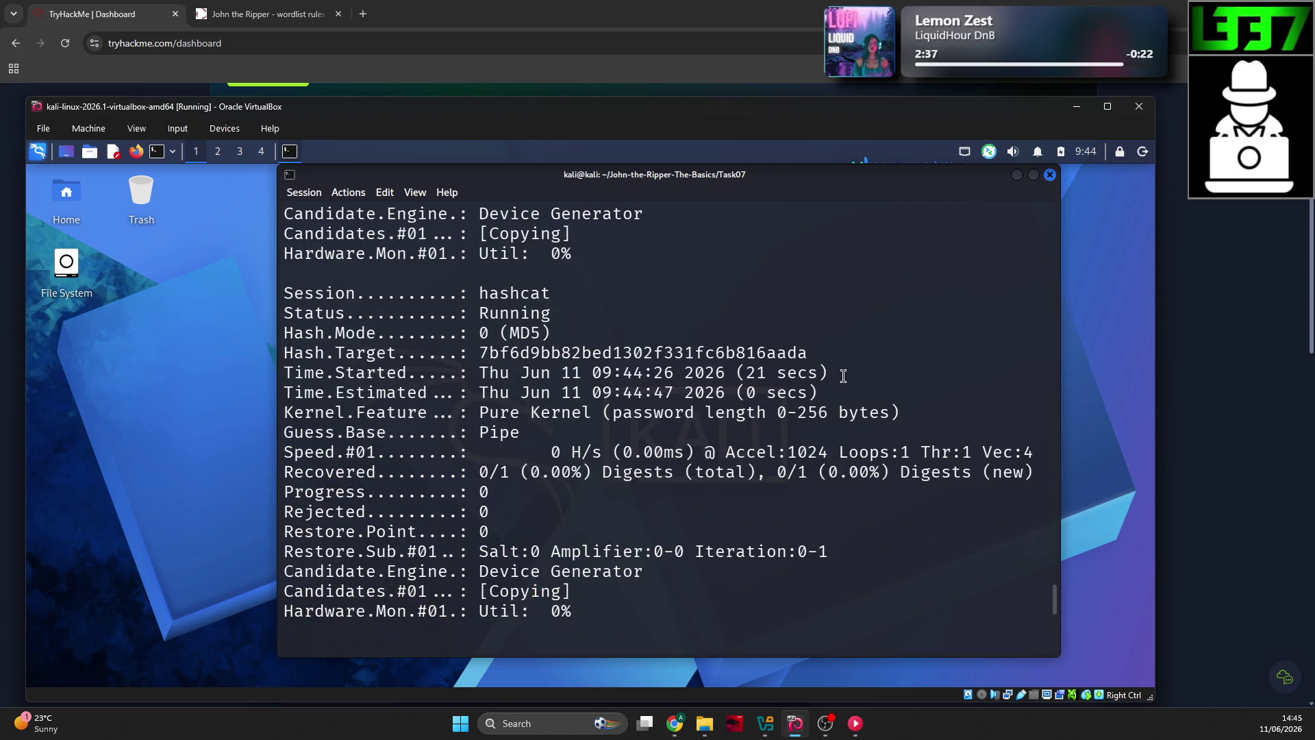
scroll(819, 353, "down", 2)
scroll(812, 349, "down", 7)
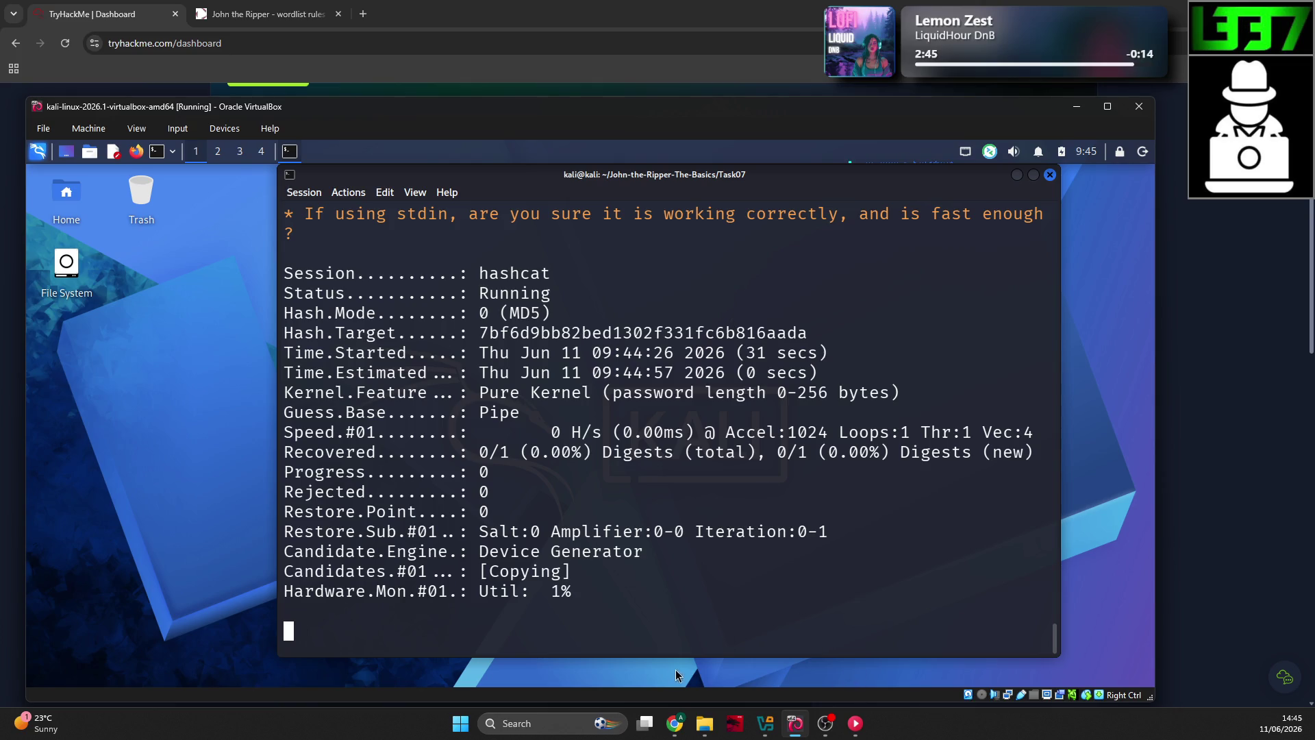
left_click(675, 724)
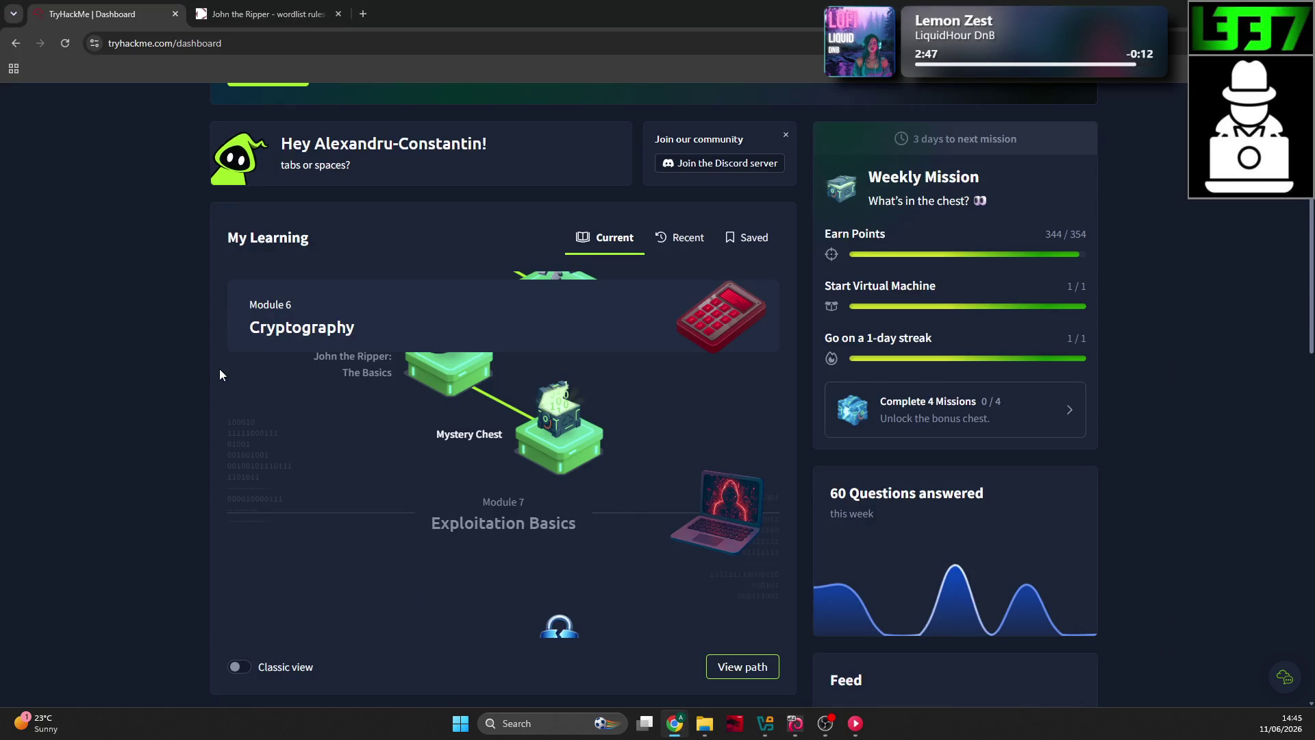
Step: Open the Metasploit: Introduction room and submit Task 1, reaching 8% progress
scroll(342, 403, "up", 4)
scroll(38, 417, "down", 1)
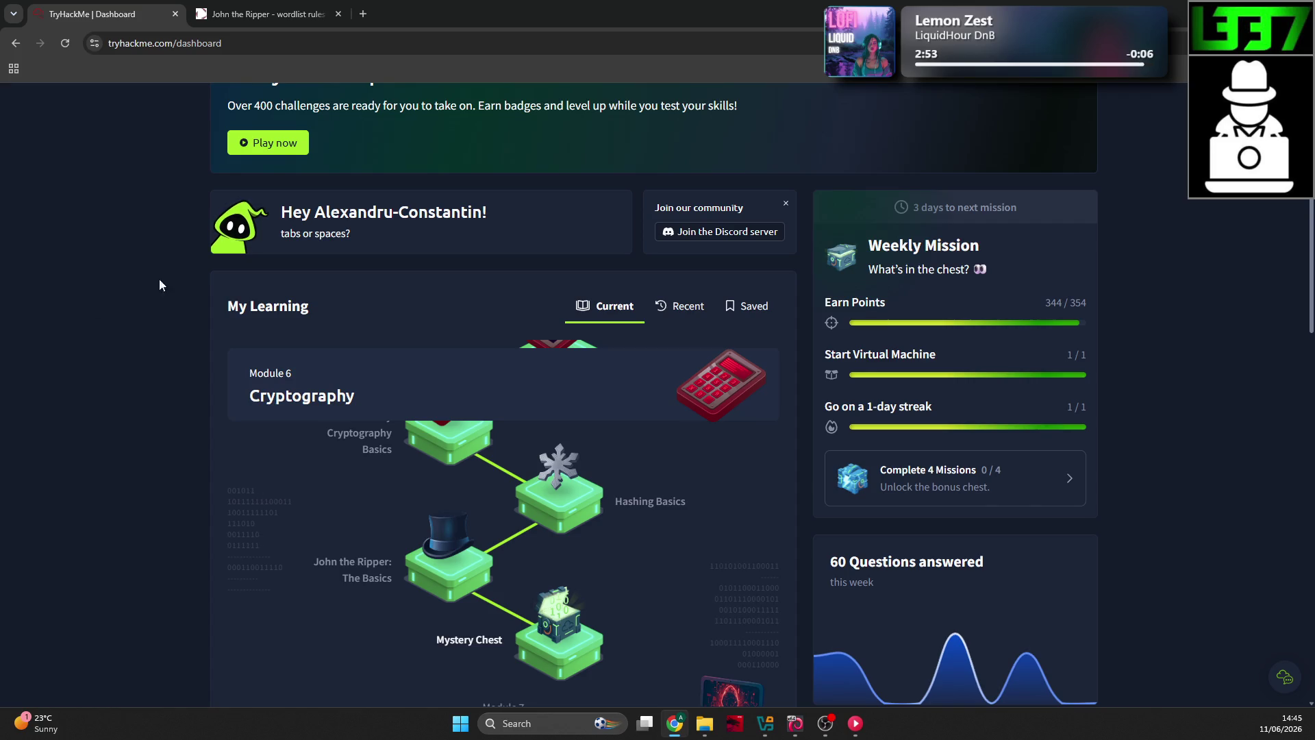
scroll(142, 465, "down", 3)
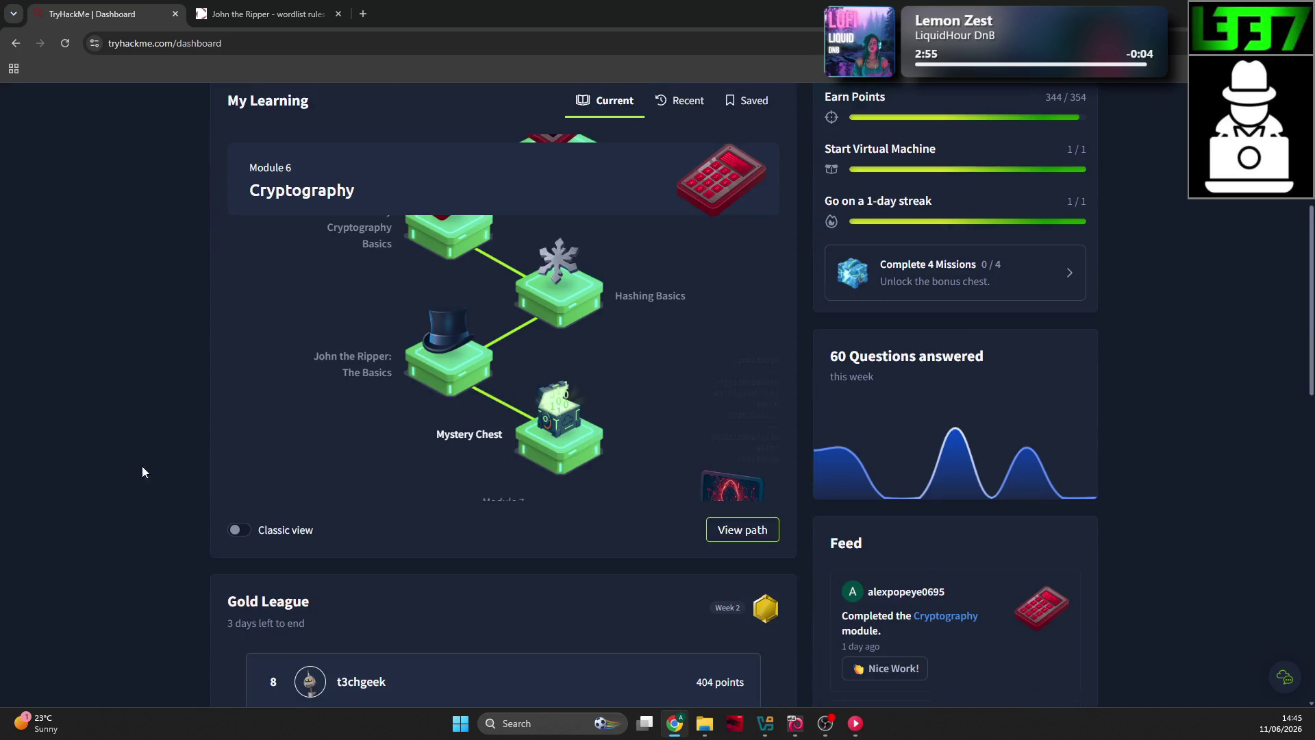
scroll(469, 401, "down", 3)
scroll(477, 370, "up", 2)
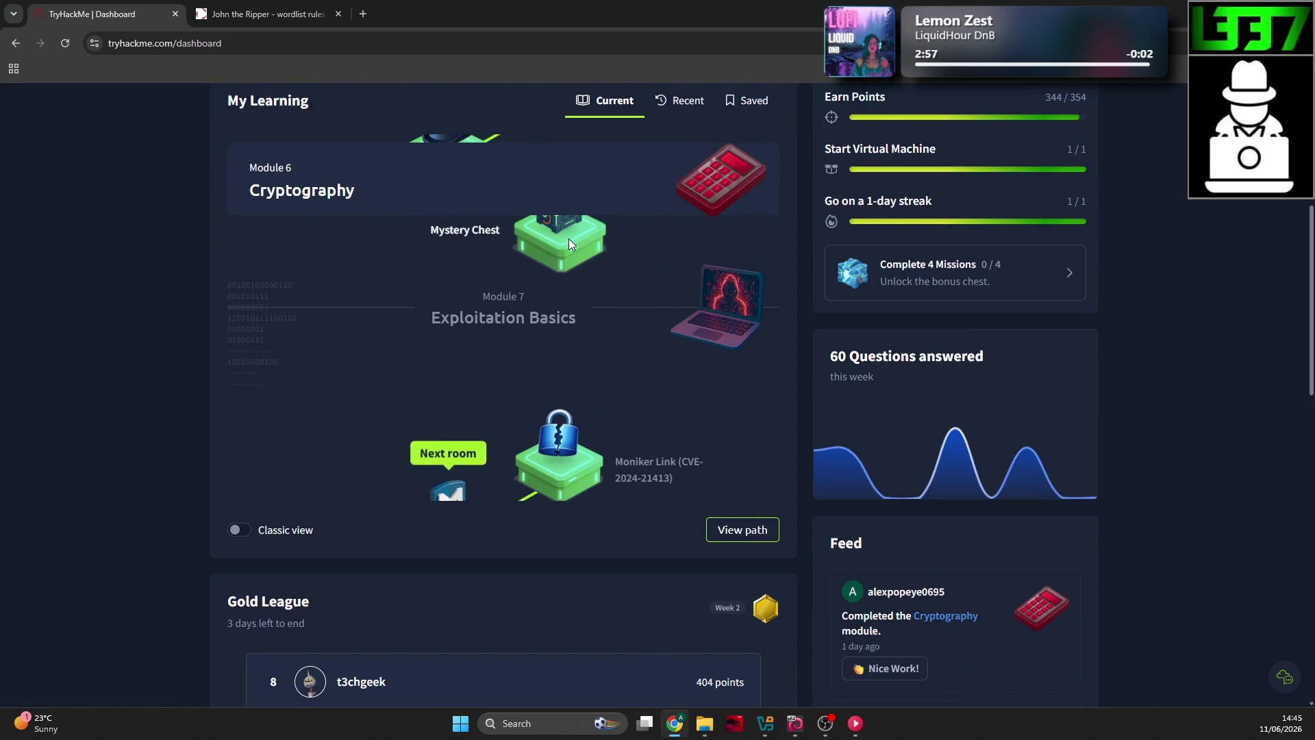
scroll(569, 239, "down", 1)
scroll(569, 376, "down", 2)
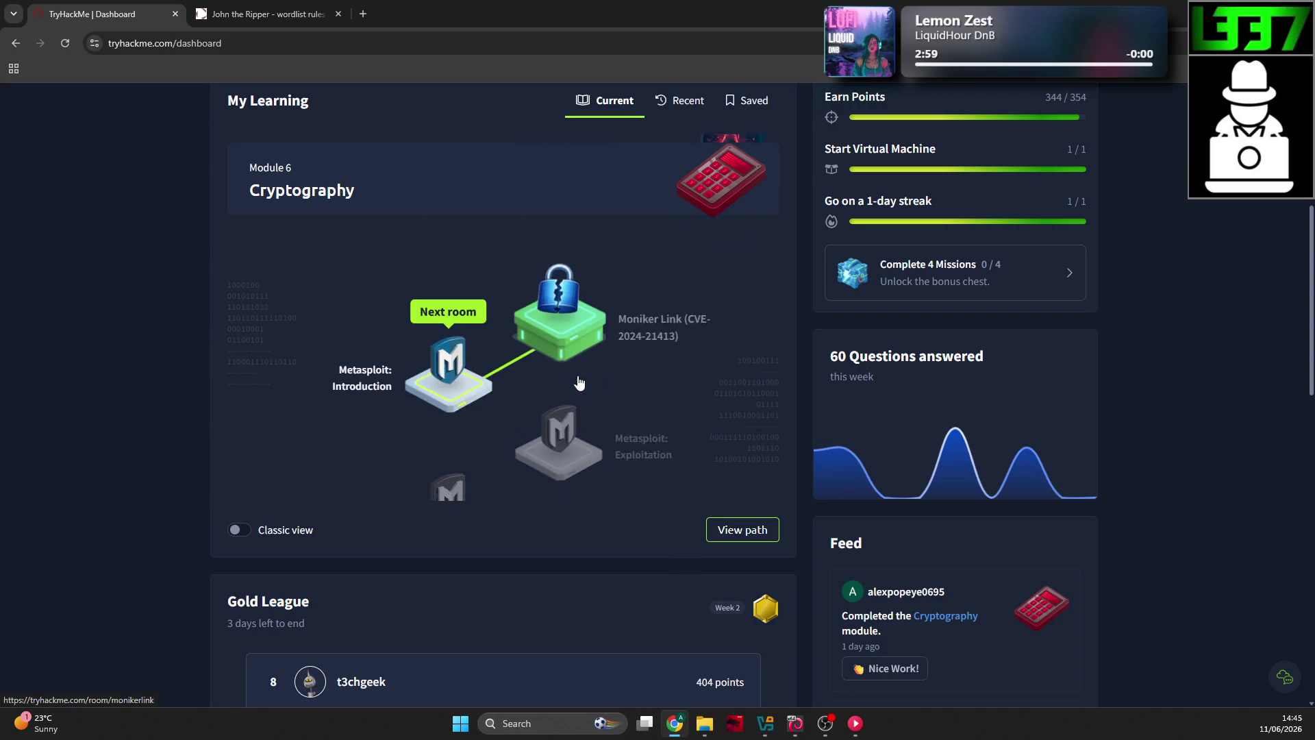
scroll(113, 316, "up", 1)
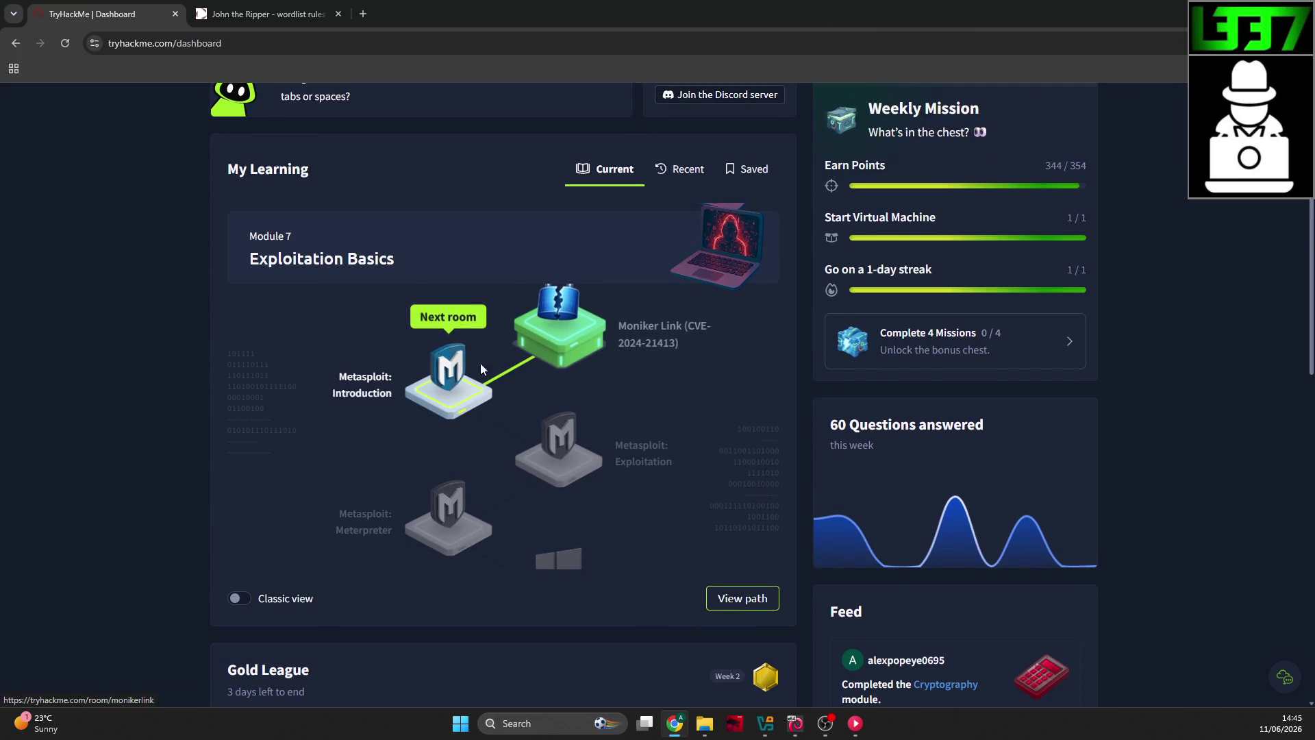
left_click(456, 383)
scroll(582, 422, "down", 5)
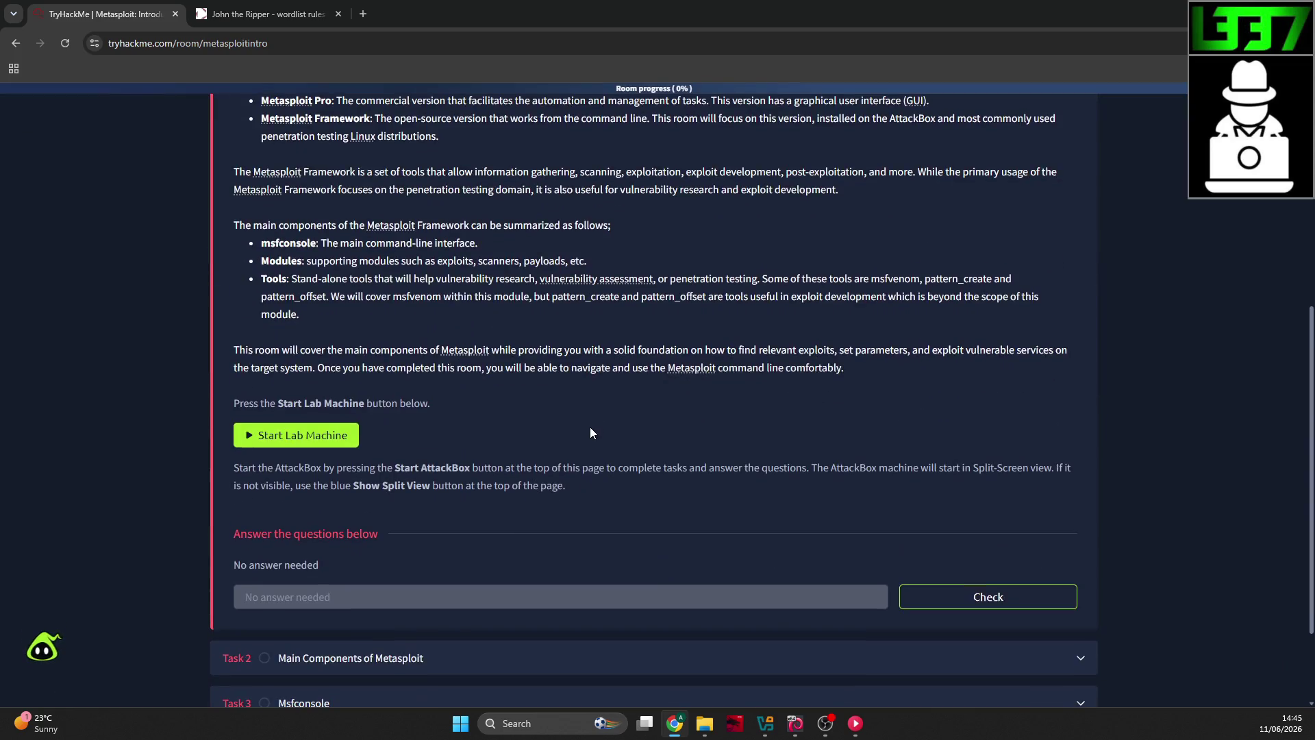
left_click(987, 597)
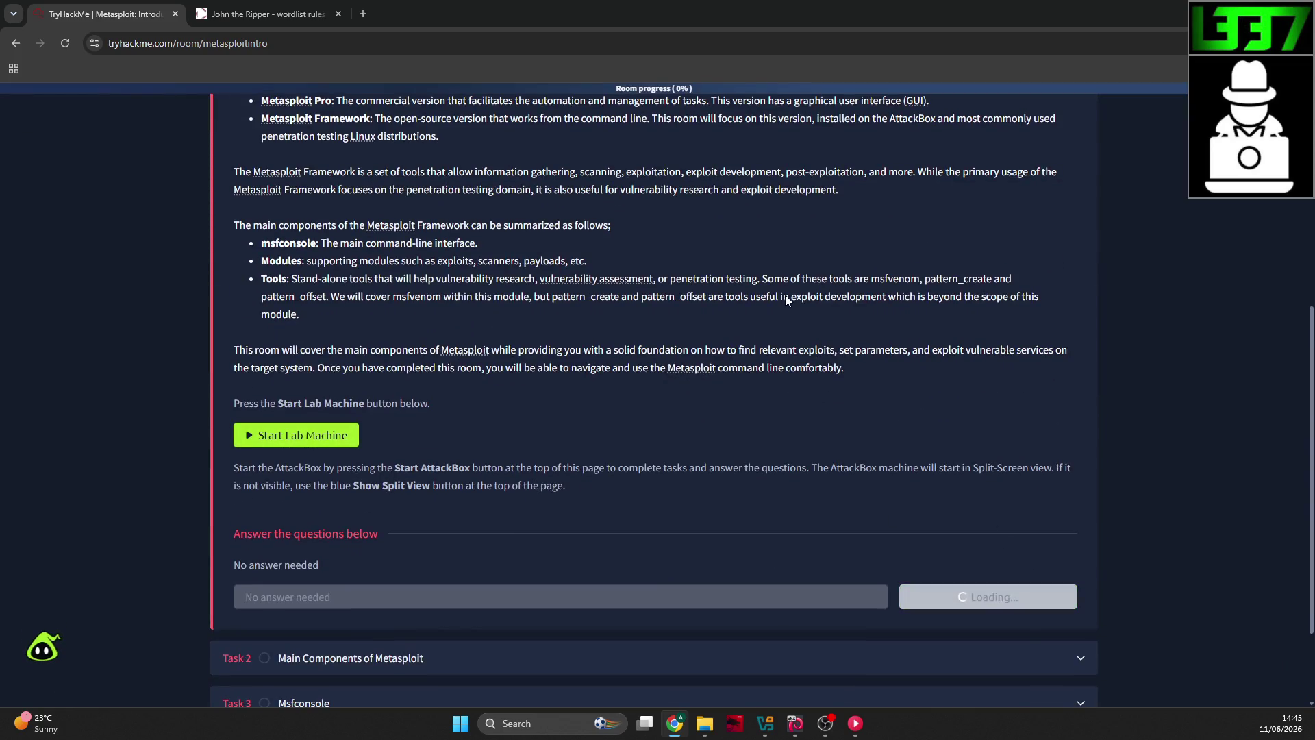
Step: Go back through Exploitation Basics to the Cyber Security 101 path outline, then bring up the Kali VM
scroll(790, 287, "up", 5)
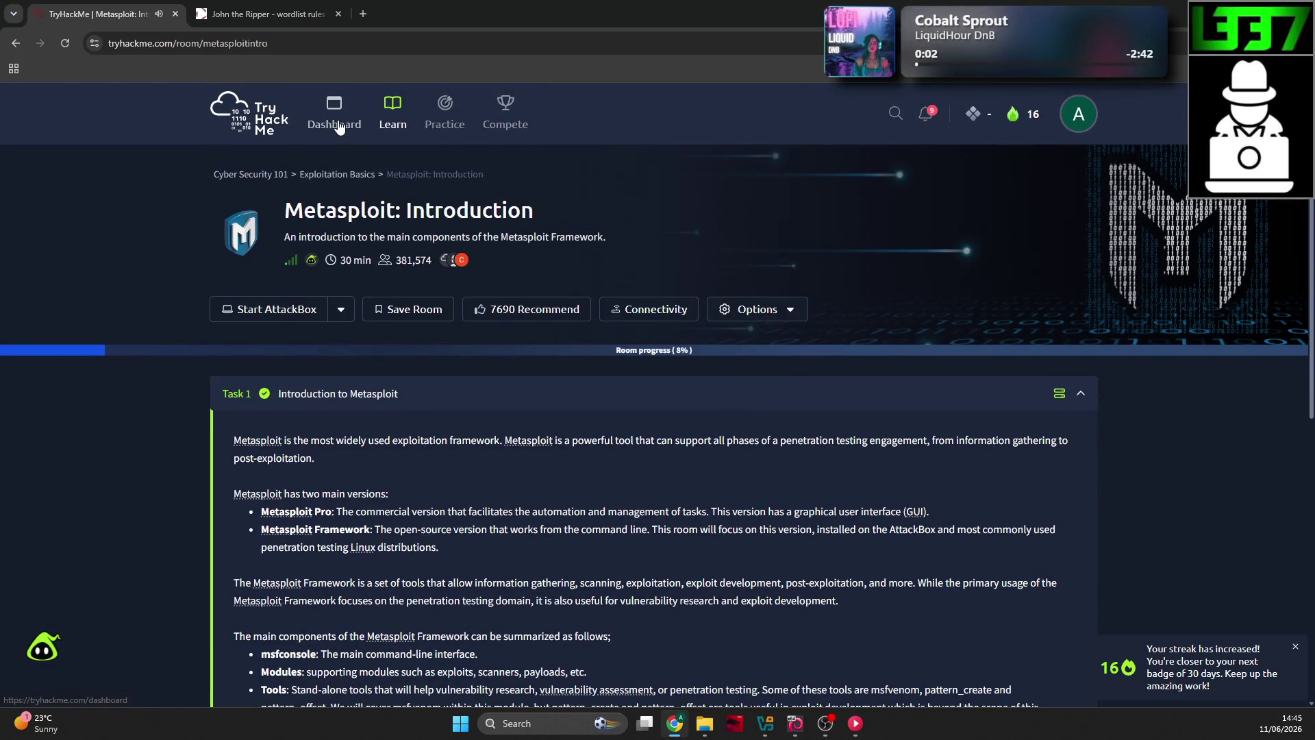
left_click(363, 179)
scroll(111, 240, "down", 3)
scroll(95, 274, "up", 2)
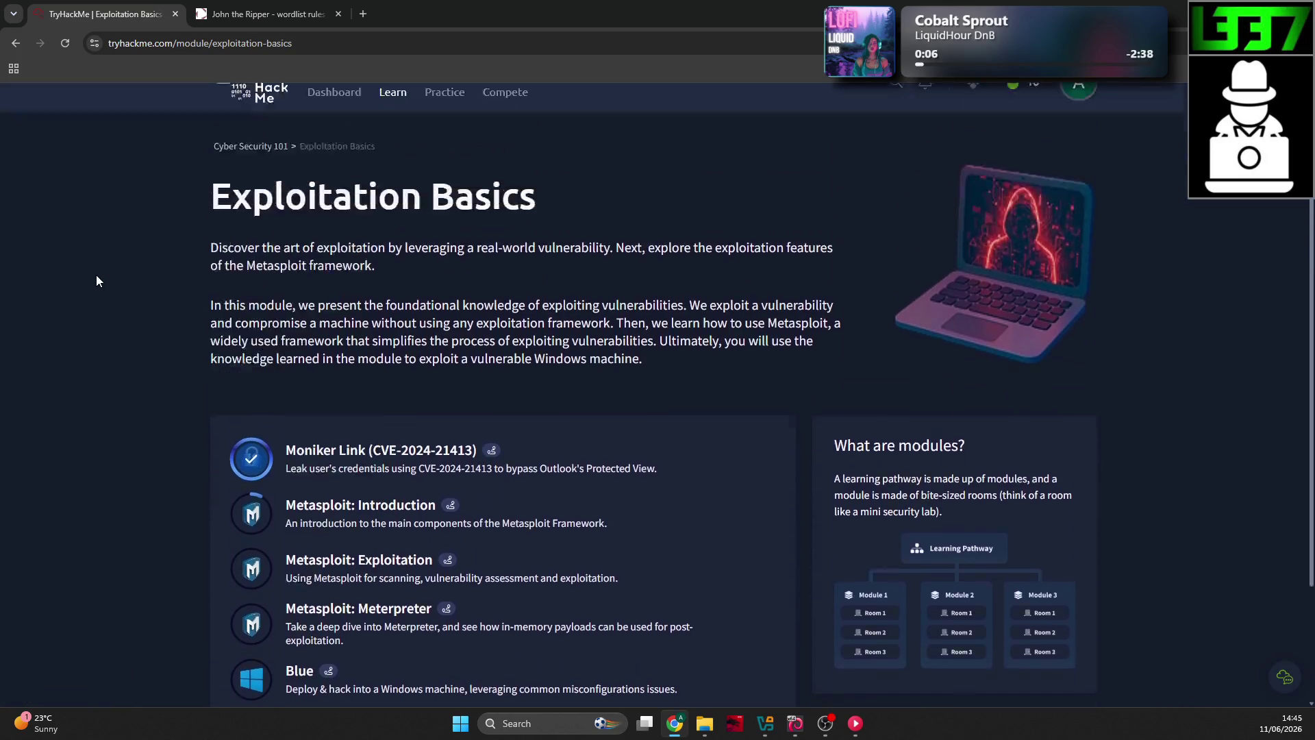
scroll(96, 274, "up", 2)
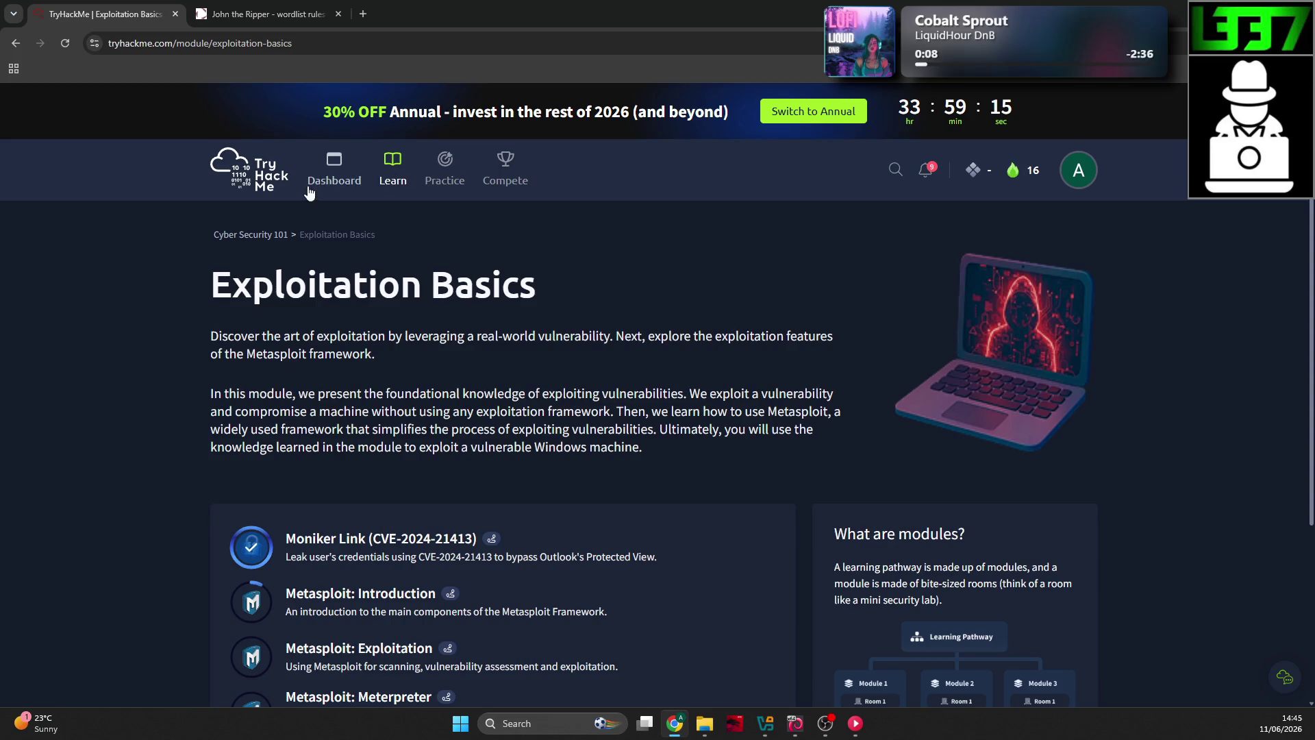
scroll(333, 251, "down", 3)
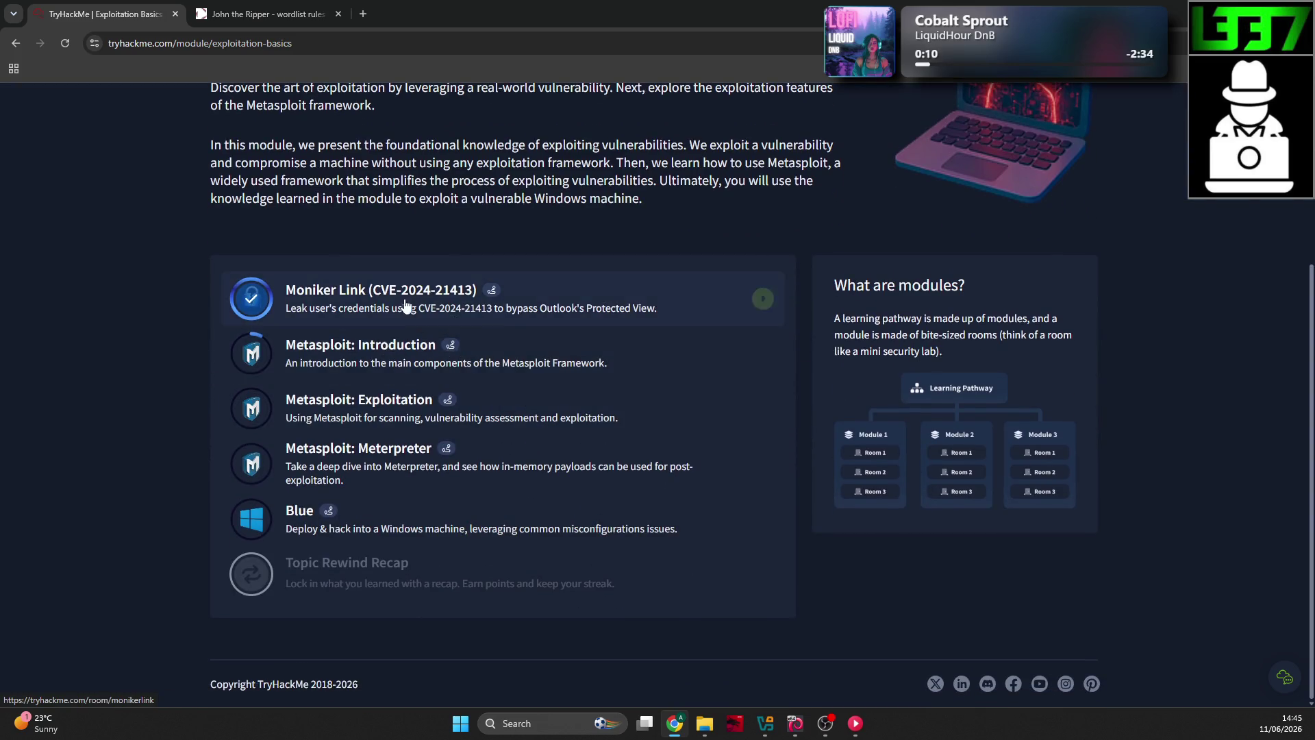
scroll(396, 226, "up", 3)
left_click(265, 195)
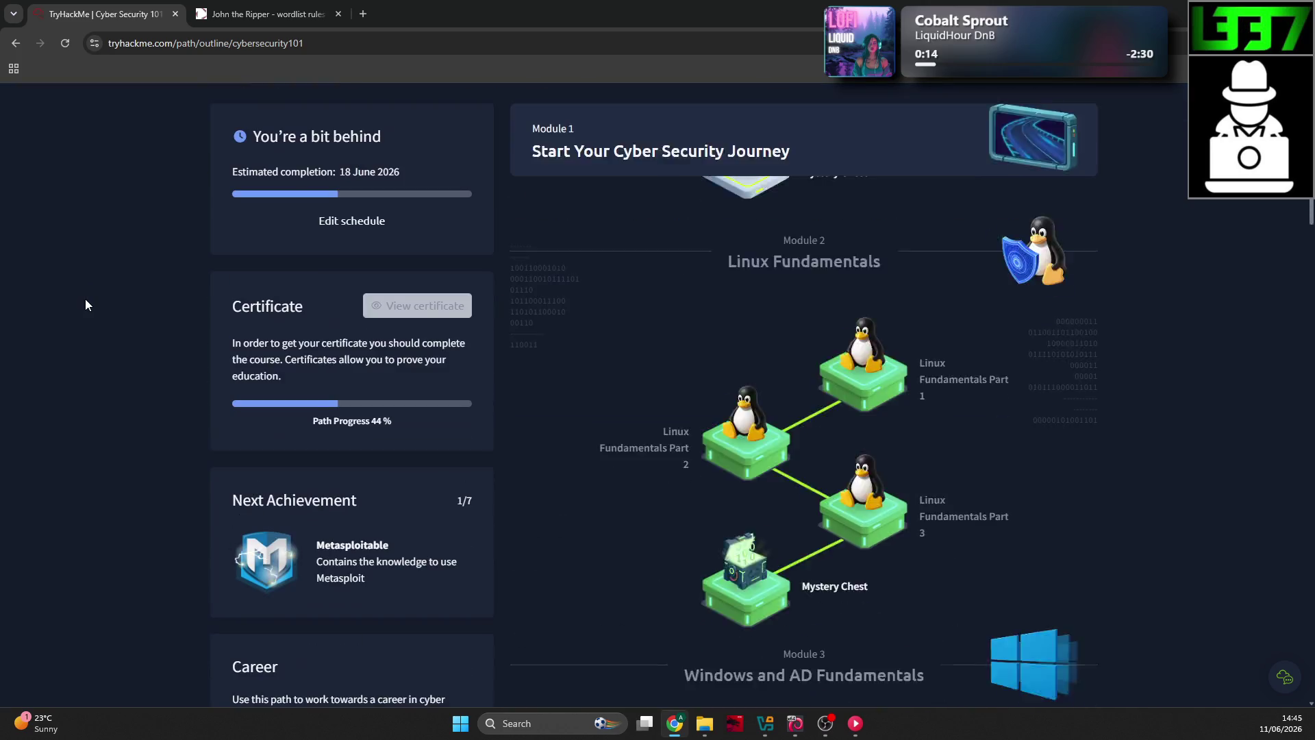
scroll(476, 348, "up", 4)
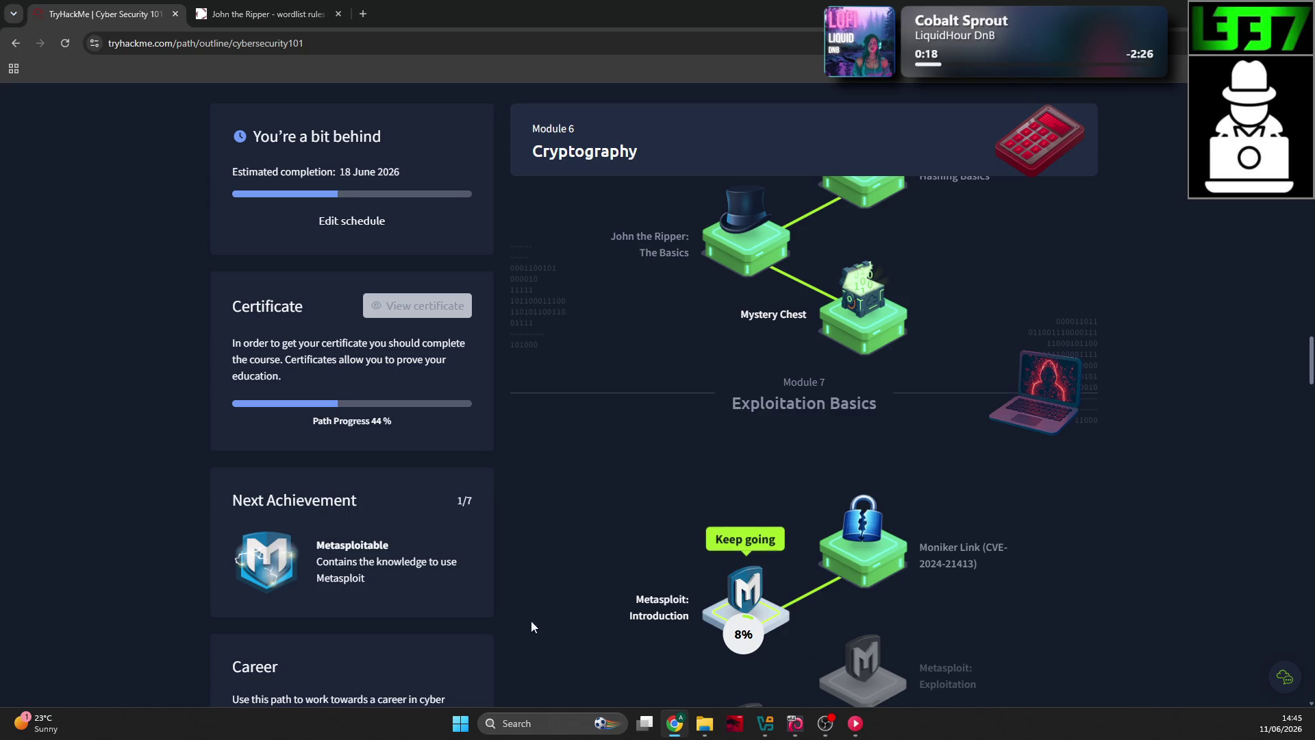
left_click(797, 725)
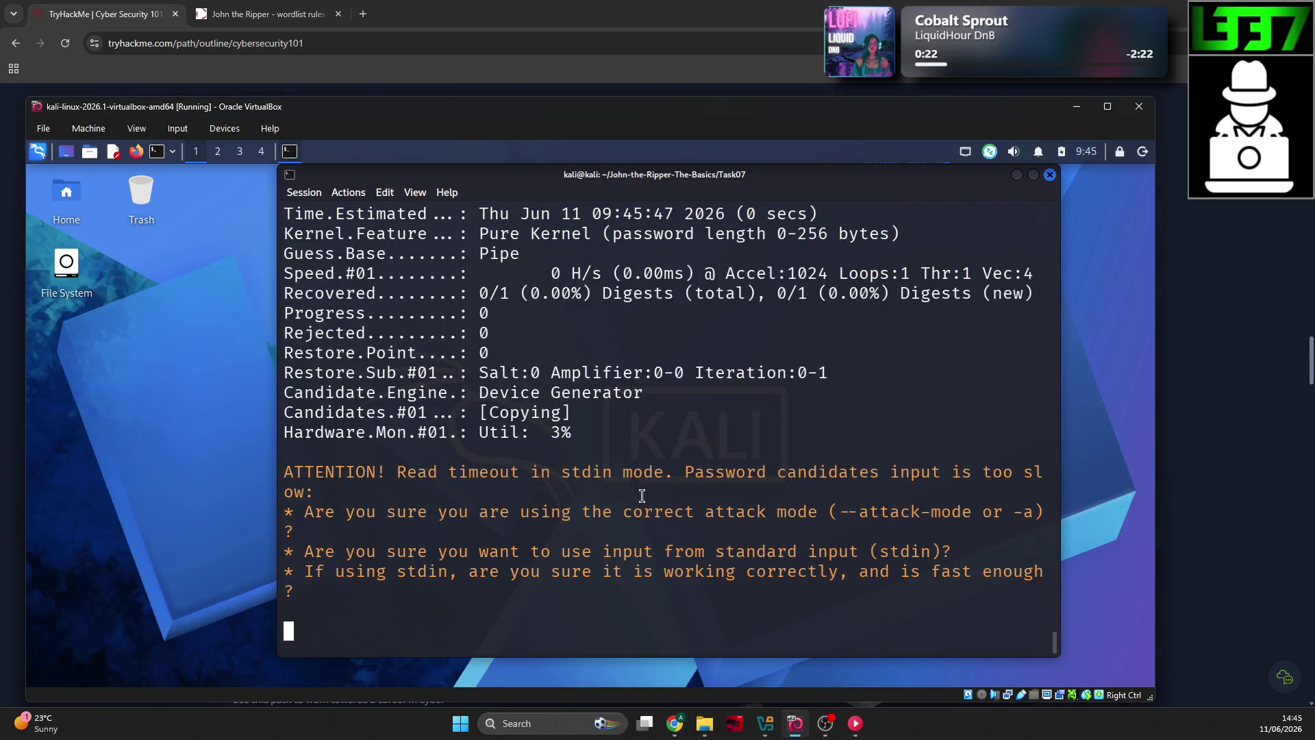
Step: Stop hashcat with Ctrl+C, clear and close the terminal, and minimize the Kali VM
key("ctrl+c")
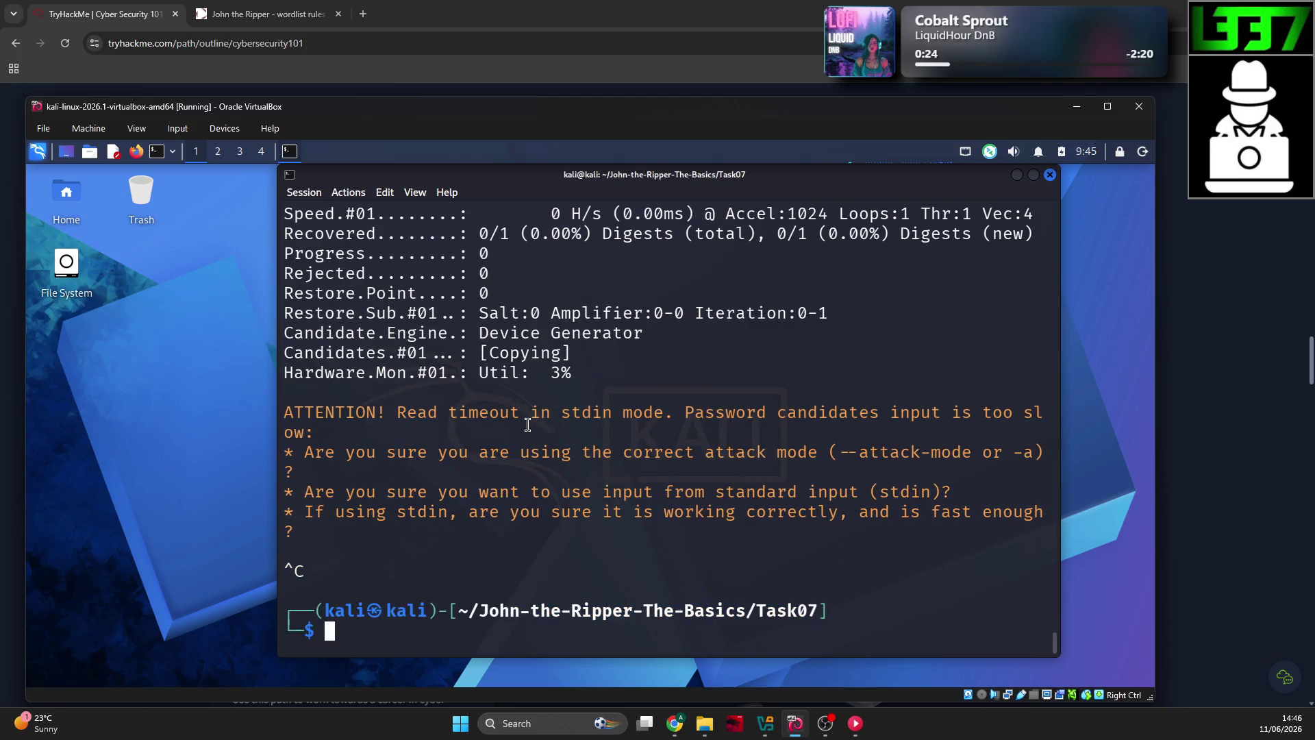
type("clear")
key("Return")
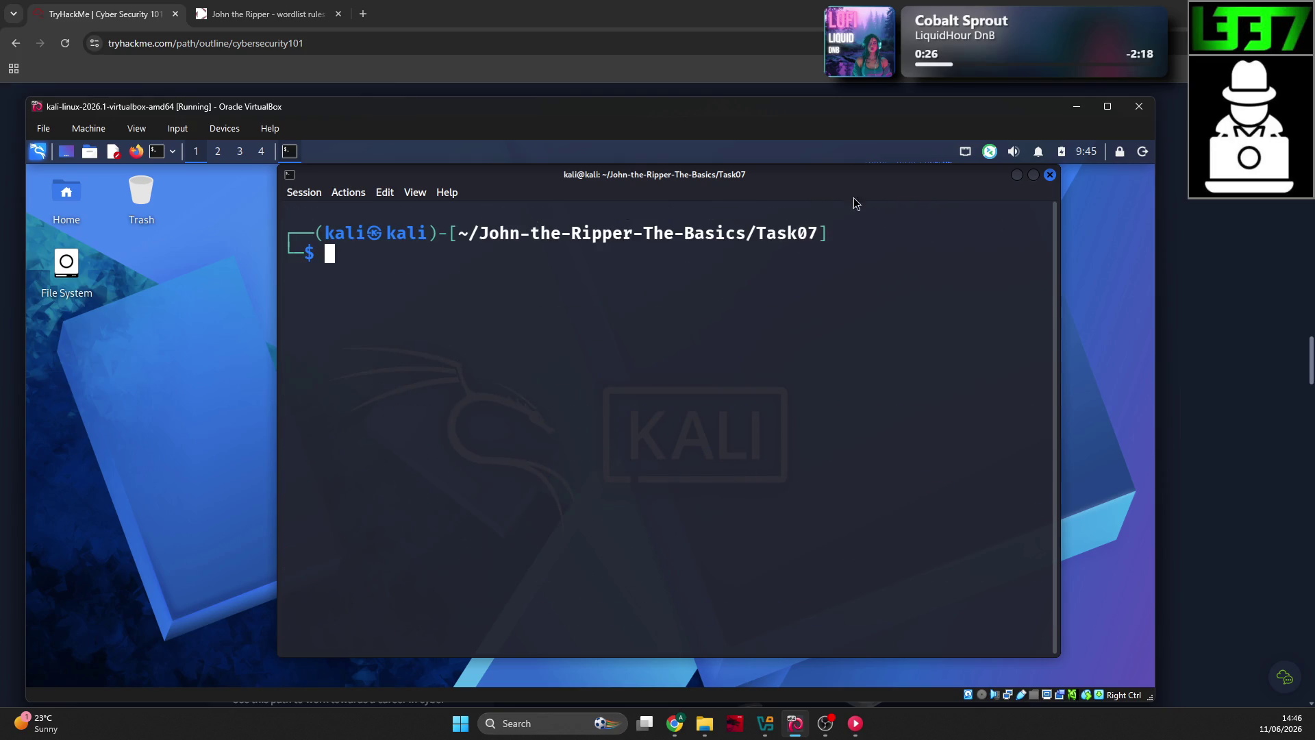
left_click(1050, 175)
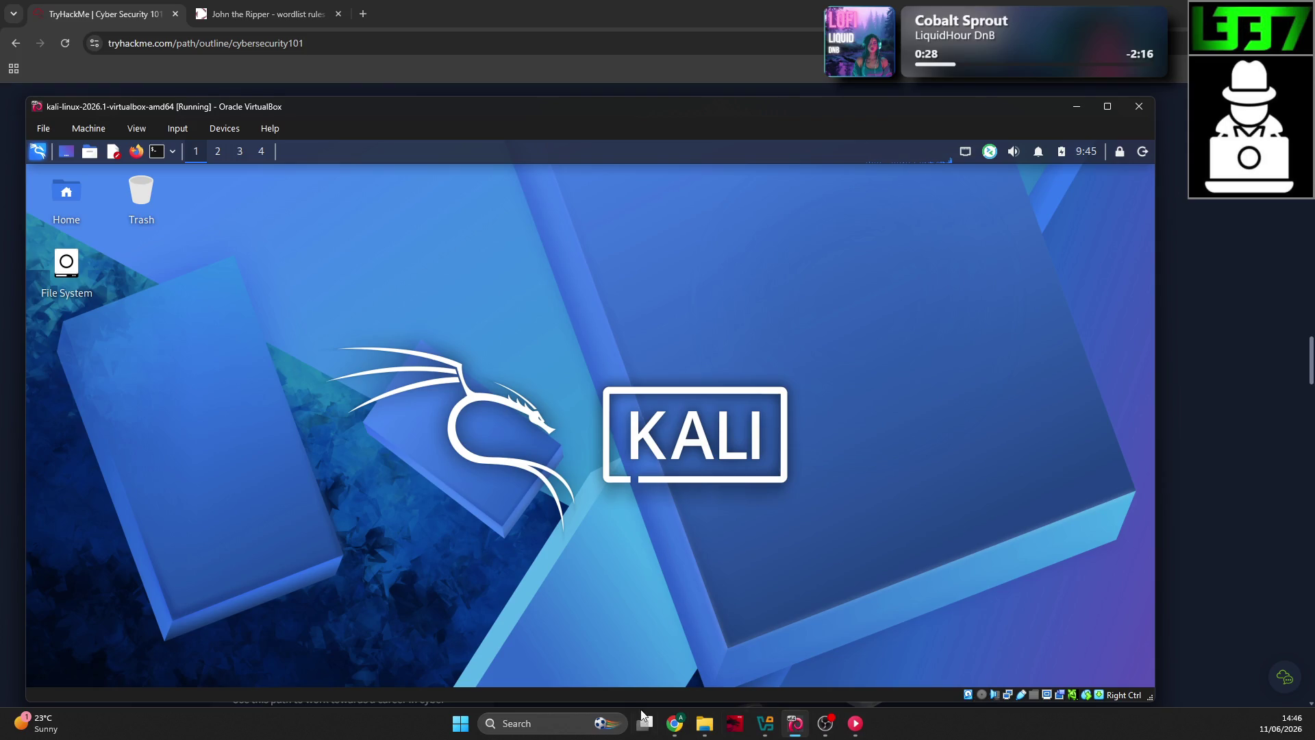
left_click(675, 723)
Step: Go up to the TryHackMe notes folder in File Explorer and add a folder named Exploitation Basics
scroll(586, 520, "up", 5)
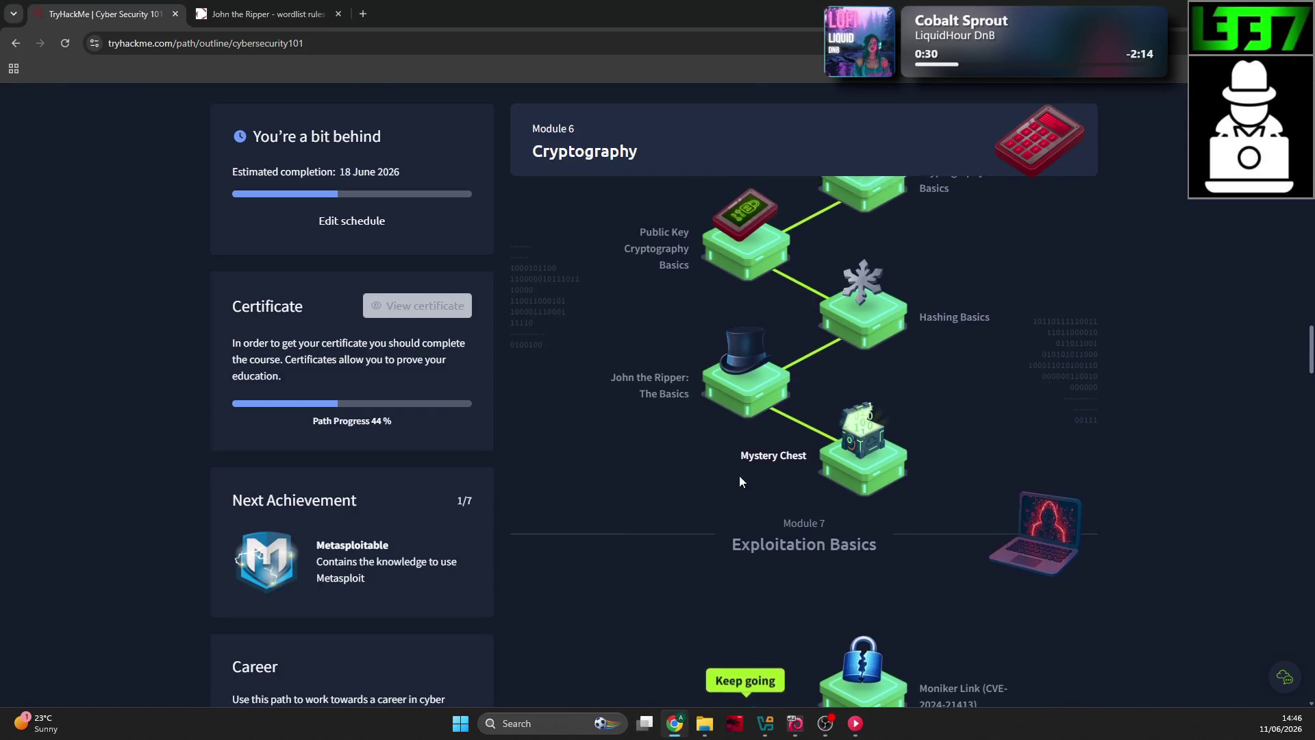
left_click(705, 723)
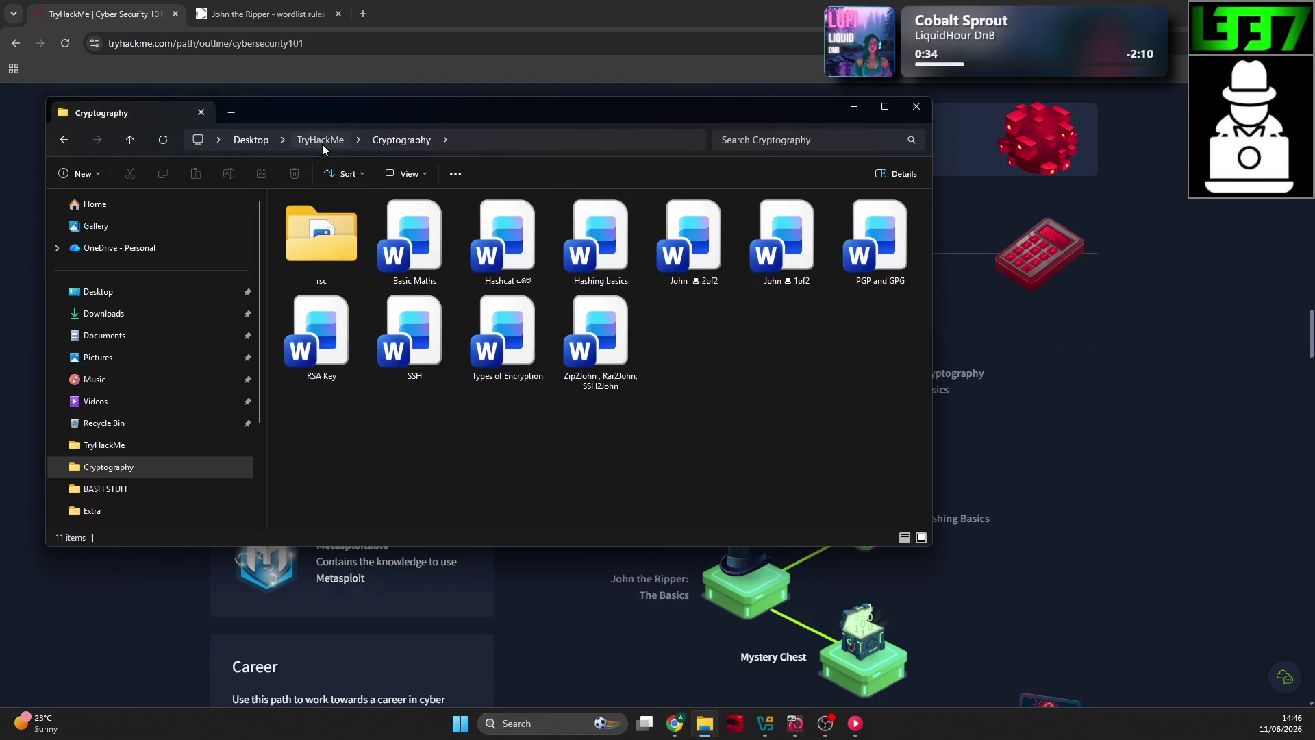
left_click(705, 723)
scroll(706, 386, "down", 5)
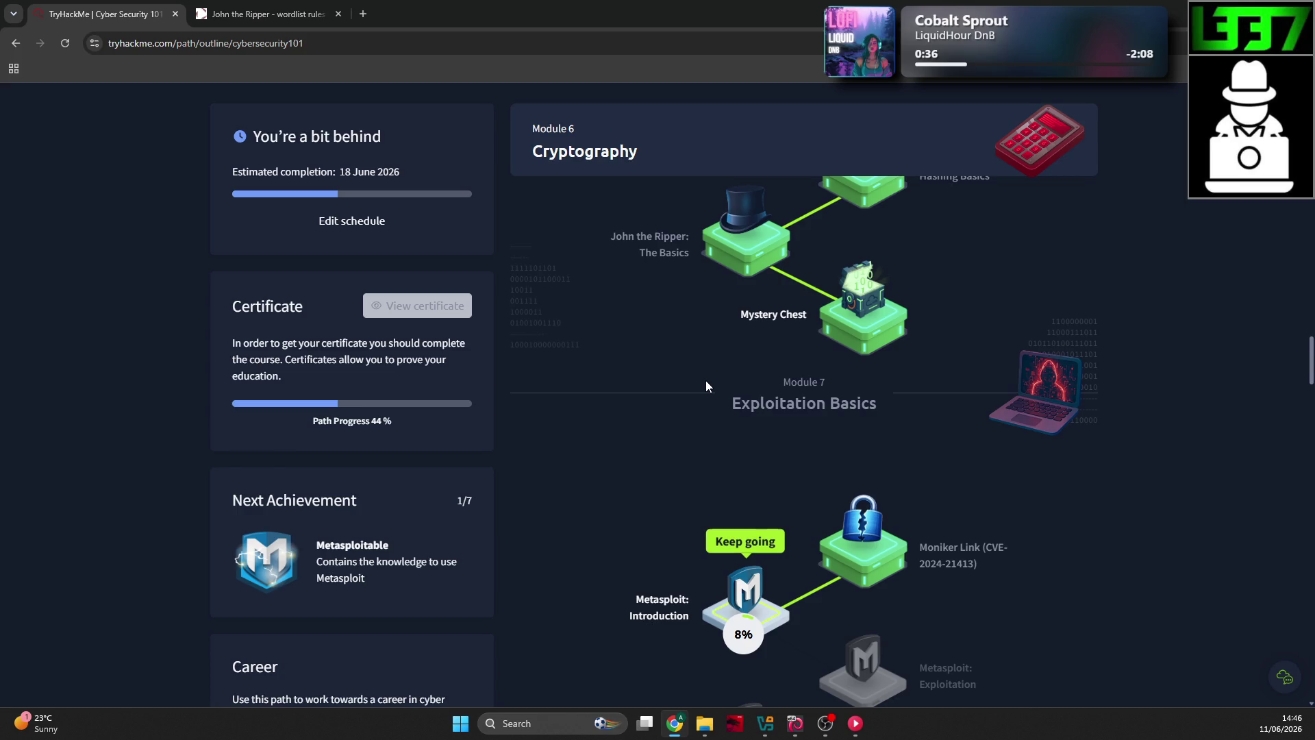
key("alt+Tab")
left_click(651, 370)
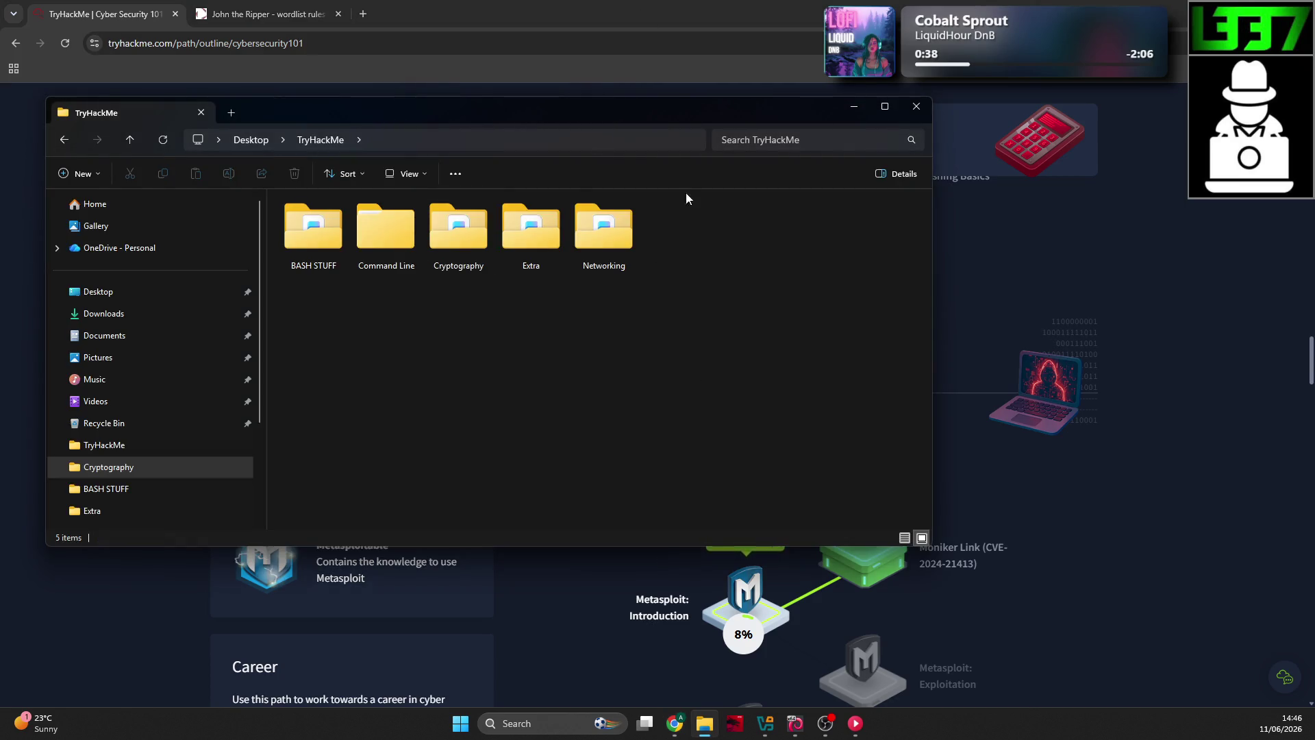
right_click(677, 328)
mouse_move(775, 438)
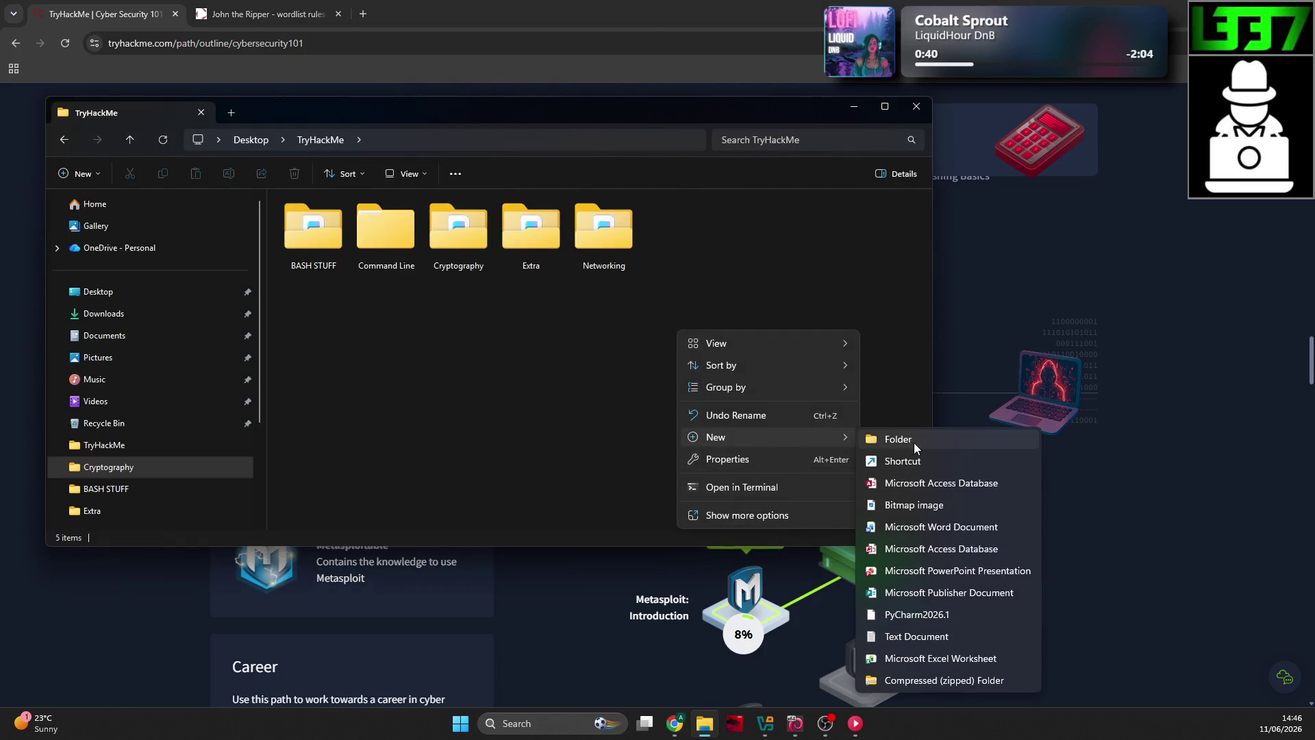
left_click(914, 443)
type("Exploitation Basics")
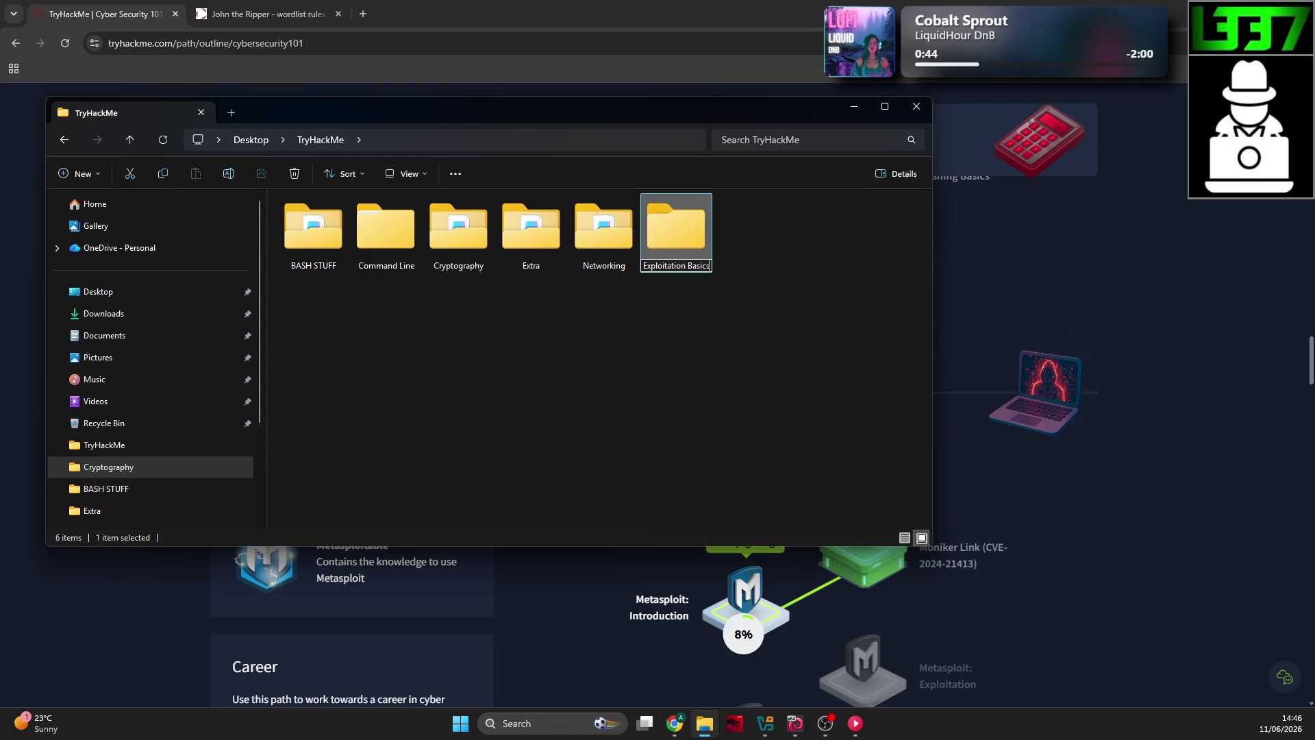
key("Return")
left_click(565, 395)
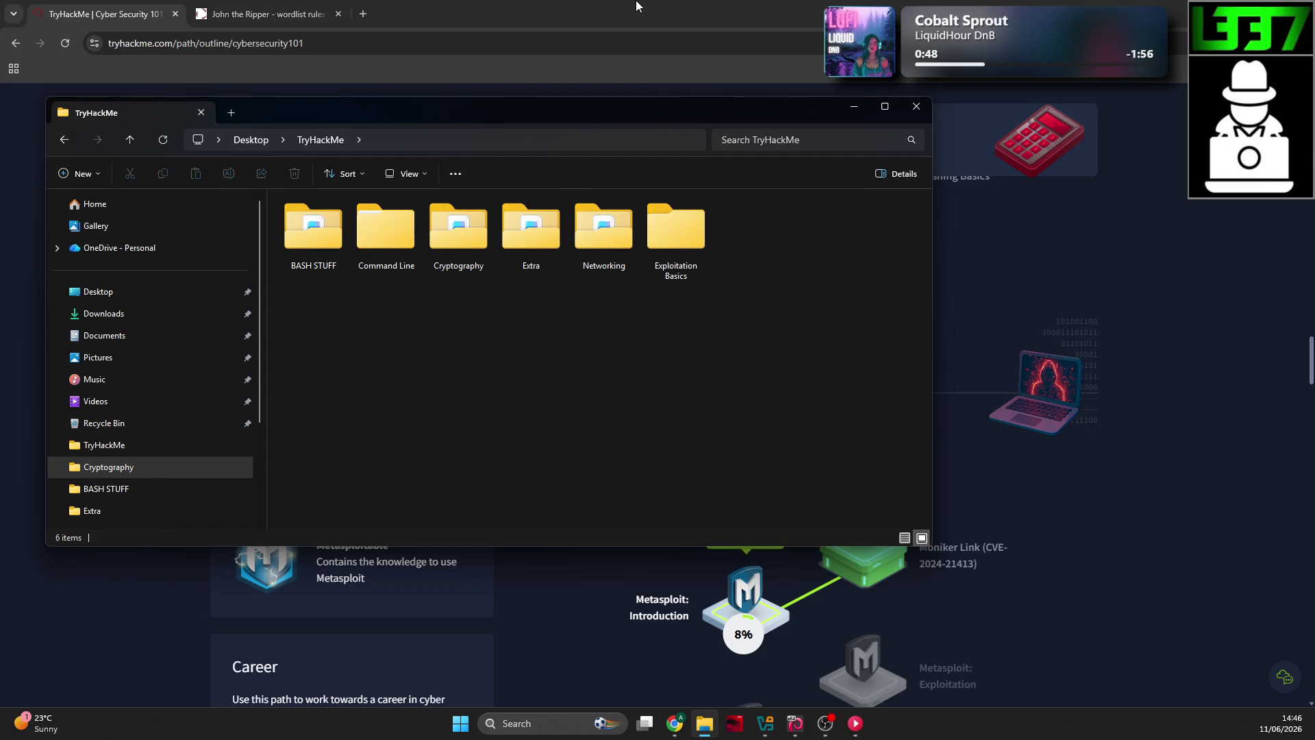
Step: Scroll the Cyber Security 101 path to Module 7 and open the Moniker Link (CVE-2024-21413) room
left_click(639, 9)
scroll(652, 322, "up", 3)
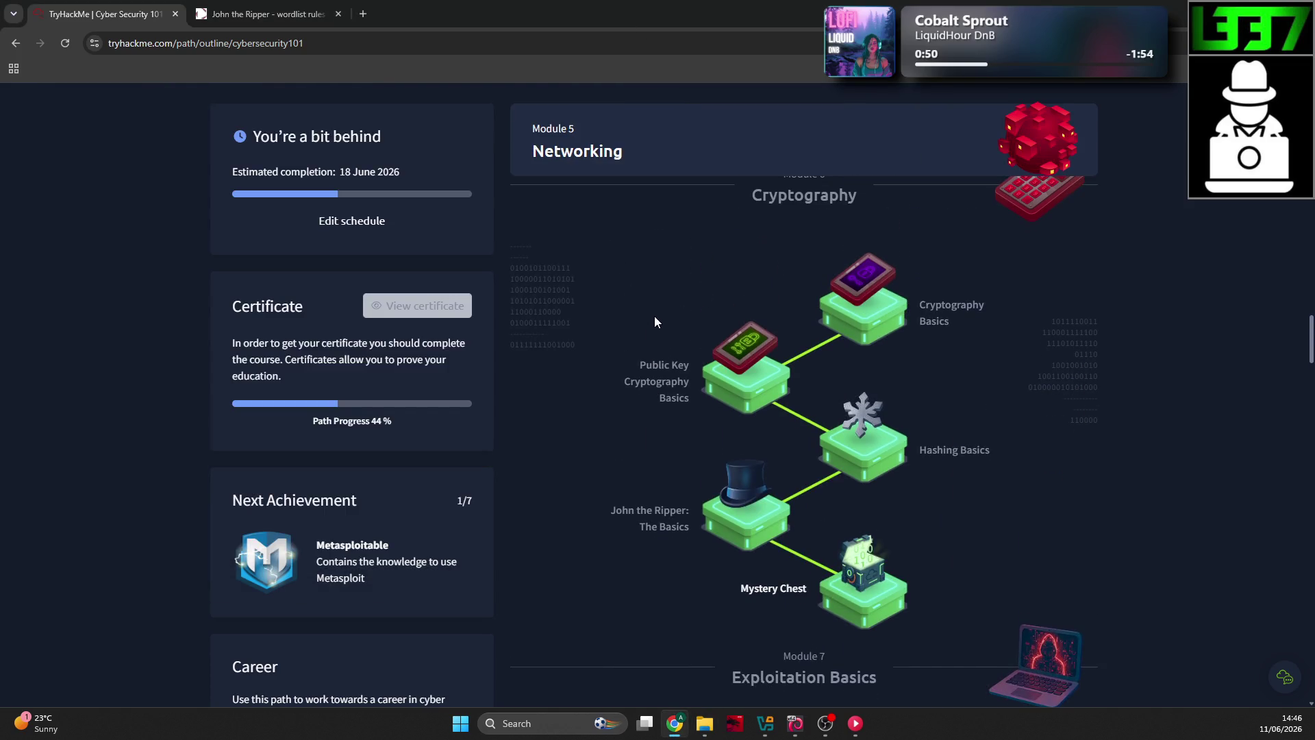
scroll(655, 316, "up", 5)
scroll(647, 430, "up", 10)
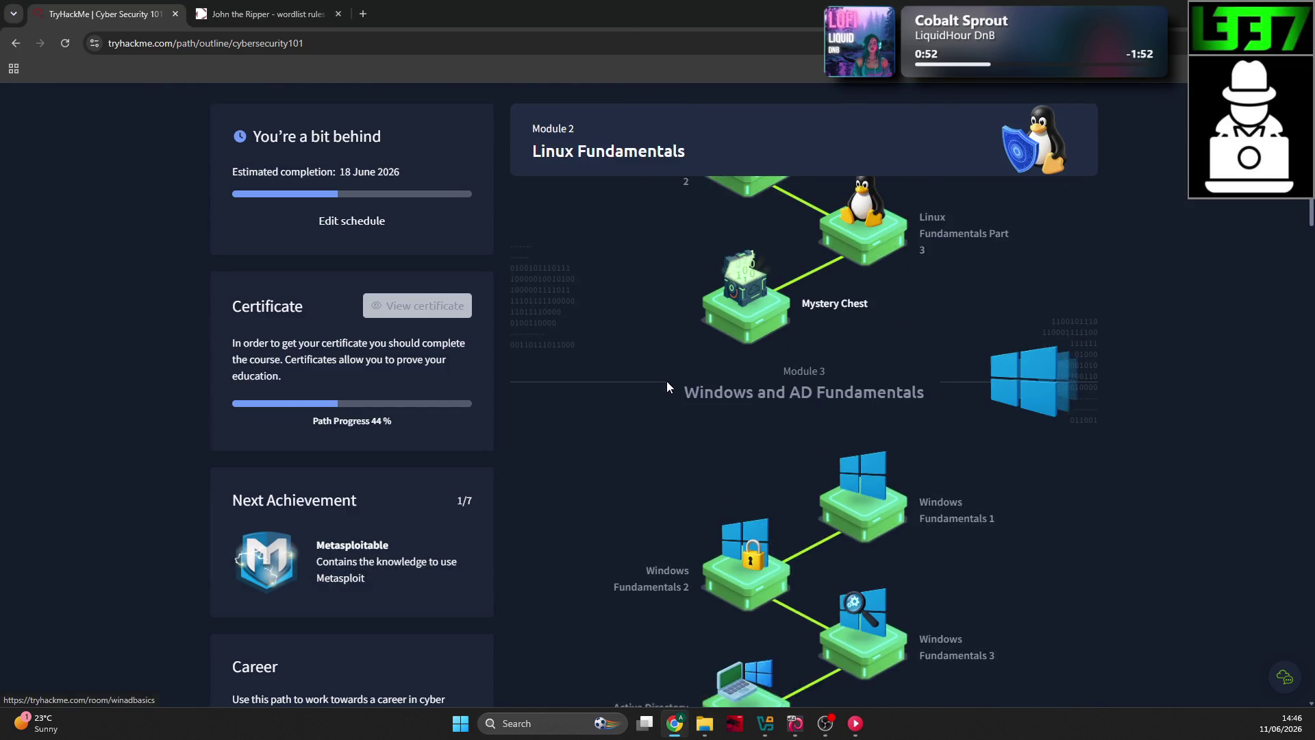
scroll(667, 371, "down", 10)
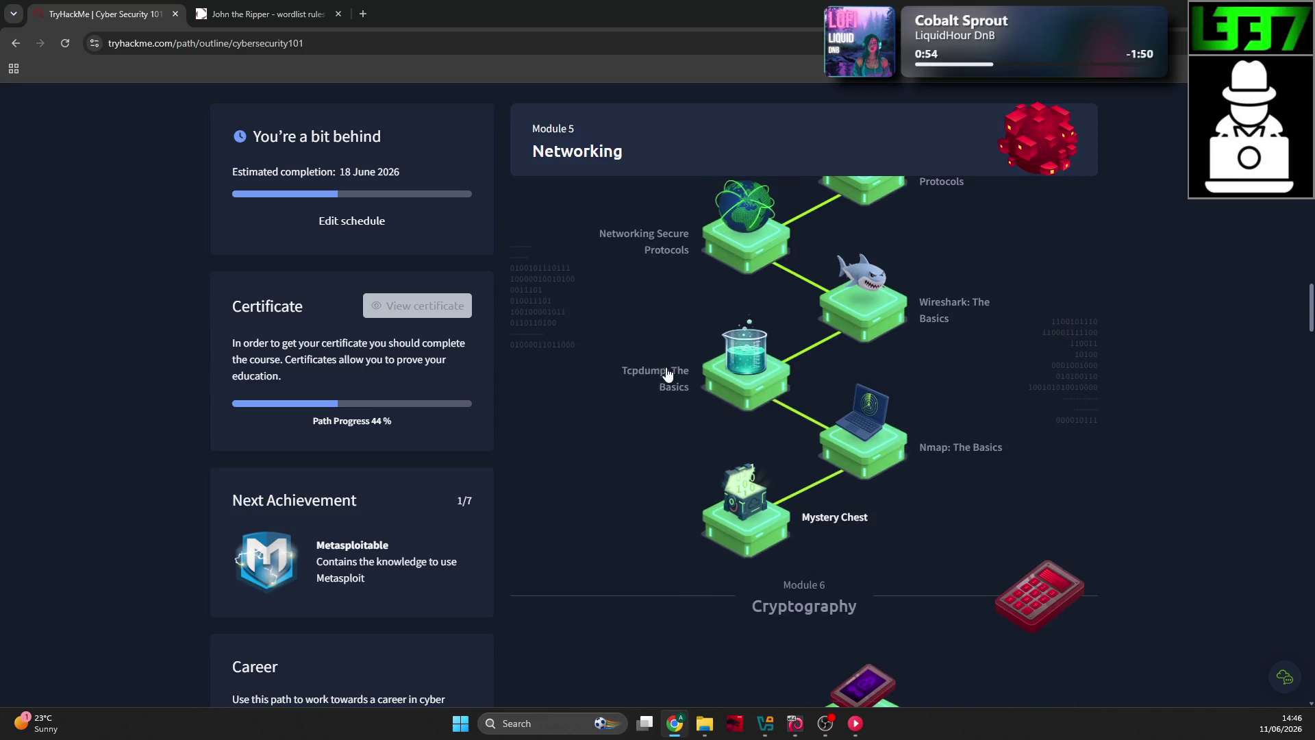
scroll(666, 359, "down", 5)
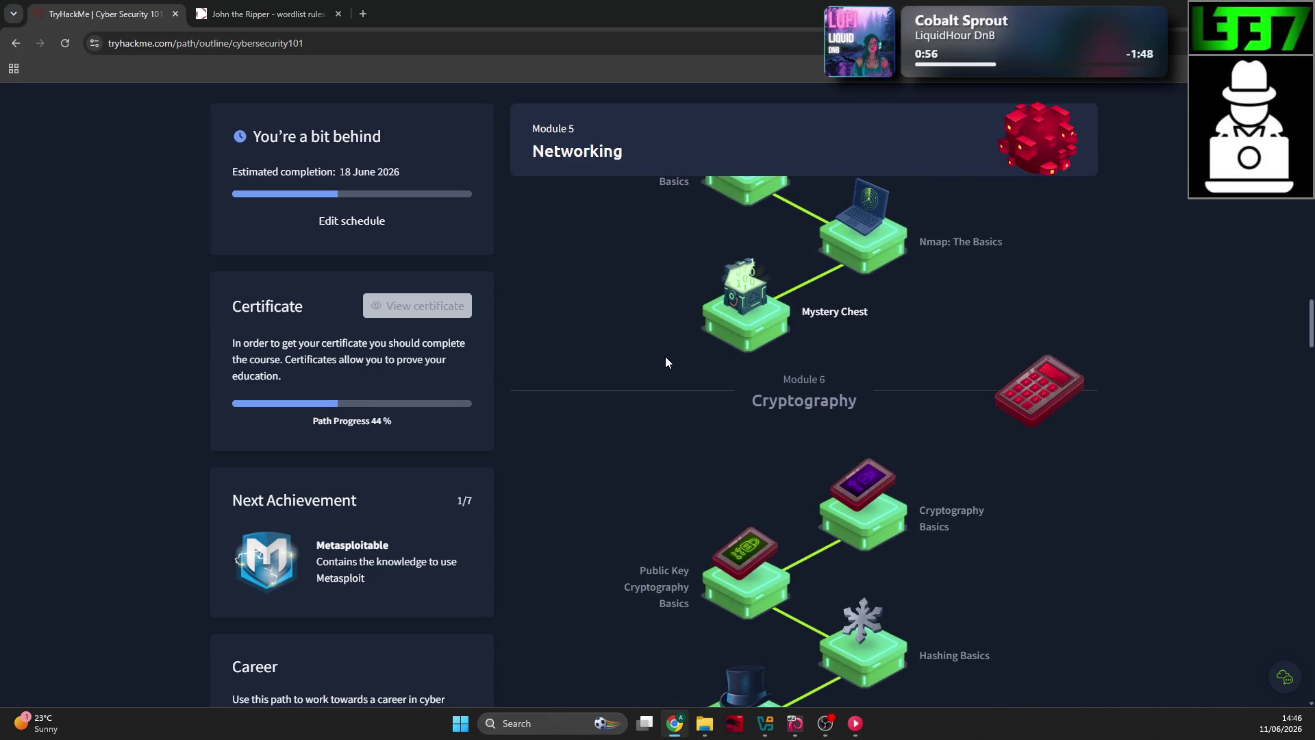
scroll(665, 355, "down", 2)
scroll(664, 331, "down", 5)
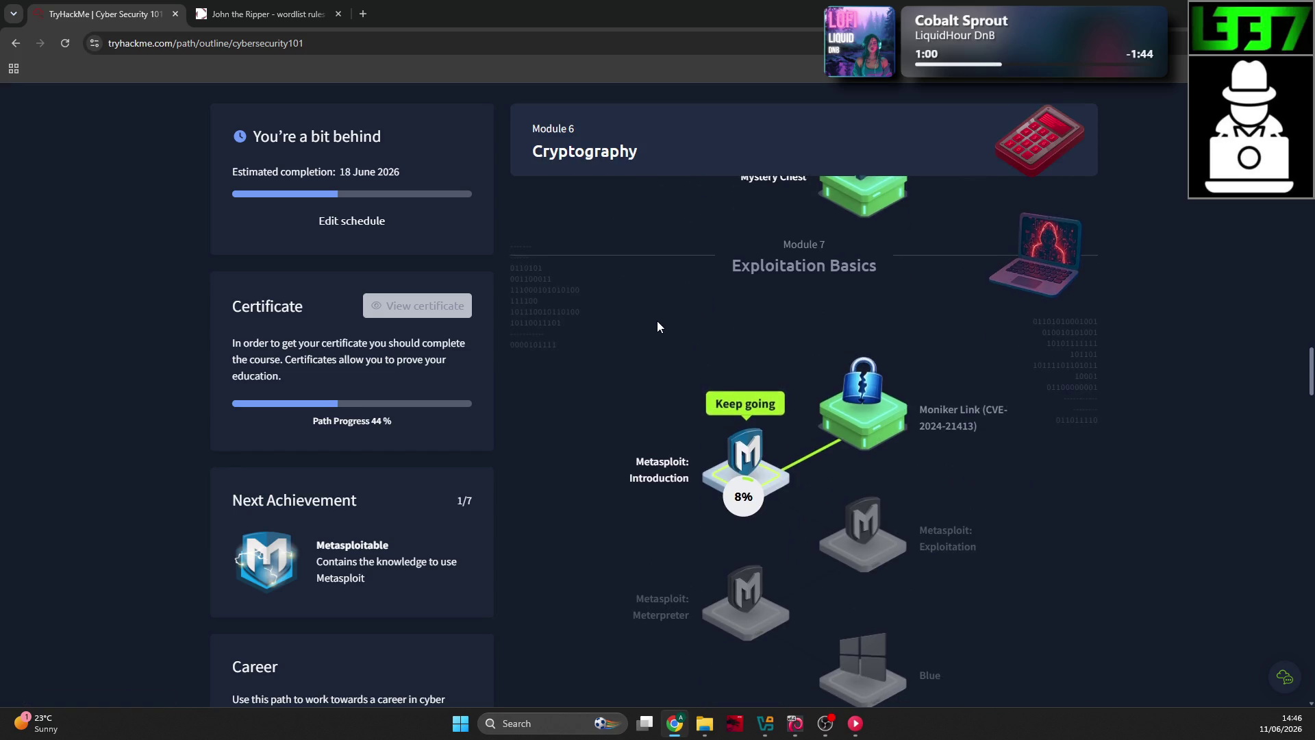
scroll(657, 320, "down", 2)
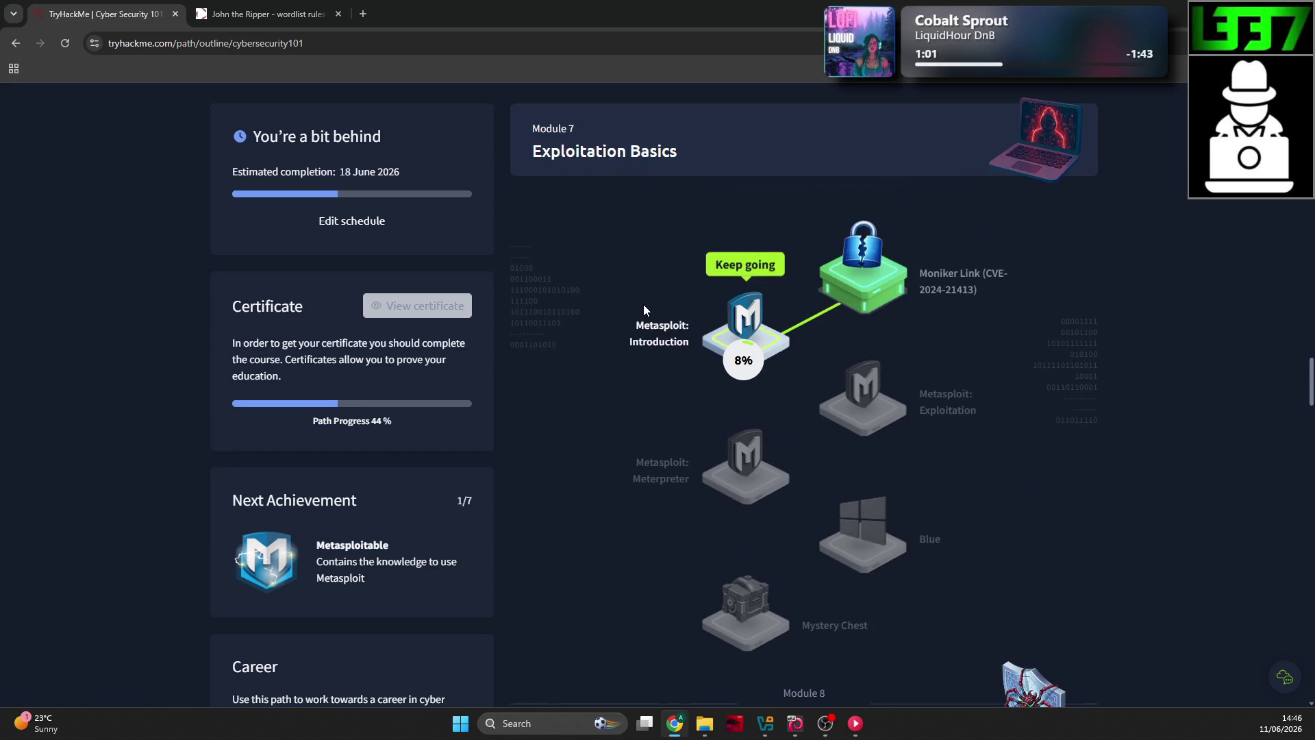
left_click(842, 283)
Step: Expand Task 2 and read its article on file:// Moniker Links with ! bypassing Protected View, plus the answered questions
scroll(252, 236, "down", 2)
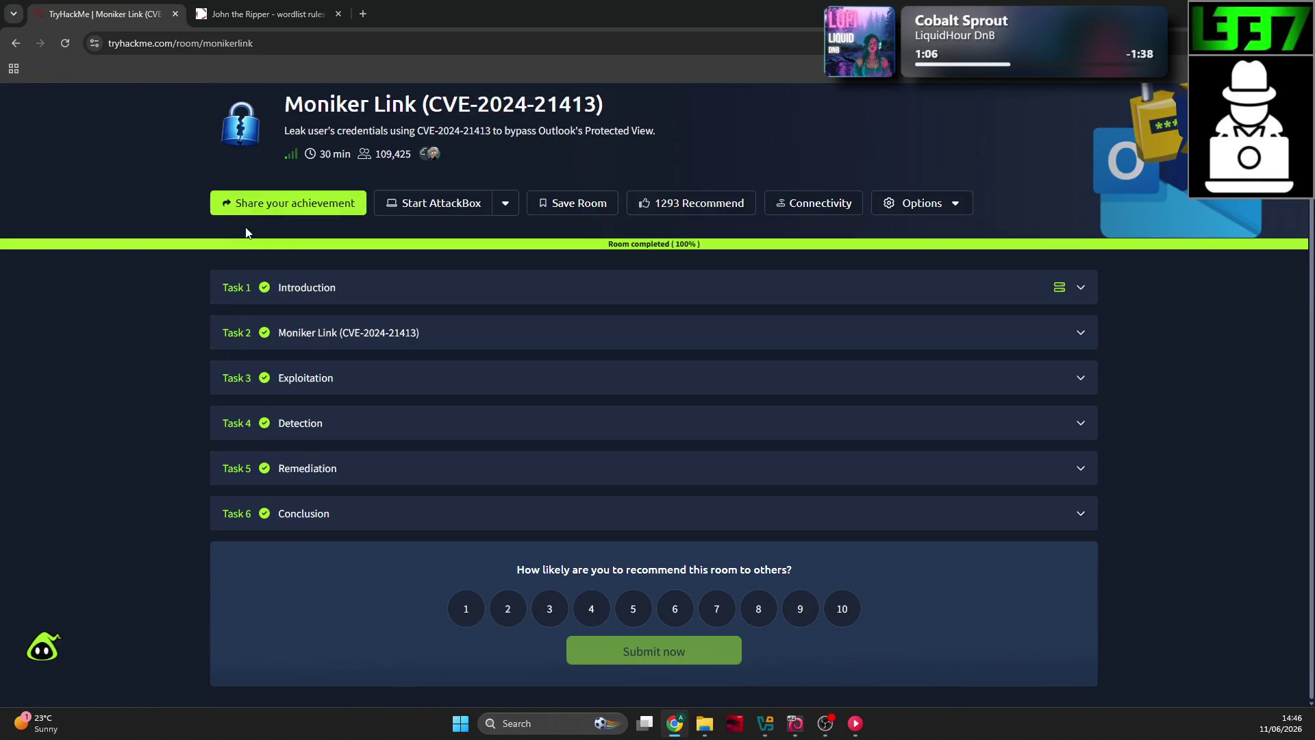
left_click(428, 333)
scroll(359, 285, "down", 3)
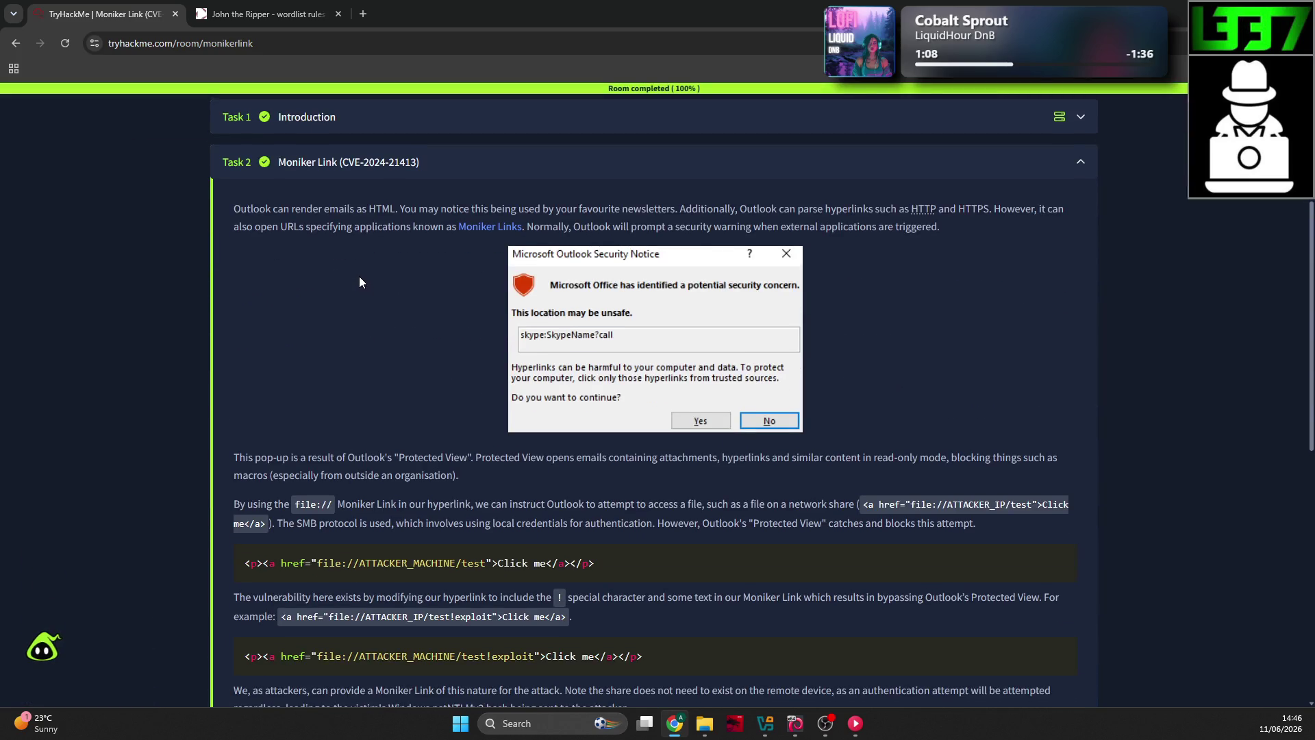
scroll(359, 277, "down", 1)
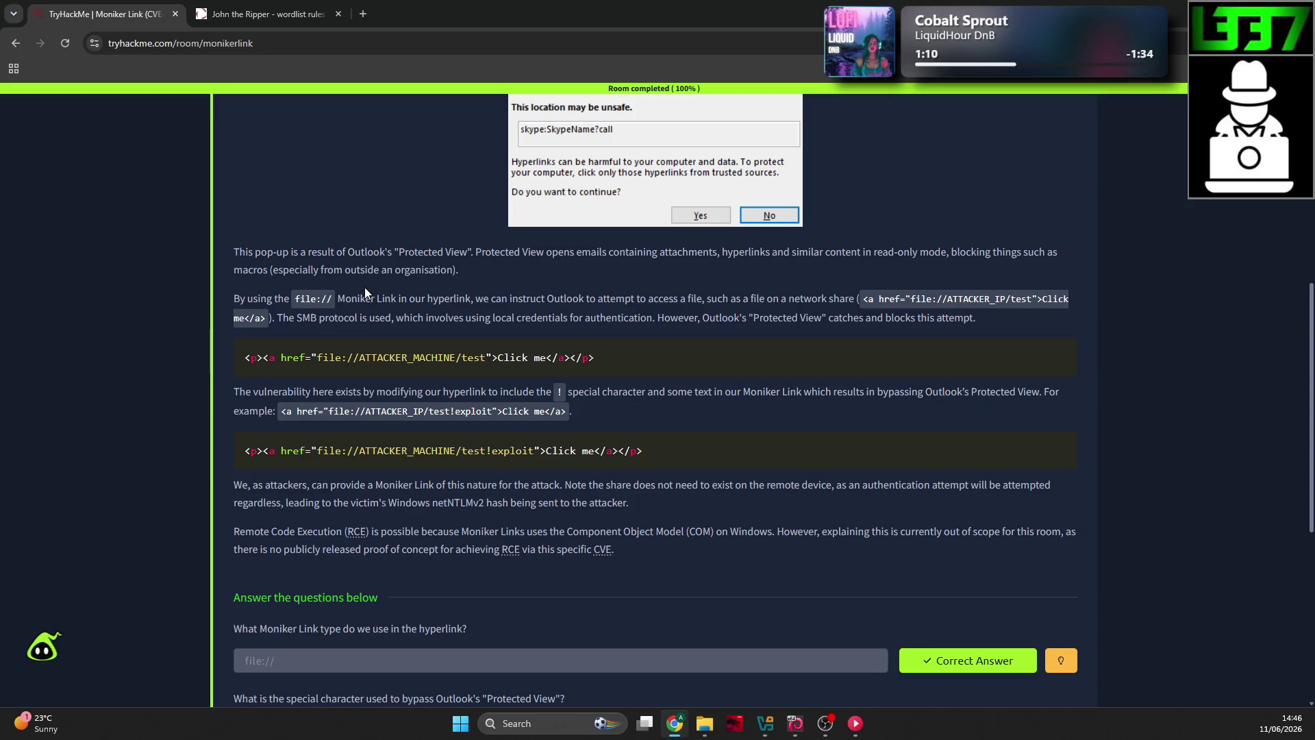
scroll(364, 307, "down", 1)
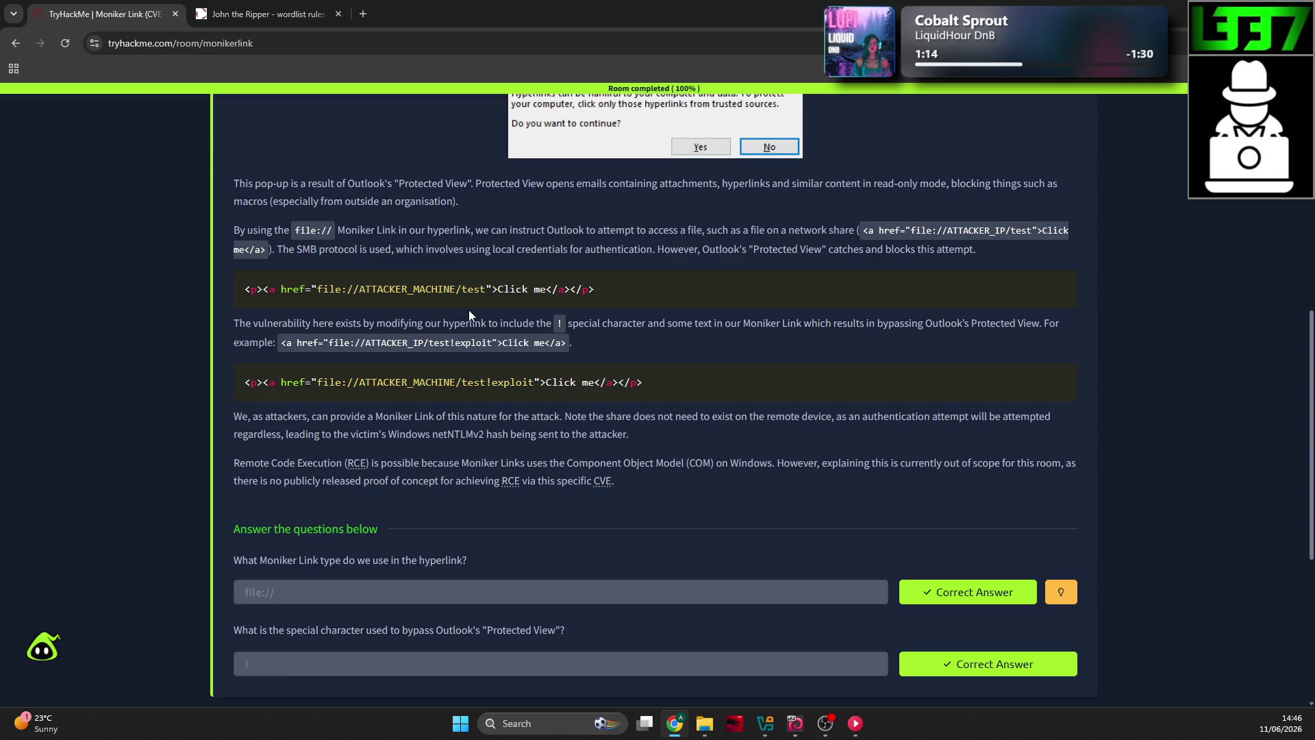
scroll(468, 305, "down", 1)
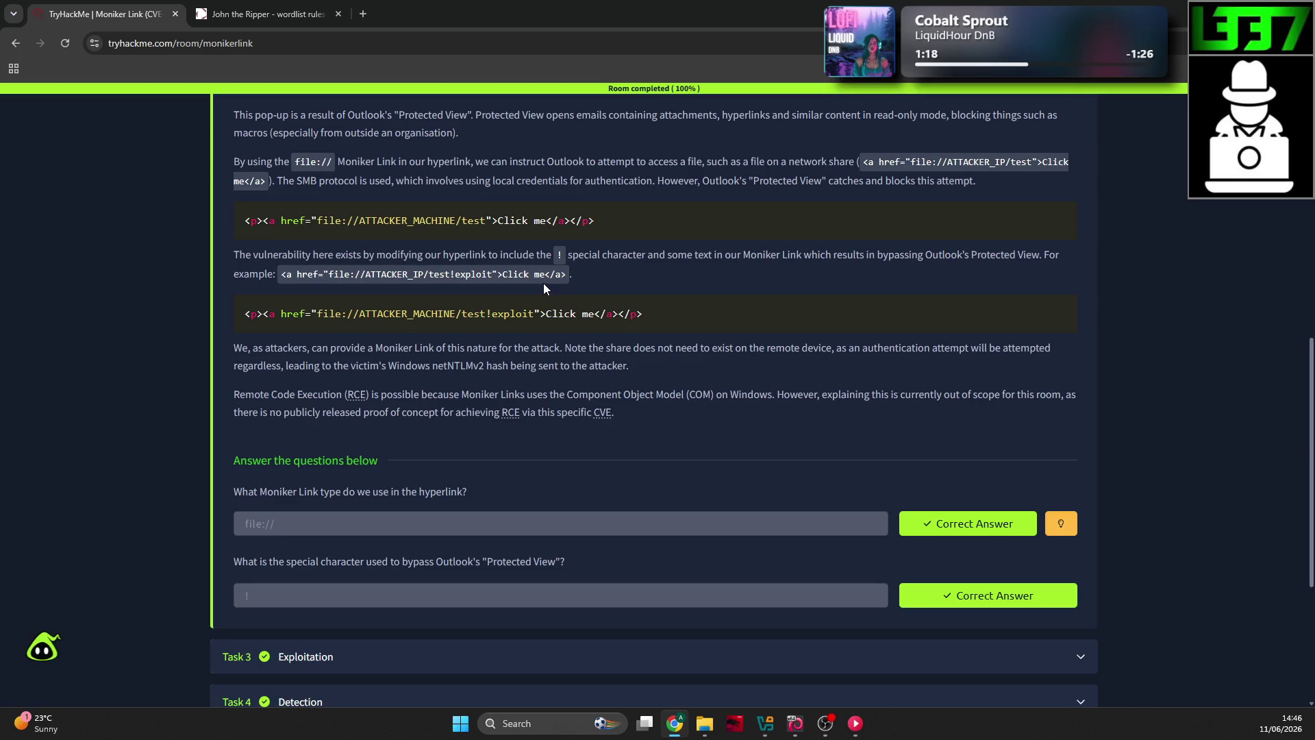
scroll(513, 281, "down", 1)
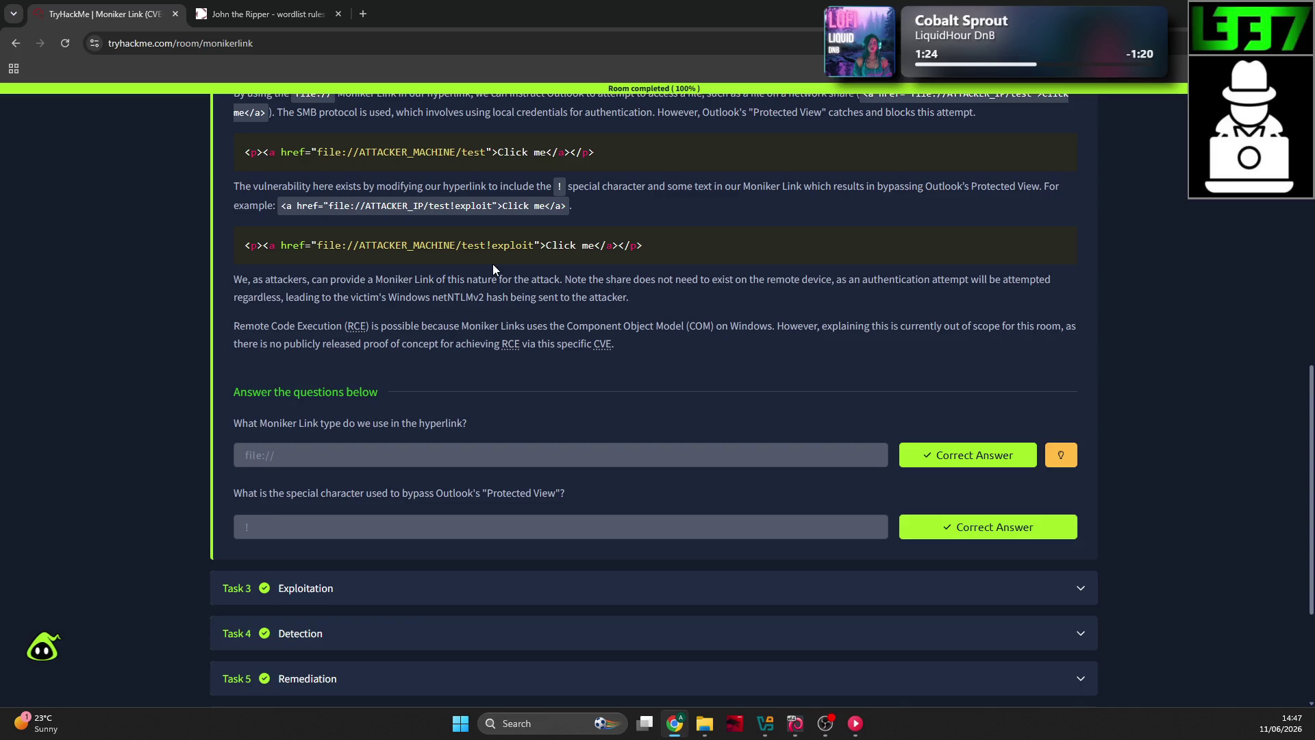
scroll(492, 265, "up", 5)
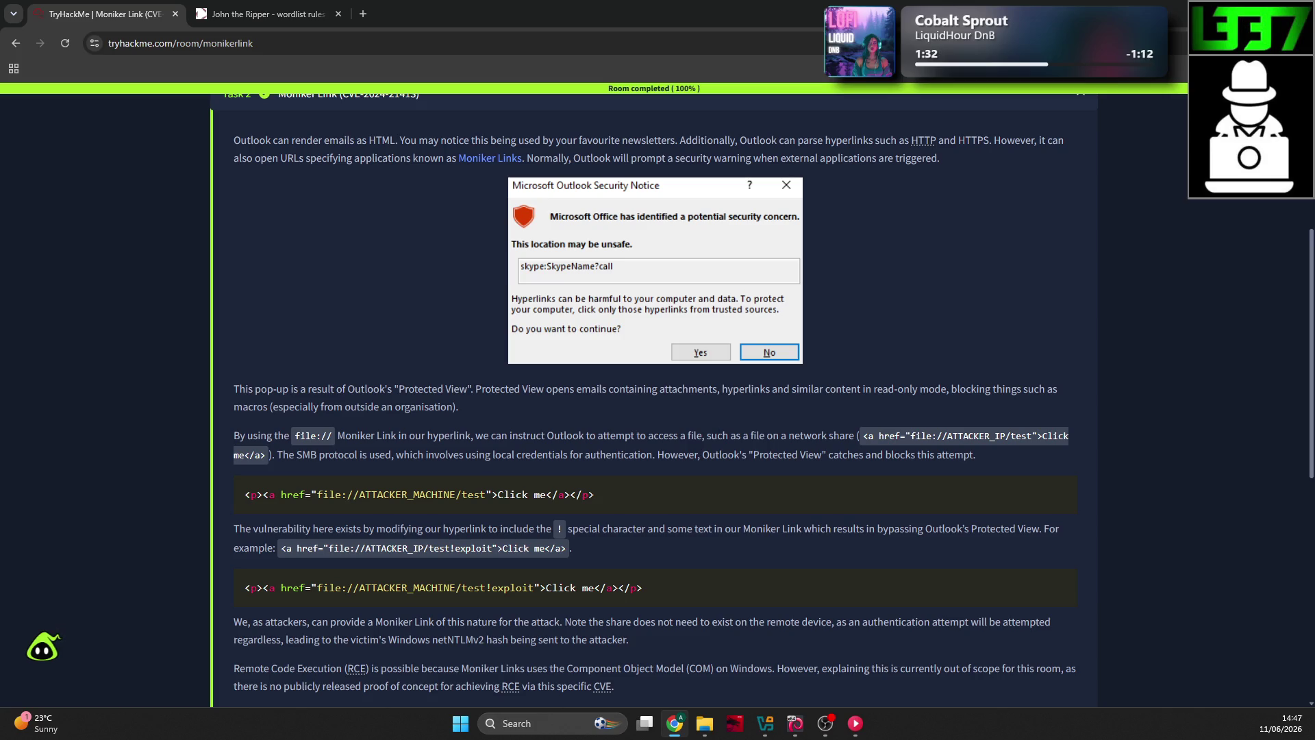
Step: Switch from Chrome to the File Explorer window showing the Cryptography notes folder
key("alt+Tab")
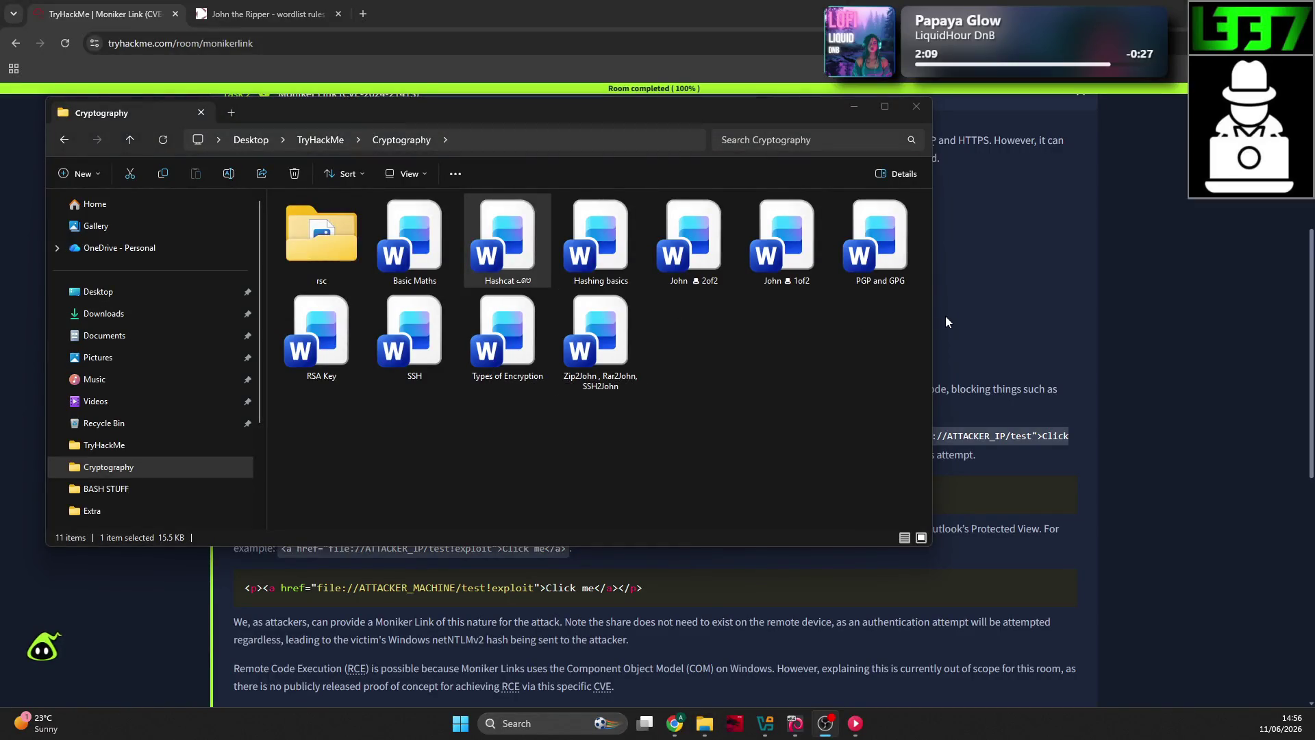
Step: Deselect the Hashcat document, then open the empty Exploitation Basics folder inside TryHackMe
left_click(817, 317)
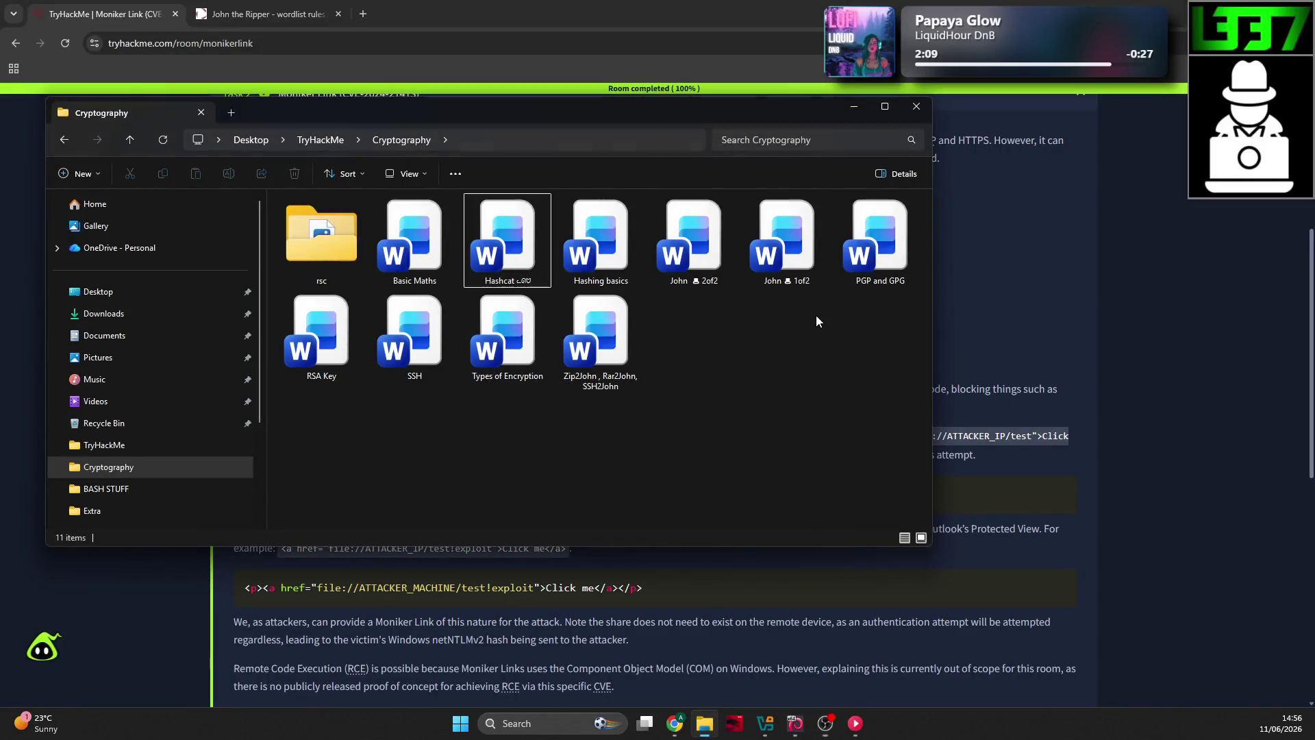
left_click(1176, 318)
scroll(1101, 320, "up", 3)
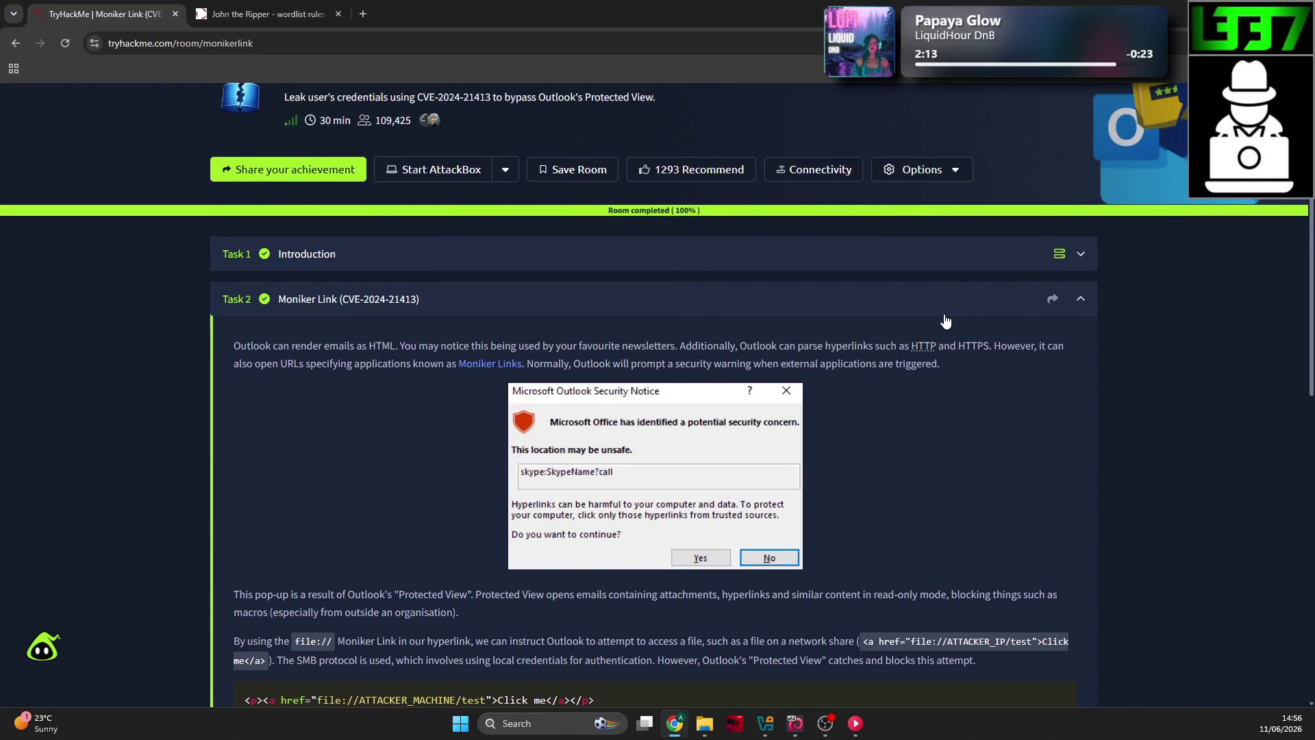
key("alt+Tab")
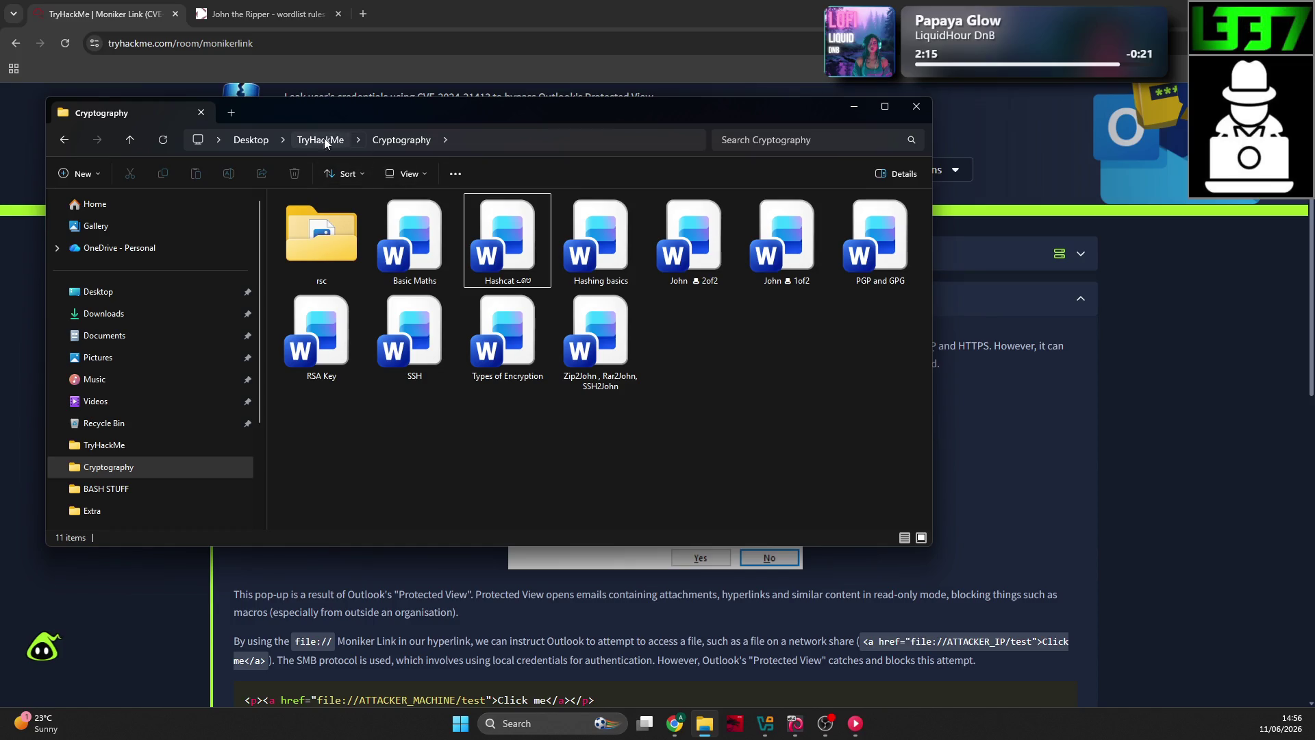
left_click(325, 141)
double_click(545, 252)
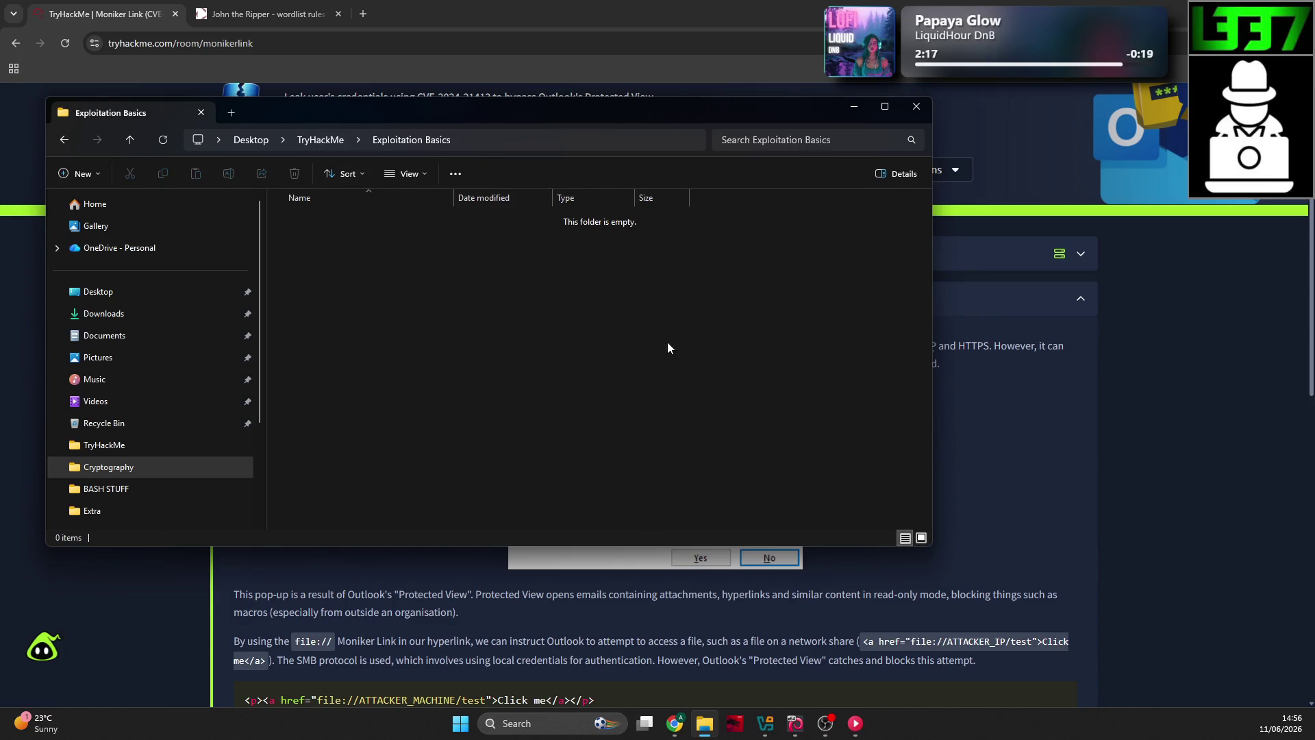
Step: Scroll through the Moniker Link Task 2 article, then close the Exploitation Basics Explorer window
left_click(1046, 388)
scroll(1025, 400, "up", 3)
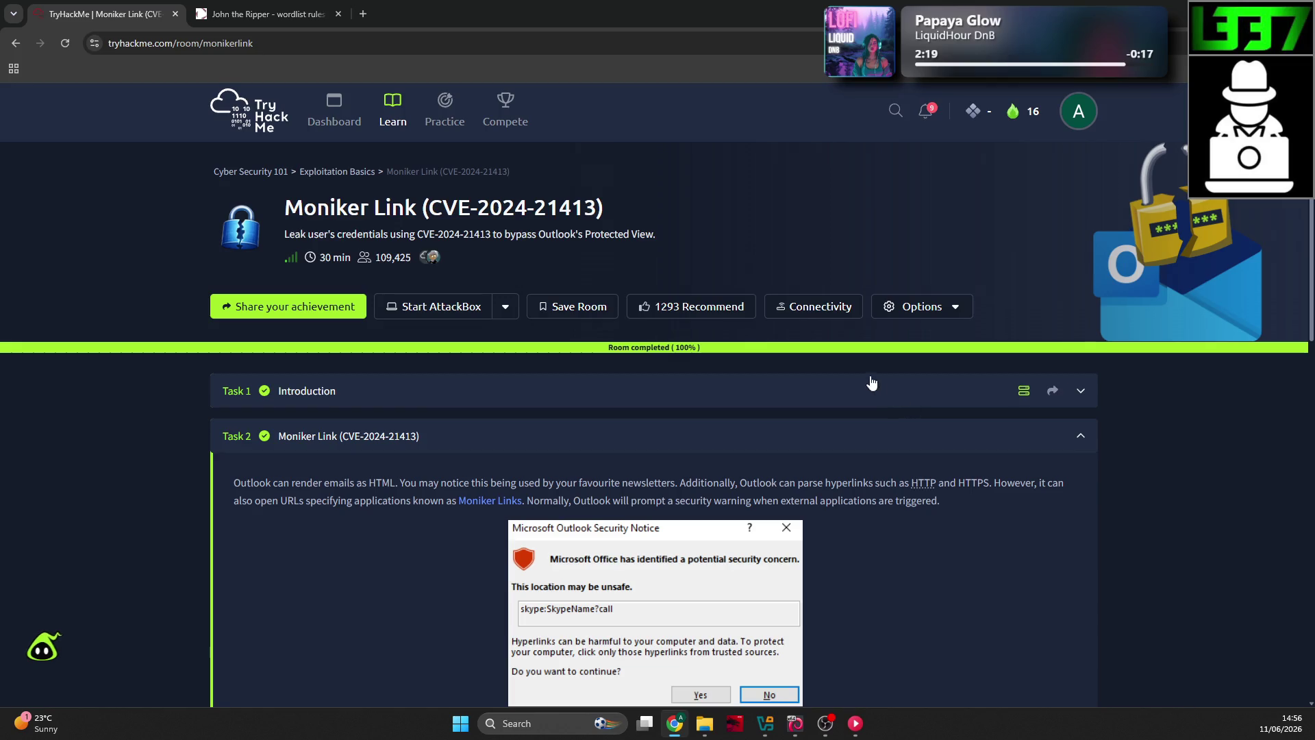
scroll(783, 274, "down", 1)
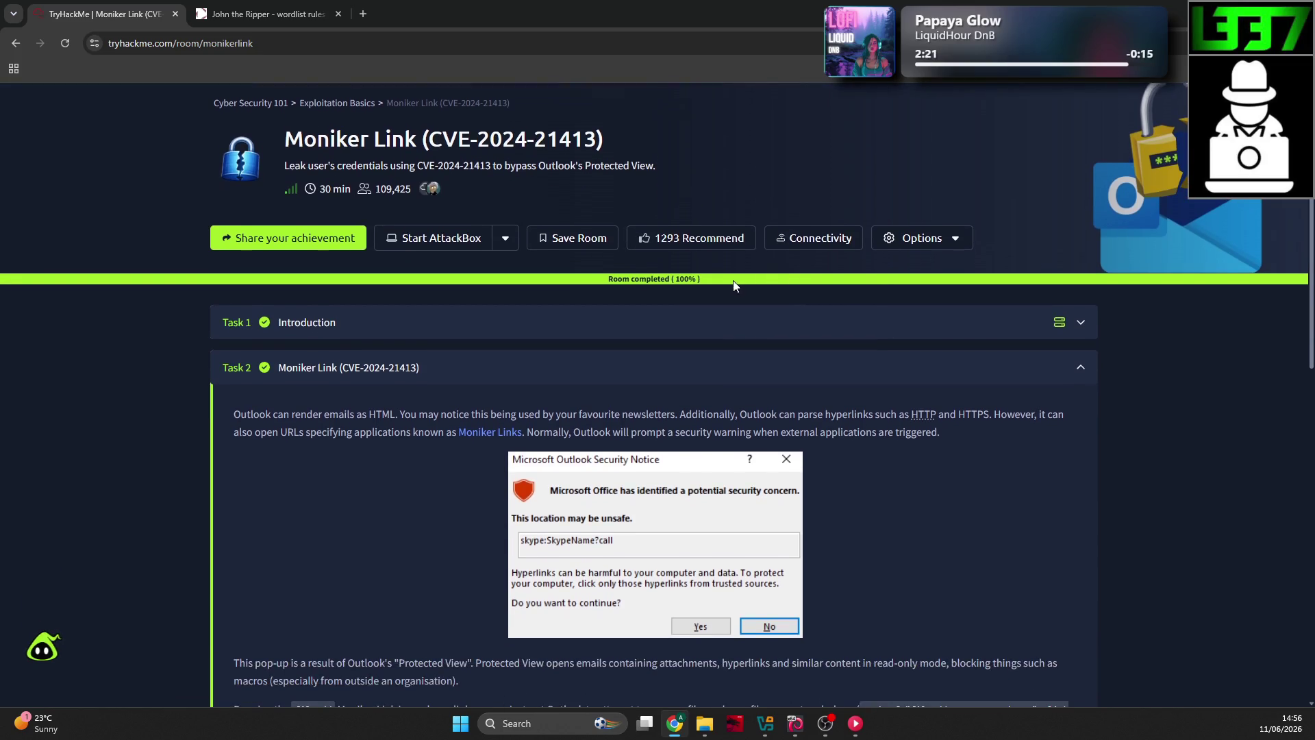
scroll(733, 285, "down", 2)
scroll(326, 330, "down", 1)
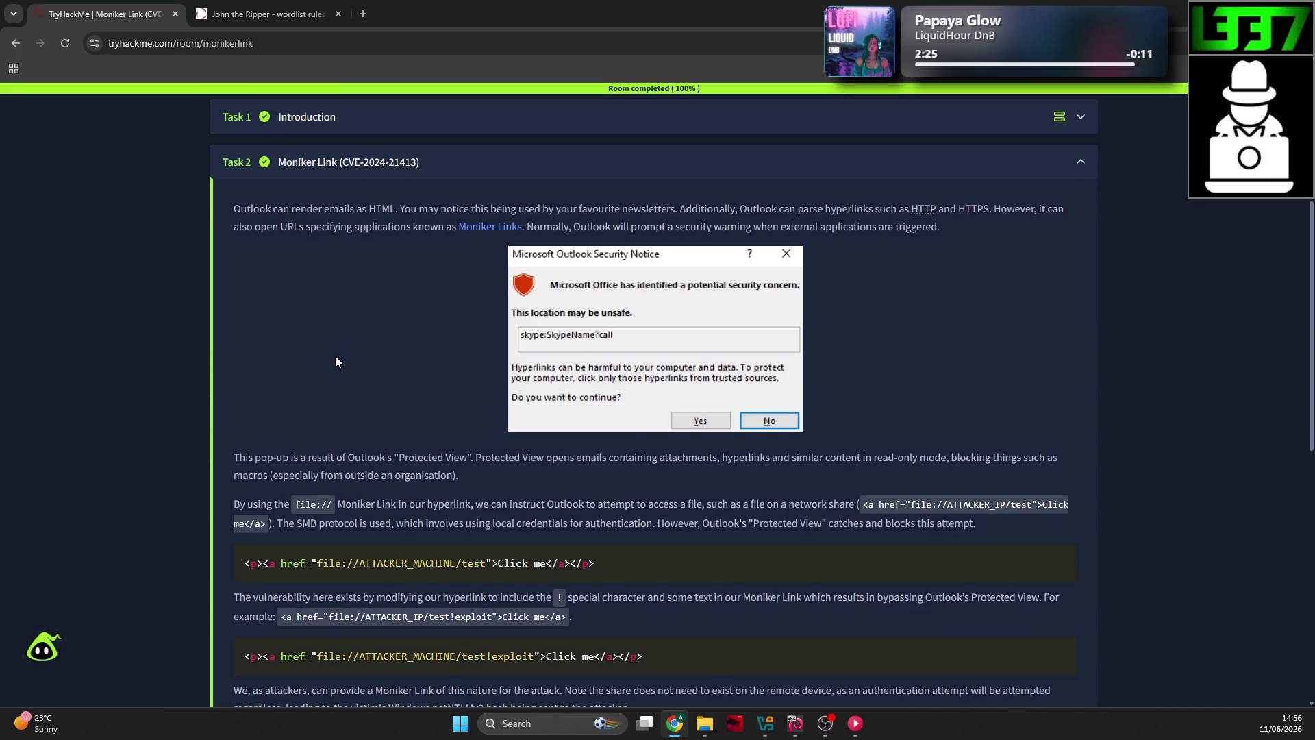
scroll(335, 355, "up", 2)
scroll(336, 356, "up", 1)
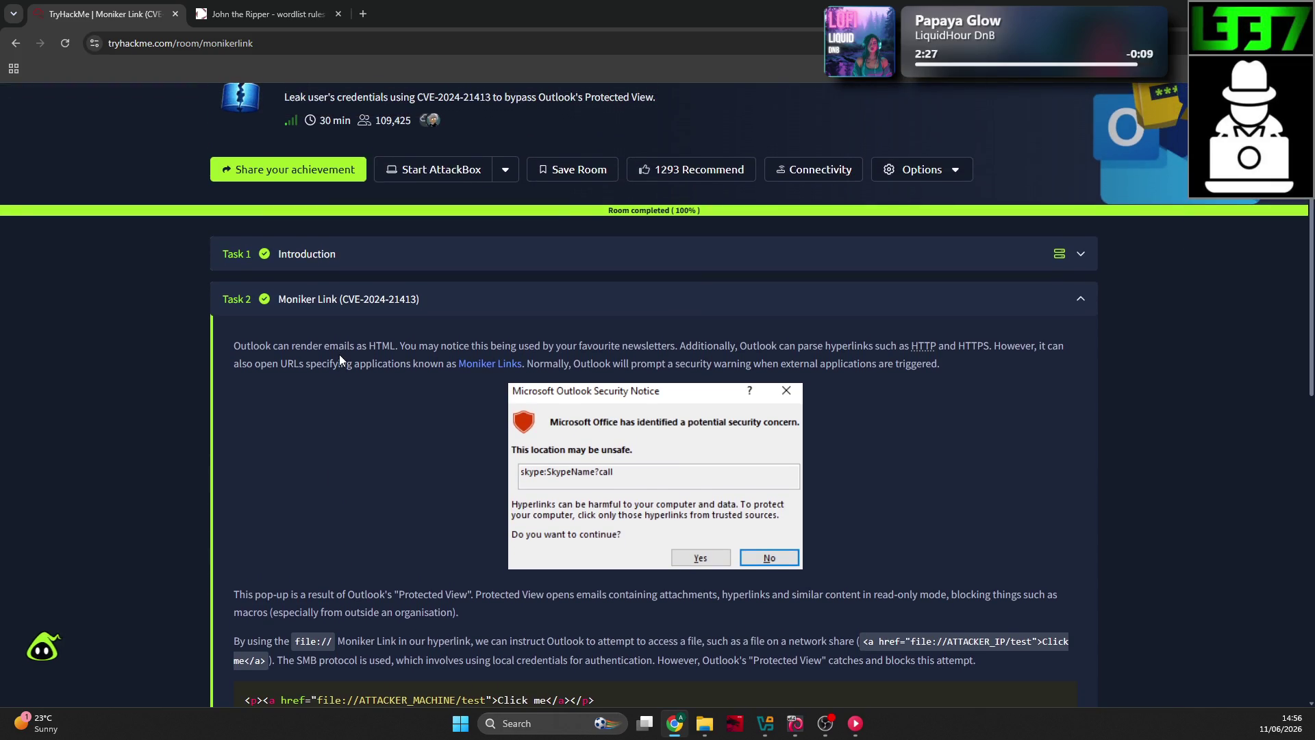
key("super+e")
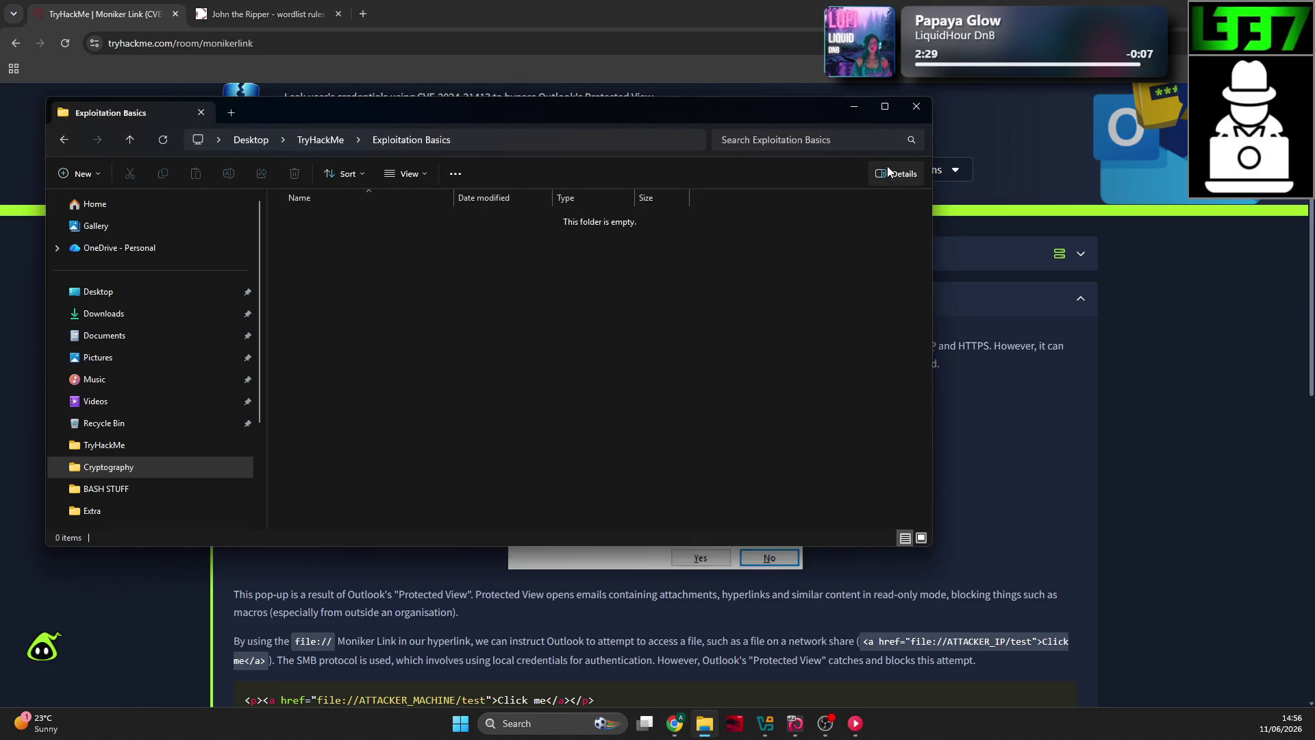
left_click(919, 106)
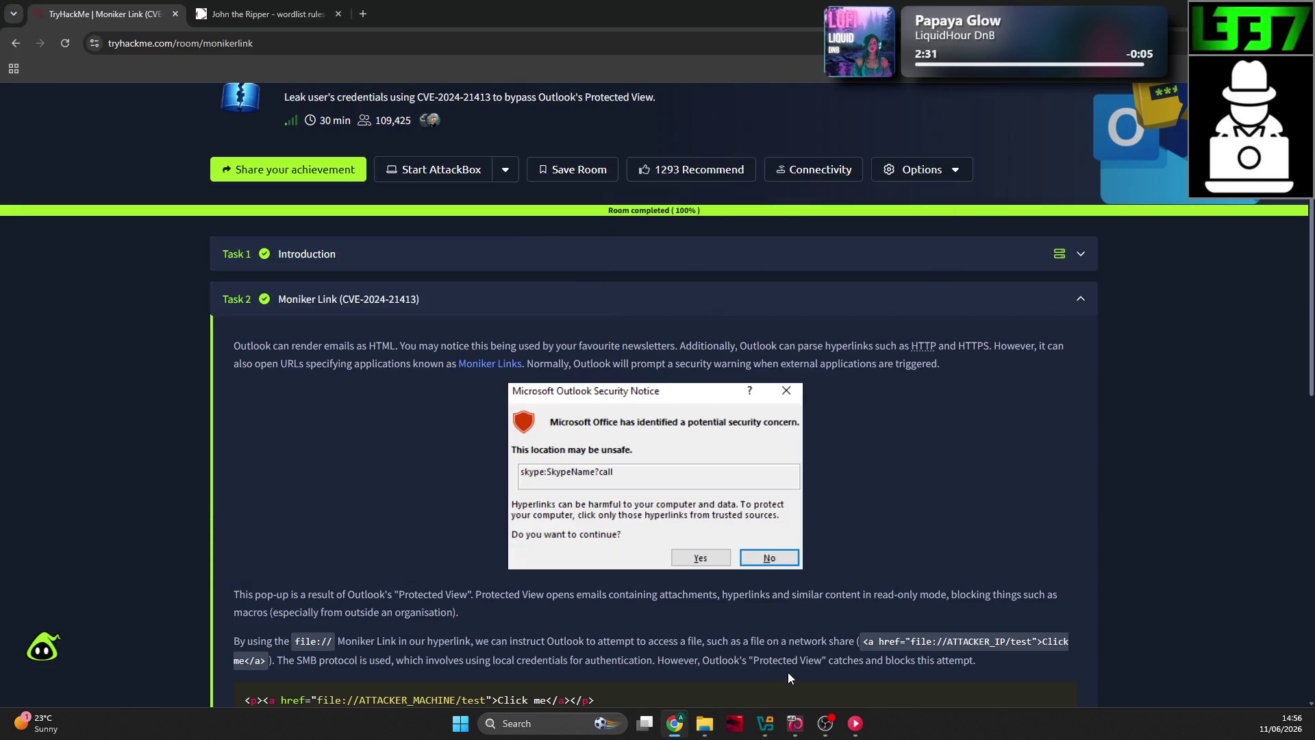
Step: Bring up the Kali VM, unlock it with the user password, and open a terminal
left_click(769, 725)
left_click(795, 724)
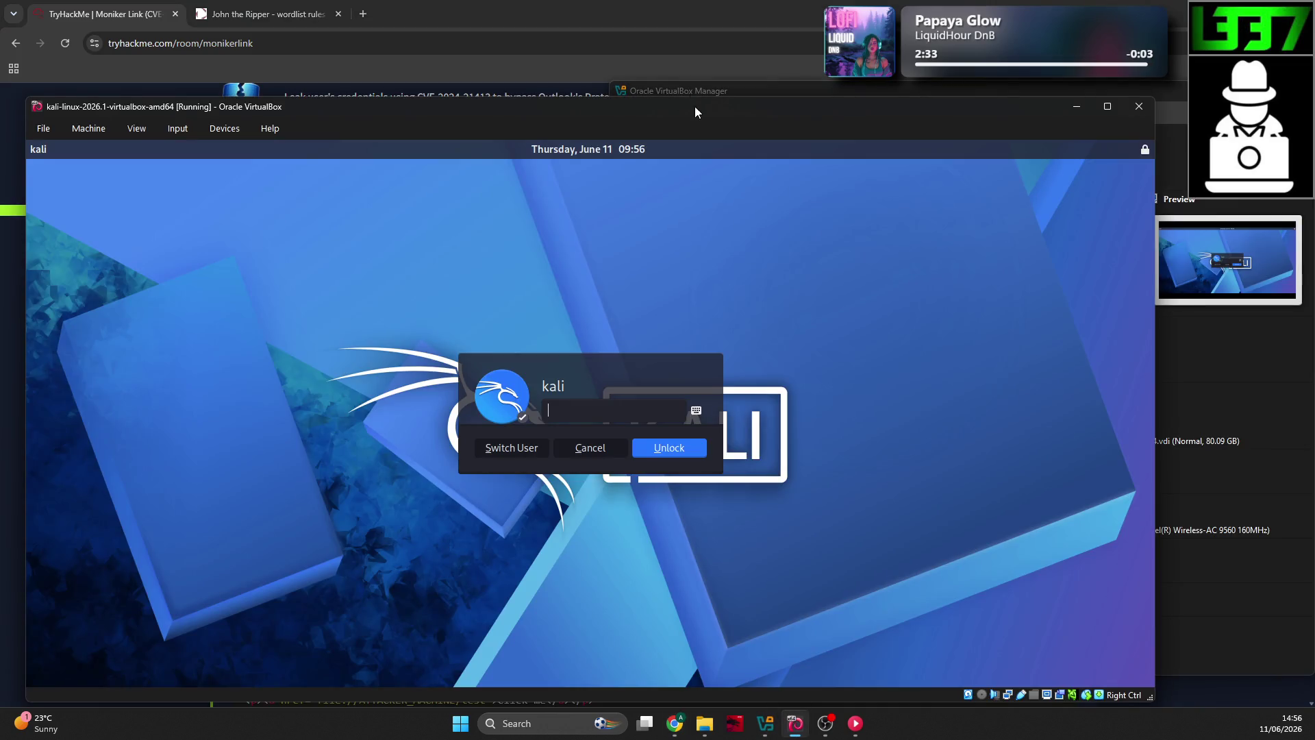
left_click_drag(694, 106, 752, 85)
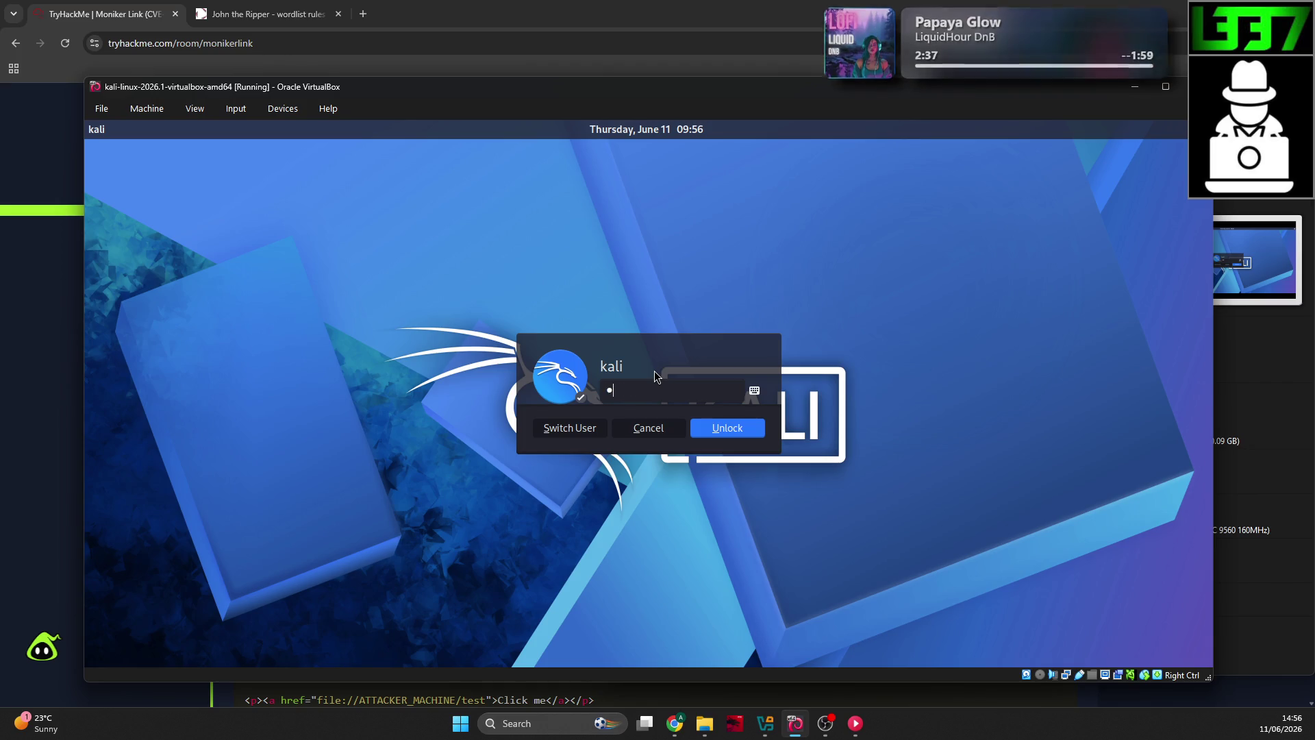
type("kali")
key("Return")
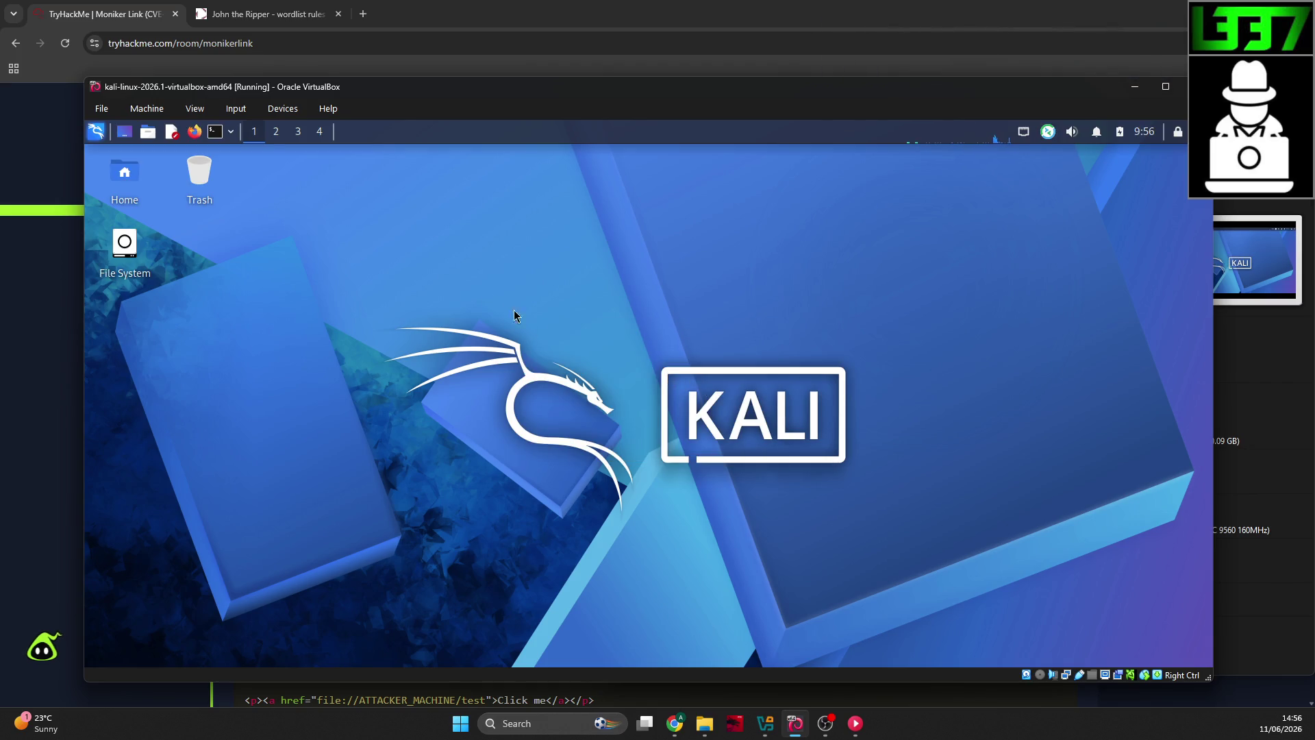
left_click(218, 132)
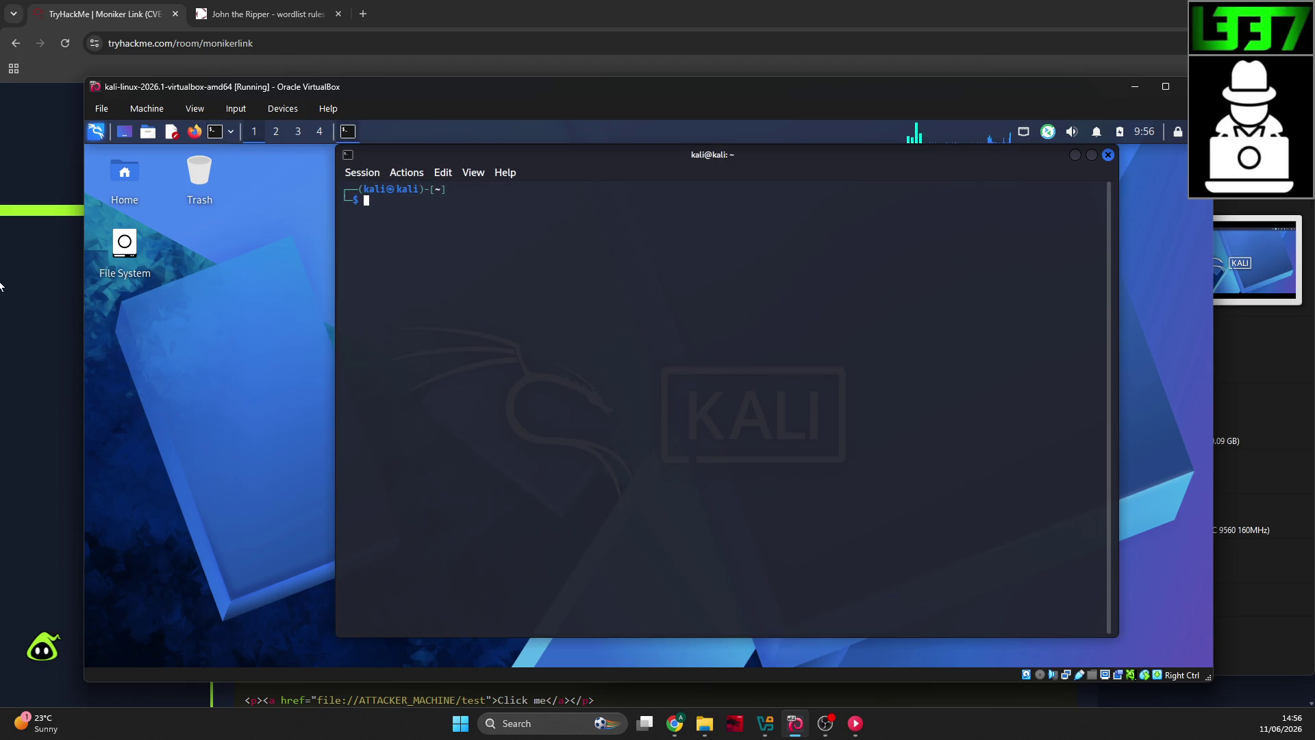
left_click(24, 272)
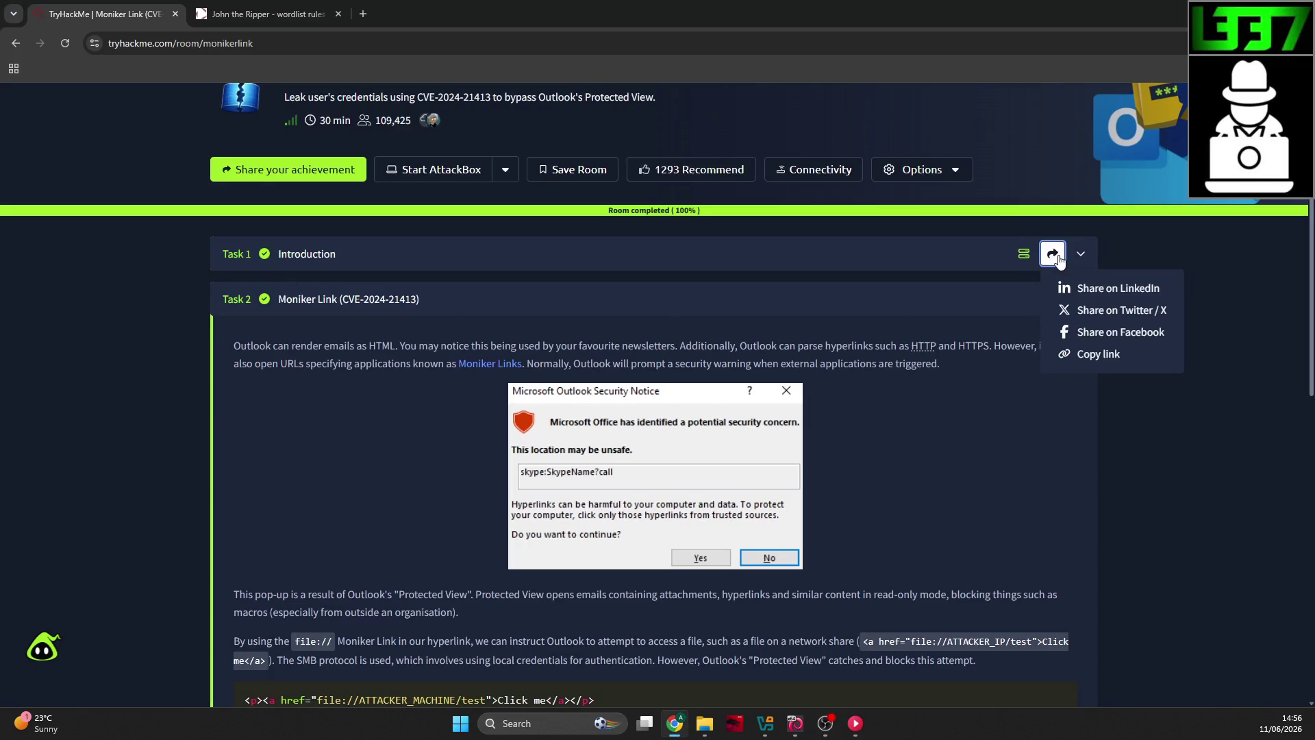
Step: Expand and review the Moniker Link room's Introduction task
left_click(838, 260)
scroll(685, 281, "down", 1)
scroll(593, 294, "down", 8)
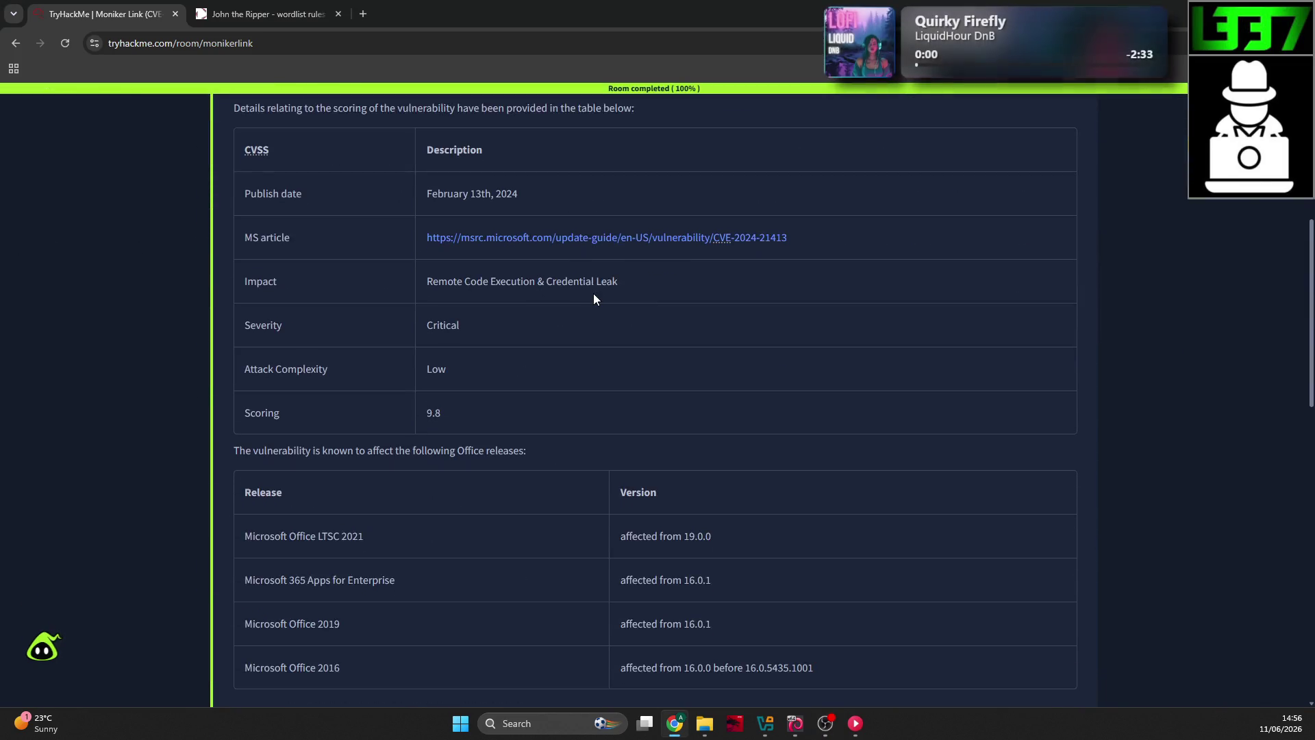
scroll(593, 293, "down", 5)
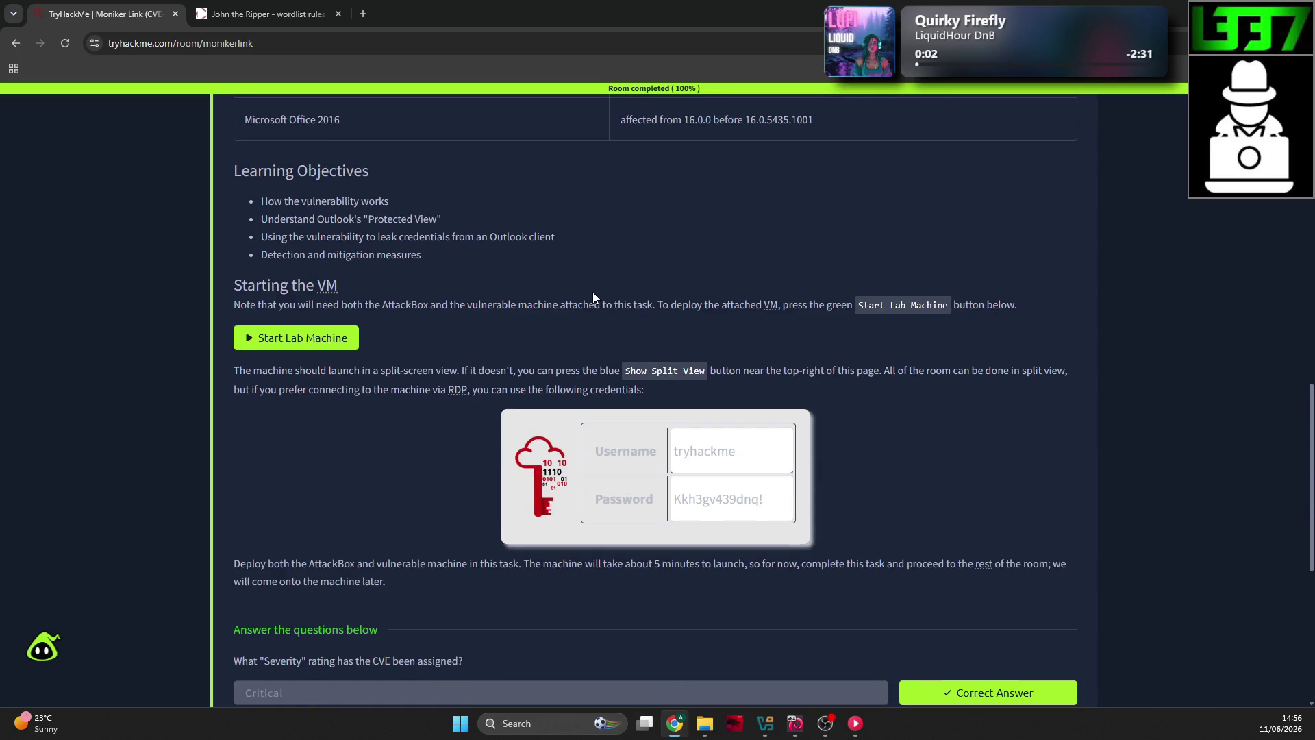
scroll(593, 292, "up", 2)
scroll(380, 339, "down", 5)
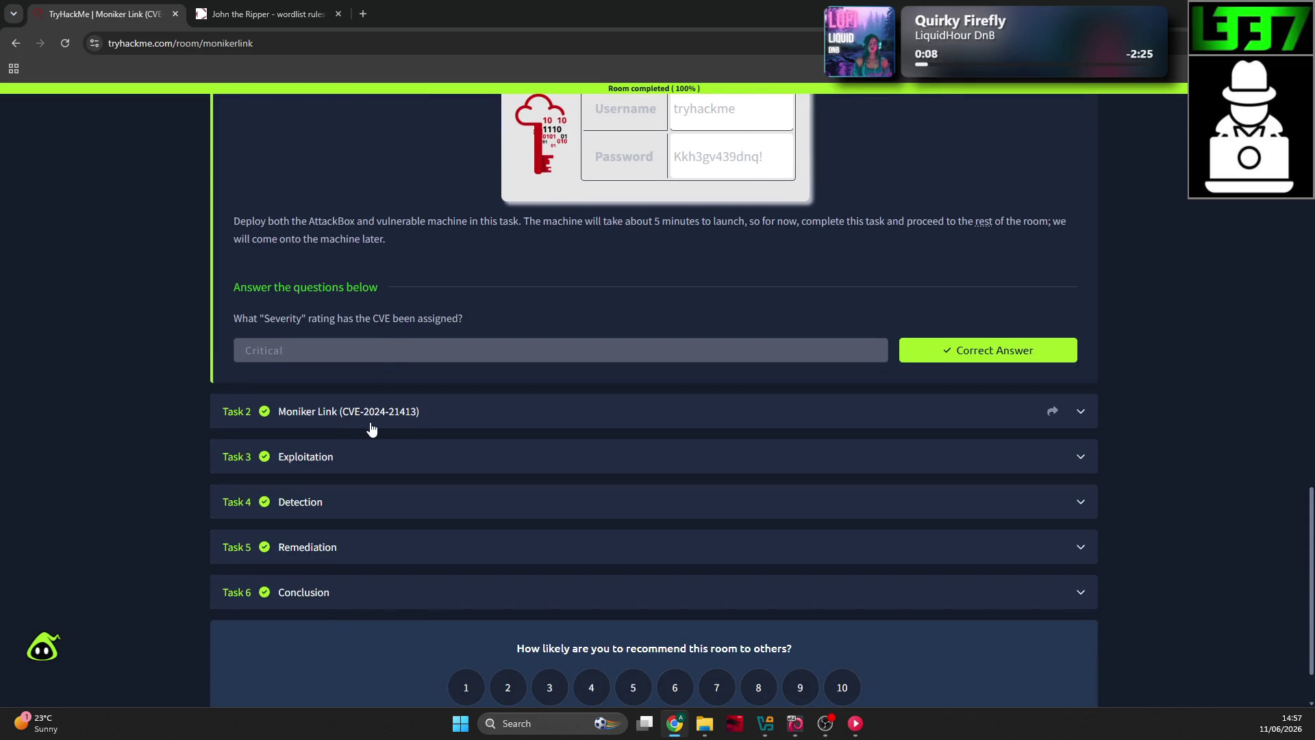
Step: Expand and read through the Moniker Link task
left_click(371, 425)
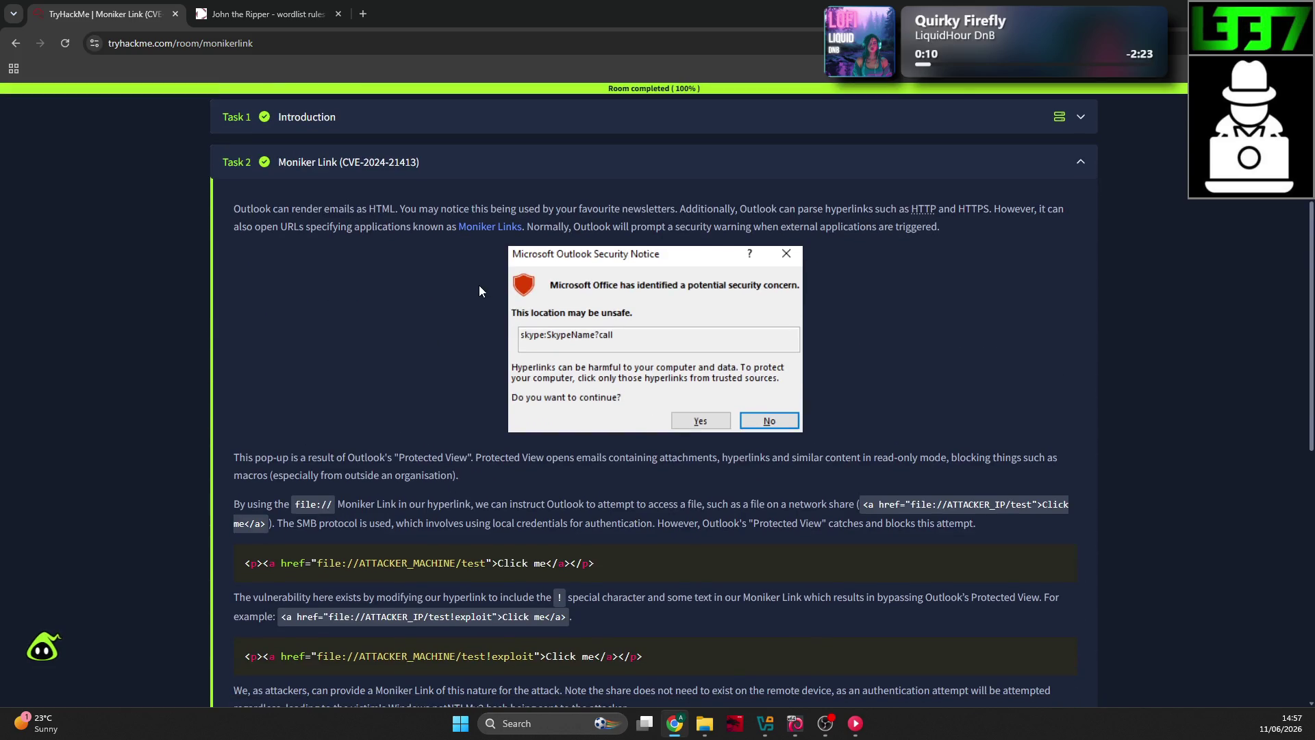
scroll(404, 256, "down", 3)
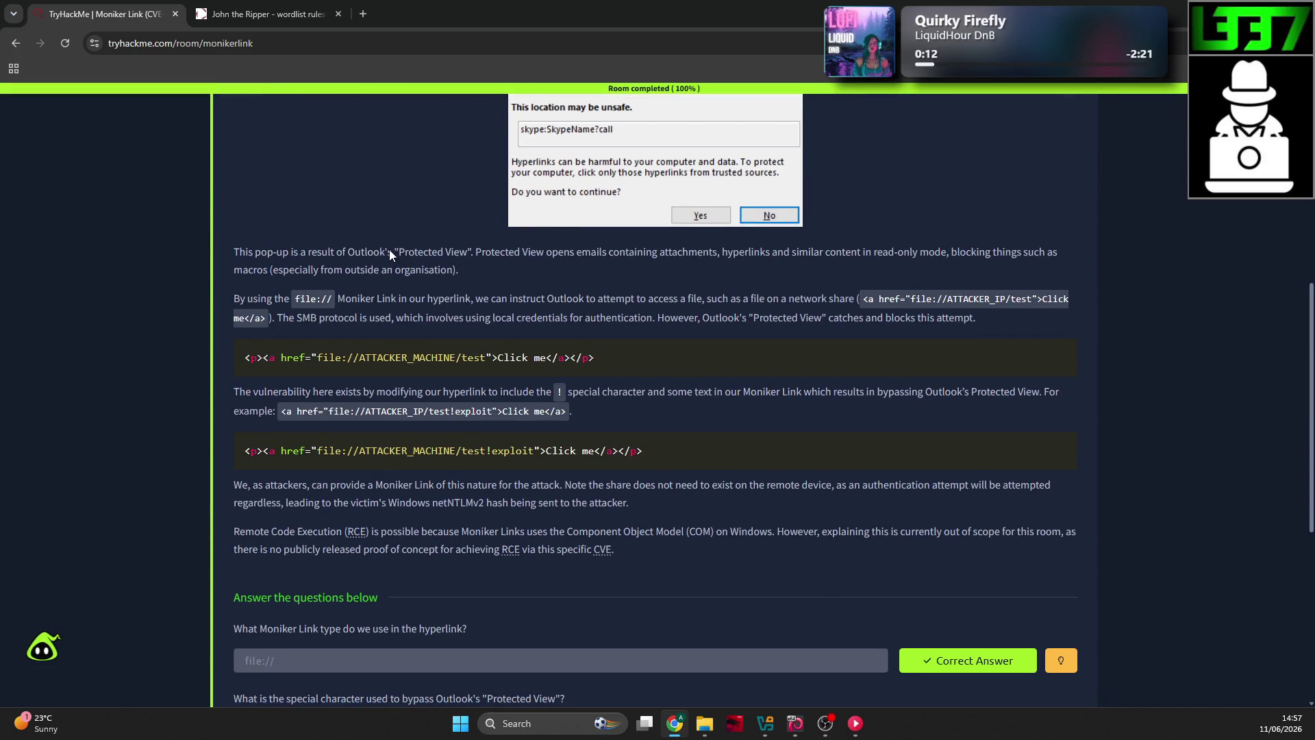
scroll(371, 251, "down", 1)
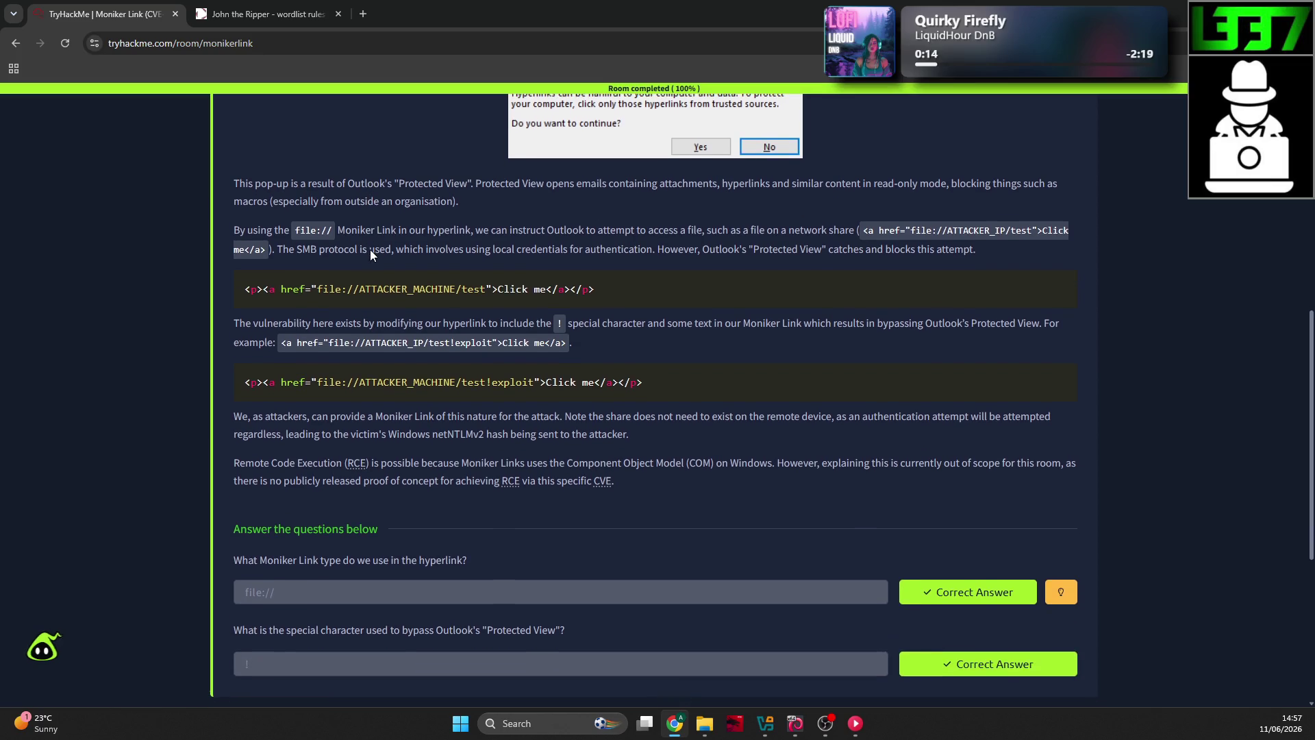
scroll(404, 250, "down", 1)
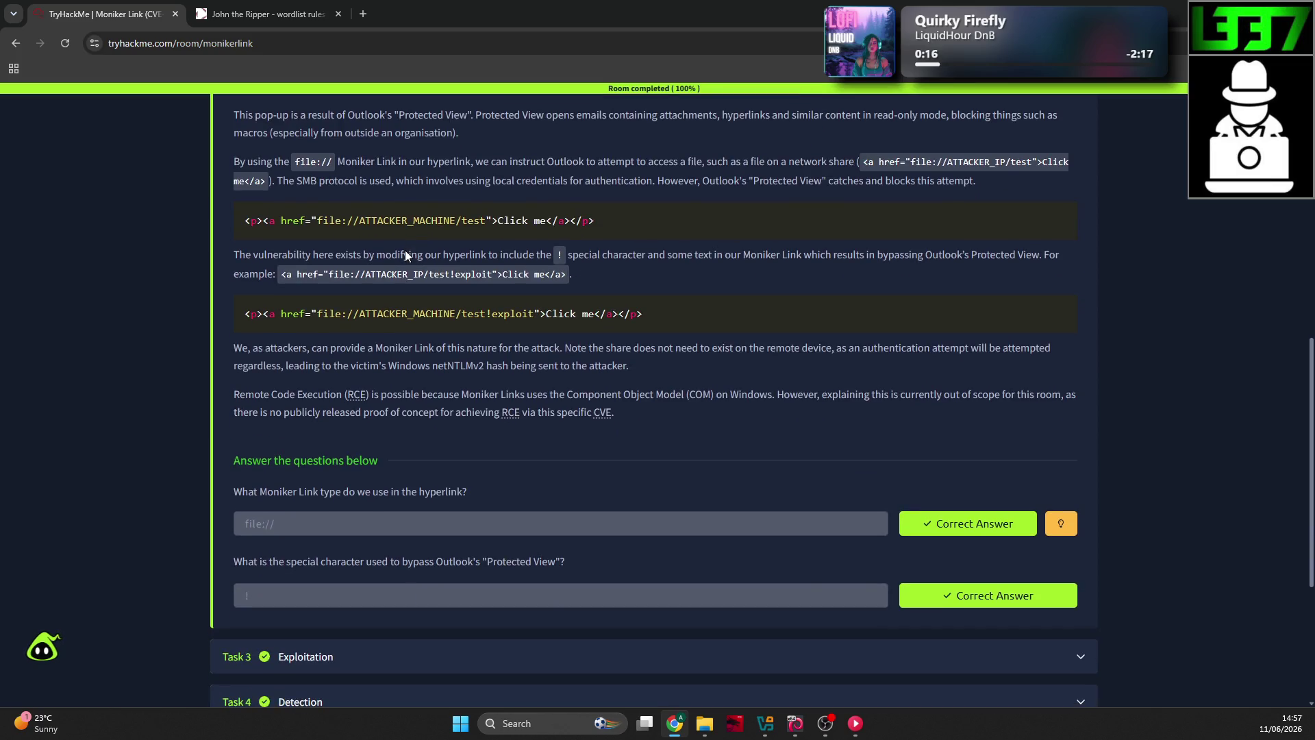
scroll(556, 226, "down", 2)
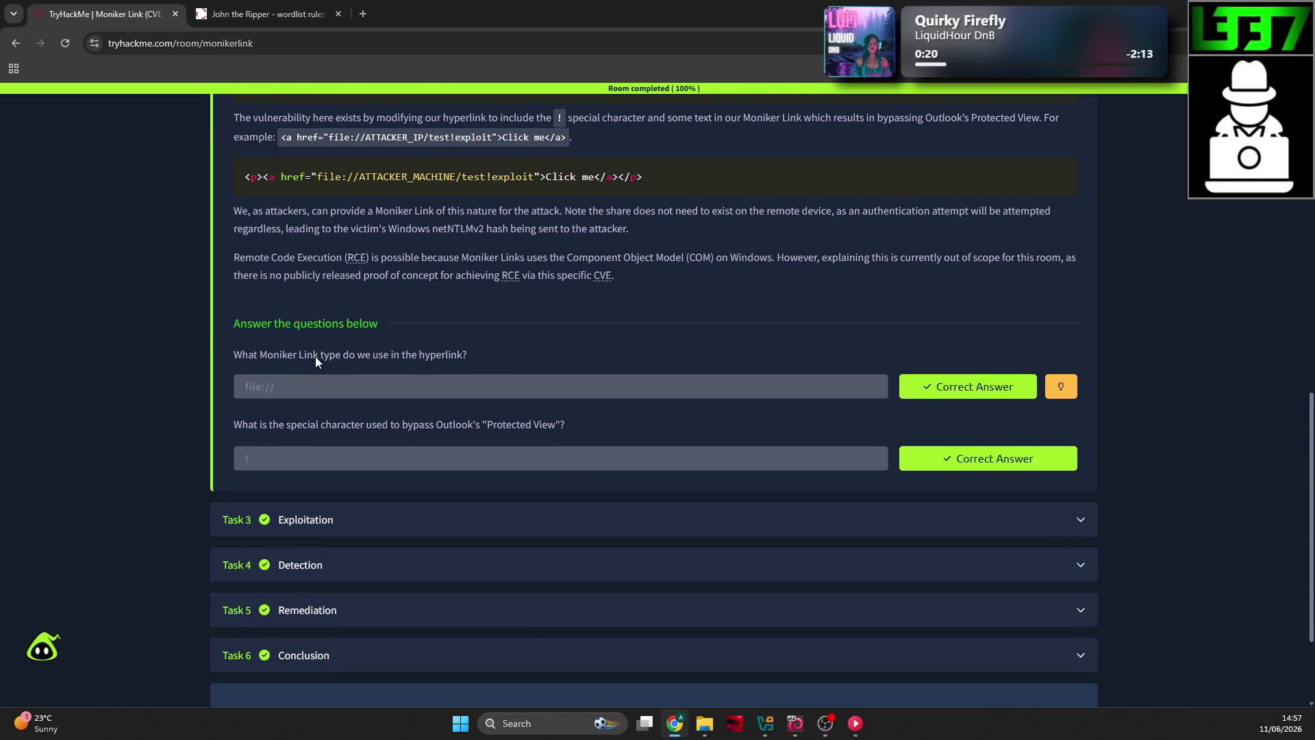
scroll(315, 361, "down", 2)
Step: Expand and read through the Exploitation task
left_click(346, 376)
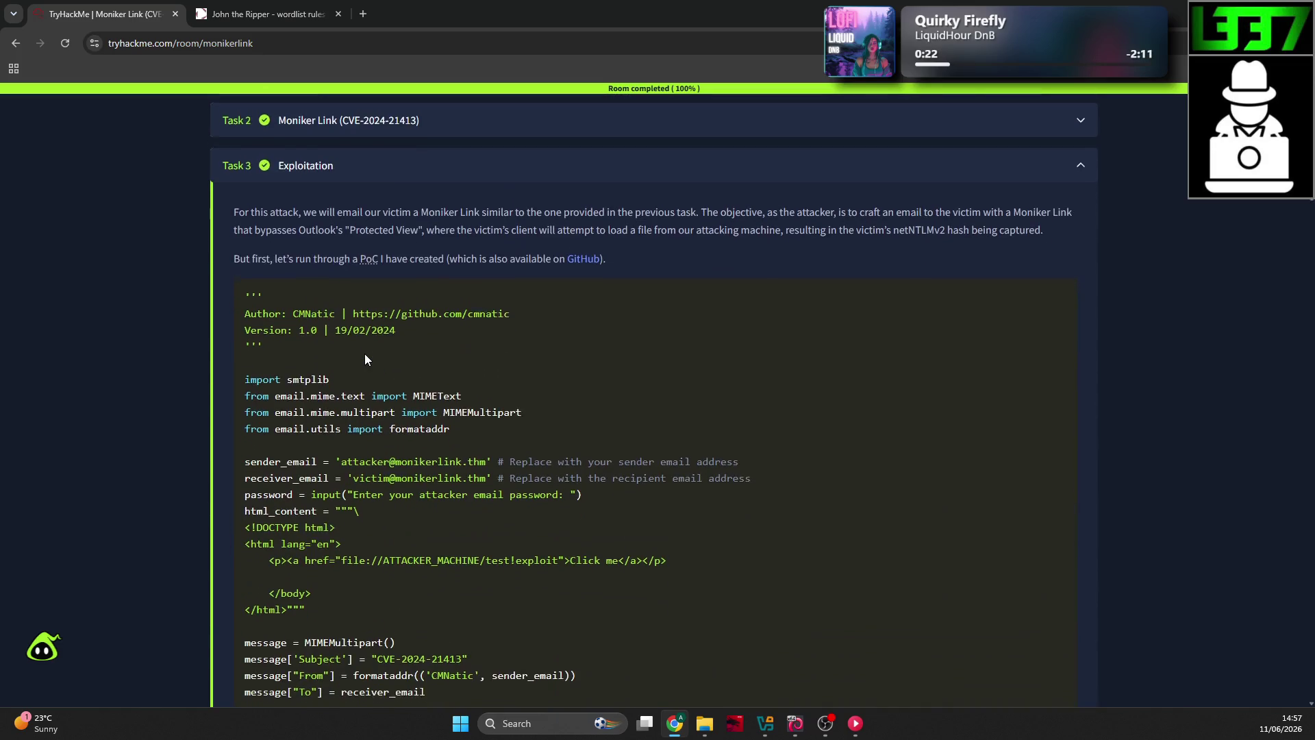
scroll(365, 354, "down", 12)
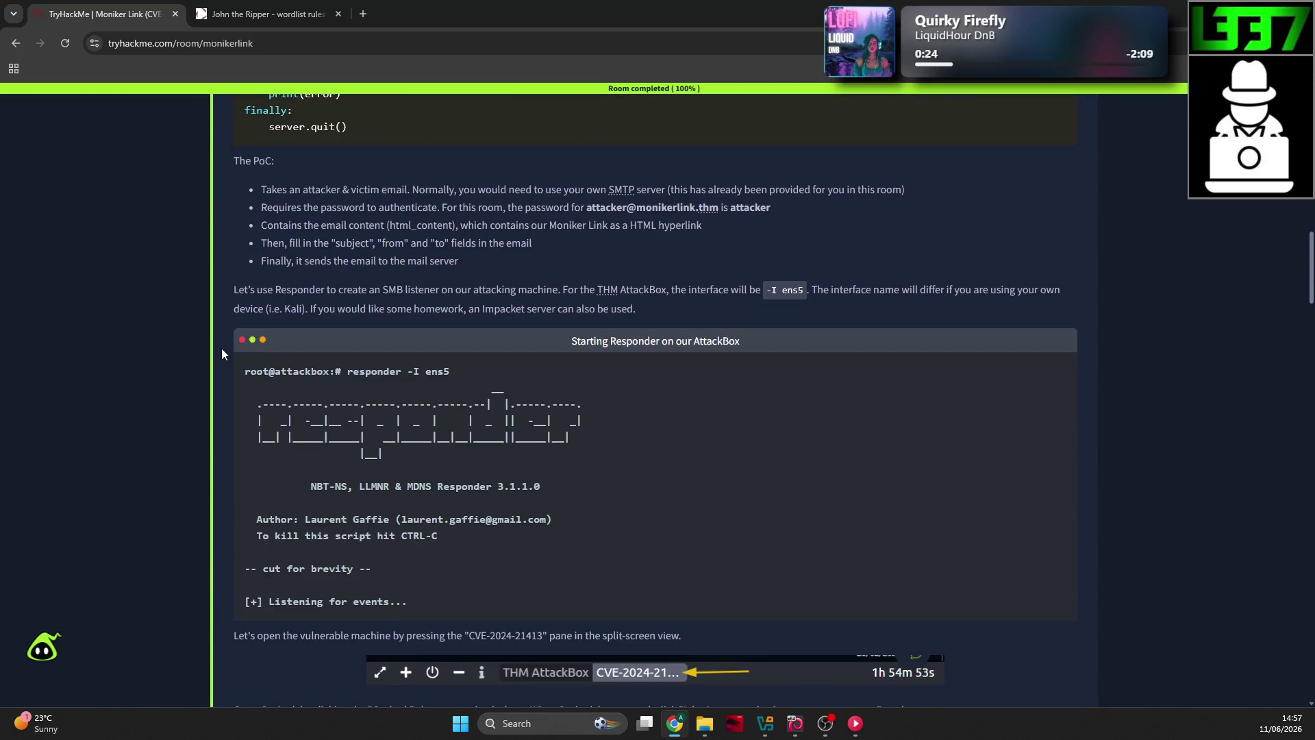
scroll(220, 347, "down", 11)
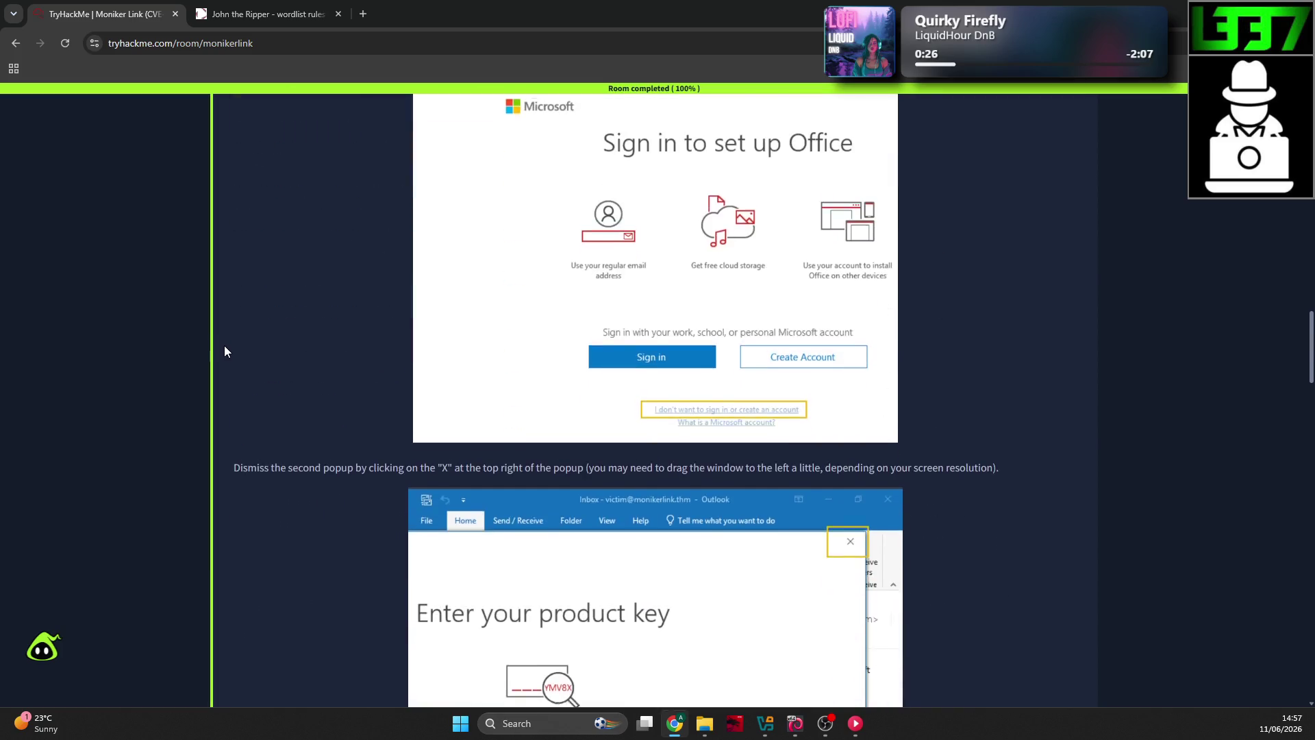
scroll(225, 346, "down", 20)
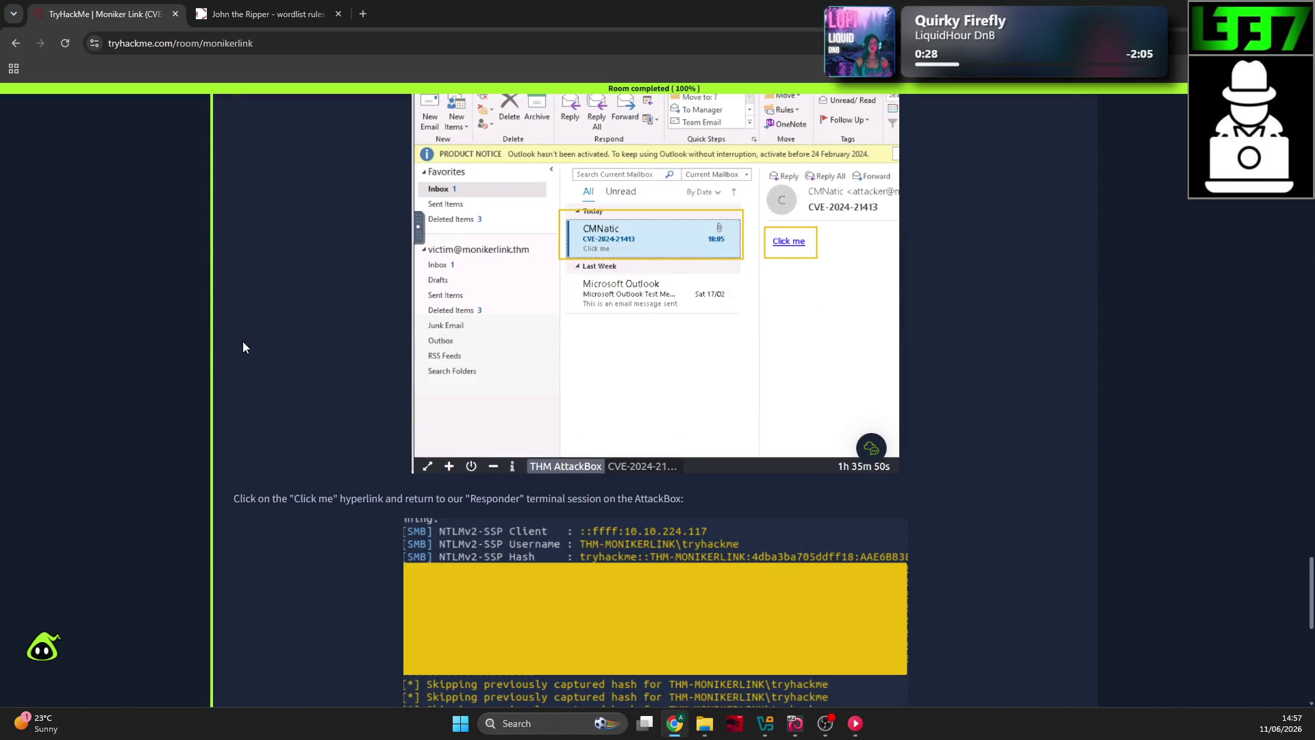
scroll(244, 343, "down", 3)
scroll(244, 339, "down", 5)
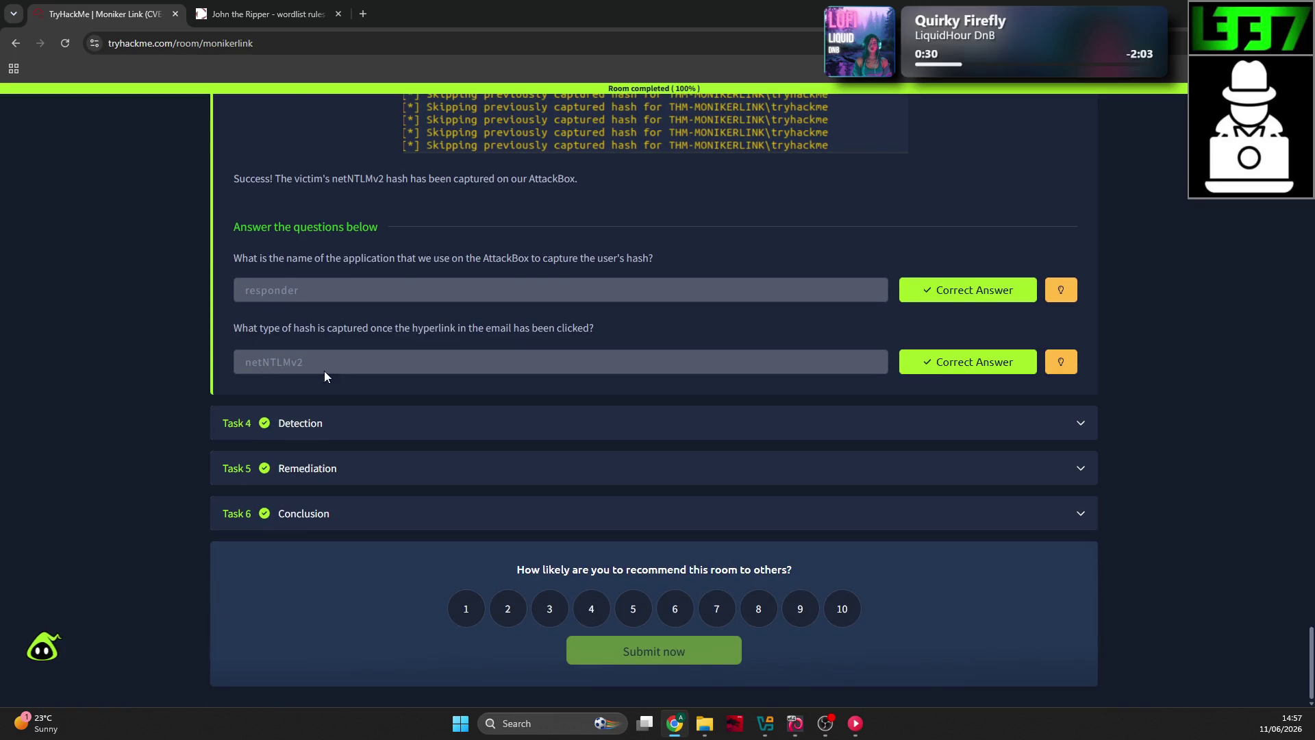
Step: Review the Detection task, then return to the Exploitation Basics module page
left_click(358, 429)
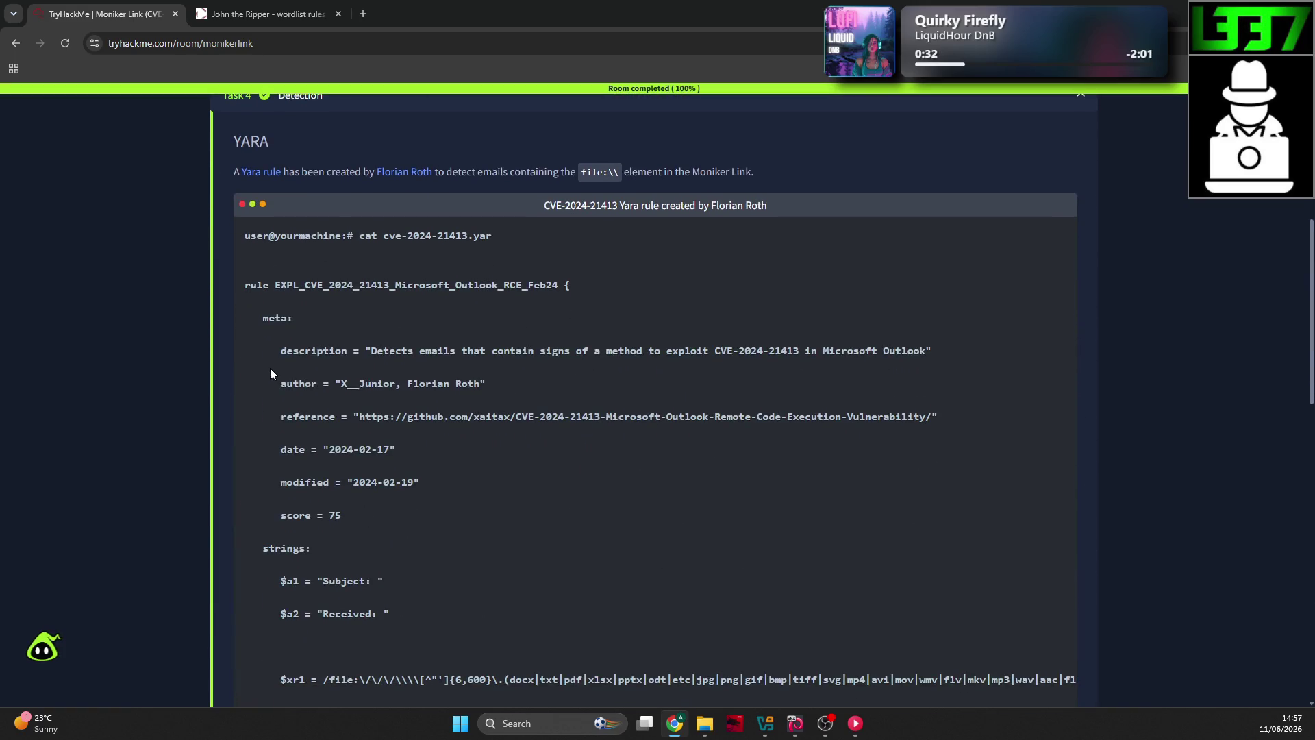
scroll(185, 363, "down", 15)
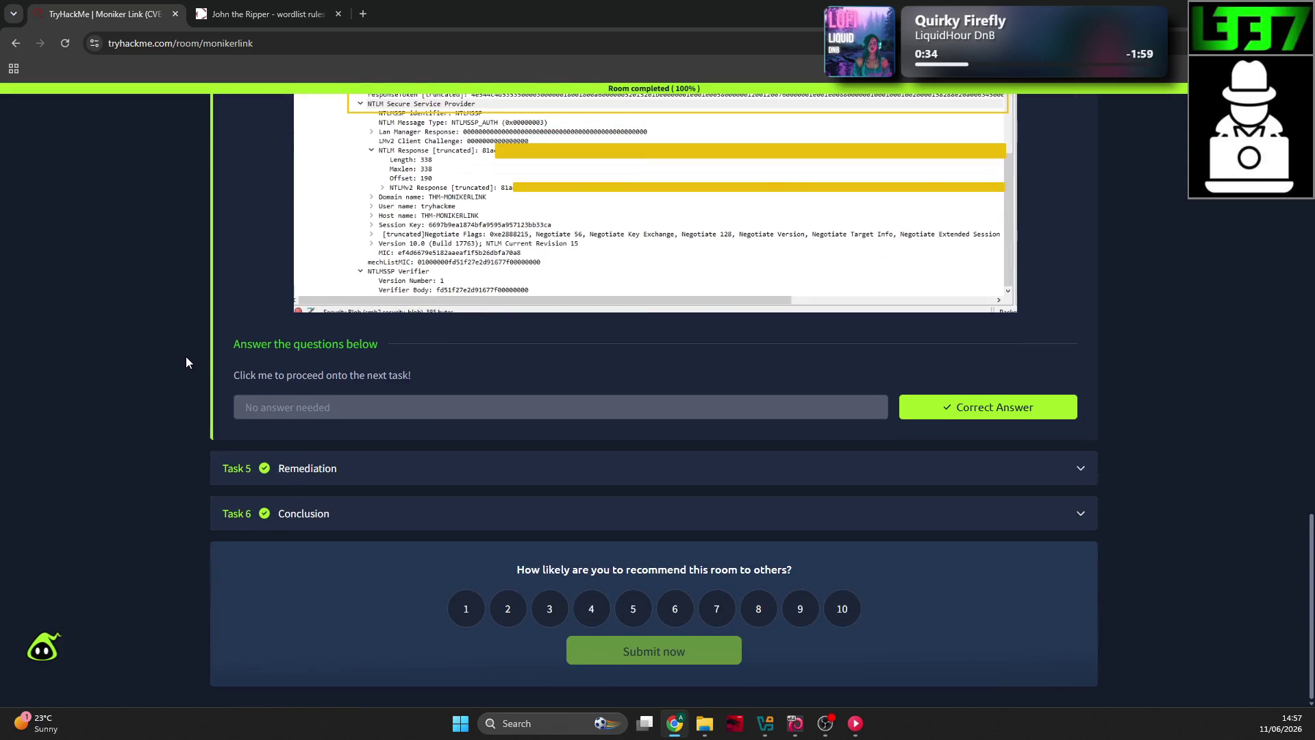
scroll(158, 450, "up", 20)
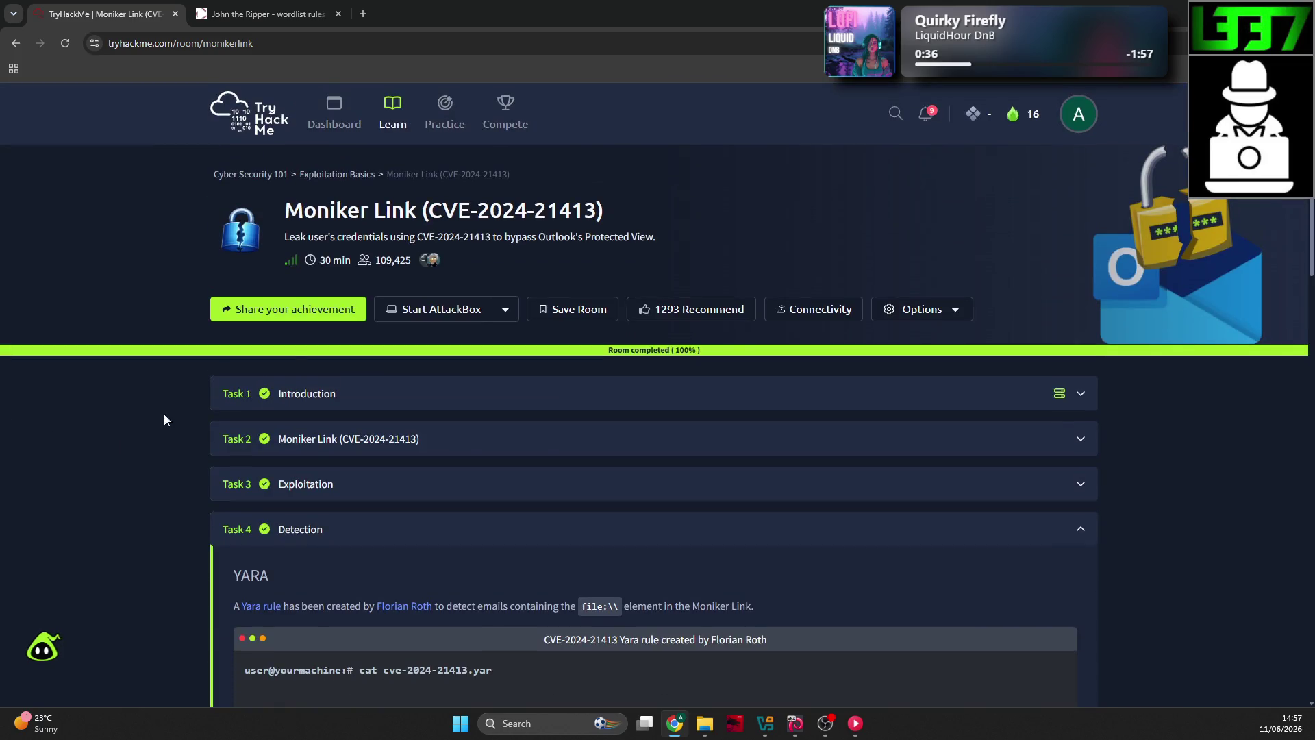
left_click(337, 175)
Step: Open the Metasploit: Introduction room from the Exploitation Basics room list
scroll(373, 424, "down", 3)
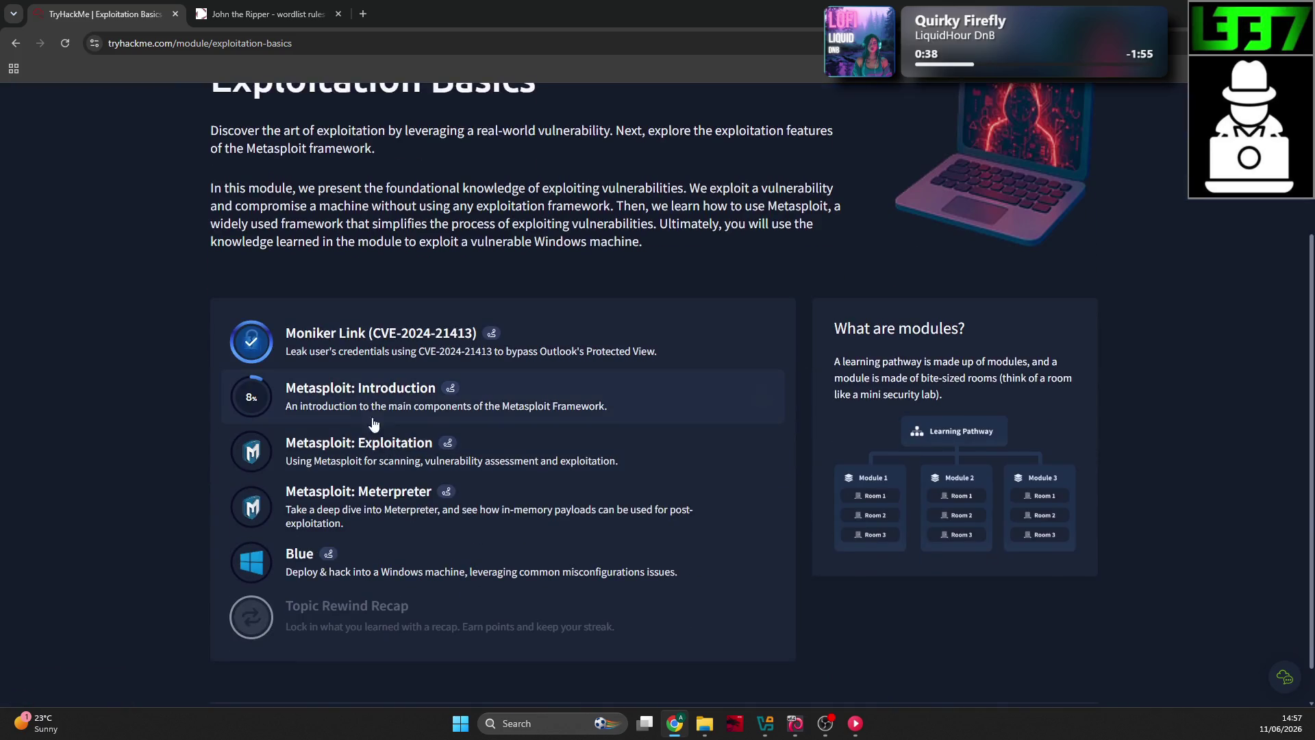
left_click(373, 425)
scroll(178, 311, "down", 4)
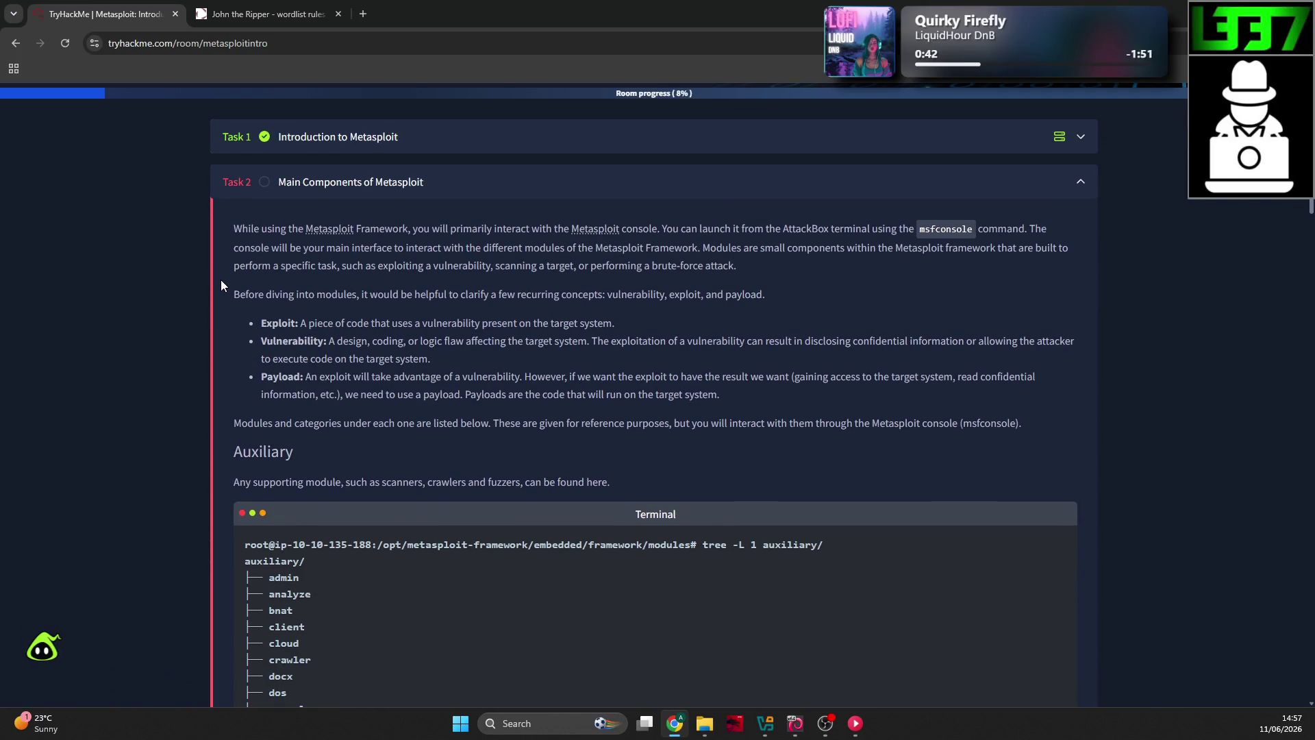
Step: Adjust the page zoom and read Task 2's sentence on launching the Metasploit console
key("ctrl+plus")
key("ctrl+plus")
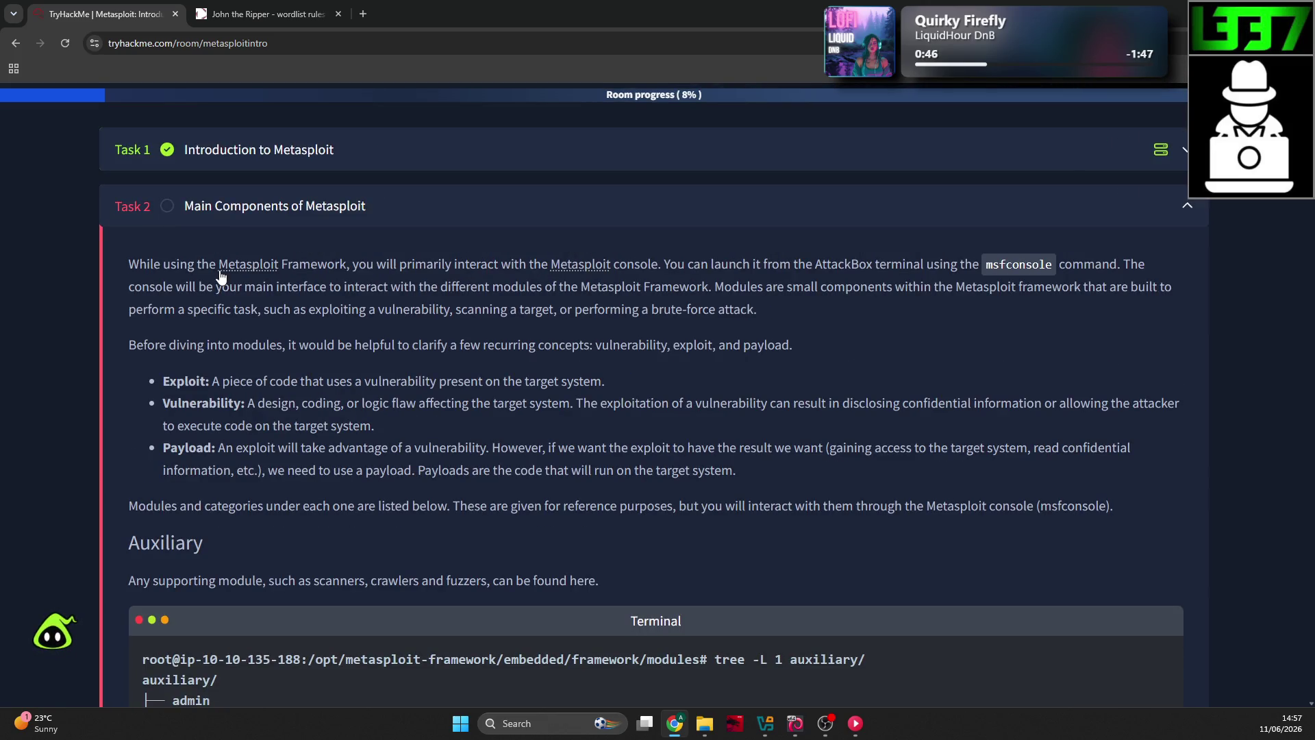
key("ctrl+minus")
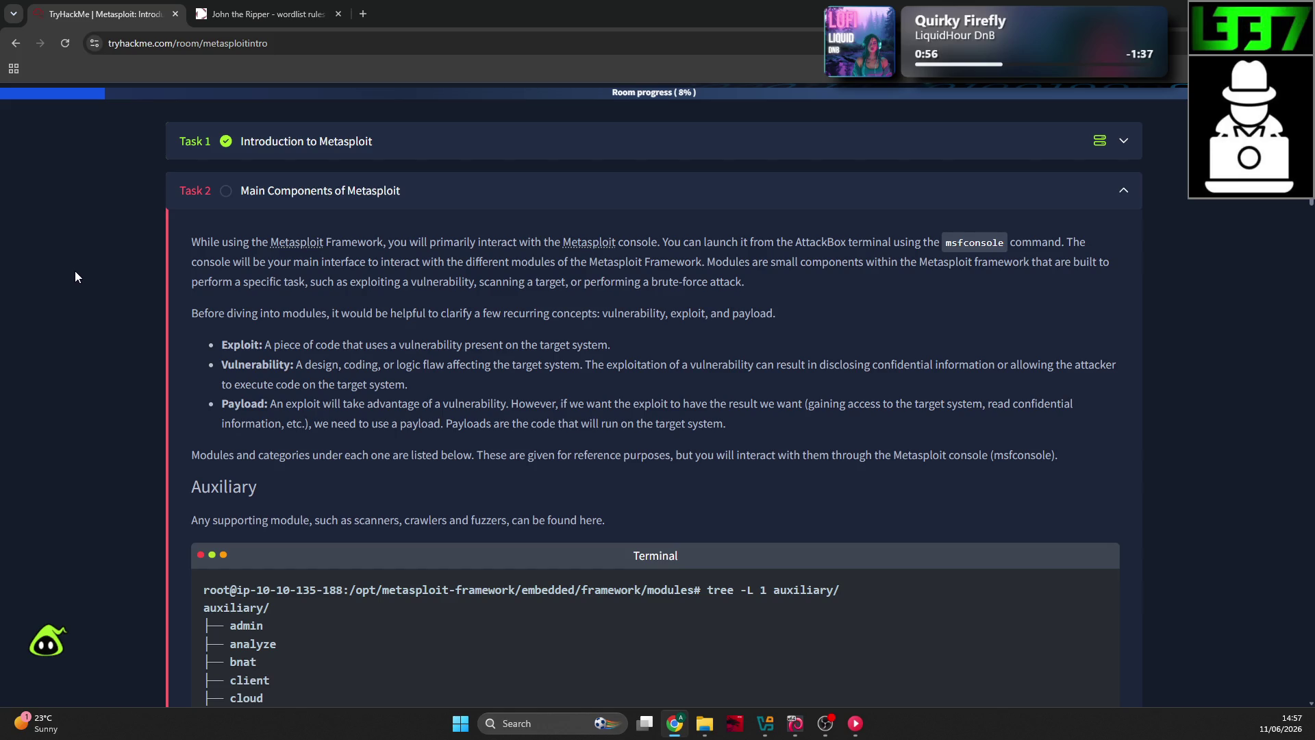
scroll(84, 259, "down", 1)
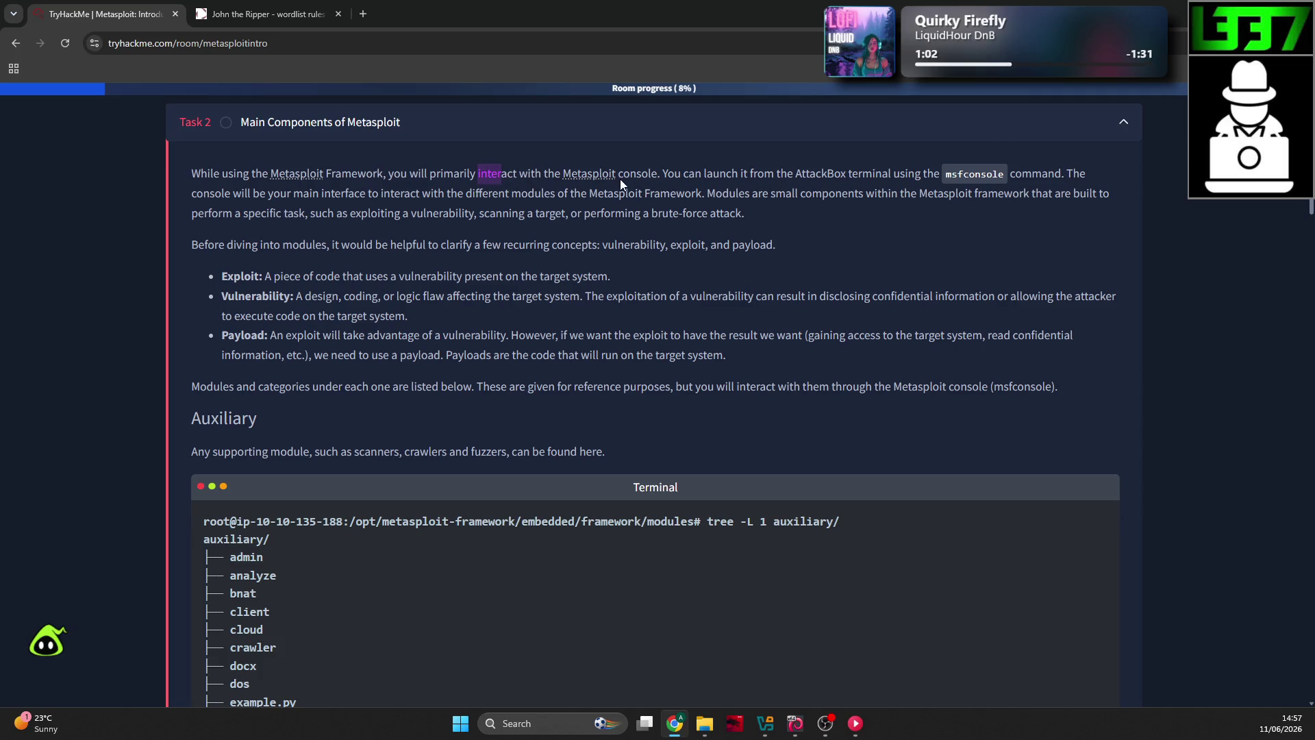
left_click_drag(738, 174, 910, 184)
left_click(910, 183)
Step: Run sudo msfconsole in the Kali terminal and supply the sudo password so Metasploit loads
left_click(796, 723)
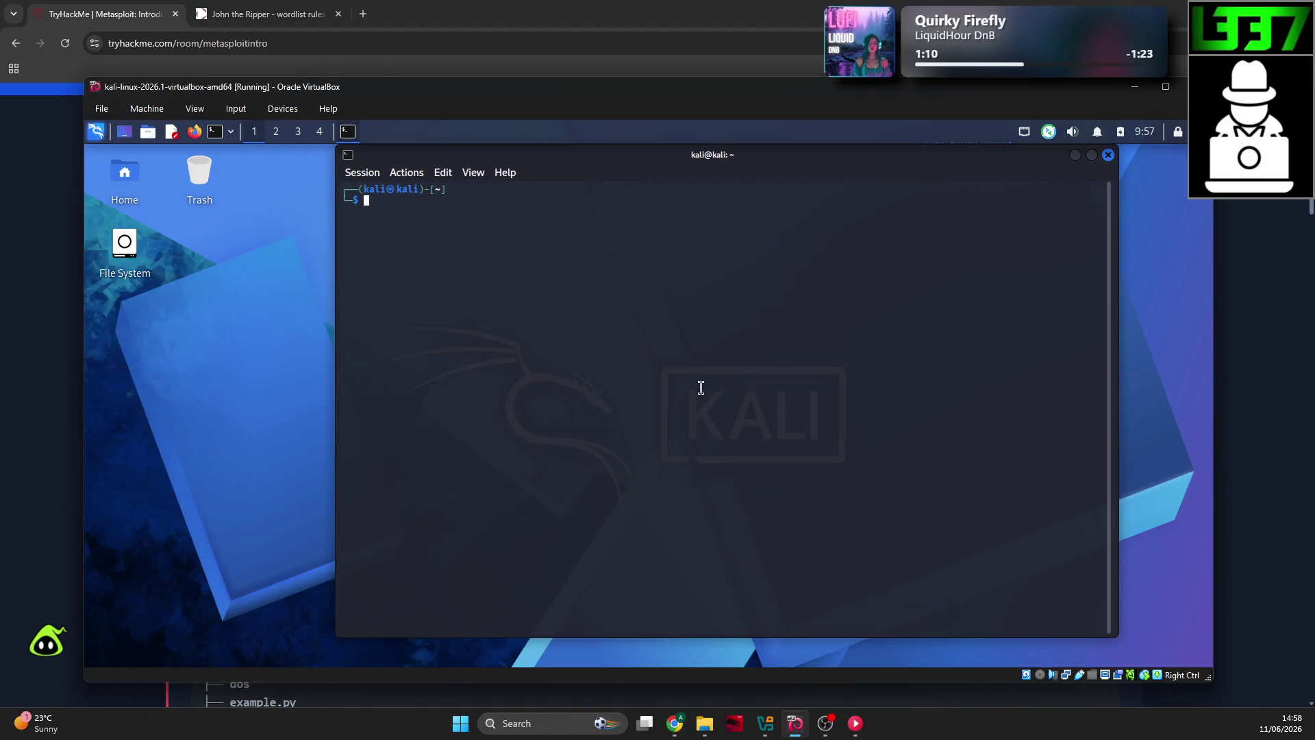
type("sudo msf")
type("console")
key("Return")
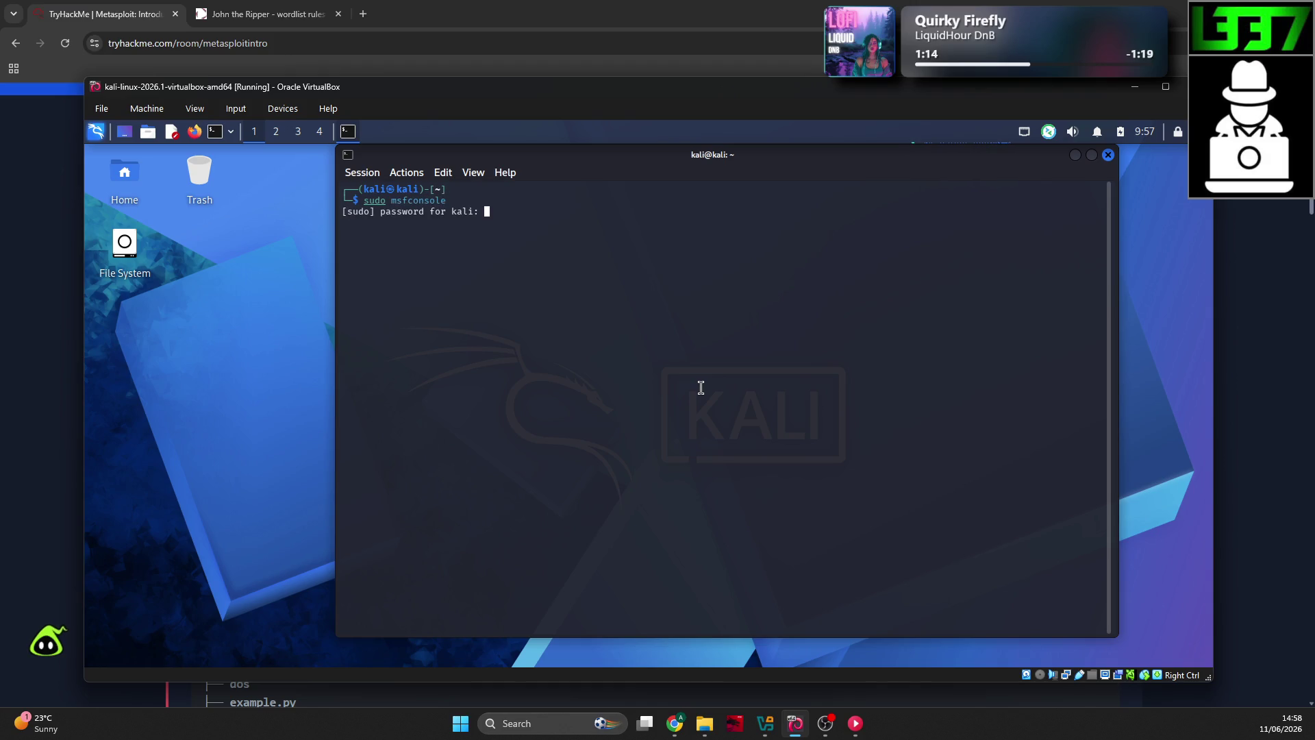
key("Return")
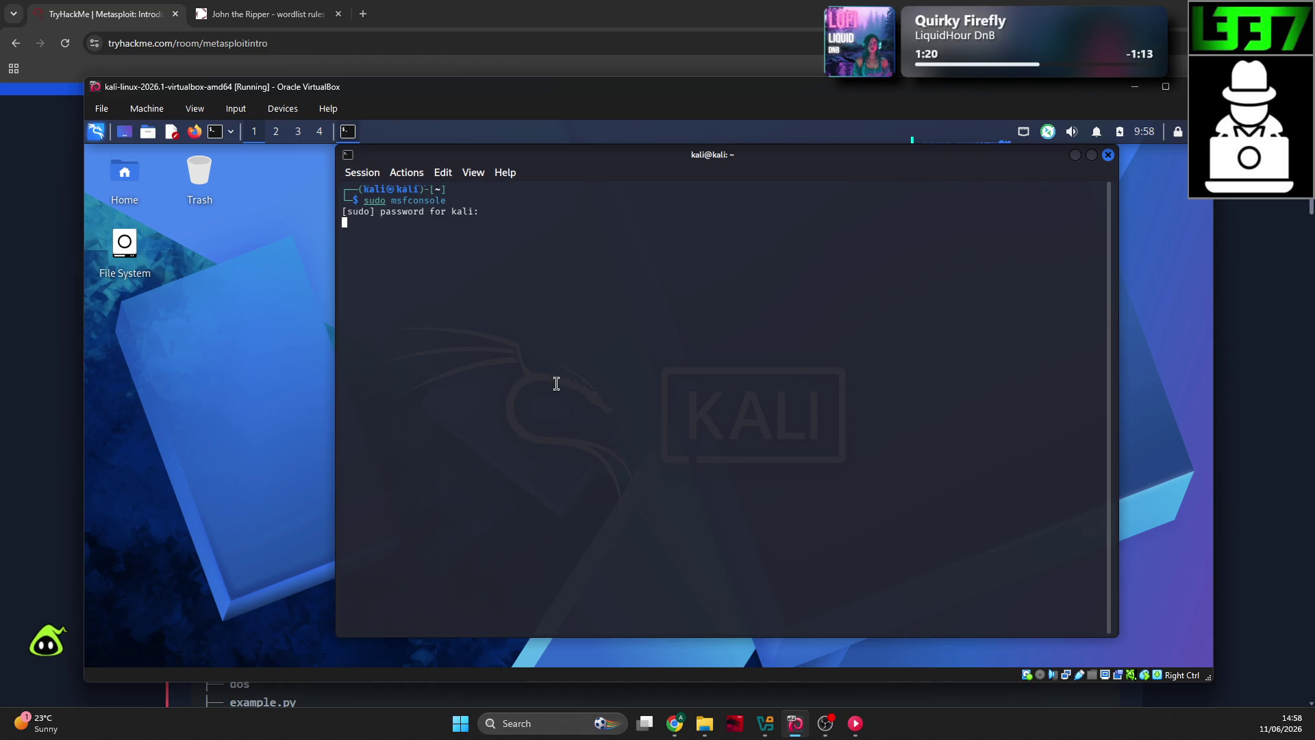
scroll(556, 383, "up", 5)
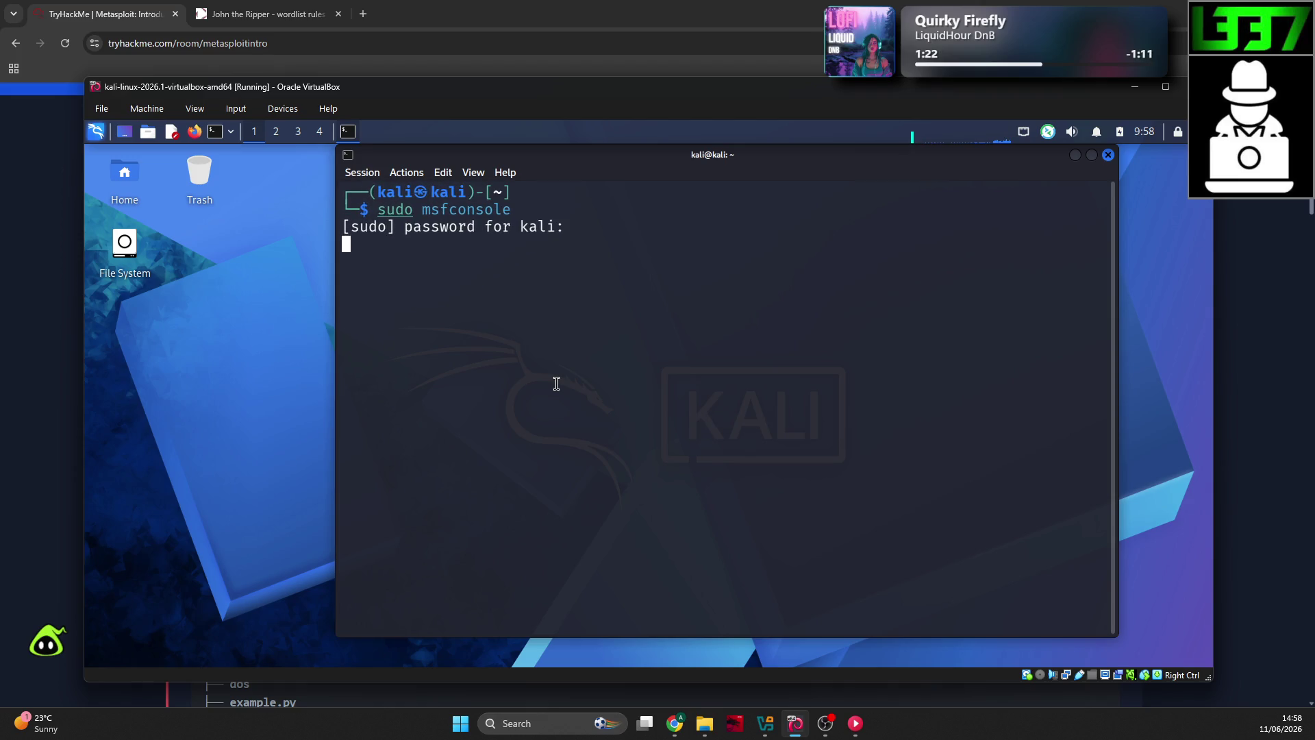
key("Return")
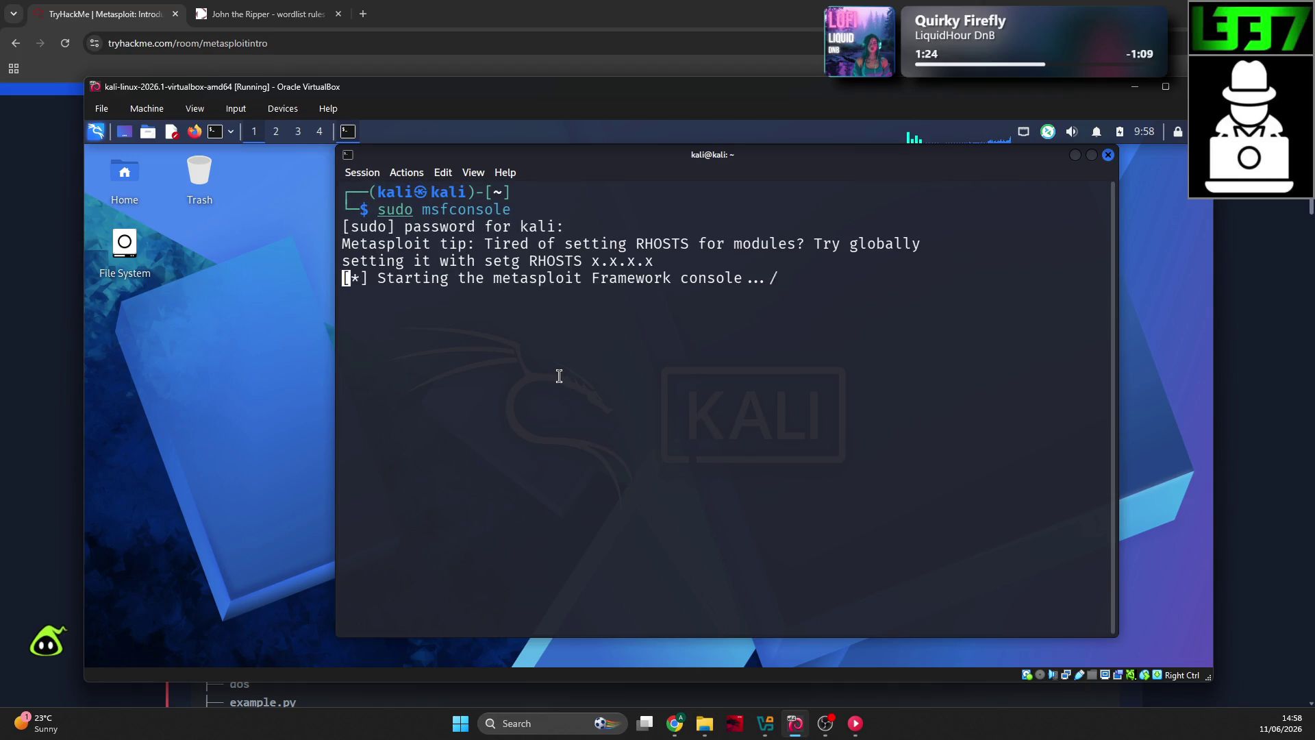
scroll(558, 377, "up", 1)
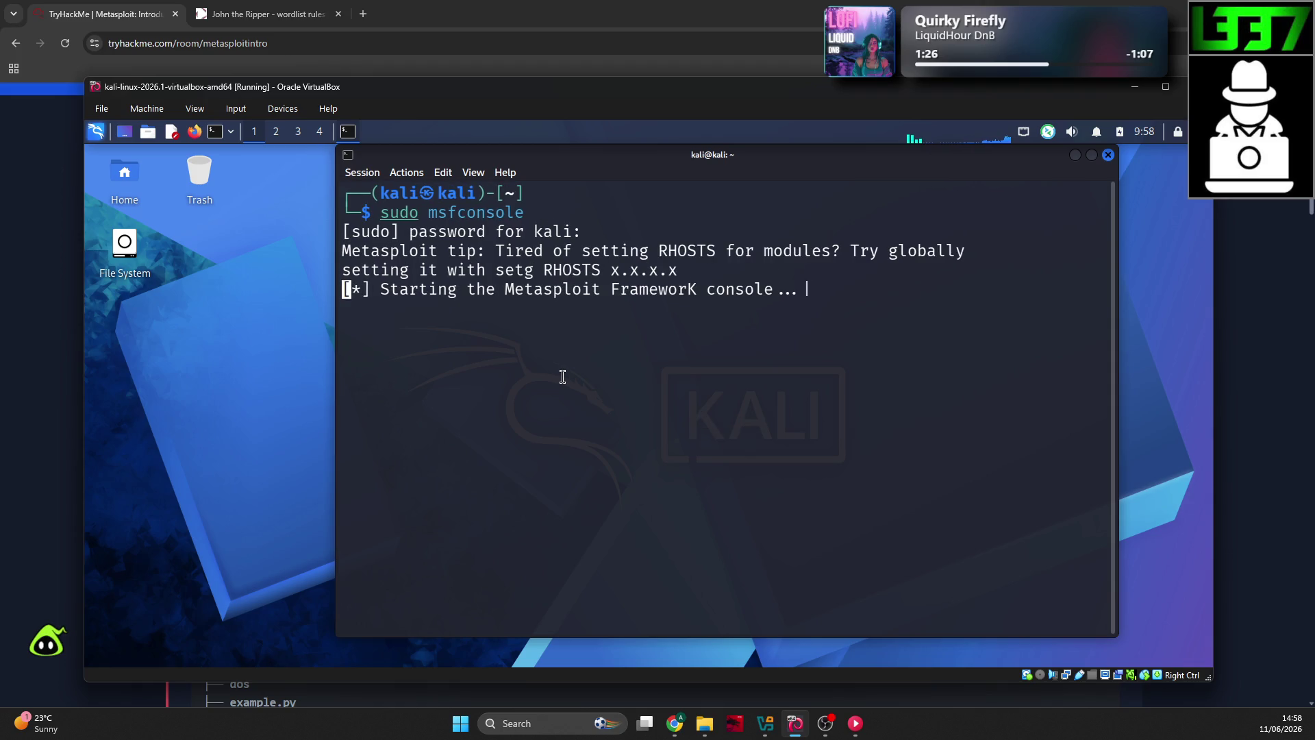
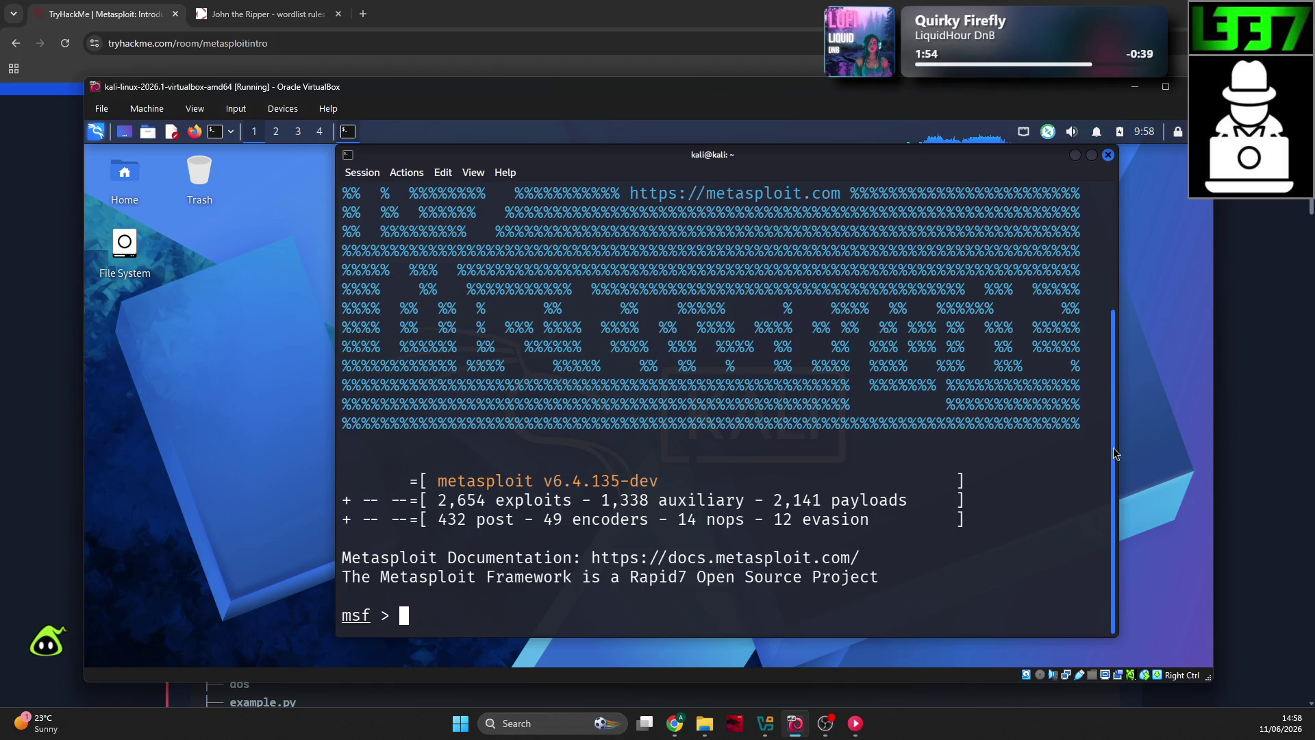
Step: Leave the Kali msfconsole window and bring back the TryHackMe Task 2 'Main Components of Metasploit' page
left_click_drag(1112, 447, 1124, 327)
scroll(1111, 308, "down", 5)
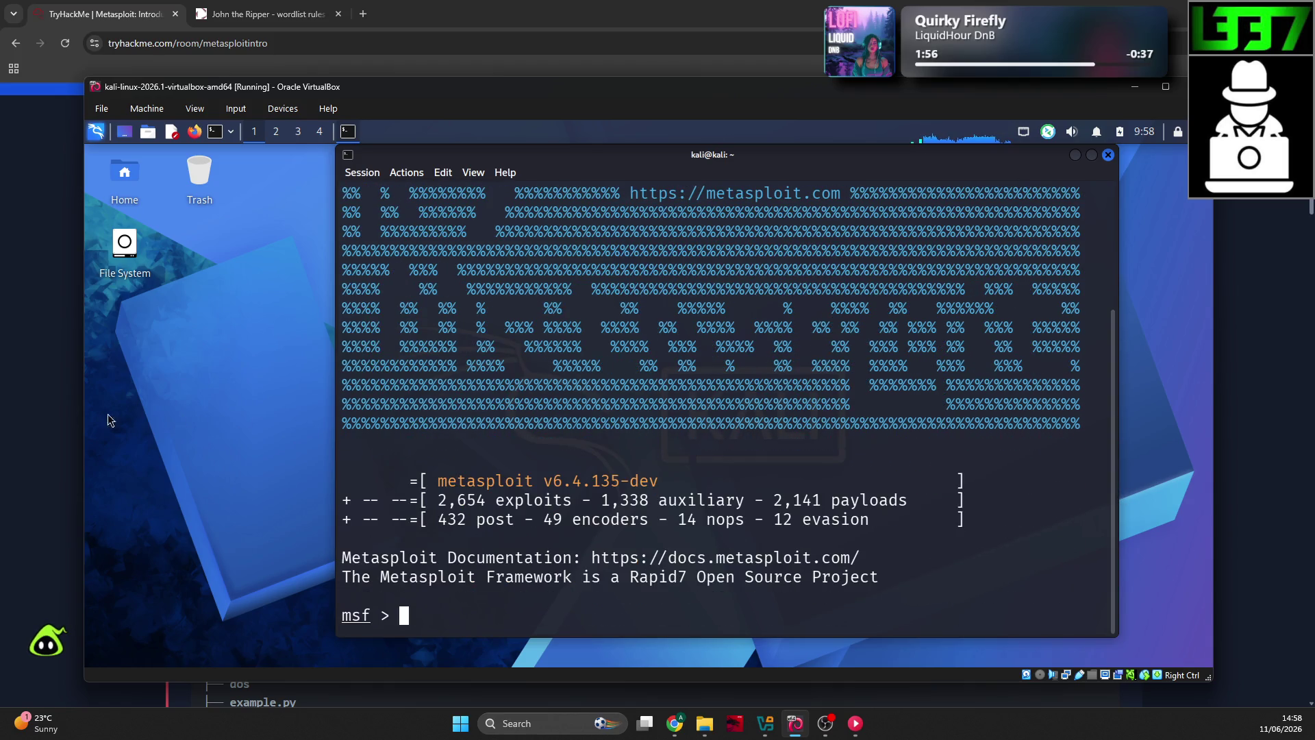
left_click(34, 419)
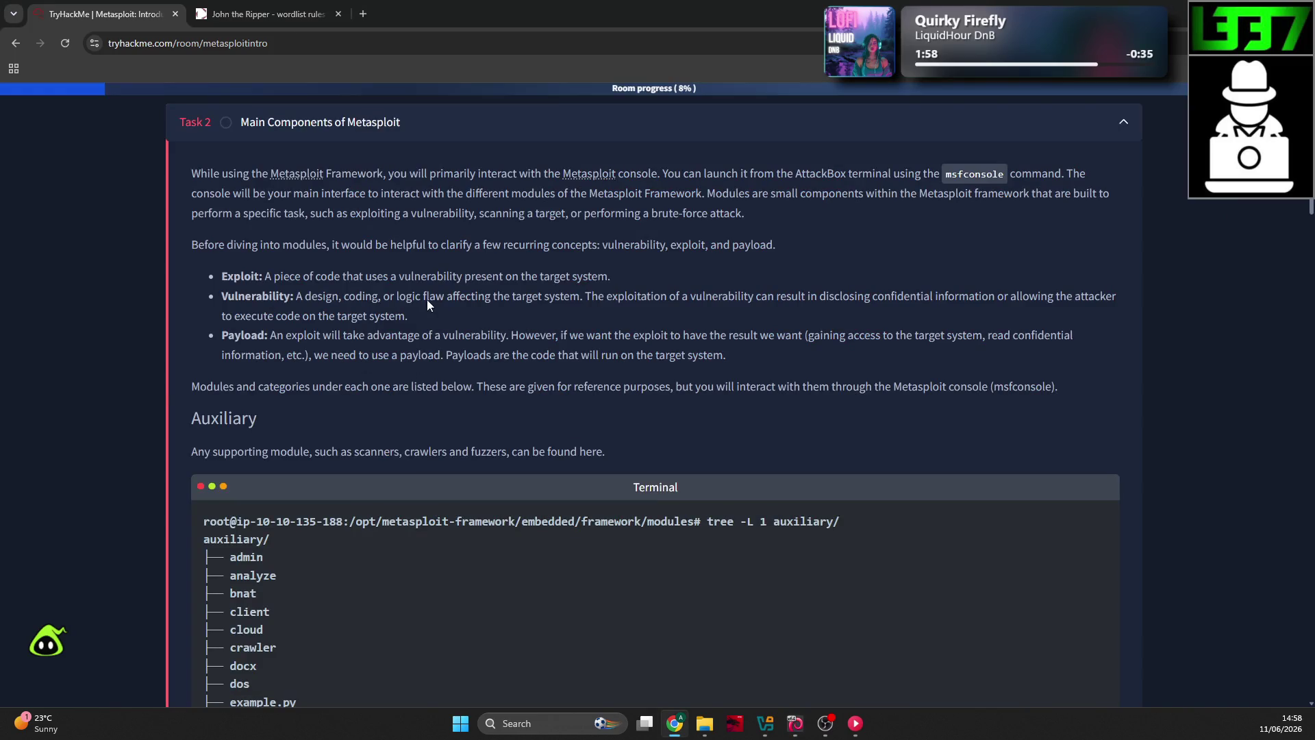
scroll(426, 299, "up", 1)
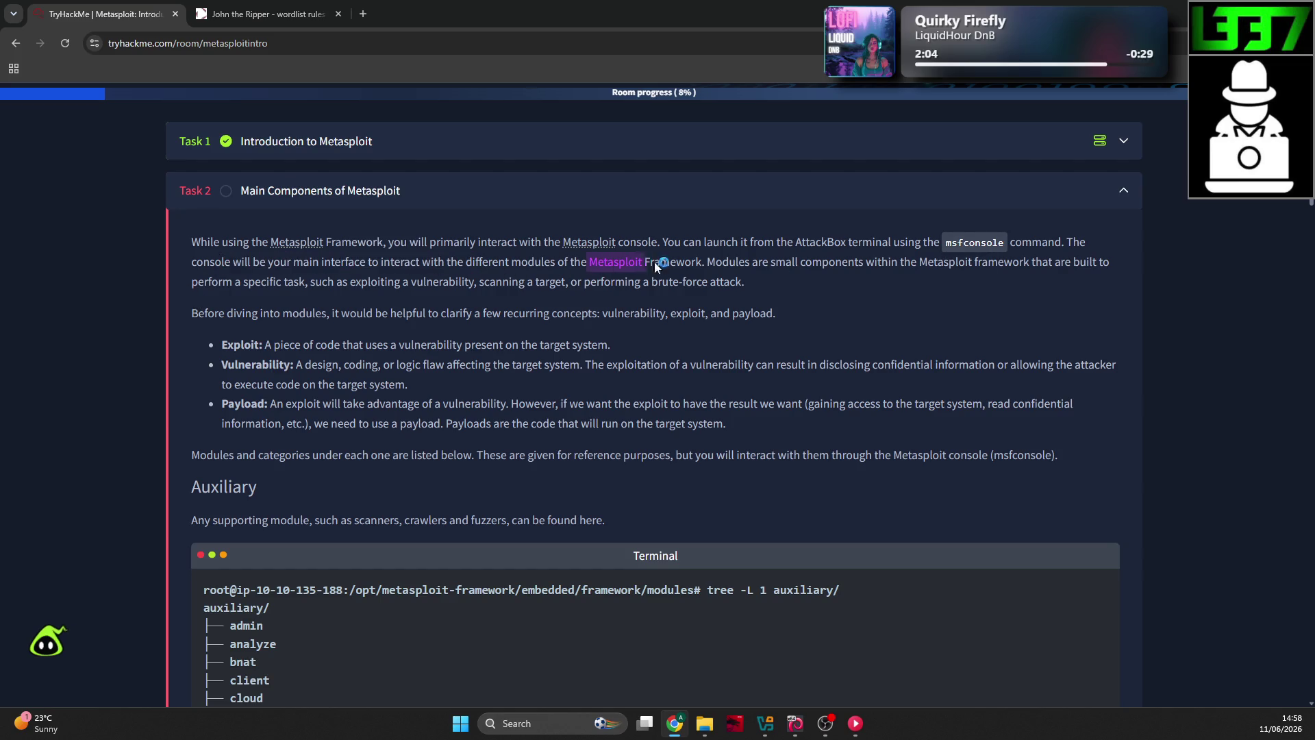
left_click_drag(843, 262, 866, 259)
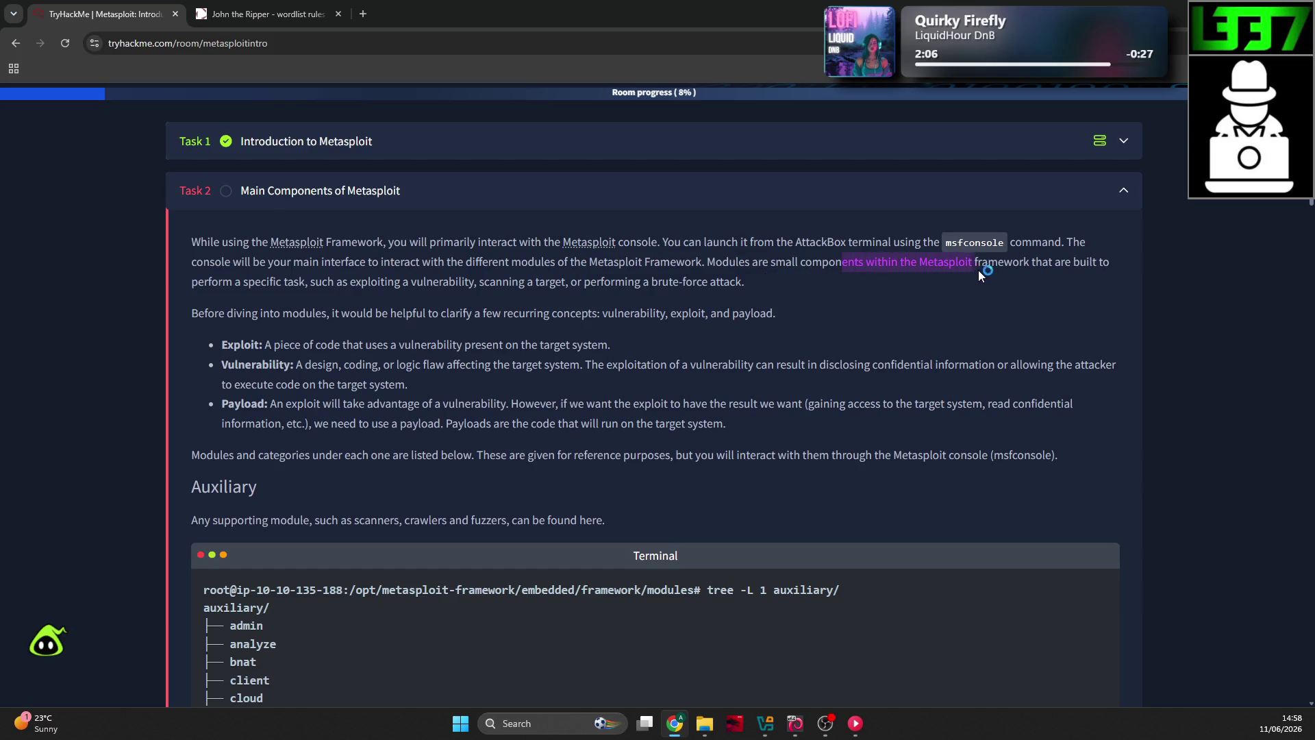
left_click_drag(979, 270, 1066, 279)
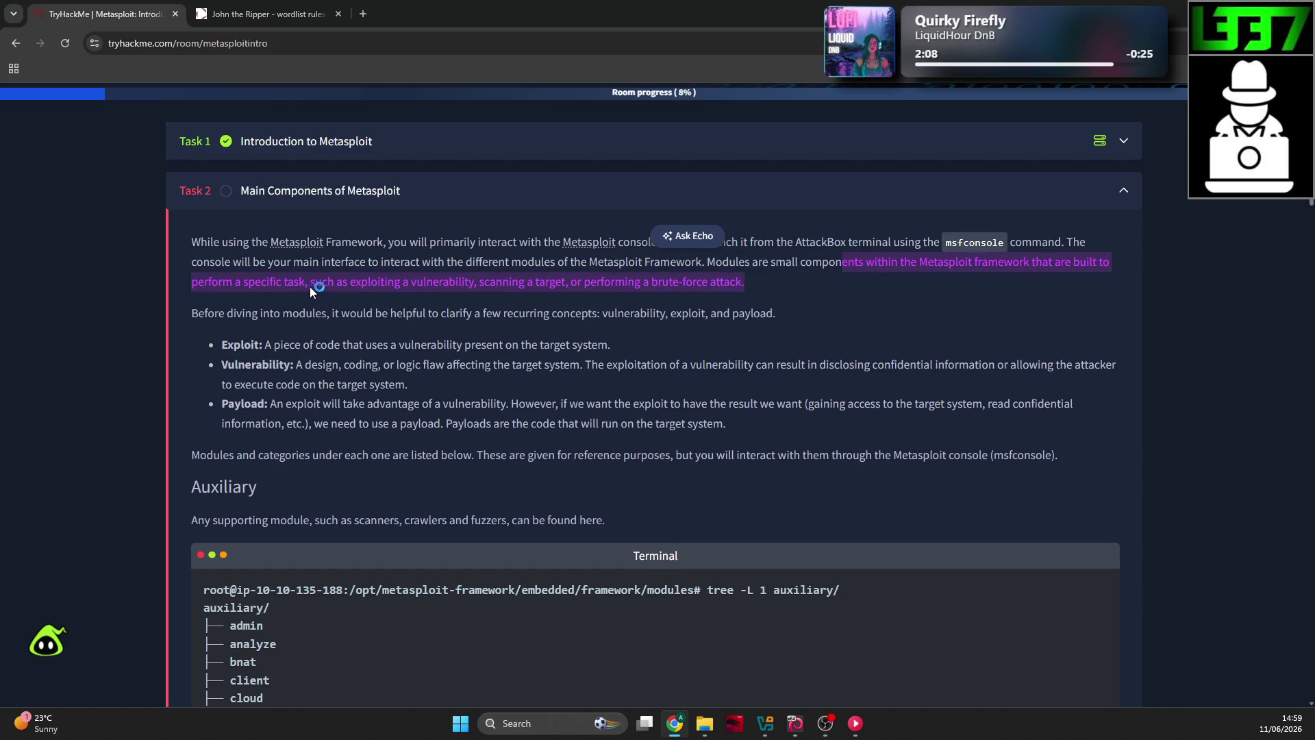
left_click_drag(570, 282, 744, 284)
left_click(430, 283)
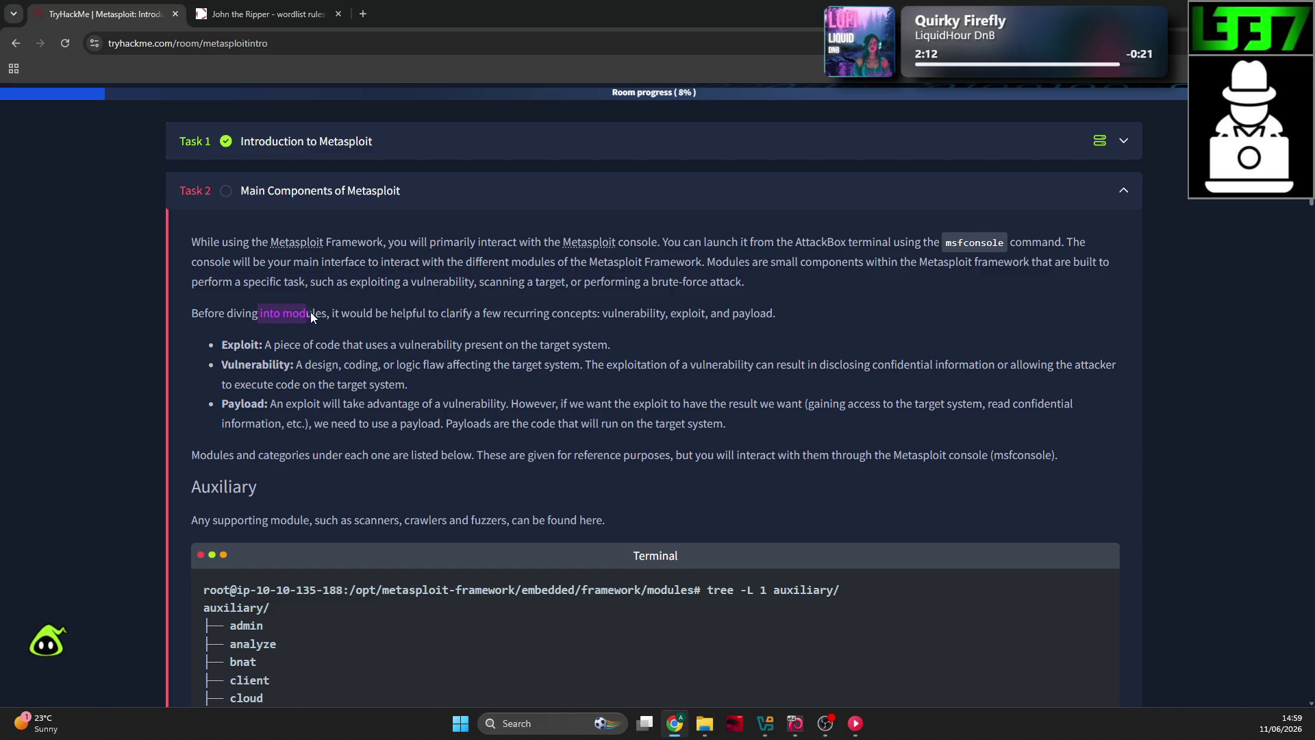
mouse_move(430, 312)
left_mouse_down()
mouse_move(706, 318)
mouse_move(358, 309)
left_mouse_up()
left_click(762, 330)
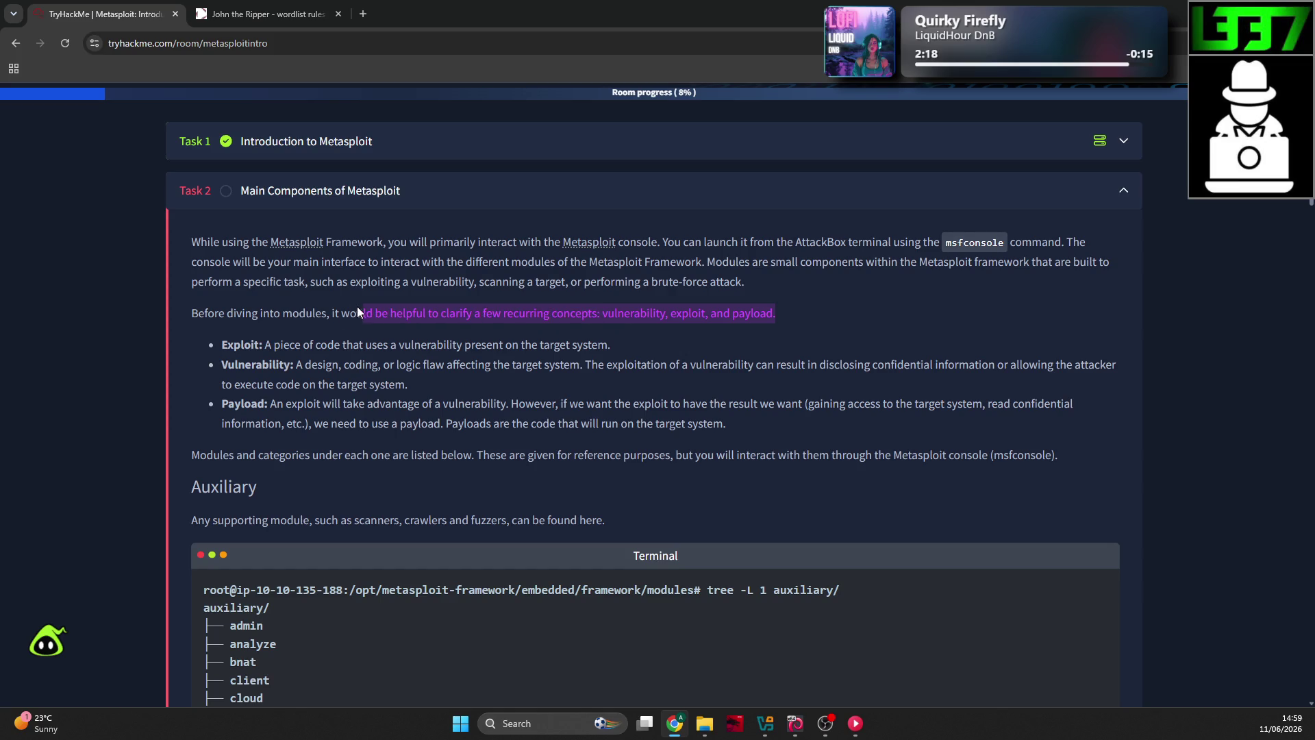
left_click_drag(258, 316, 194, 318)
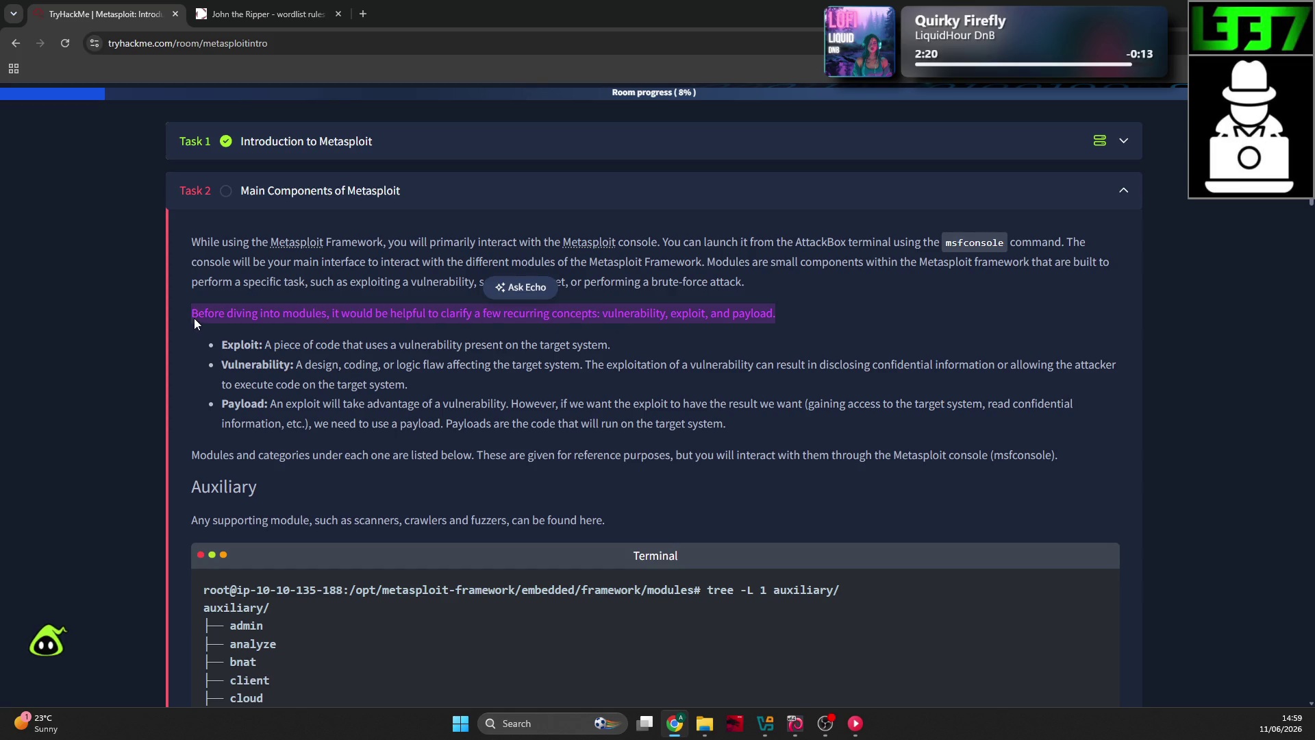
left_click(212, 369)
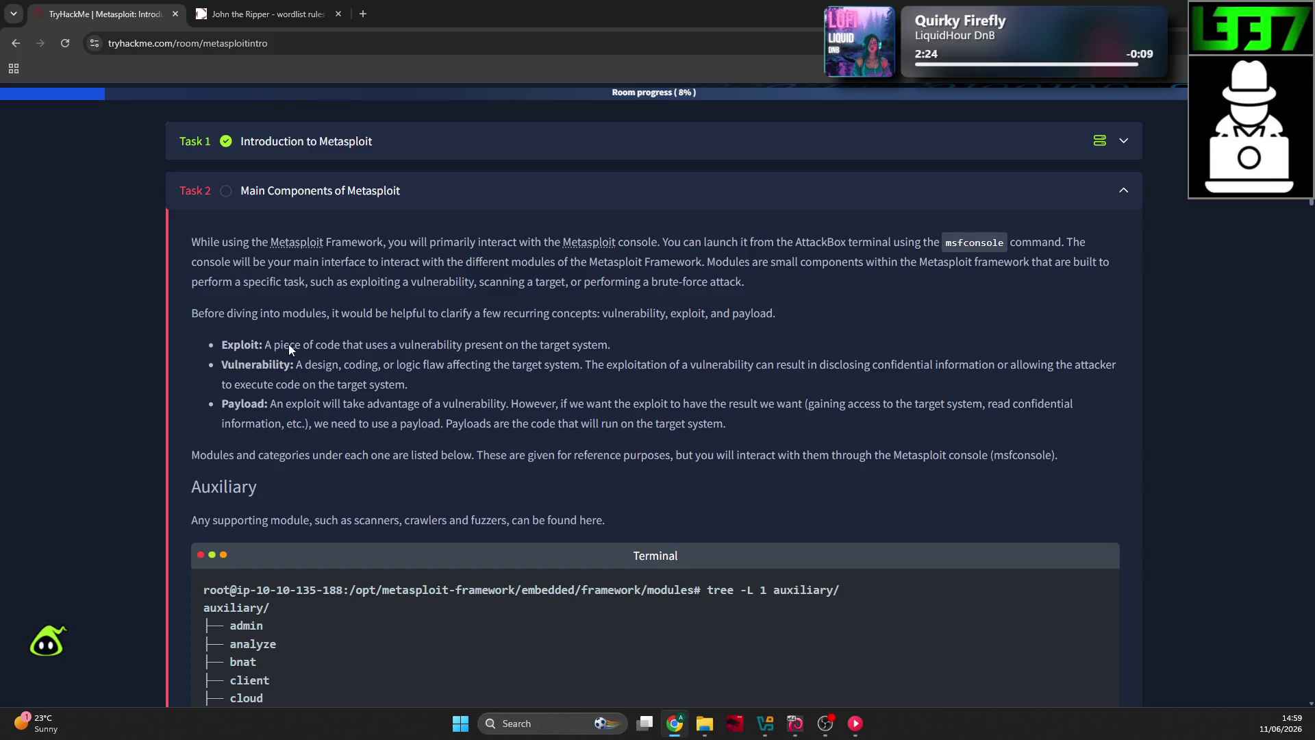
scroll(296, 340, "down", 1)
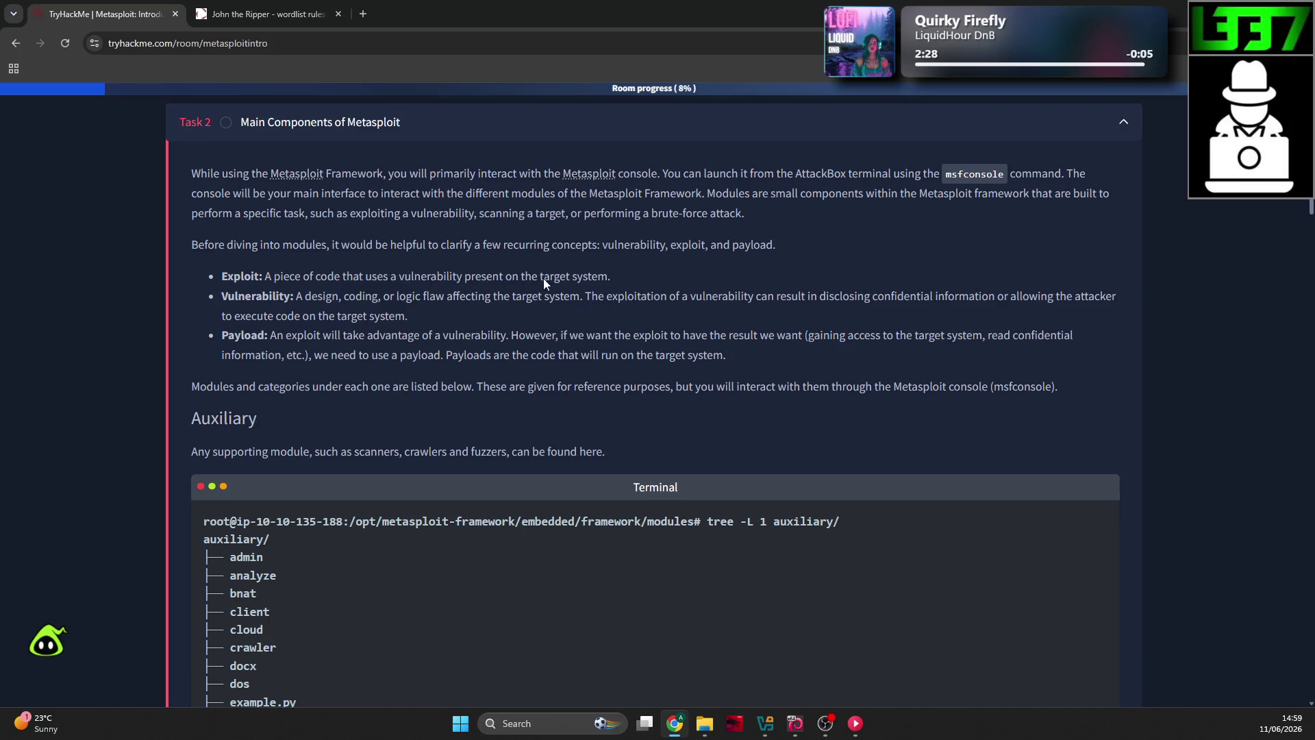
left_click_drag(289, 298, 322, 297)
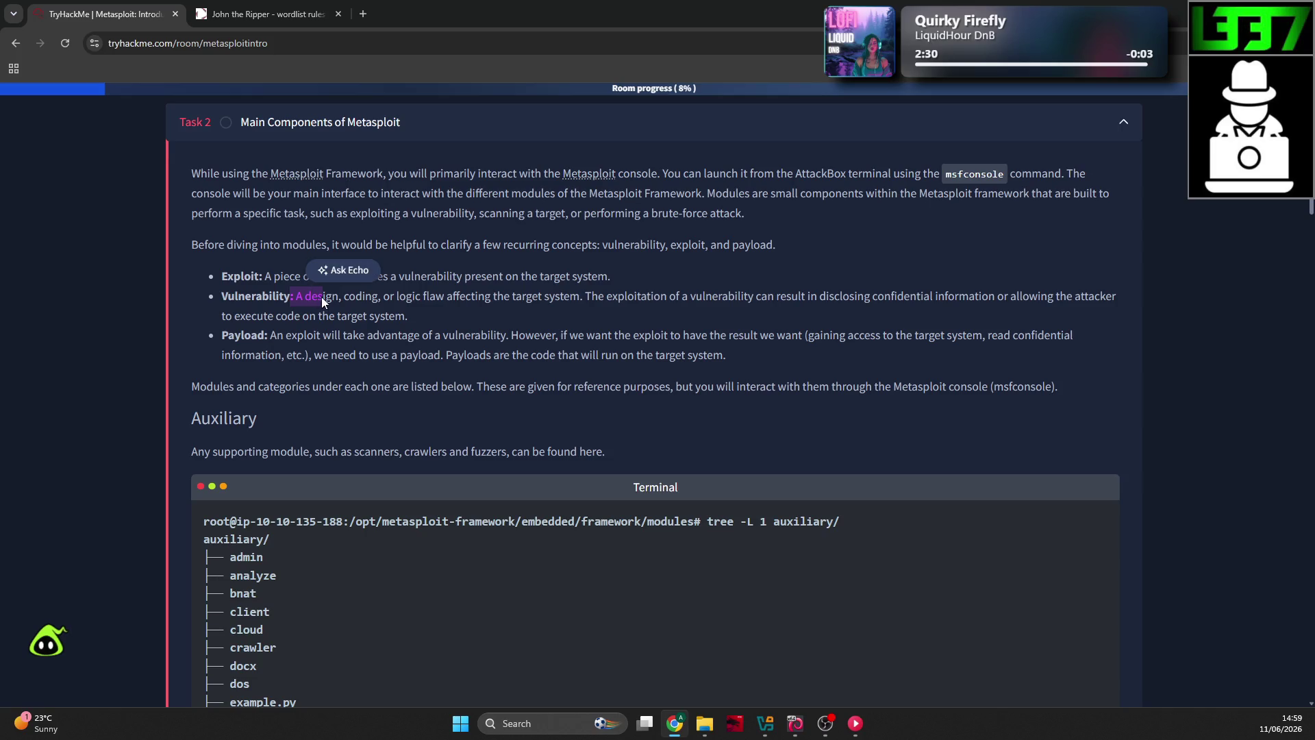
left_click(367, 314)
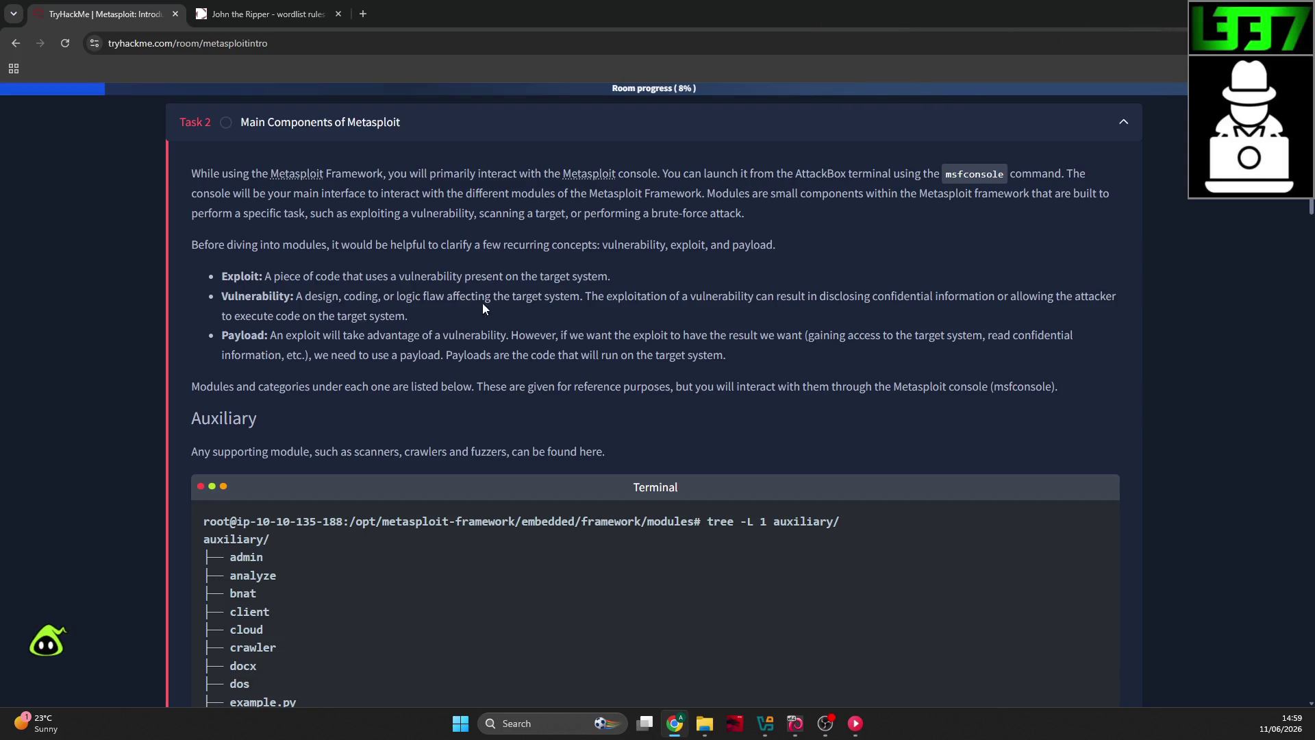
left_click_drag(717, 312, 763, 301)
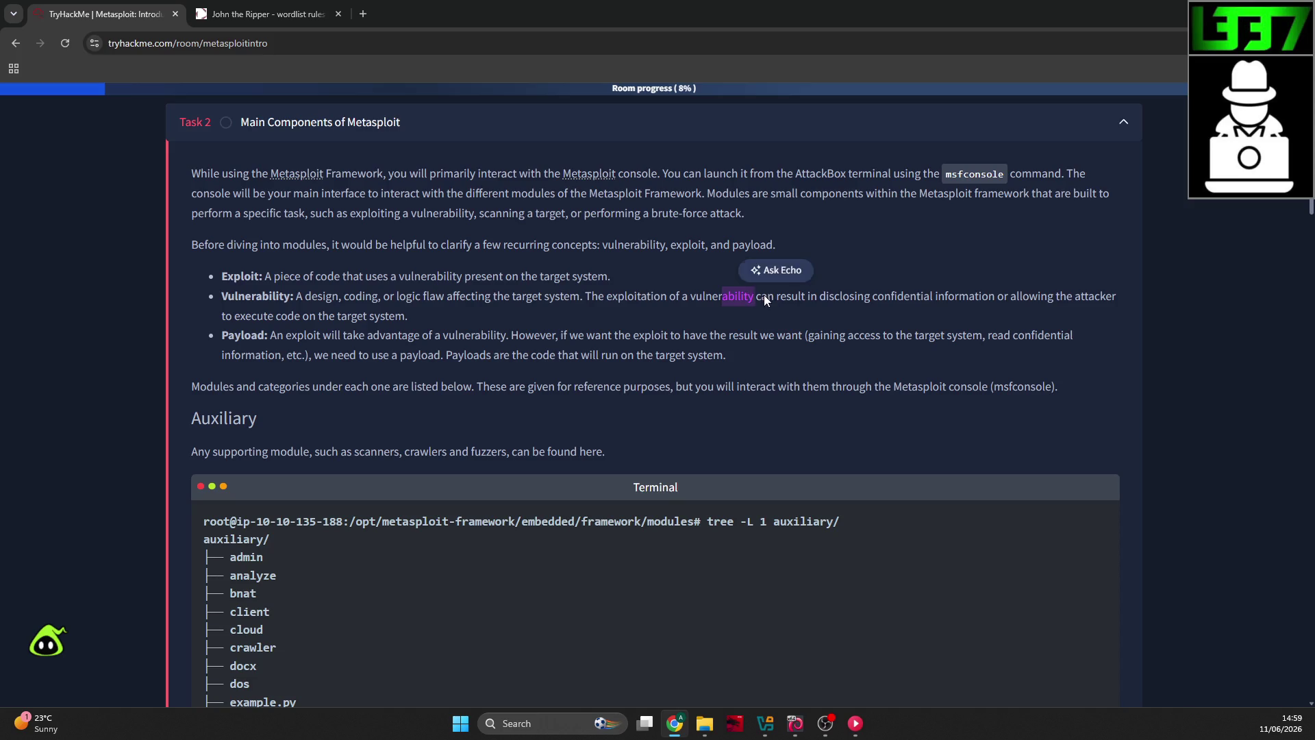
left_click_drag(894, 300, 968, 315)
left_click(1051, 313)
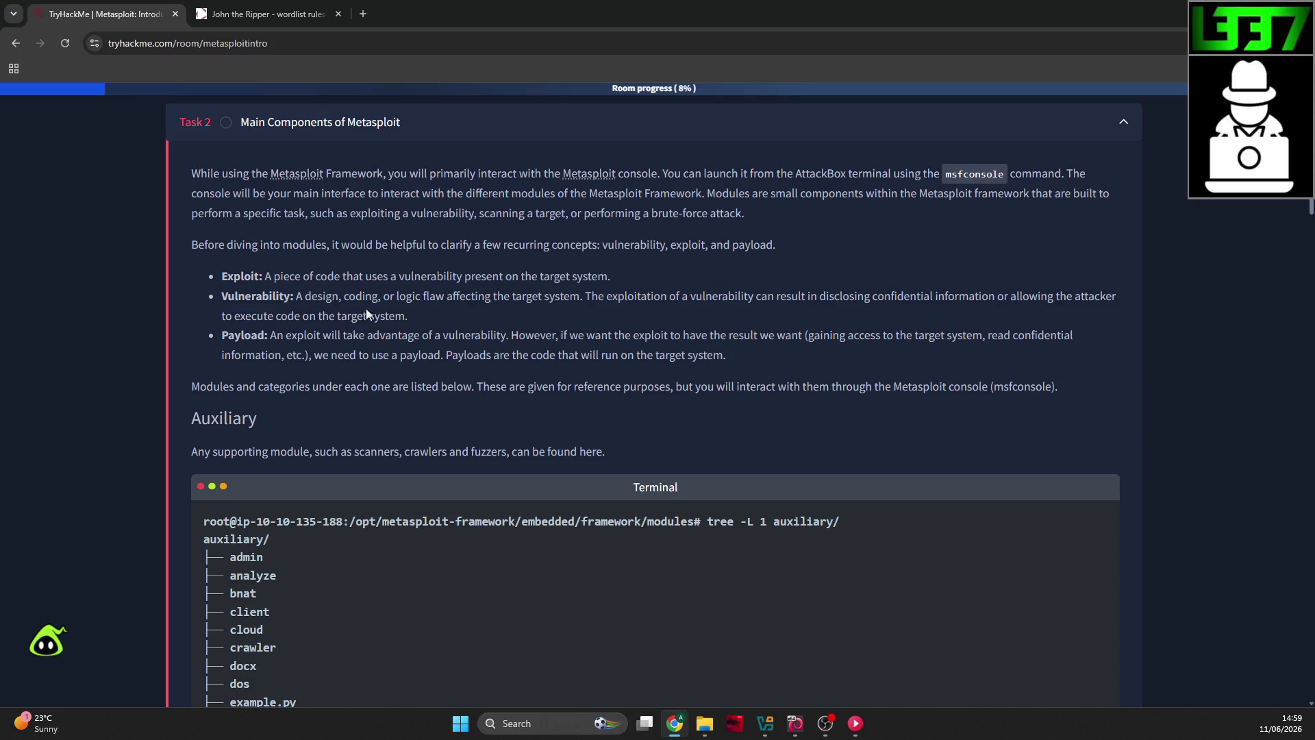
left_click_drag(366, 309, 434, 319)
left_click(293, 338)
left_click_drag(316, 335, 341, 335)
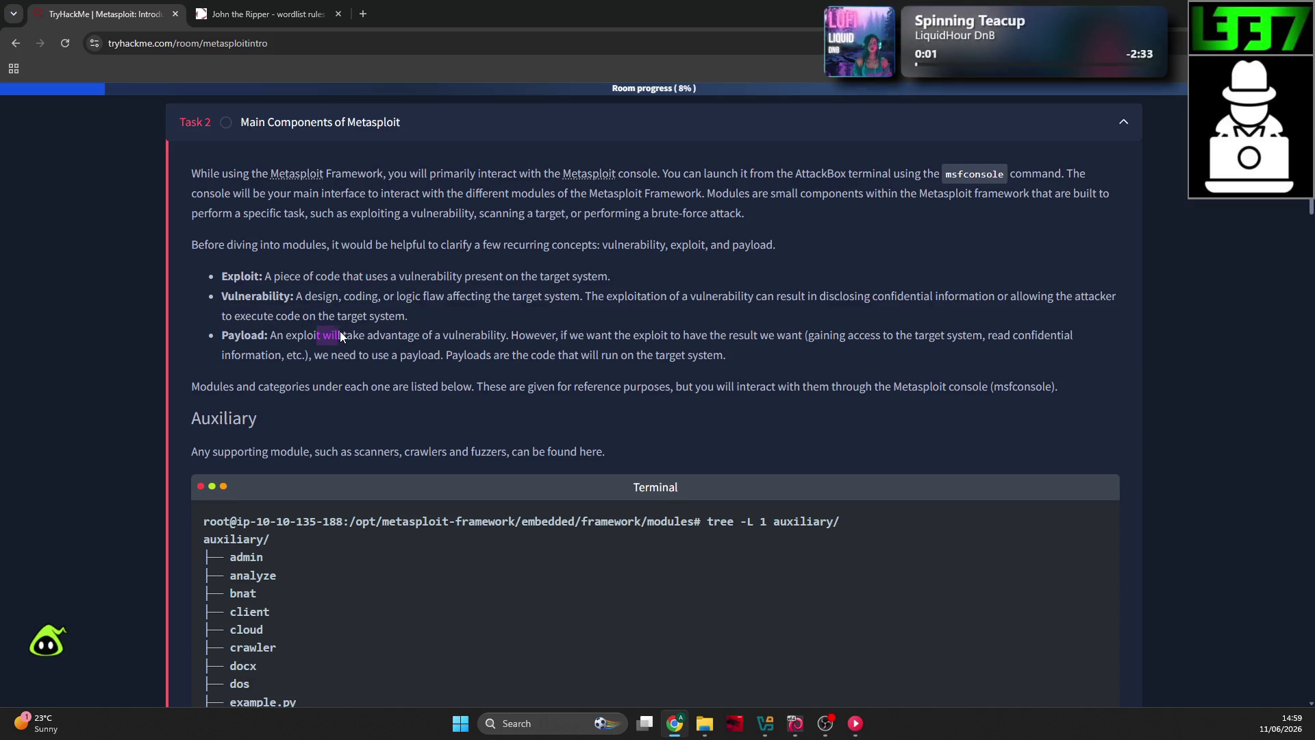
left_click(378, 338)
left_click_drag(722, 335, 840, 347)
left_click(867, 337)
left_click_drag(381, 355, 433, 357)
left_click(526, 354)
Step: Scroll to the Auxiliary section's tree -L 1 auxiliary/ listing and zoom the page in one step
scroll(570, 233, "down", 1)
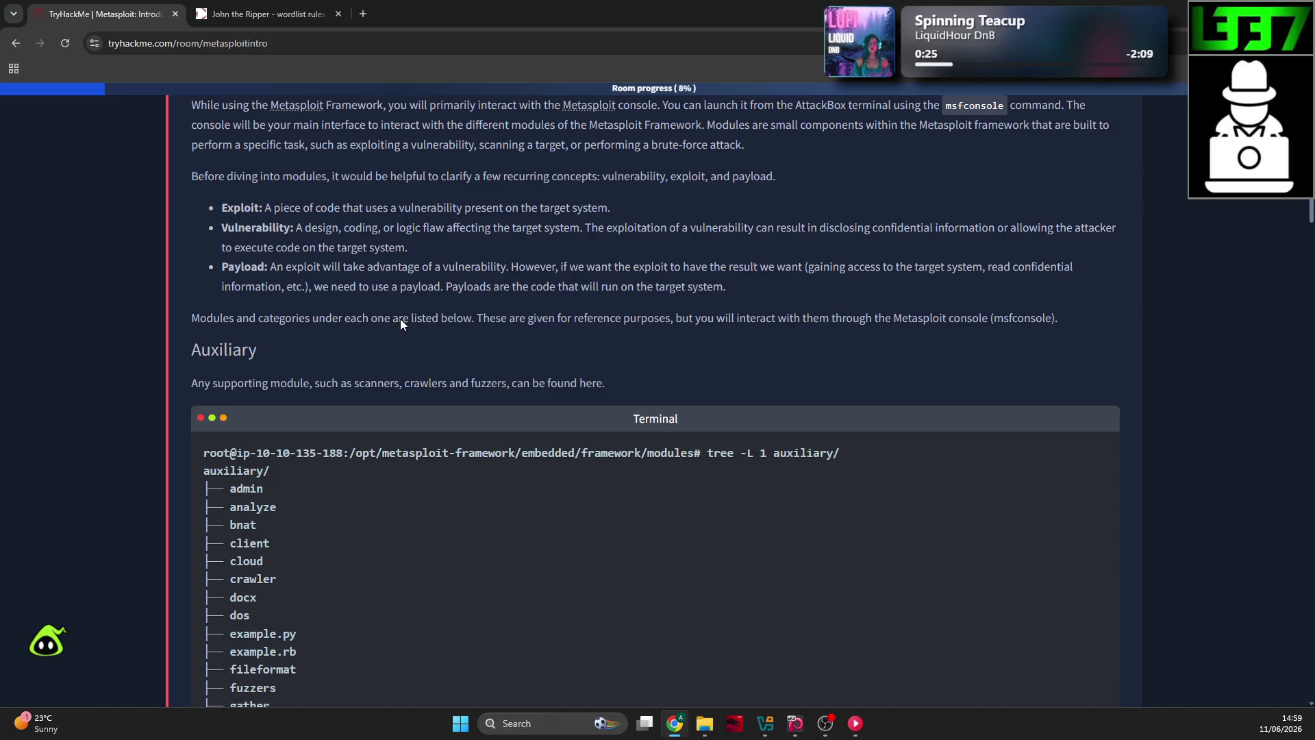
left_click(507, 319)
scroll(603, 302, "down", 1)
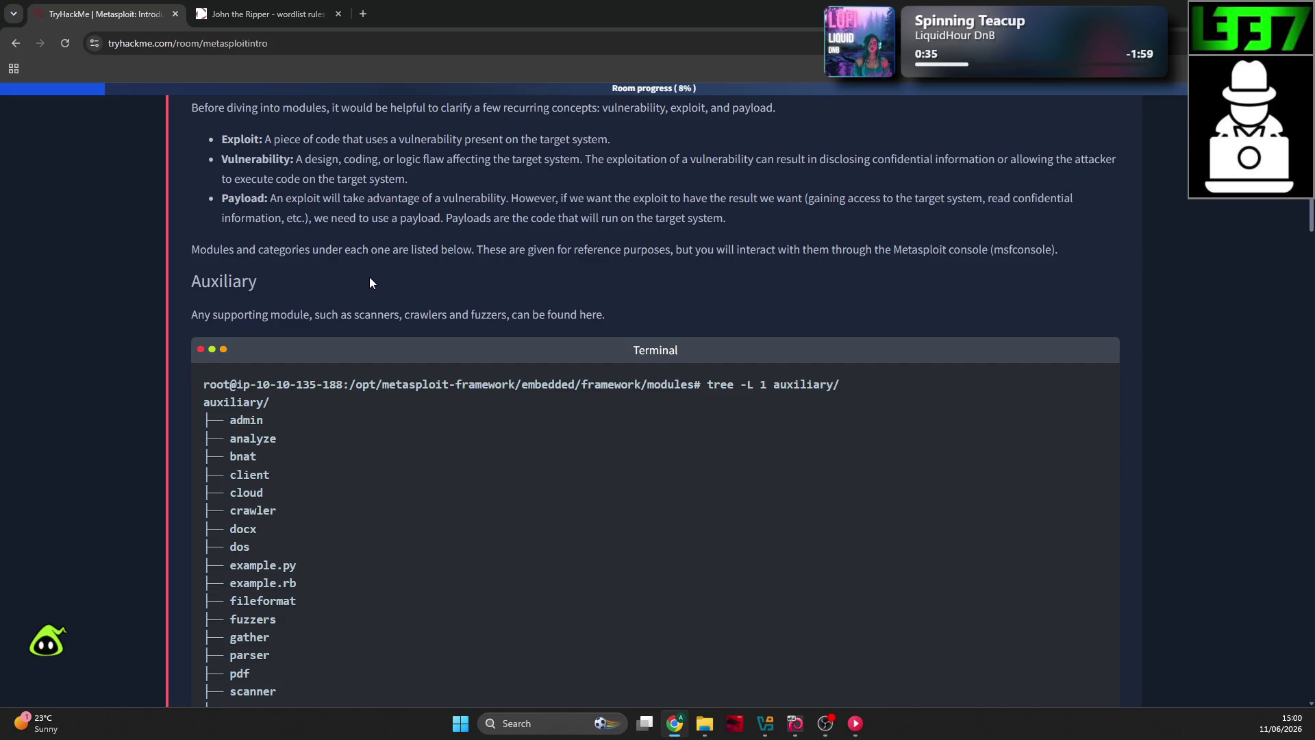
key("ctrl+plus")
scroll(368, 274, "down", 1)
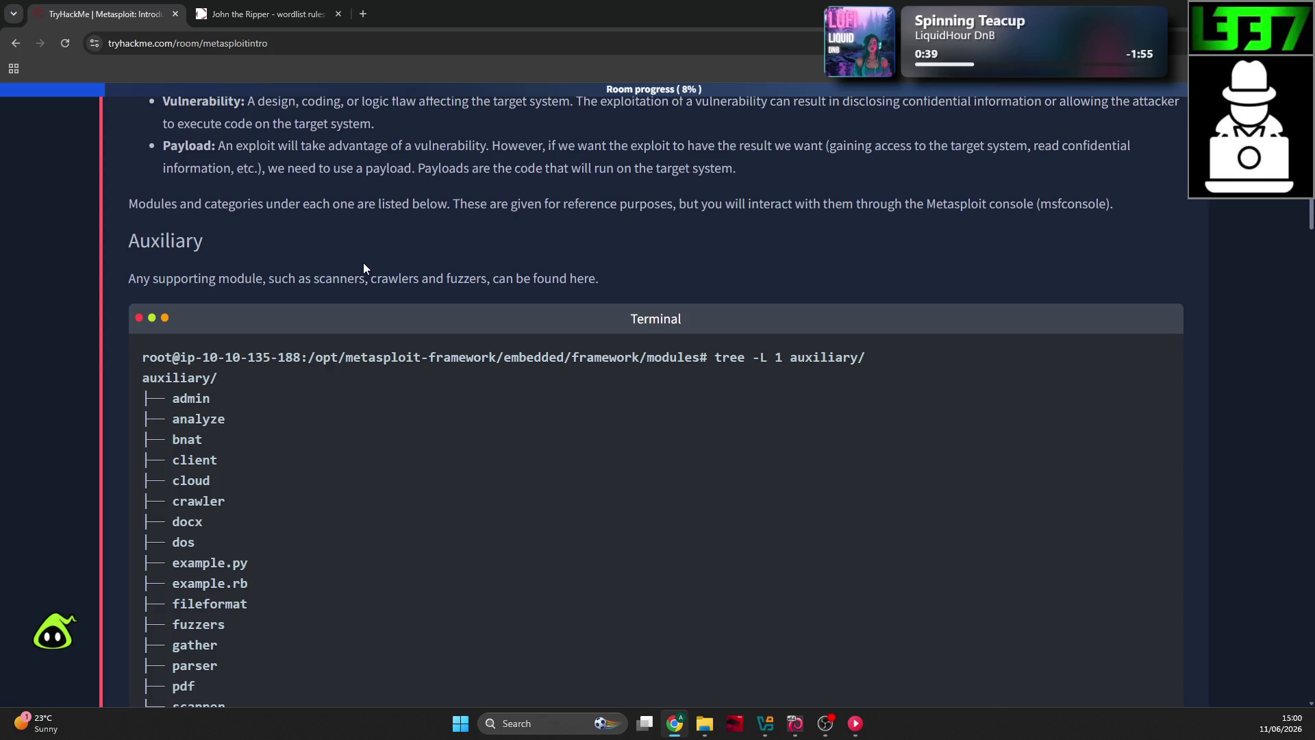
scroll(349, 266, "down", 1)
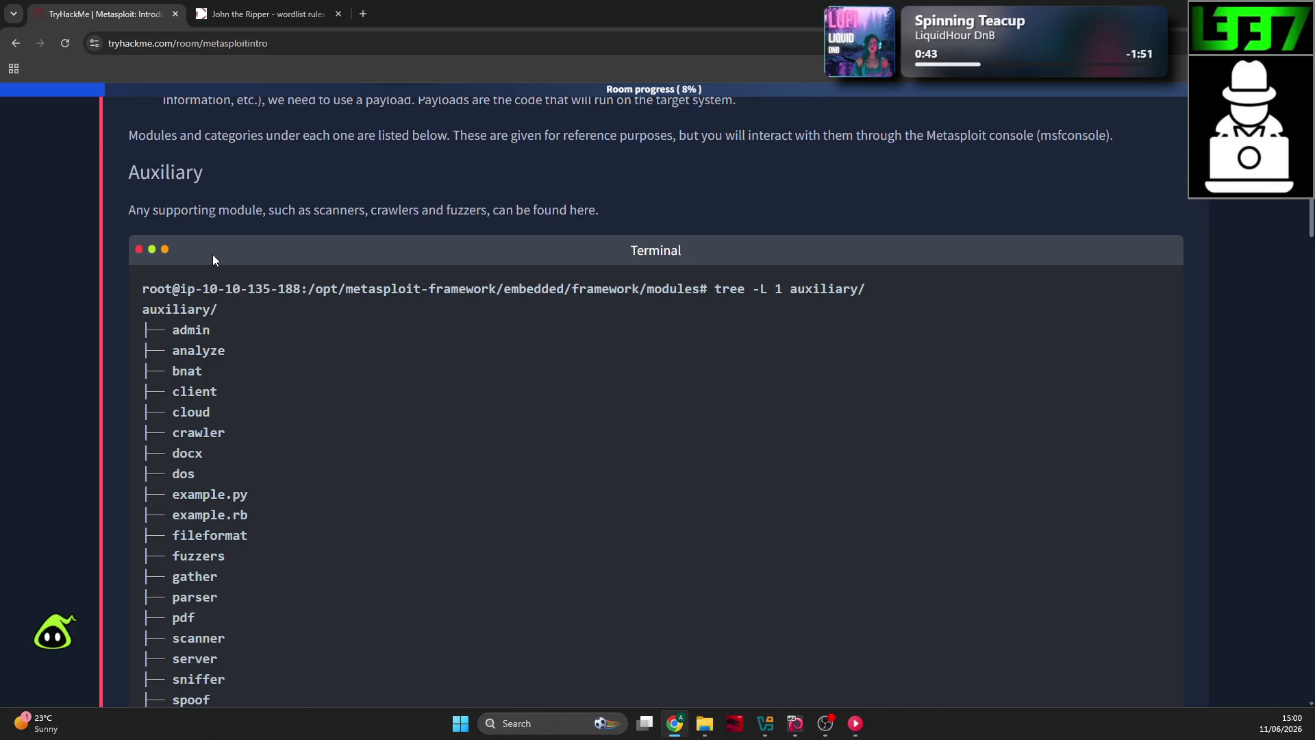
scroll(213, 255, "up", 1)
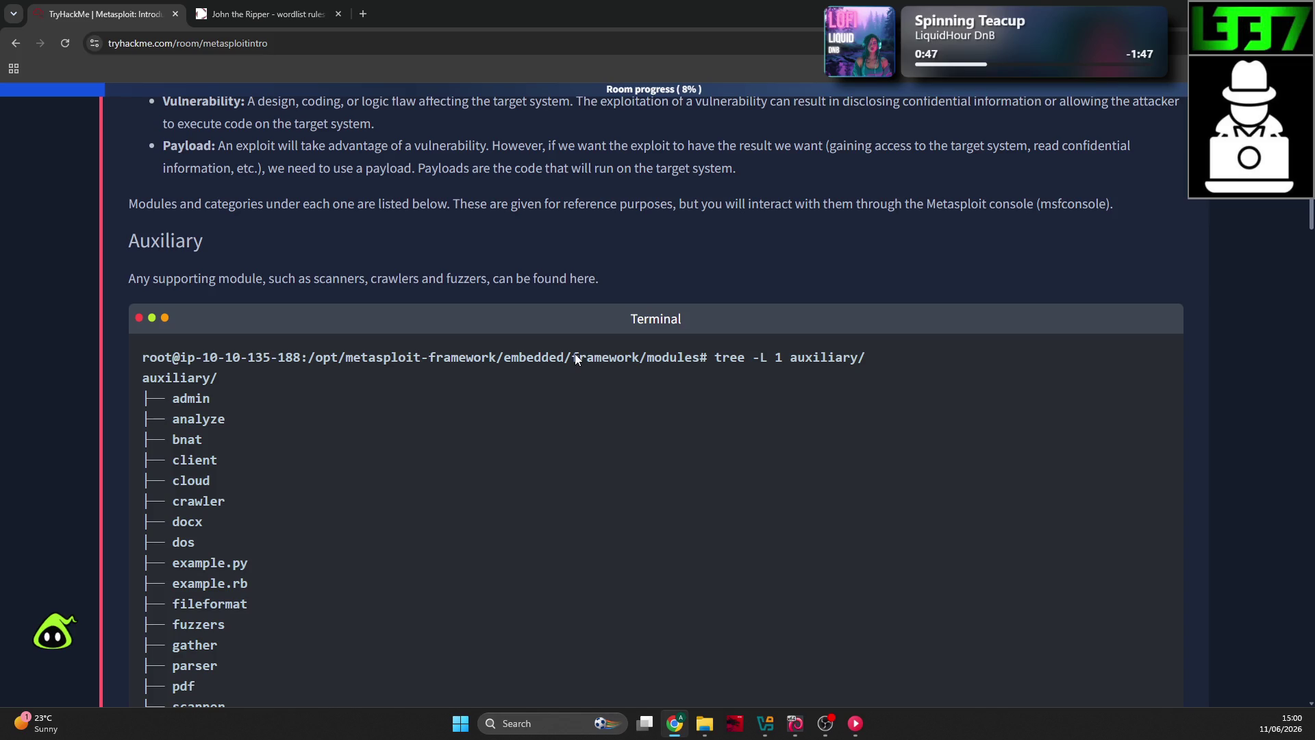
Step: Quit the running msfconsole in the Kali VM with Ctrl+C and exit
key("alt+Tab")
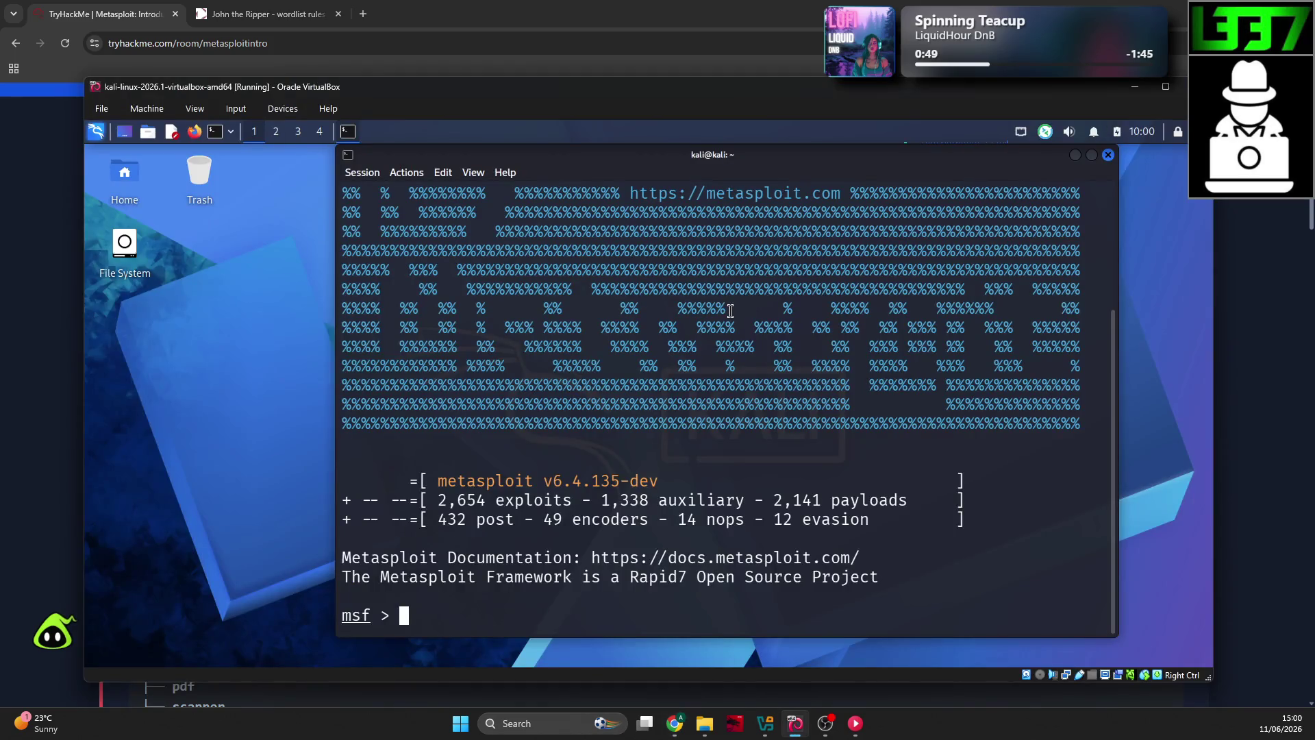
key("ctrl+c")
type("exit")
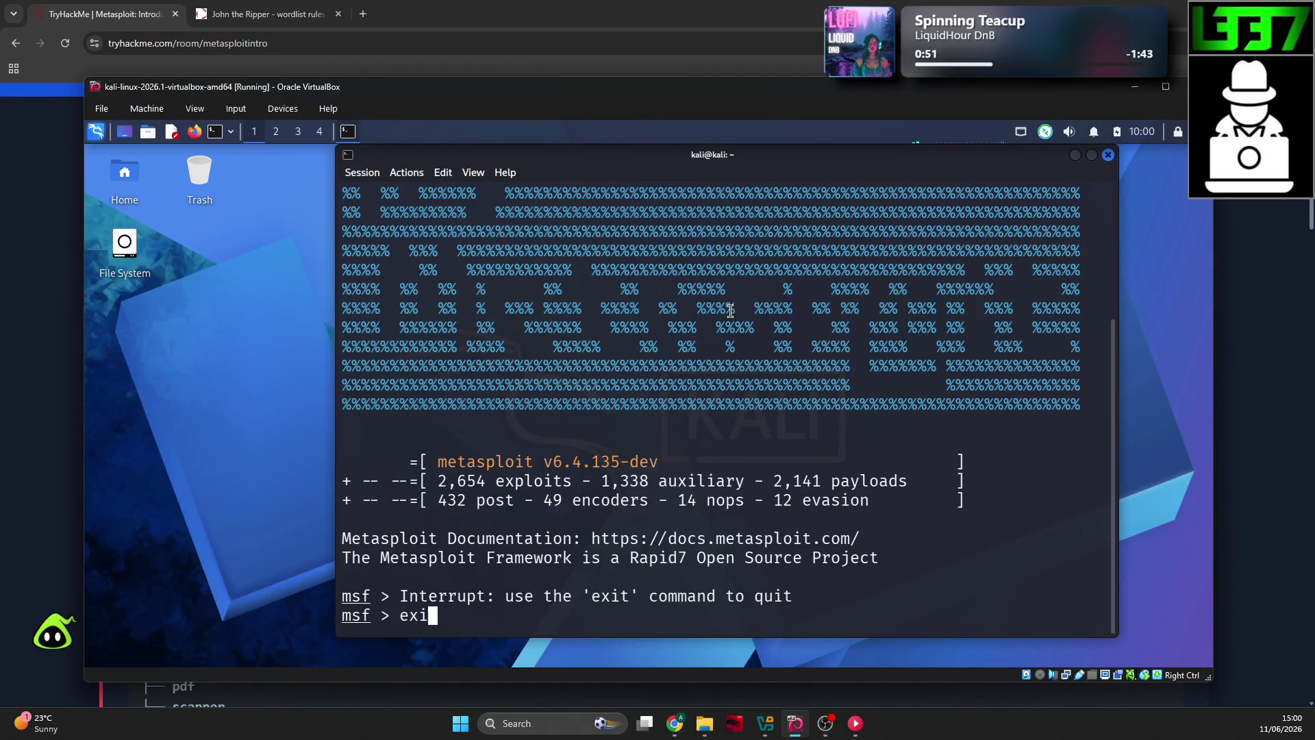
key("Return")
left_click(41, 242)
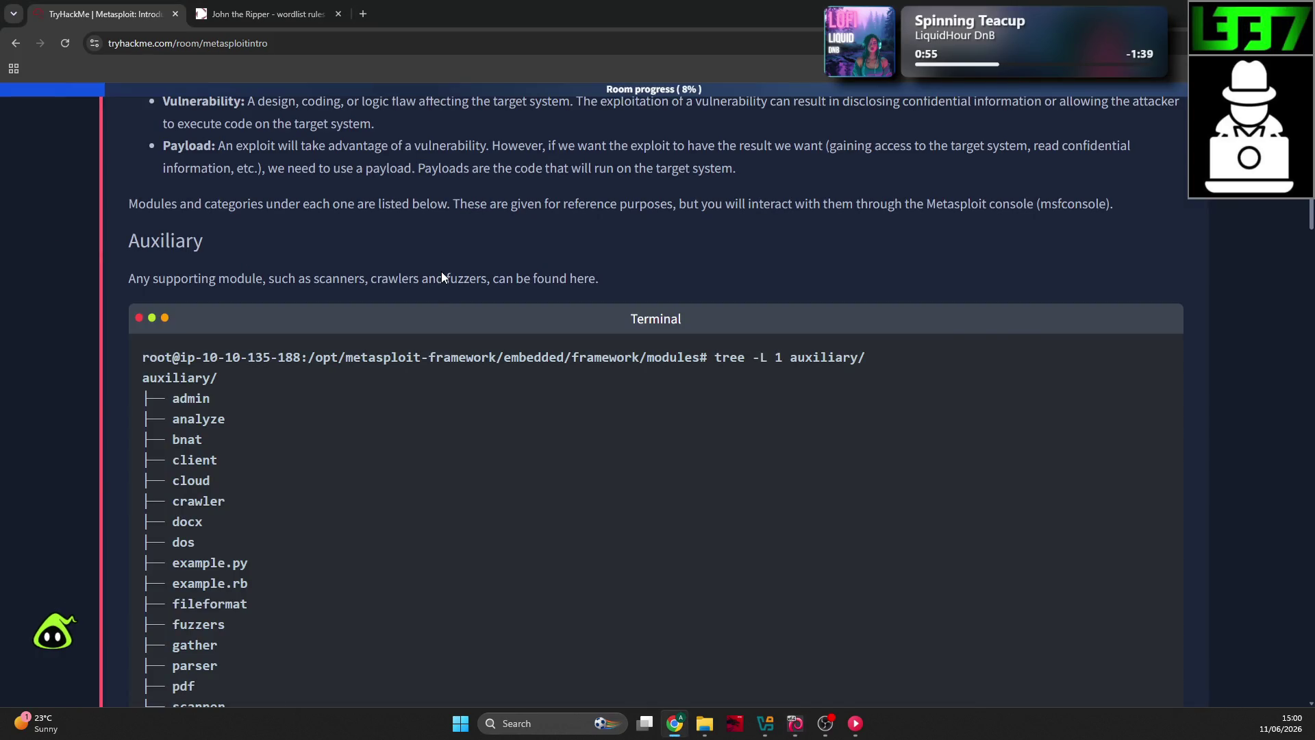
Step: Run tree -L 1 auxiliary/ in the Kali terminal, checking the command against the room page
key("alt+Tab")
type("tree")
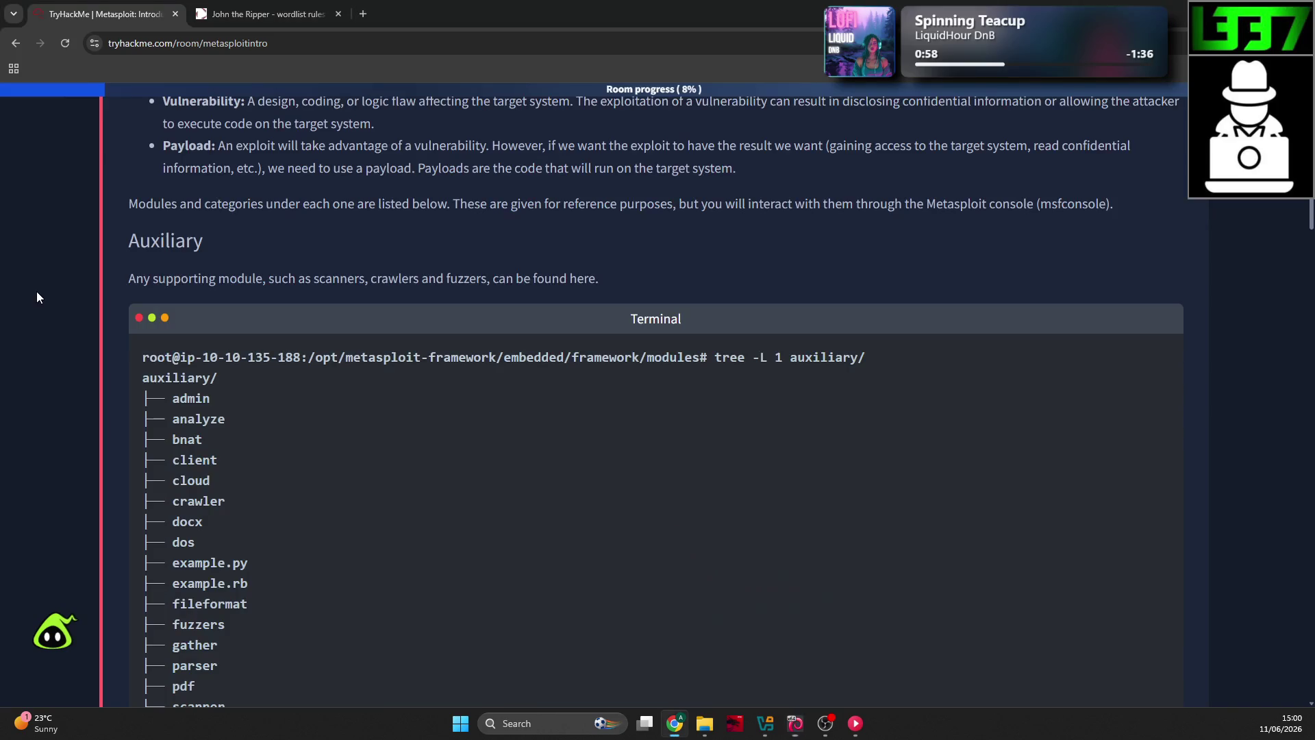
left_click(36, 290)
key("alt+Tab")
type("_l")
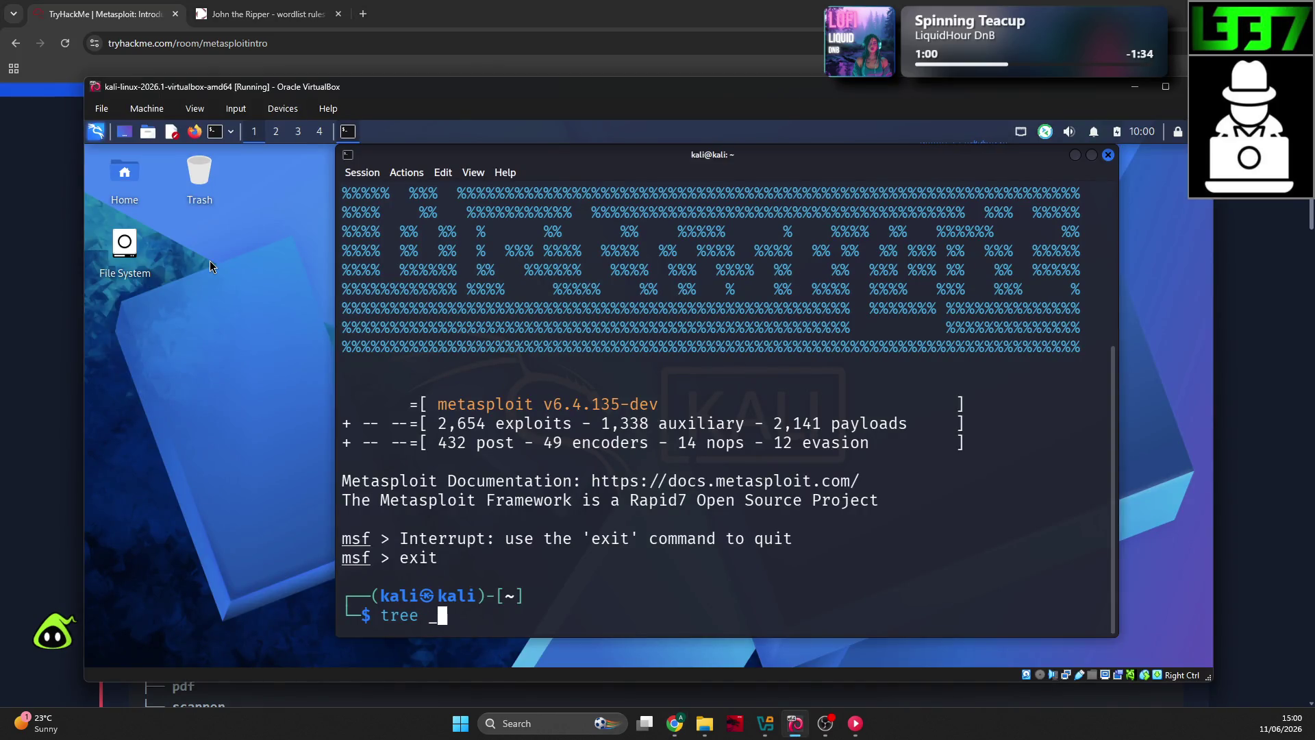
key("BackSpace")
key("BackSpace")
type("-L 1")
left_click(42, 298)
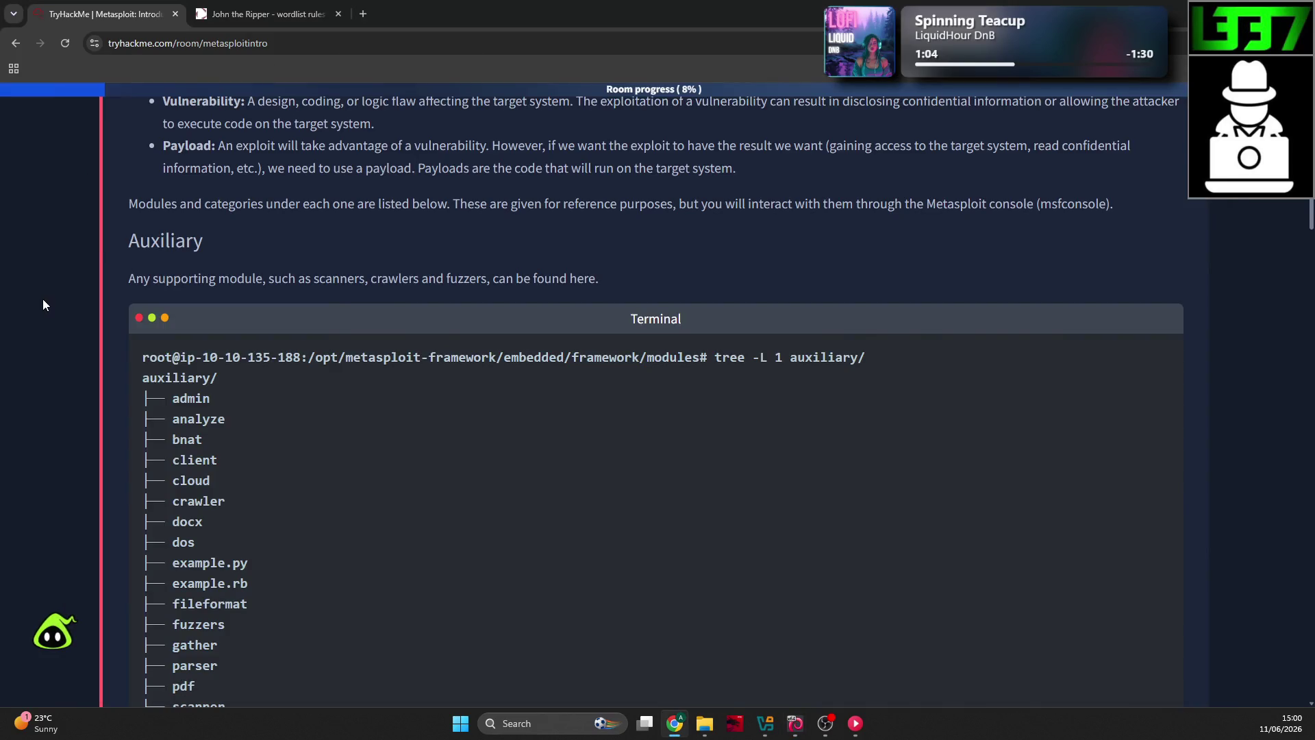
key("alt+Tab")
type("auxiliary/")
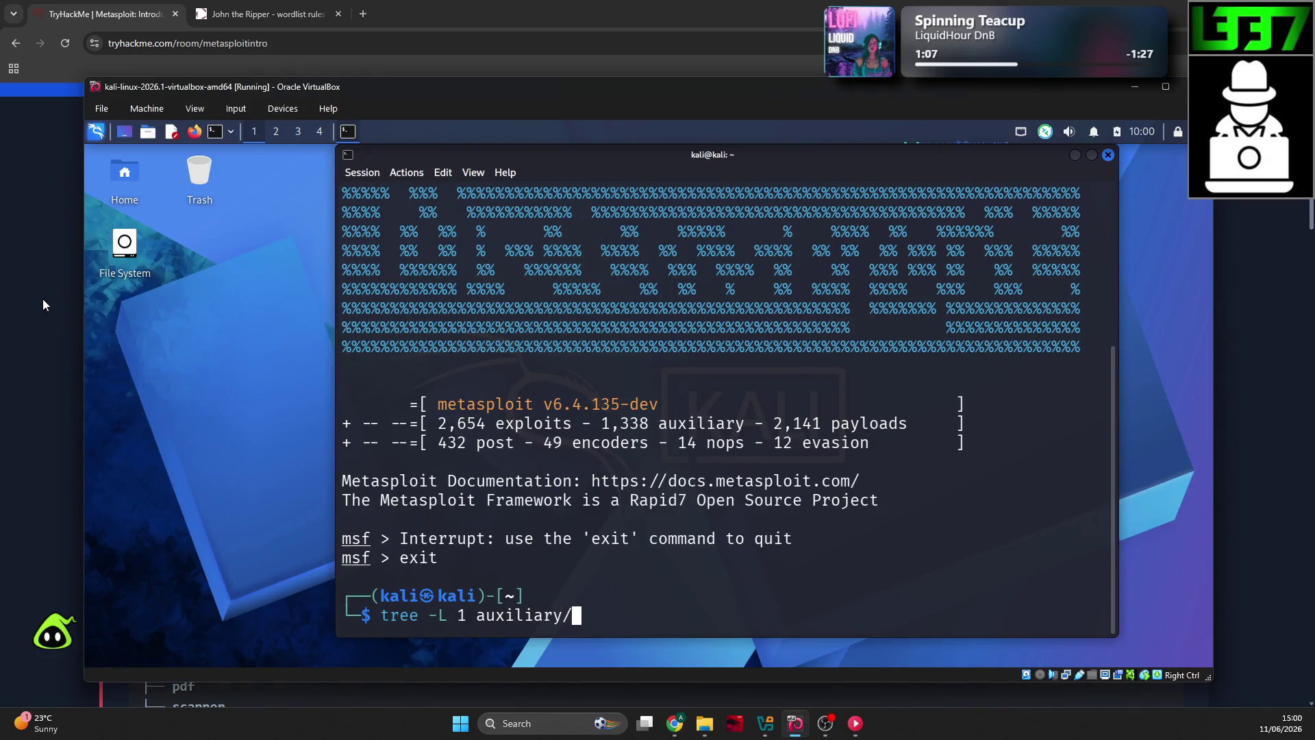
key("Return")
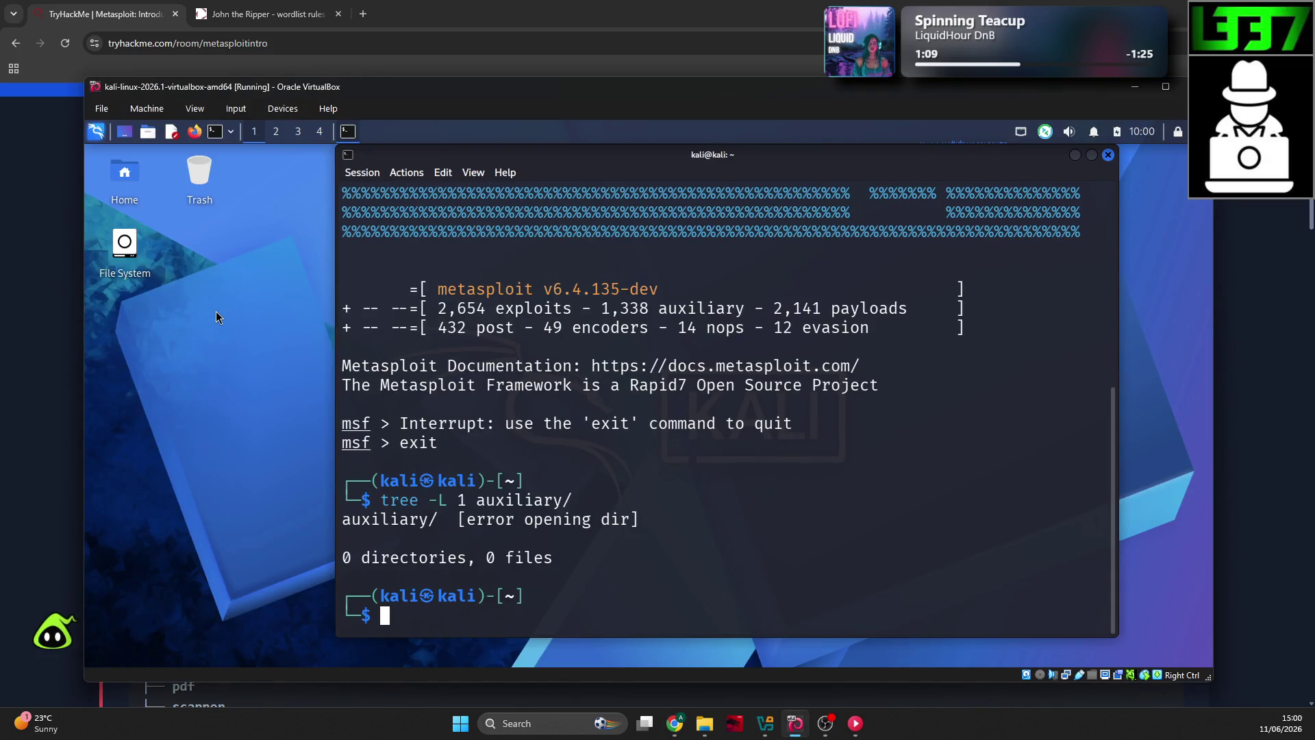
Step: Copy the sudo msfconsole command from the room page and run it in Kali
left_click(61, 349)
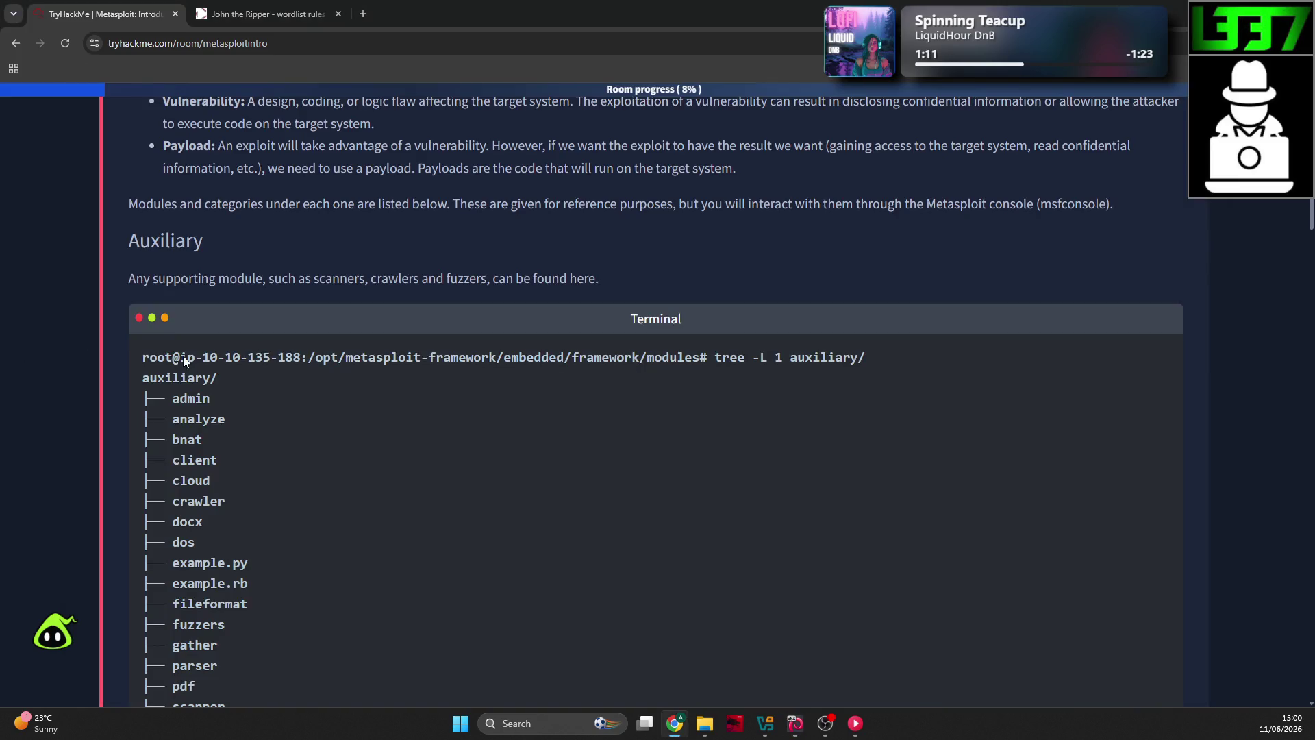
left_click_drag(183, 356, 405, 359)
left_click(511, 357)
key("alt+Tab")
key("ctrl+shift+v")
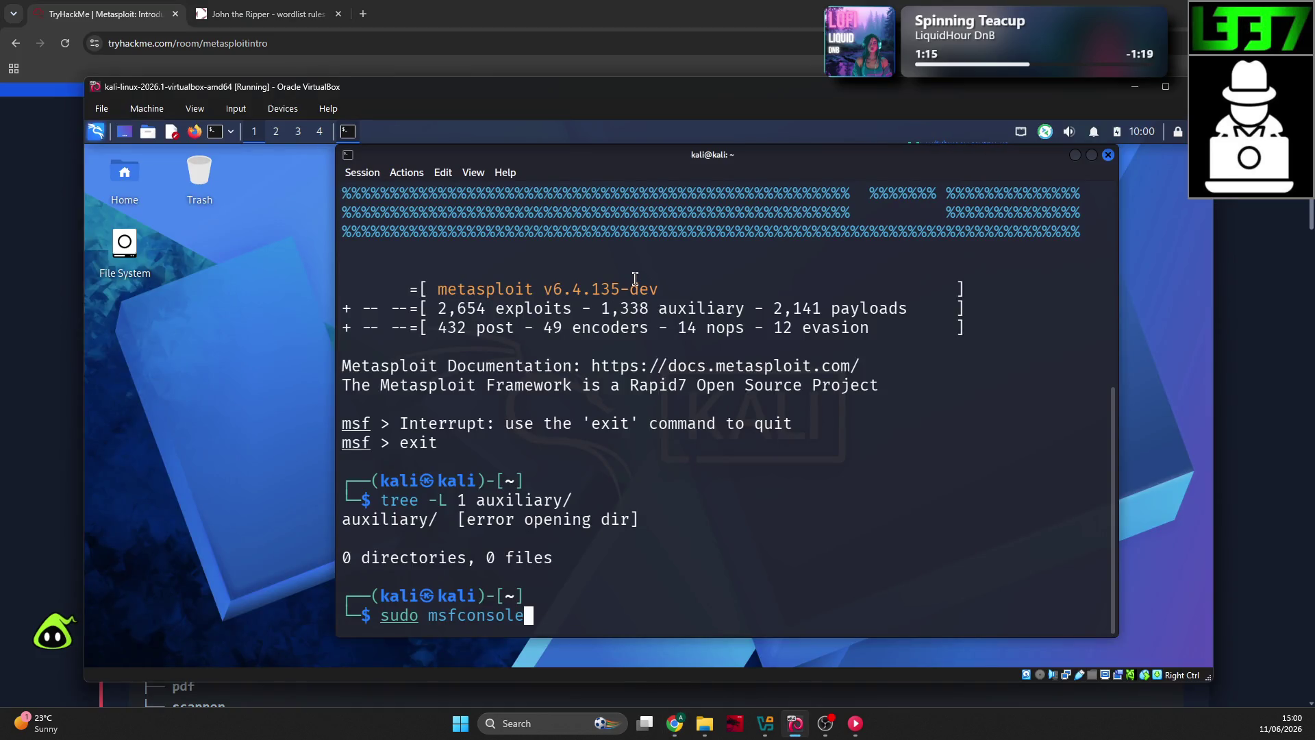
key("Return")
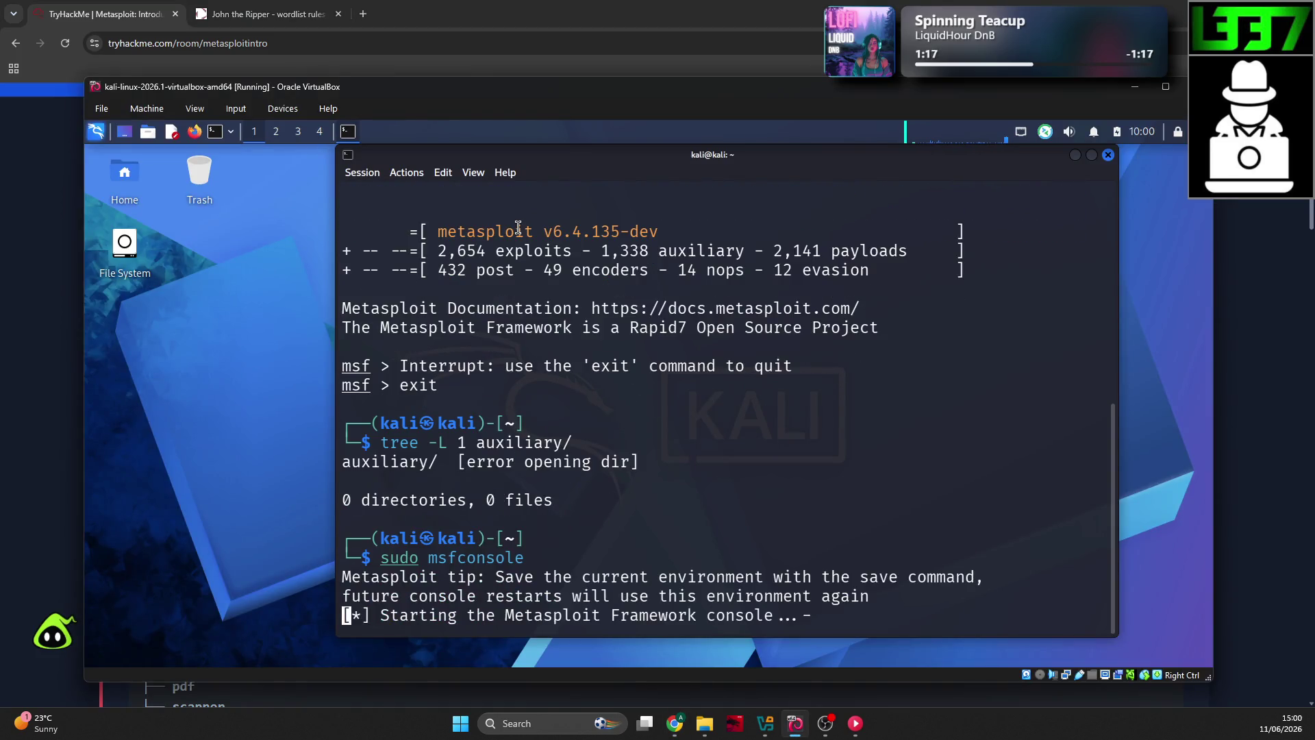
key("alt+Tab")
Step: Read the end of the Auxiliary listing, highlighting the example prompt
scroll(360, 267, "down", 5)
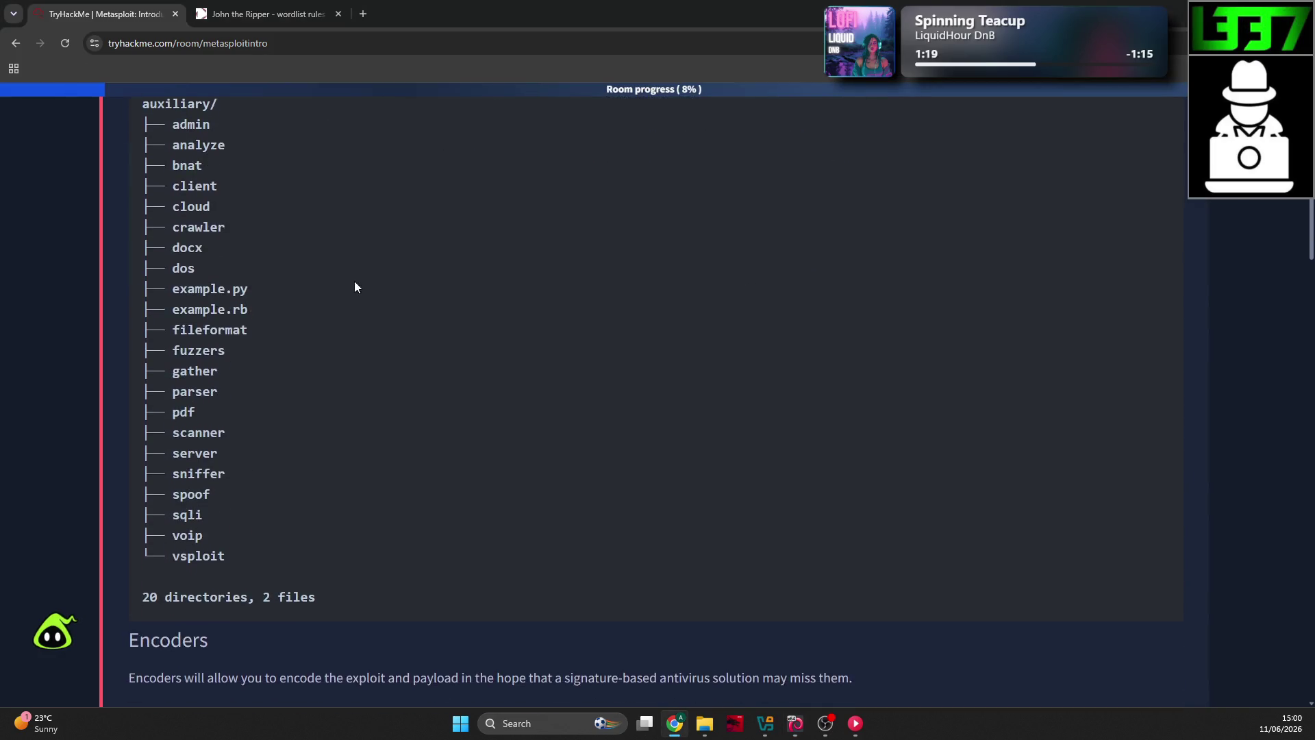
scroll(359, 260, "up", 6)
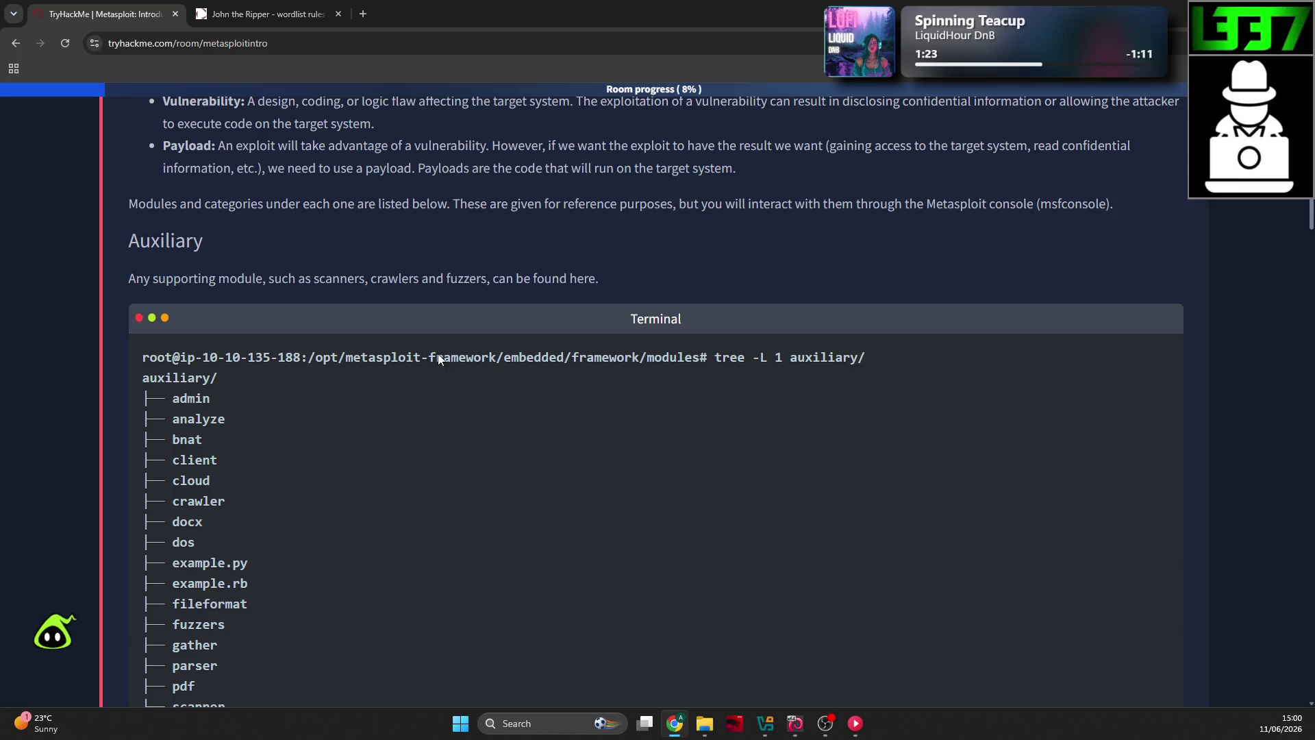
left_click_drag(705, 359, 692, 365)
scroll(438, 344, "down", 5)
scroll(435, 340, "down", 1)
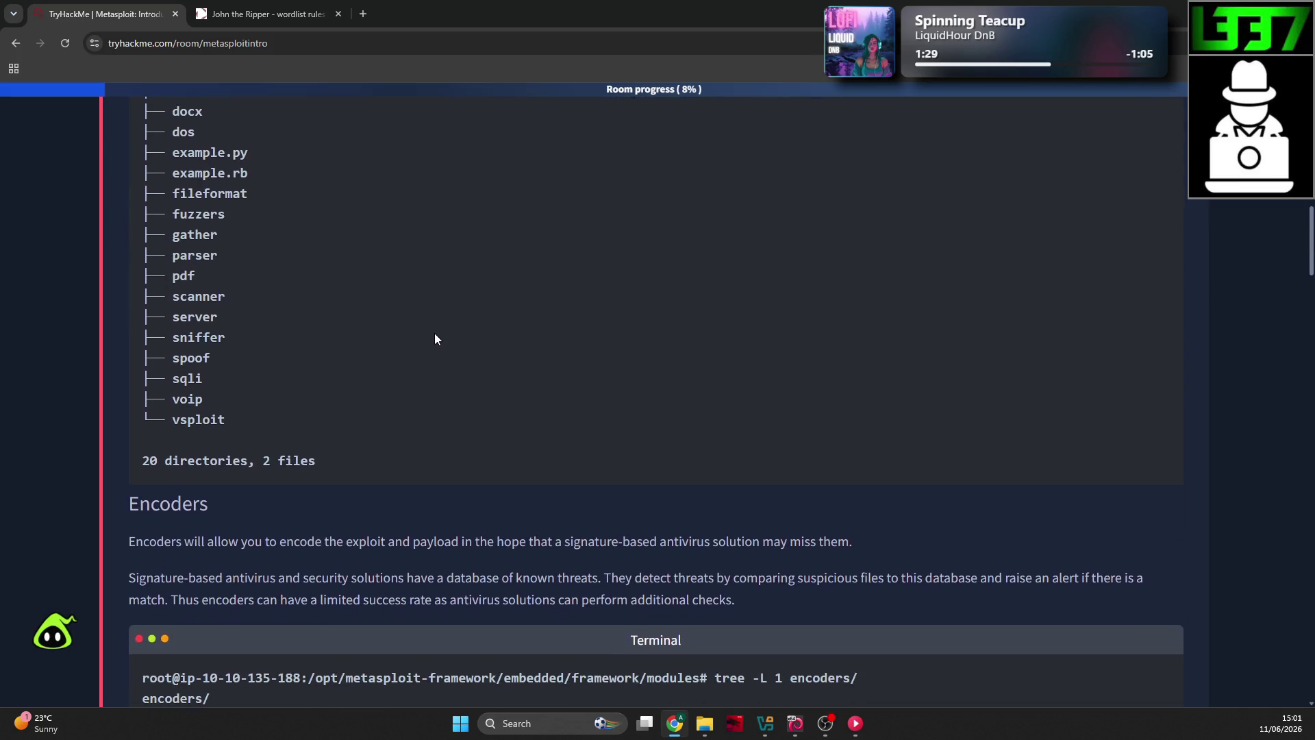
scroll(430, 339, "down", 1)
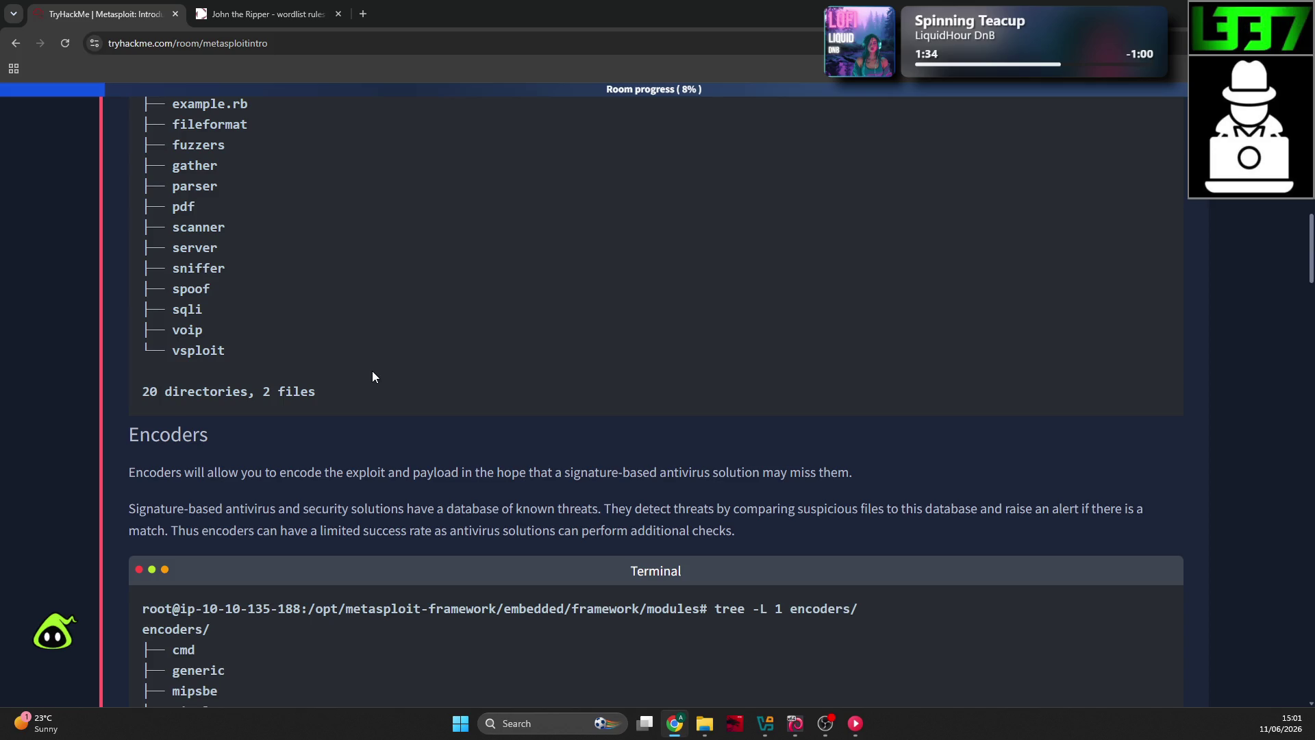
scroll(445, 417, "down", 1)
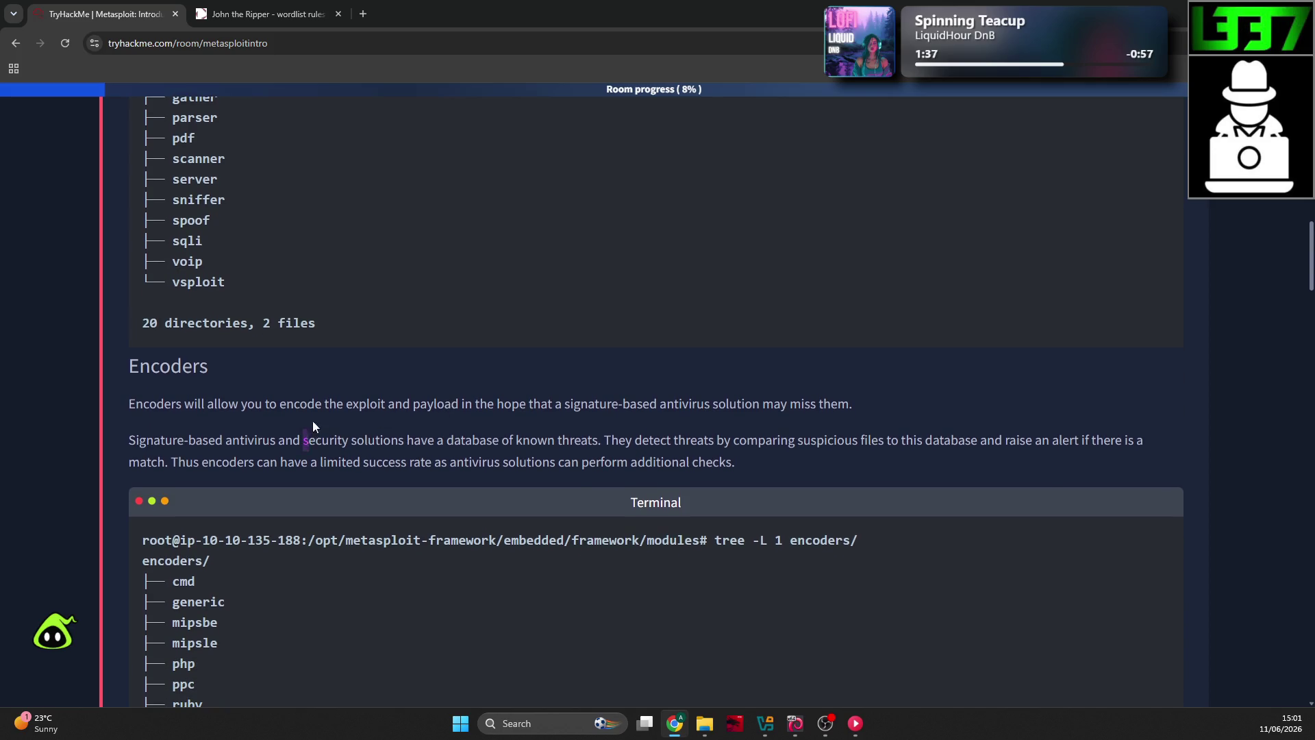
Step: Read the Encoders section, highlighting the lines on encoding payloads and signature-based antivirus
left_click_drag(313, 420, 392, 412)
left_click(466, 401)
scroll(392, 473, "up", 4)
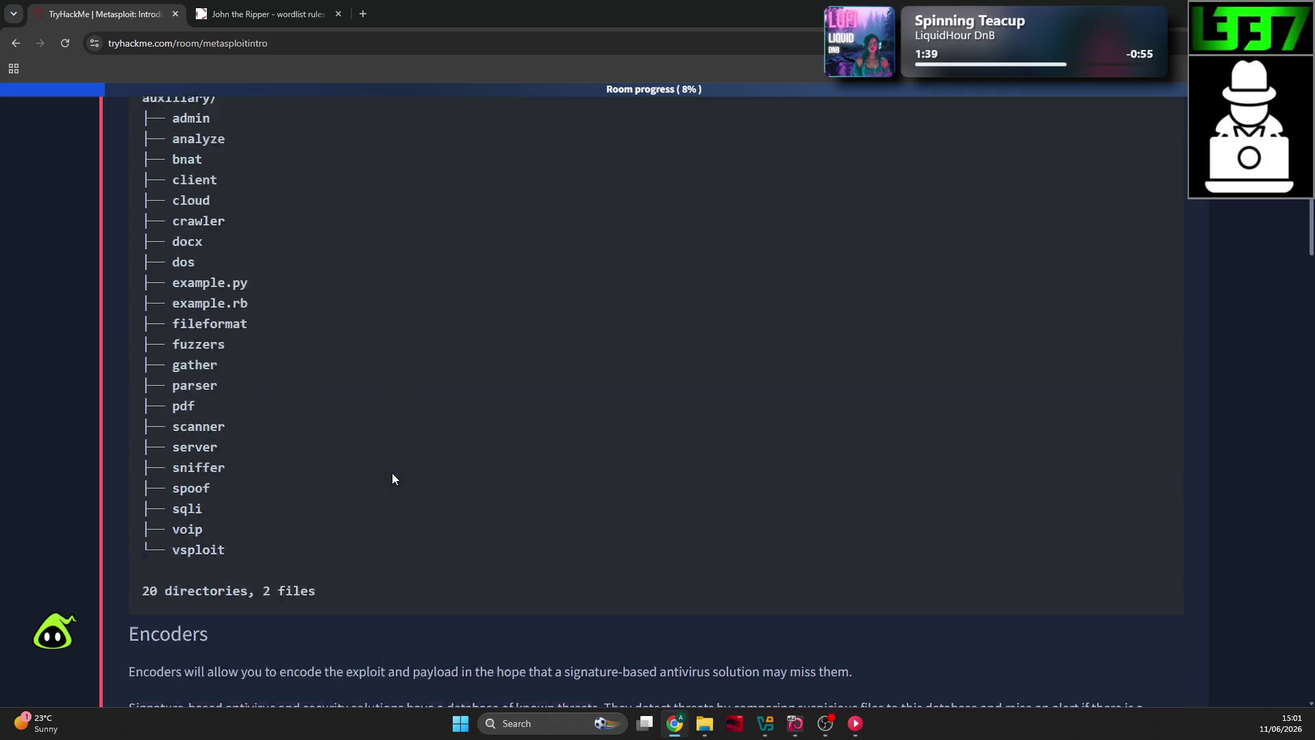
scroll(393, 474, "up", 3)
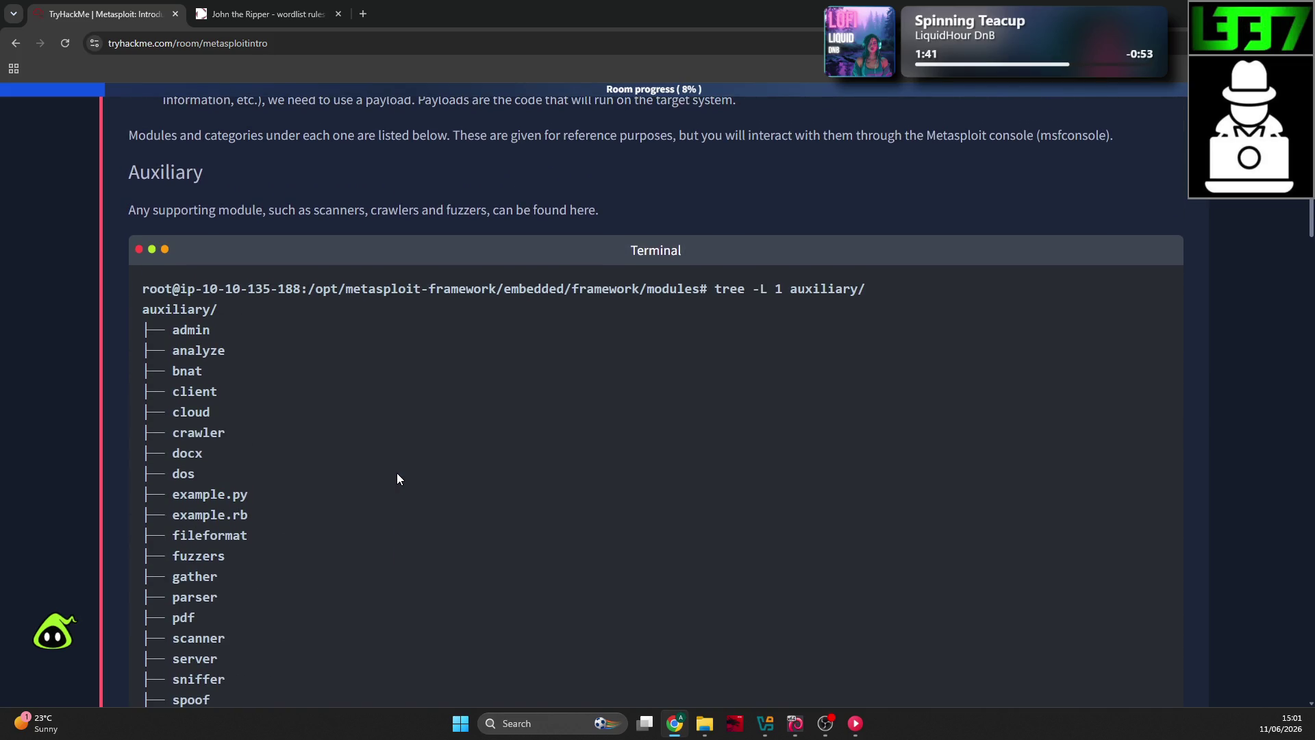
scroll(397, 472, "down", 6)
left_click_drag(293, 474, 494, 475)
scroll(495, 475, "down", 1)
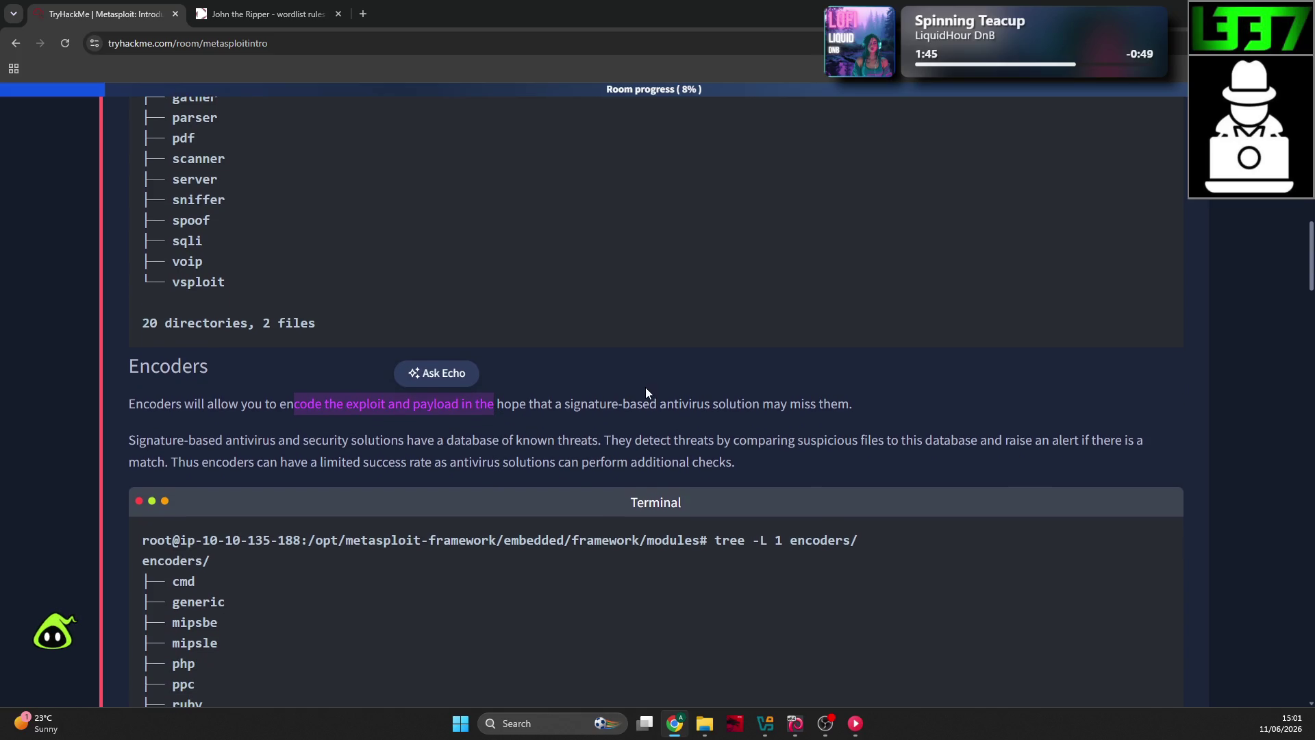
left_click_drag(697, 405, 759, 406)
left_click_drag(876, 415, 555, 405)
left_click(555, 404)
scroll(277, 417, "down", 1)
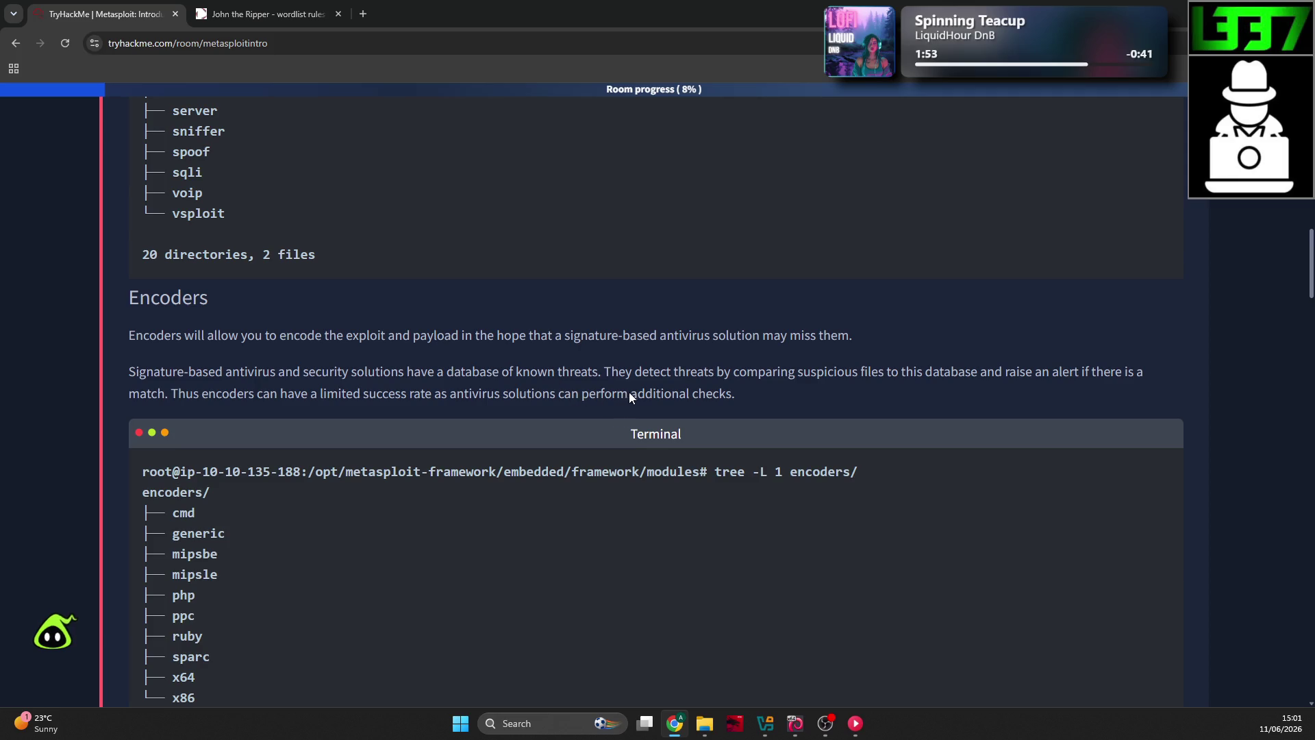
left_click_drag(715, 375, 828, 392)
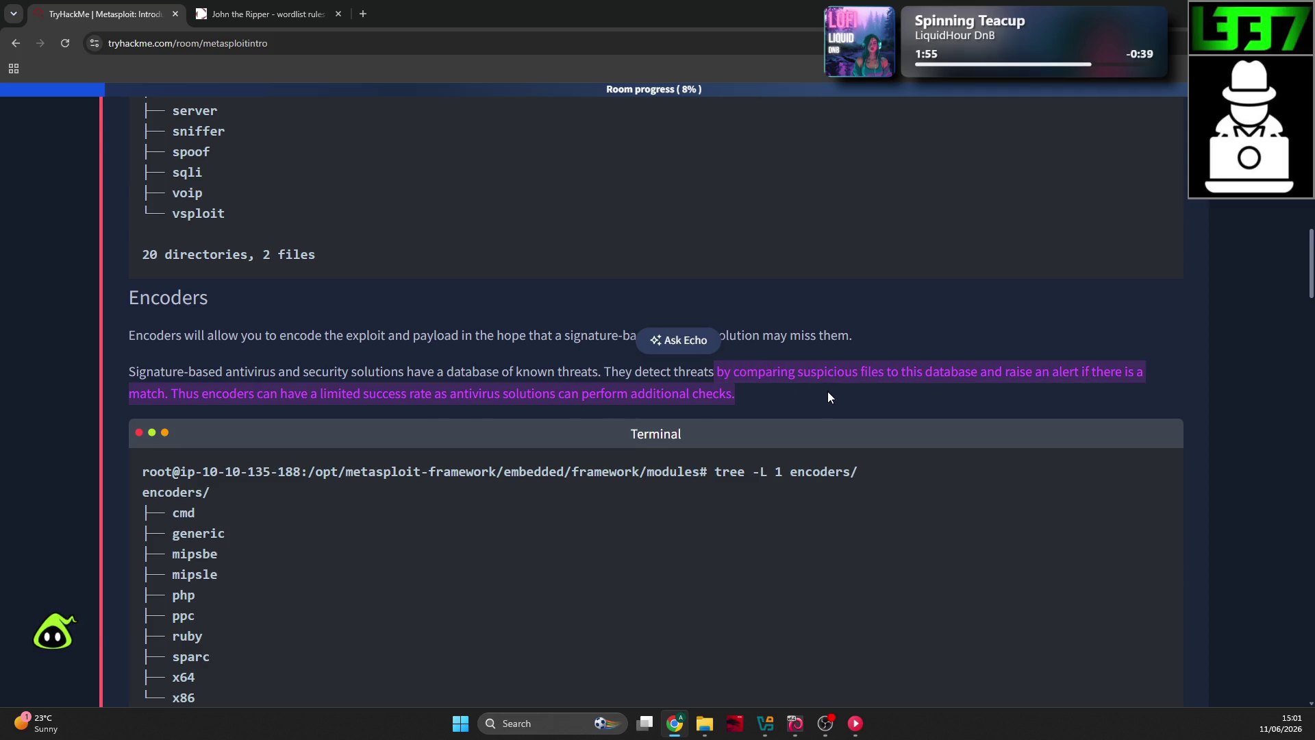
key("alt+Tab")
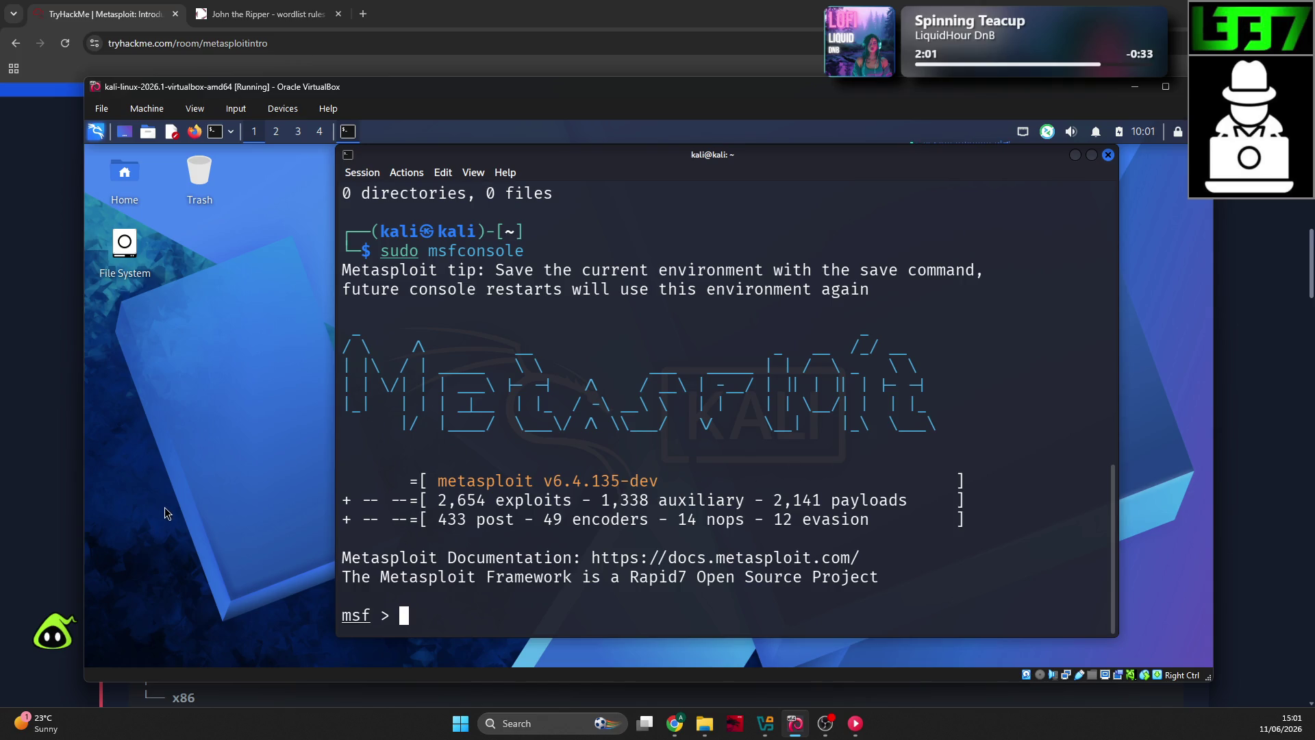
left_click(31, 483)
scroll(44, 472, "down", 2)
key("alt+Tab")
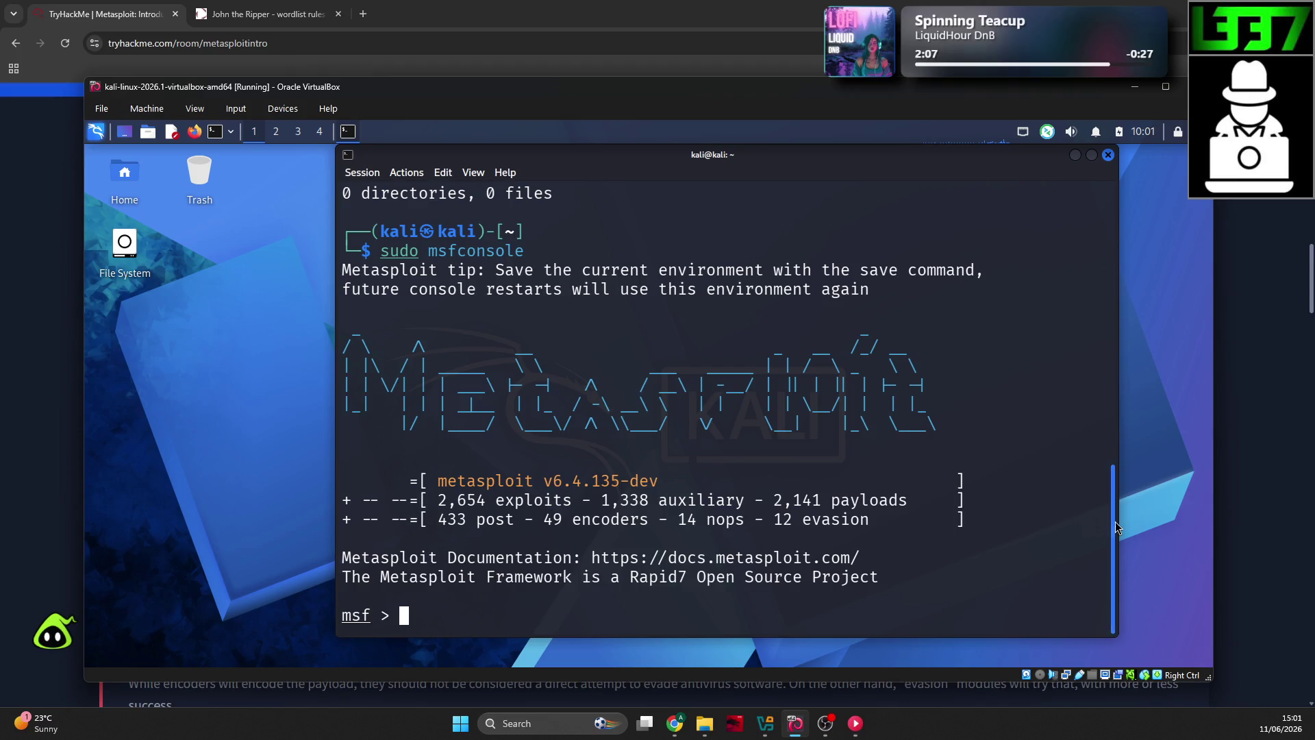
scroll(1119, 482, "up", 2)
scroll(1121, 473, "up", 1)
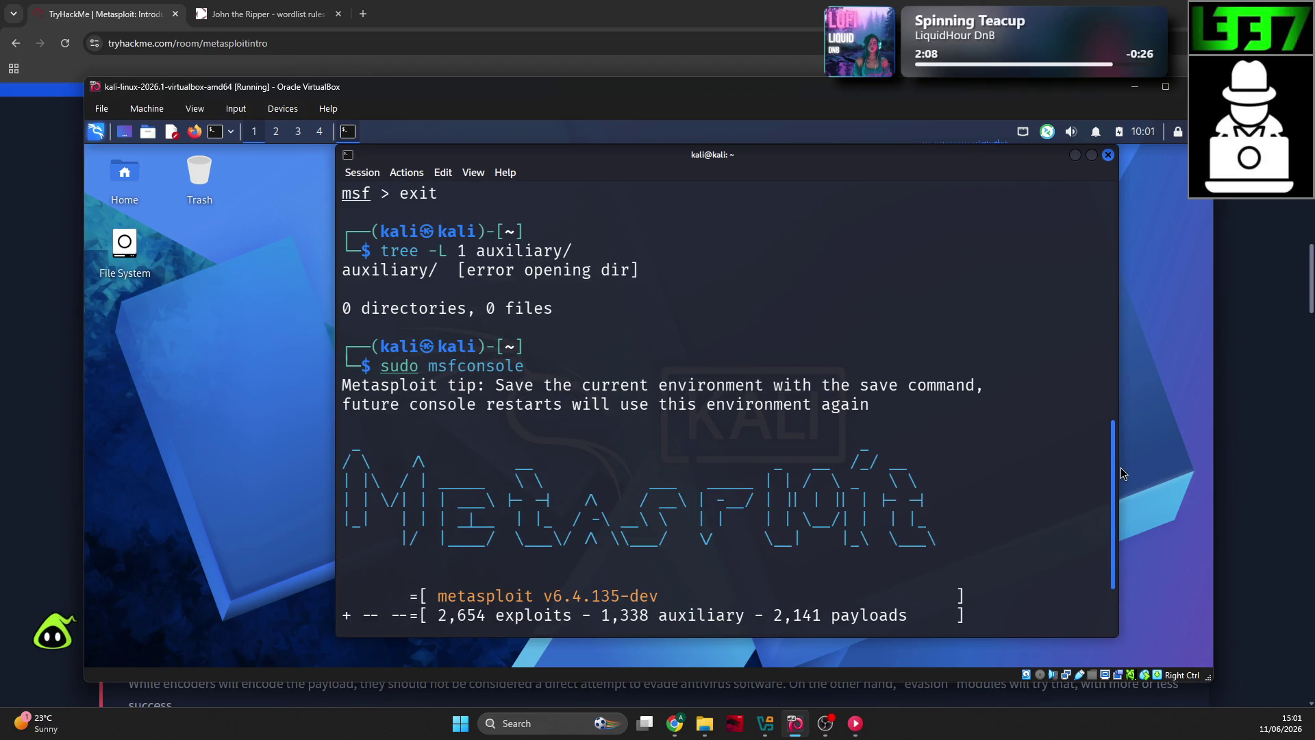
scroll(1121, 468, "down", 2)
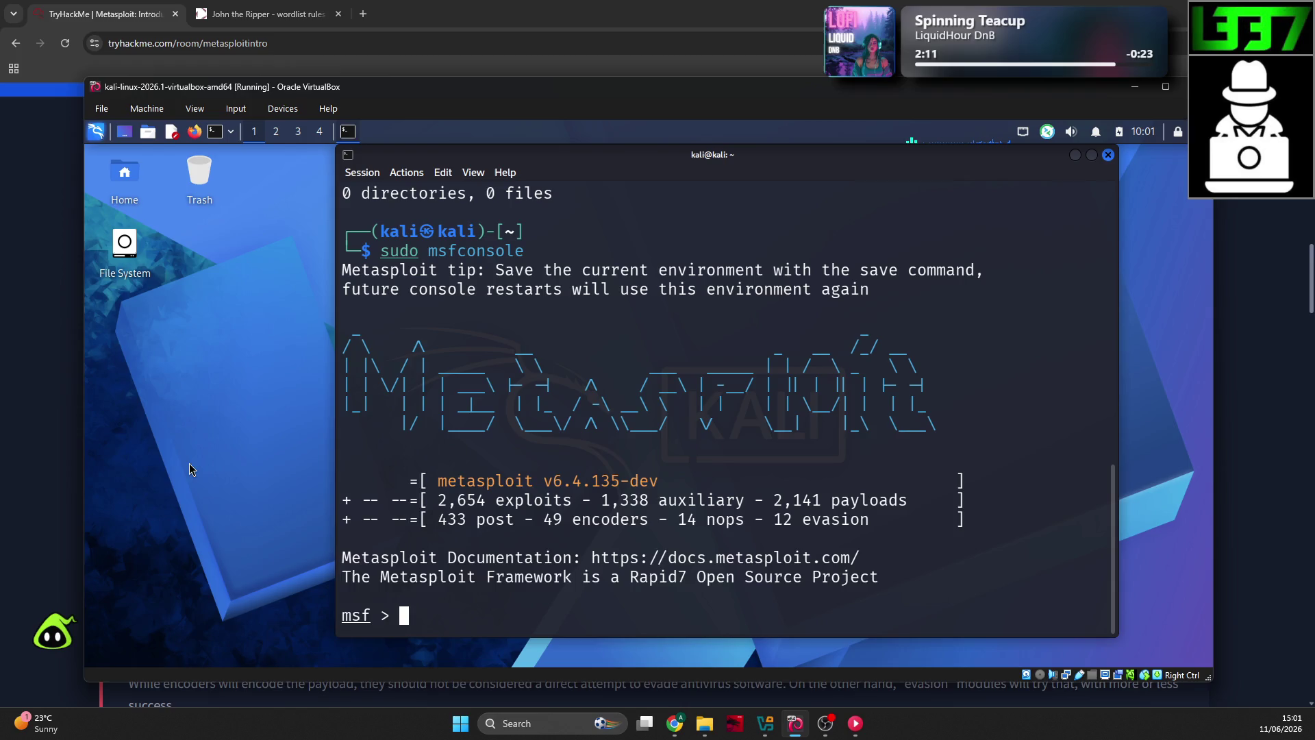
left_click(57, 437)
Step: Review the auxiliary folder listing, highlighting the crawler, fuzzers and scanner entries
scroll(290, 306, "up", 8)
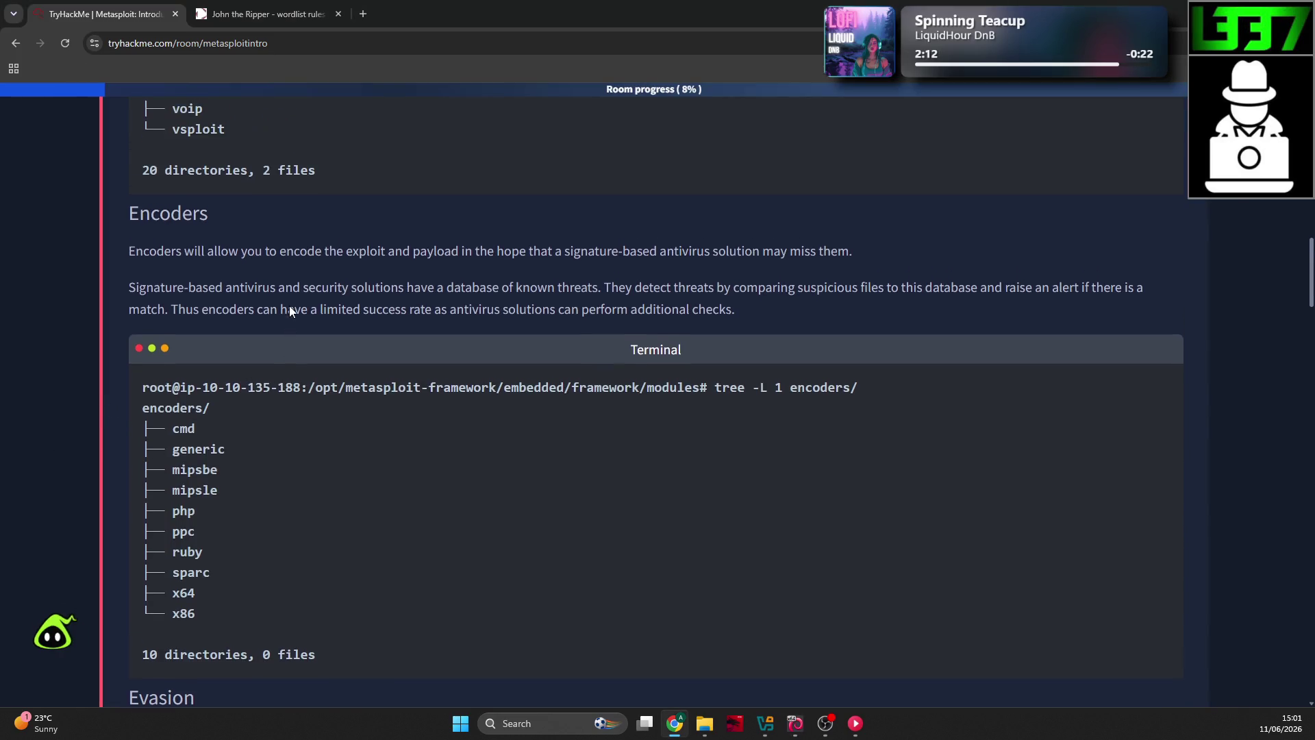
scroll(315, 370, "up", 2)
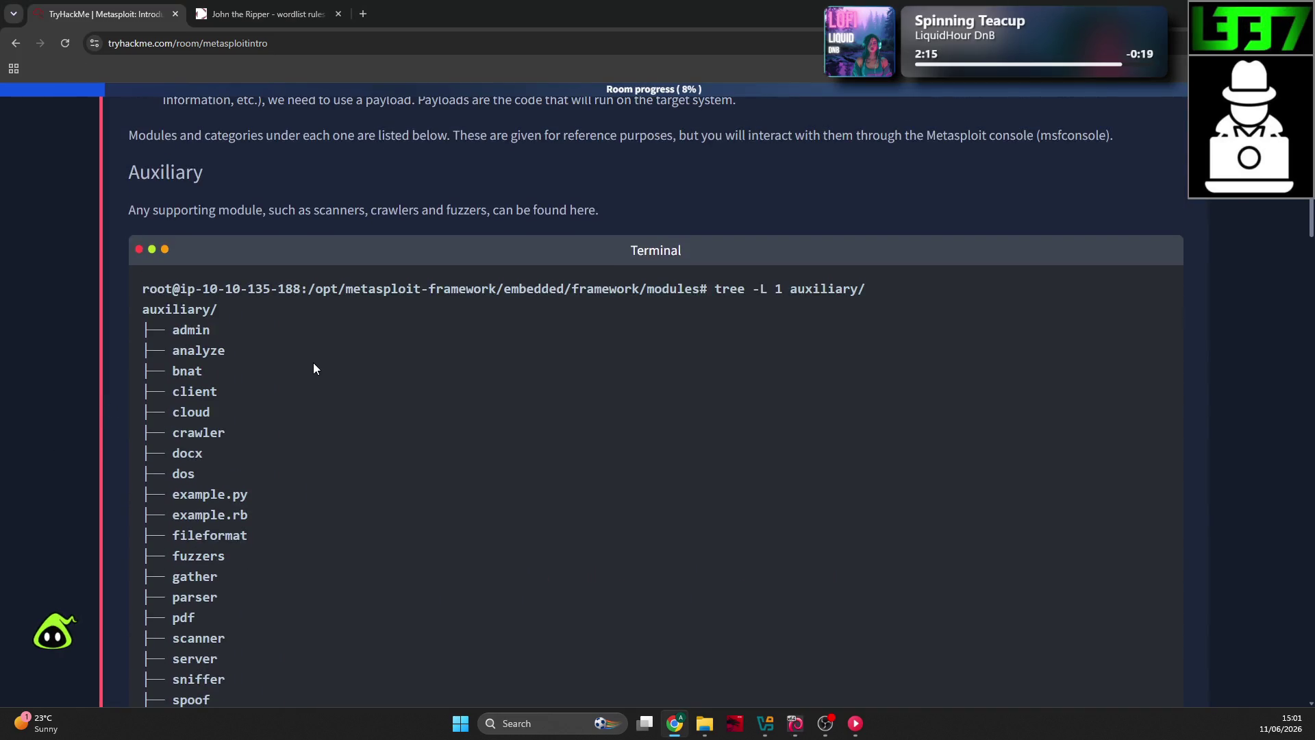
scroll(314, 351, "up", 1)
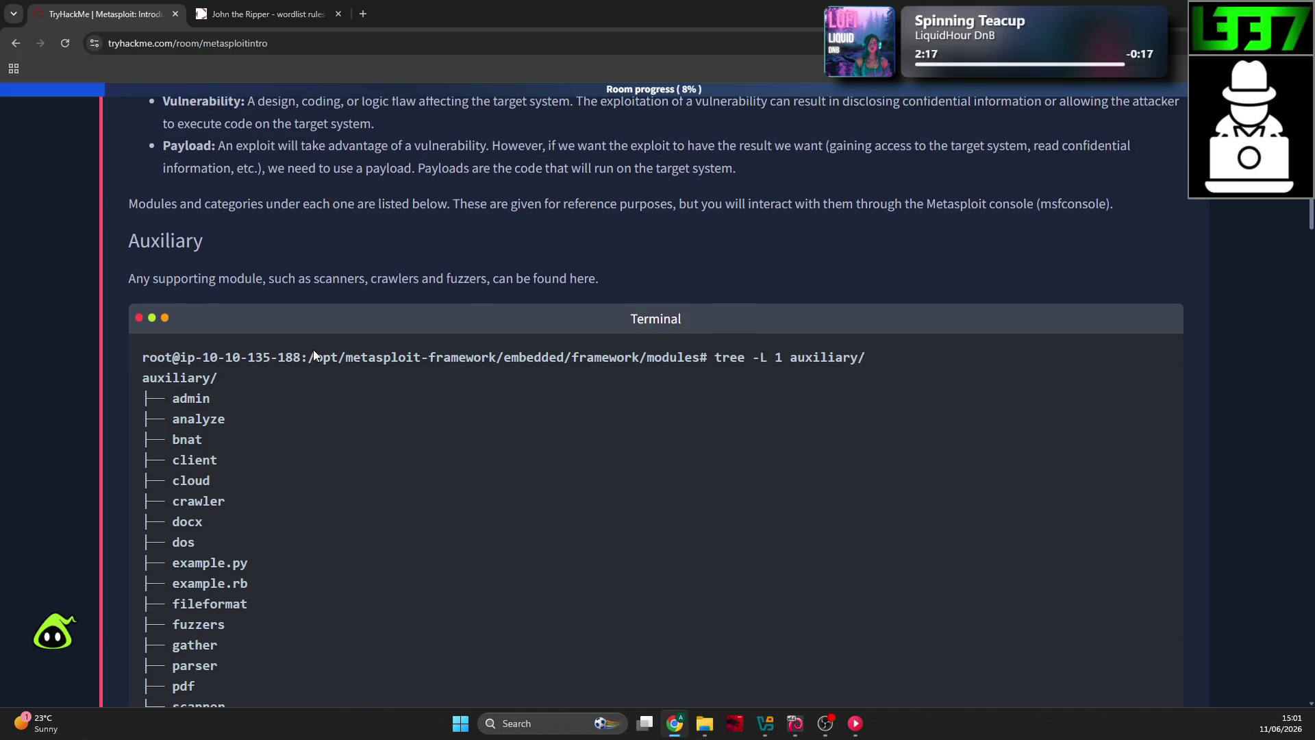
left_click_drag(317, 278, 504, 283)
scroll(478, 302, "down", 1)
scroll(201, 330, "down", 5)
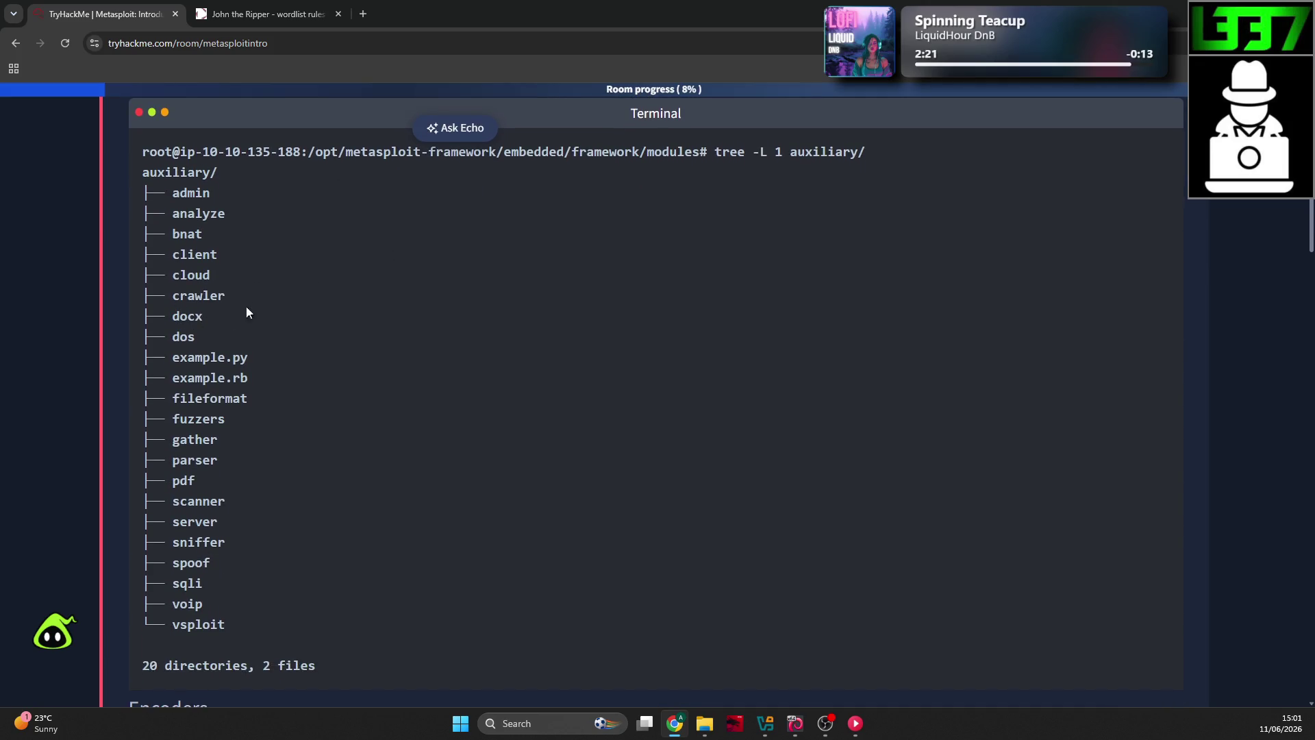
double_click(177, 299)
left_click(232, 348)
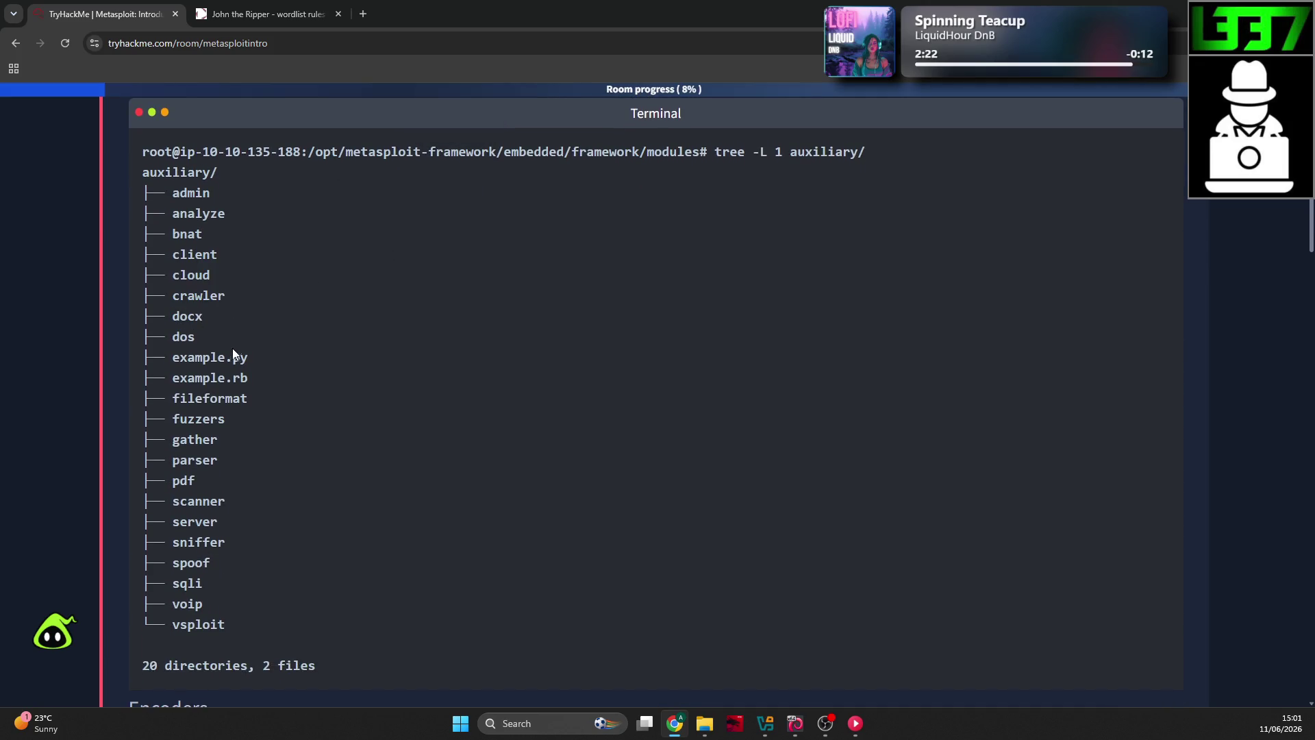
double_click(219, 420)
left_click(237, 428)
scroll(228, 458, "up", 6)
scroll(228, 459, "down", 4)
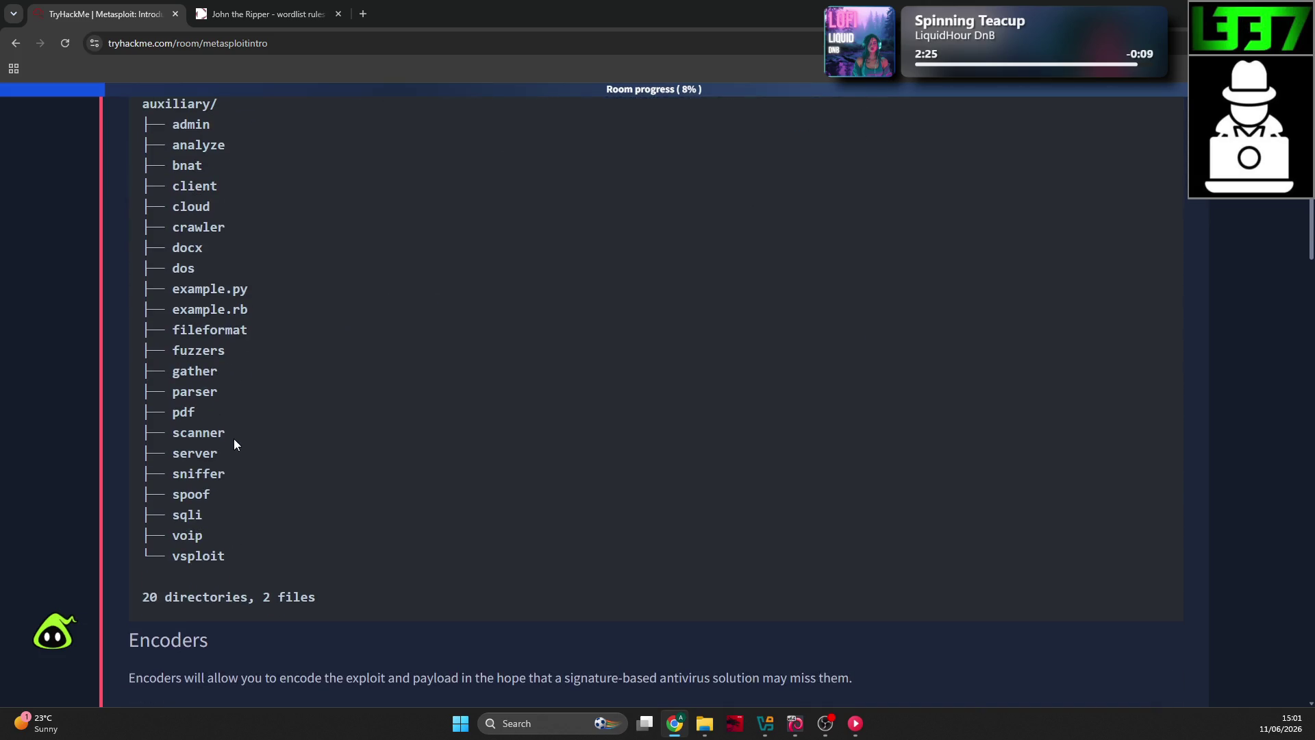
double_click(229, 433)
left_click(269, 435)
scroll(274, 419, "down", 6)
scroll(266, 401, "down", 2)
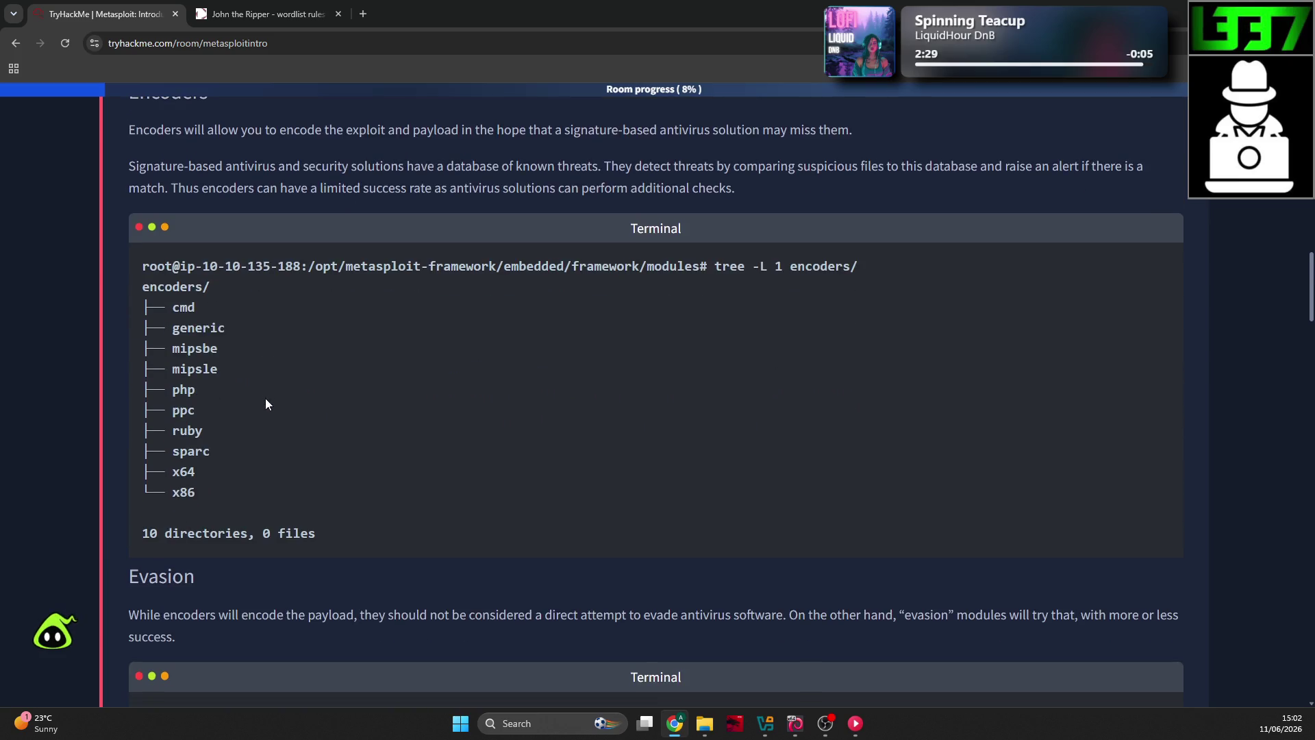
scroll(209, 305, "up", 1)
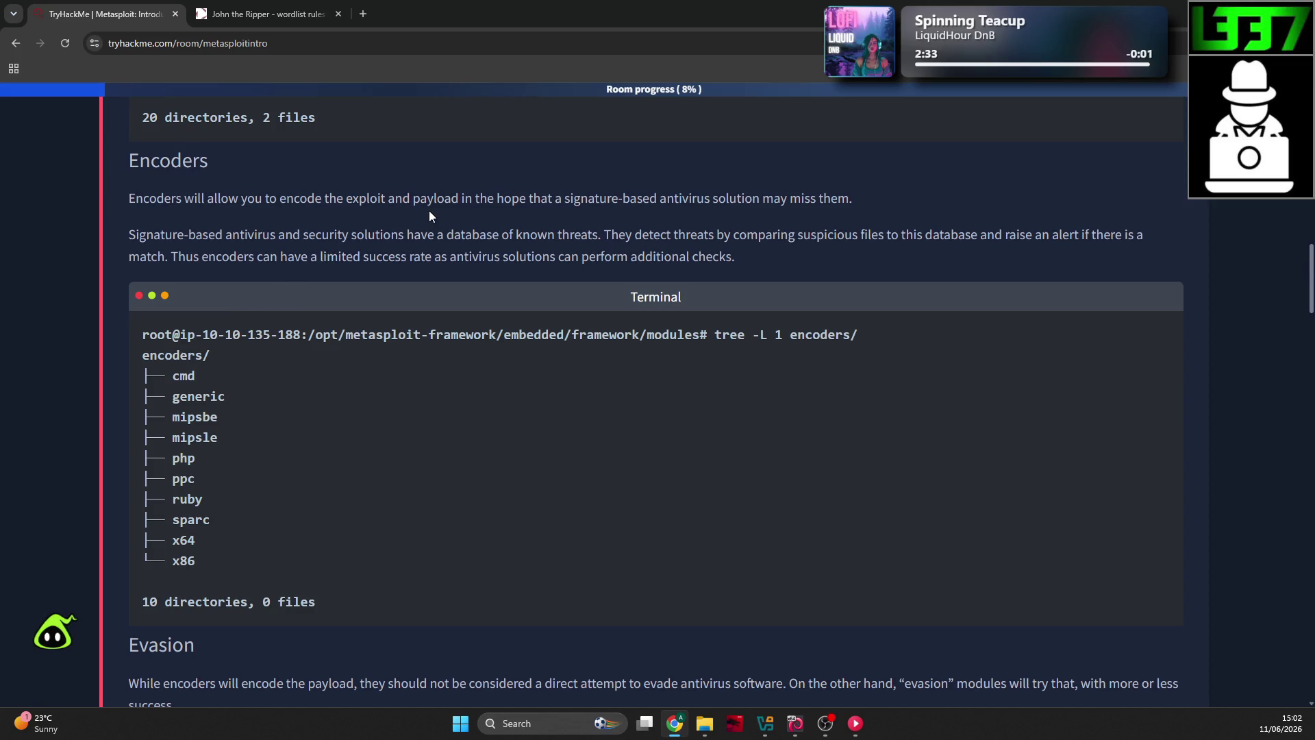
Step: Highlight the Encoders explanation on antivirus and limited success, then scroll to the Evasion section
left_click_drag(363, 200, 420, 201)
left_click(602, 198)
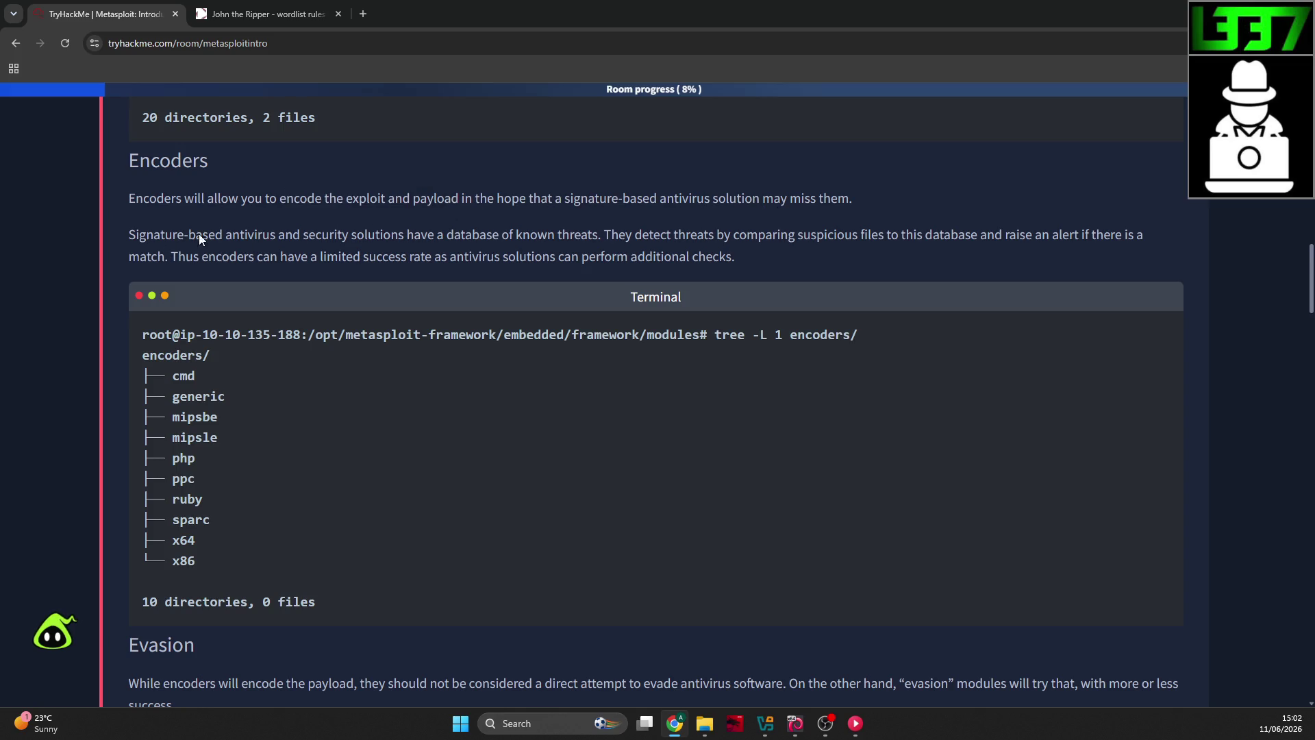
left_click_drag(405, 240, 556, 239)
left_click(603, 245)
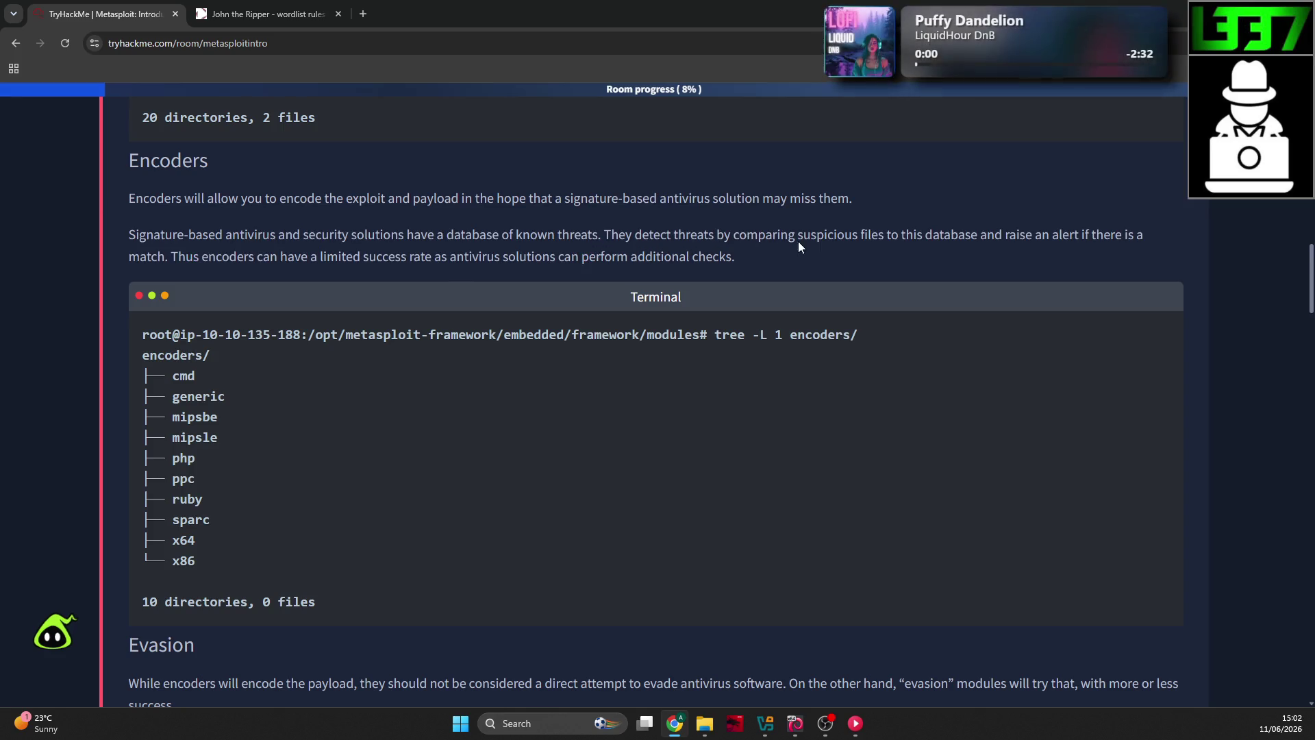
left_click_drag(801, 239, 869, 247)
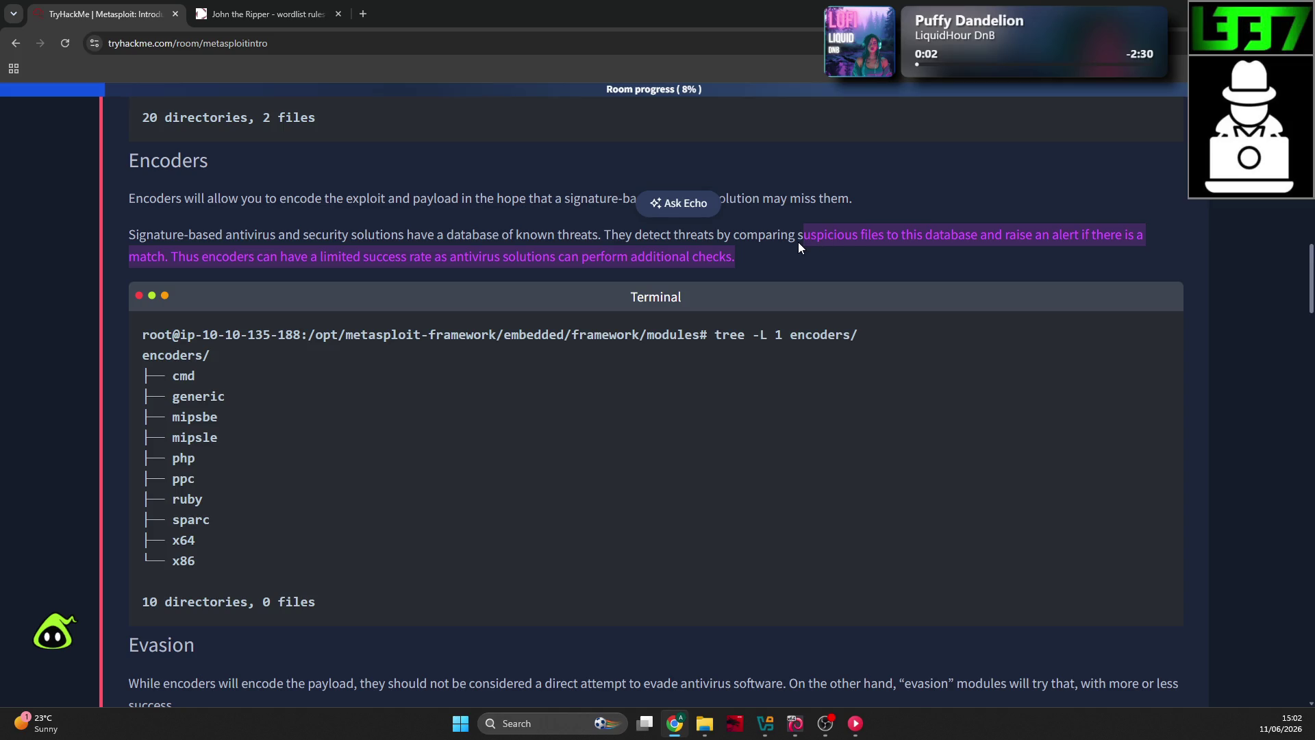
left_click(973, 241)
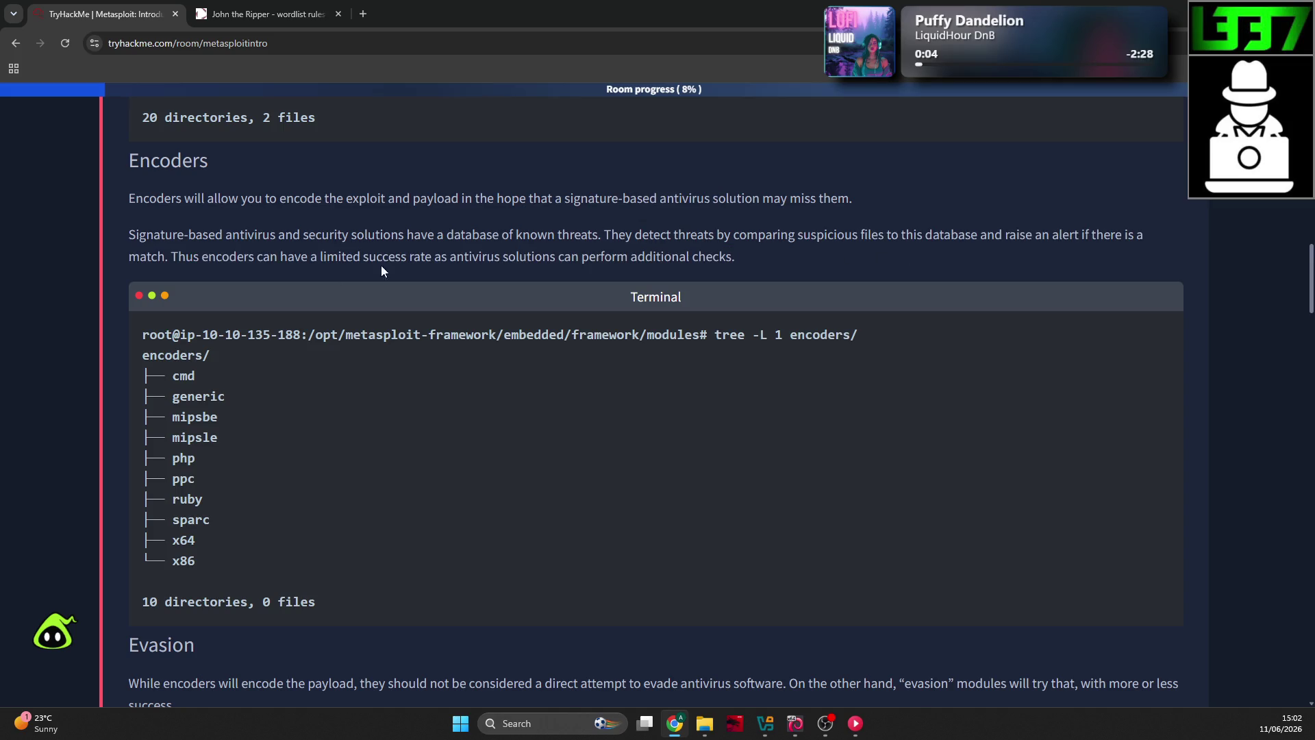
scroll(273, 273, "down", 1)
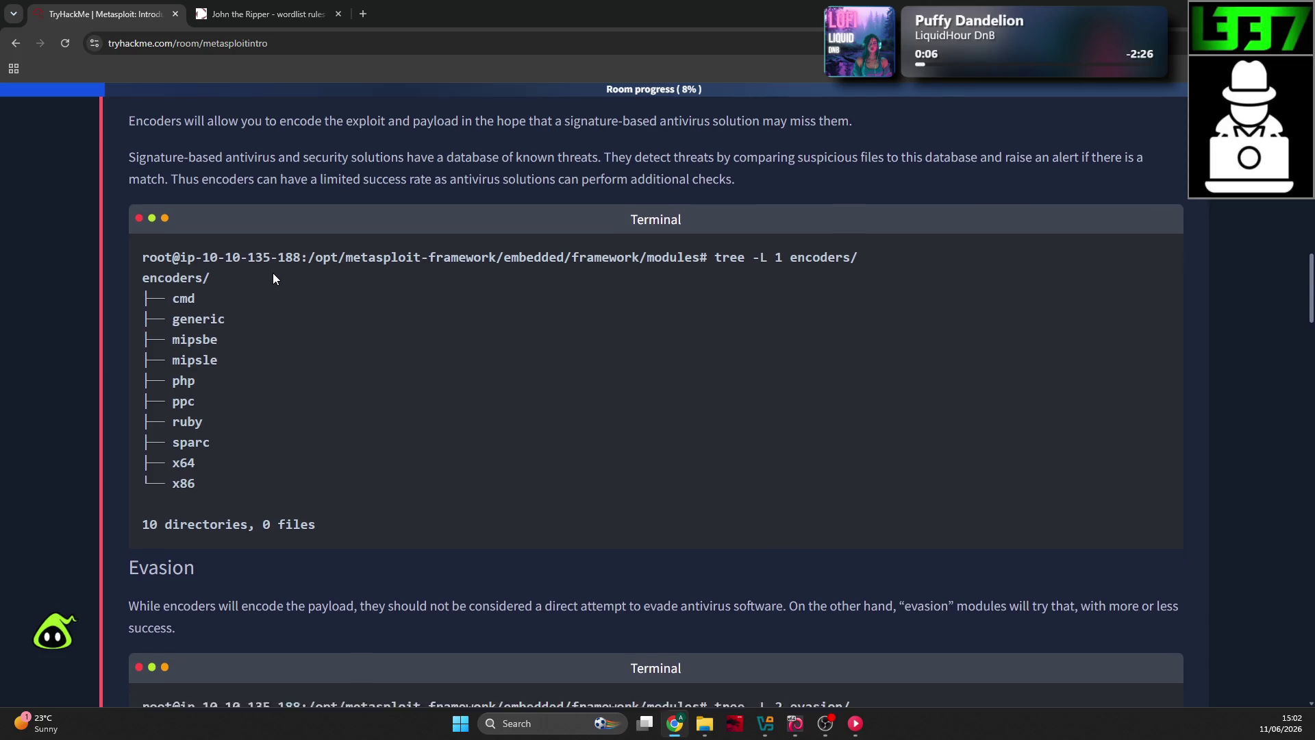
scroll(273, 273, "down", 1)
scroll(272, 272, "down", 2)
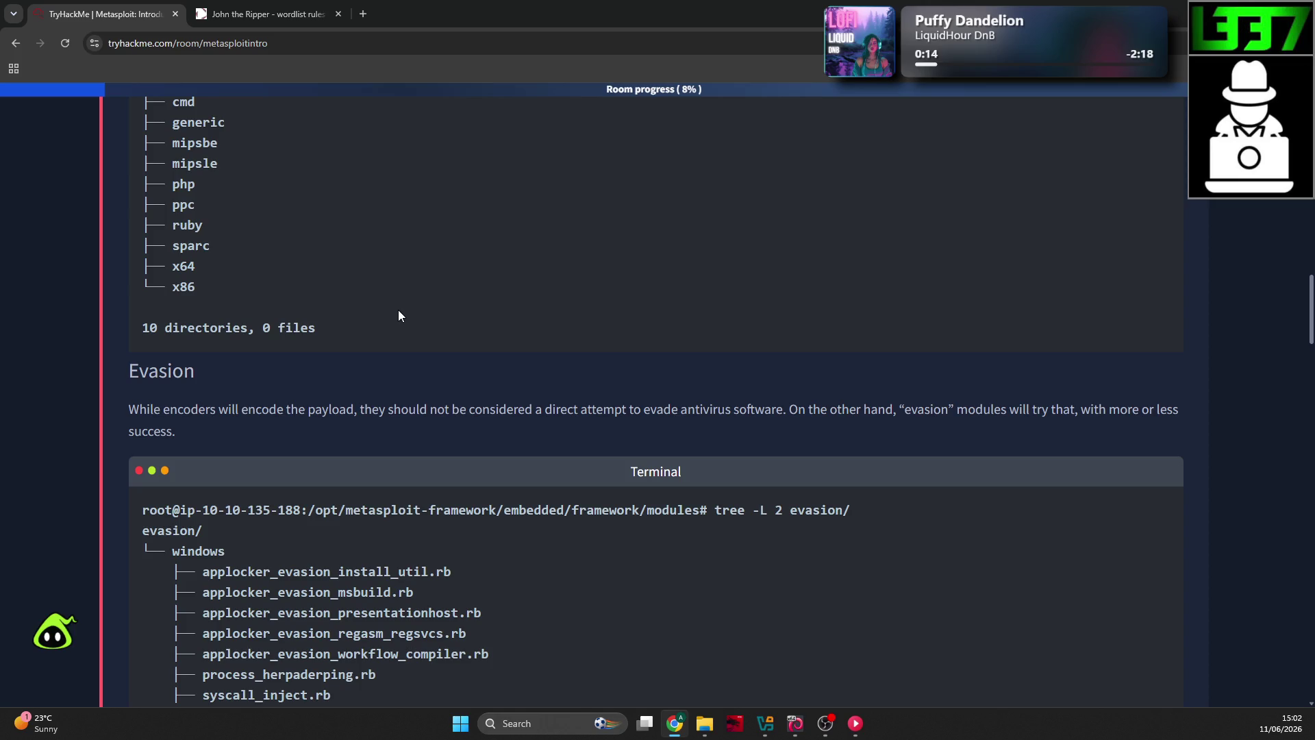
Step: Read the Evasion section description, highlighting phrases about evasion modules
scroll(405, 294, "down", 1)
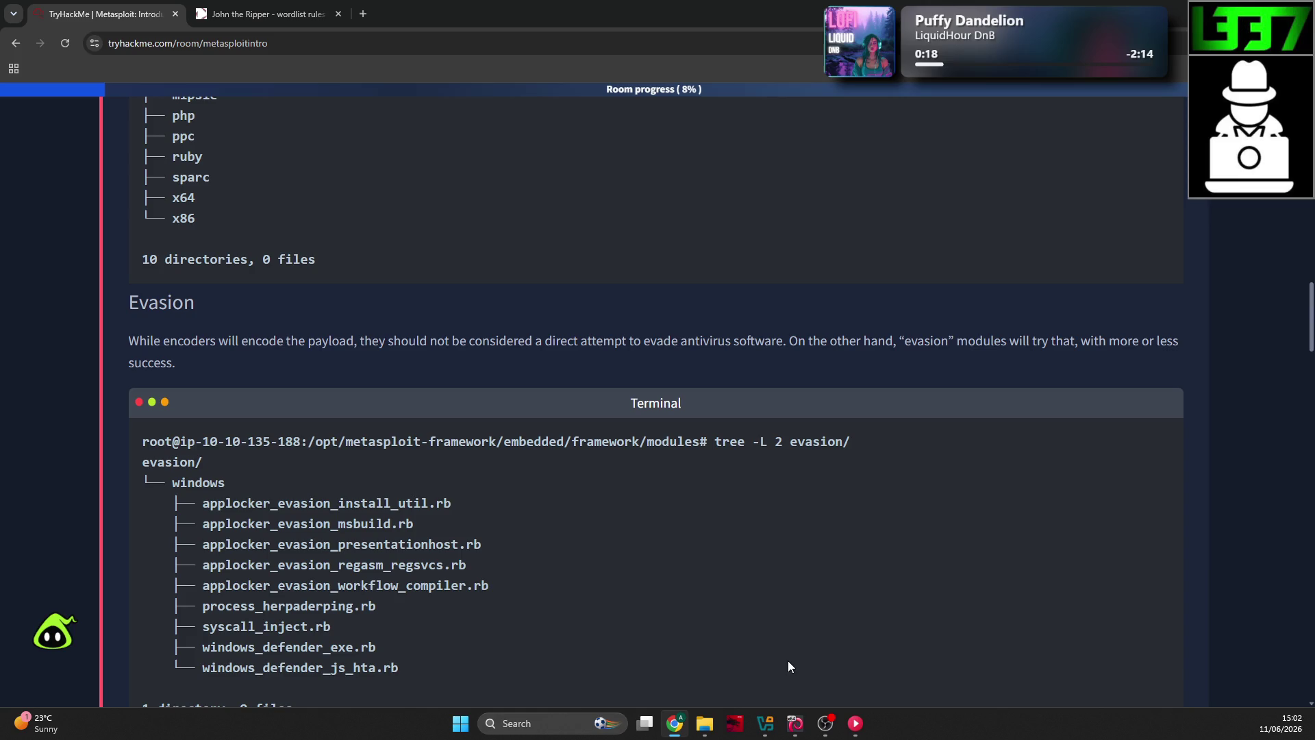
left_click(766, 723)
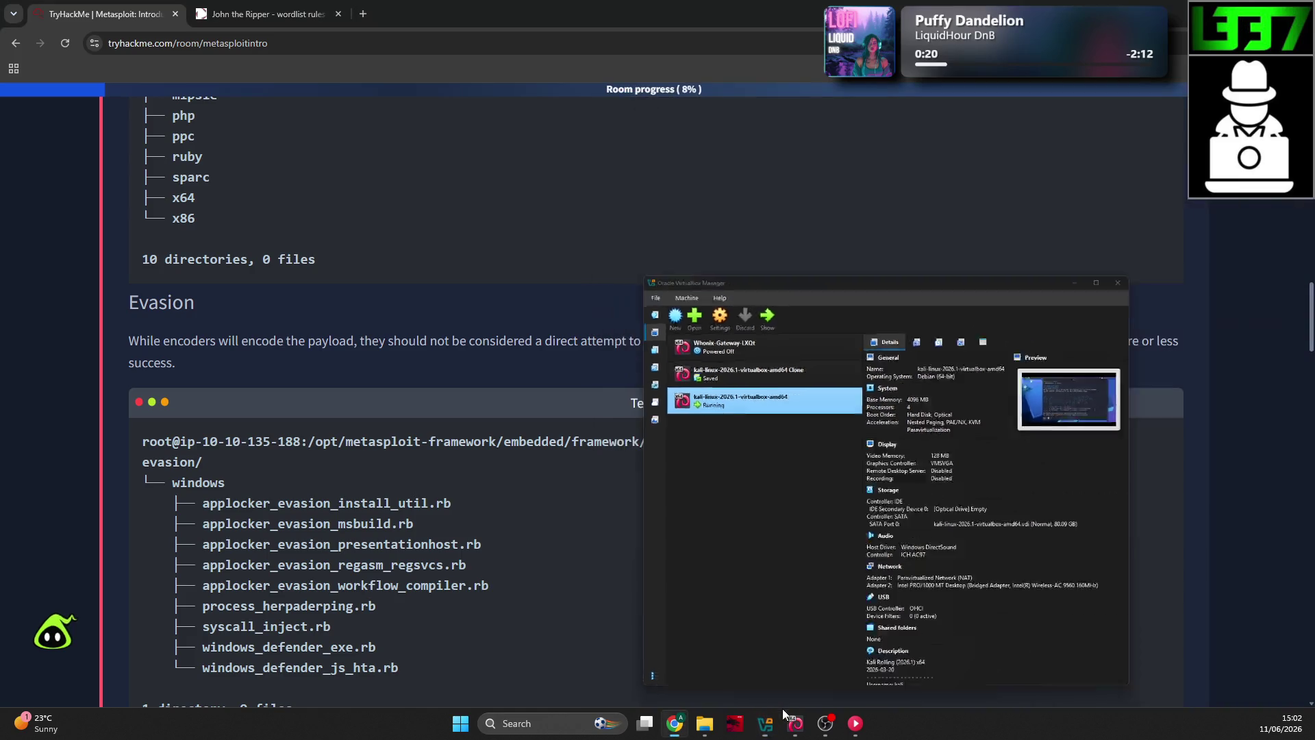
left_click(785, 714)
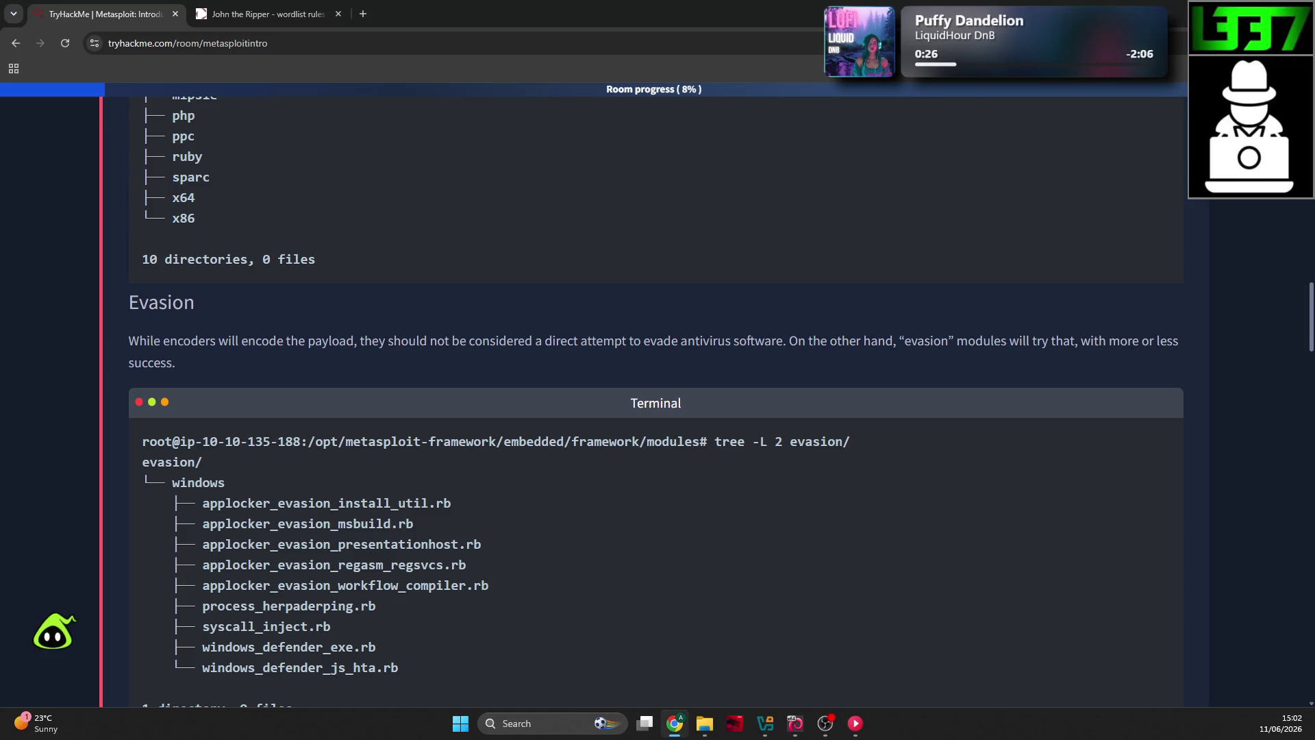
scroll(347, 415, "down", 3)
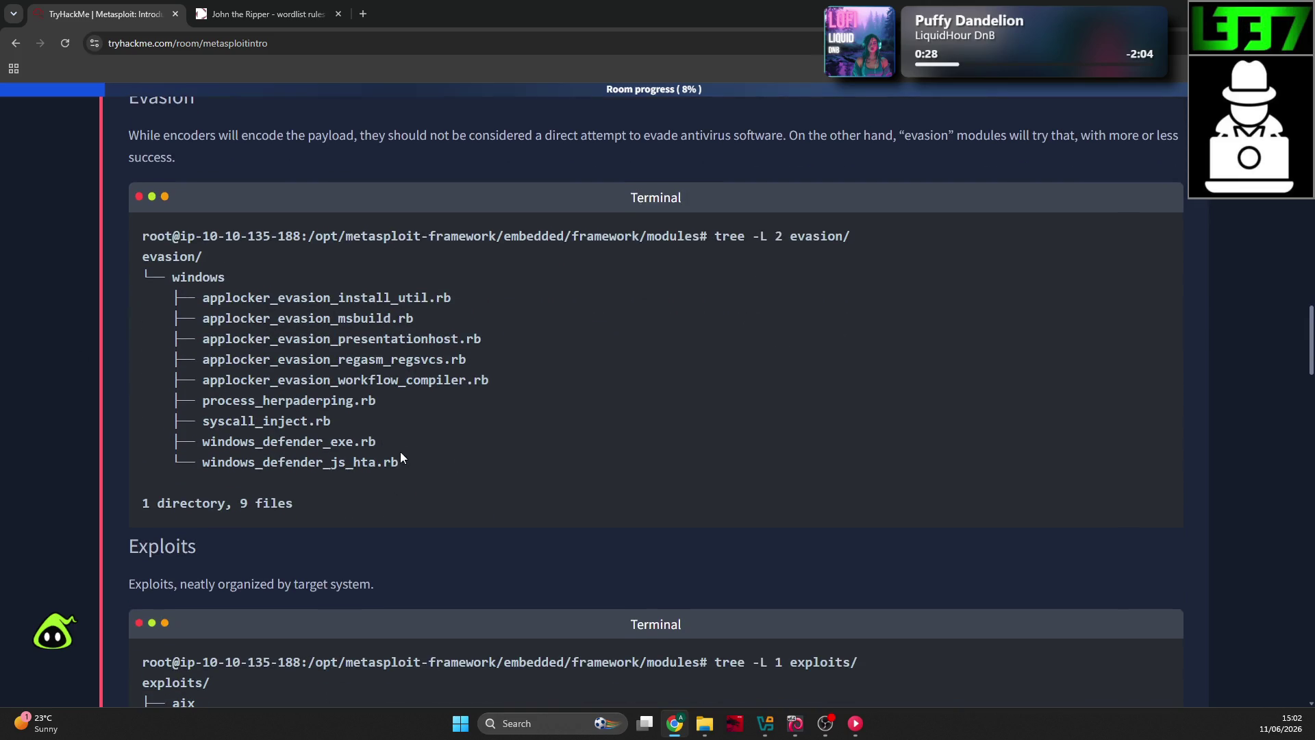
scroll(388, 433, "down", 2)
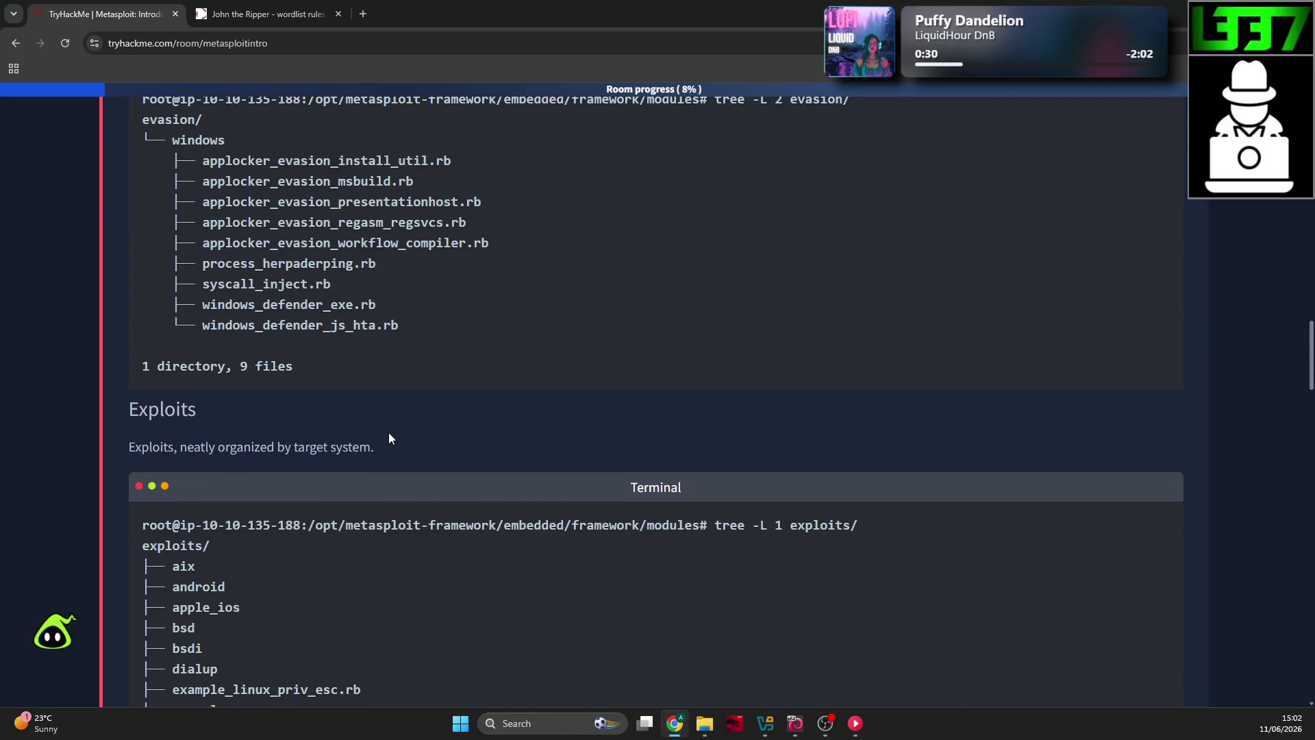
scroll(386, 429, "up", 4)
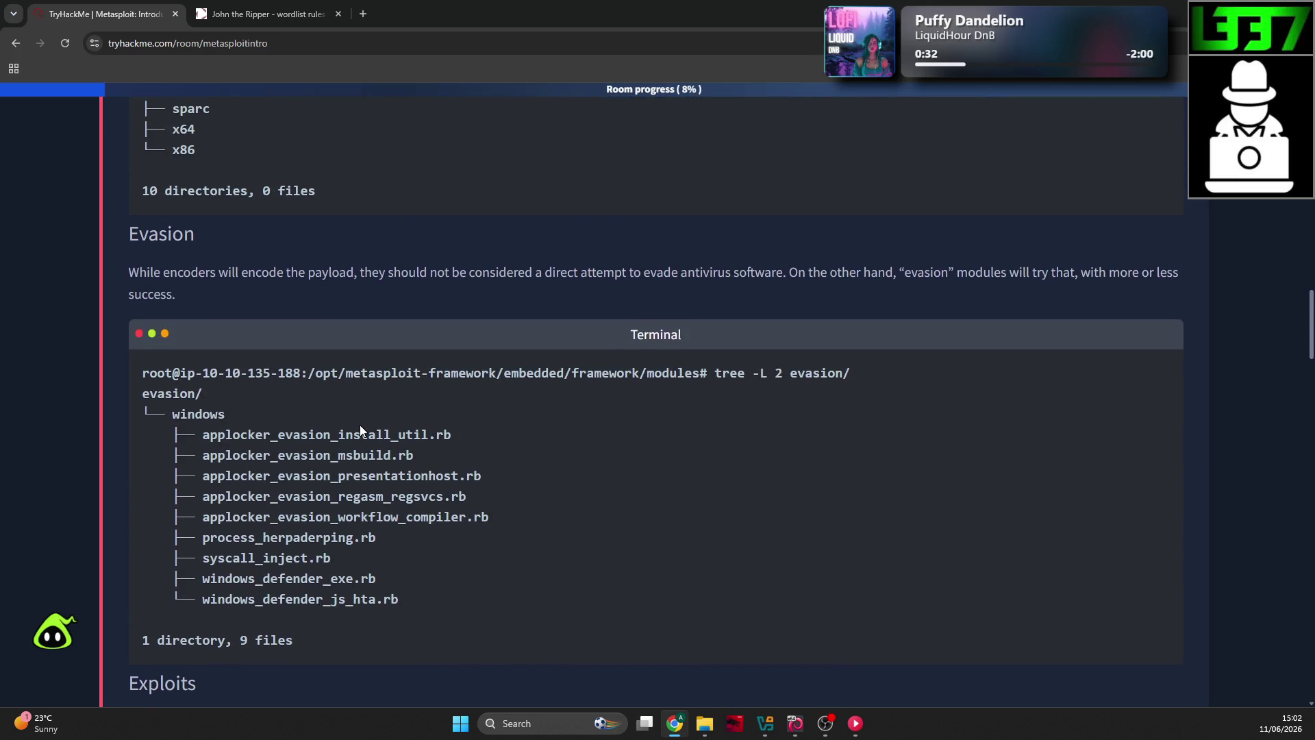
left_click_drag(234, 272, 351, 273)
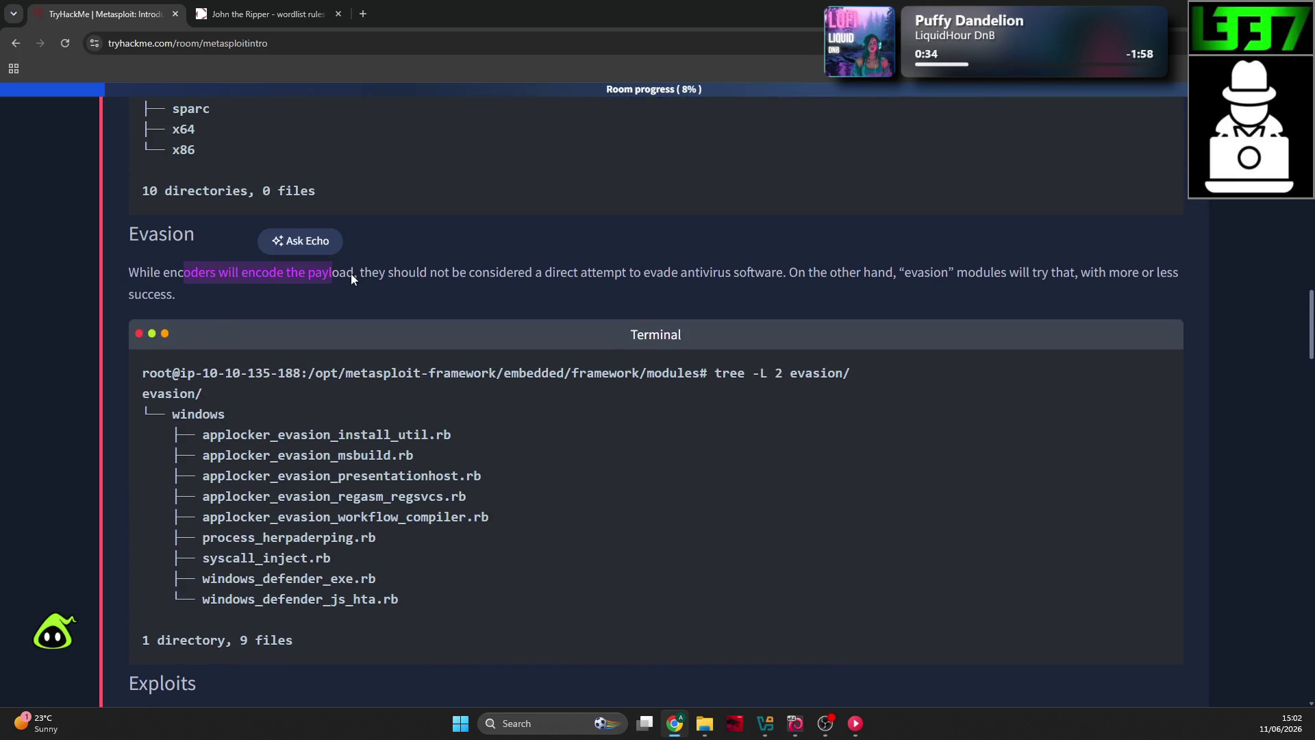
left_click_drag(466, 277, 556, 278)
left_click(742, 275)
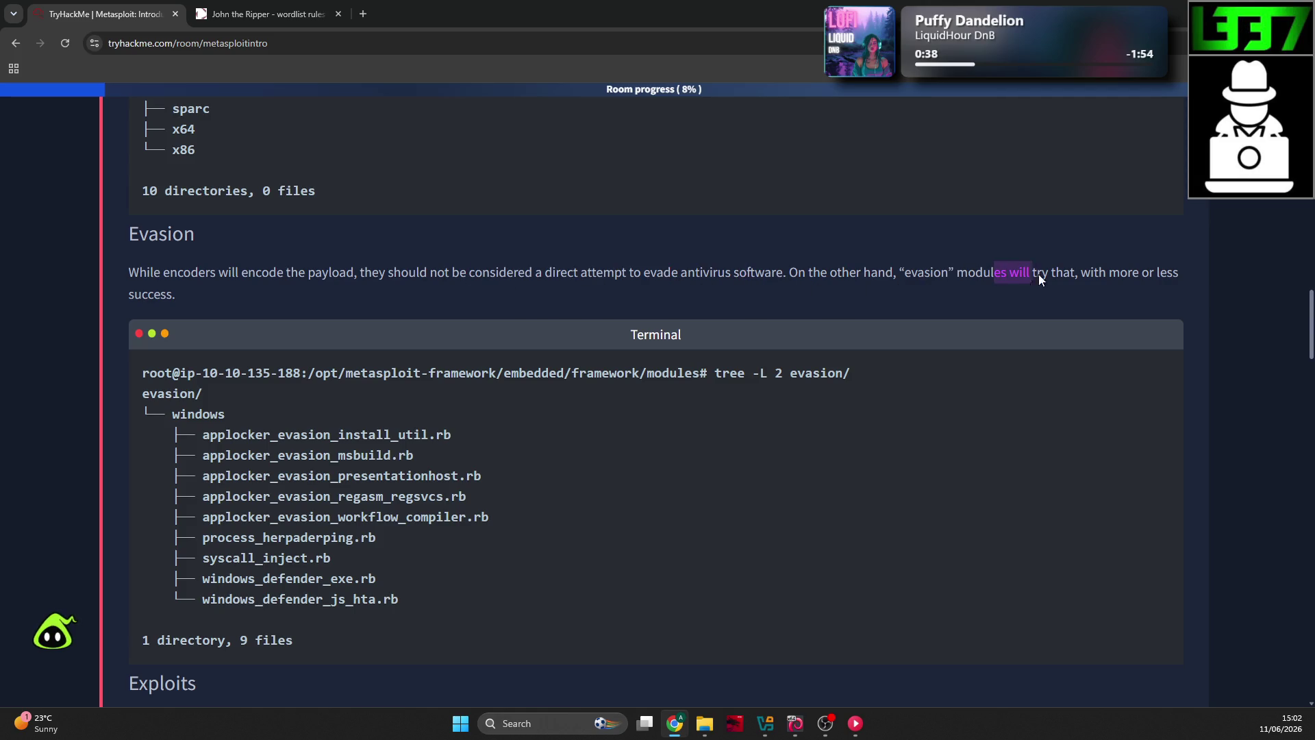
left_click_drag(1039, 274, 1092, 278)
left_click(548, 256)
Step: Highlight the applocker_evasion_msbuild.rb, syscall_inject.rb and windows_defender_exe.rb entries, then scroll to Exploits
scroll(200, 288, "down", 1)
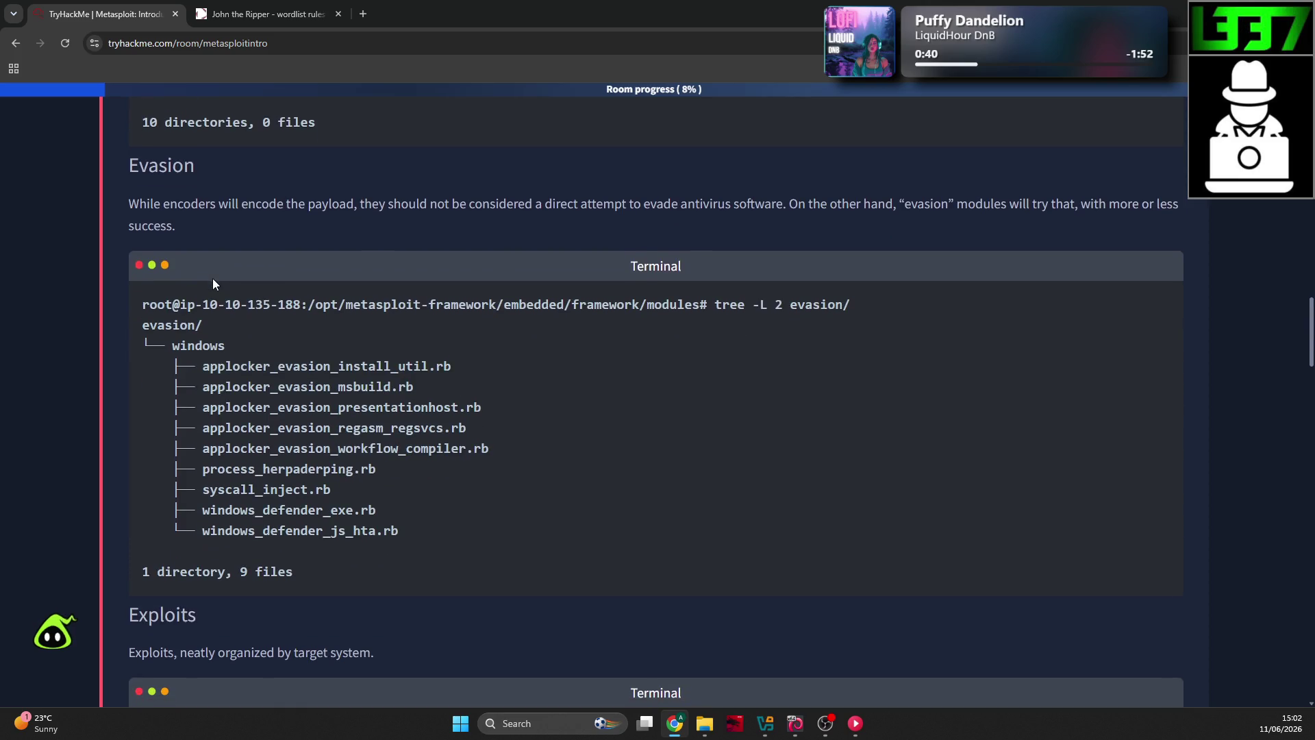
scroll(244, 370, "down", 2)
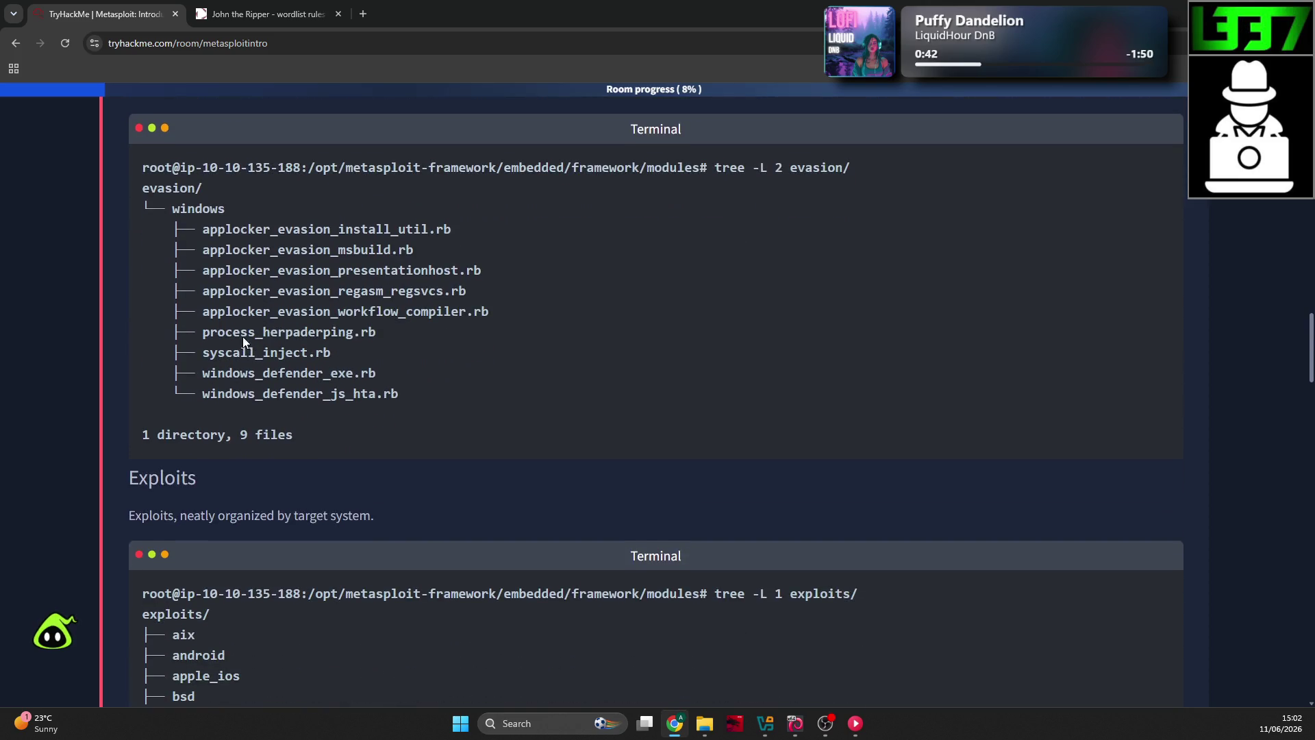
left_click_drag(207, 250, 397, 279)
left_click(385, 282)
left_click_drag(203, 353, 345, 355)
left_click_drag(206, 374, 402, 375)
left_click(352, 382)
scroll(304, 339, "down", 1)
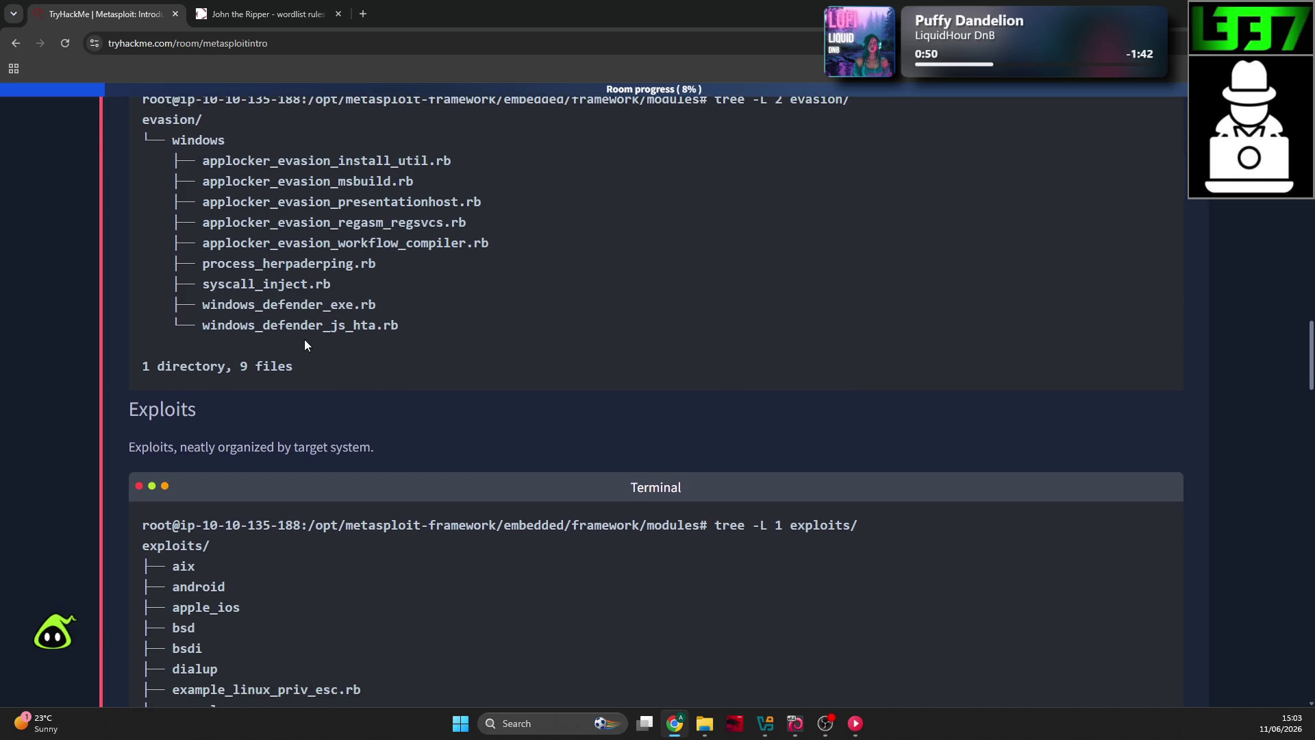
scroll(301, 343, "up", 1)
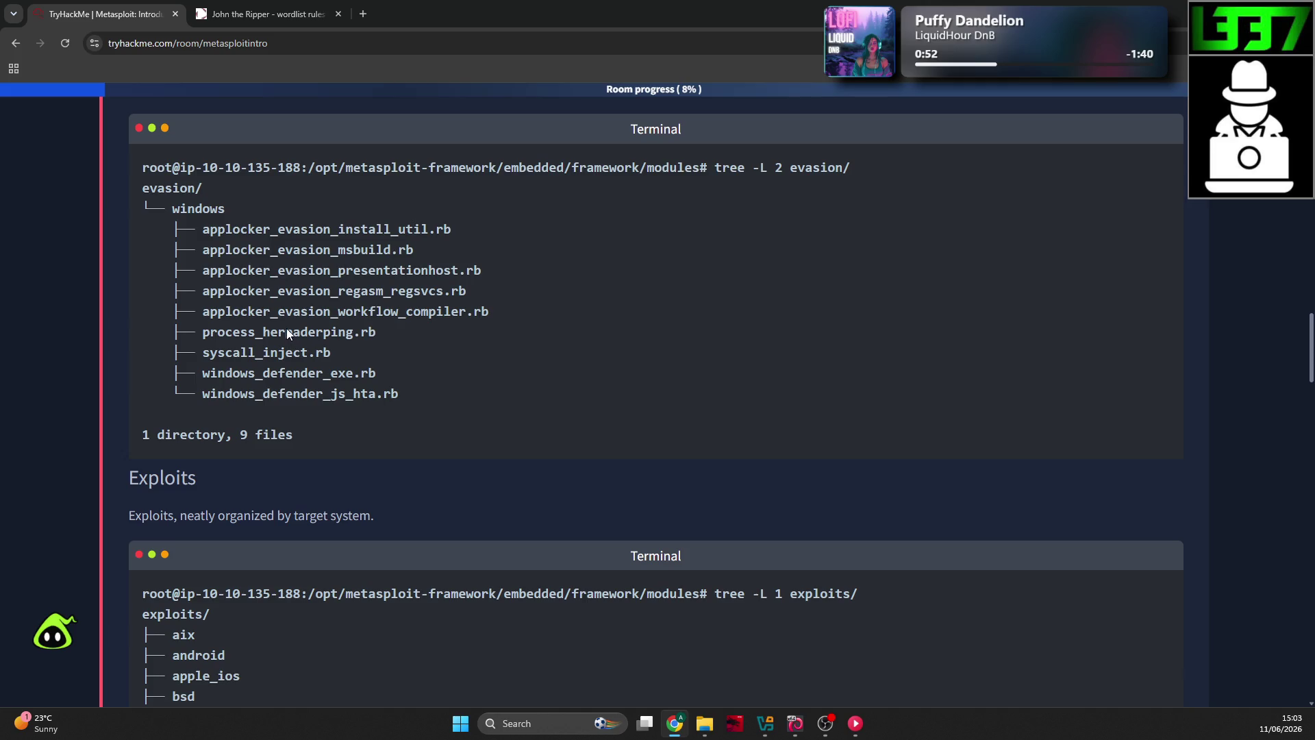
scroll(284, 322, "down", 1)
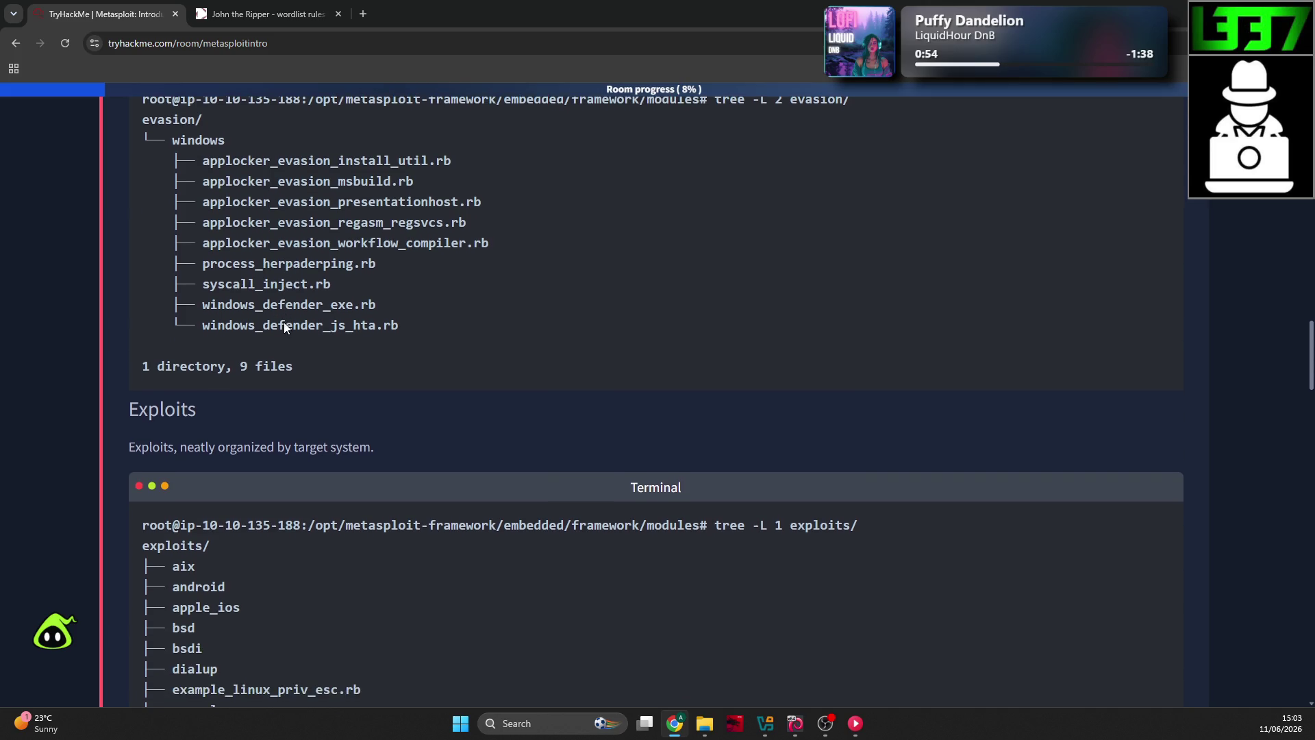
scroll(283, 322, "down", 1)
scroll(230, 360, "down", 1)
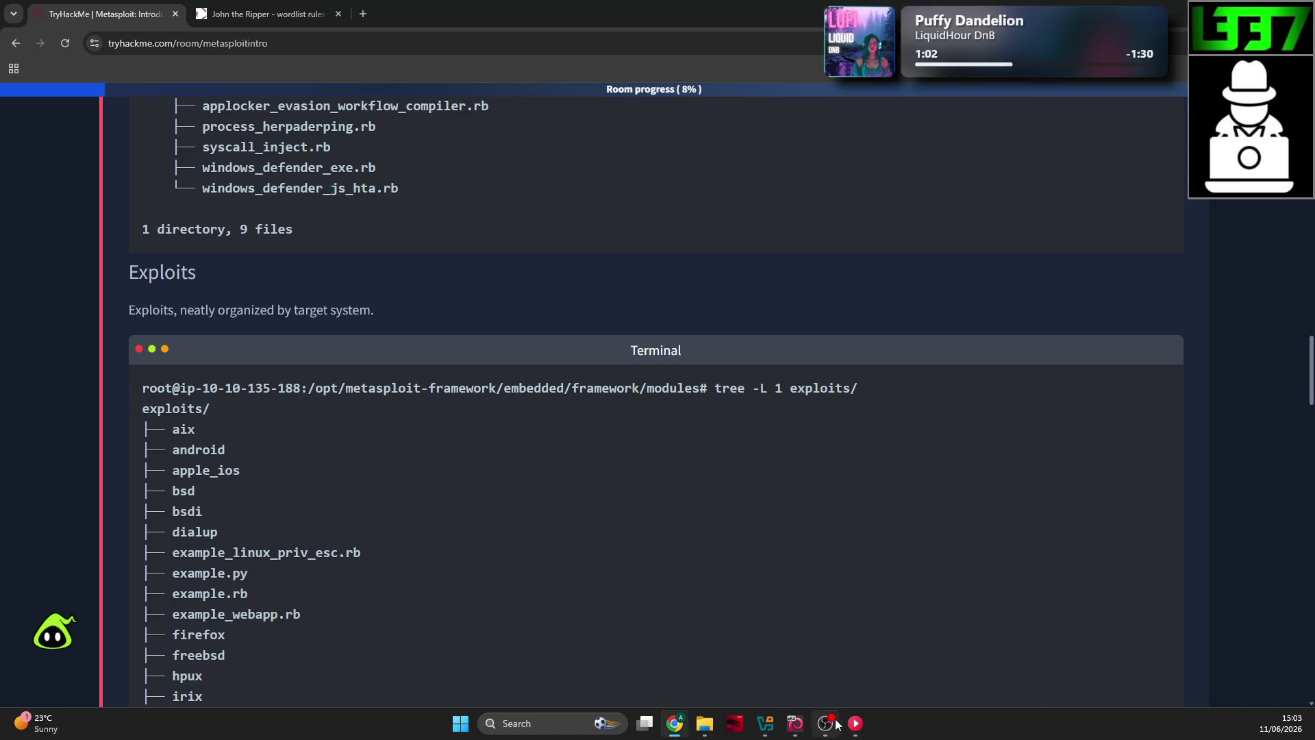
Step: Run tree -L 1 exploits/ at the msf prompt, which returns a directory error
left_click(796, 692)
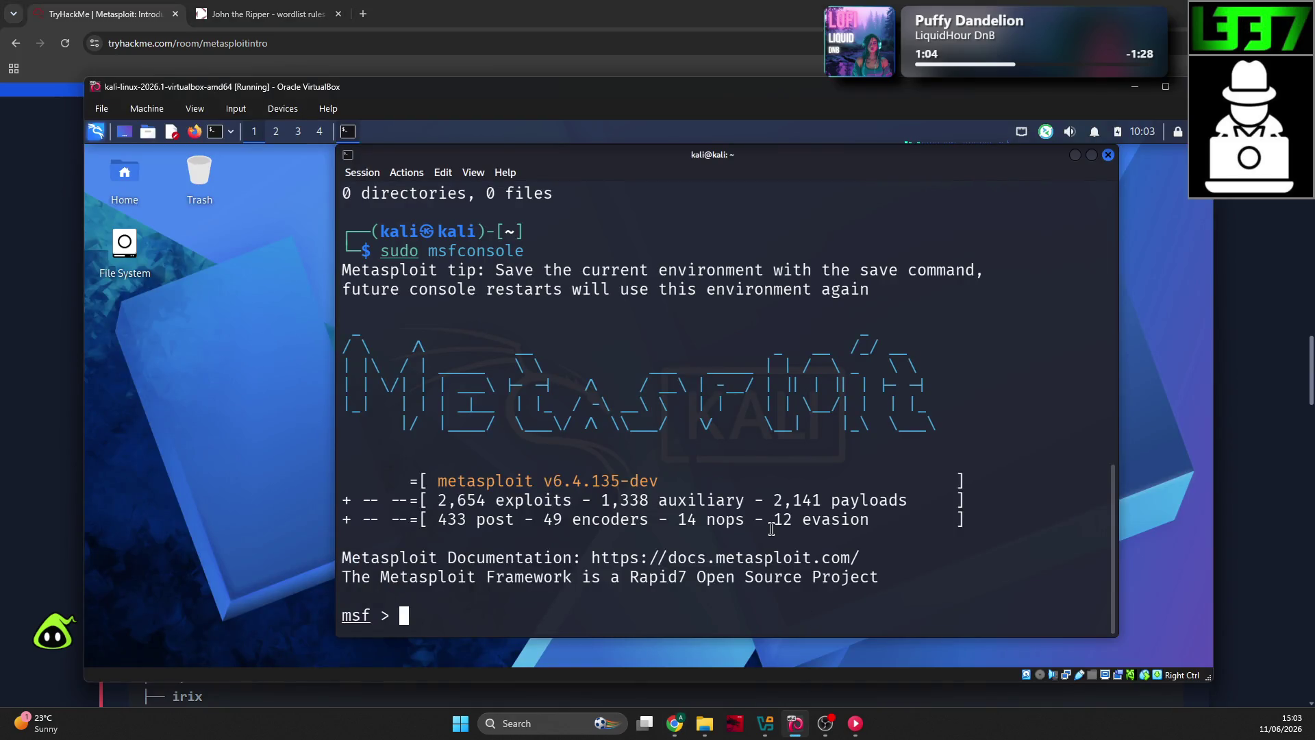
type("tree -")
type("L 1 exploi")
type("ts/")
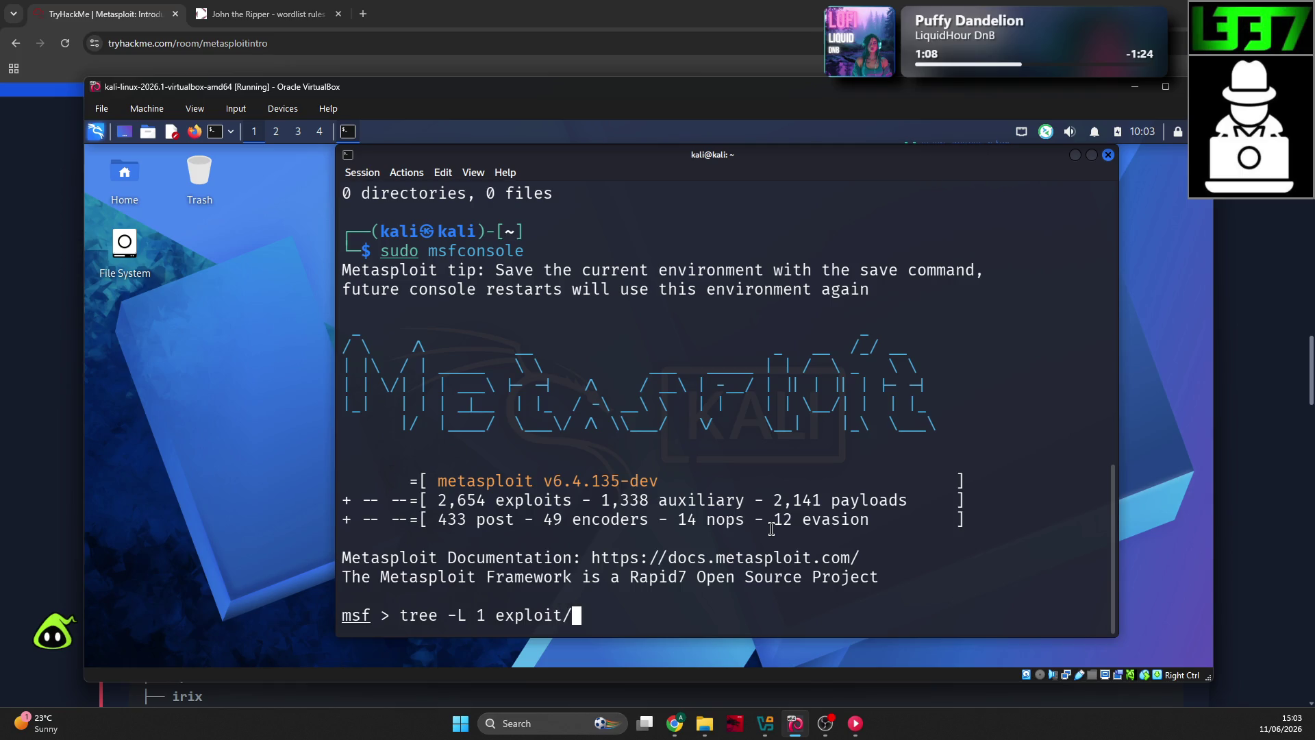
left_click(60, 430)
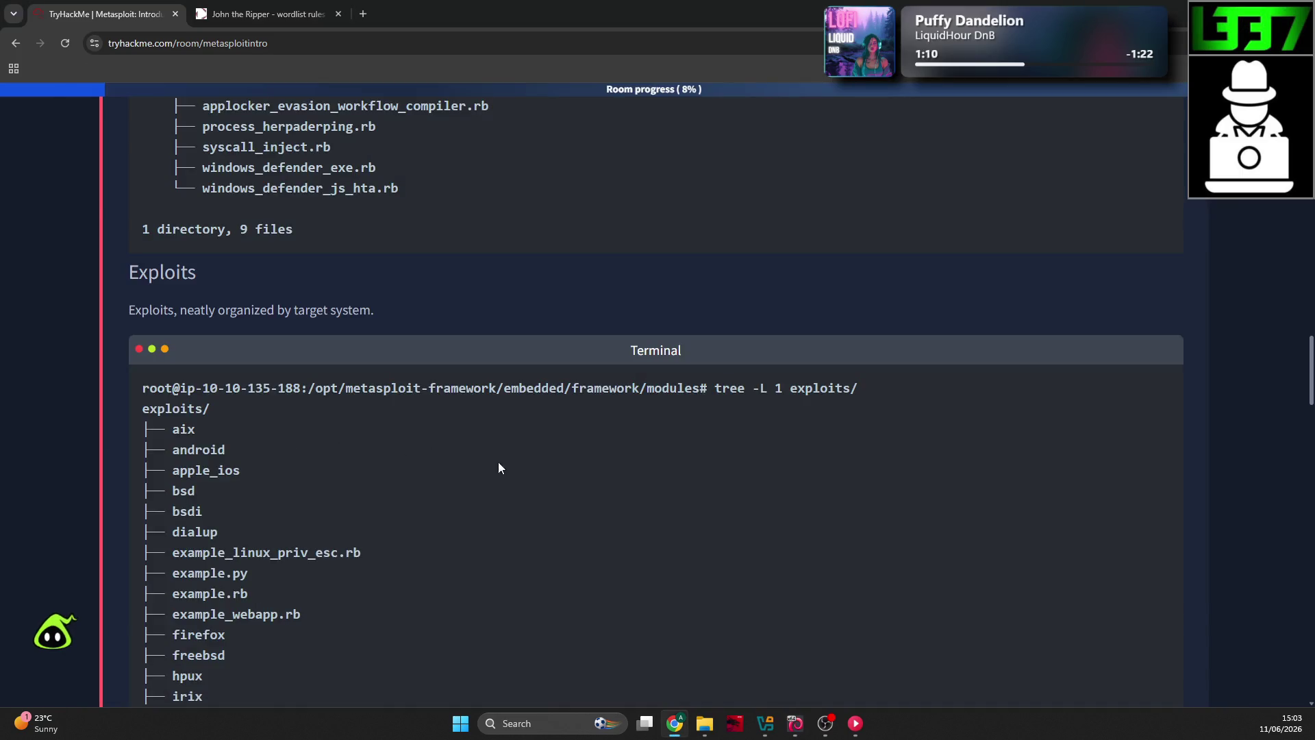
key("alt+Tab")
key("Return")
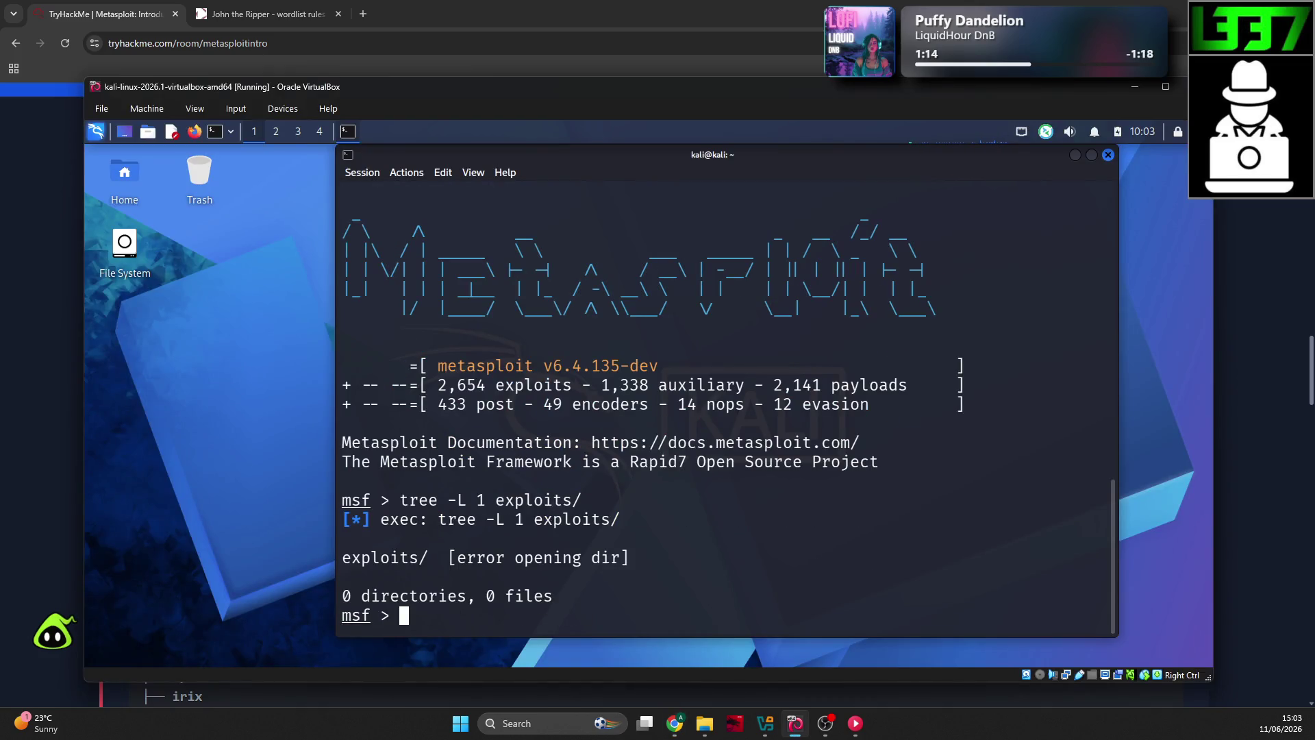
left_click(9, 459)
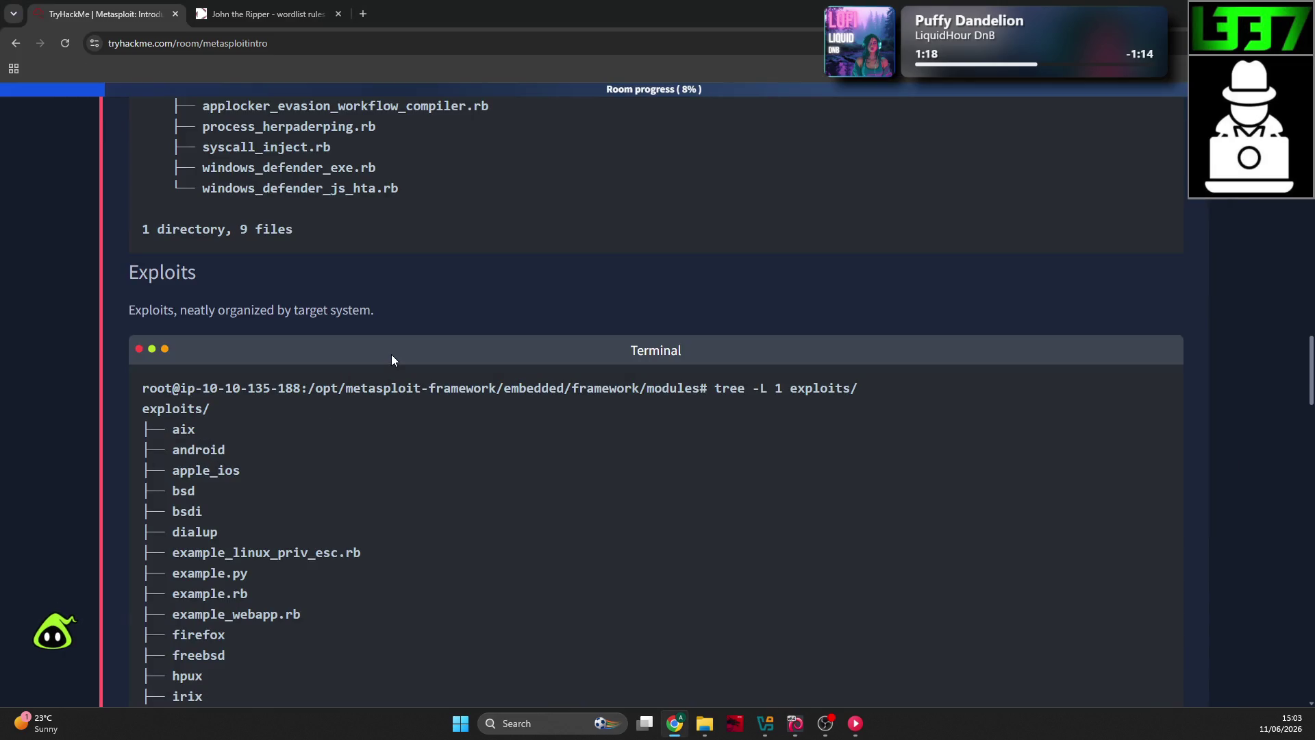
key("alt+Tab")
Step: Exit msfconsole and start typing a cd path toward the Metasploit folder at the Kali shell
type("exit")
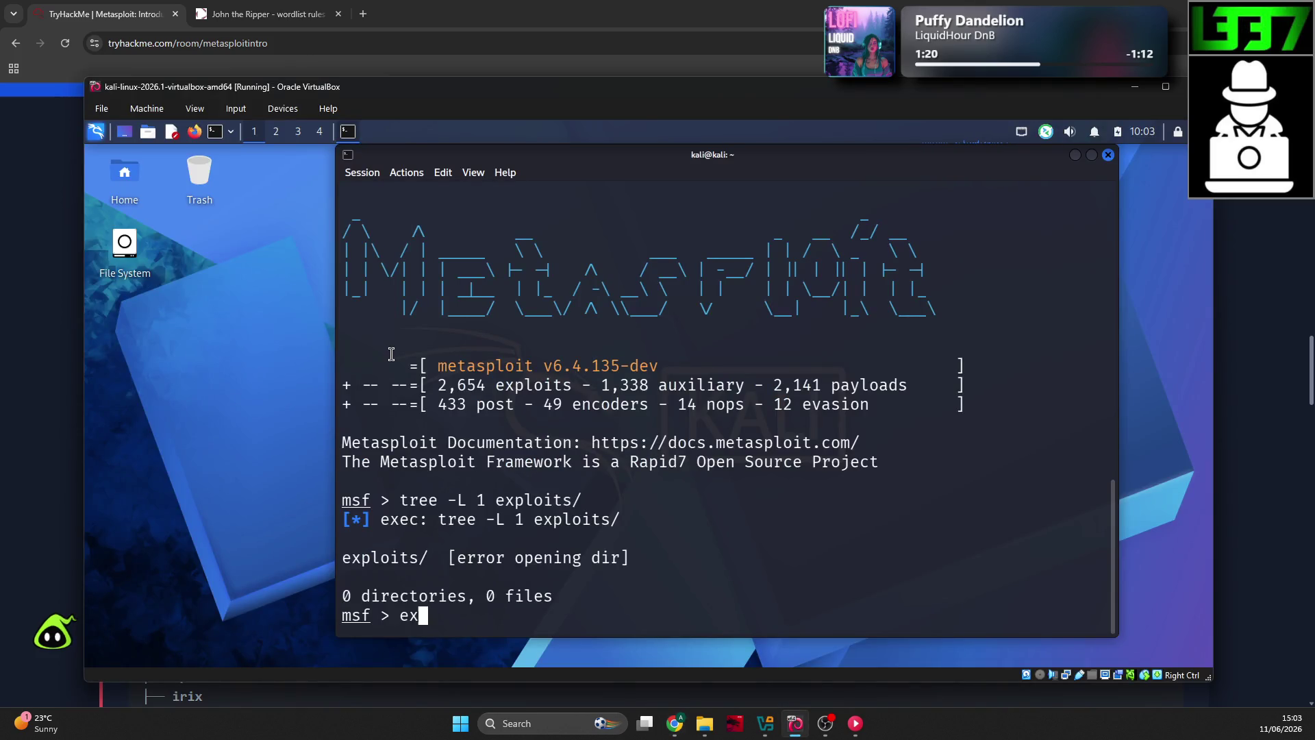
key("Return")
type("cd /opt/")
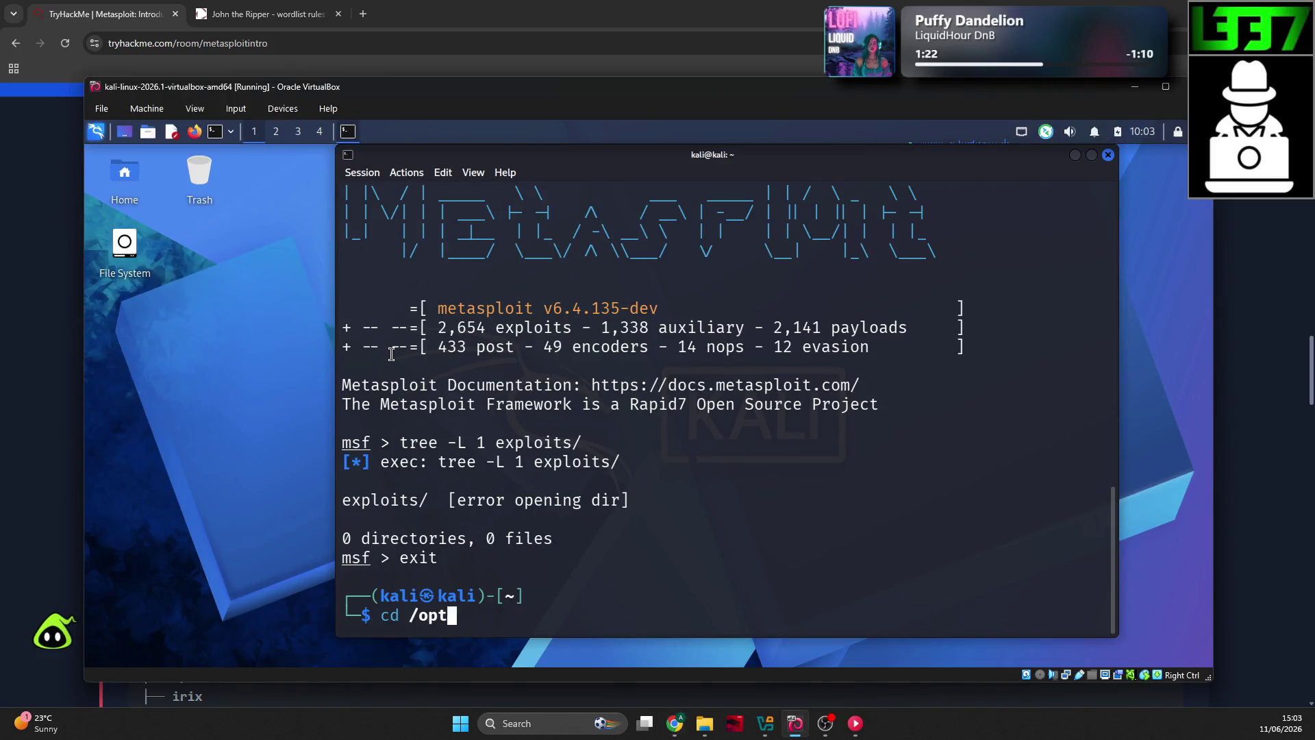
left_click(41, 421)
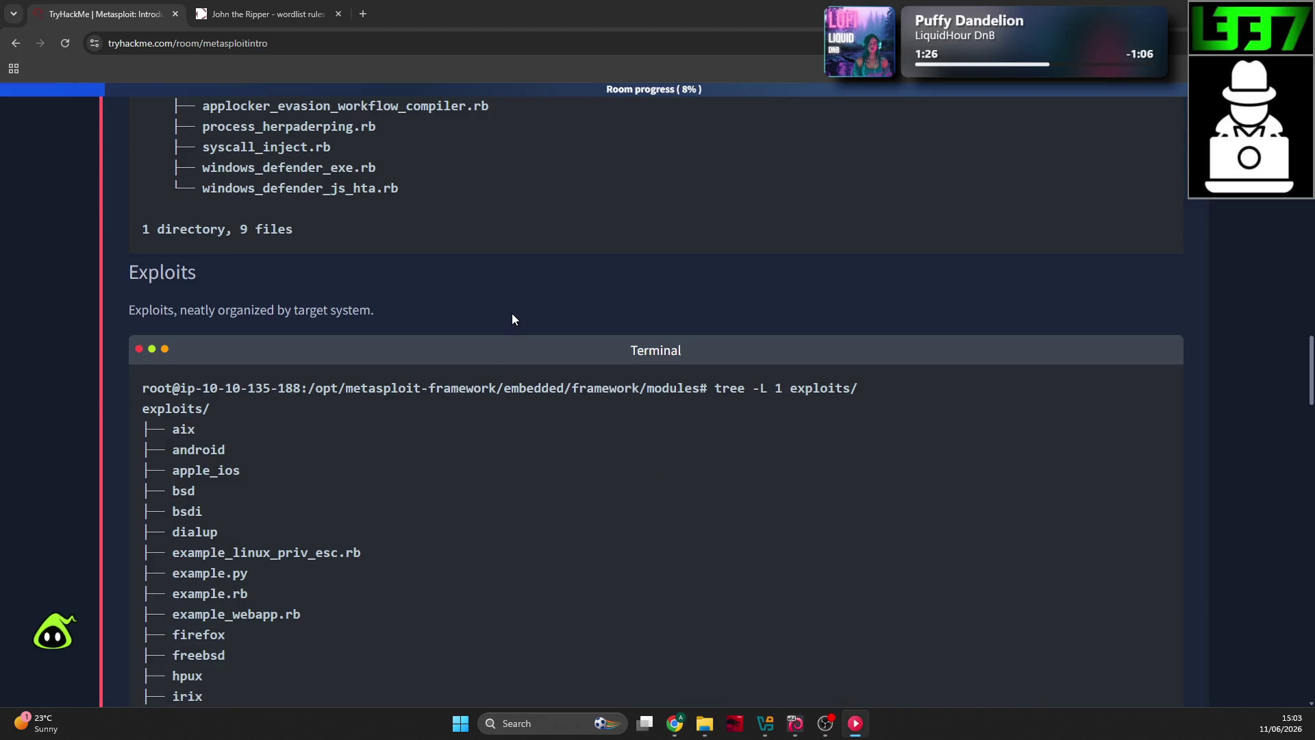
left_click(794, 725)
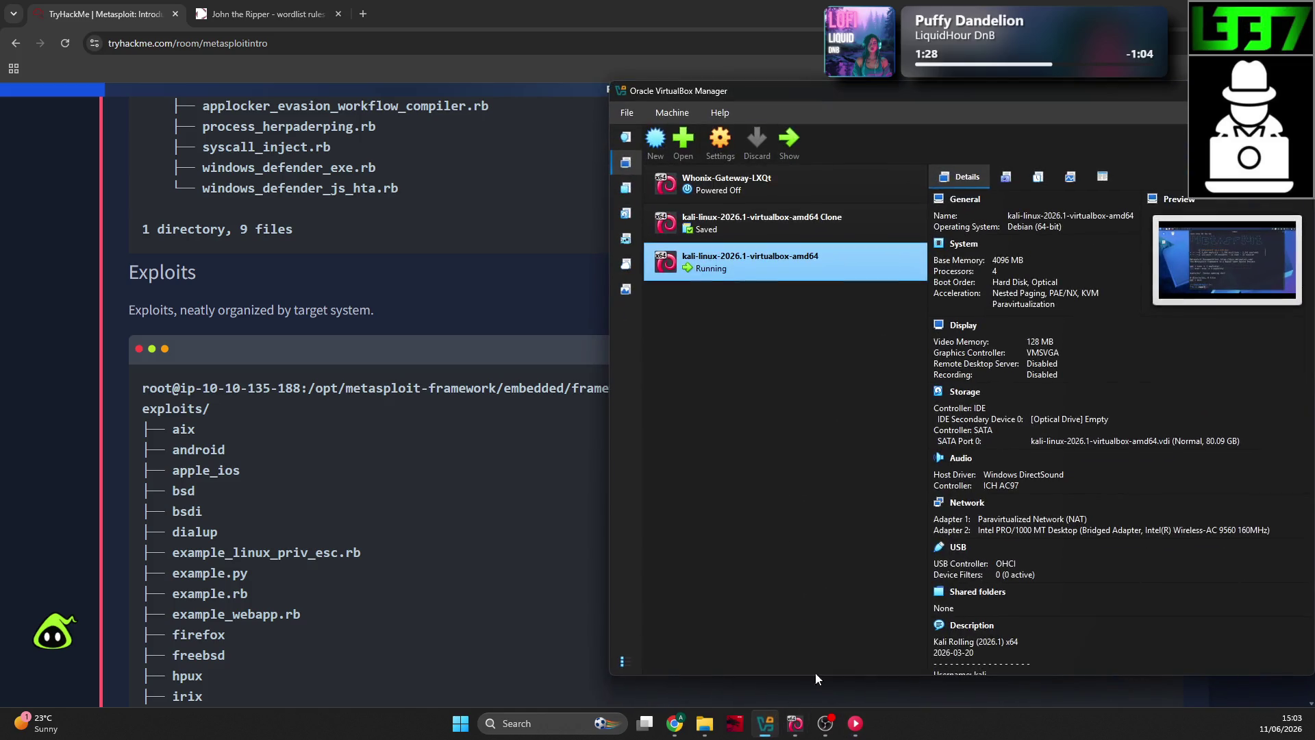
type("meta")
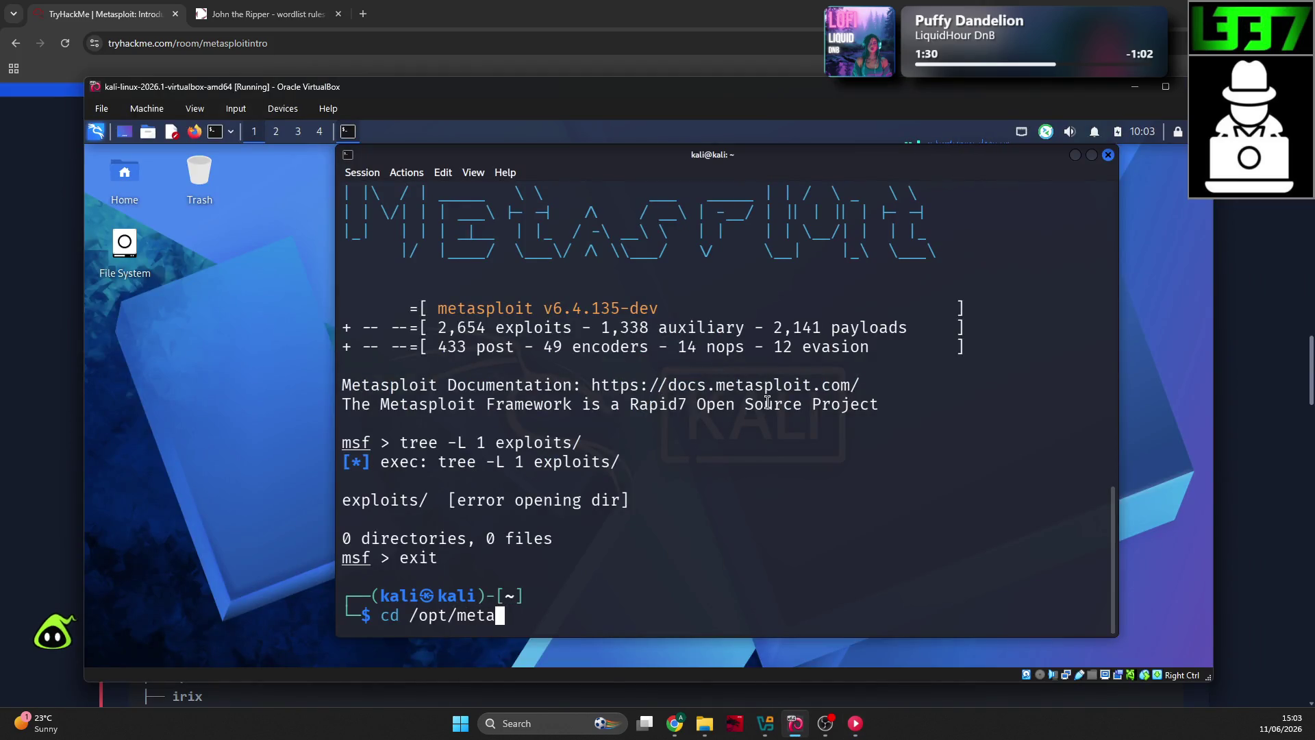
key("BackSpace")
key("BackSpace")
key("BackSpace")
key("BackSpace")
key("BackSpace")
key("BackSpace")
key("BackSpace")
key("BackSpace")
type("et")
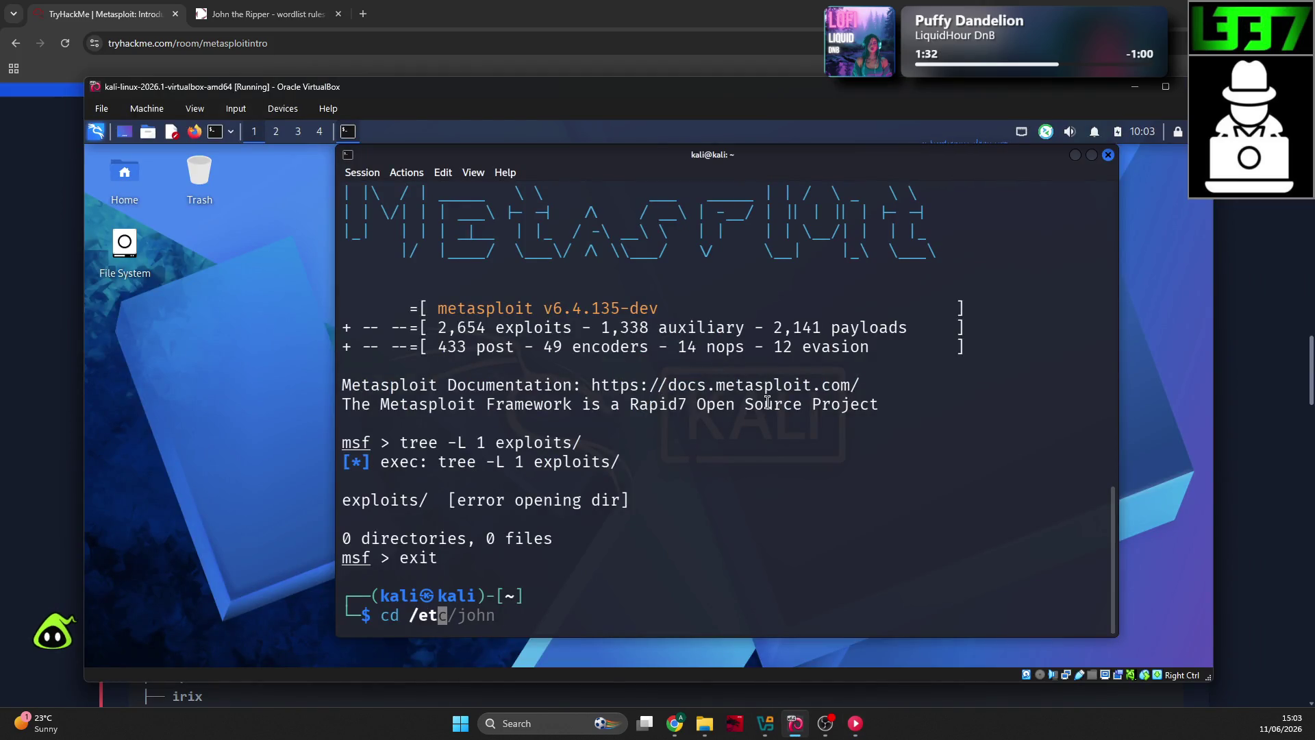
type("c/meta")
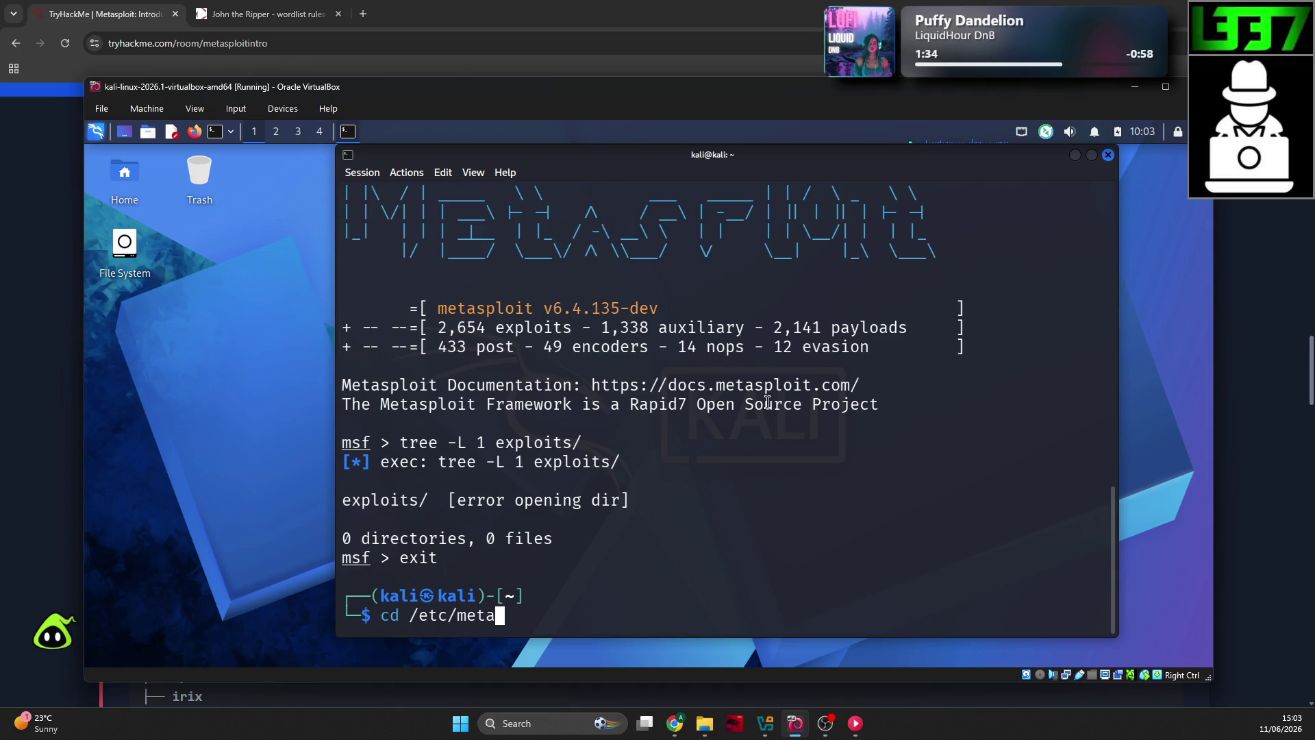
key("BackSpace")
key("BackSpace")
key("BackSpace")
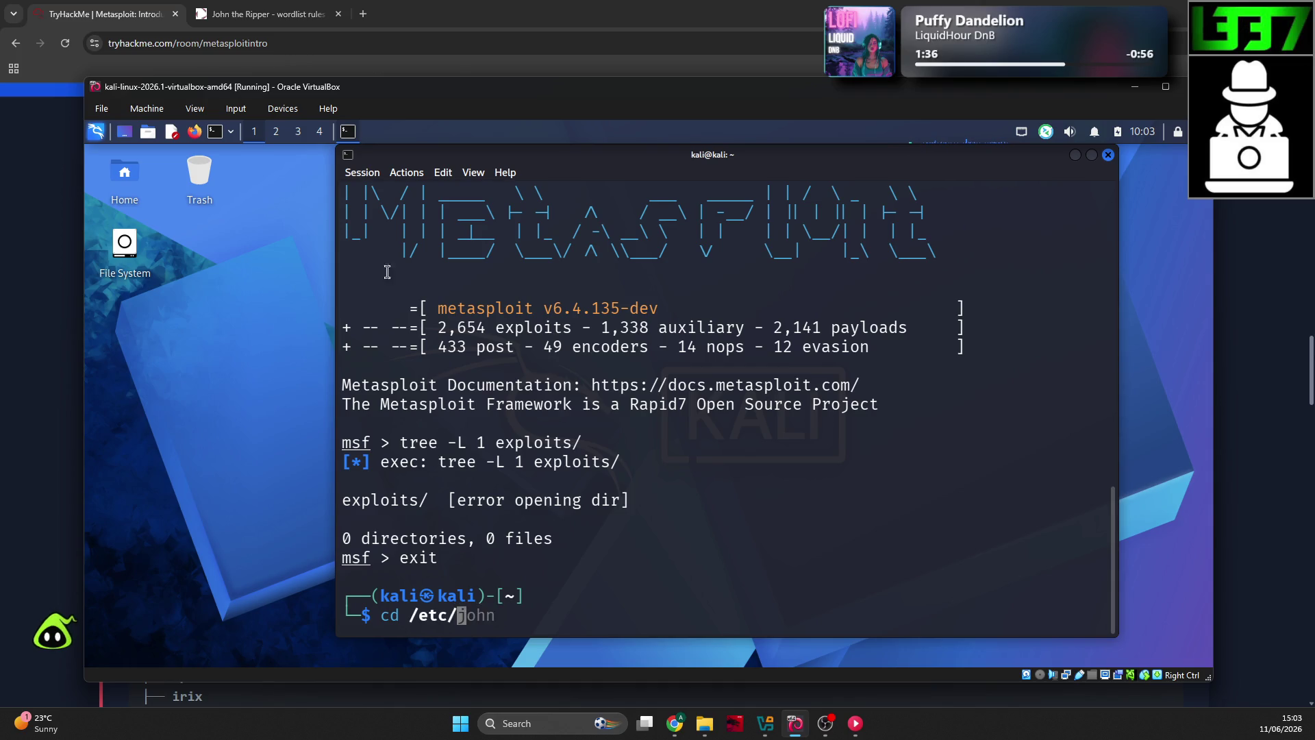
left_click(58, 402)
left_click_drag(304, 390, 417, 392)
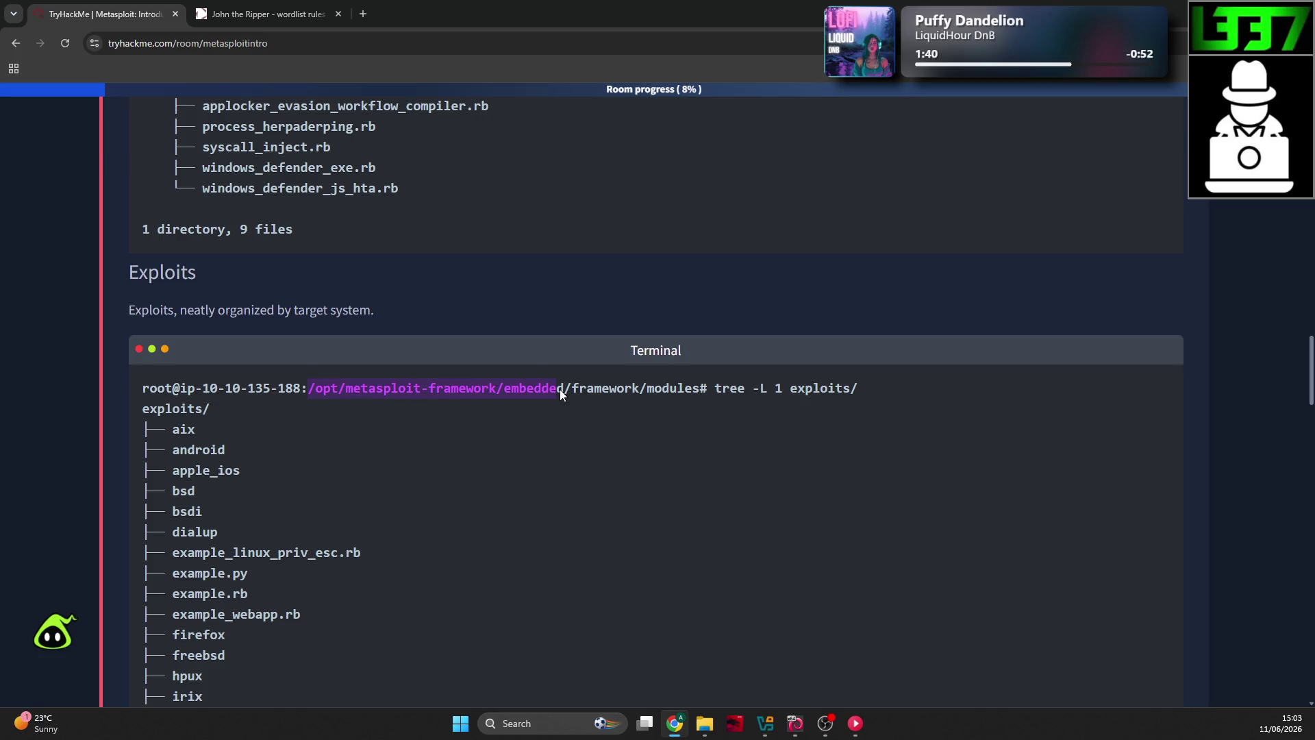
left_click_drag(560, 389, 700, 388)
right_click(606, 378)
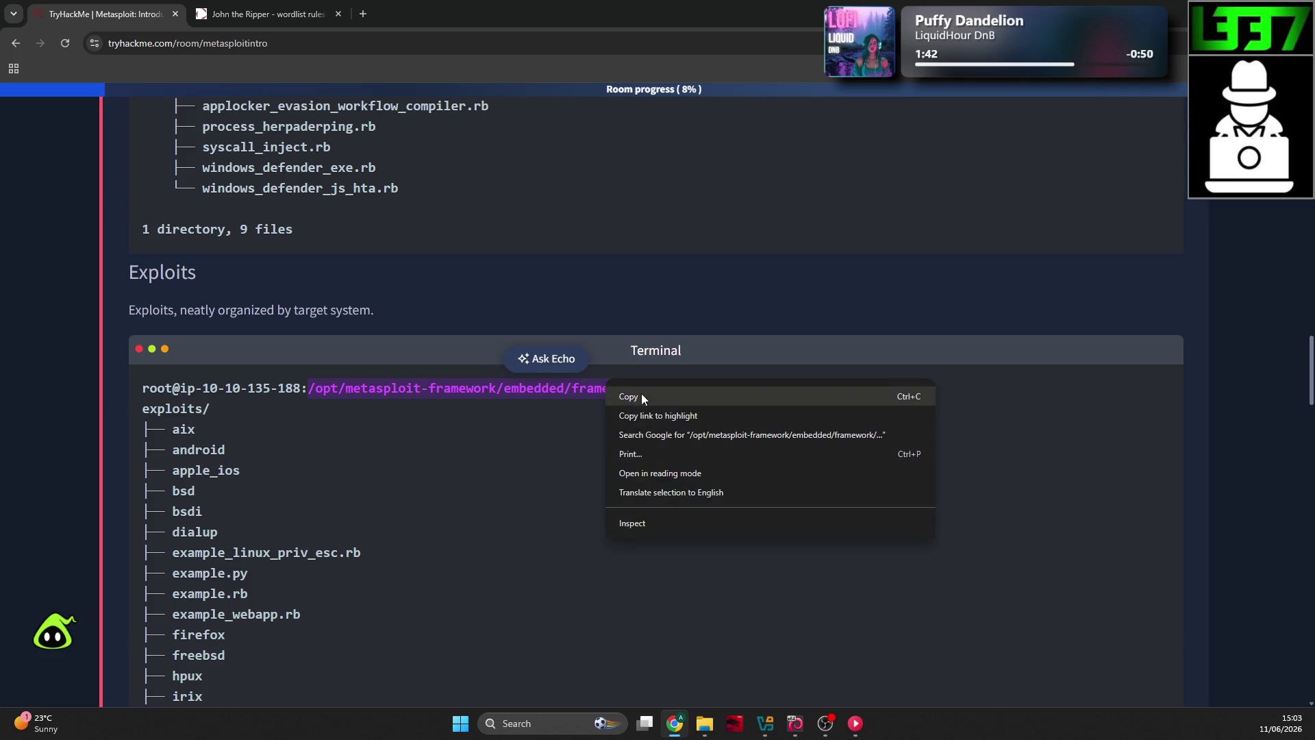
left_click(641, 393)
left_click(356, 324)
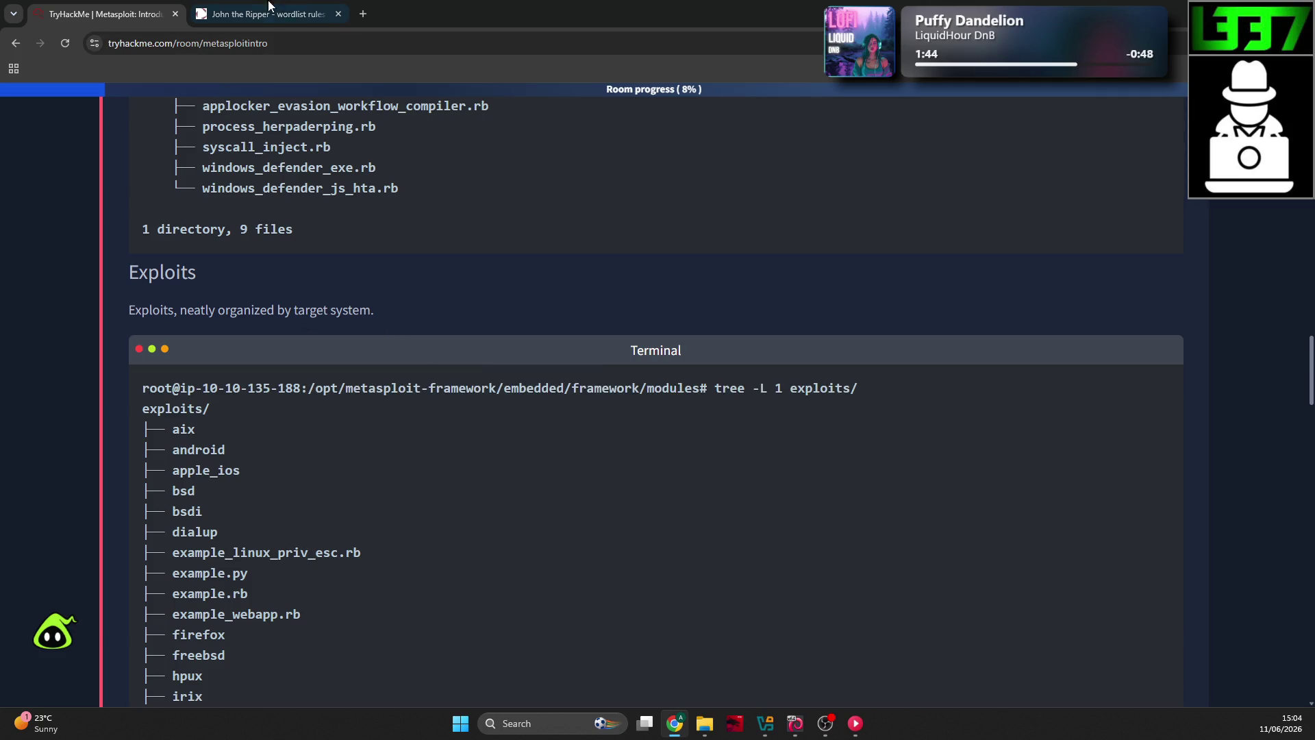
left_click(364, 13)
key("ctrl+w")
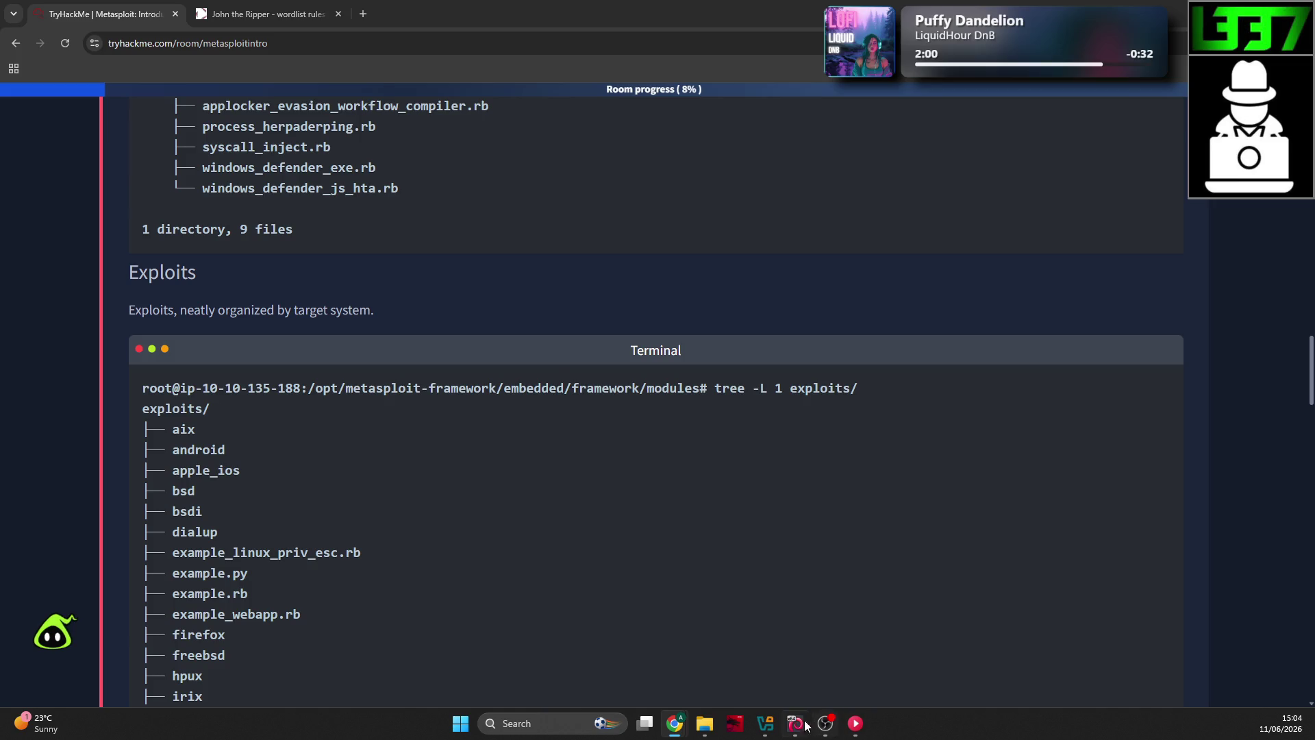
key("alt+Tab")
Step: Clear the mistyped /opt/metasploit- path from the Kali command line
key("BackSpace")
key("BackSpace")
key("BackSpace")
key("BackSpace")
type("o")
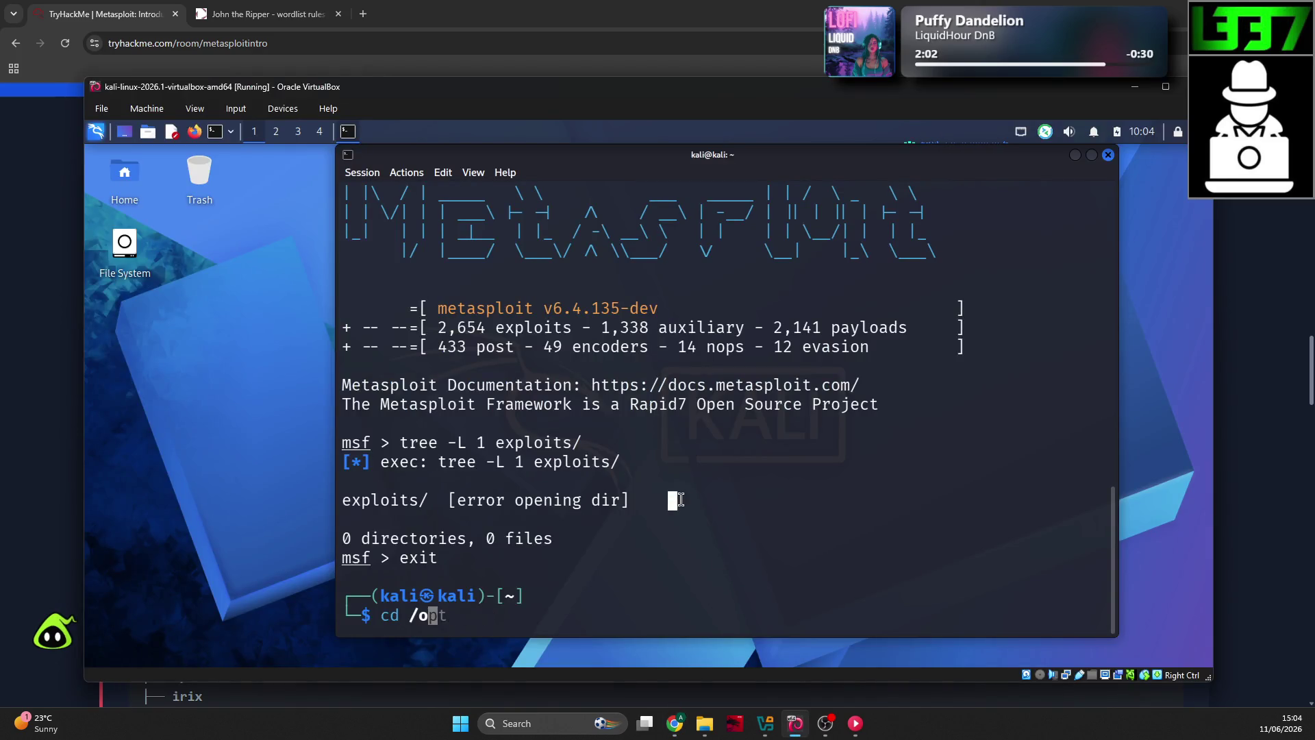
type("pt/meta")
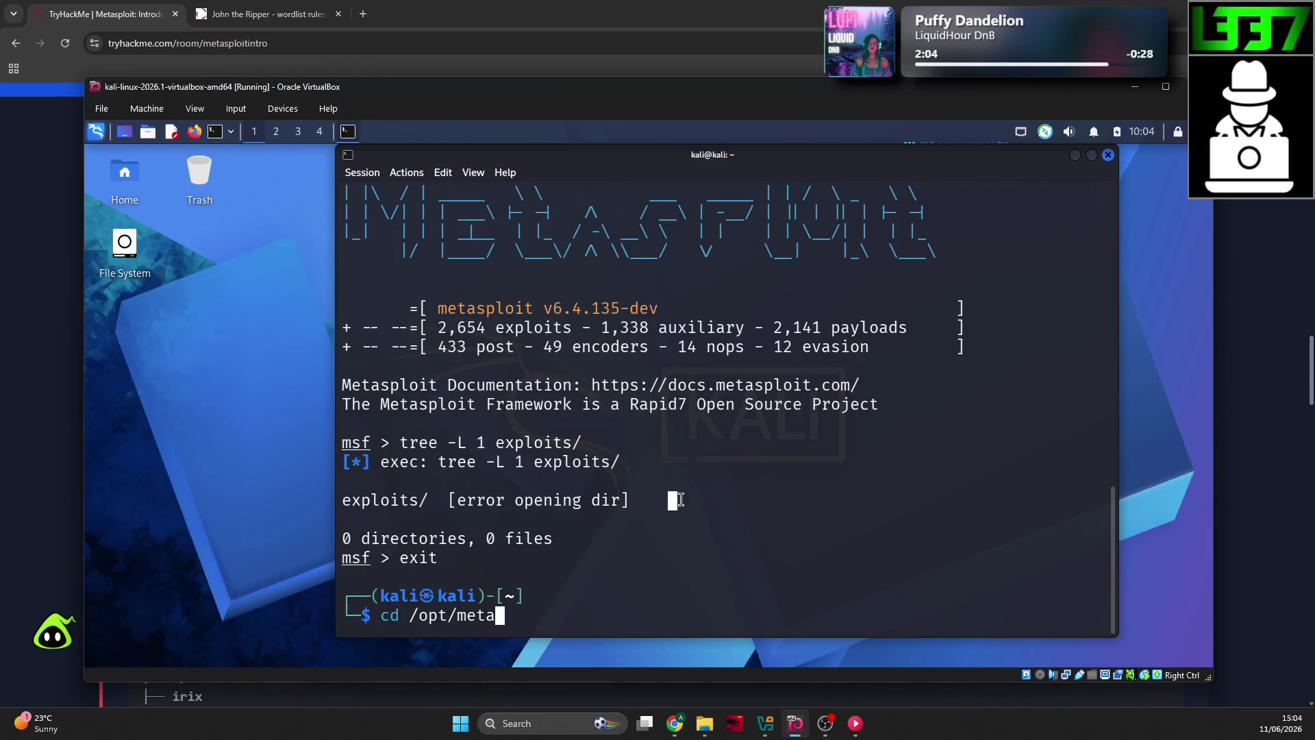
type("sploit-")
key("BackSpace")
key("BackSpace")
key("BackSpace")
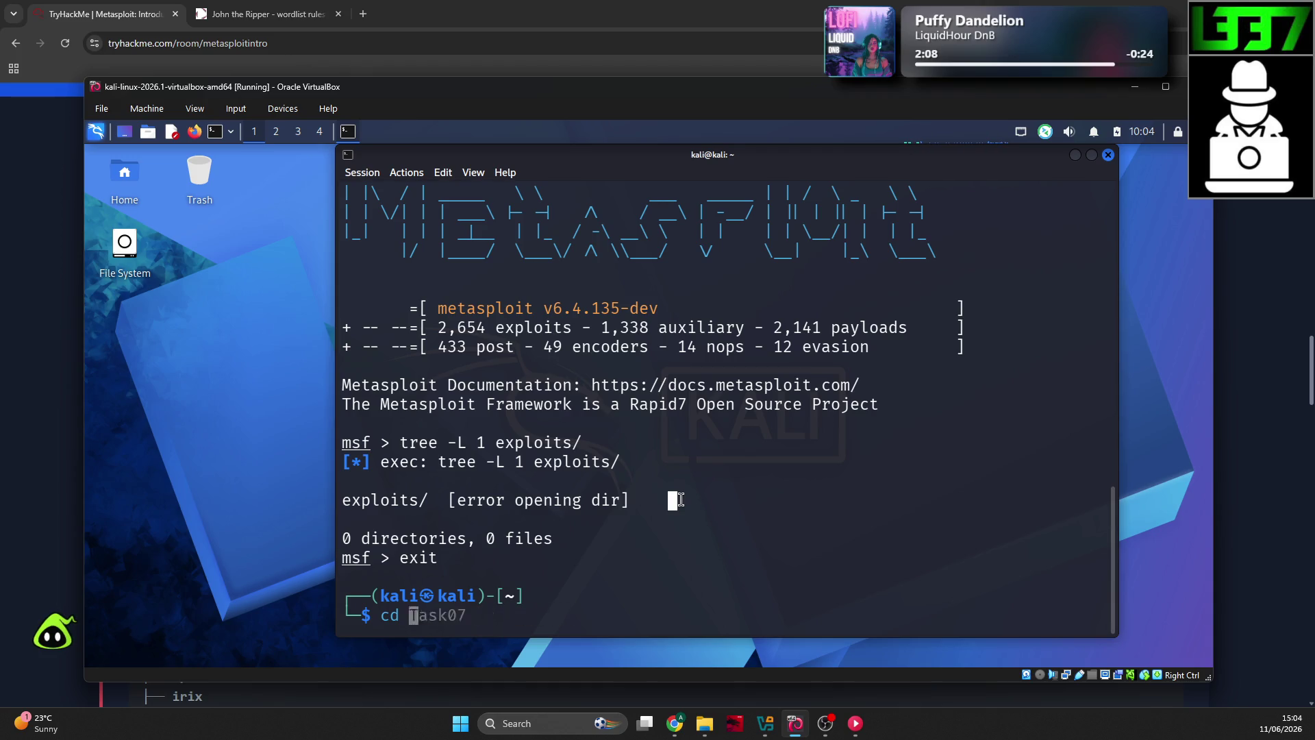
key("BackSpace")
key("BackSpace")
key("BackSpace")
key("alt+Tab")
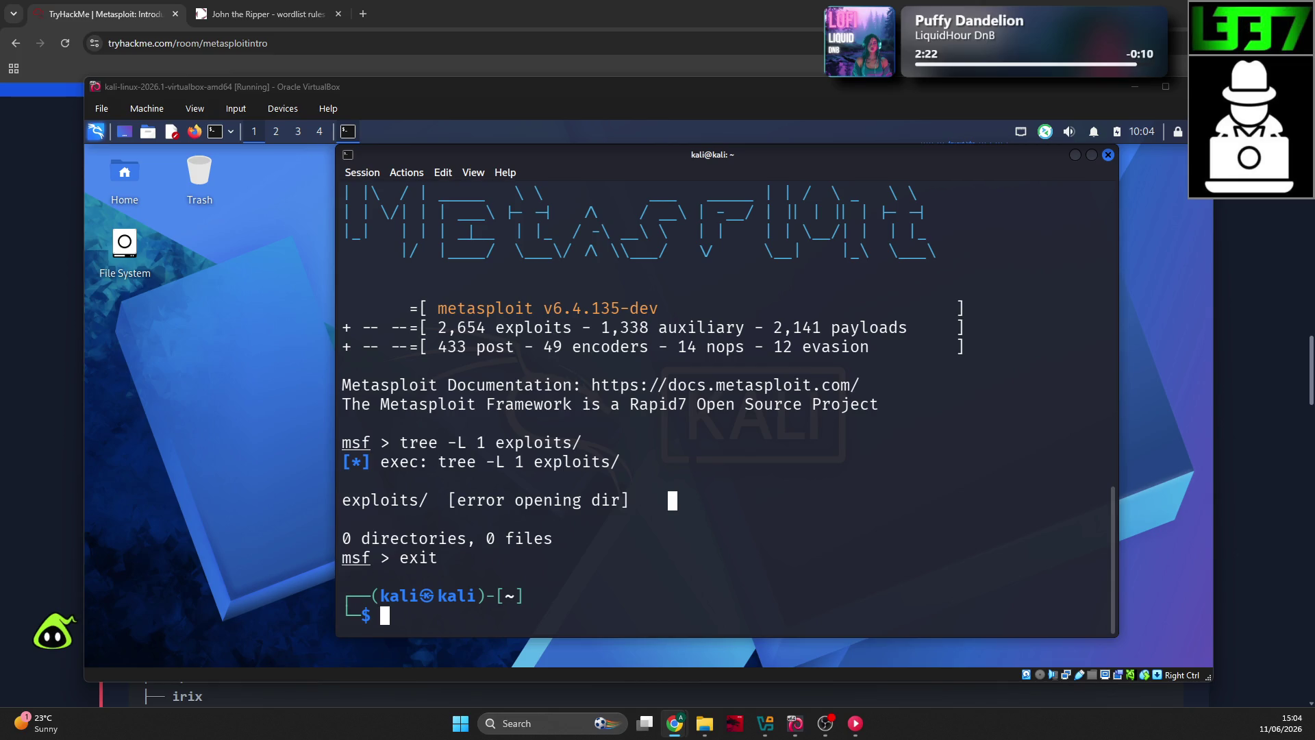
Step: Run sudo apt install metasploit-framework; version 6.4.135-0kali1 is already the newest
left_click(710, 541)
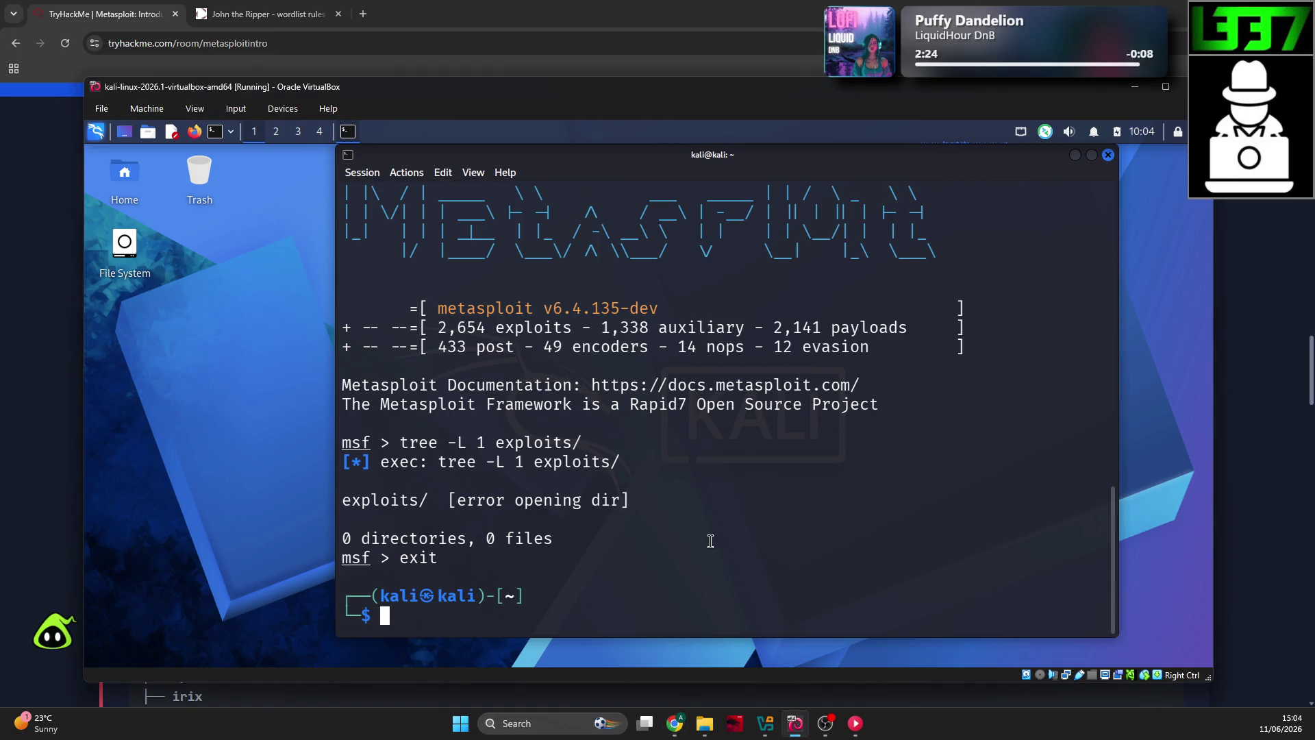
type("apt i")
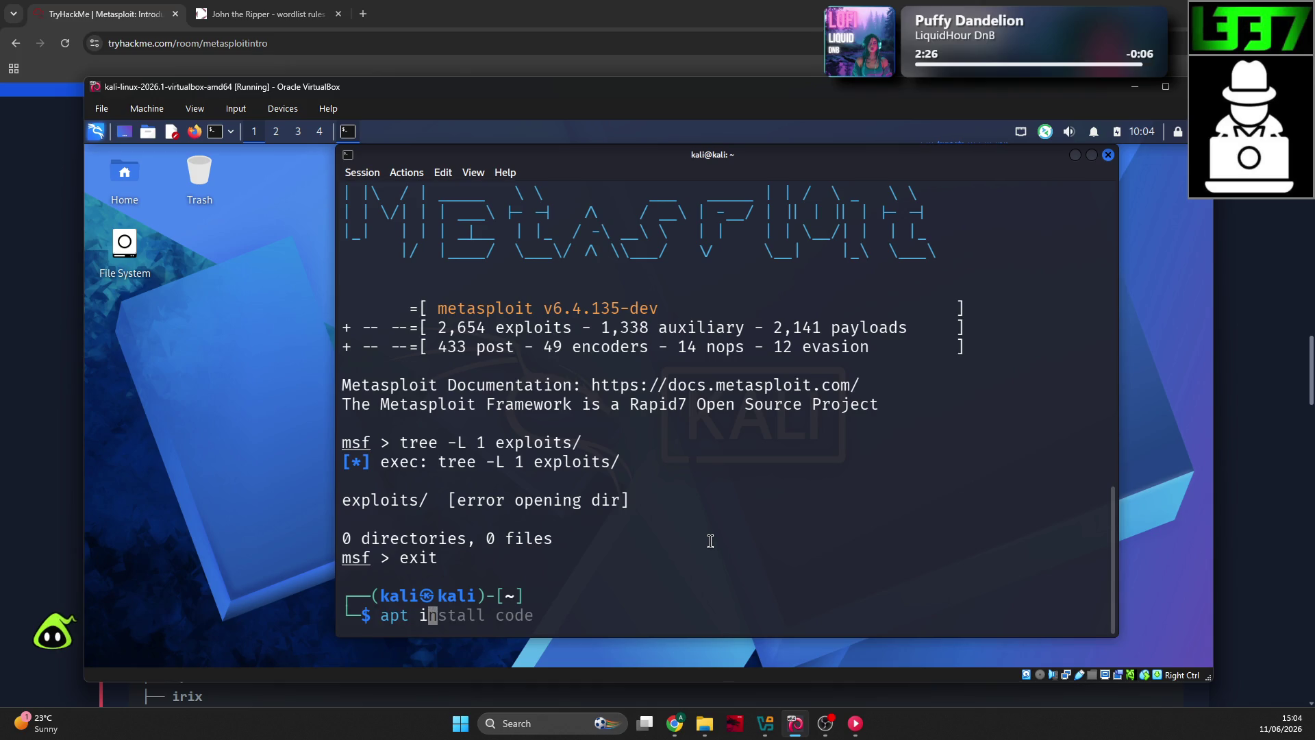
type("nstall metaspl")
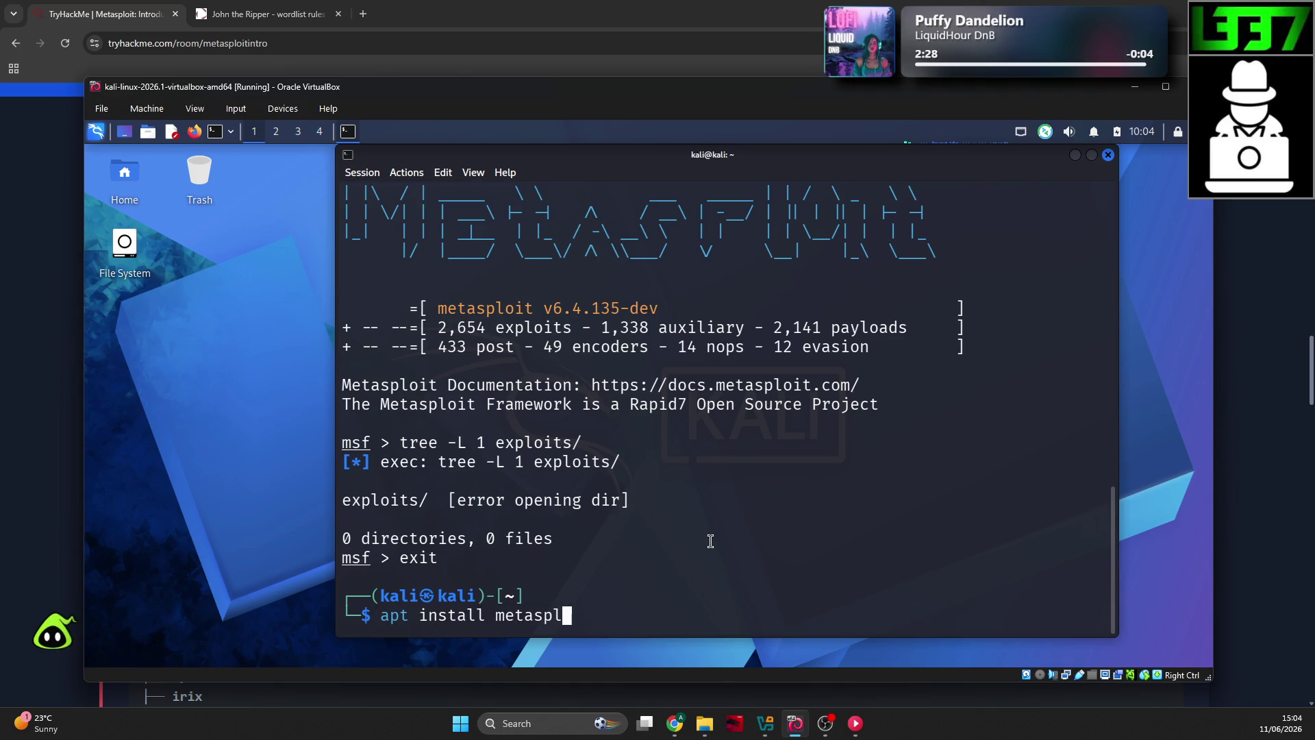
type("oit-framework")
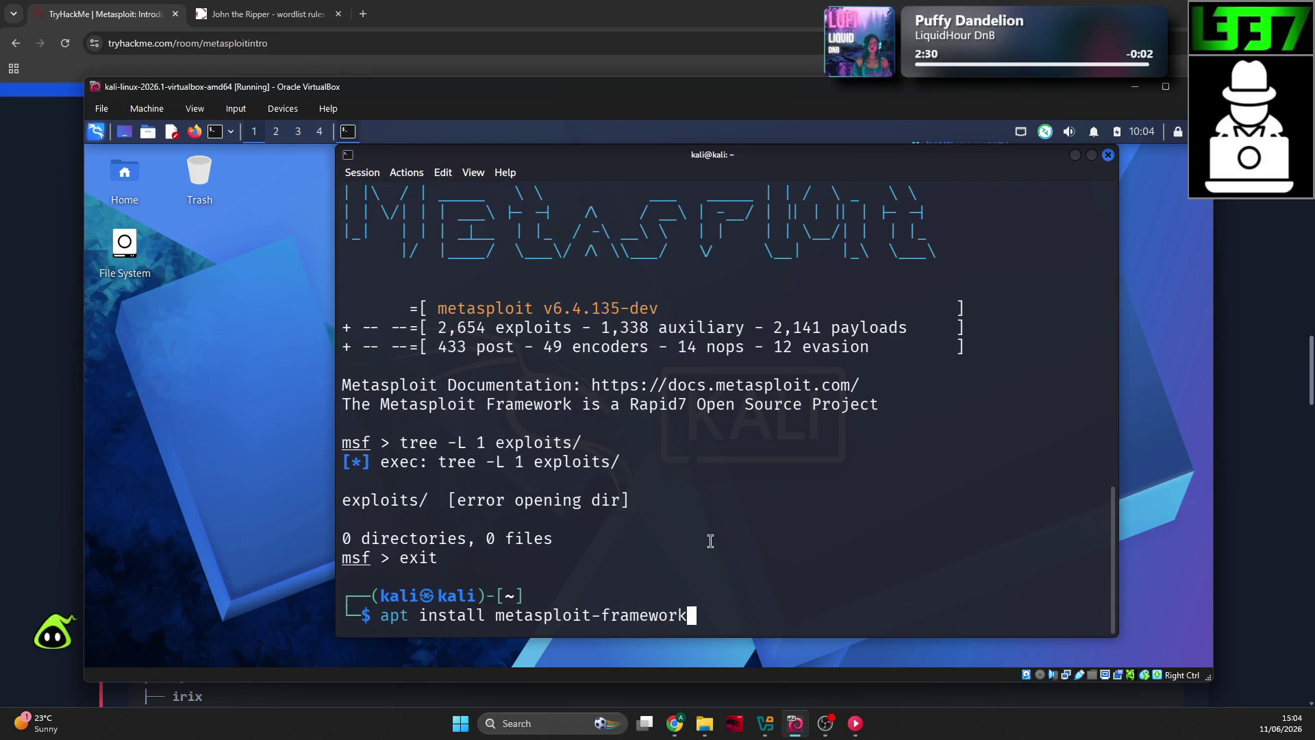
key("Return")
type("m")
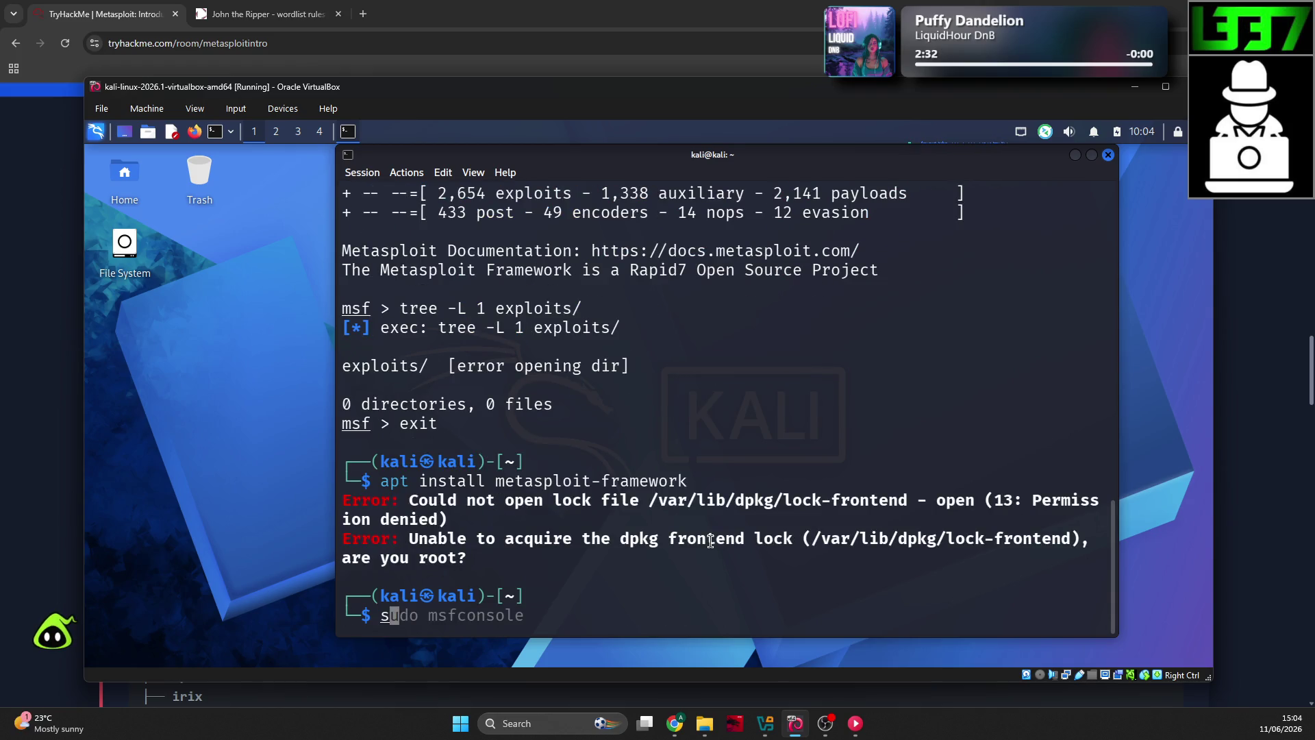
key("BackSpace")
type("sudo apt install metas")
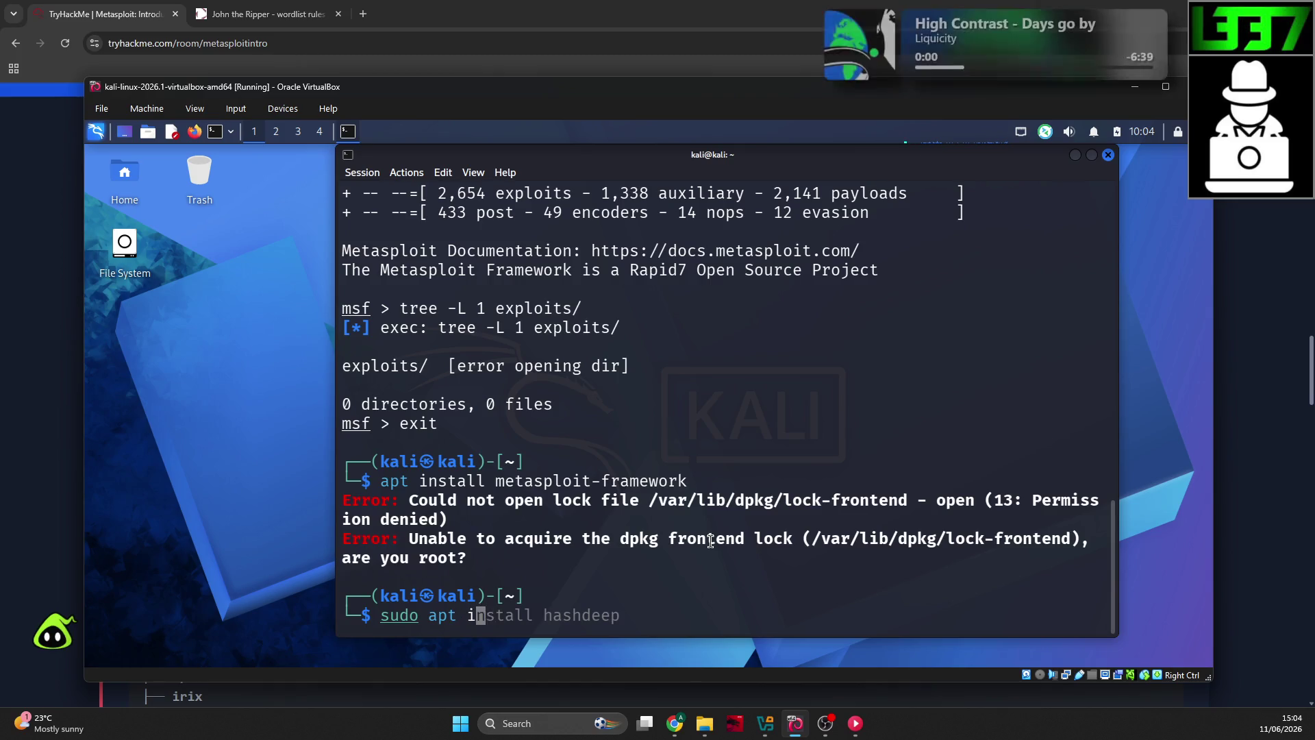
type("ploit-framework")
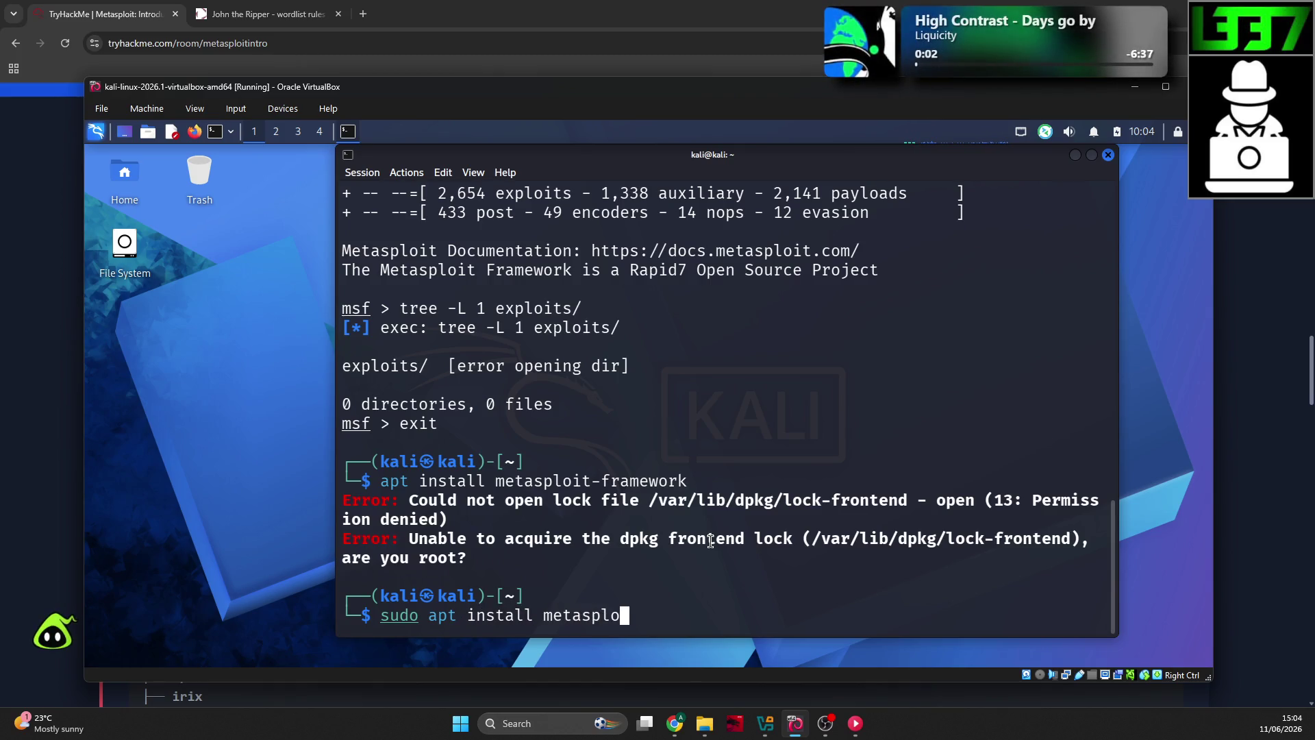
key("Return")
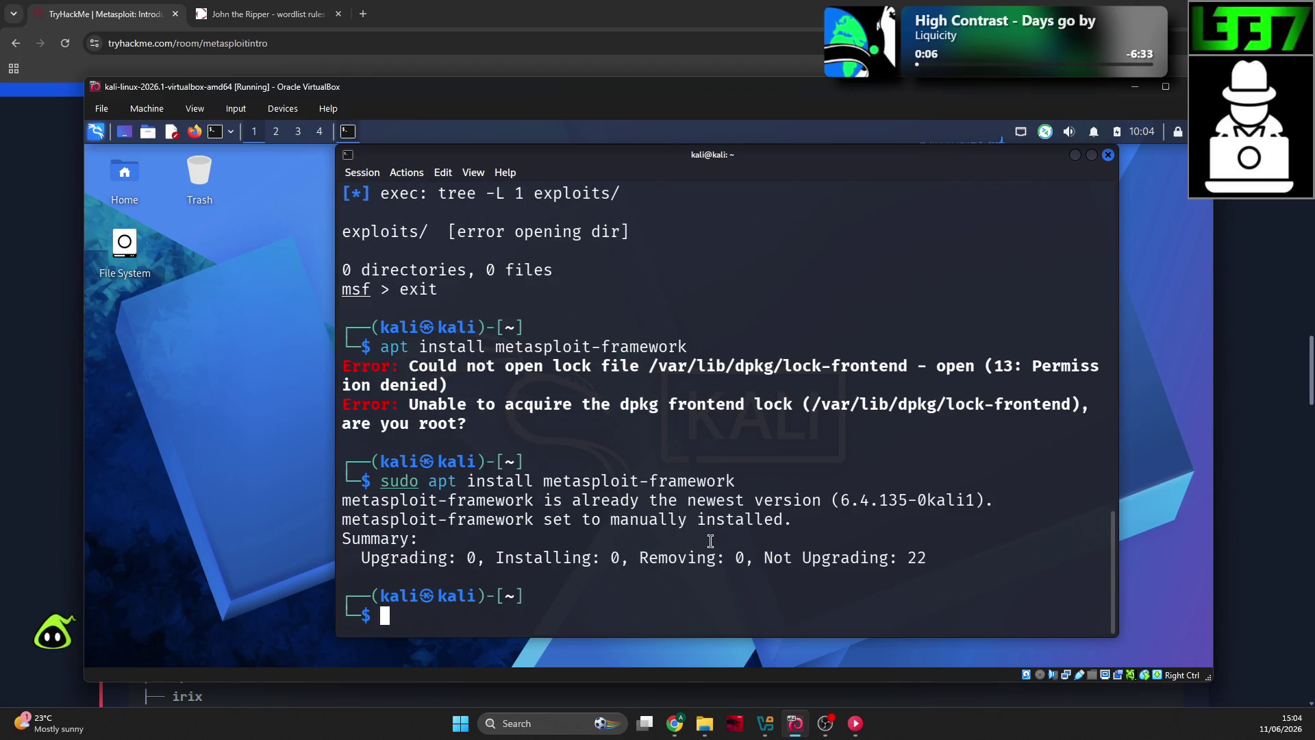
Step: Select the apt output lines showing the install result
left_click_drag(551, 535, 385, 500)
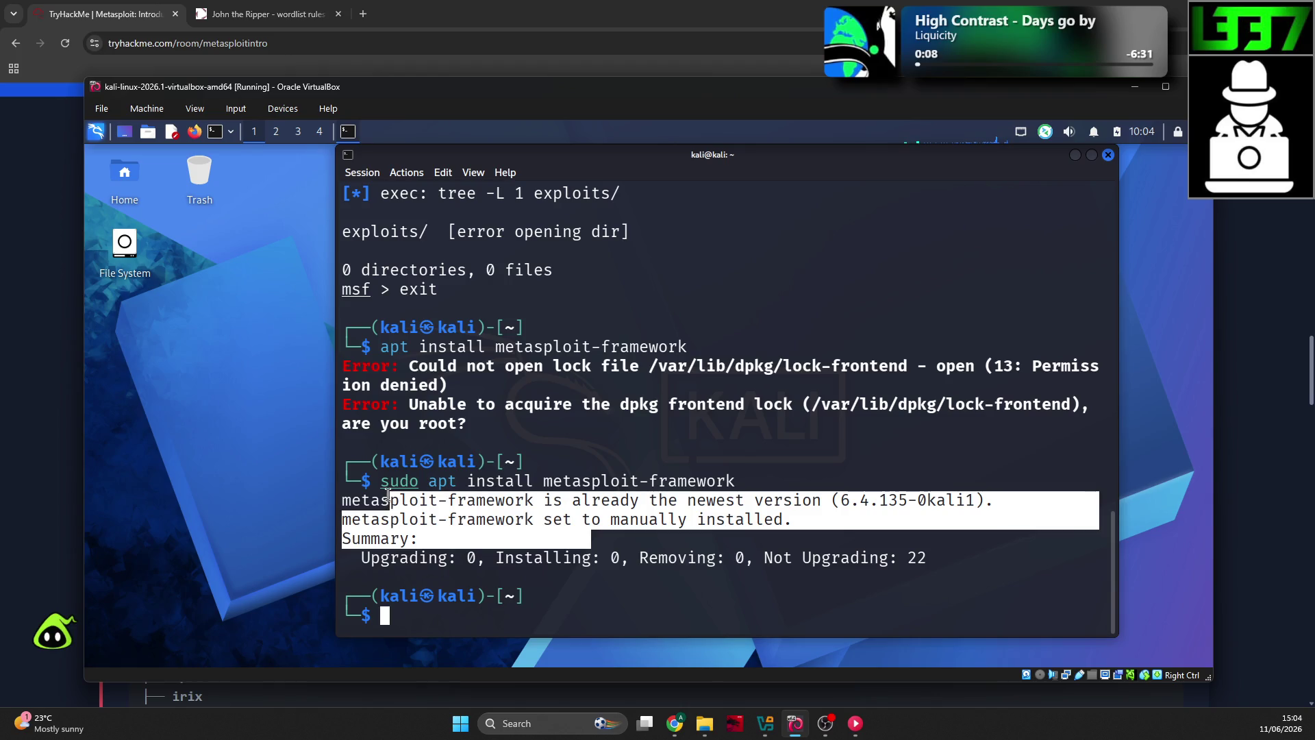
left_click_drag(820, 519, 385, 473)
right_click(385, 472)
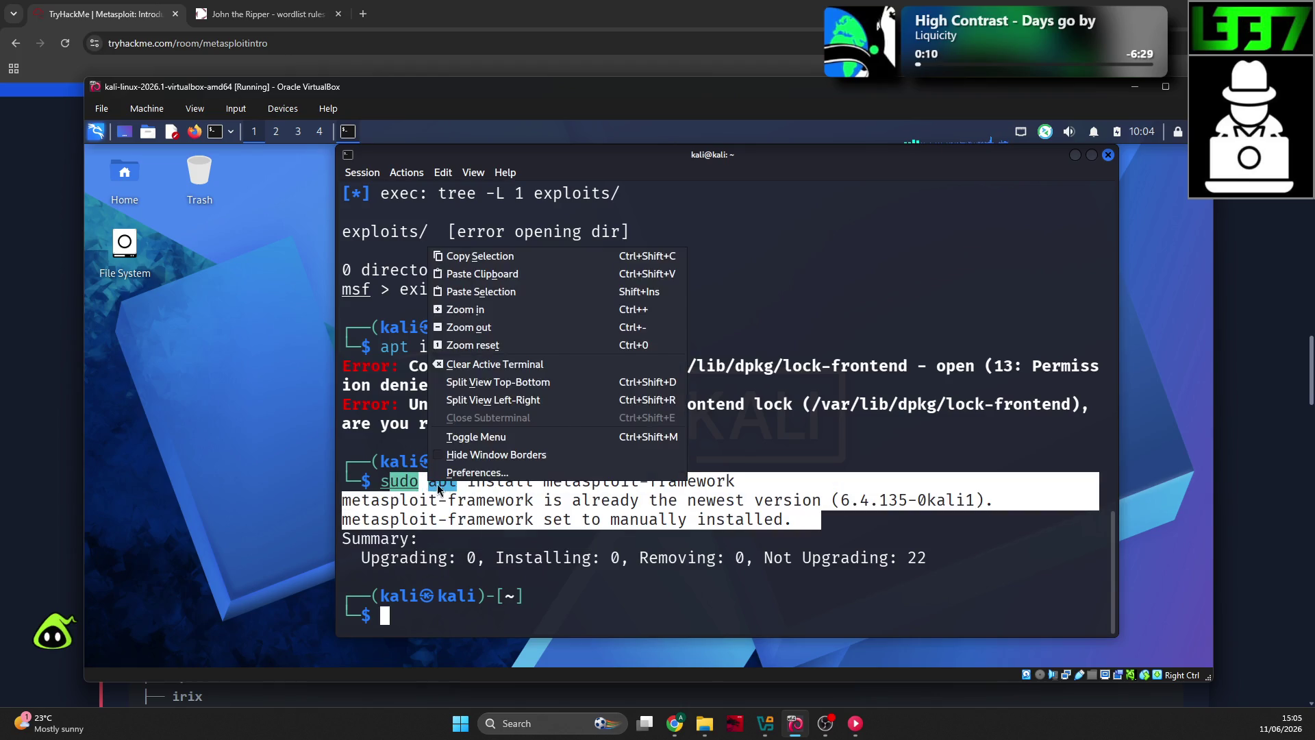
left_click(553, 545)
Step: Run which metasploit and which msf, showing neither exists as a command
type("which metasploit")
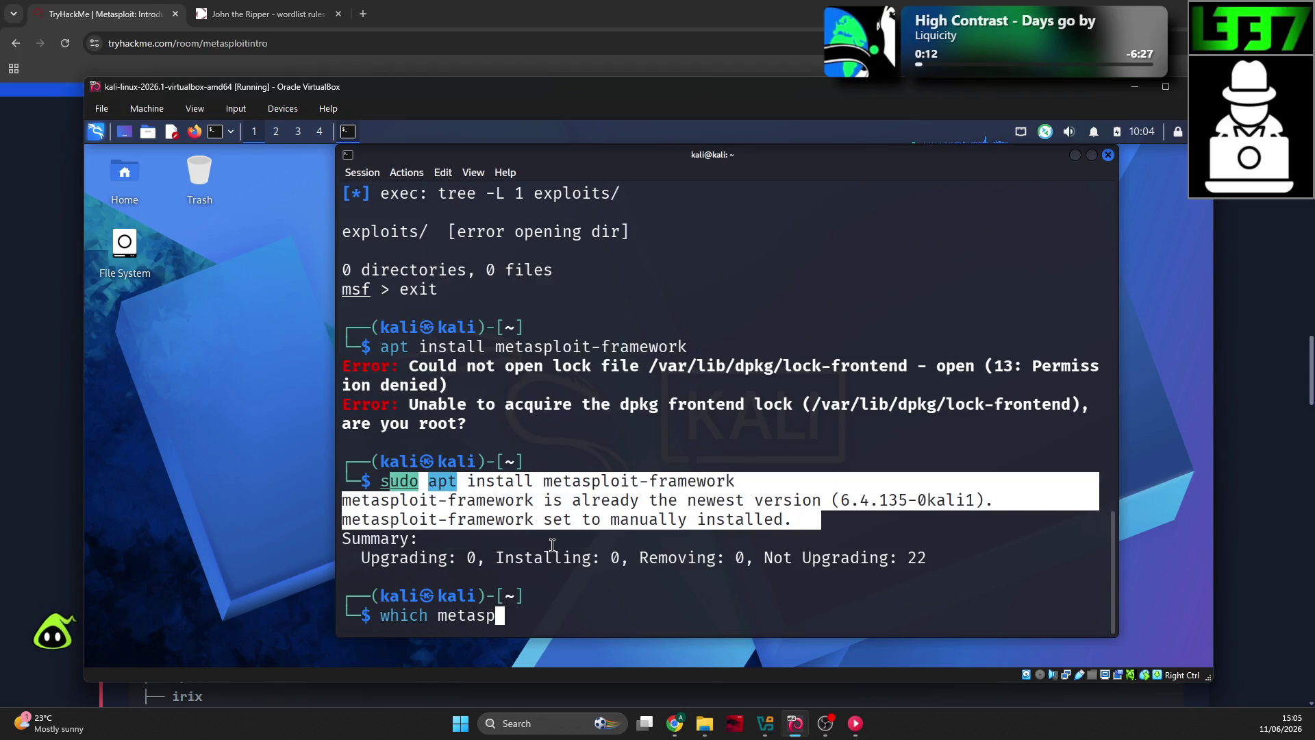
key("Return")
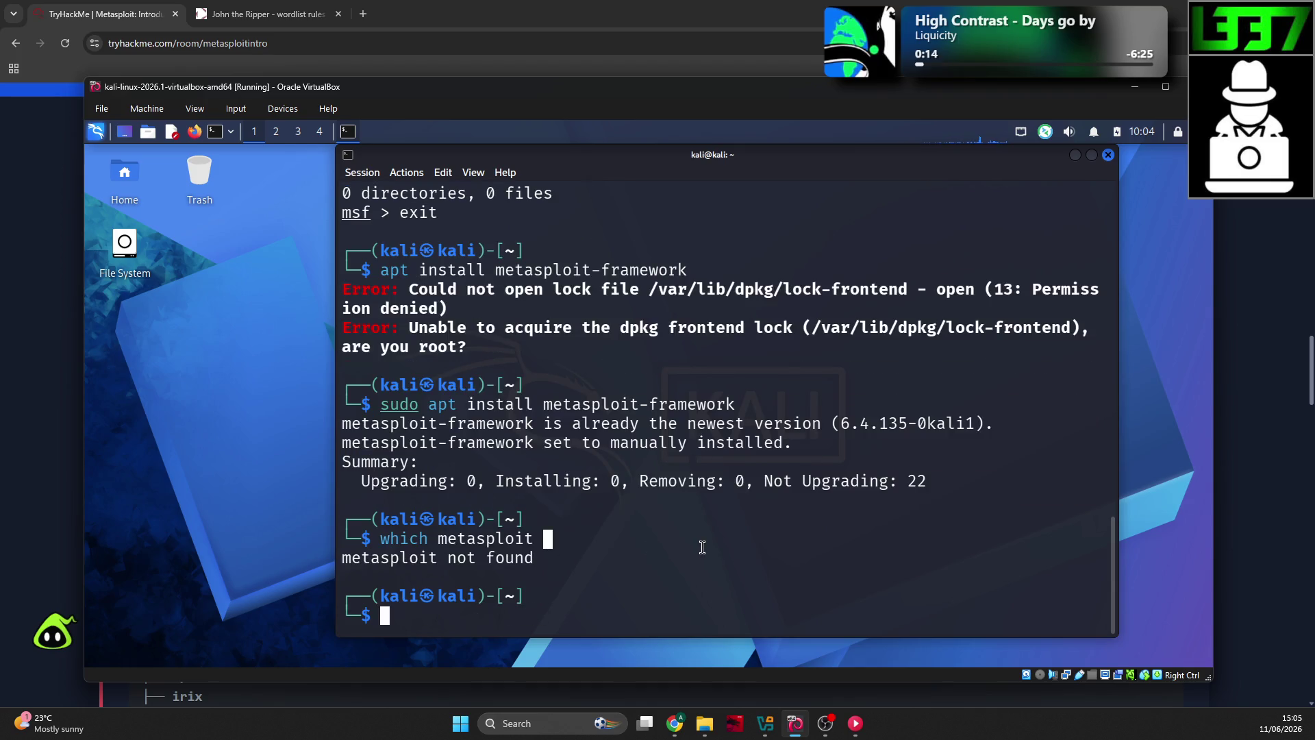
type("which msf")
key("Return")
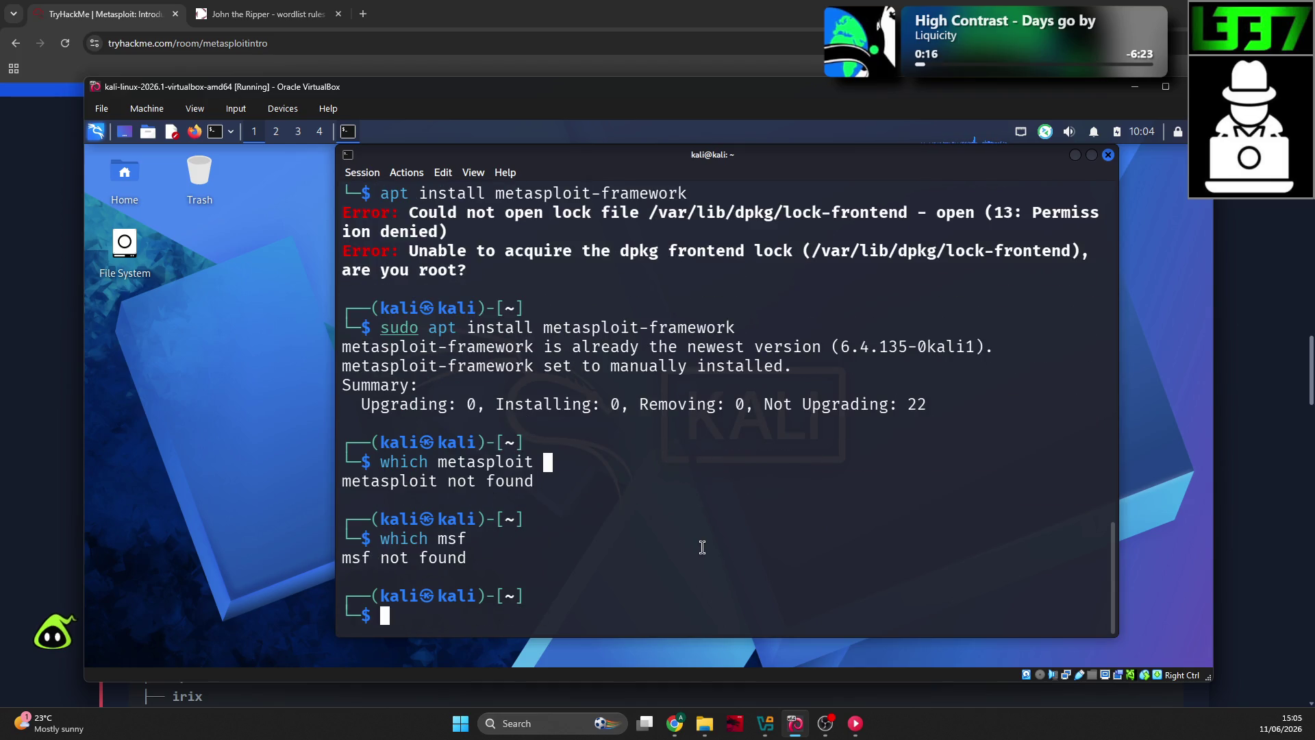
type("metasploit")
key("BackSpace")
key("BackSpace")
key("BackSpace")
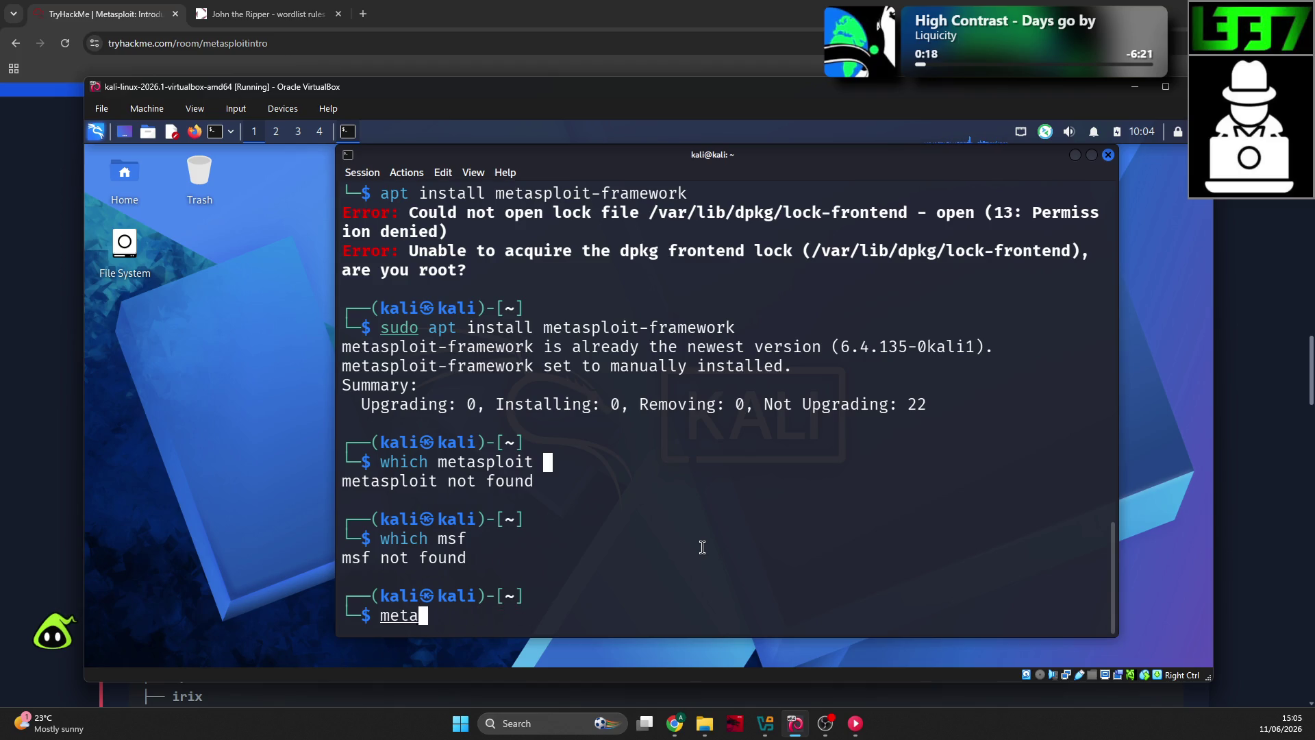
key("BackSpace")
key("BackSpace")
key("BackSpace")
Step: Locate msfconsole with which msfconsole, finding it at /usr/bin/msfconsole
left_click(66, 511)
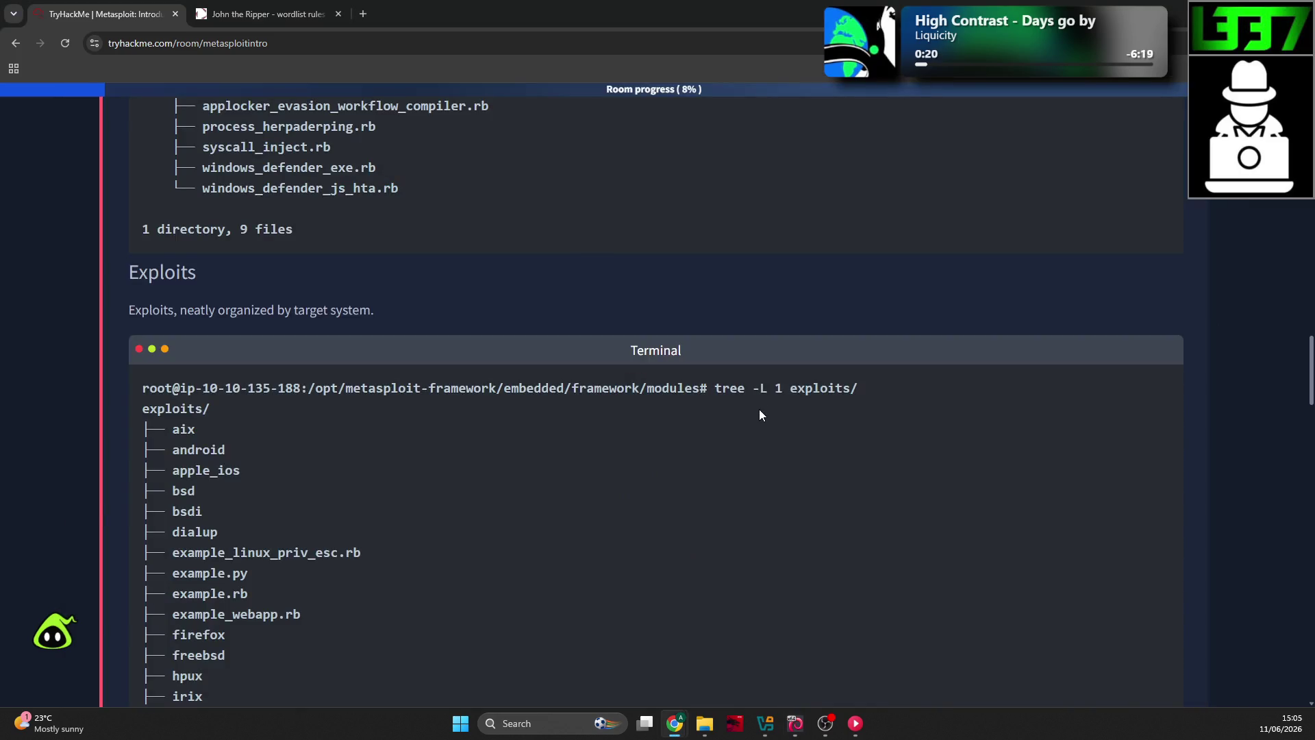
scroll(759, 409, "up", 15)
scroll(779, 392, "up", 10)
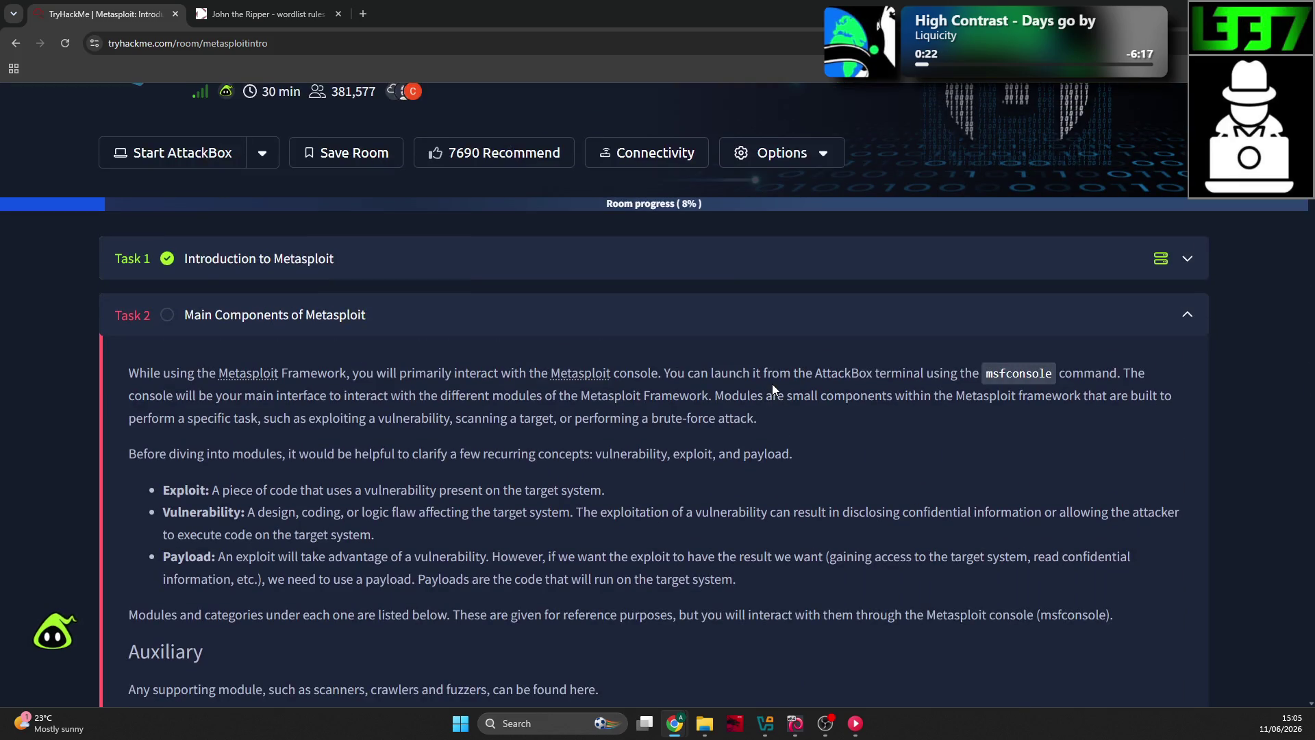
key("alt+Tab")
type("which m")
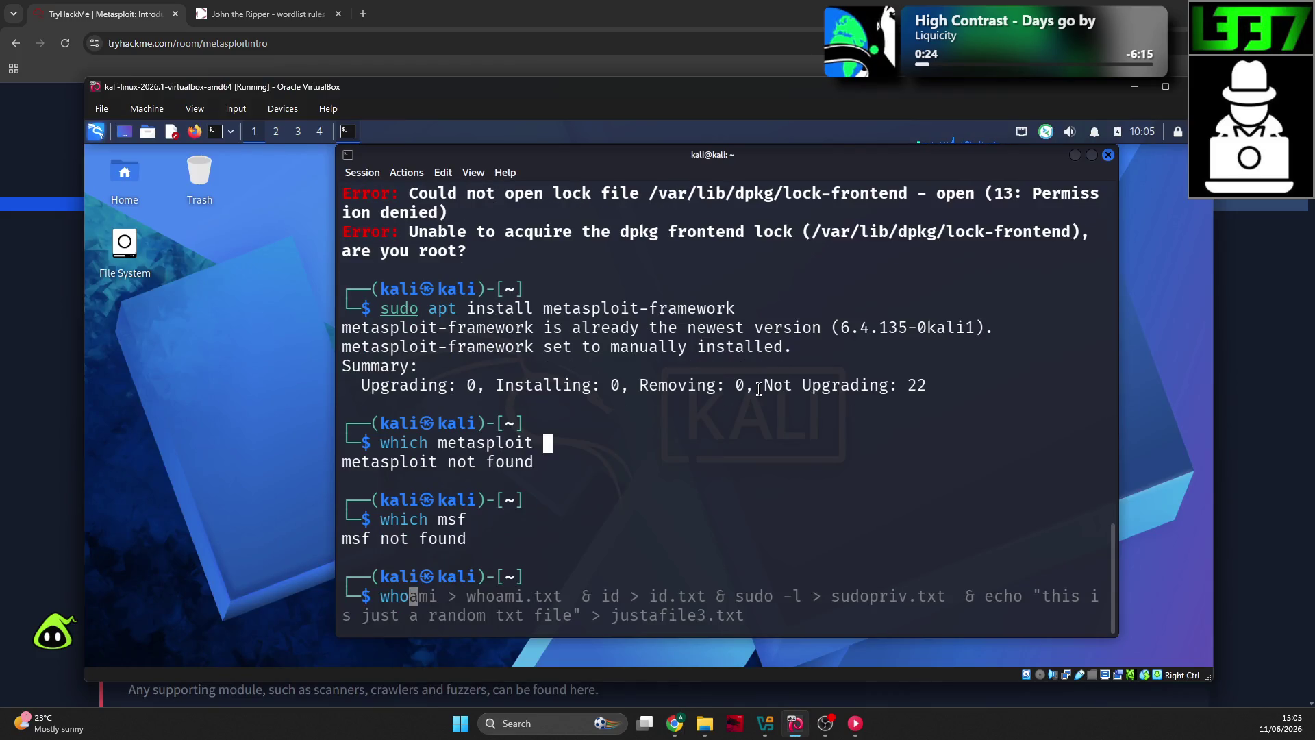
type("sfconsole")
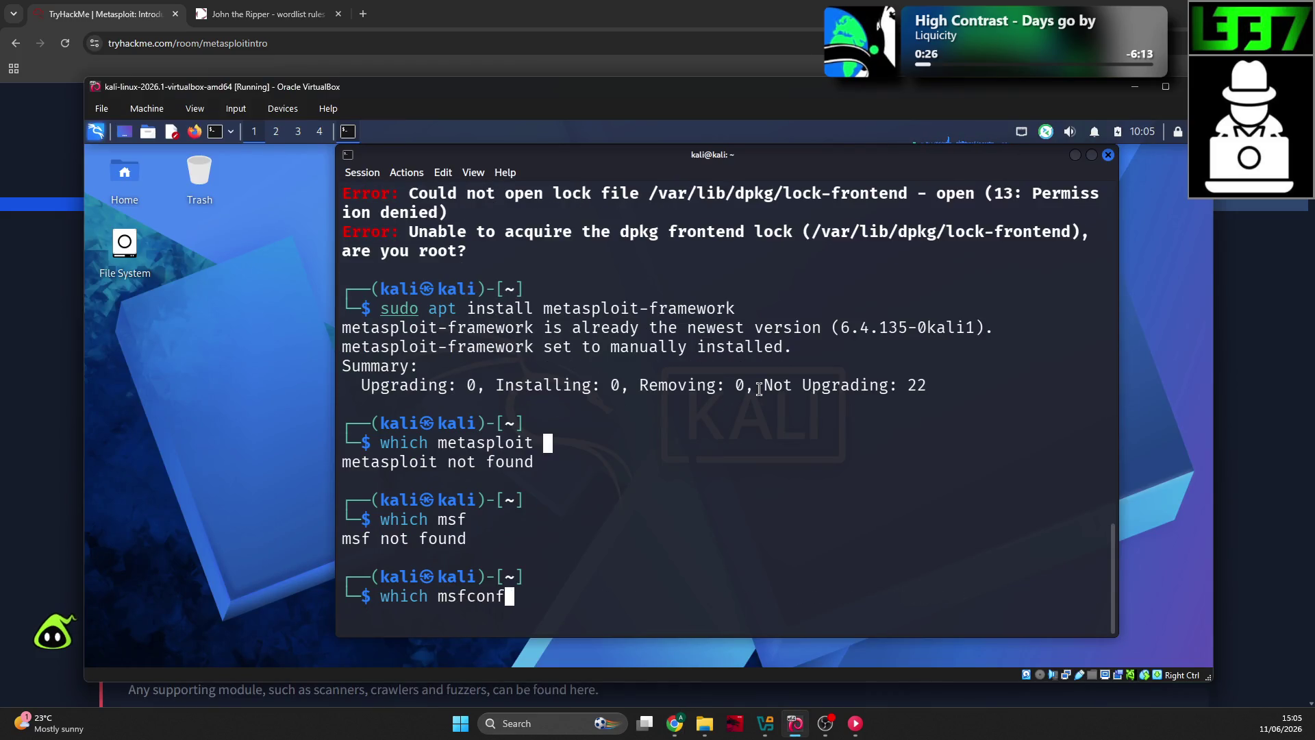
key("Return")
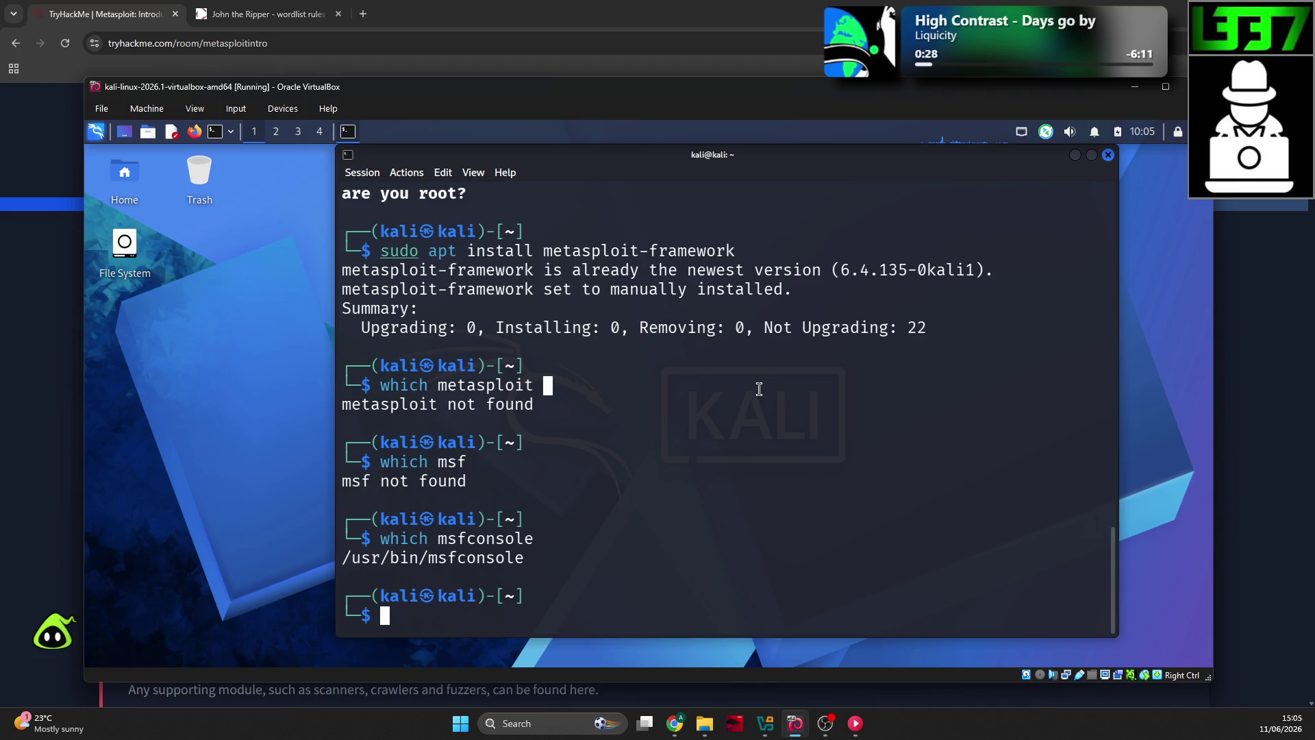
Step: Try cd /usr/bin/msfconsole, then change into the /usr/bin directory instead
type("cd /usr/bin")
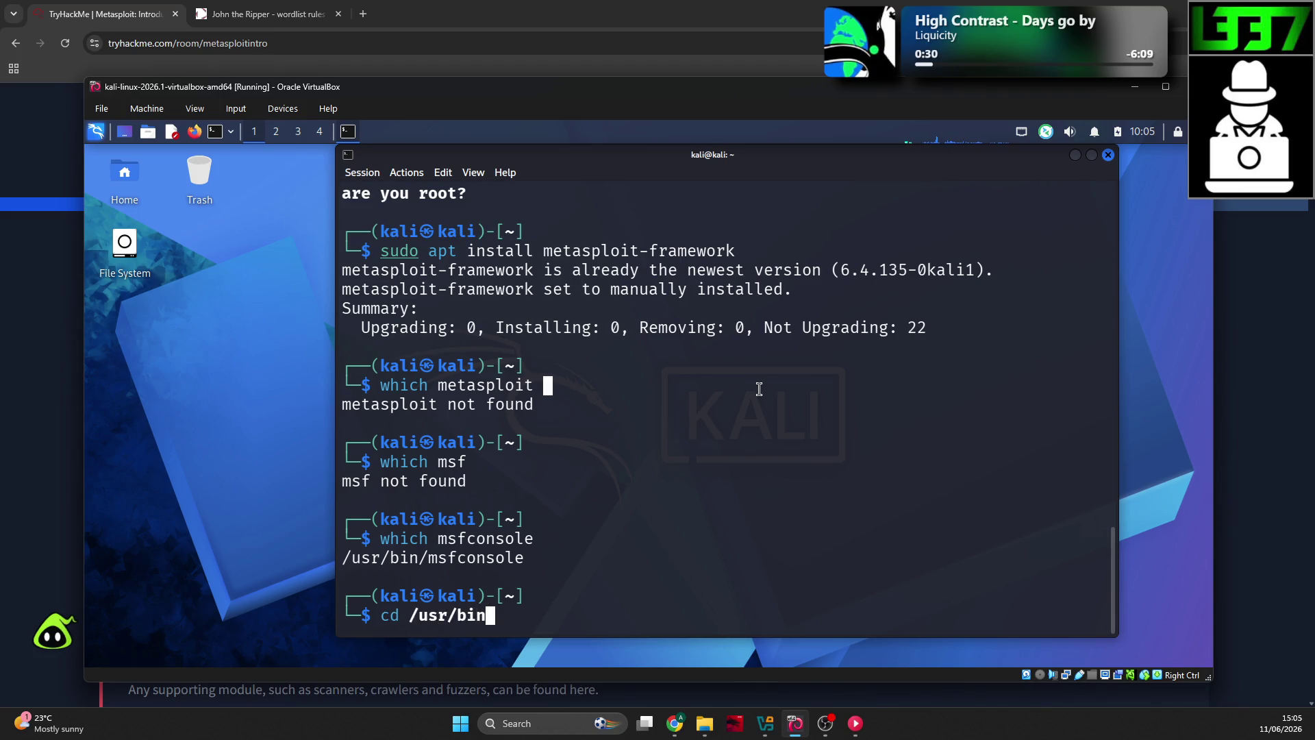
type("/msfcon")
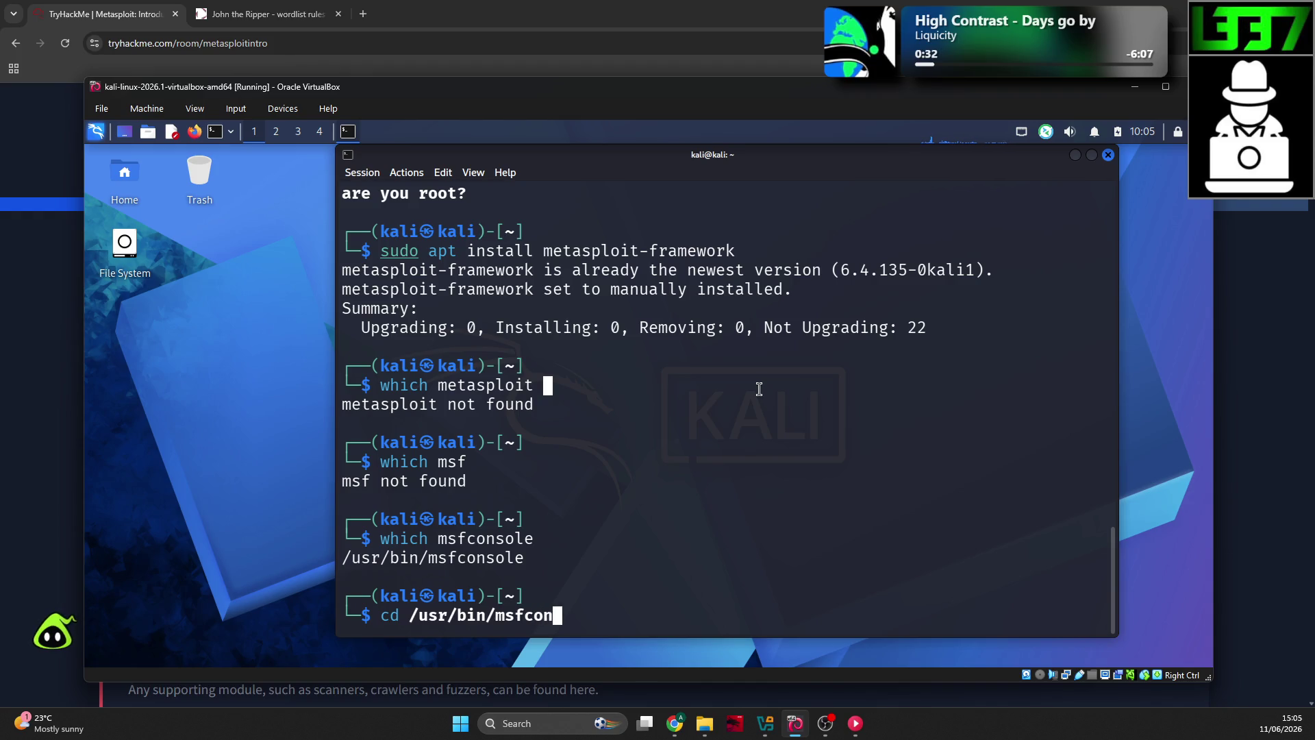
type("sole")
key("Return")
type("cd ")
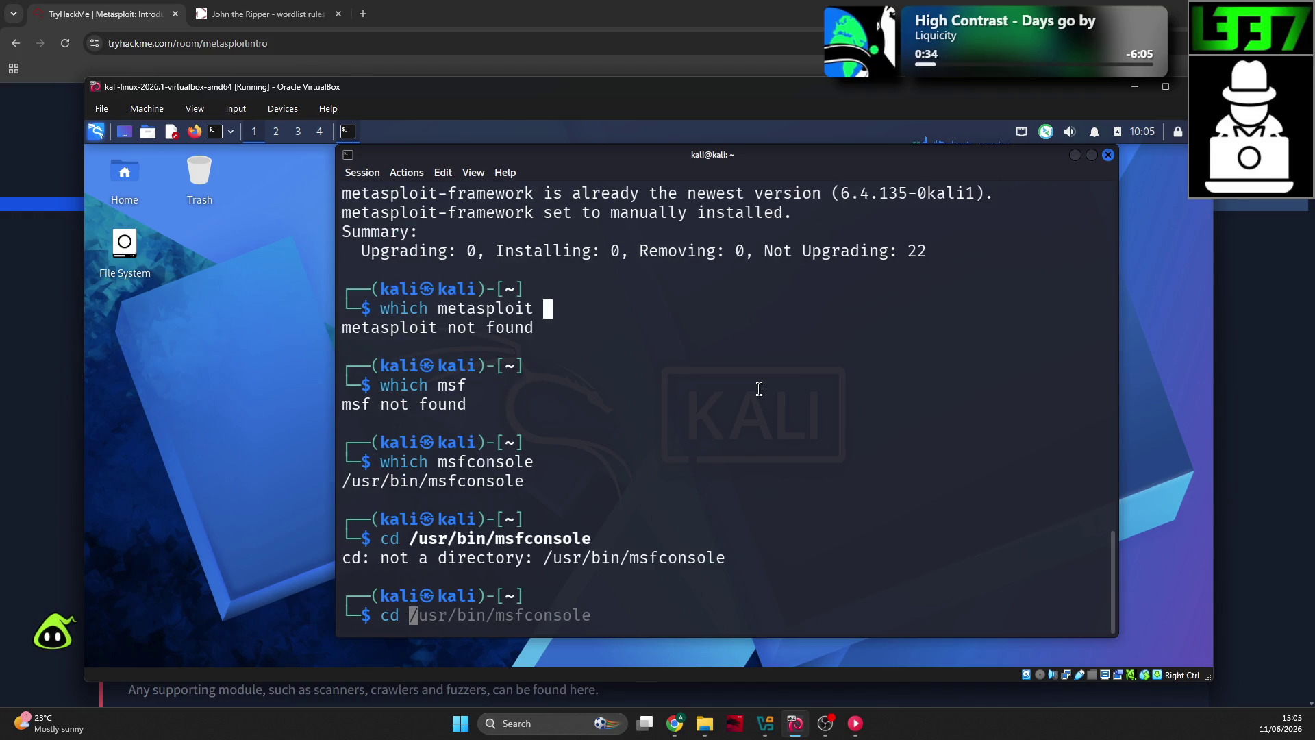
type("/usr/bin")
key("Return")
Step: List /usr/bin in long format with ls -la and scroll the output
type("ls -la")
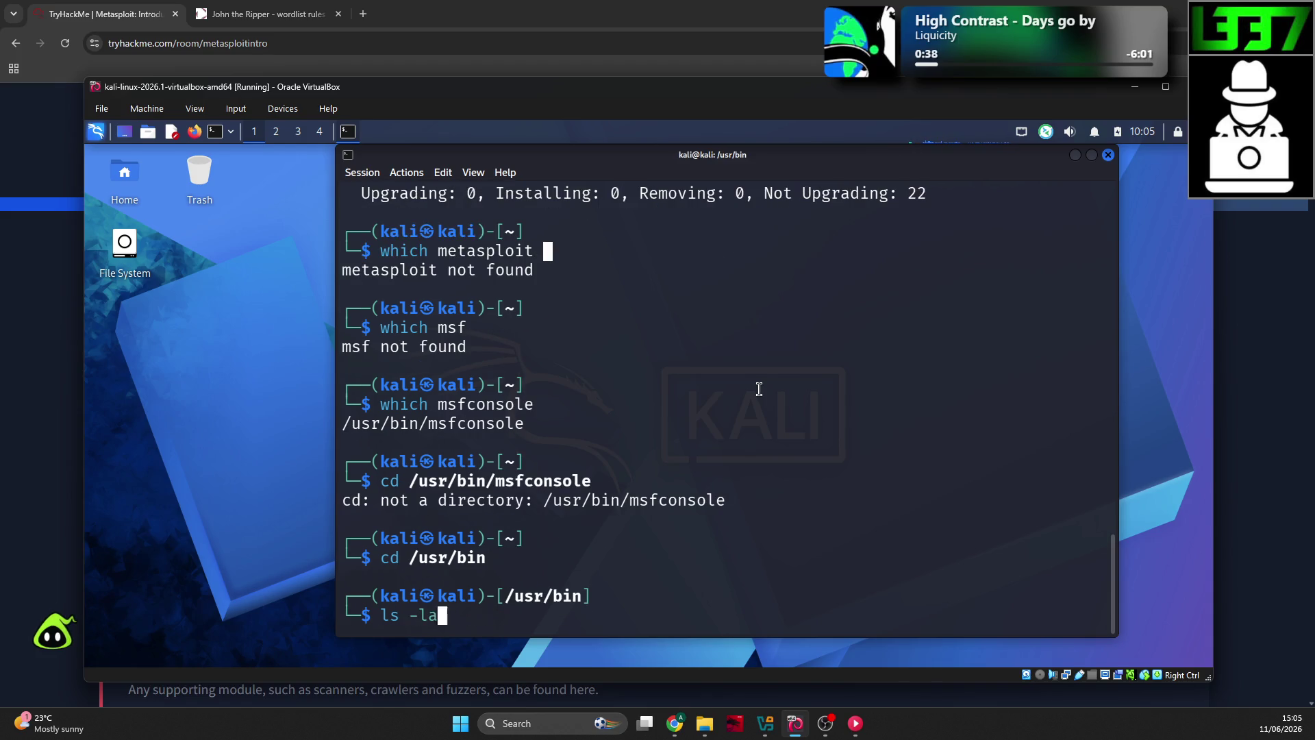
key("Return")
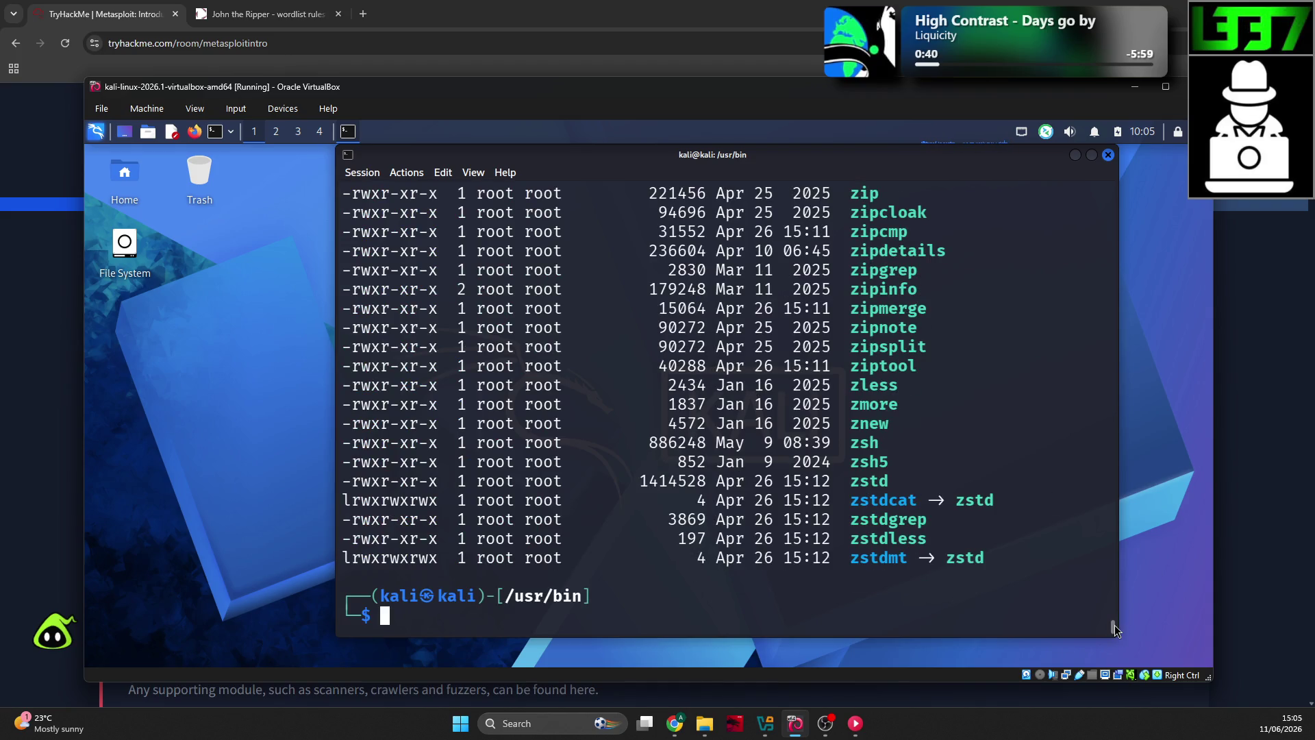
scroll(960, 466, "up", 10)
key("Return")
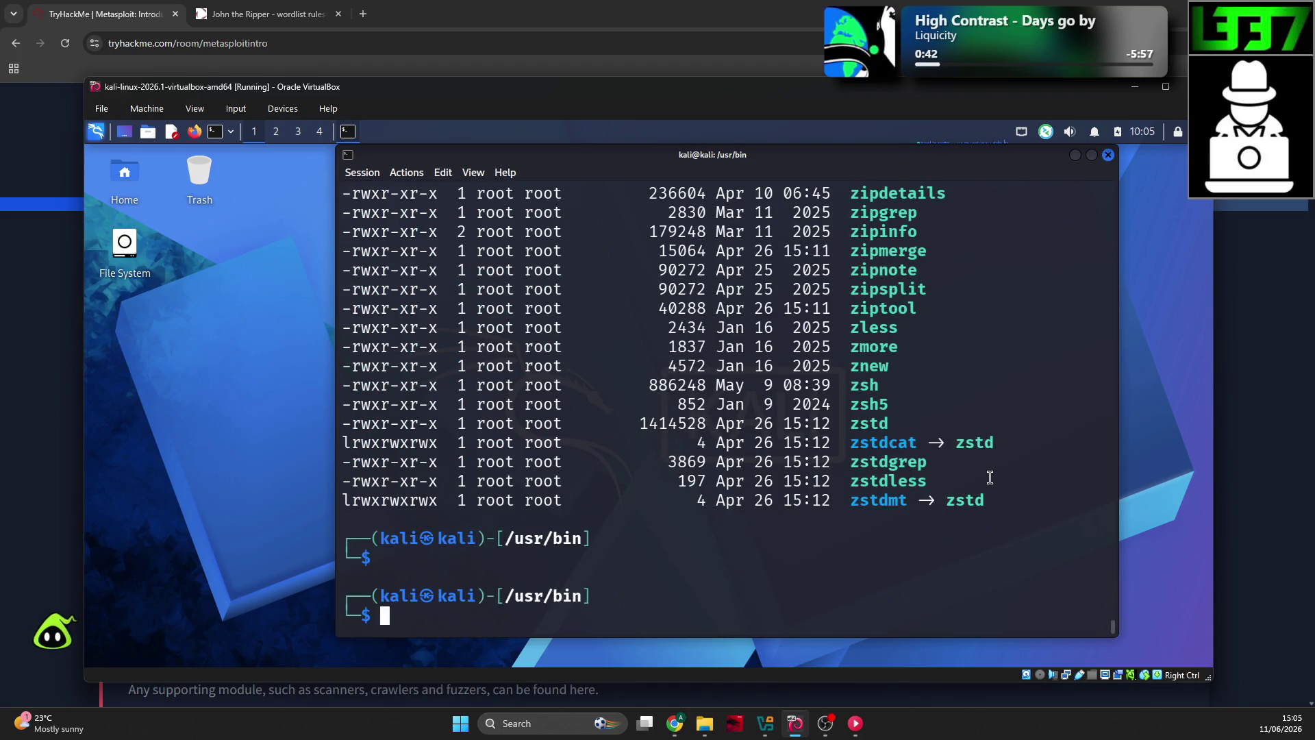
type("ls -la")
key("Return")
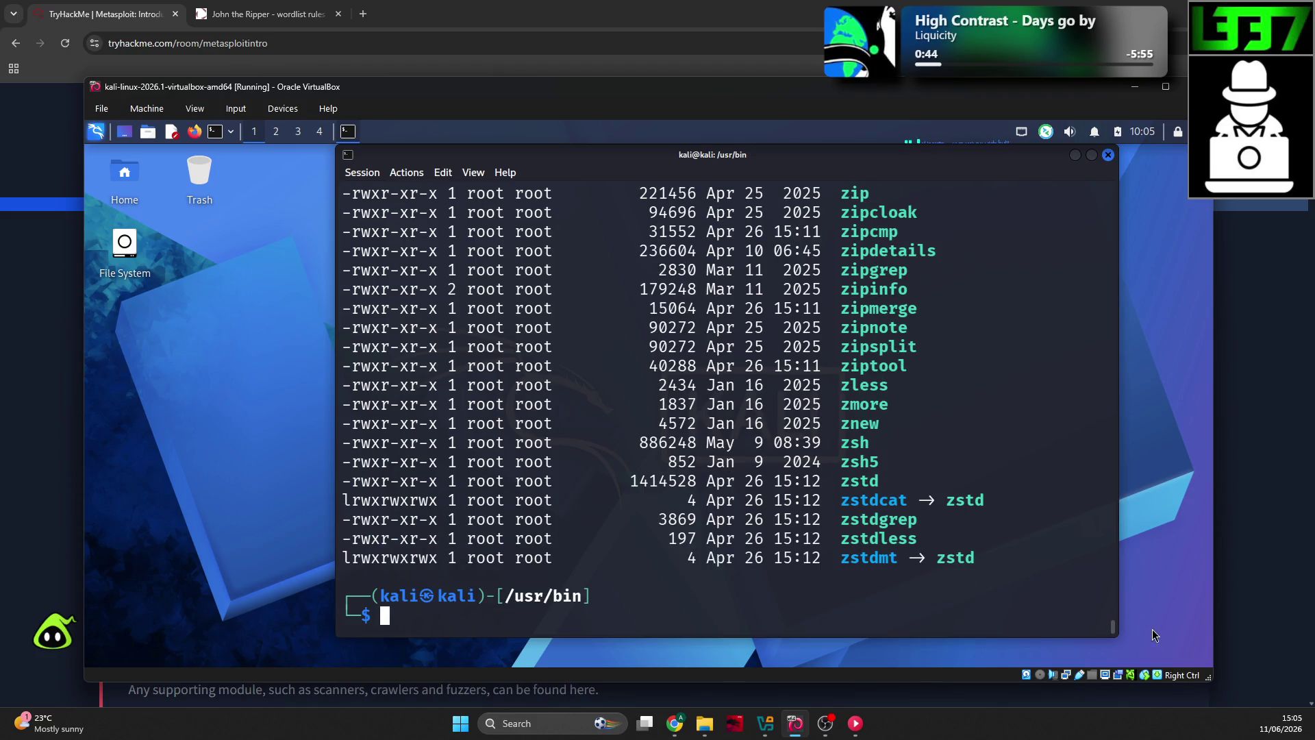
scroll(1114, 623, "up", 20)
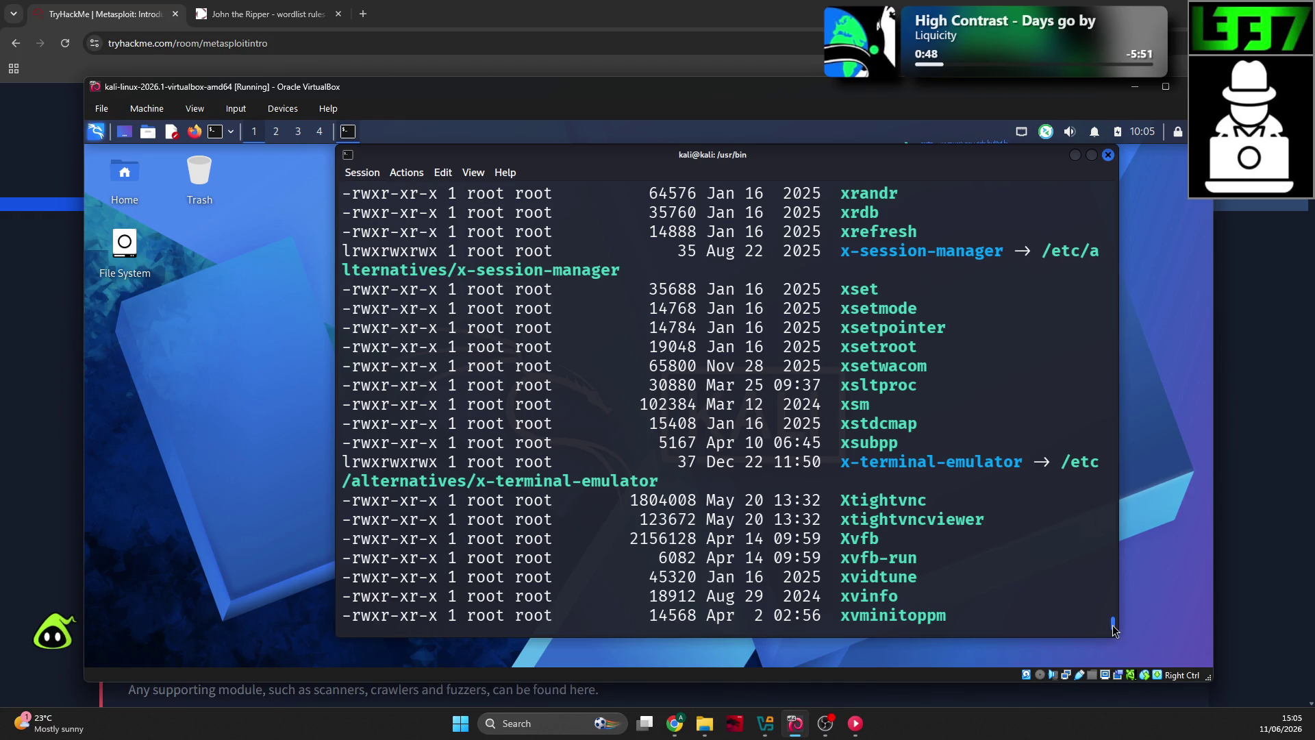
left_click_drag(1114, 629, 1117, 610)
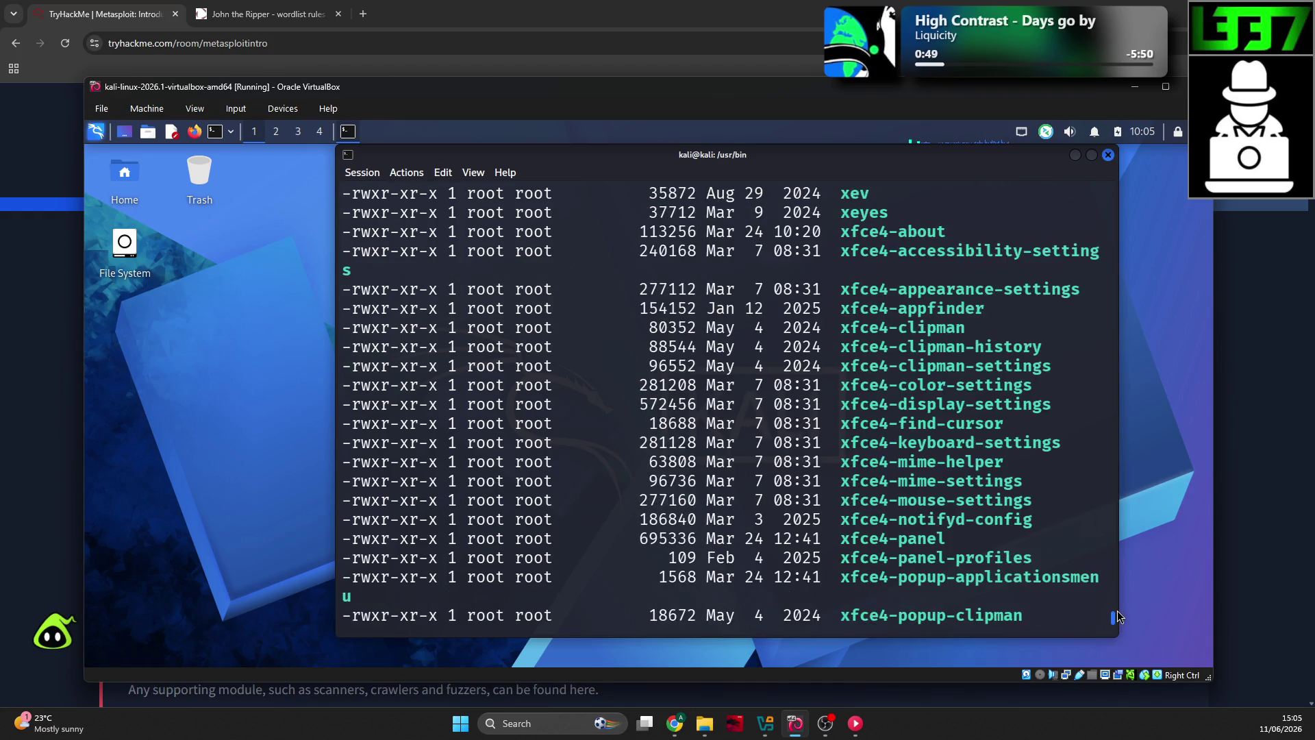
Step: Maximize the terminal to fill the VM desktop and scroll through the listing
left_click(1093, 158)
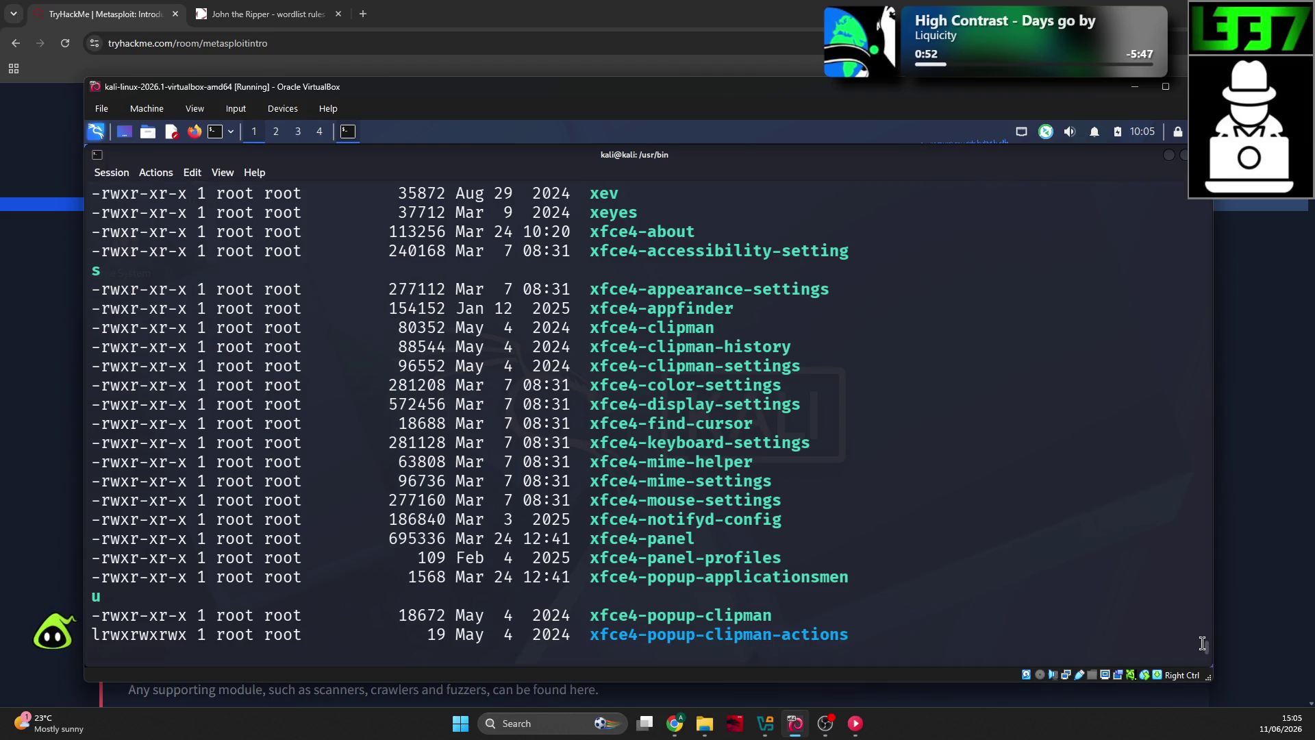
left_click_drag(1206, 650, 1209, 668)
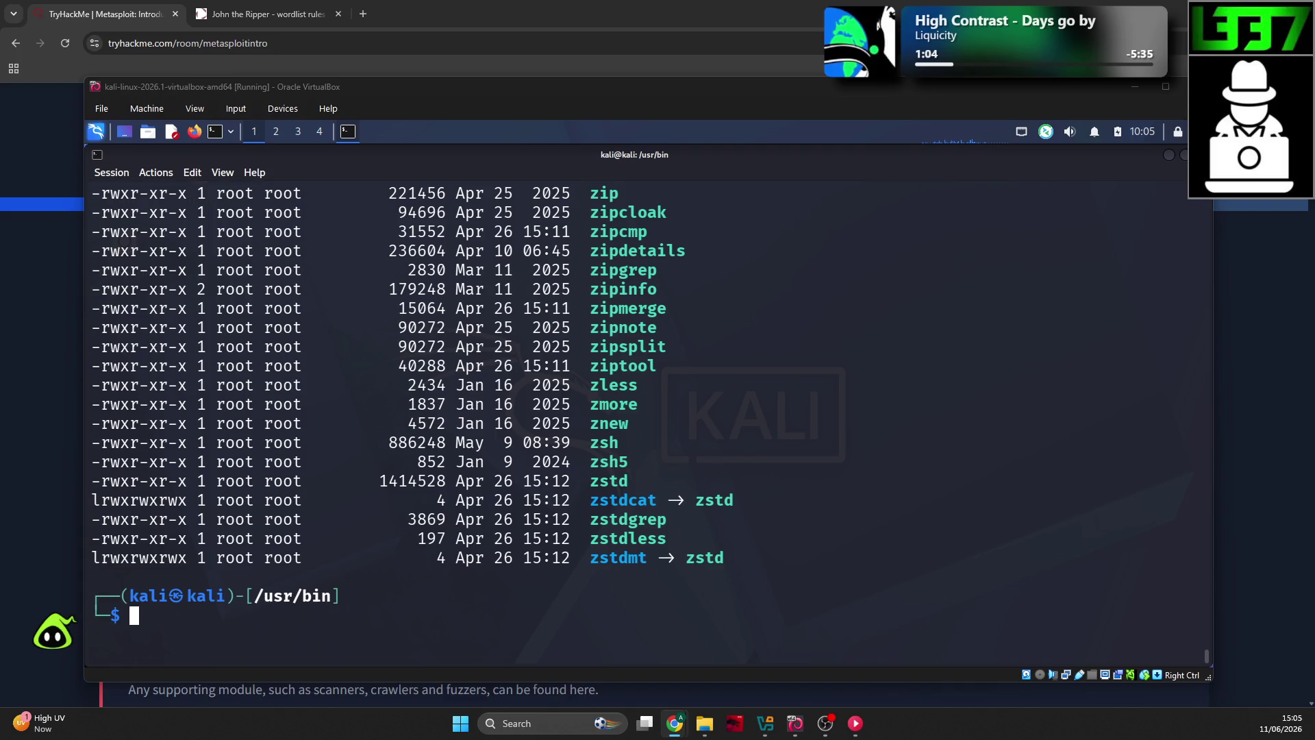
left_click(813, 440)
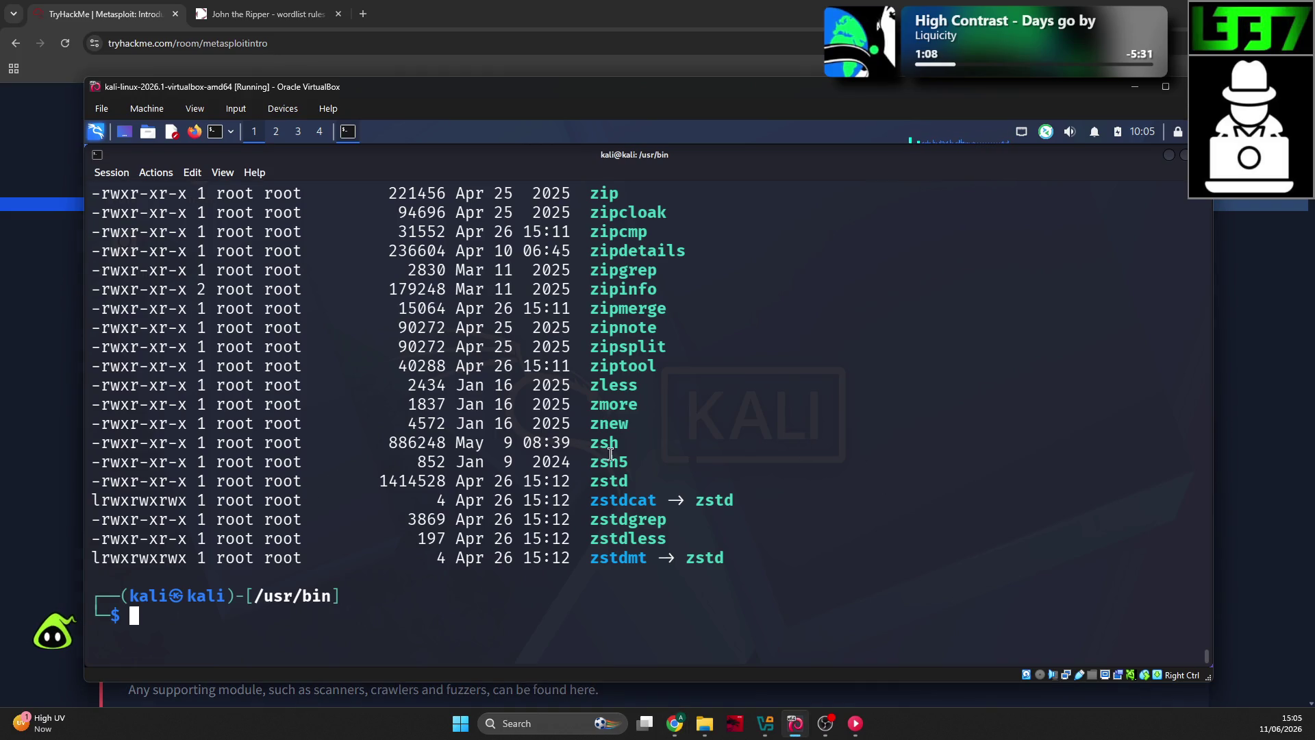
scroll(611, 454, "up", 20)
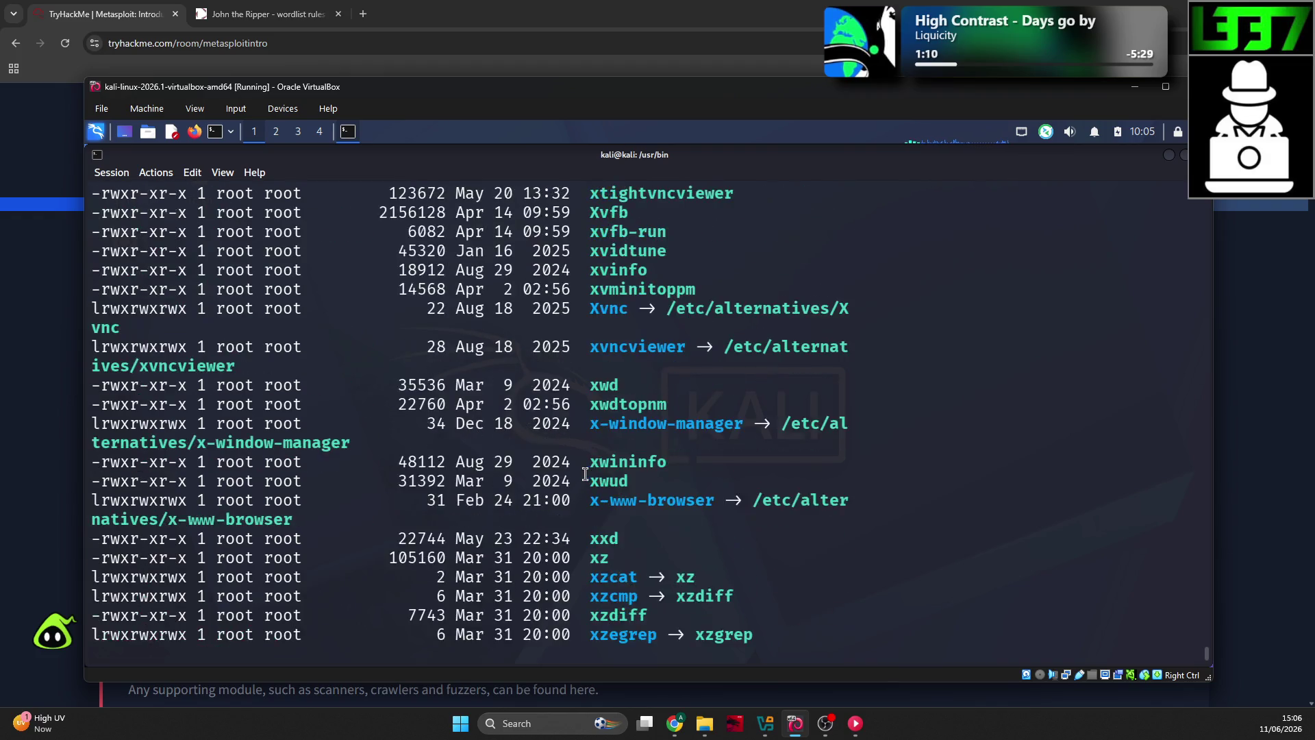
scroll(586, 474, "up", 20)
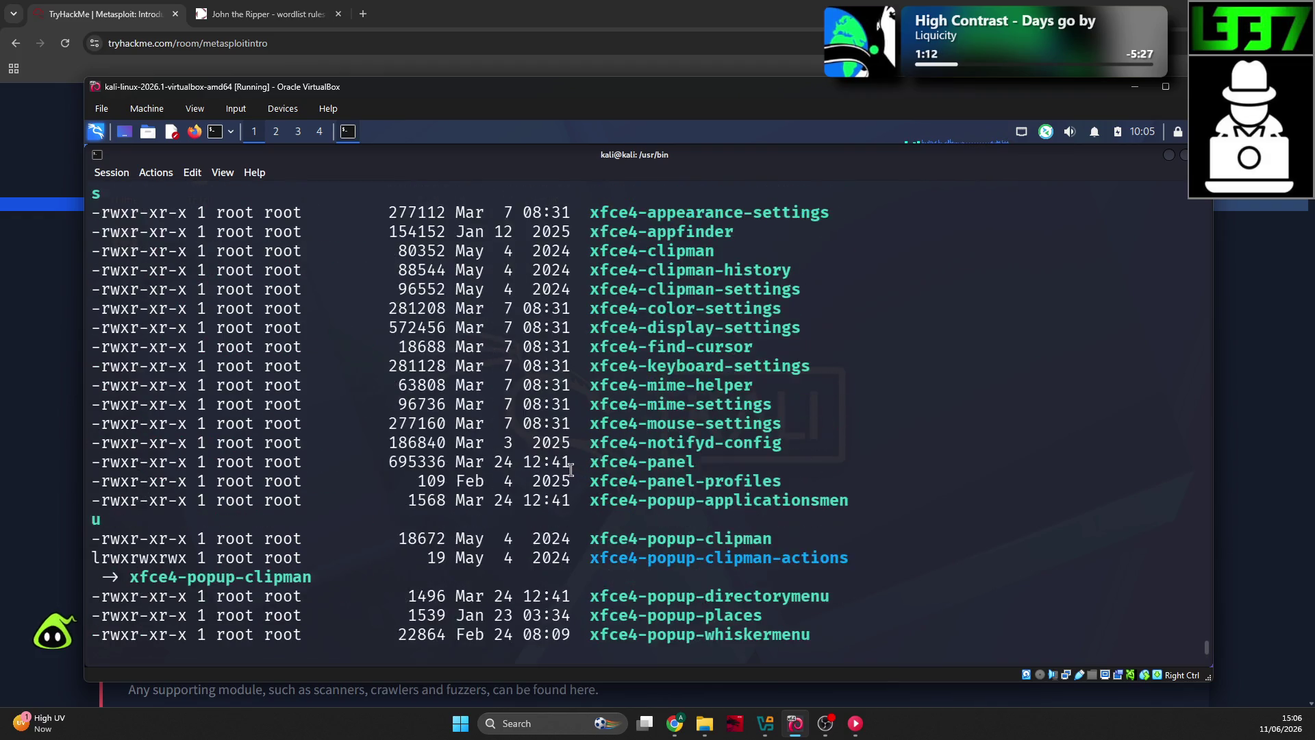
scroll(570, 469, "up", 6)
scroll(1206, 644, "down", 4)
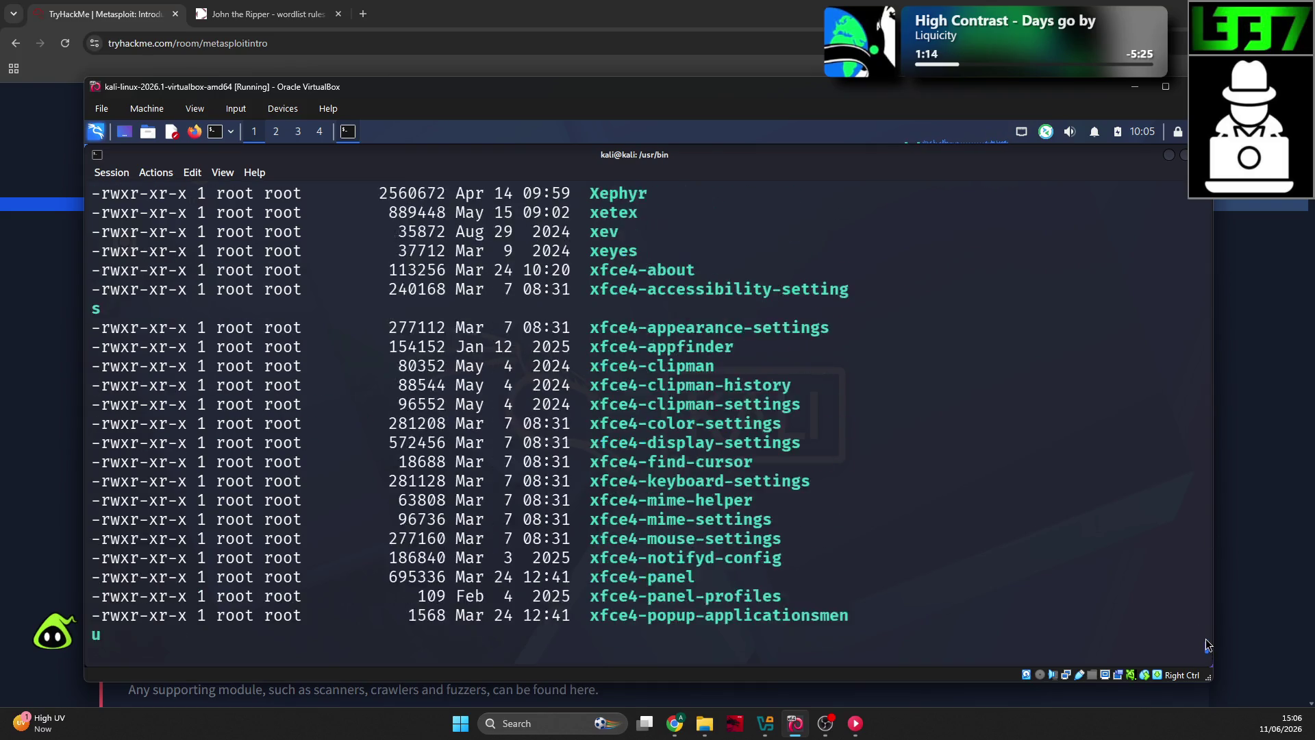
left_click_drag(1206, 639, 1223, 539)
left_click_drag(1225, 539, 1225, 540)
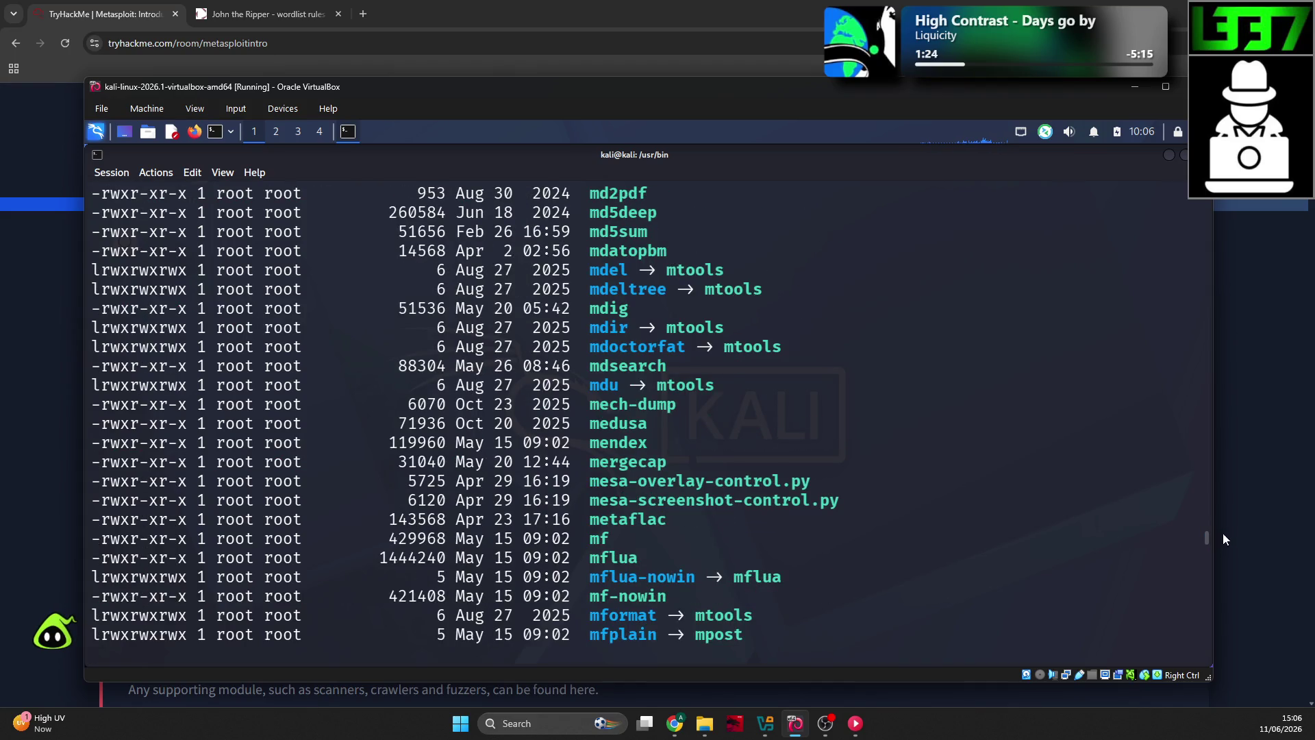
scroll(660, 475, "up", 1)
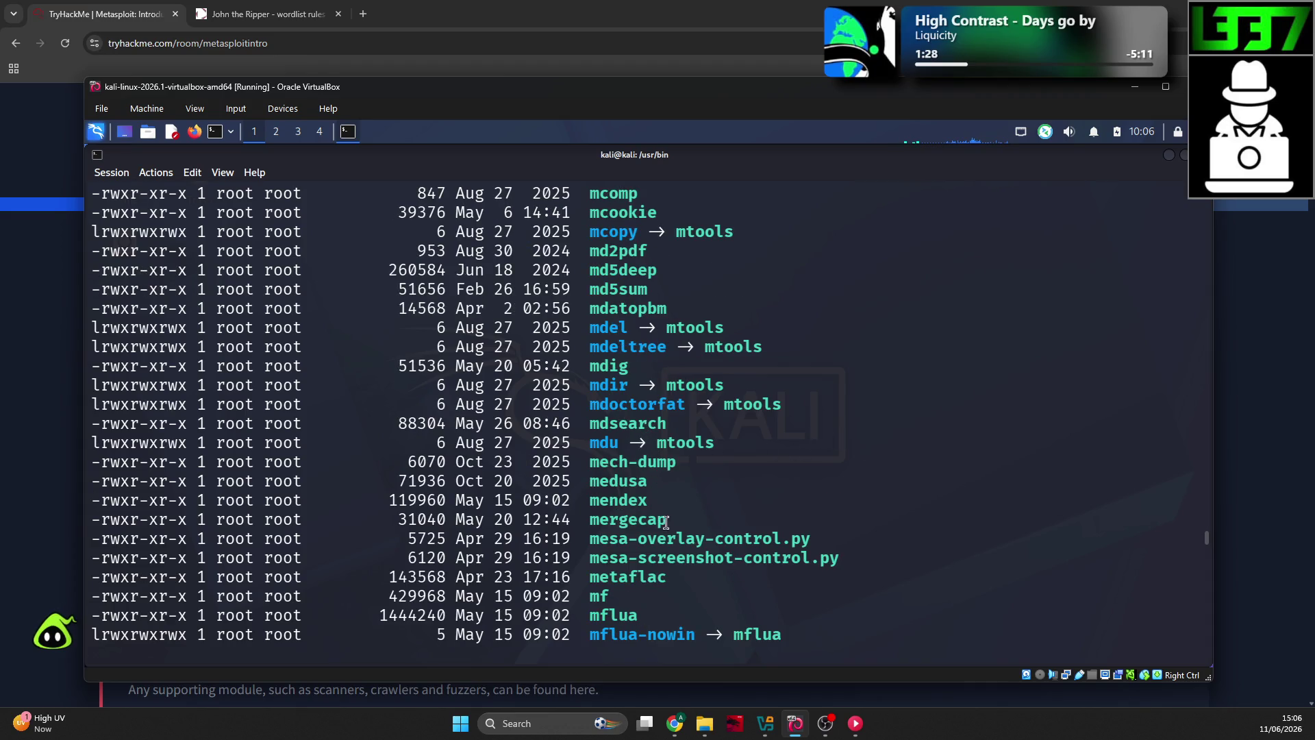
scroll(677, 513, "down", 6)
scroll(679, 506, "down", 9)
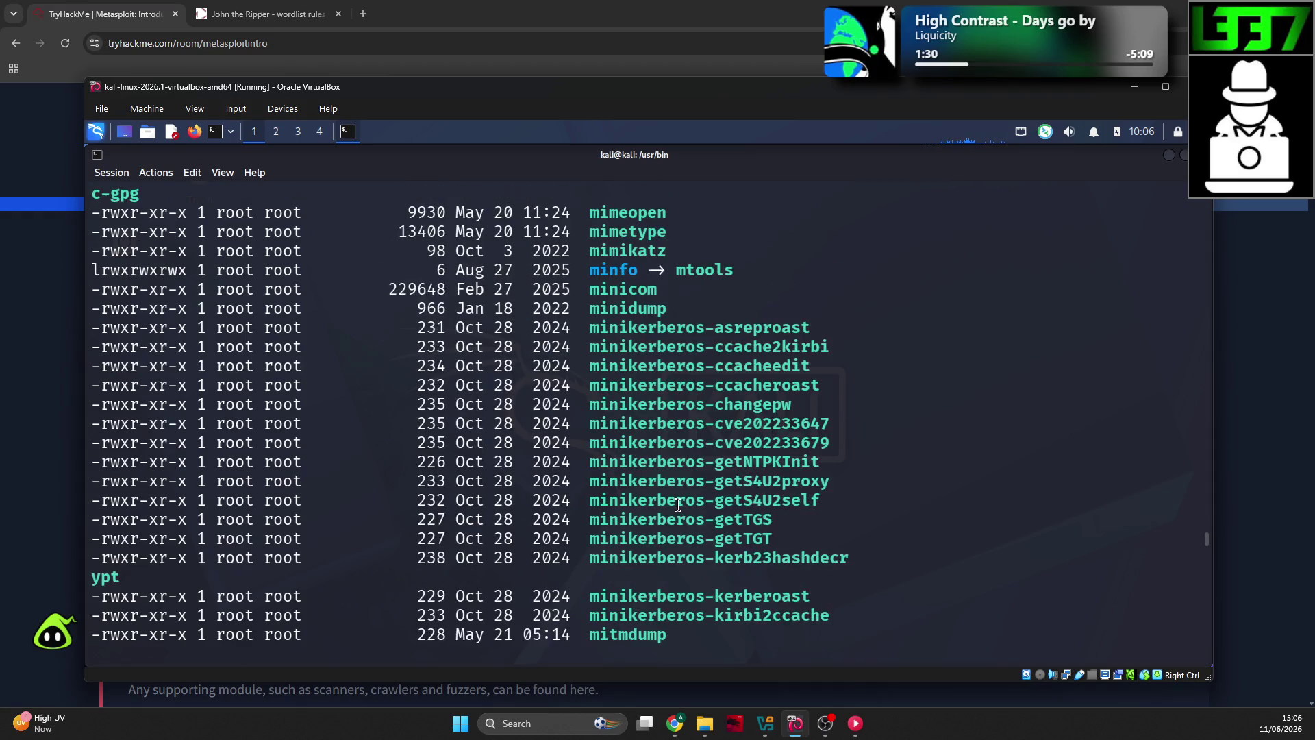
Step: Clear the terminal screen and begin typing the path /usr/share/metasploit-framework
key("Return")
type("clear")
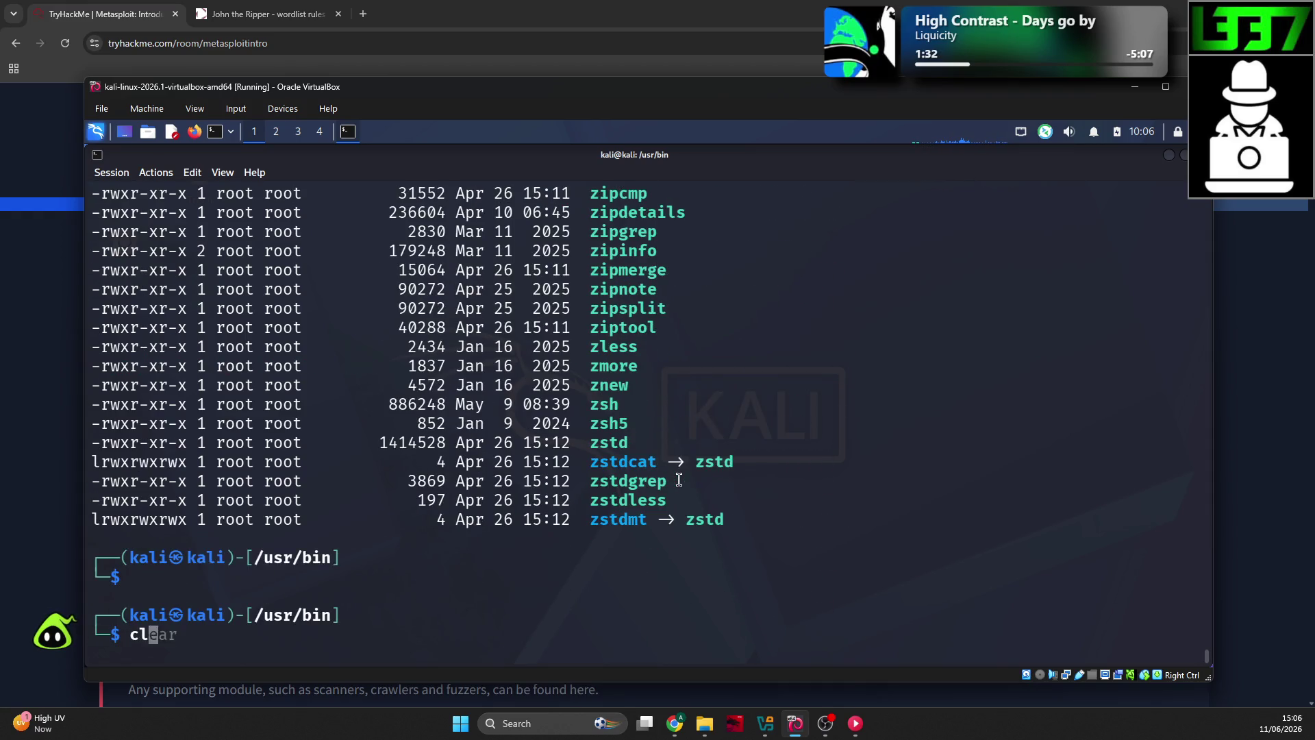
key("Return")
type("cd /usr/share/metasplooit")
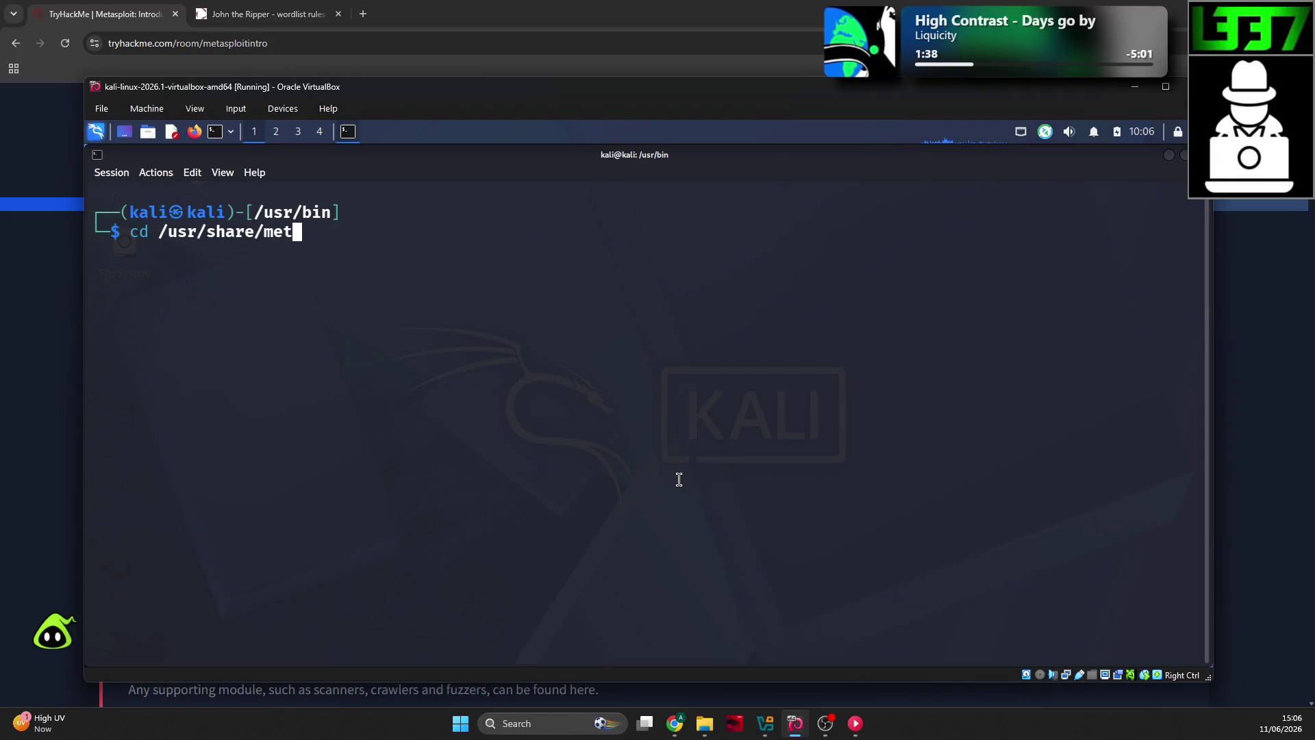
key("BackSpace")
key("BackSpace")
key("BackSpace")
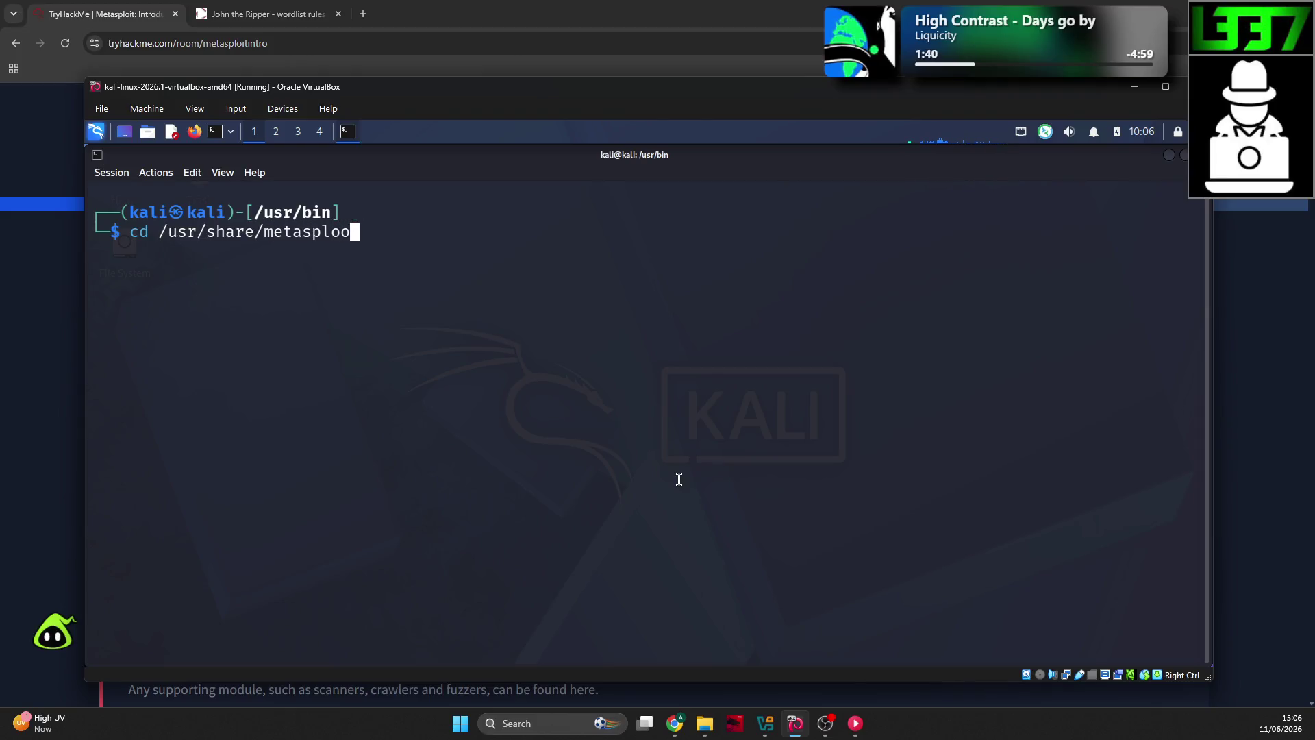
Step: Enter /usr/share/metasploit-framework/modules and list its module category folders
type("oit-framework")
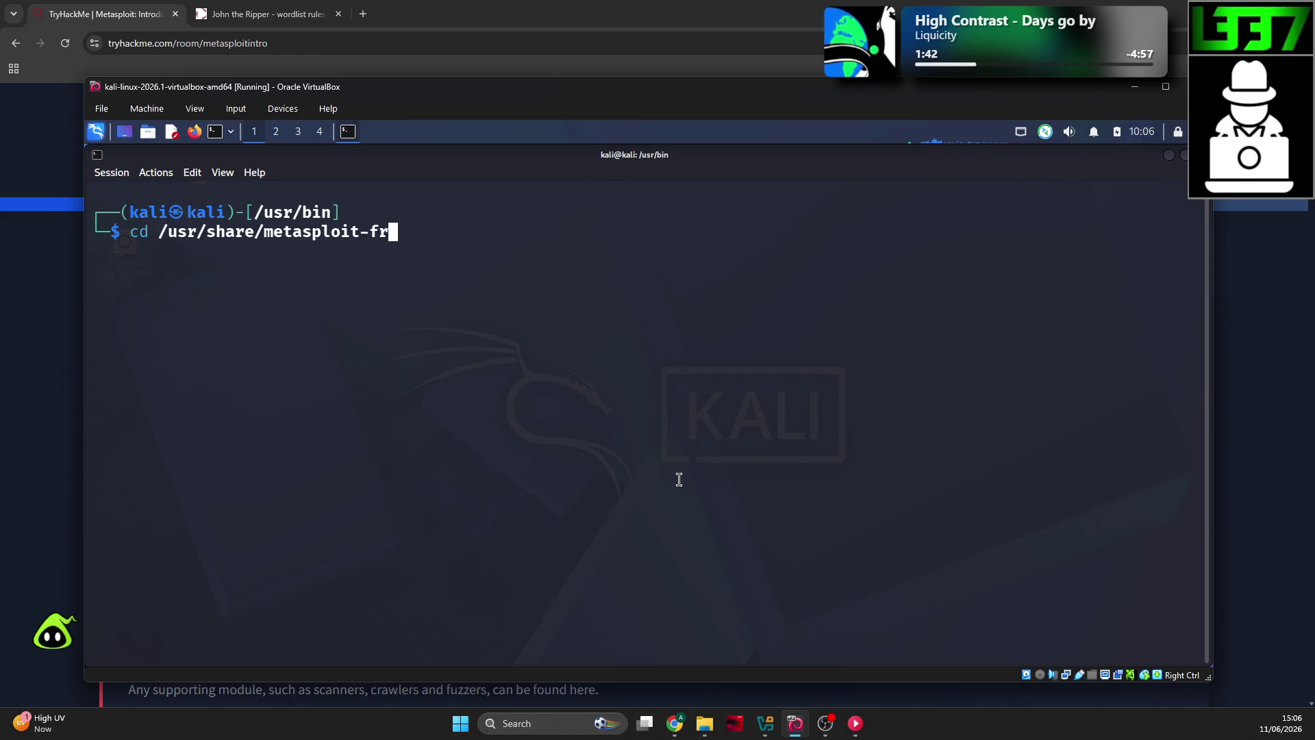
key("Return")
type("ls")
key("Return")
type("cd modules")
key("Return")
type("ls")
key("Return")
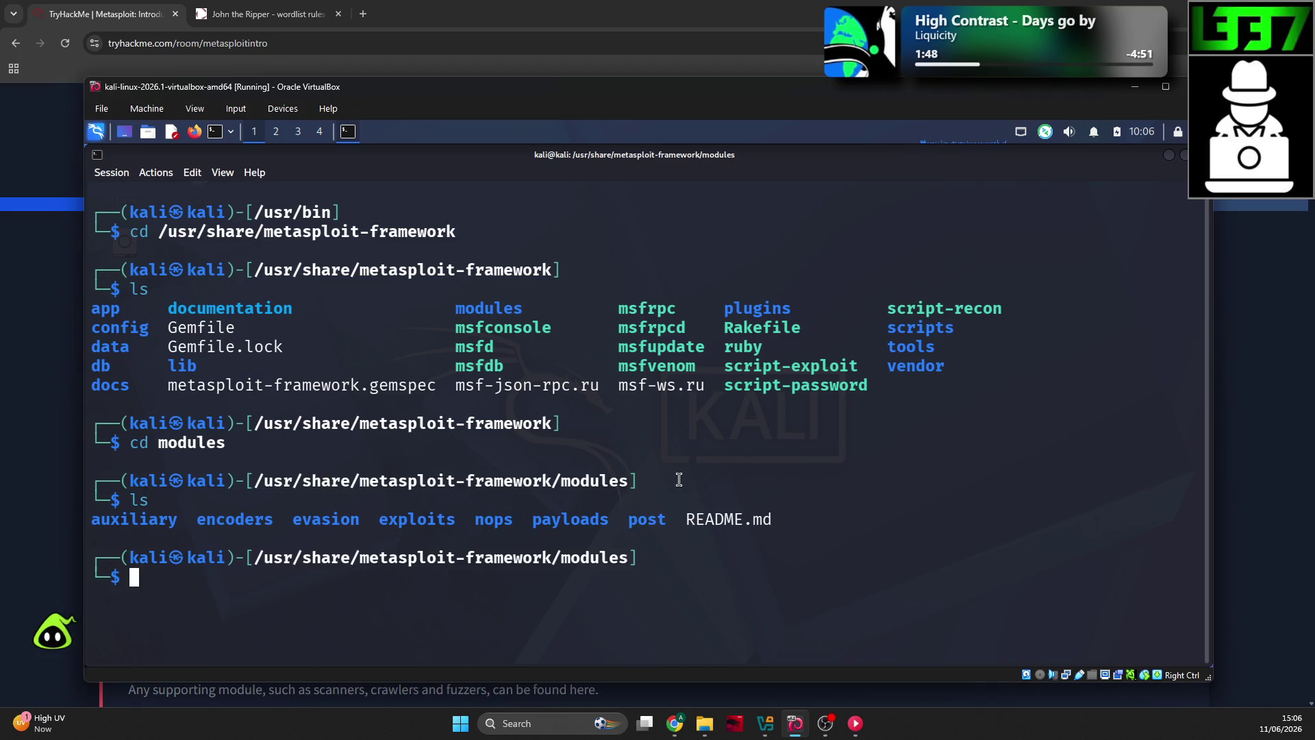
Step: Show auxiliary modules one level deep with tree -L 1 auxiliary/ (20 directories, 2 files)
left_click(43, 374)
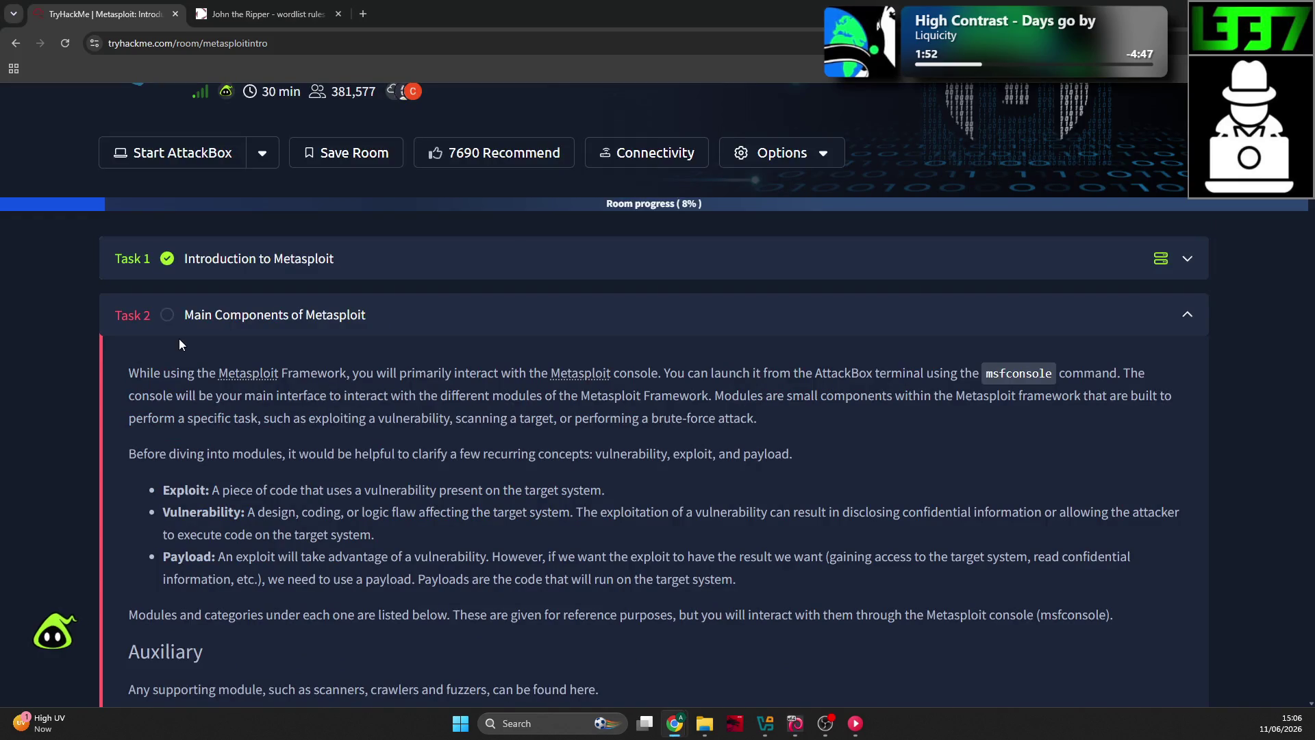
scroll(130, 337, "down", 5)
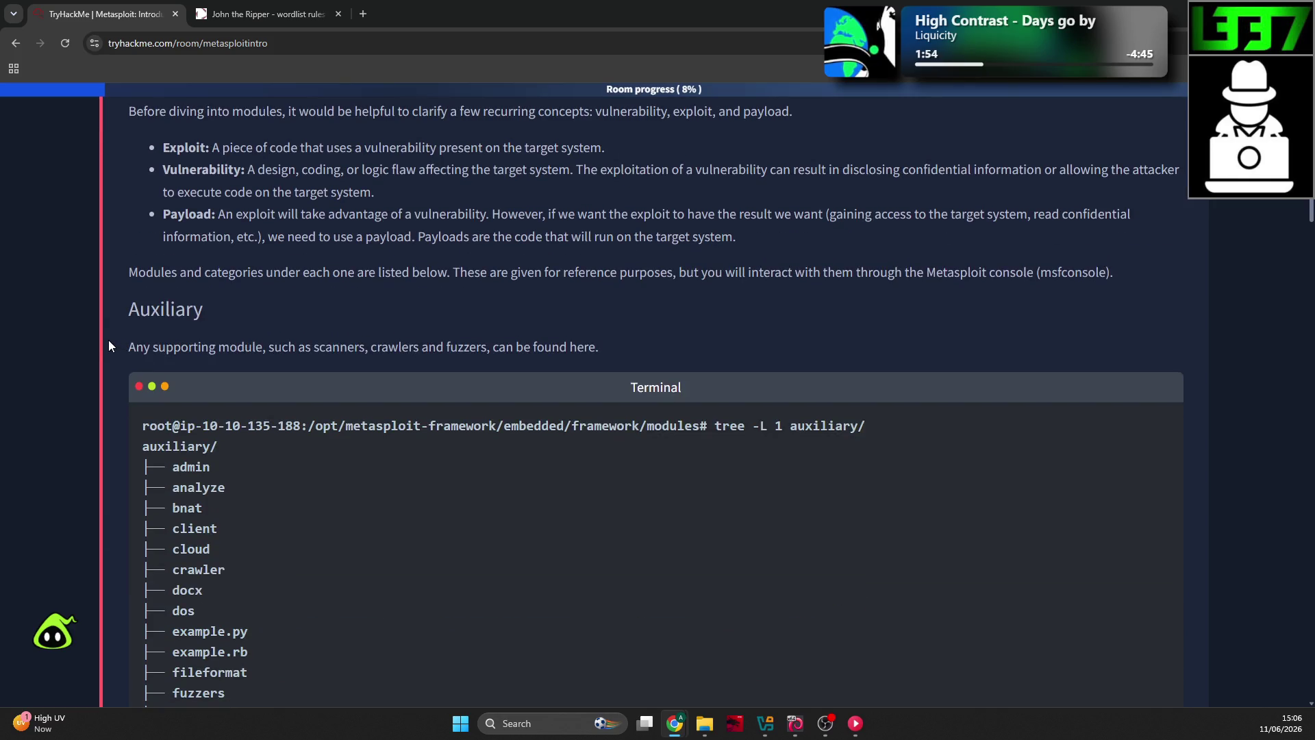
key("alt+Tab")
type("tree -L 1 auxiliar")
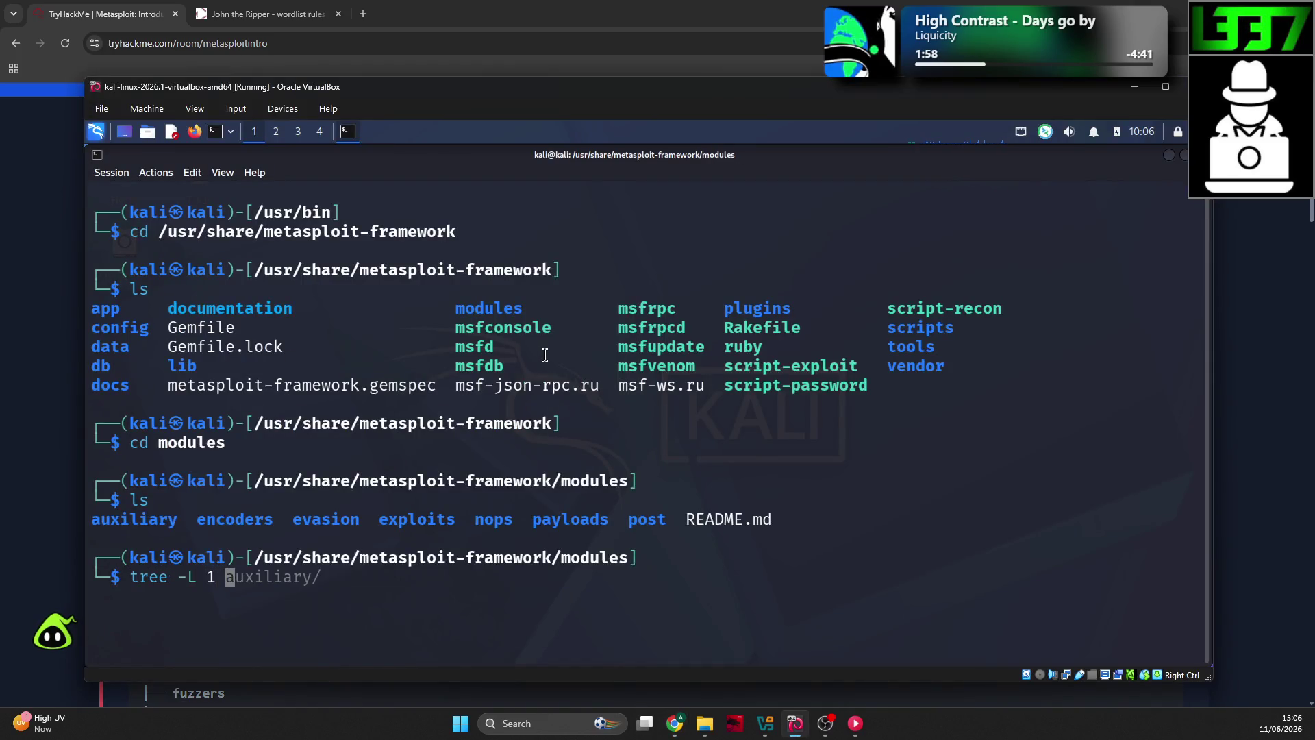
type("y/")
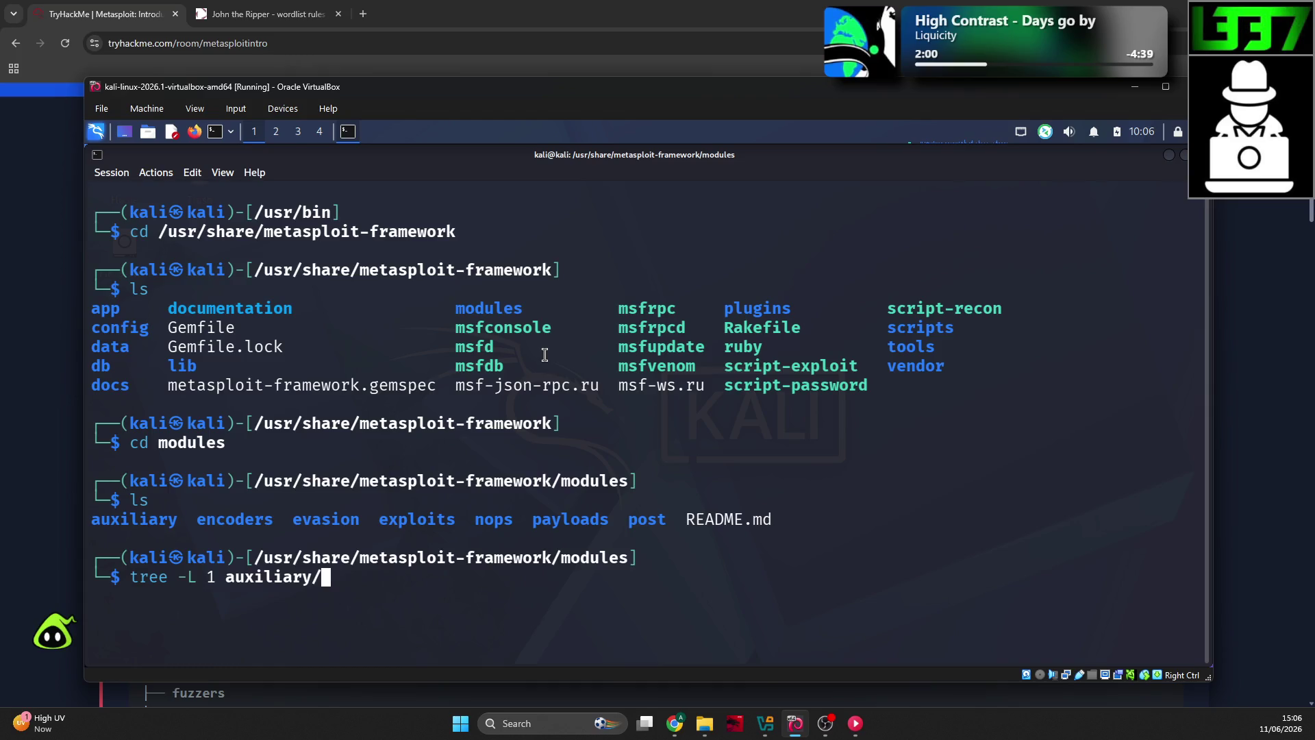
key("Return")
scroll(544, 355, "up", 2)
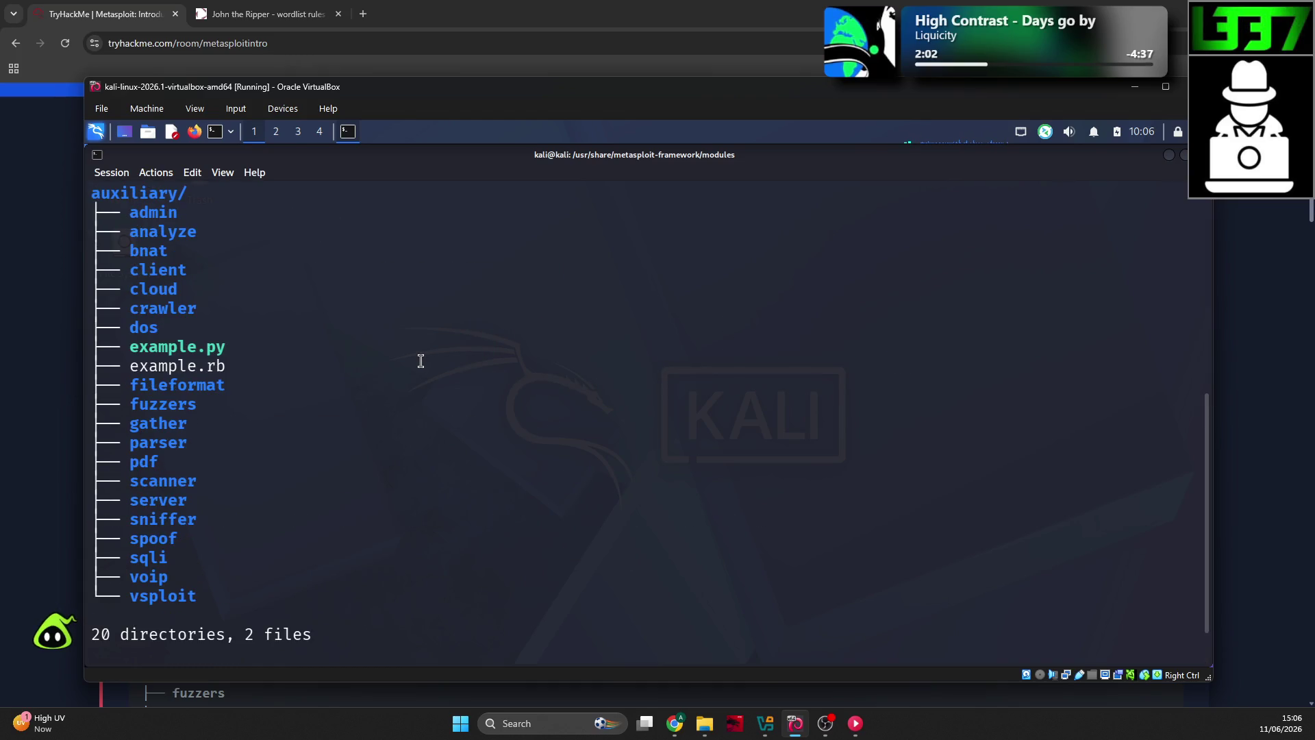
key("alt+Tab")
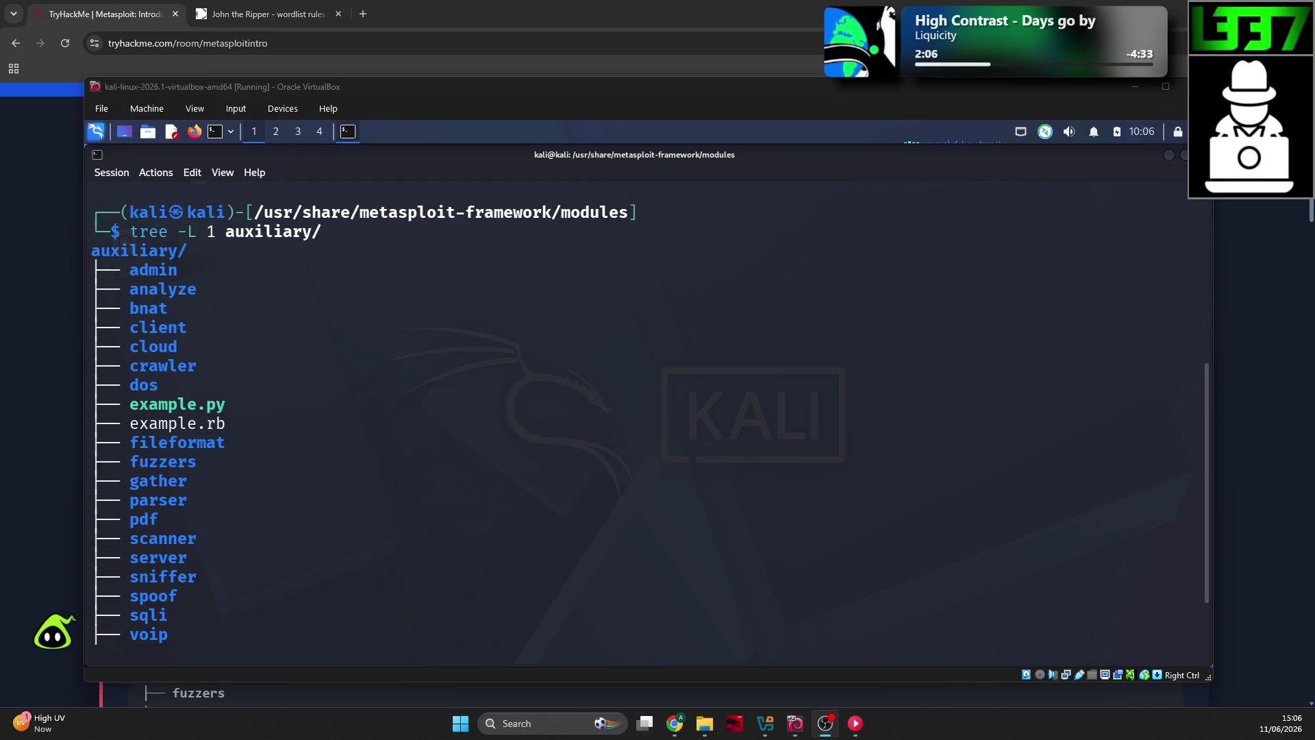
left_click(545, 423)
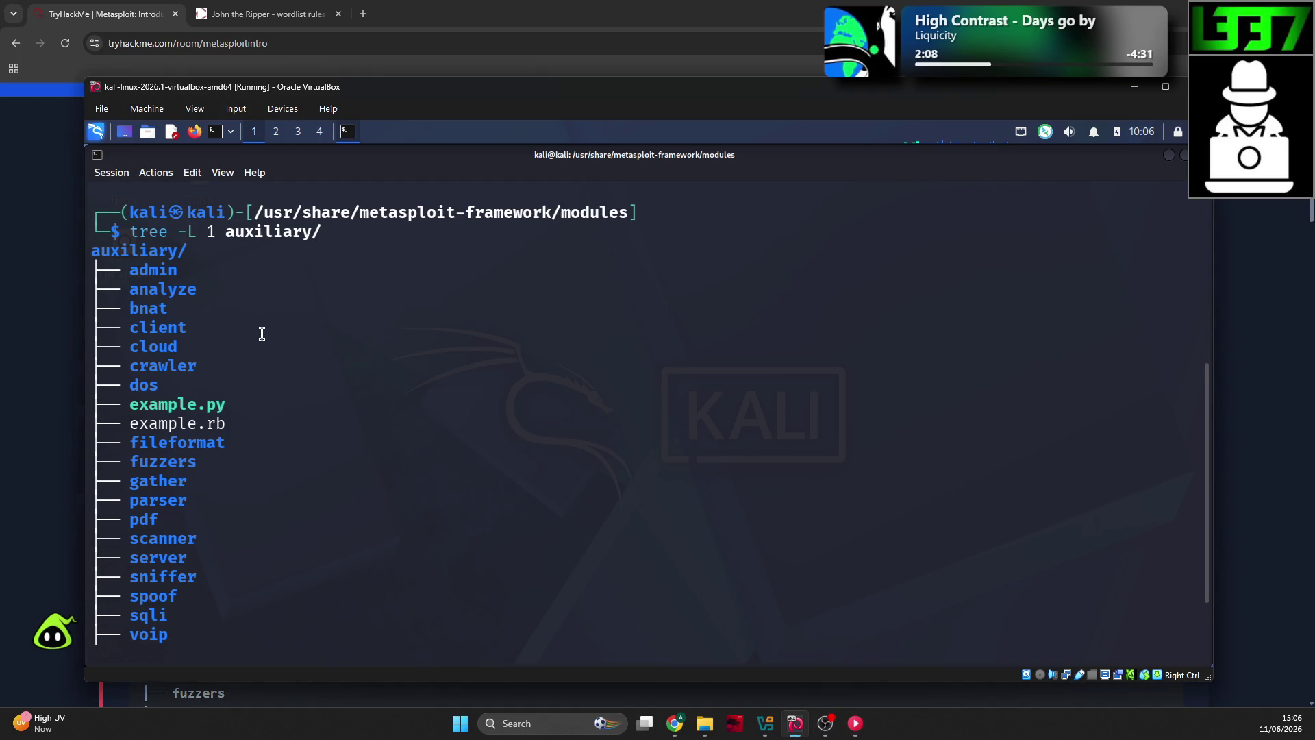
scroll(261, 340, "down", 2)
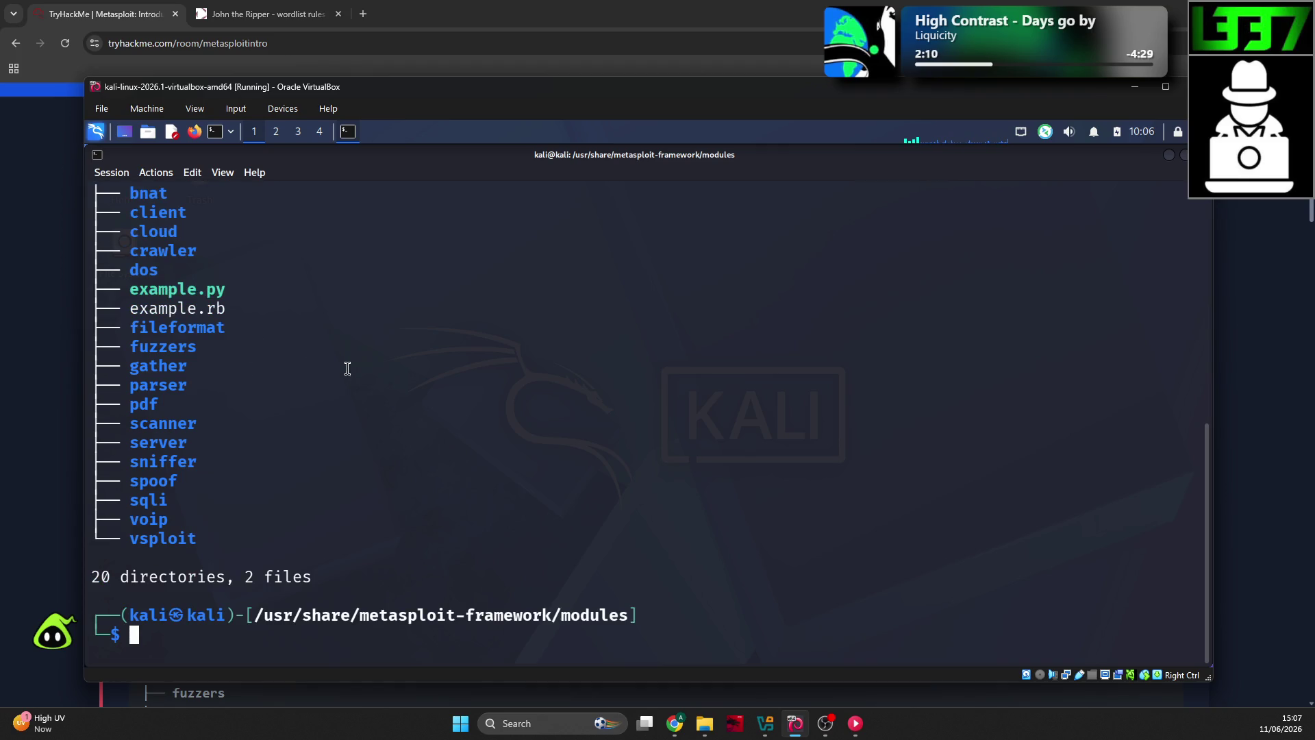
key("Up")
key("Return")
left_click(51, 344)
Step: List exploit modules one level deep with tree -L 1 exploits/ (20 directories, 5 files)
scroll(137, 338, "down", 7)
scroll(133, 331, "down", 10)
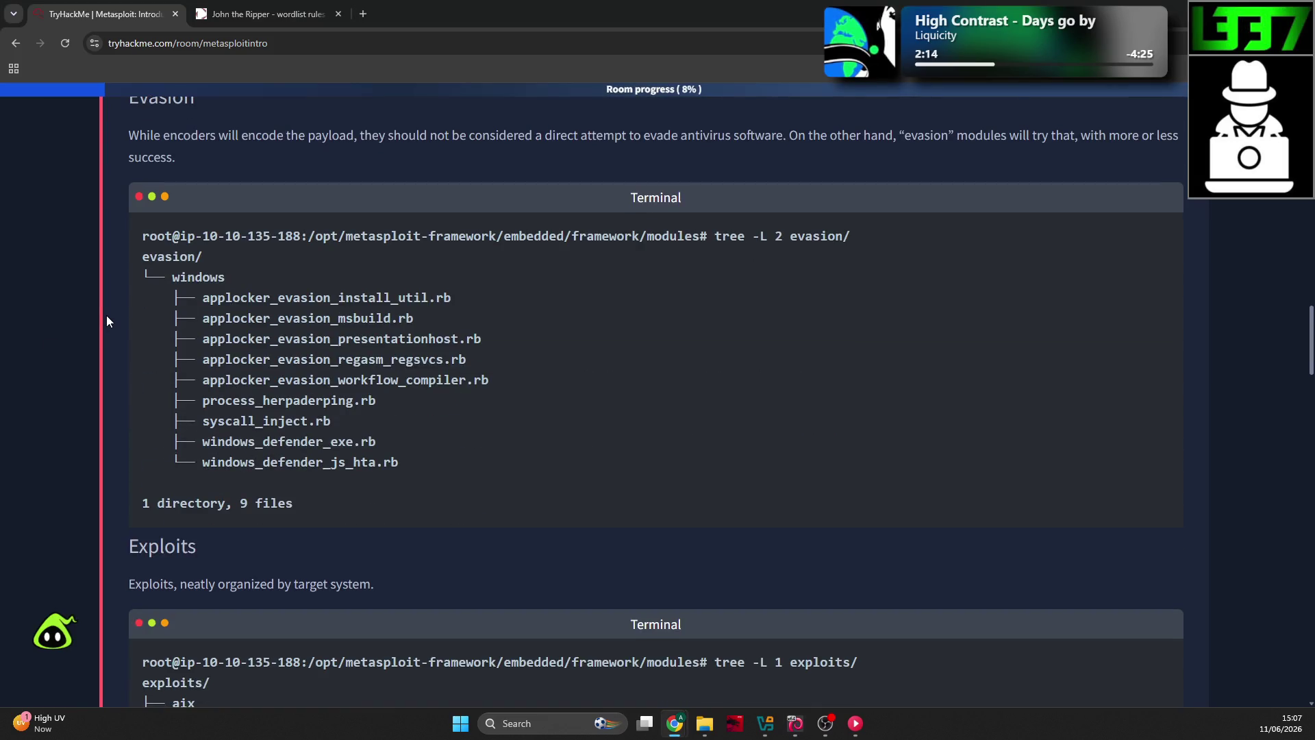
scroll(106, 316, "down", 1)
key("alt+Tab")
type("tree ")
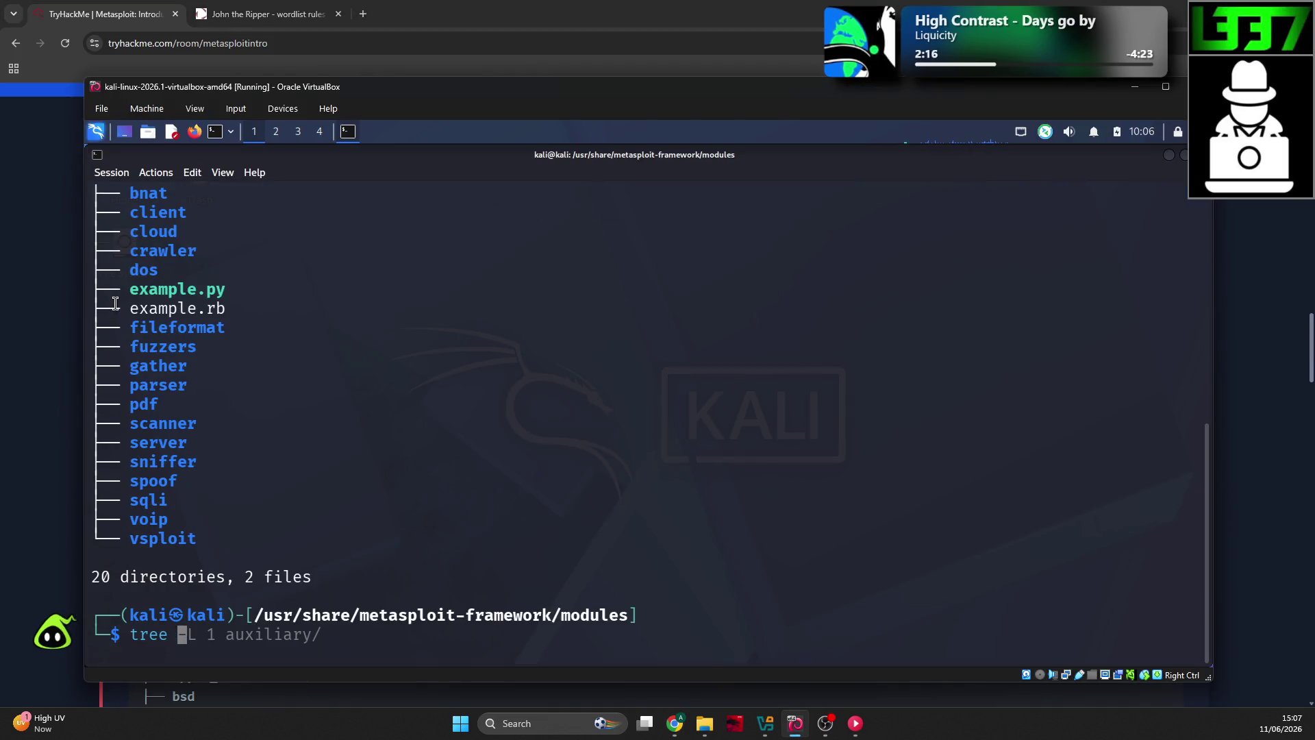
type("-L 1 expl")
key("Tab")
key("Return")
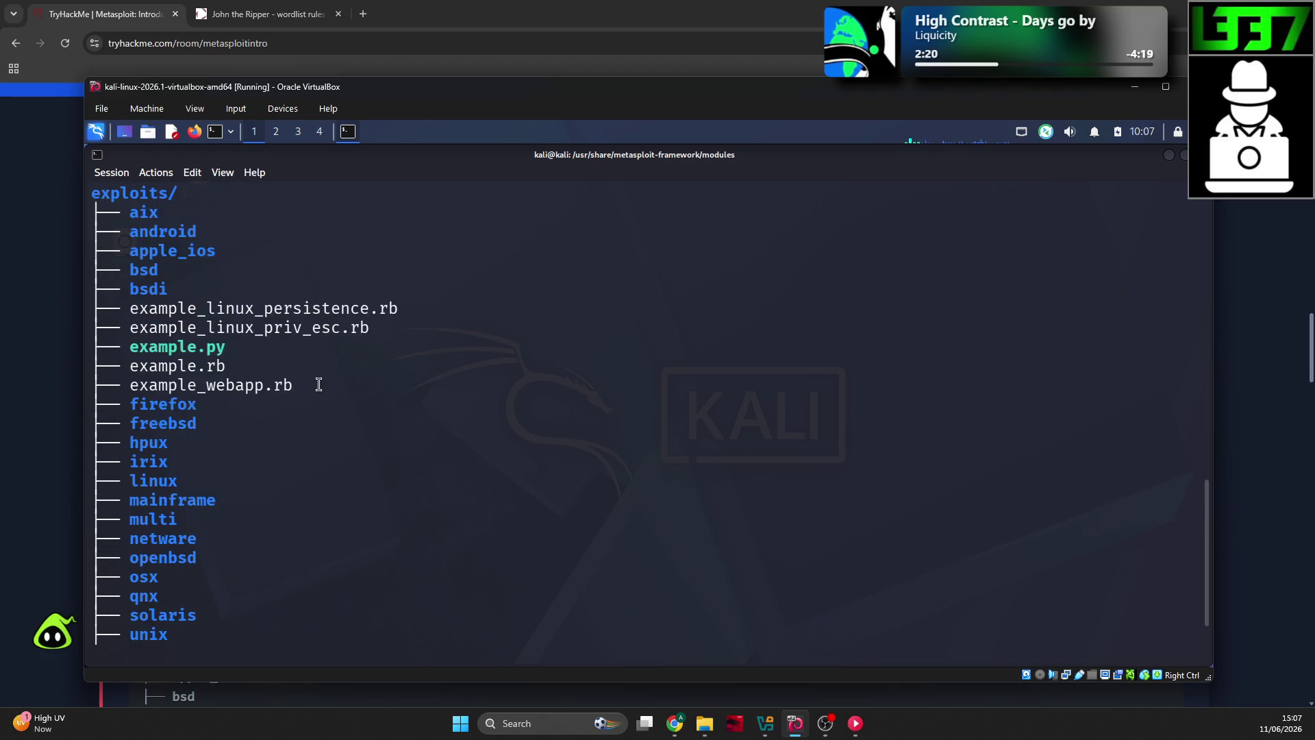
type("clear")
key("Return")
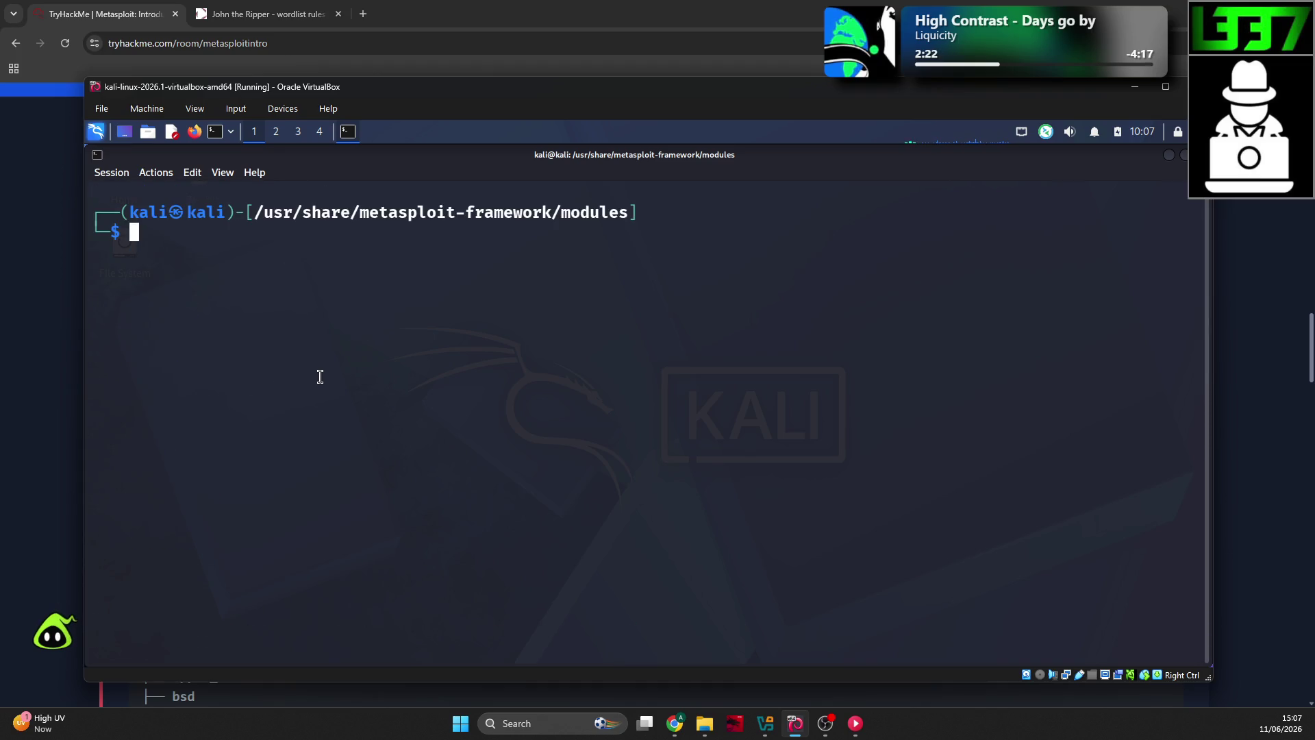
key("Up")
key("Up")
key("Return")
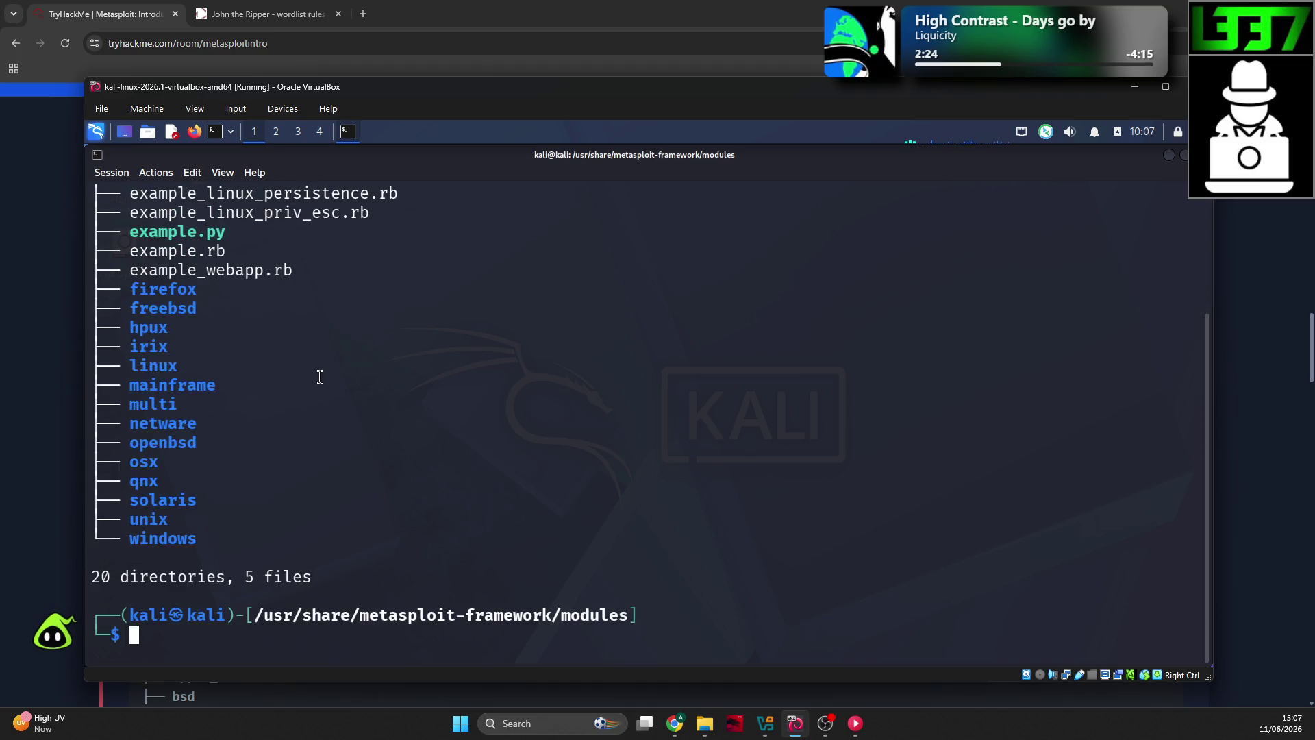
Step: Try entering the windows exploits folder with cd windows, which fails
scroll(281, 361, "up", 3)
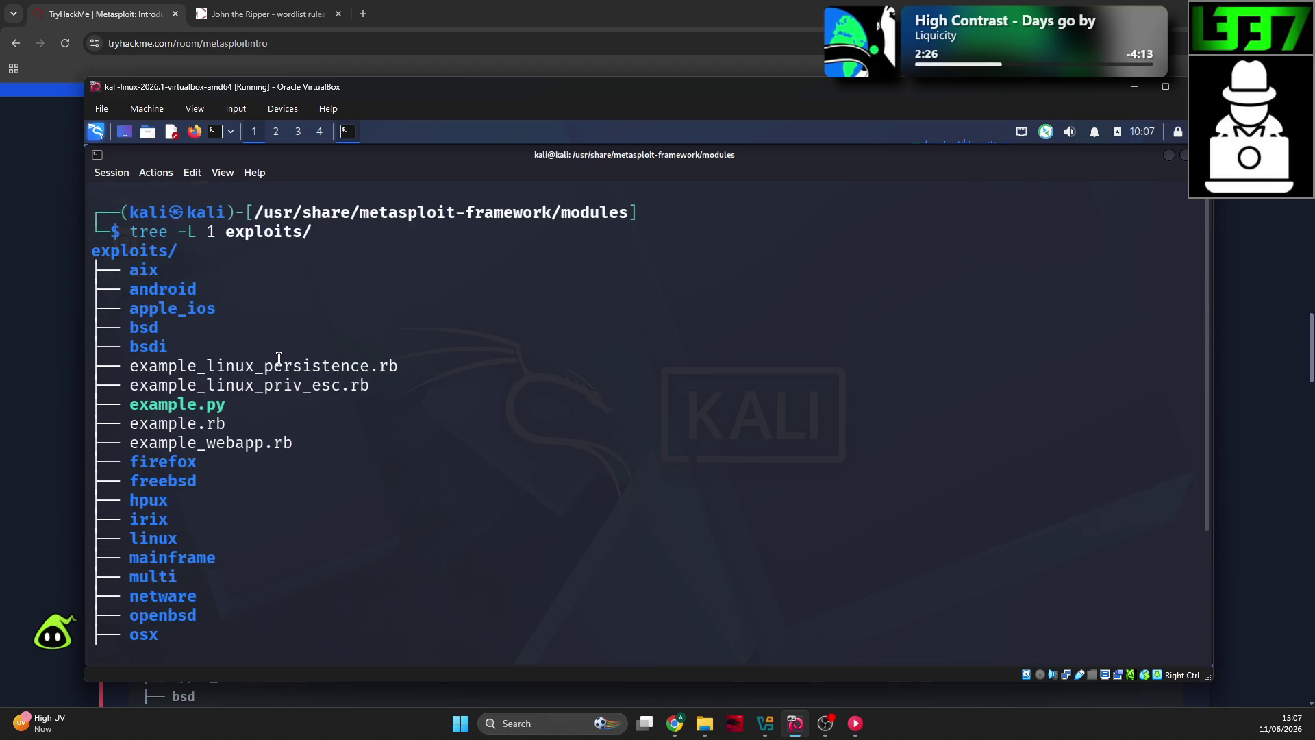
scroll(279, 359, "down", 2)
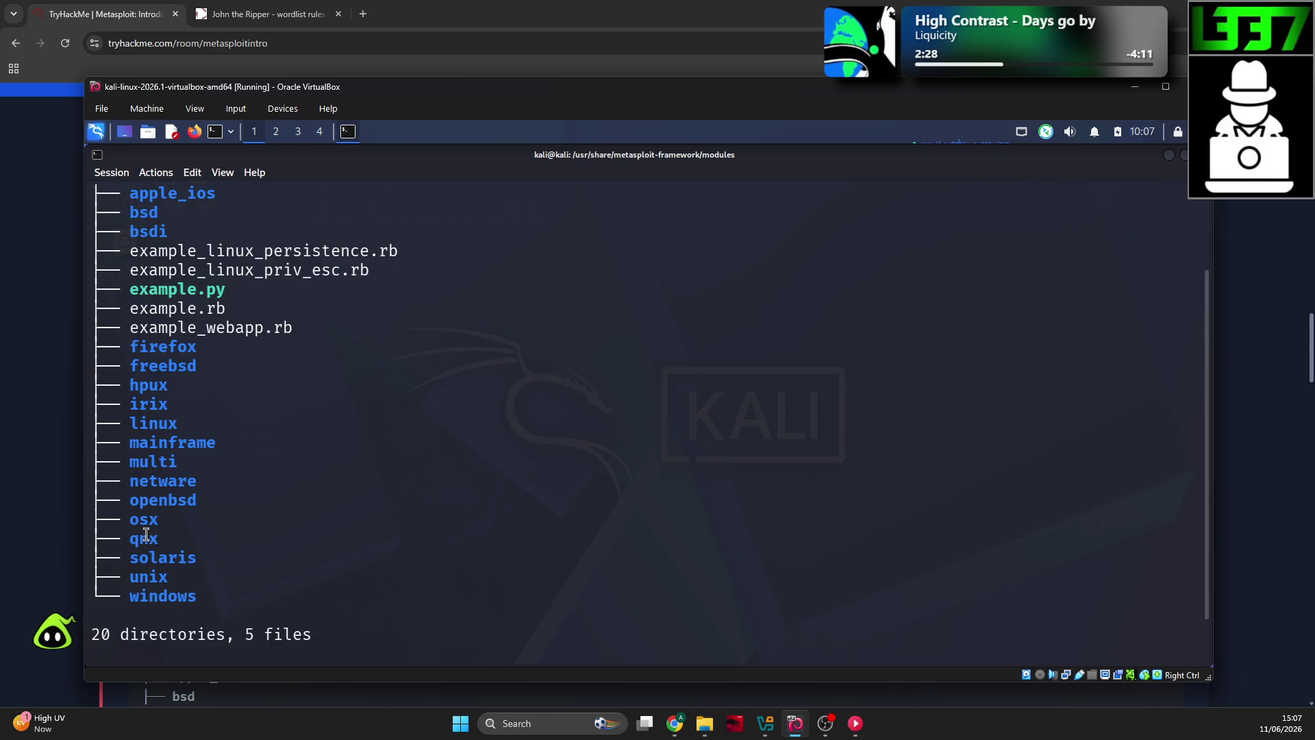
double_click(162, 596)
type("cd")
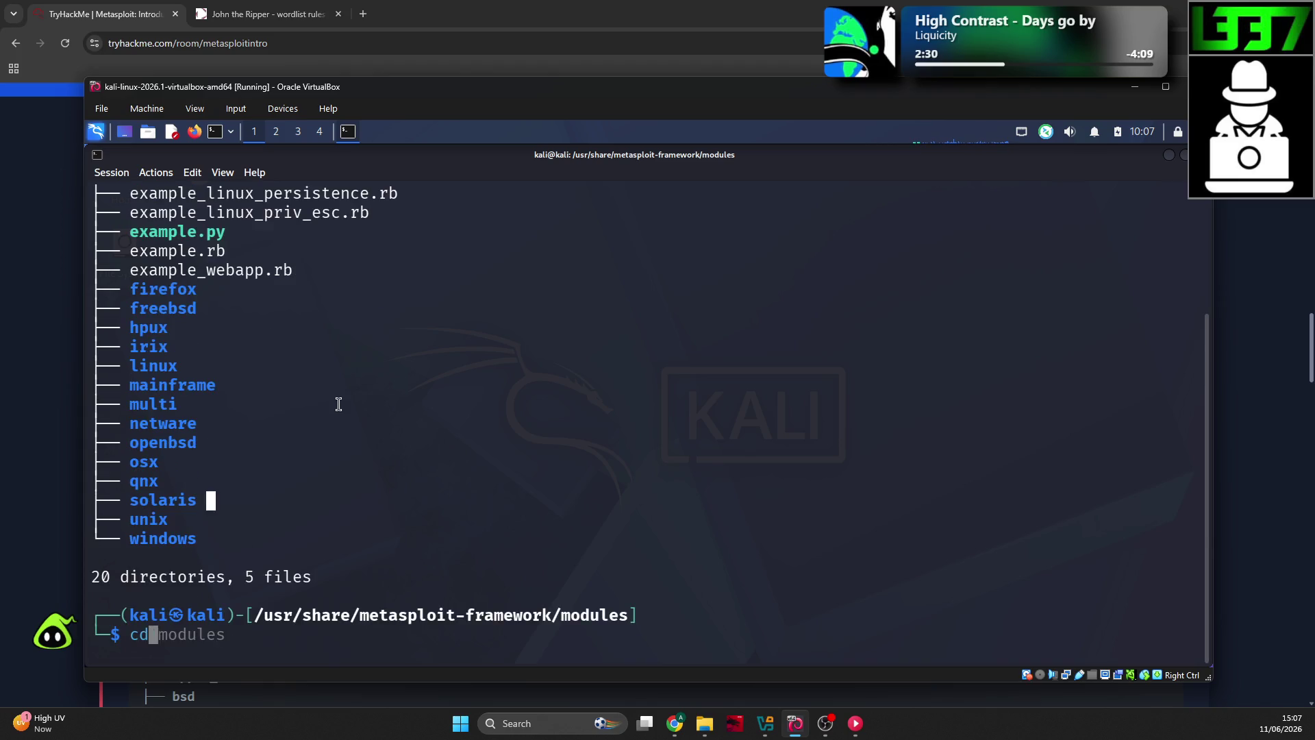
type(" windows")
key("Return")
type("ls")
key("Return")
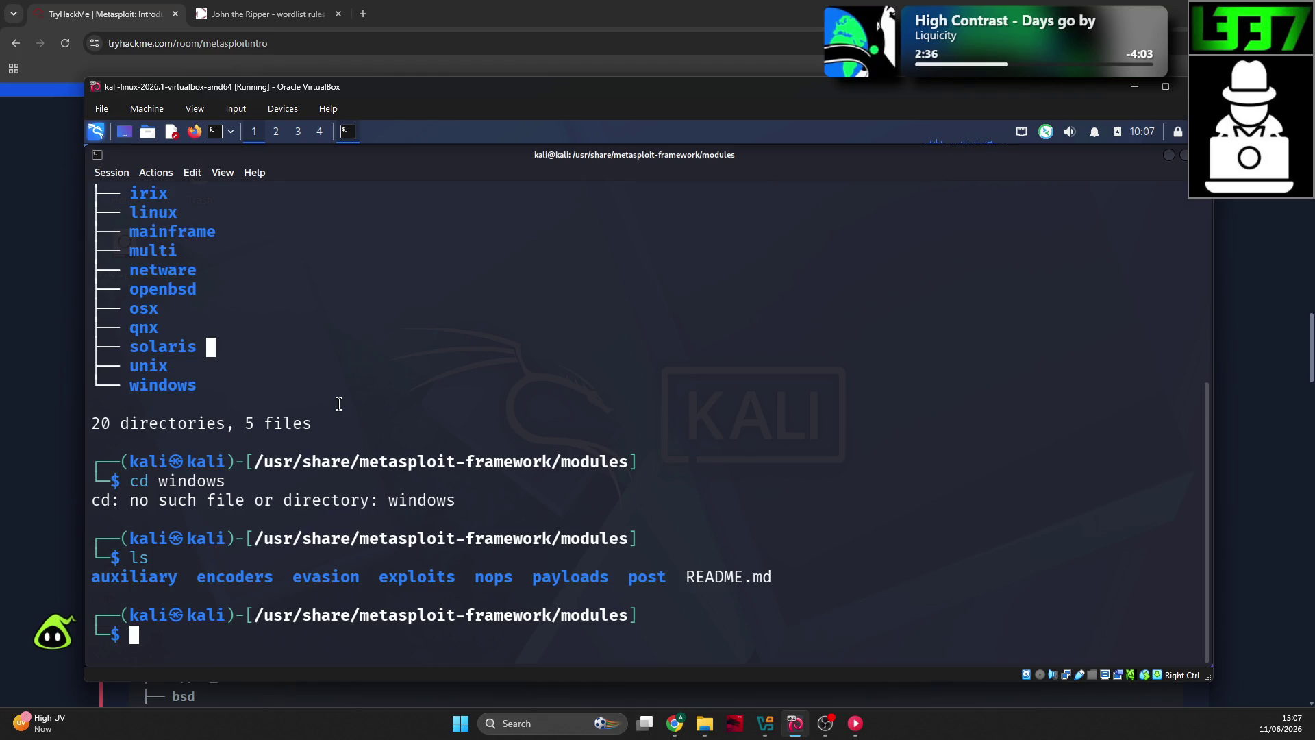
triple_click(217, 380)
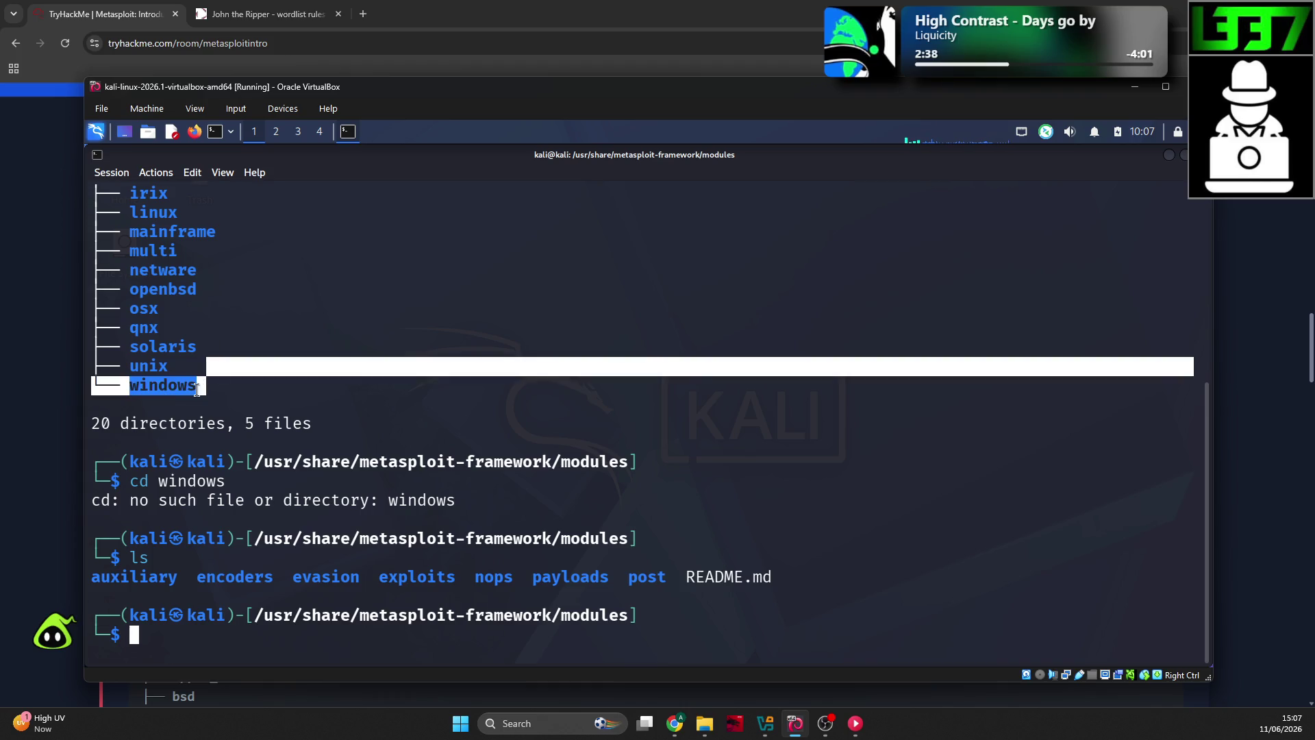
middle_click(198, 387)
key("Return")
Step: Clear the screen and close the Kali terminal with Ctrl+D
scroll(185, 386, "up", 2)
scroll(185, 386, "up", 1)
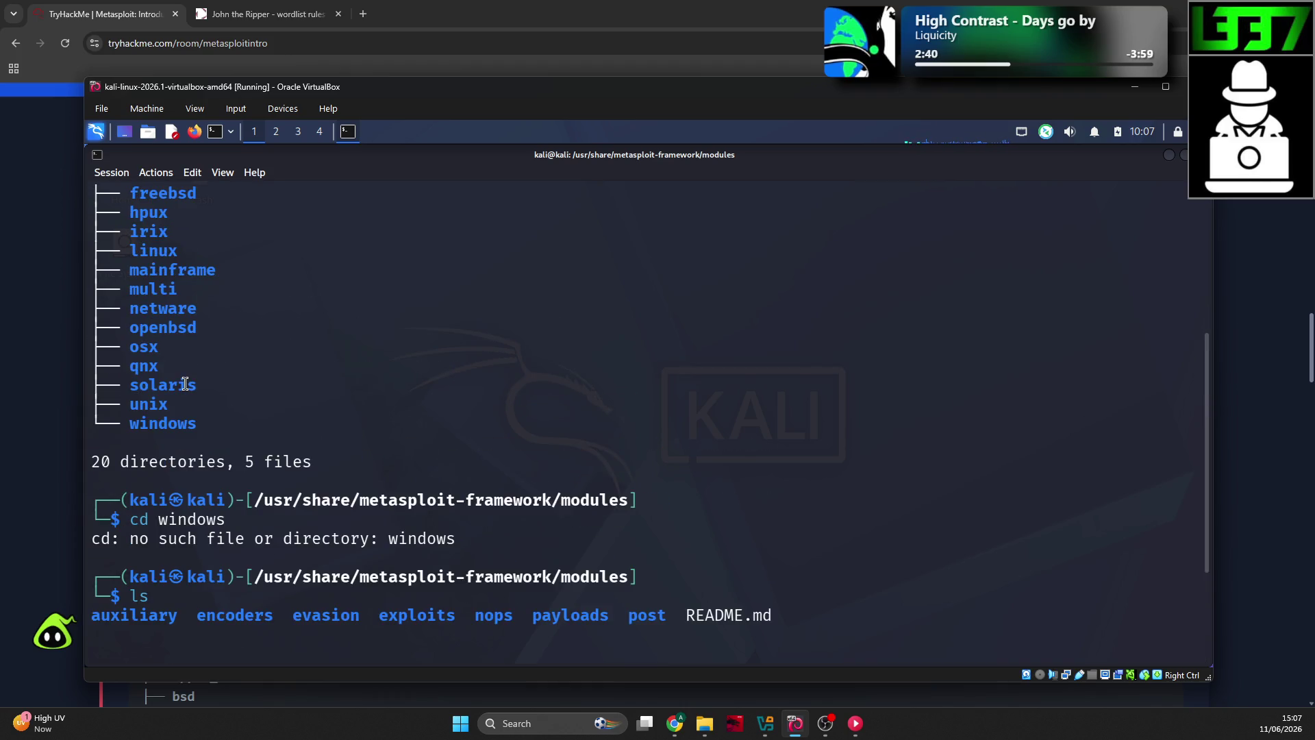
type("clear")
key("Return")
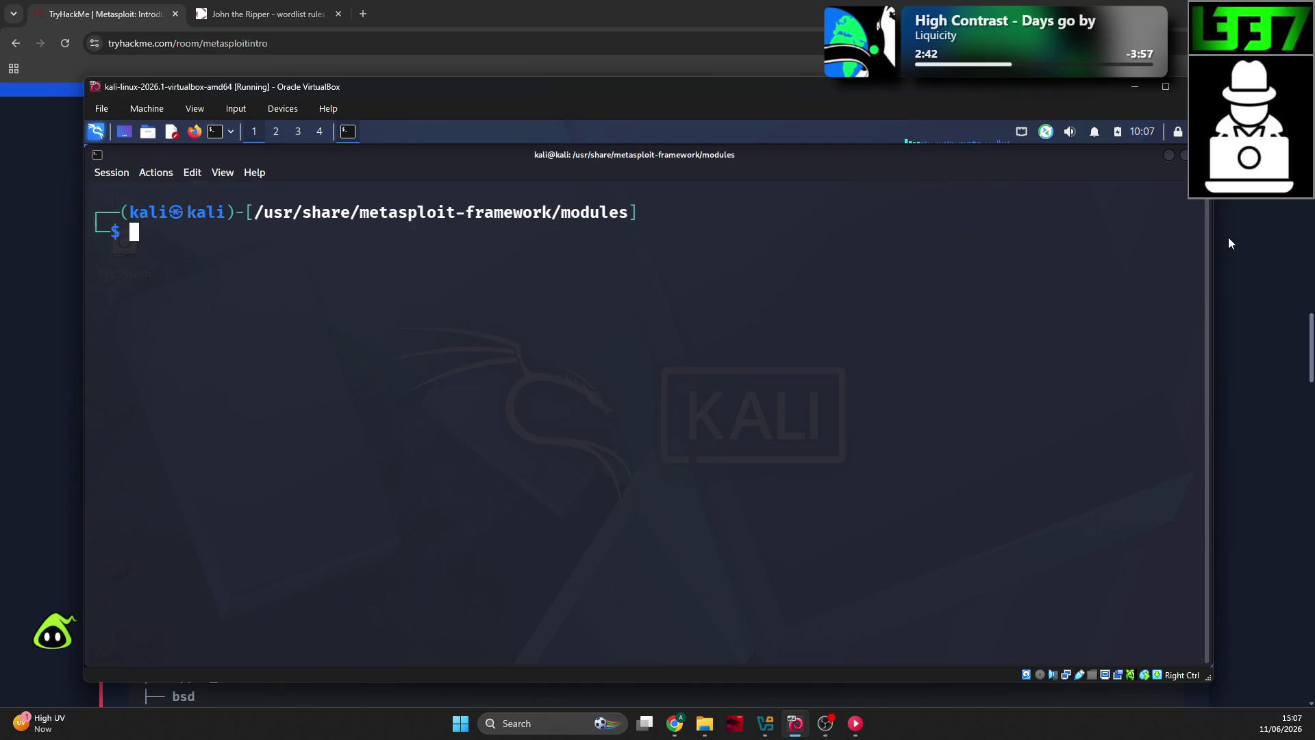
key("ctrl+d")
left_click(22, 272)
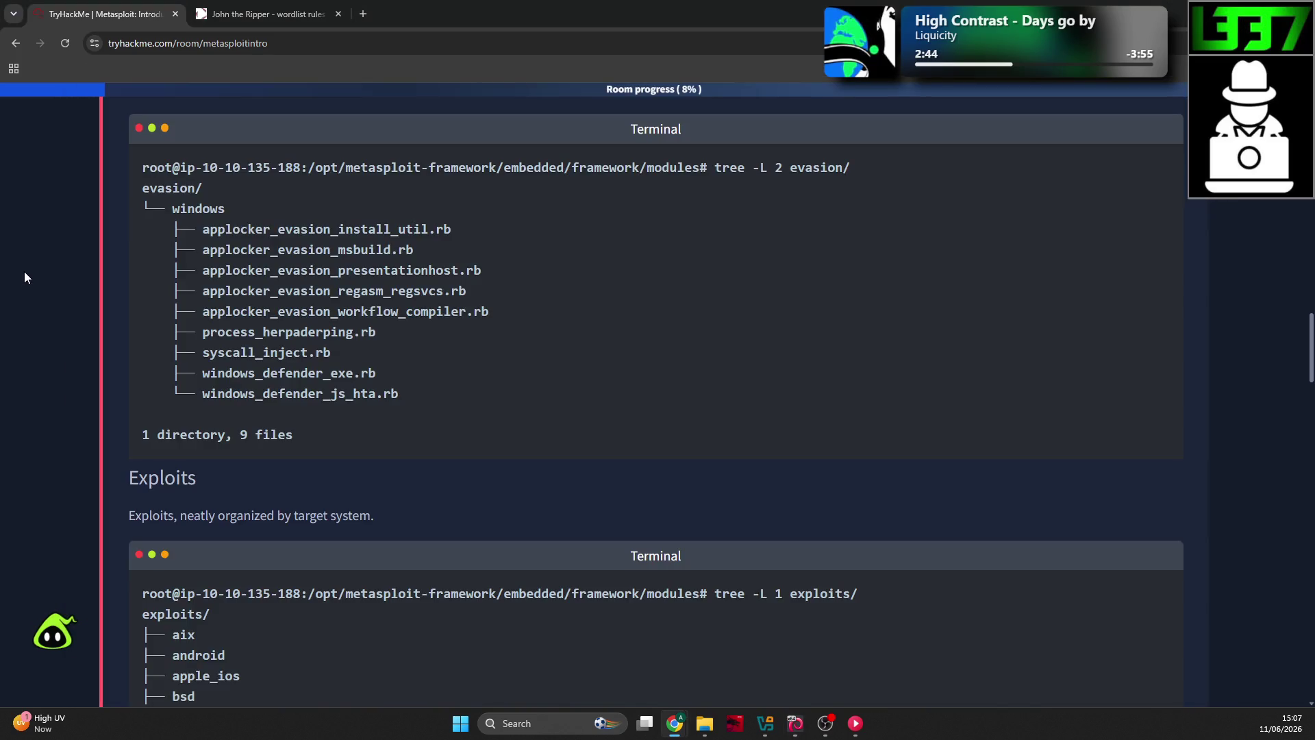
Step: Read the NOPs section, highlighting its 0x90 description
scroll(459, 305, "down", 8)
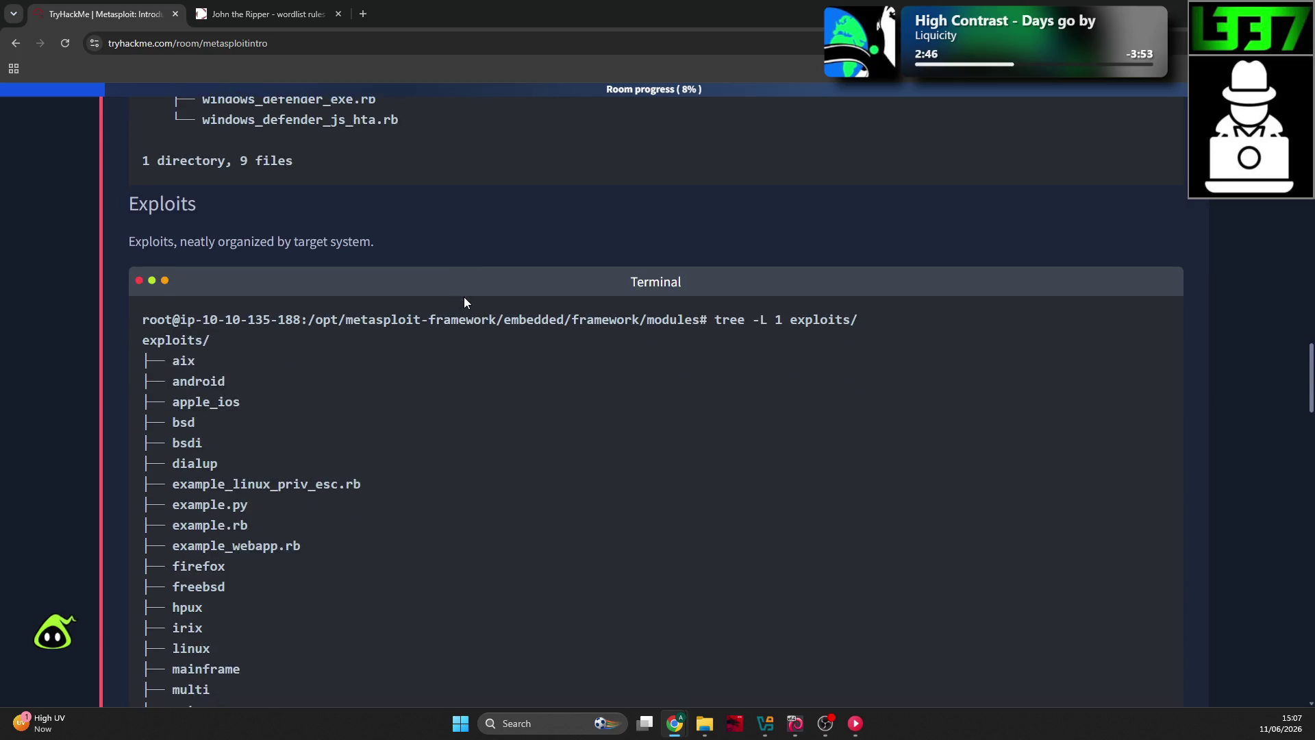
scroll(463, 303, "down", 5)
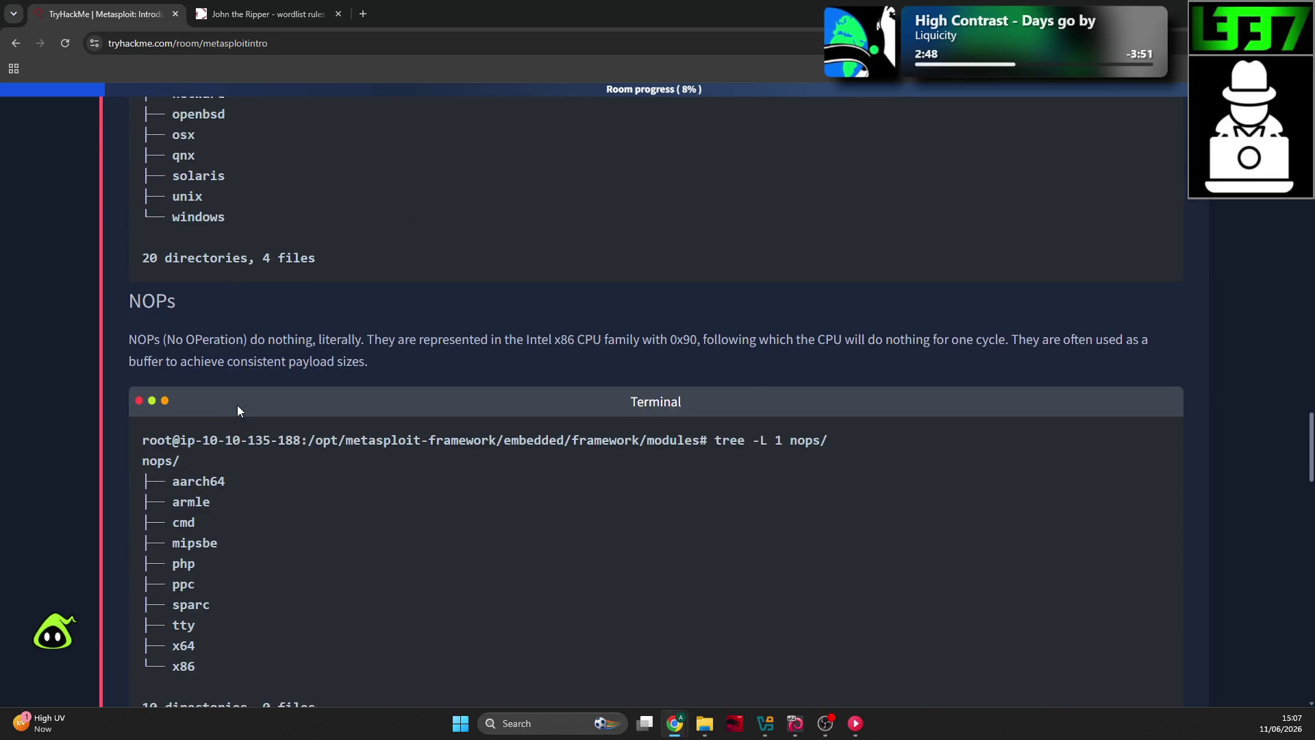
left_click_drag(388, 339, 697, 341)
left_click_drag(786, 339, 904, 339)
left_click(1013, 351)
Step: Scroll down to the Payloads section's tree -L 1 payloads/ listing of 4 directories
scroll(266, 354, "down", 2)
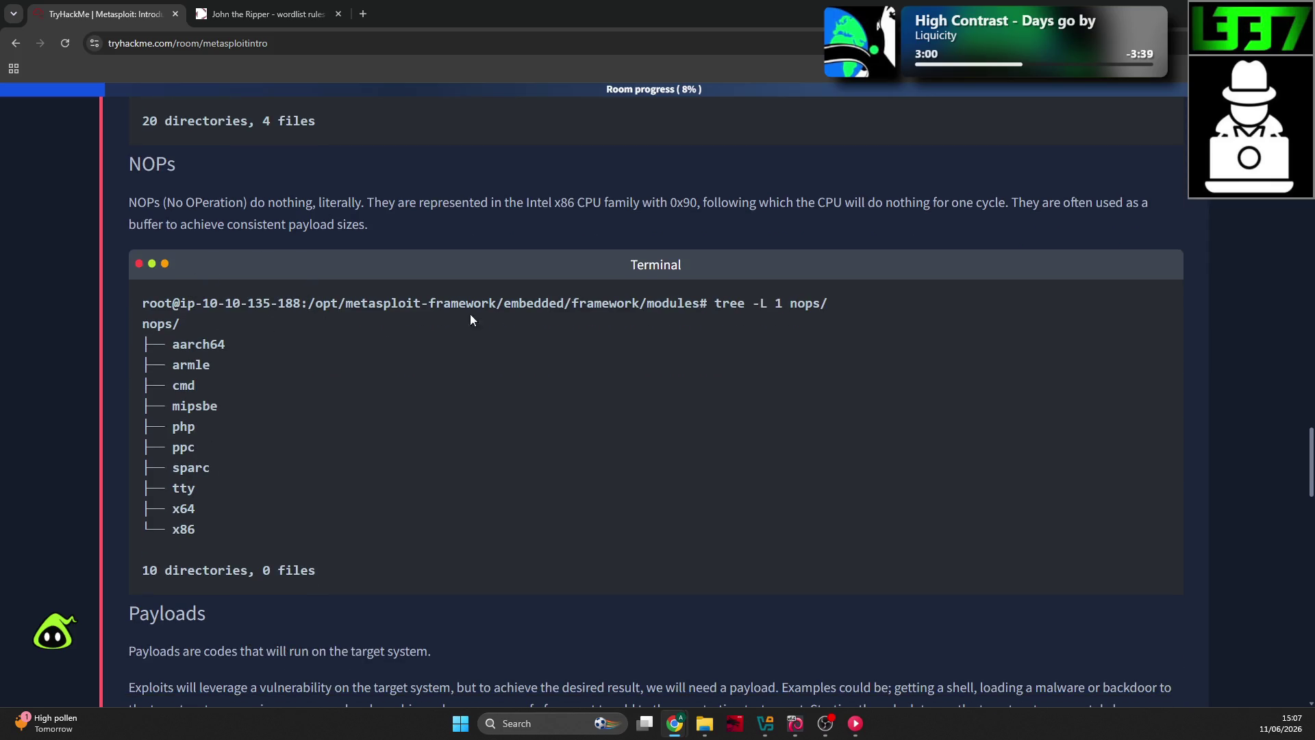
scroll(237, 351, "down", 2)
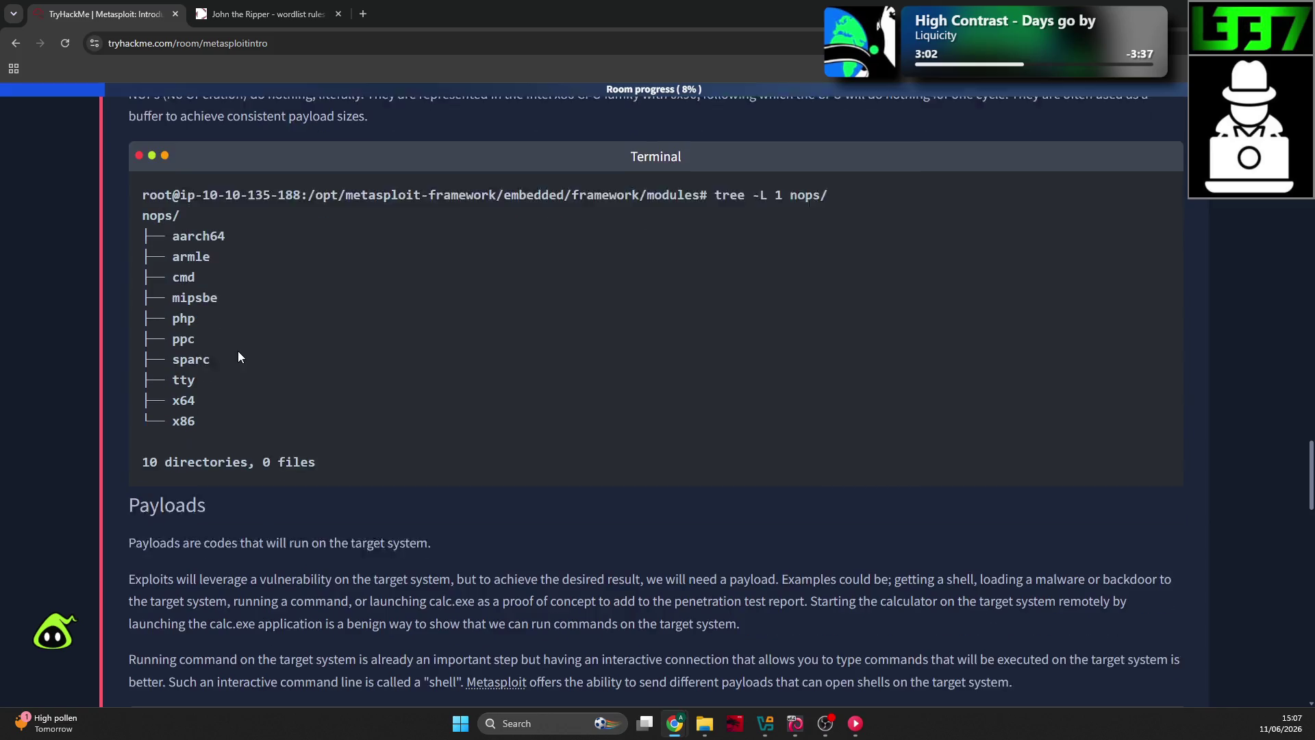
scroll(226, 328, "down", 2)
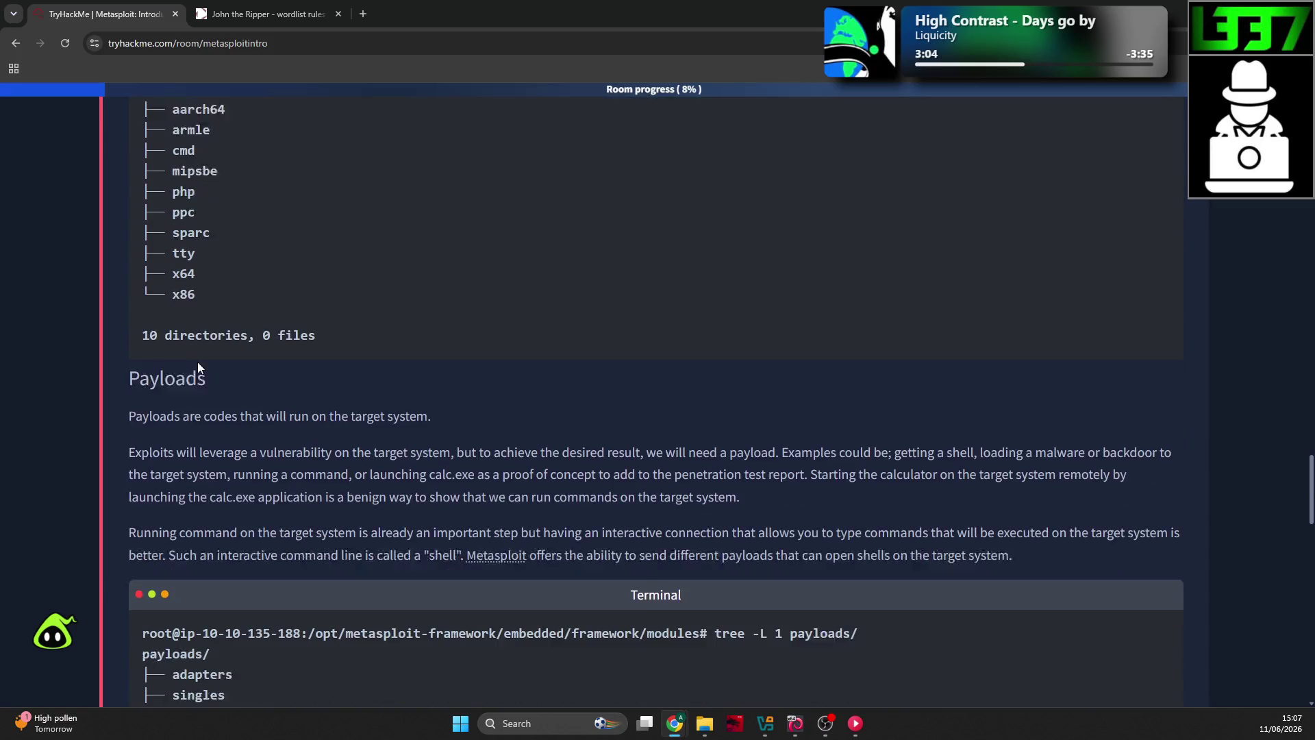
scroll(203, 370, "down", 1)
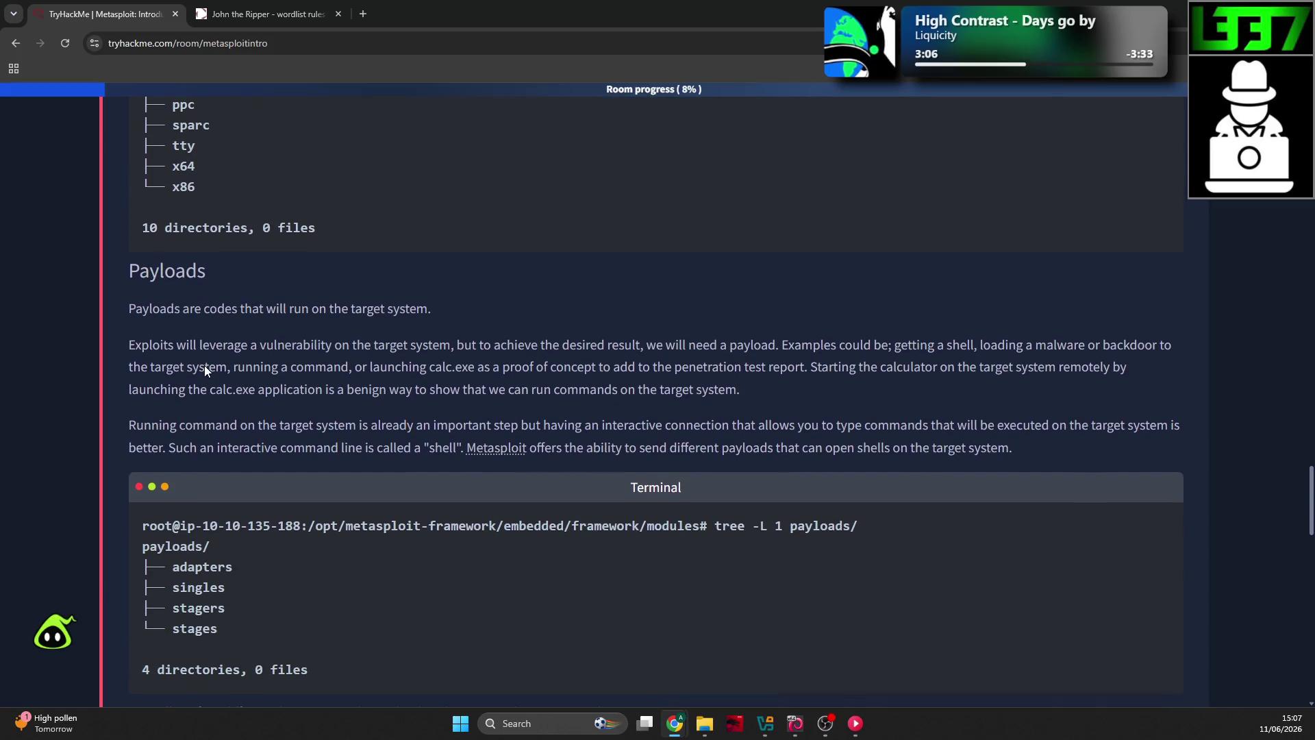
left_click(364, 348)
key("ctrl+plus")
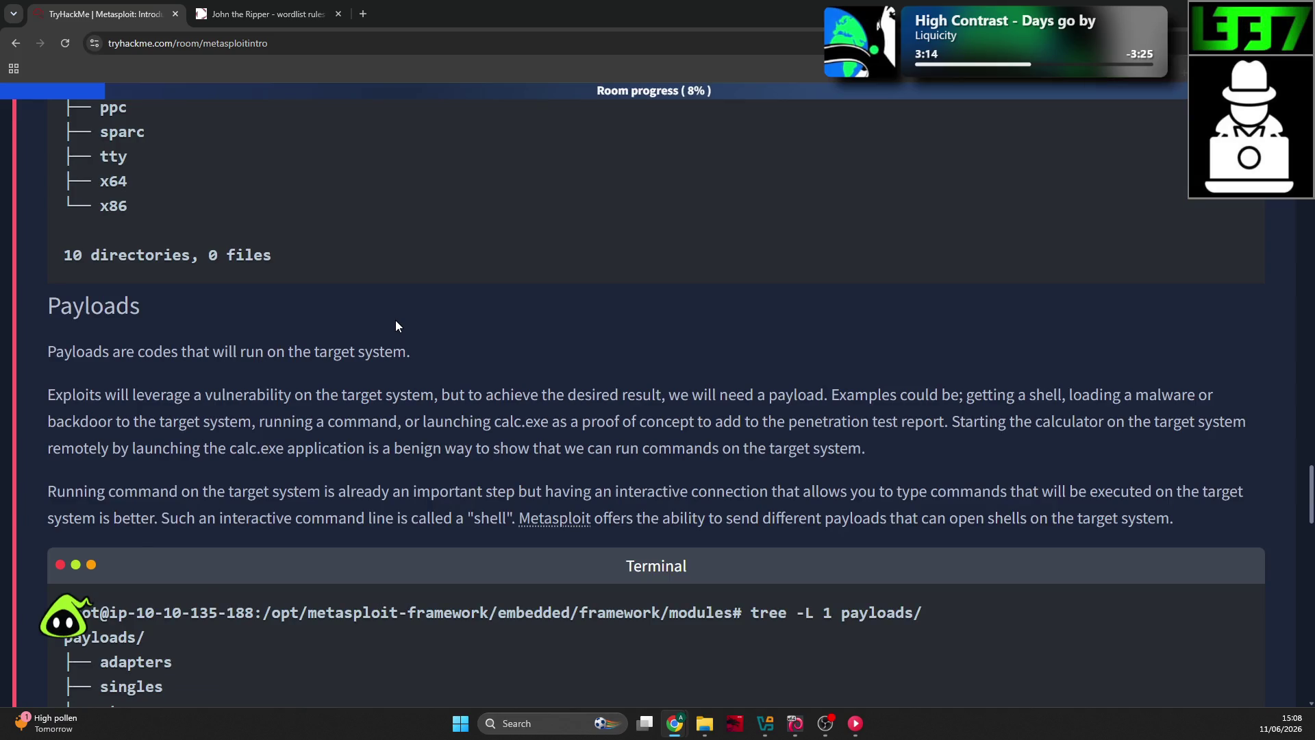
key("ctrl+minus")
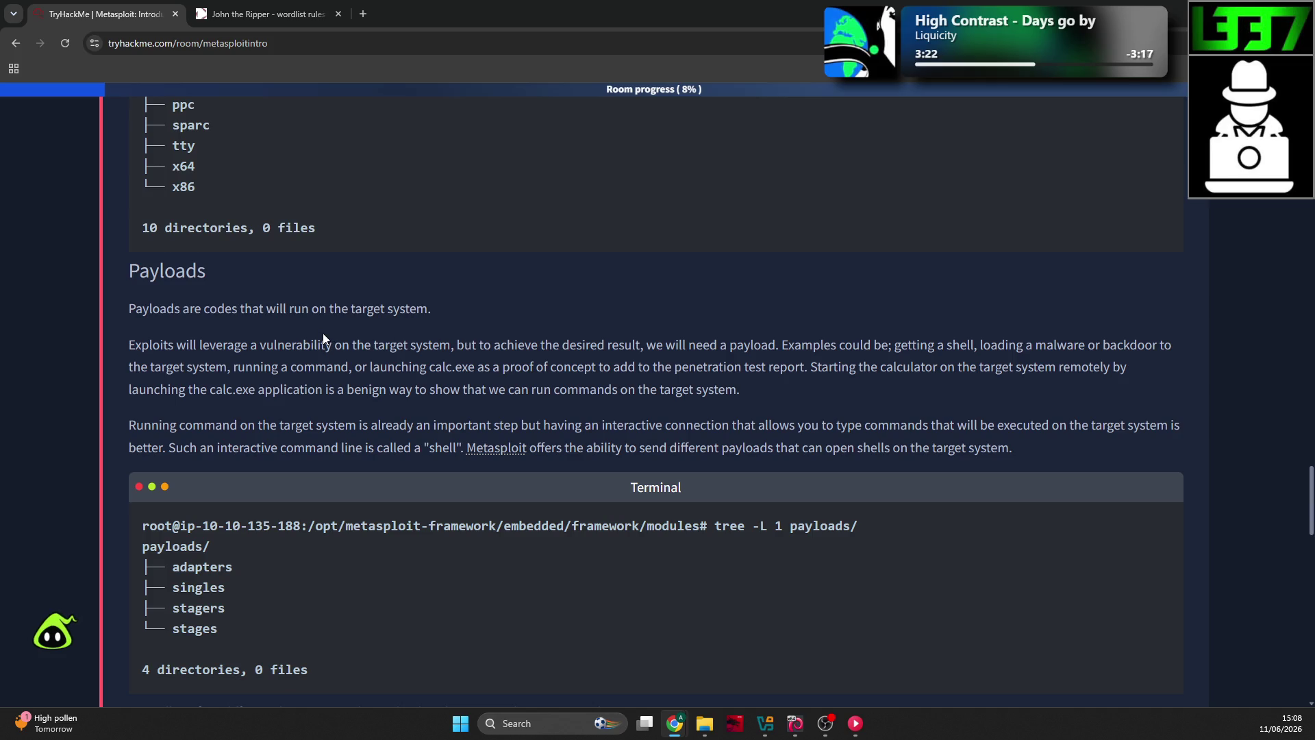
left_click_drag(363, 346, 494, 341)
left_click(586, 345)
left_click_drag(145, 344, 340, 342)
left_click(404, 348)
left_click_drag(477, 345, 585, 344)
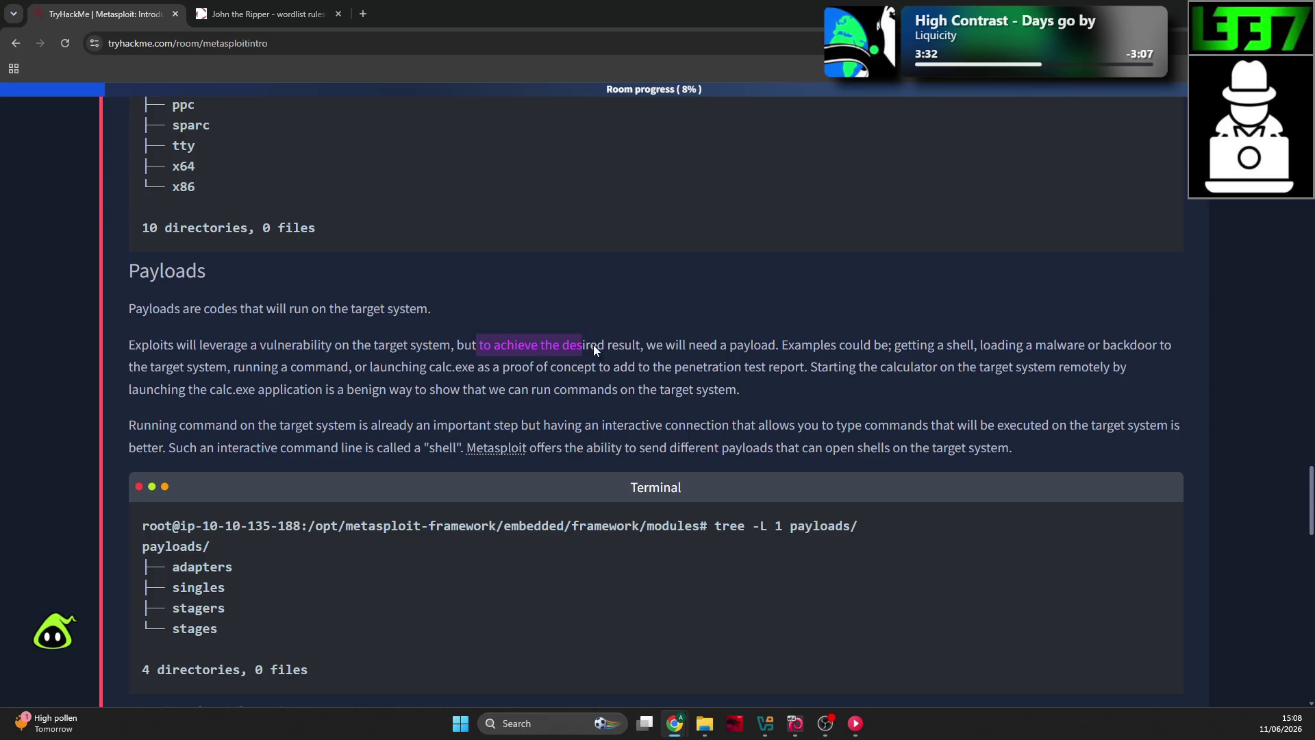
left_click(845, 363)
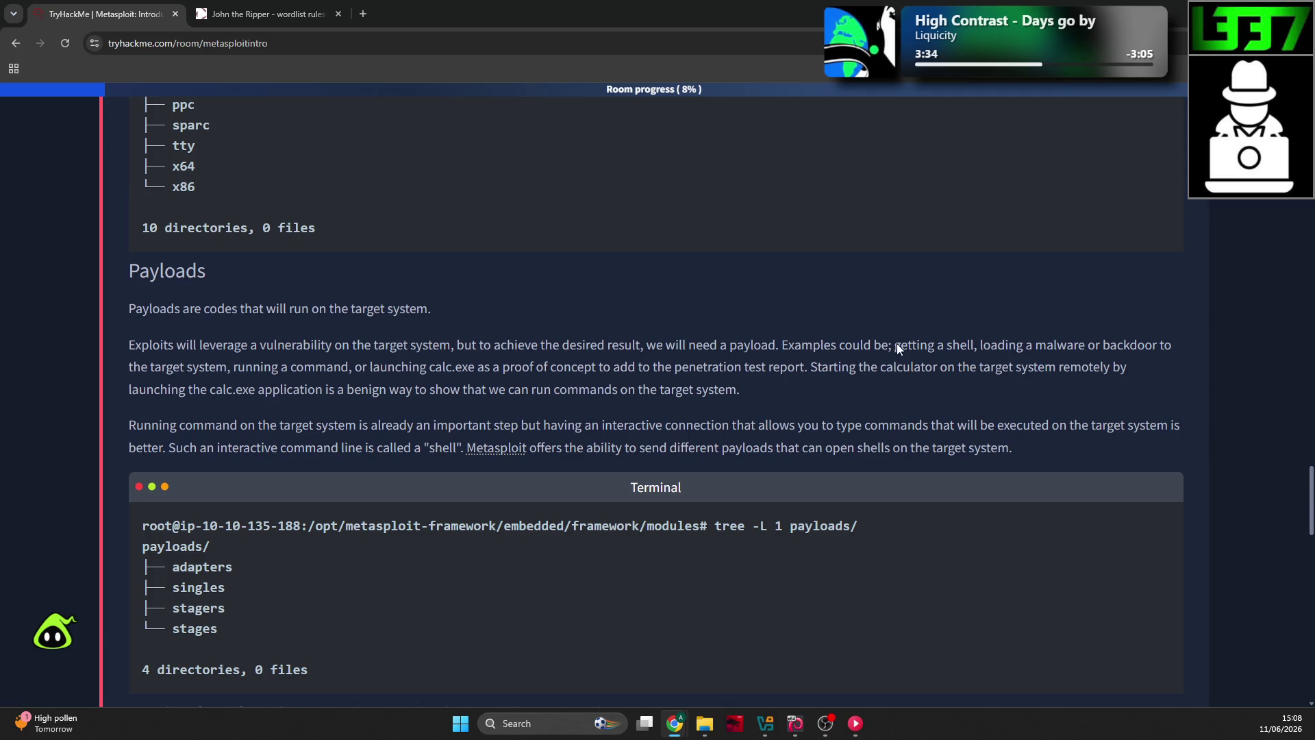
mouse_move(980, 345)
left_mouse_down()
mouse_move(1092, 344)
mouse_move(1114, 366)
mouse_move(1154, 346)
mouse_move(283, 358)
mouse_move(401, 370)
left_mouse_up()
left_click(240, 369)
left_click(384, 372)
left_click(400, 370)
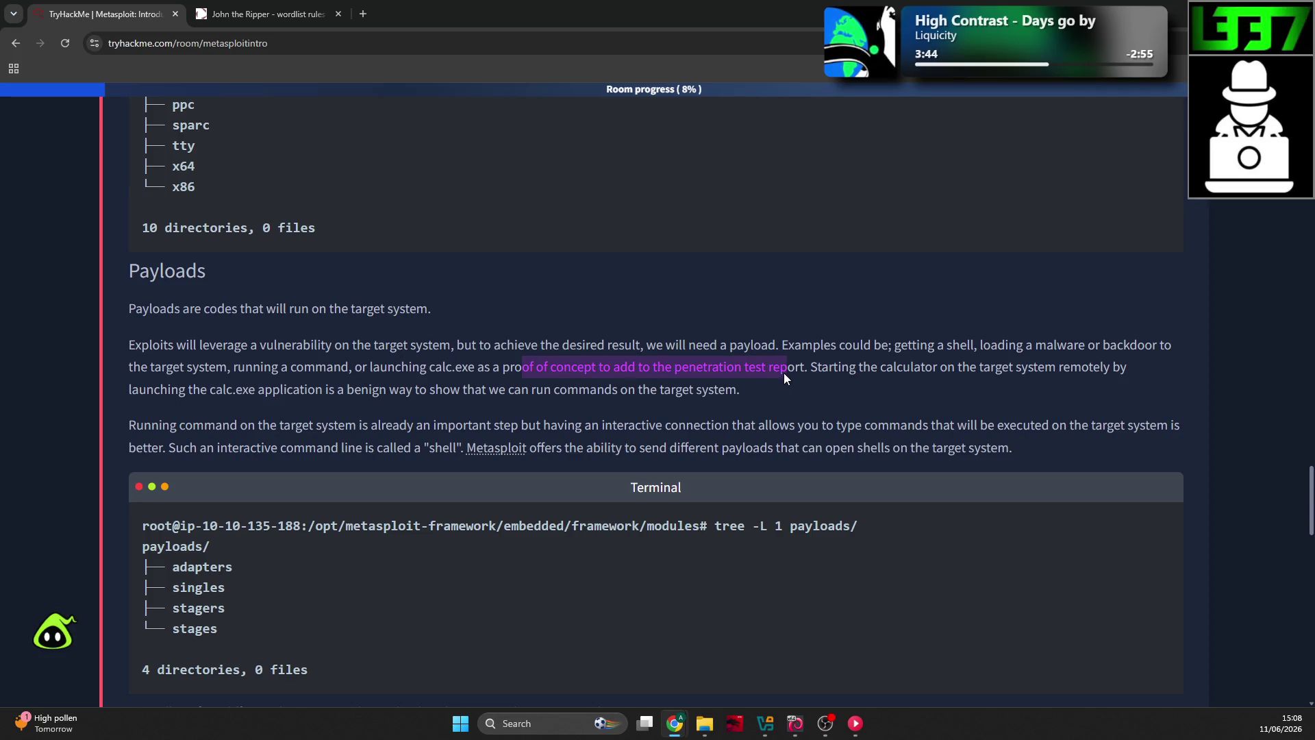
left_click_drag(842, 371, 968, 383)
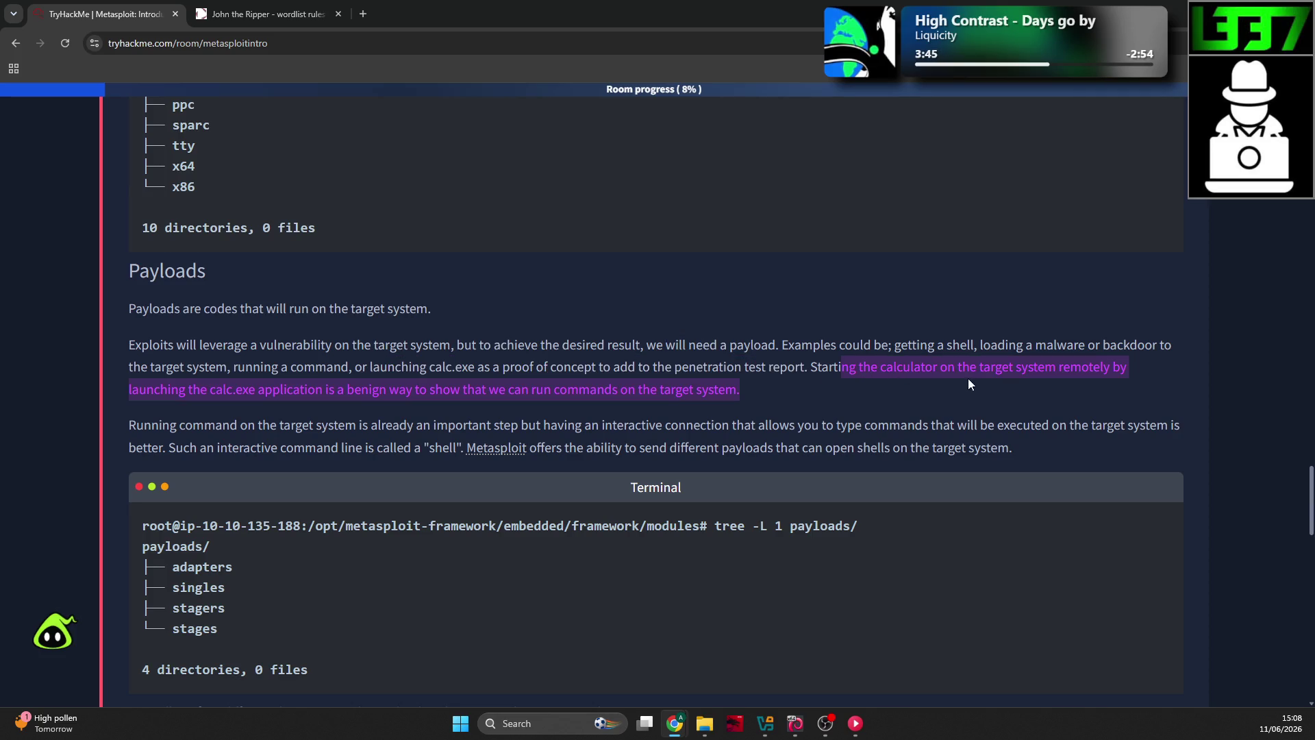
left_click(518, 363)
left_click_drag(210, 389, 217, 396)
left_click_drag(332, 396, 466, 395)
left_click_drag(610, 388, 736, 394)
left_click(389, 388)
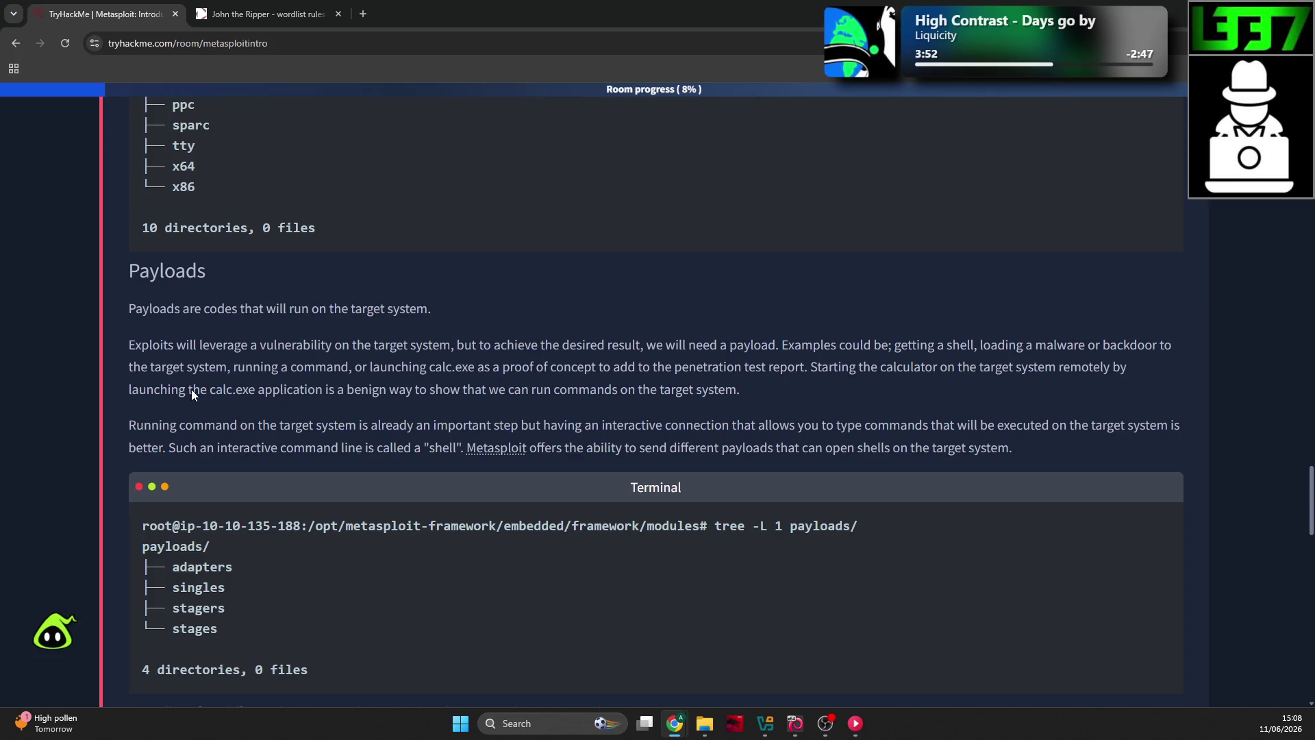
left_click_drag(413, 436, 469, 449)
left_click(569, 431)
left_click_drag(684, 426, 867, 431)
left_click(911, 436)
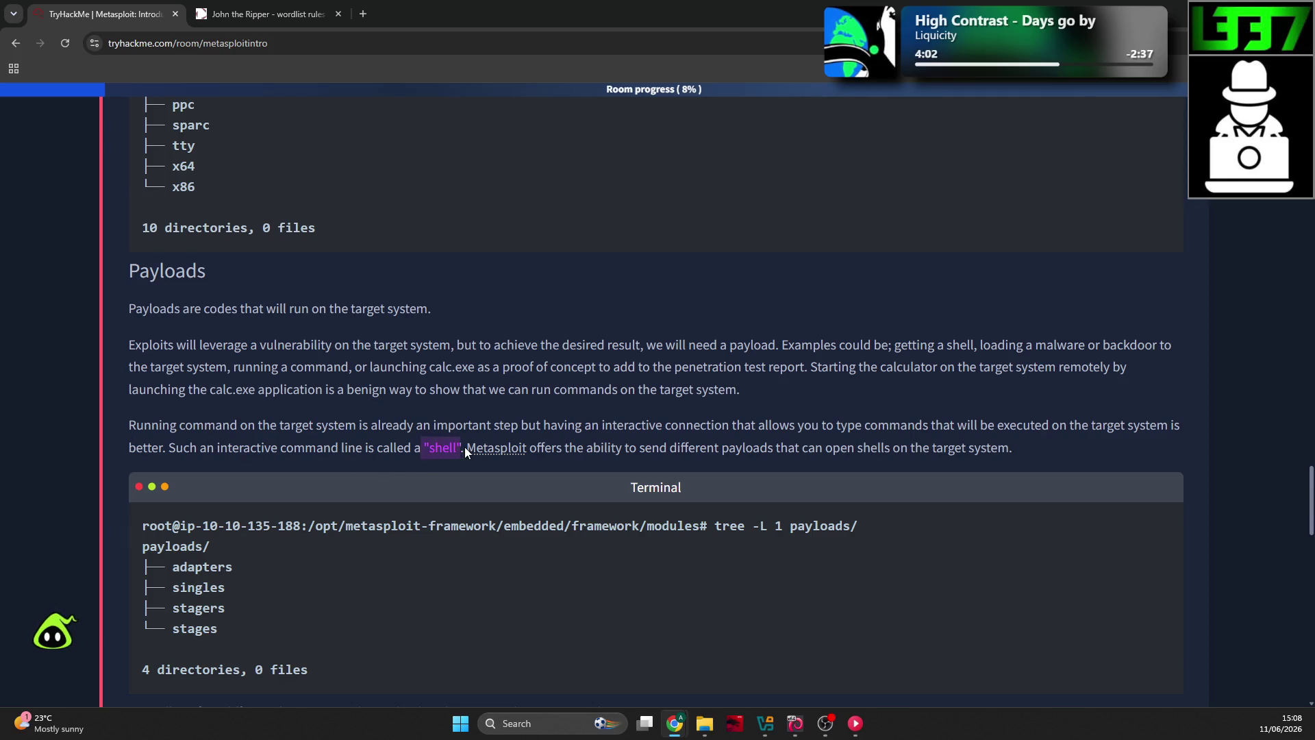
left_click(493, 449)
left_click_drag(918, 451, 924, 451)
scroll(619, 429, "down", 2)
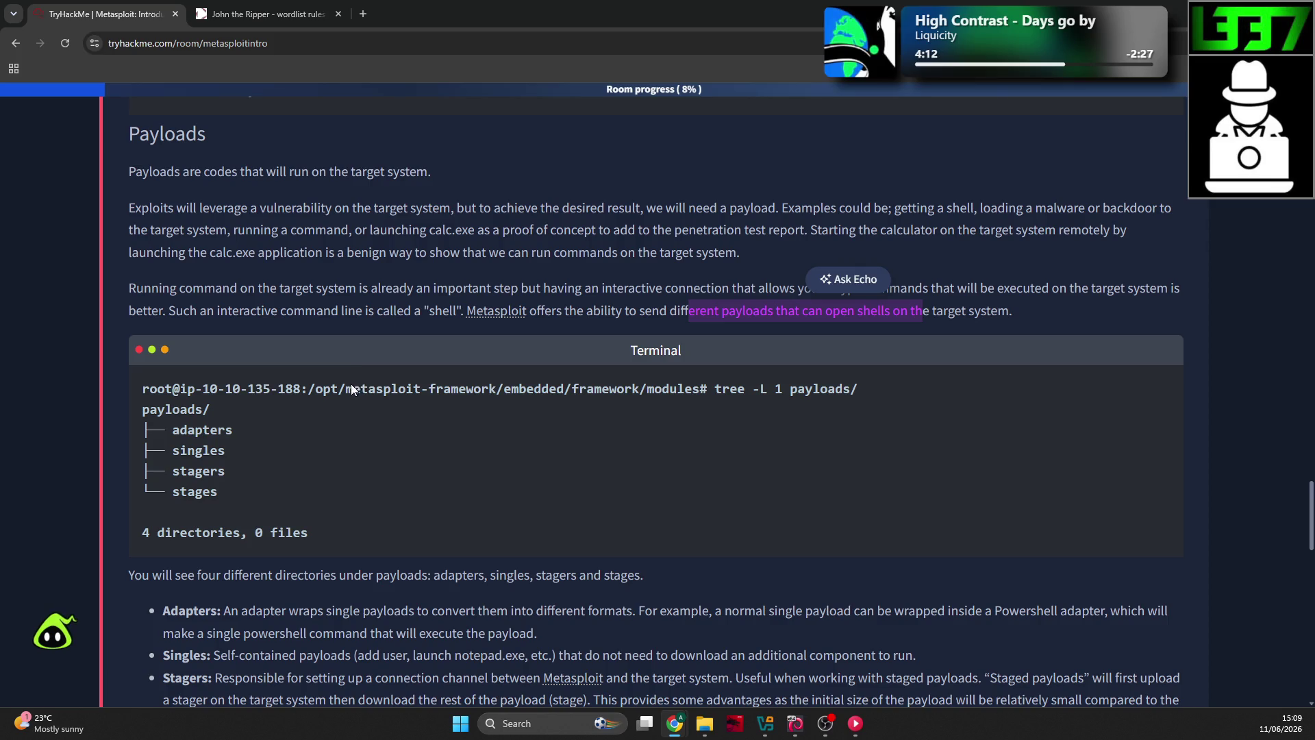
scroll(374, 438, "up", 15)
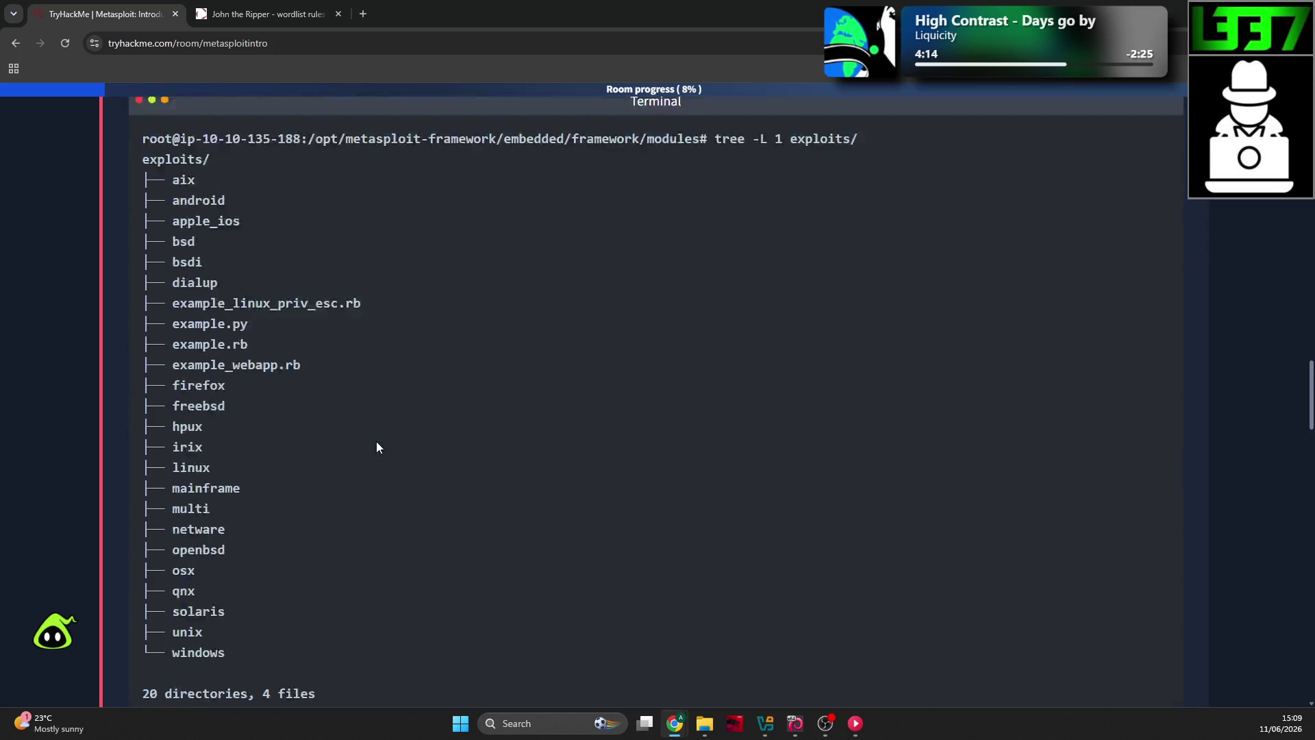
scroll(376, 446, "up", 7)
scroll(401, 479, "up", 9)
scroll(394, 490, "up", 11)
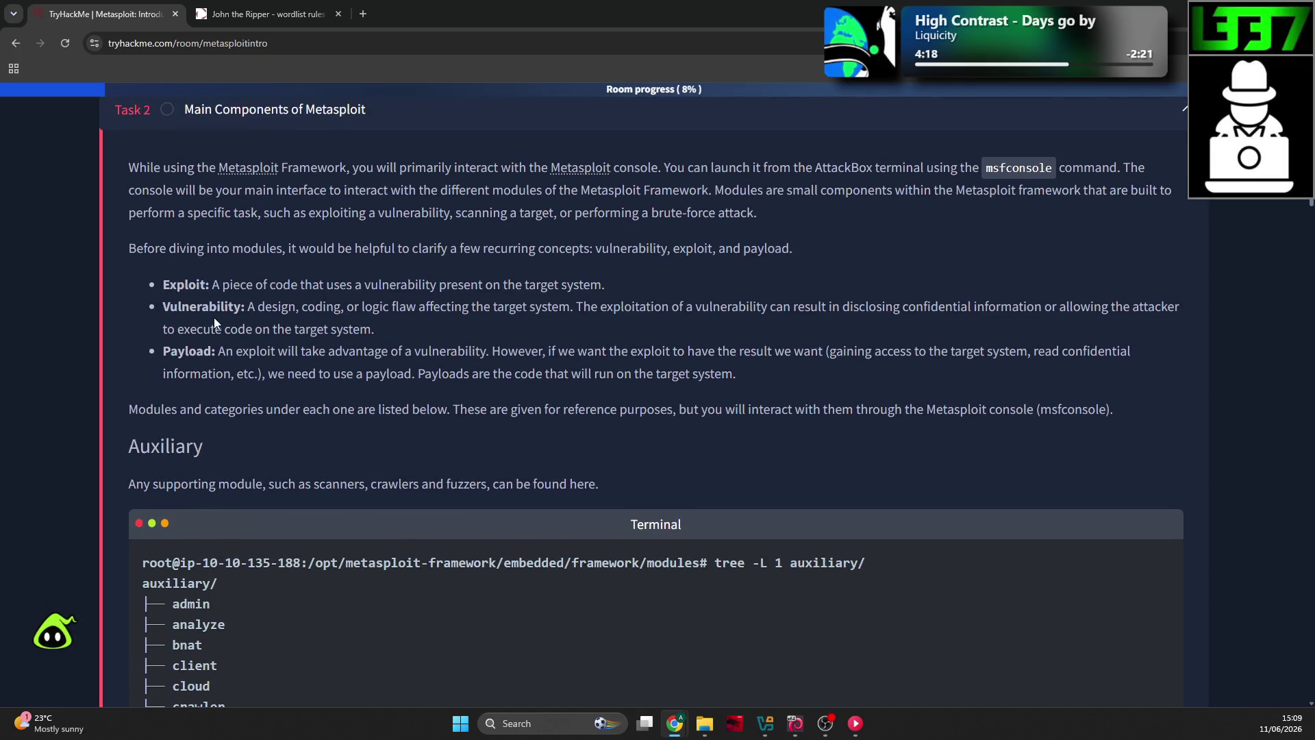
scroll(216, 404, "down", 20)
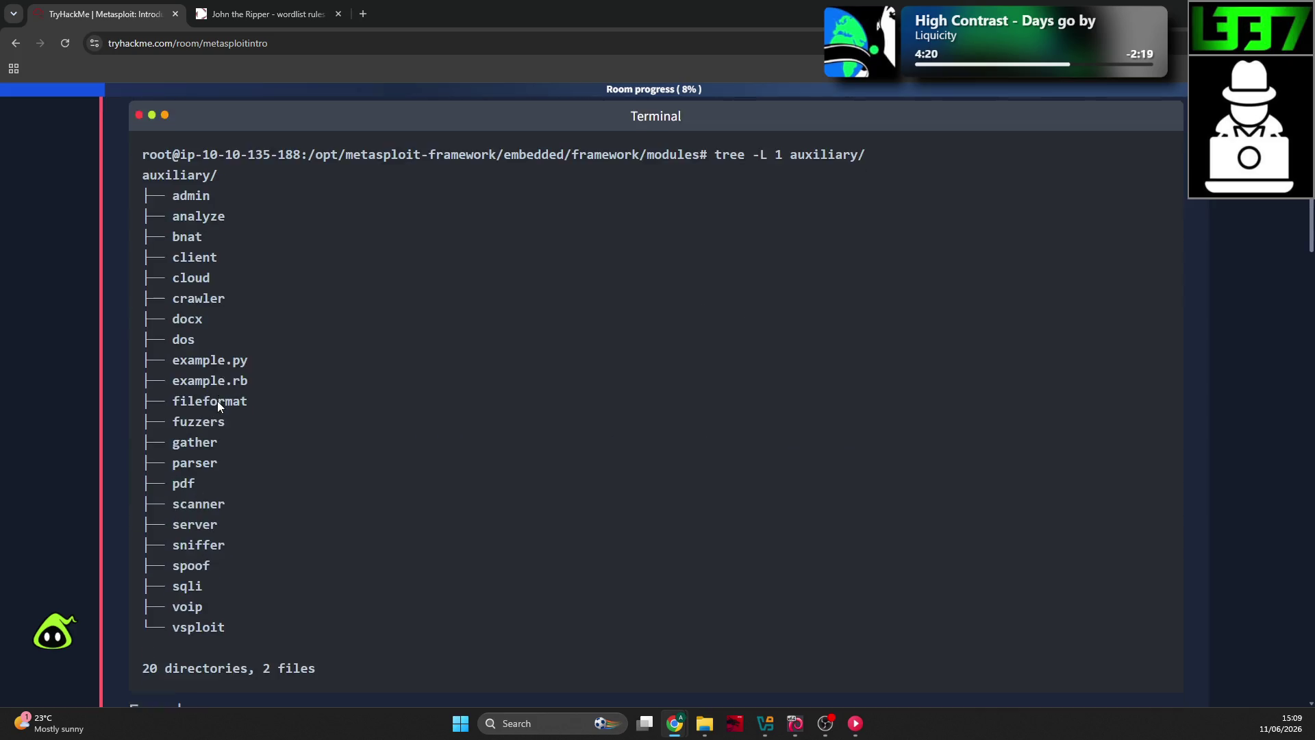
scroll(243, 410, "down", 20)
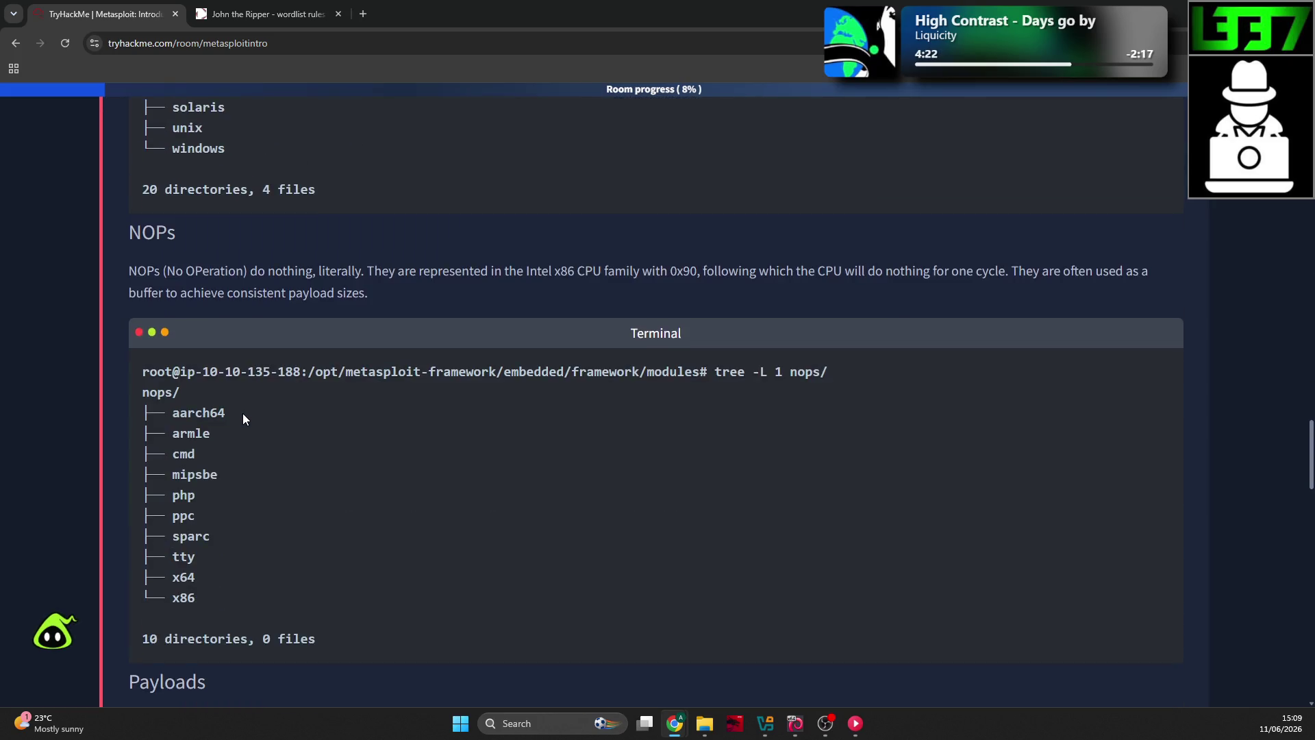
scroll(239, 392, "up", 2)
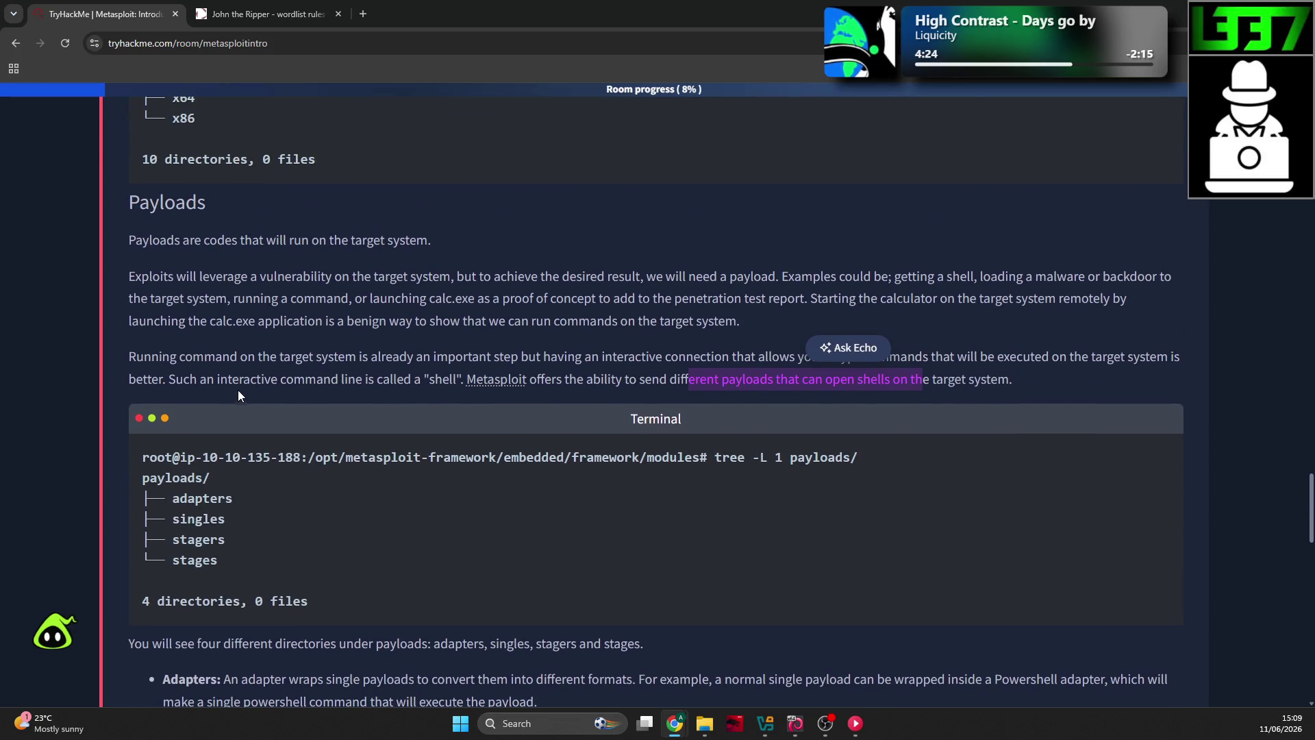
scroll(255, 381, "down", 2)
scroll(255, 383, "down", 2)
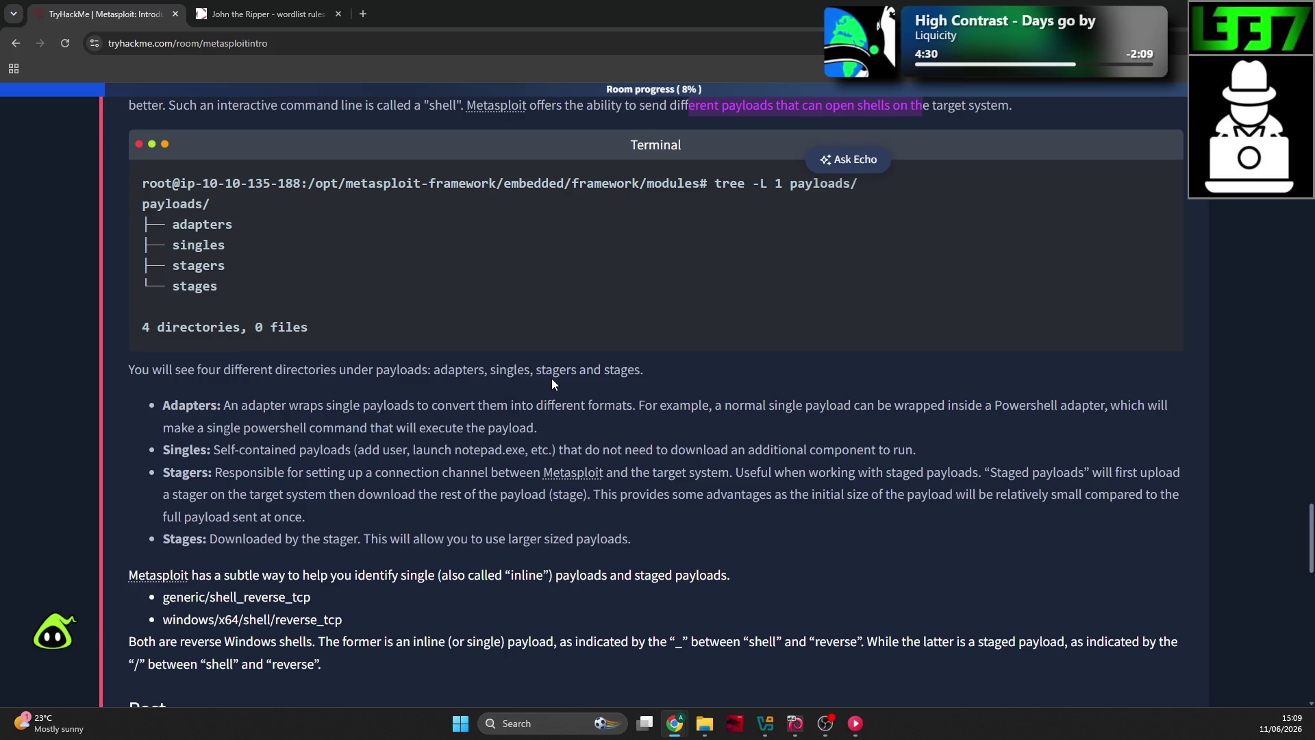
left_click(206, 401)
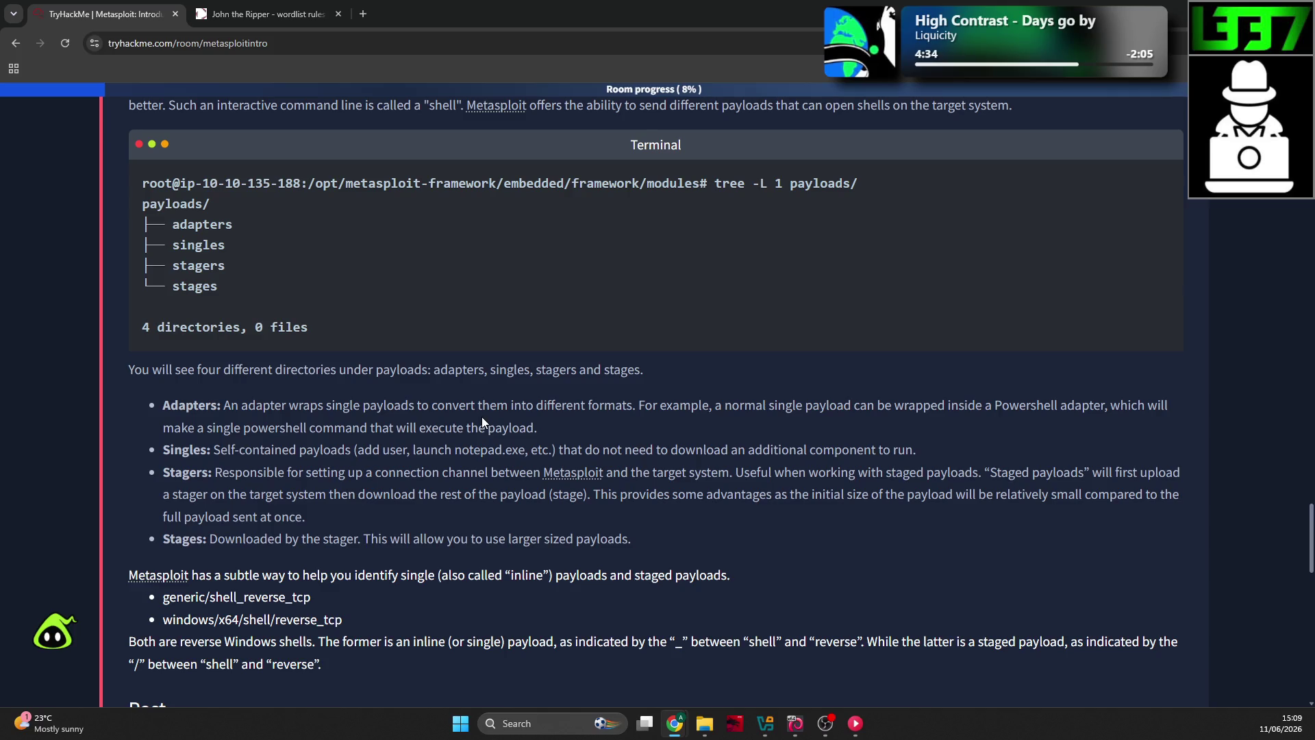
left_click(637, 405)
left_click_drag(996, 405, 1086, 405)
mouse_move(224, 426)
left_mouse_down()
mouse_move(345, 417)
mouse_move(503, 433)
left_mouse_up()
left_click(503, 433)
left_click(414, 445)
left_click_drag(568, 455, 832, 459)
left_click(832, 459)
left_click_drag(854, 413, 997, 422)
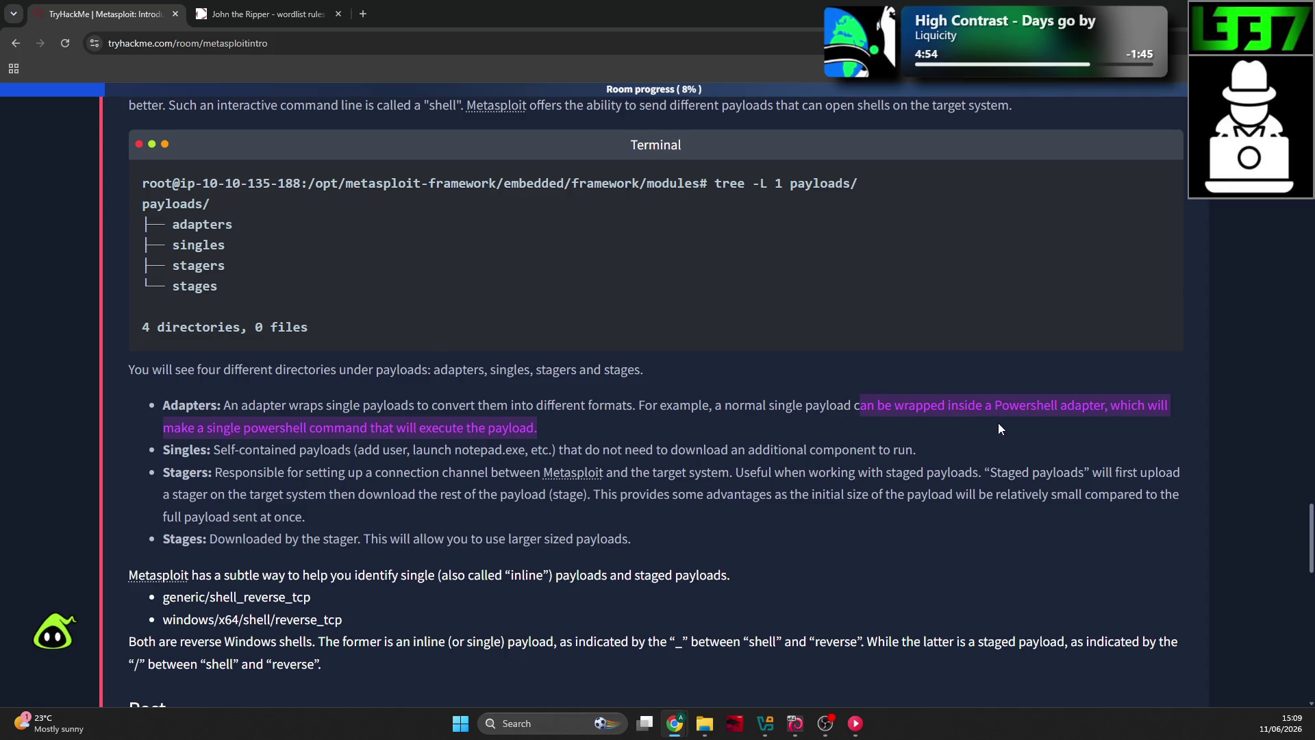
left_click(408, 429)
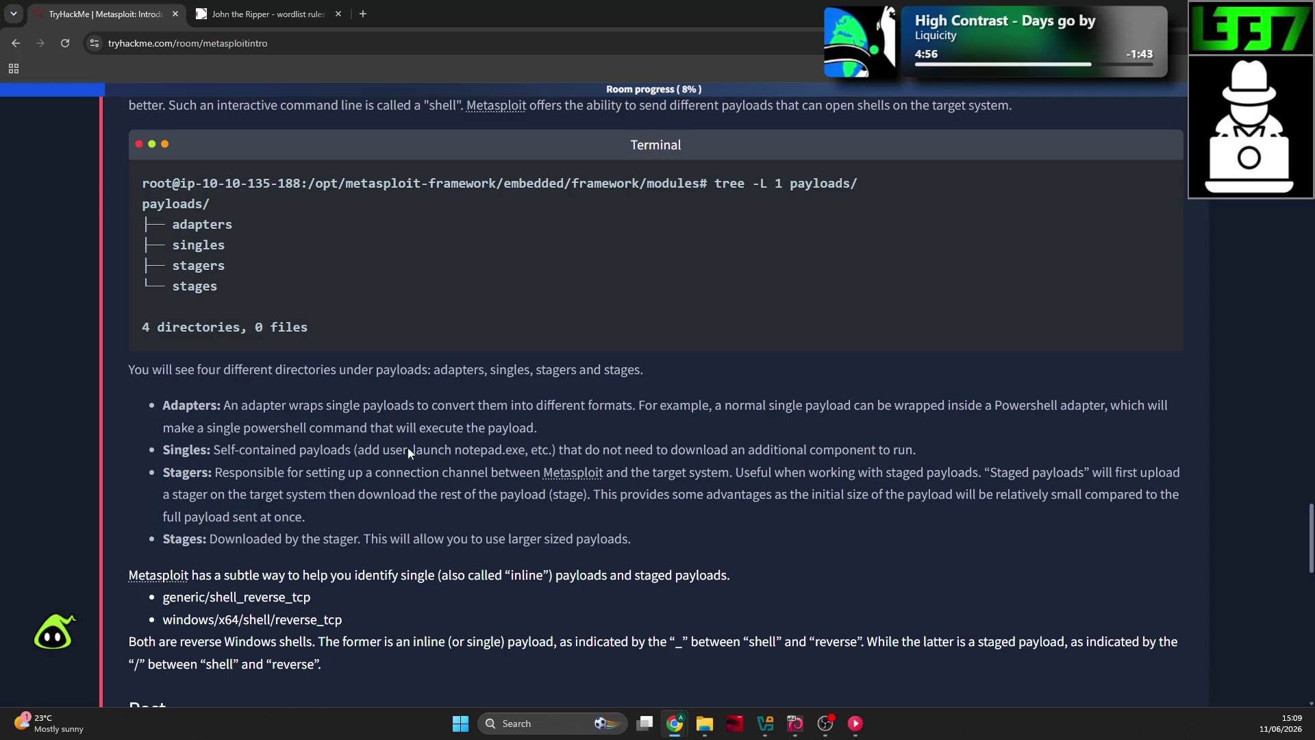
mouse_move(281, 470)
left_mouse_down()
mouse_move(376, 454)
mouse_move(489, 478)
left_mouse_up()
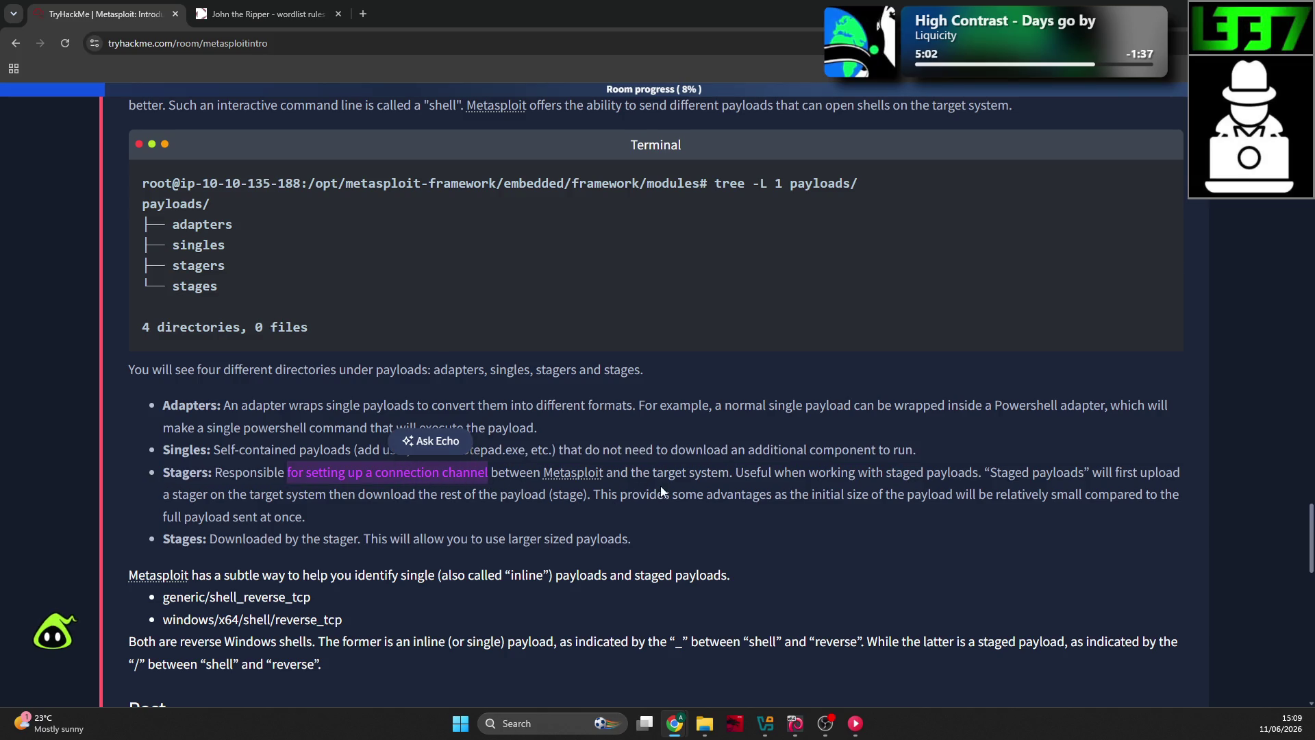
left_click_drag(984, 473, 1174, 487)
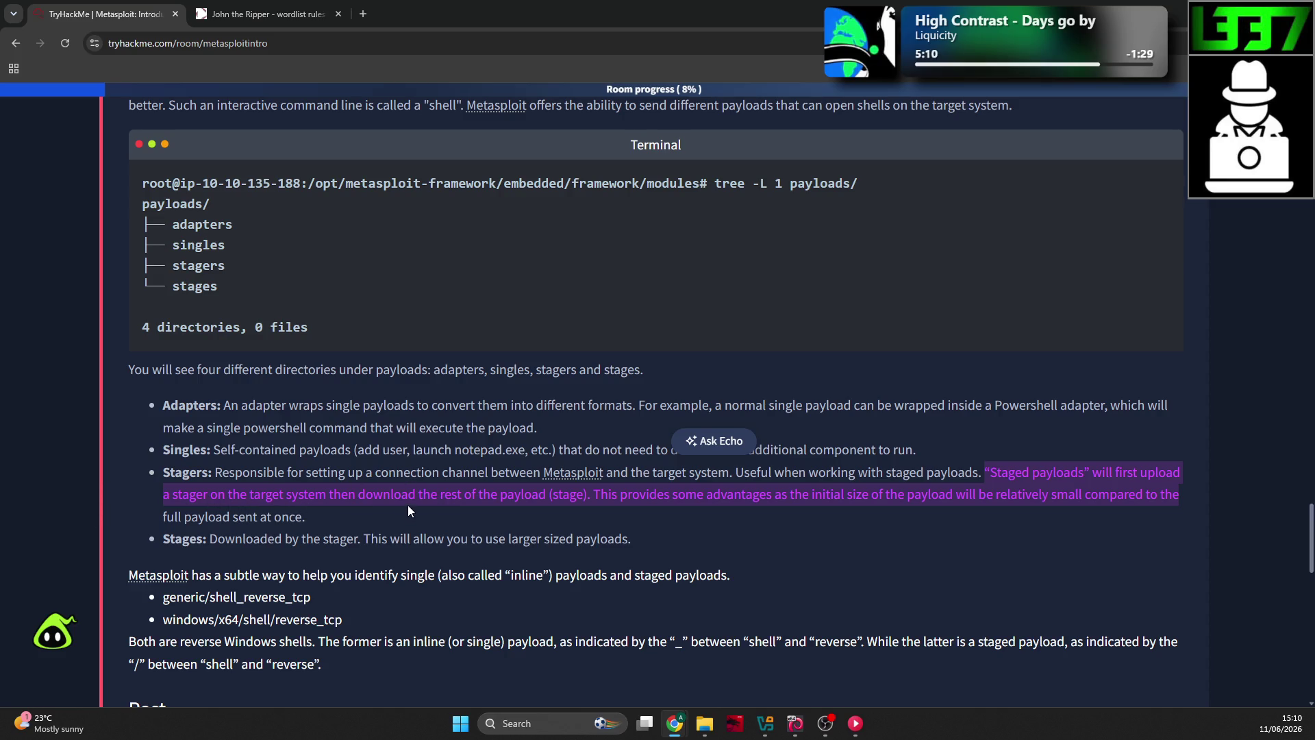
left_click(454, 511)
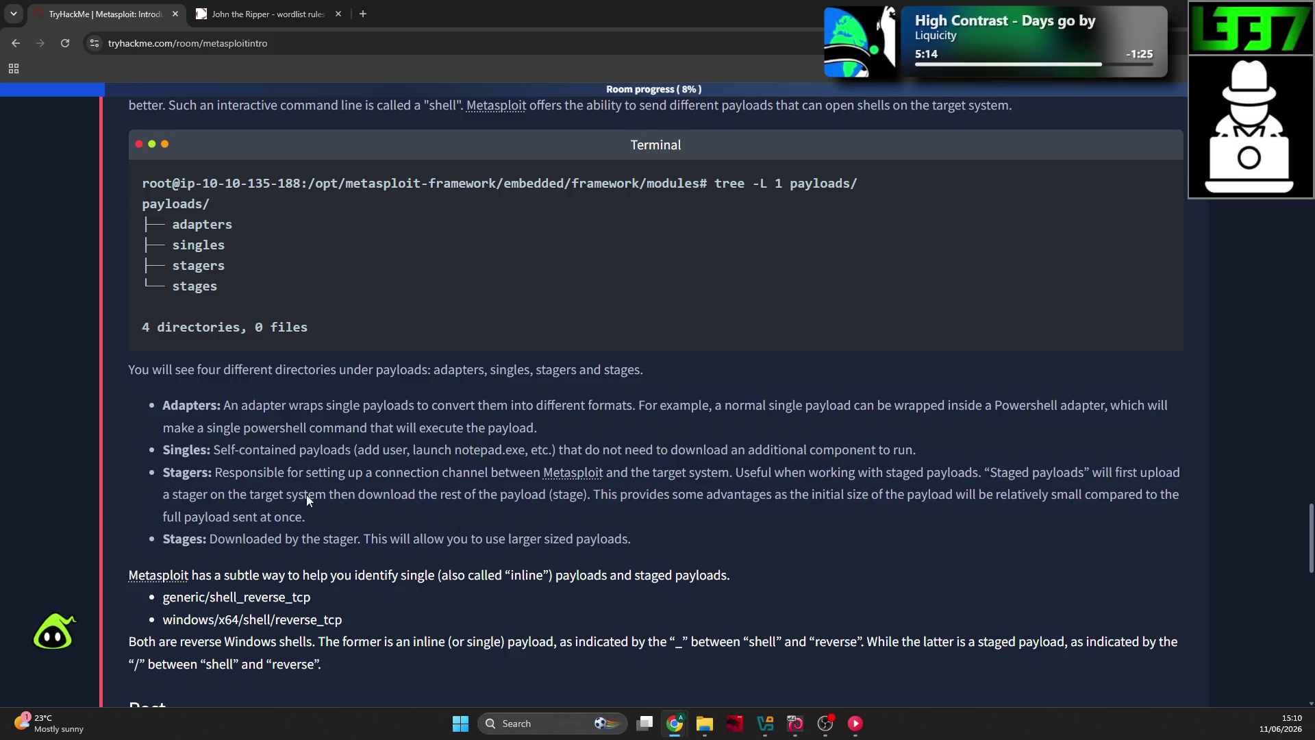
key("alt+Tab")
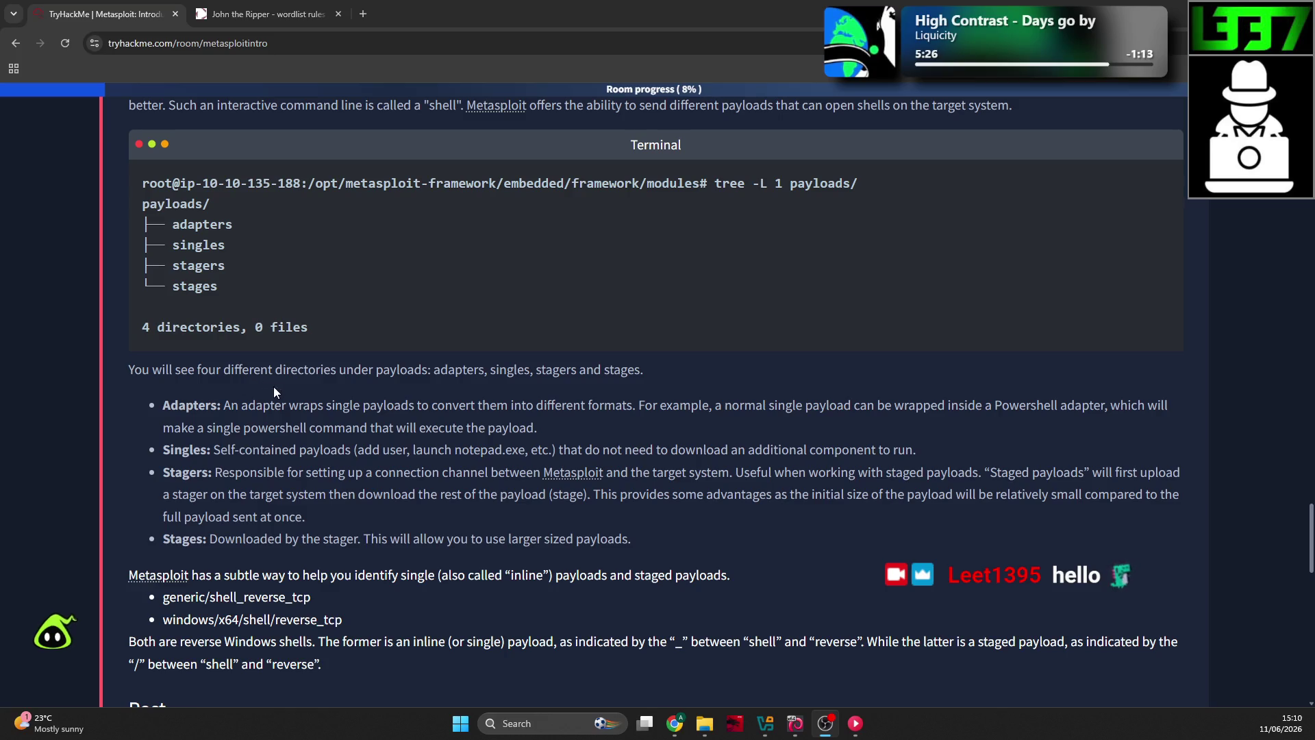
scroll(685, 419, "down", 2)
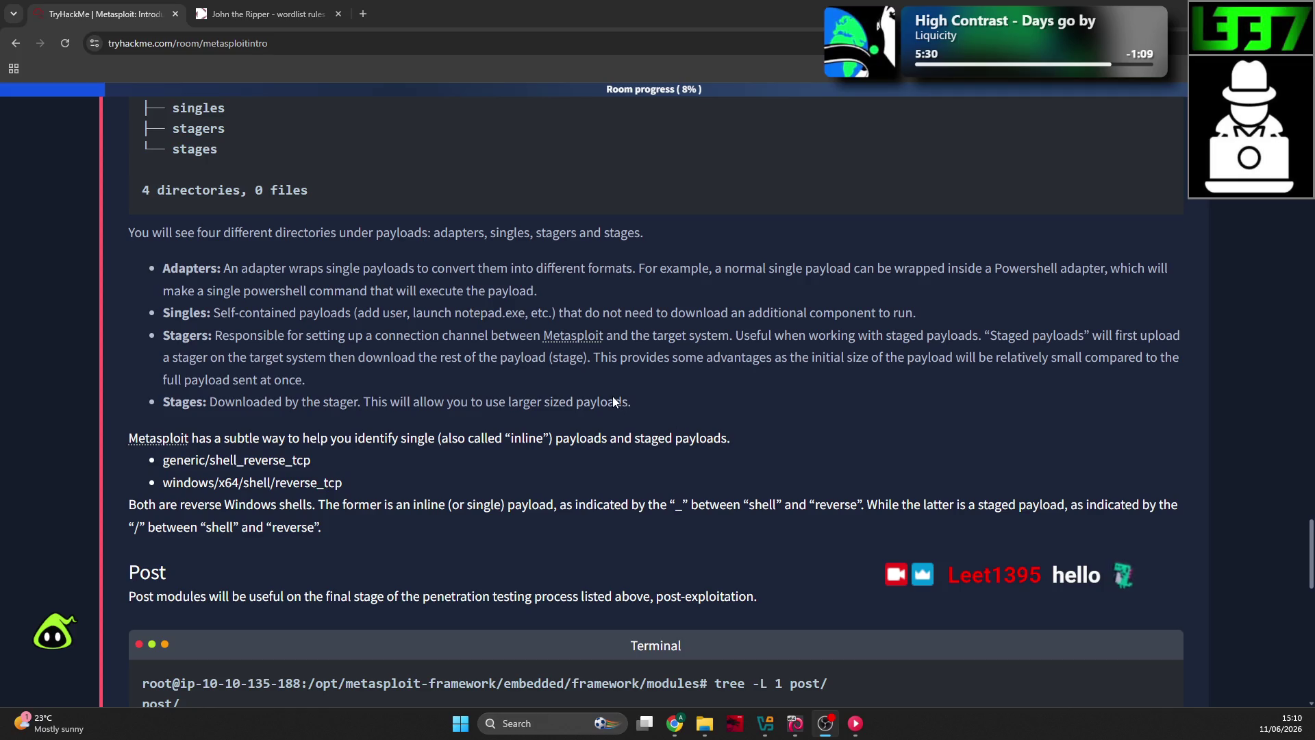
scroll(562, 392, "up", 2)
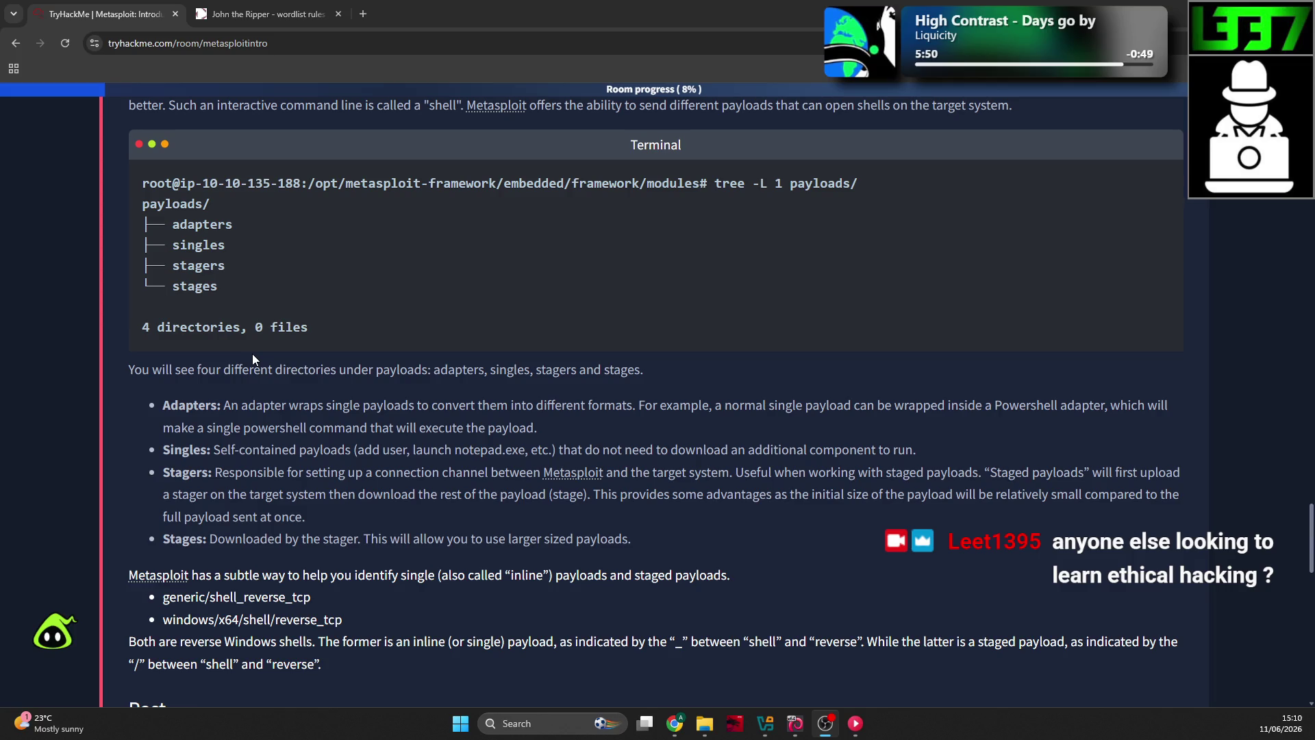
scroll(245, 351, "down", 1)
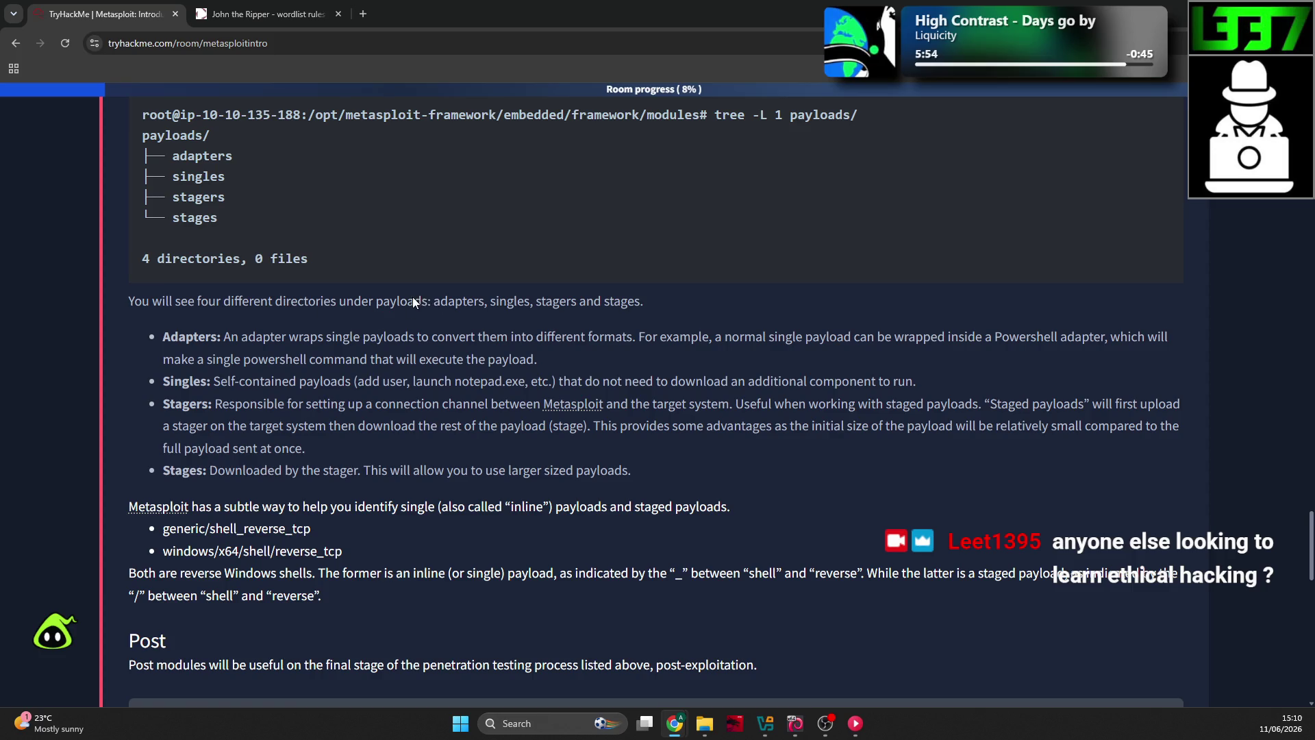
scroll(404, 307, "up", 2)
scroll(317, 482, "down", 1)
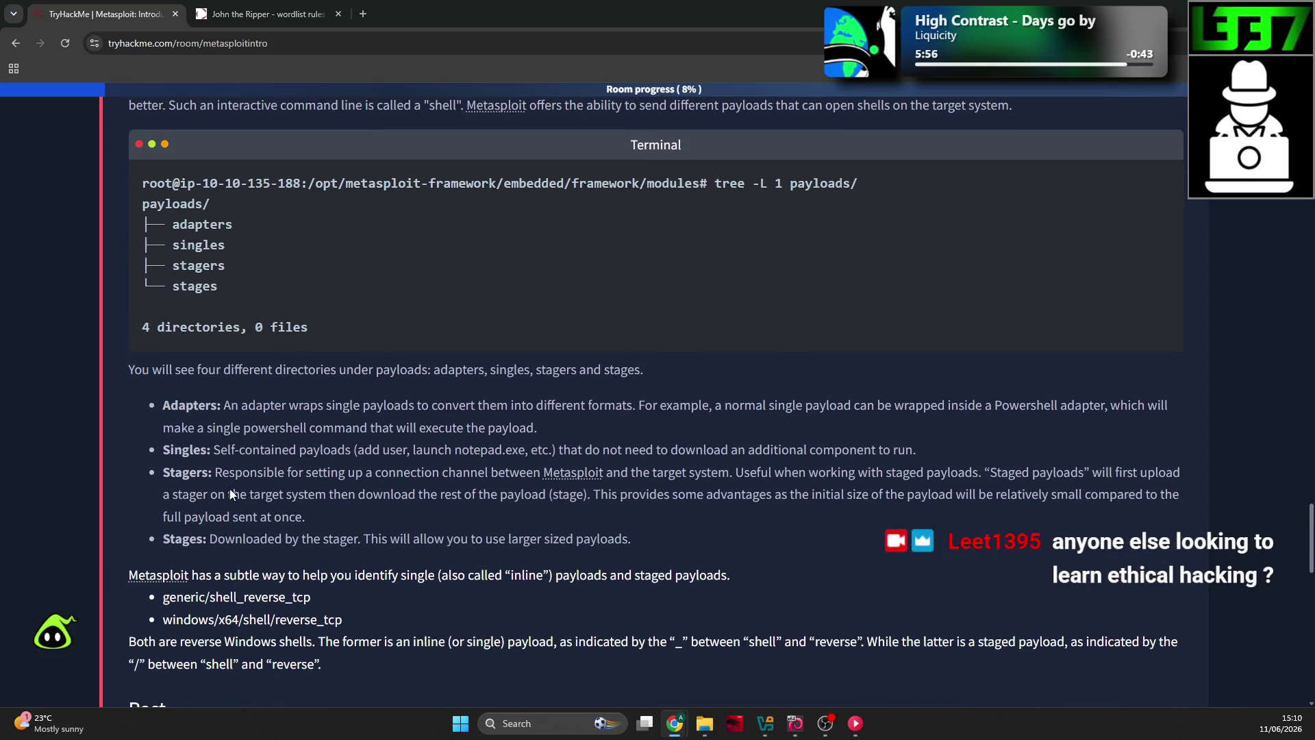
left_click_drag(377, 471, 436, 474)
left_click(270, 423)
left_click_drag(662, 406, 906, 424)
left_click(879, 425)
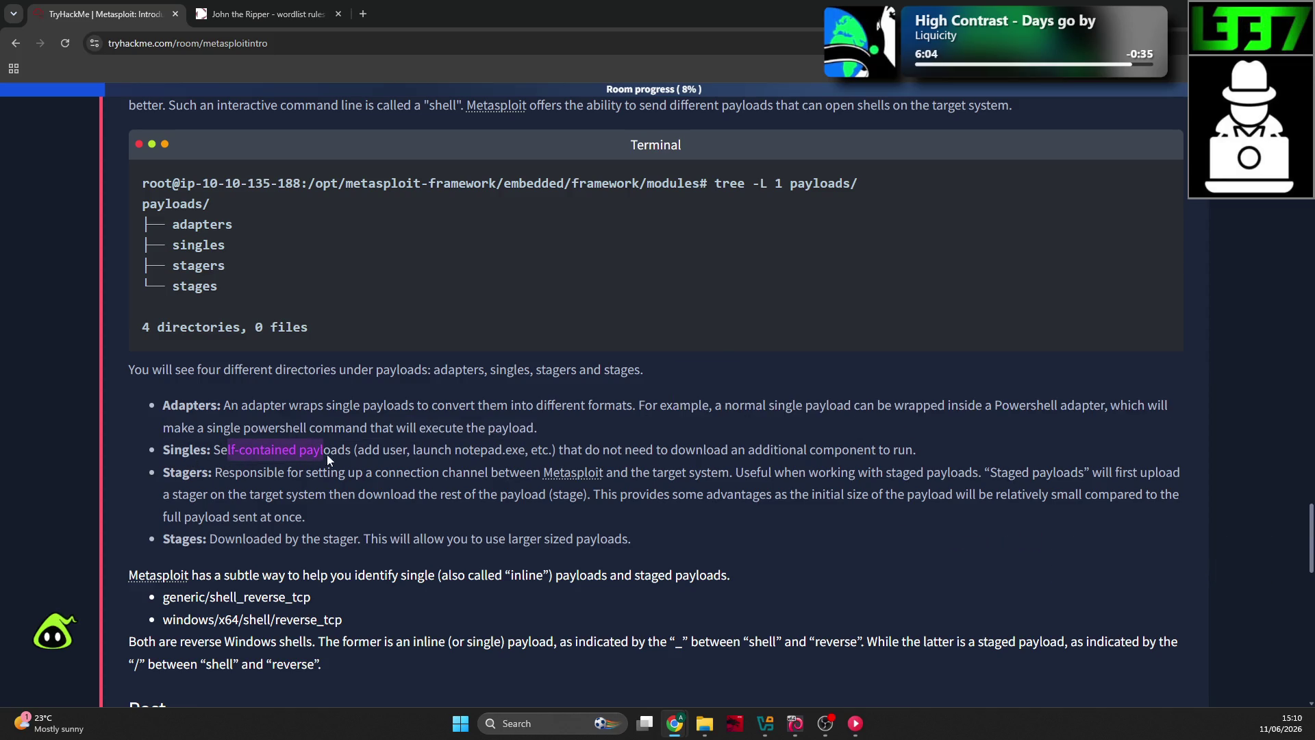
mouse_move(438, 455)
left_mouse_down()
mouse_move(550, 472)
mouse_move(575, 453)
left_mouse_up()
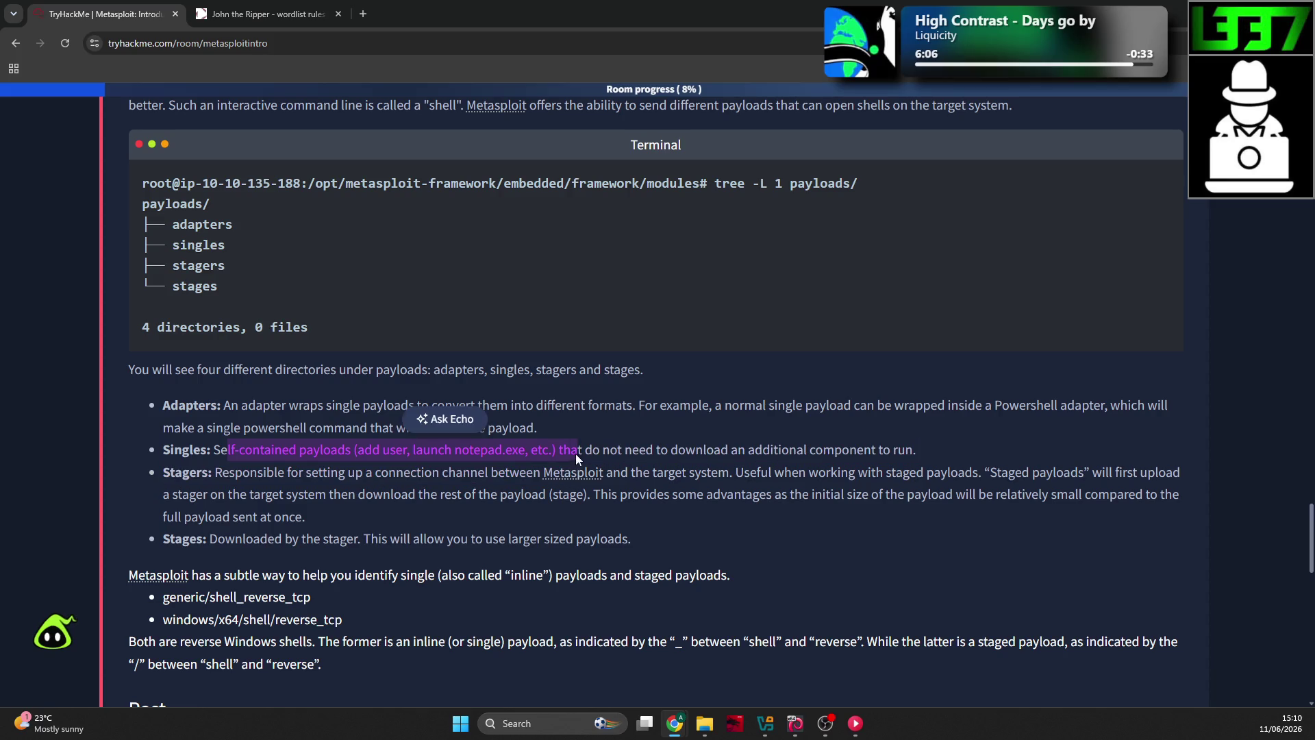
left_click(252, 478)
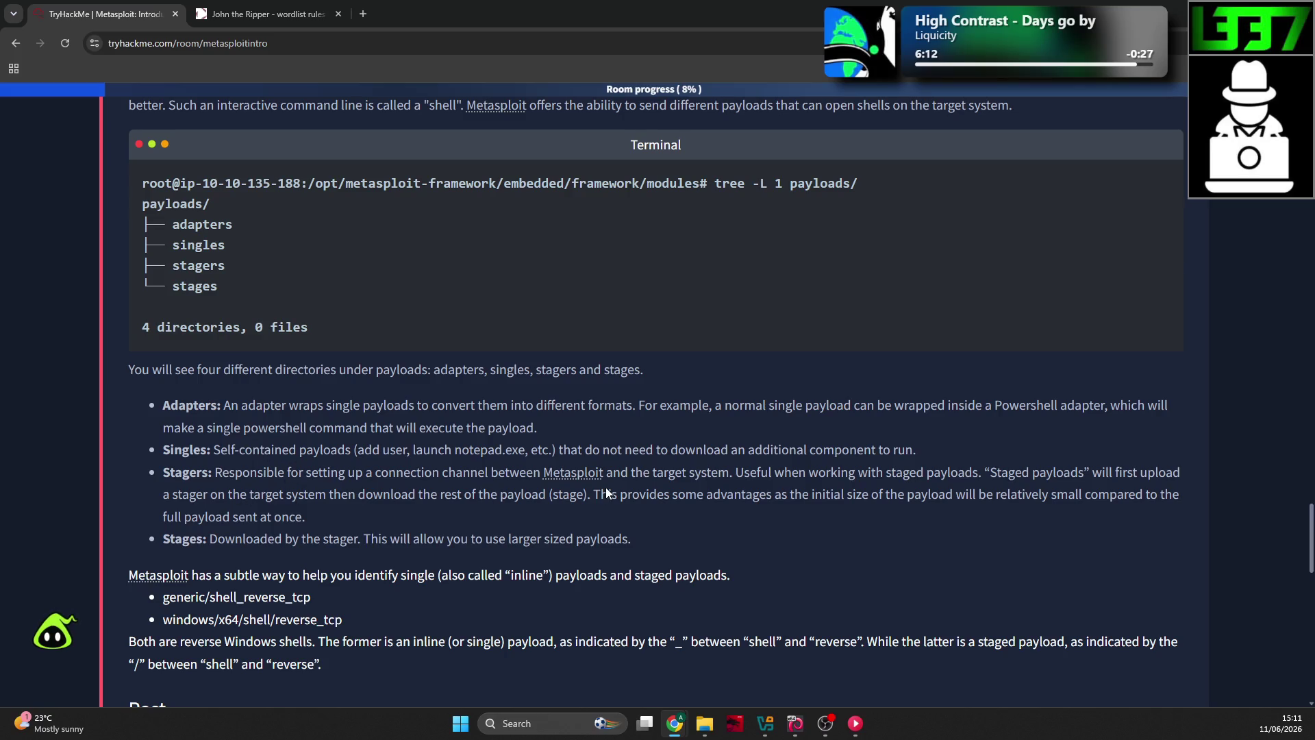
left_click_drag(799, 472, 863, 475)
left_click(1017, 486)
left_click_drag(209, 495, 574, 502)
left_click(672, 508)
left_click_drag(745, 495, 773, 490)
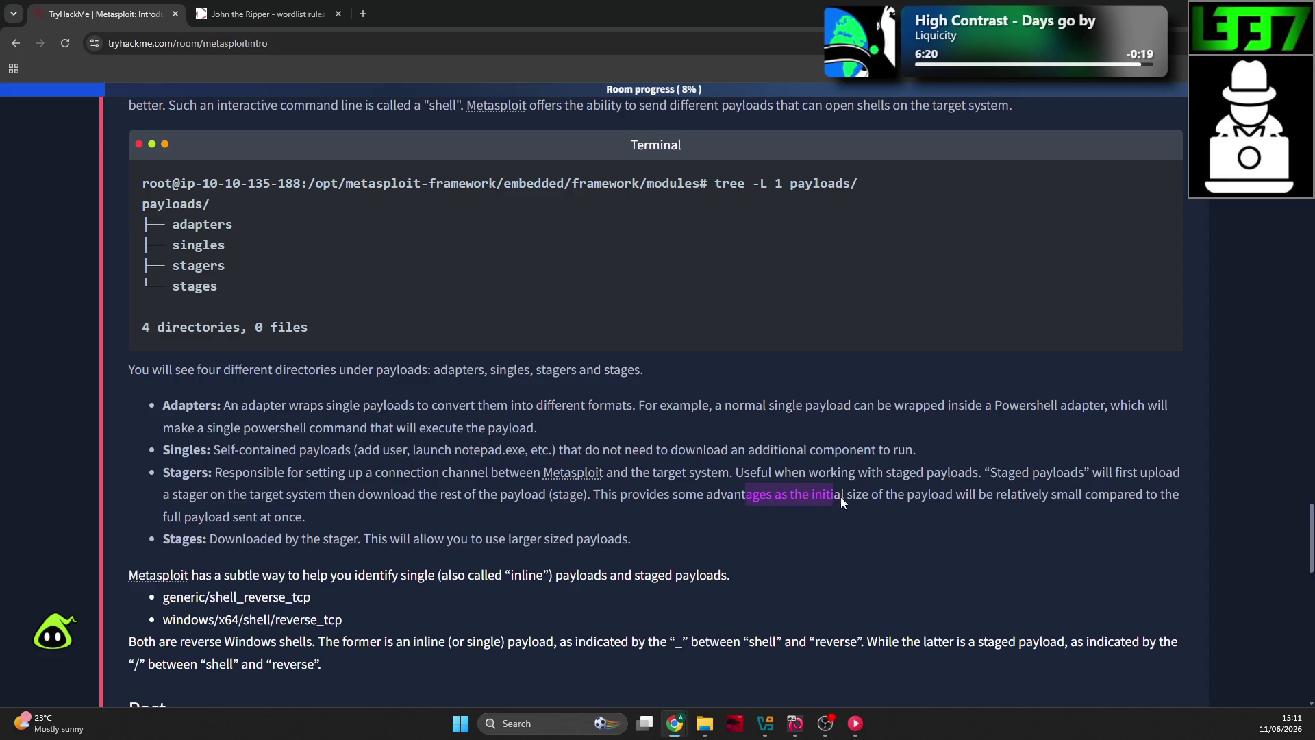
left_click_drag(885, 504, 903, 504)
left_click(264, 508)
left_click_drag(264, 508, 241, 494)
left_click(221, 535)
left_click_drag(302, 539, 530, 539)
scroll(480, 521, "down", 3)
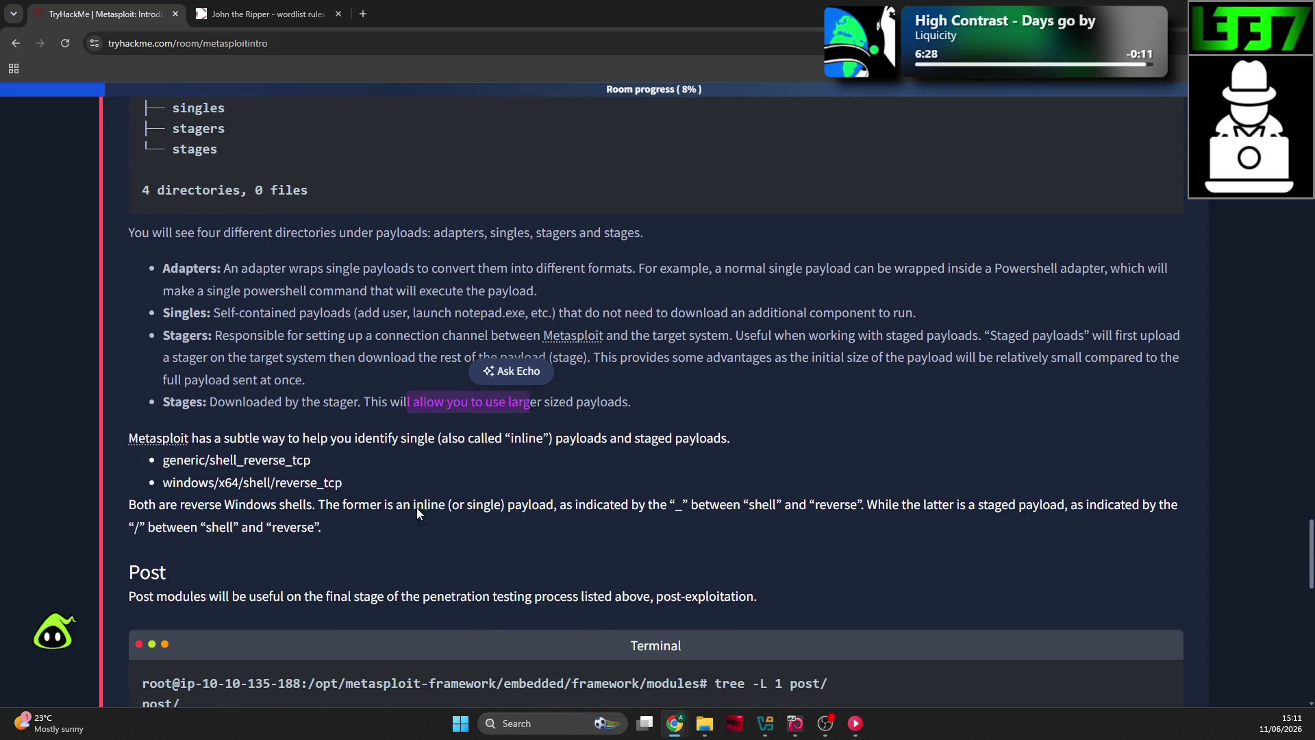
left_click(429, 370)
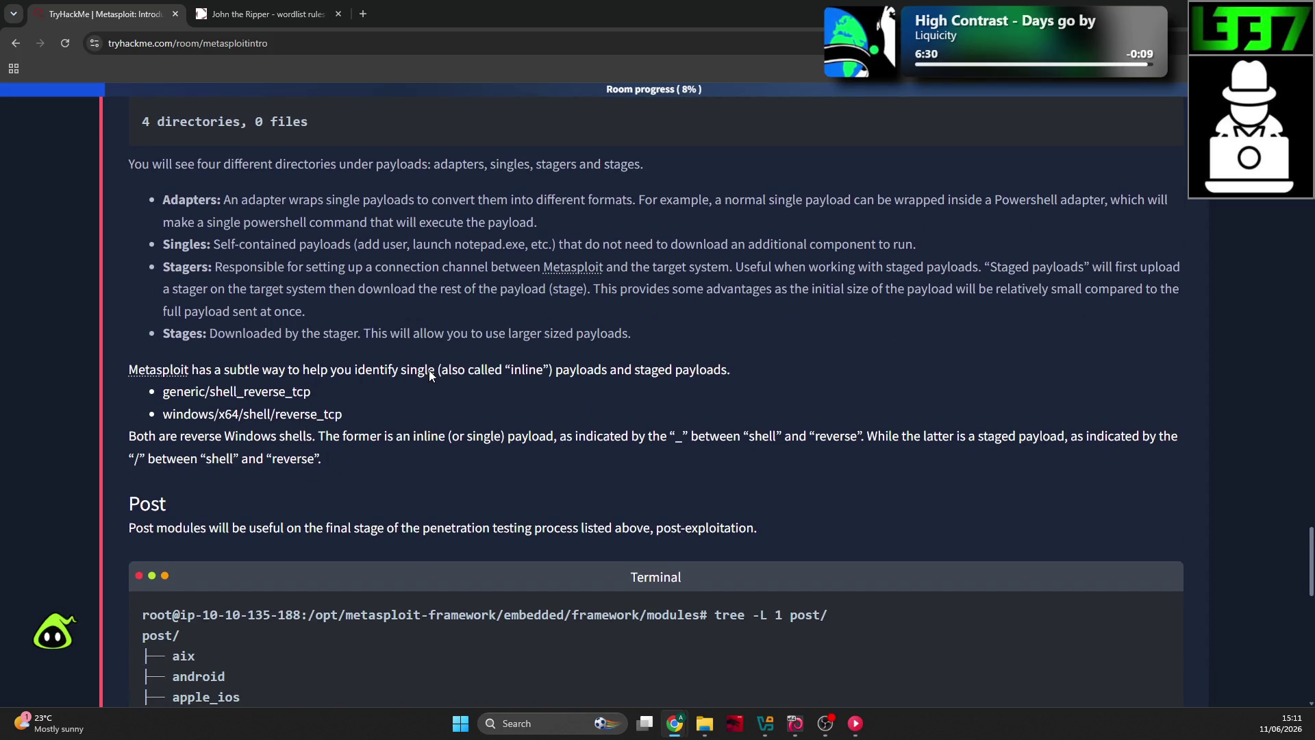
left_click_drag(506, 371, 537, 373)
left_click(616, 379)
left_click_drag(163, 392, 334, 392)
left_click(330, 396)
left_click_drag(164, 414, 339, 415)
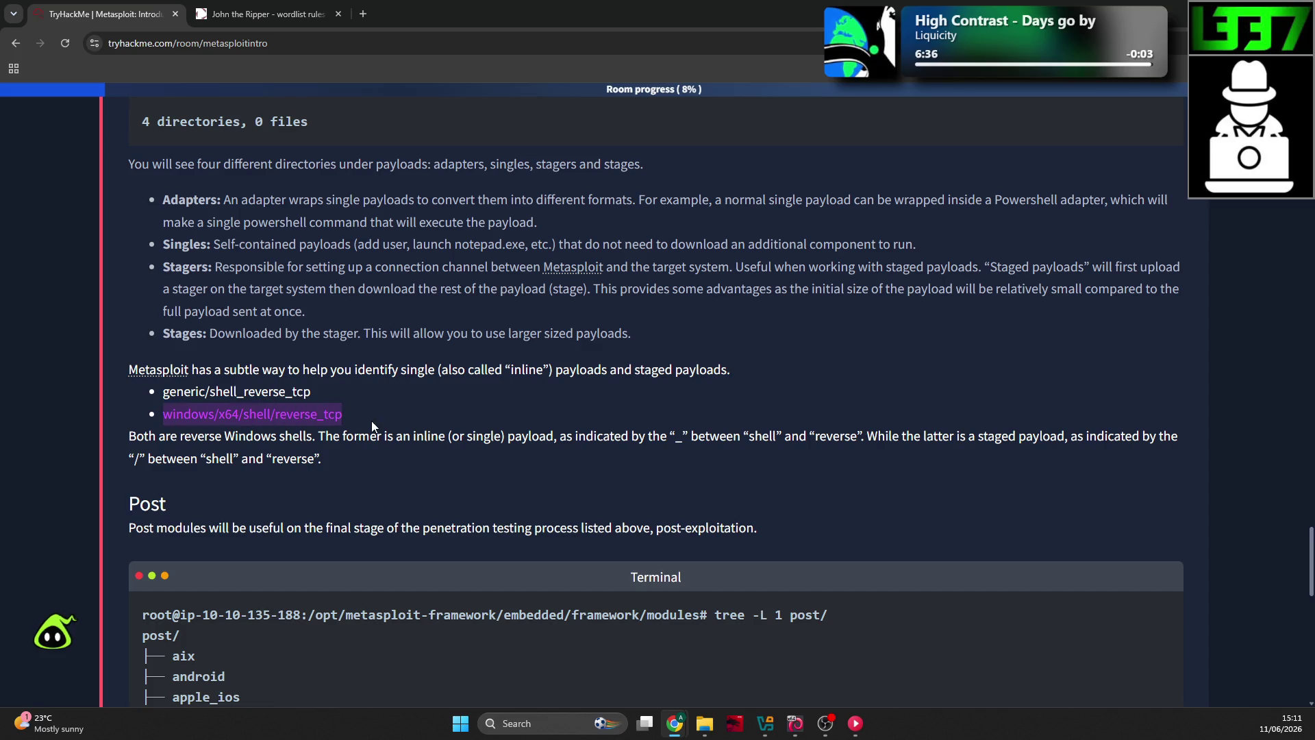
left_click(326, 419)
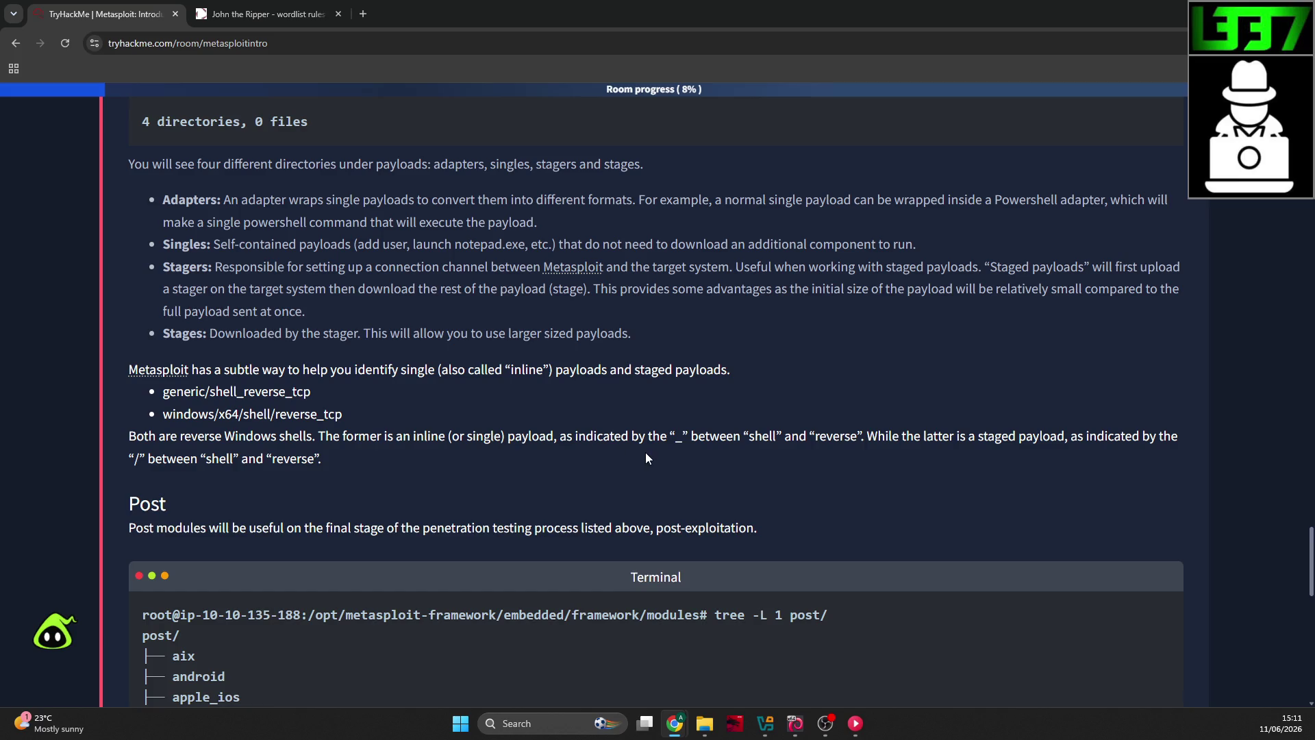
left_click(796, 441)
left_click_drag(1017, 442, 1077, 440)
left_click_drag(419, 441, 510, 440)
left_click(177, 242)
left_click_drag(890, 438, 1053, 426)
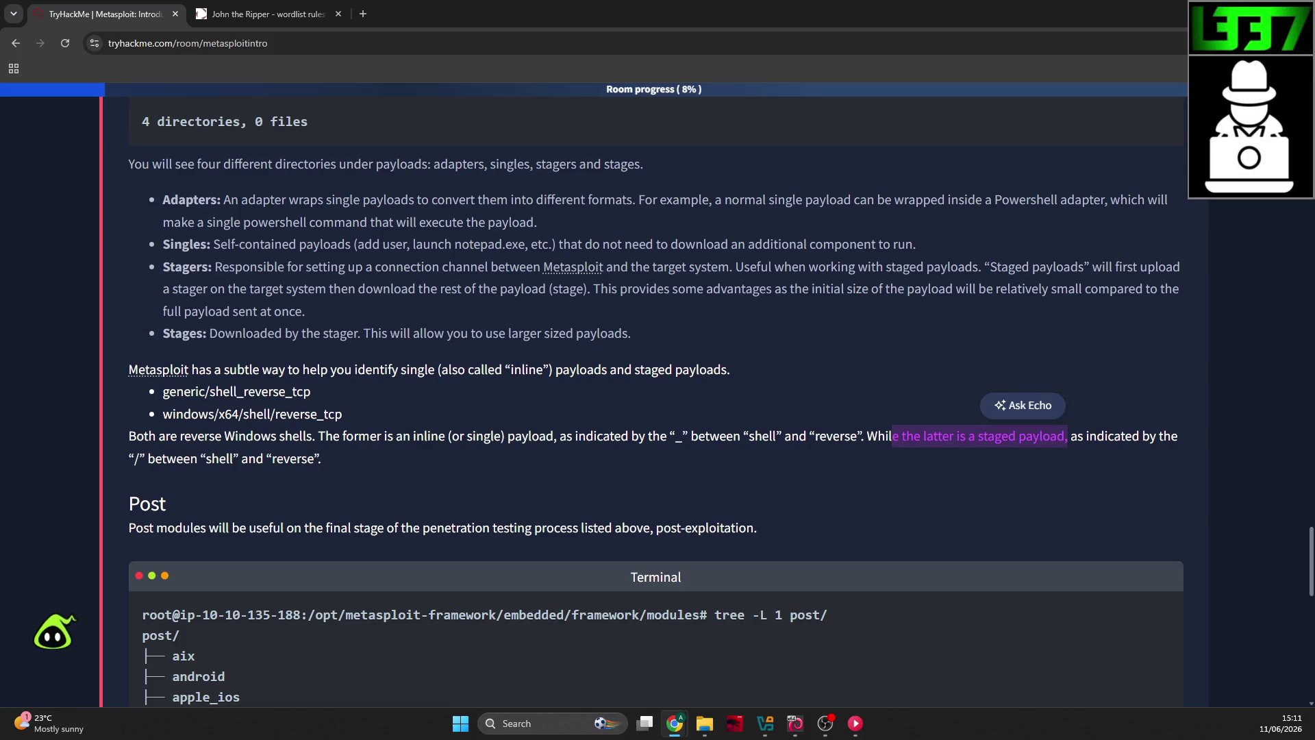
key("alt+Tab")
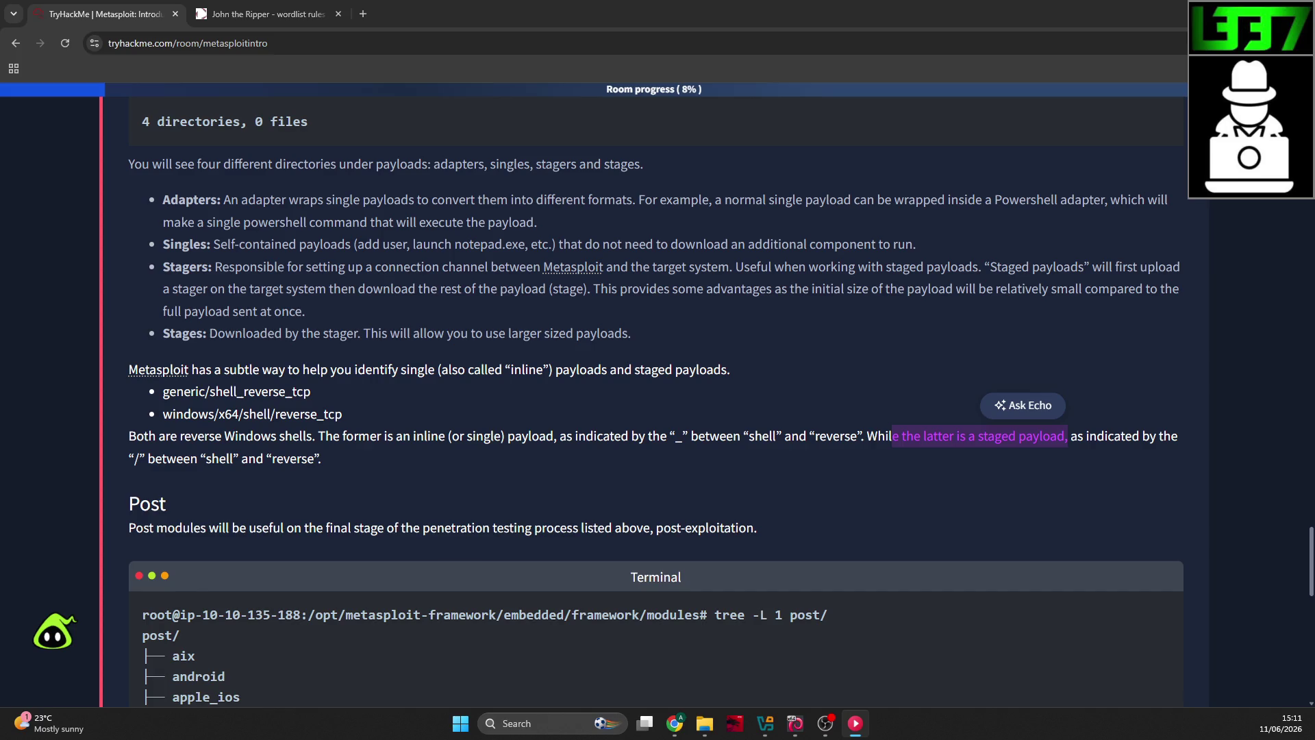
key("ctrl+Right")
key("alt+Tab")
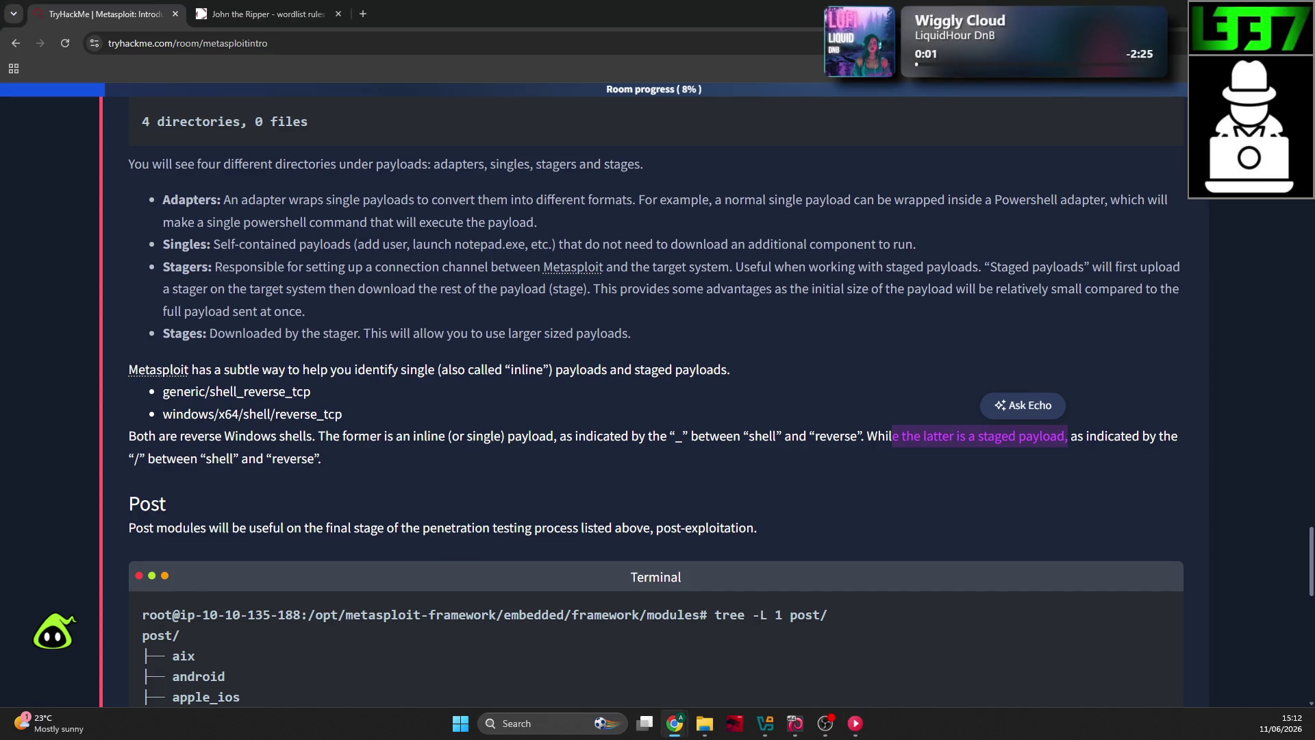
left_click(730, 387)
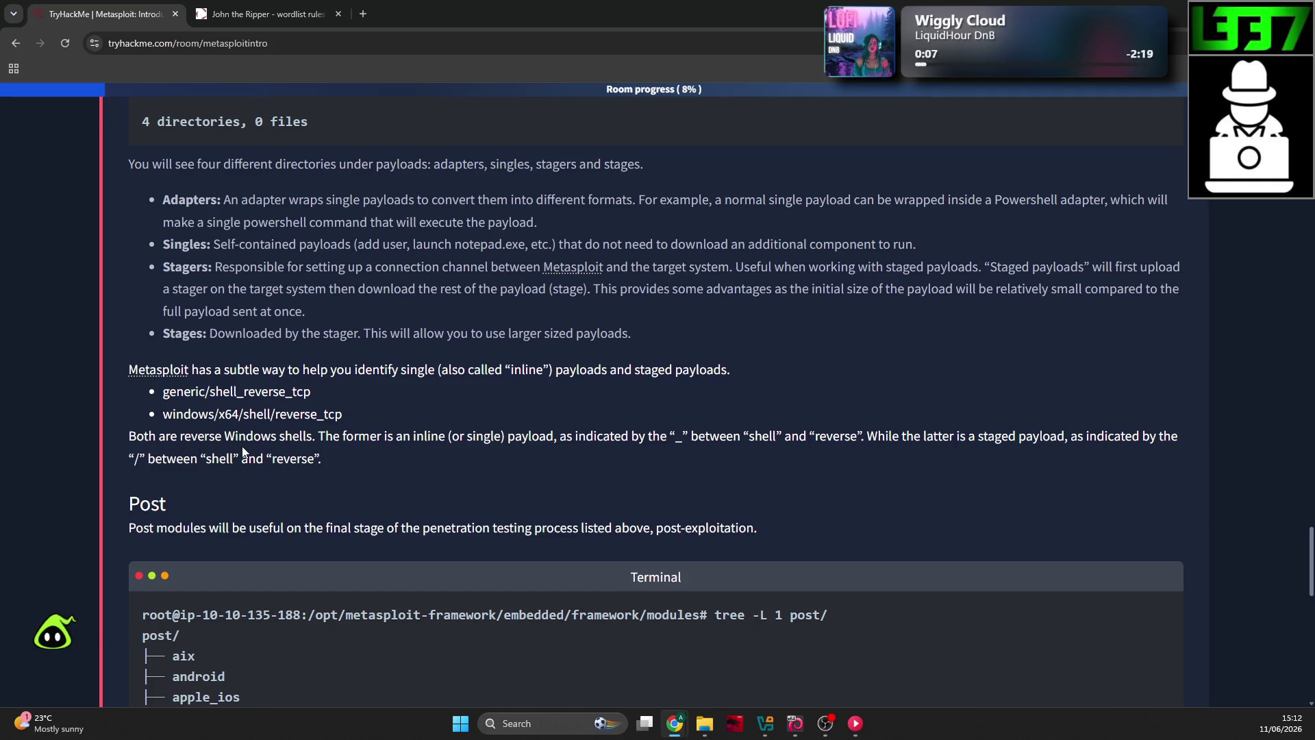
scroll(890, 372, "down", 1)
left_click_drag(858, 368, 1074, 372)
left_click(1073, 373)
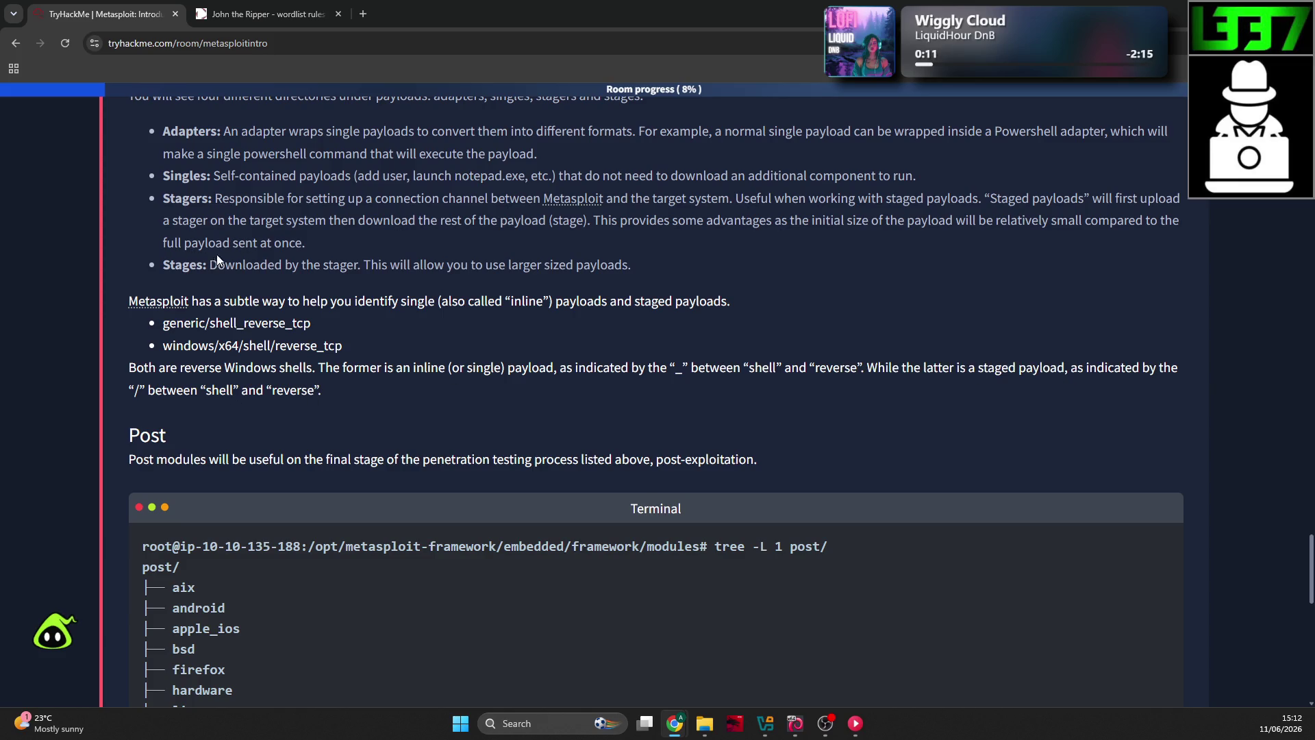
mouse_move(631, 264)
left_mouse_down()
mouse_move(204, 224)
mouse_move(163, 199)
left_mouse_up()
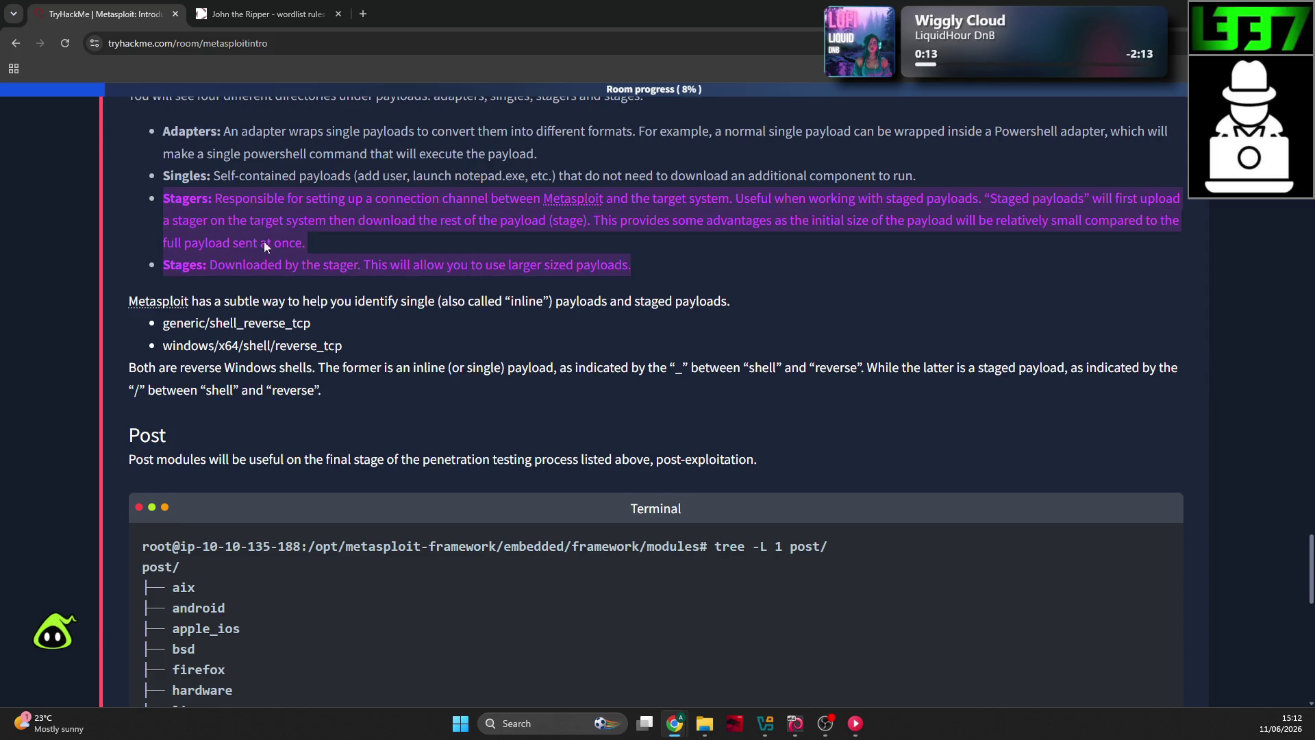
left_click(413, 274)
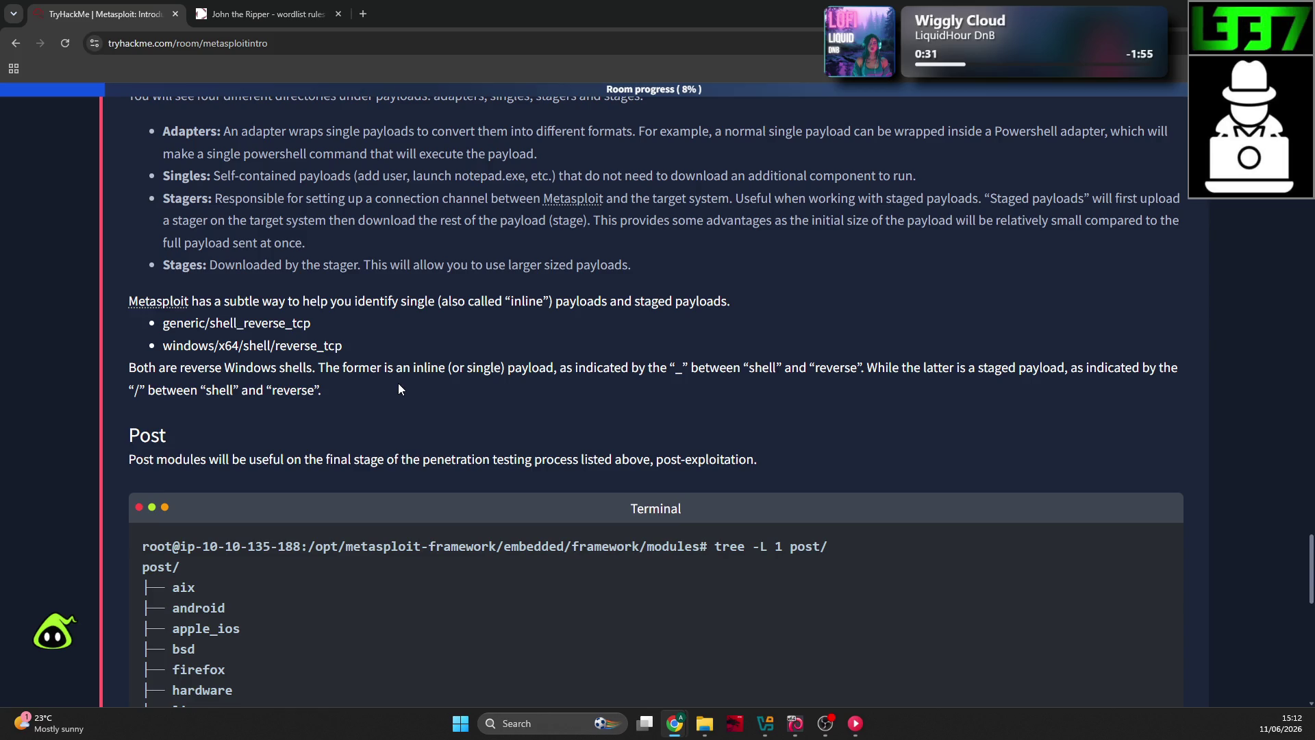
Step: Read through the Post modules listing, highlighting the post-exploitation sentence
scroll(400, 389, "down", 1)
left_click_drag(757, 391, 418, 388)
left_click(254, 385)
scroll(167, 376, "down", 1)
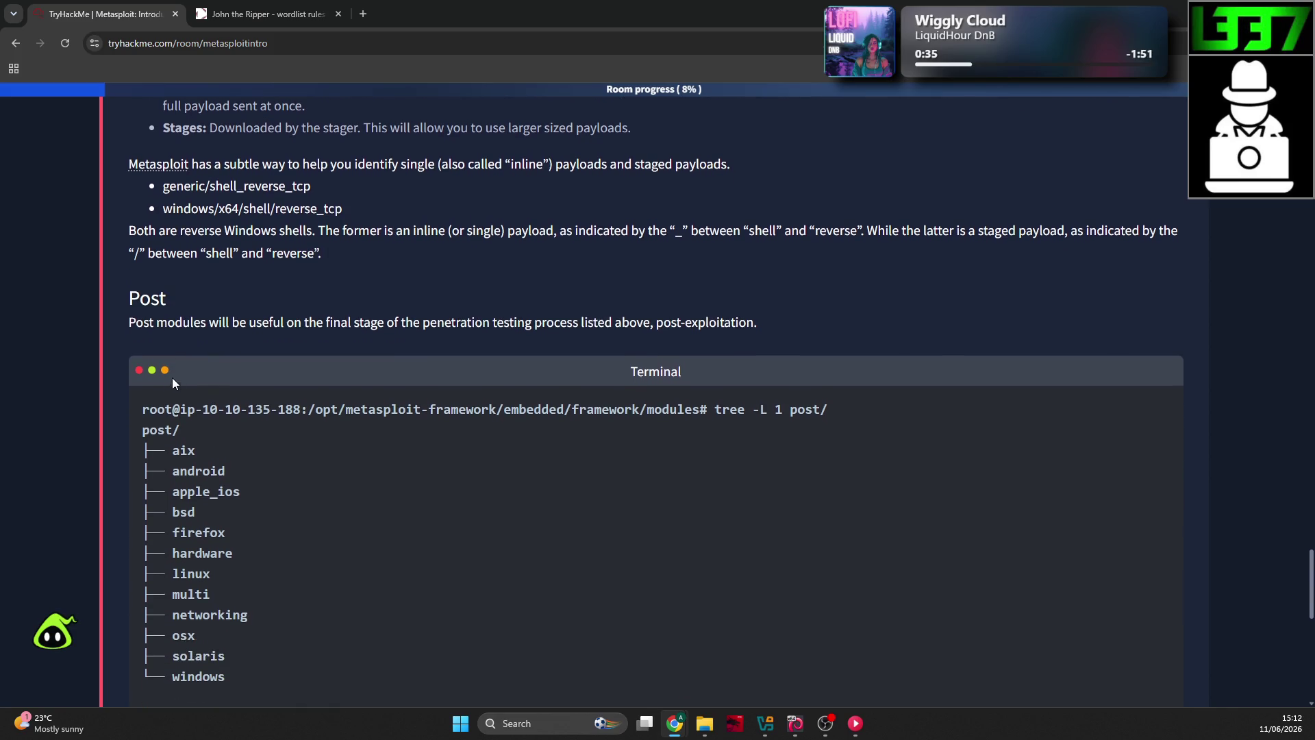
scroll(221, 374, "down", 2)
scroll(220, 361, "down", 1)
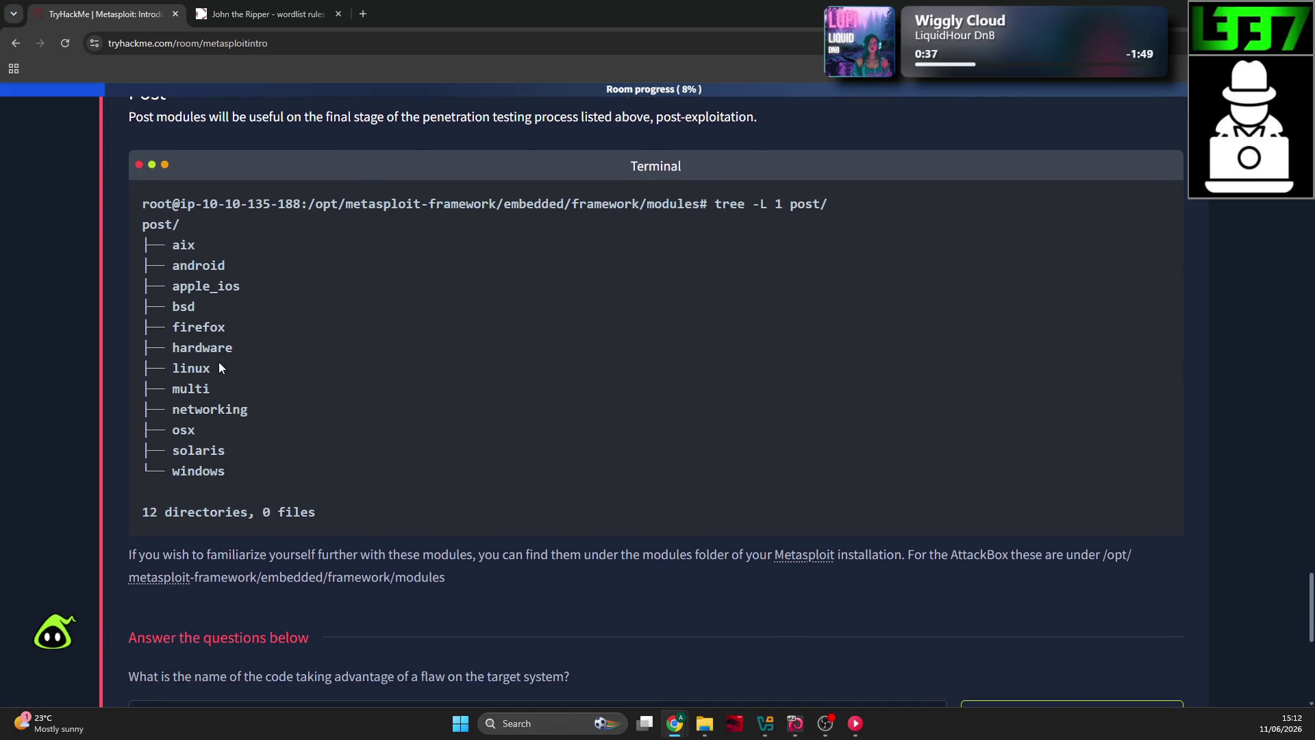
scroll(216, 370, "down", 1)
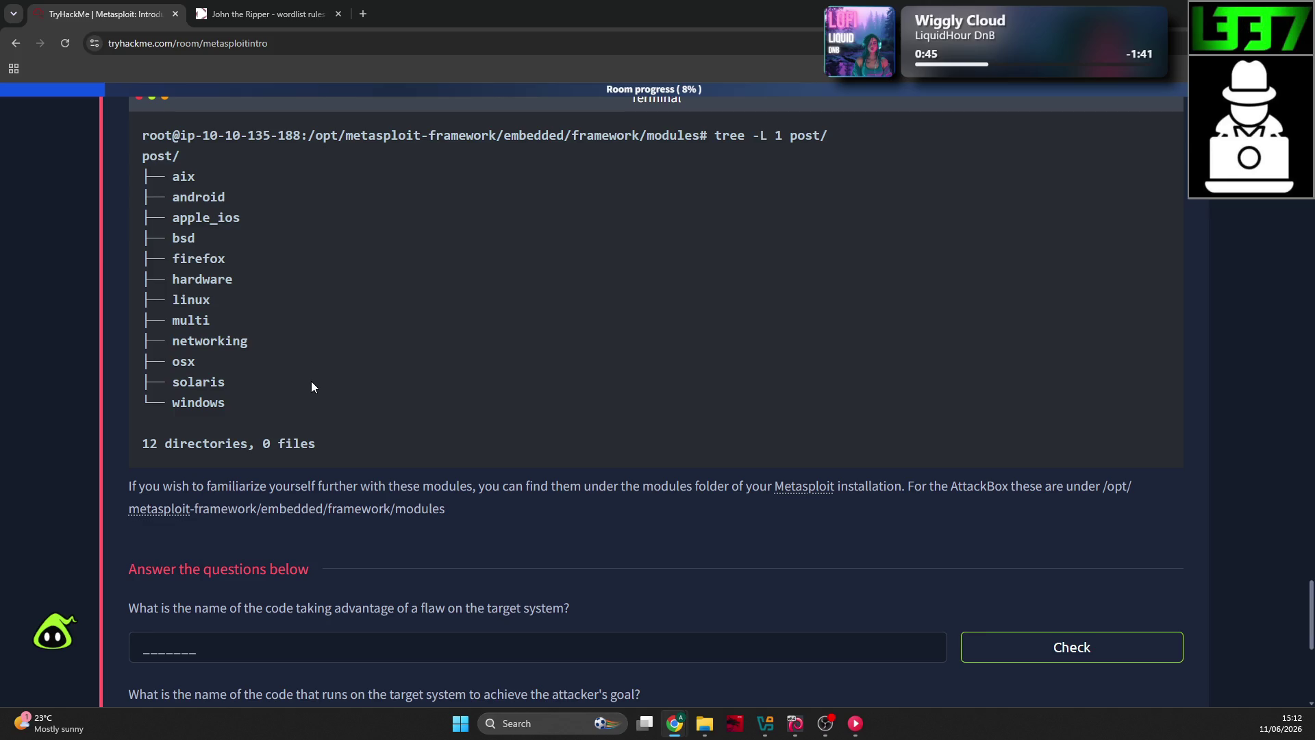
Step: Scroll to the Task 2 questions and click into the first answer field
left_click_drag(530, 487, 631, 491)
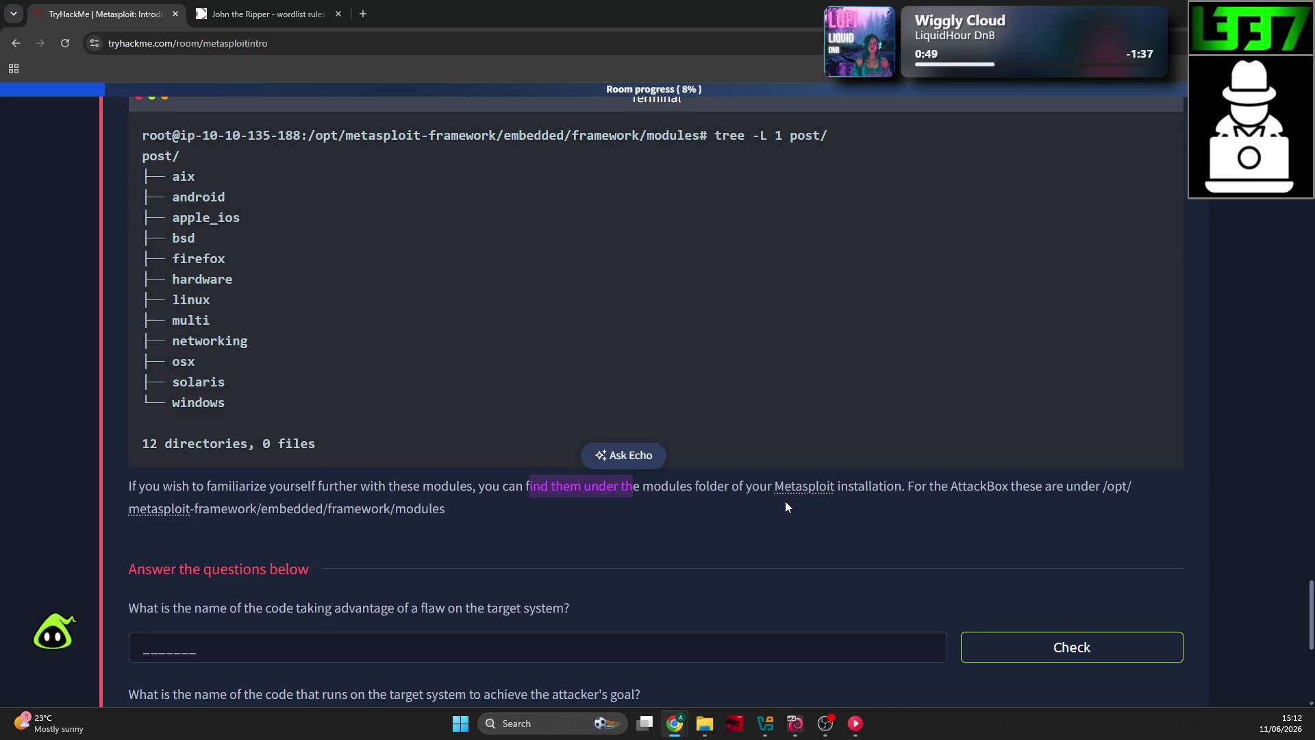
right_click(808, 495)
left_click(852, 496)
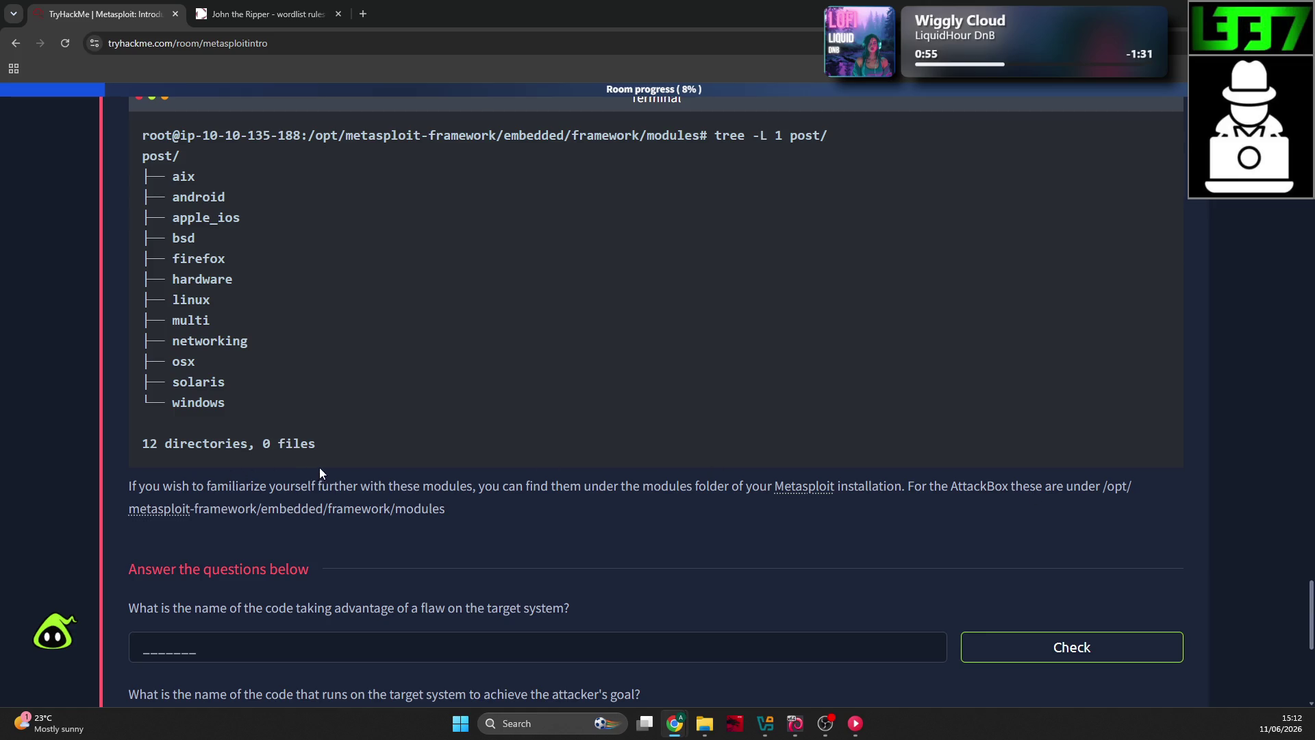
scroll(344, 447, "down", 1)
scroll(347, 440, "up", 1)
left_click(320, 641)
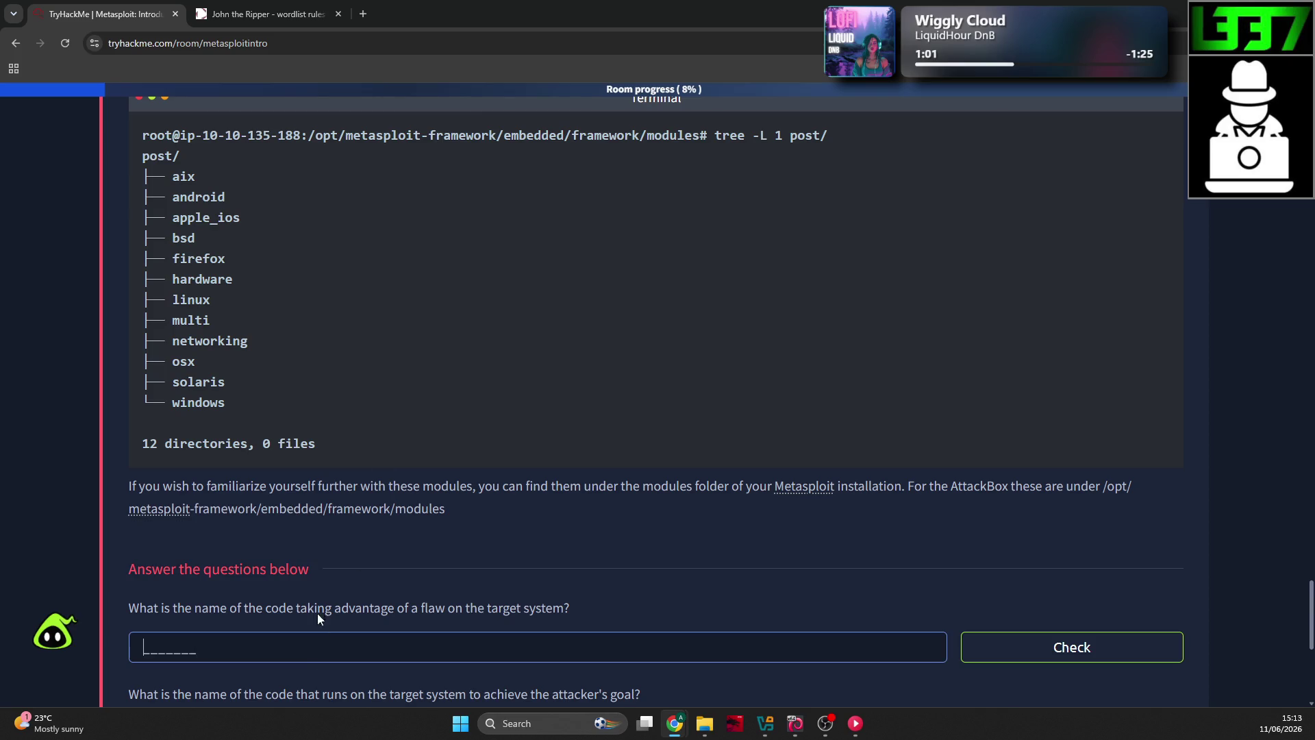
Step: Answer the first two Task 2 questions with 'exploit' and 'payload'
type("exploit")
key("Return")
scroll(348, 566, "down", 2)
left_click(351, 605)
type("payl")
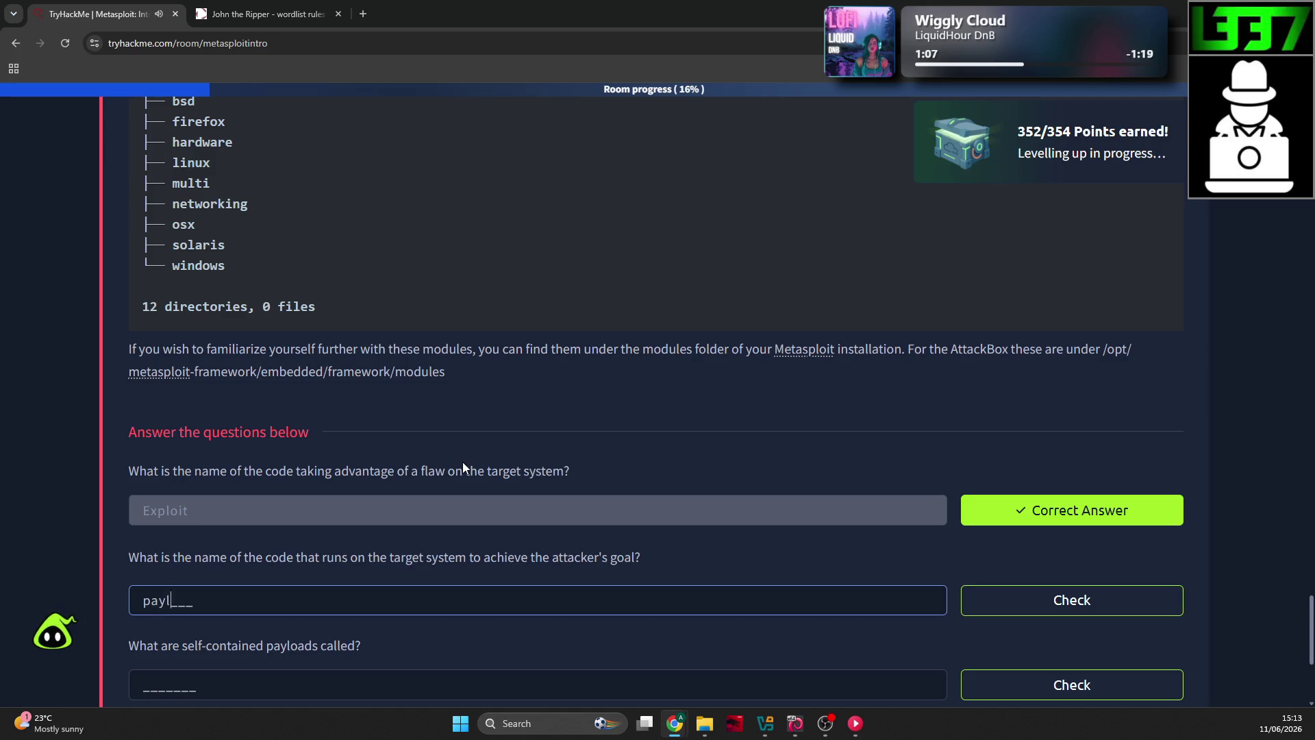
type("oad")
key("Return")
Step: Answer the self-contained payloads and pingback_reverse_tcp questions with 'singles' each
scroll(480, 466, "down", 2)
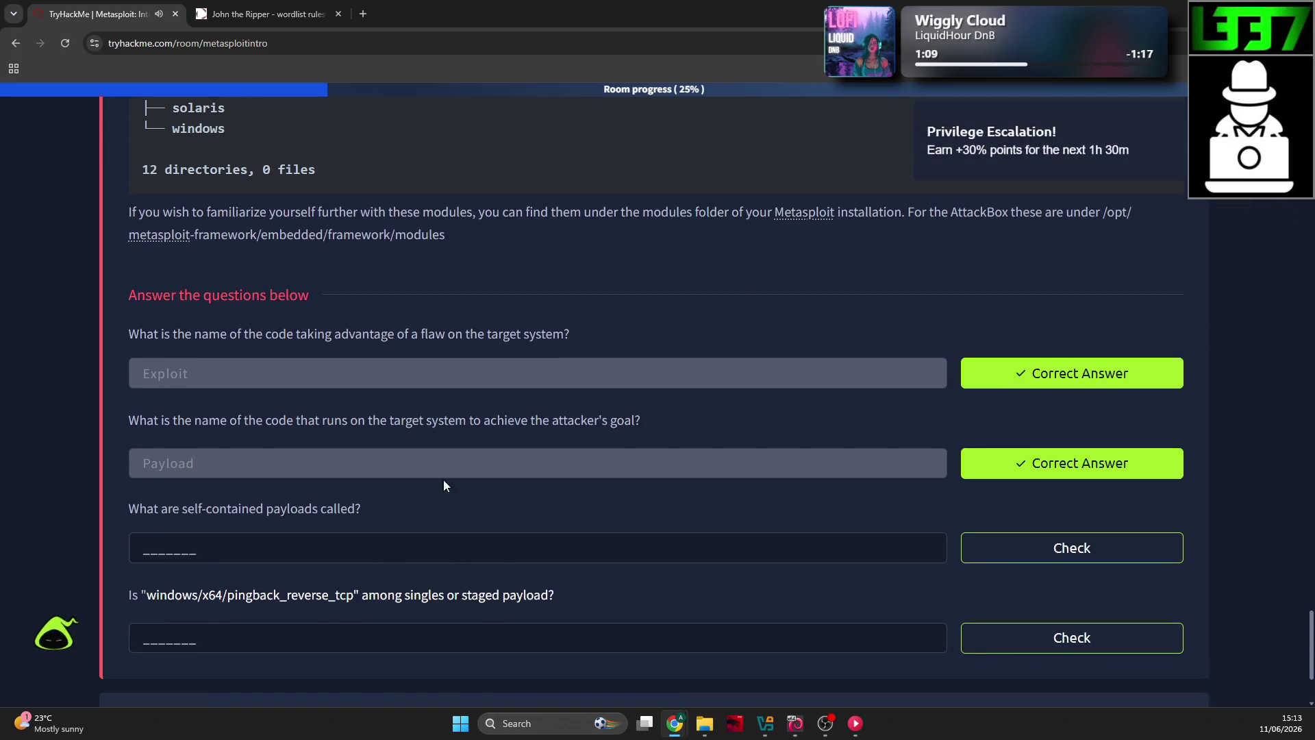
left_click(375, 557)
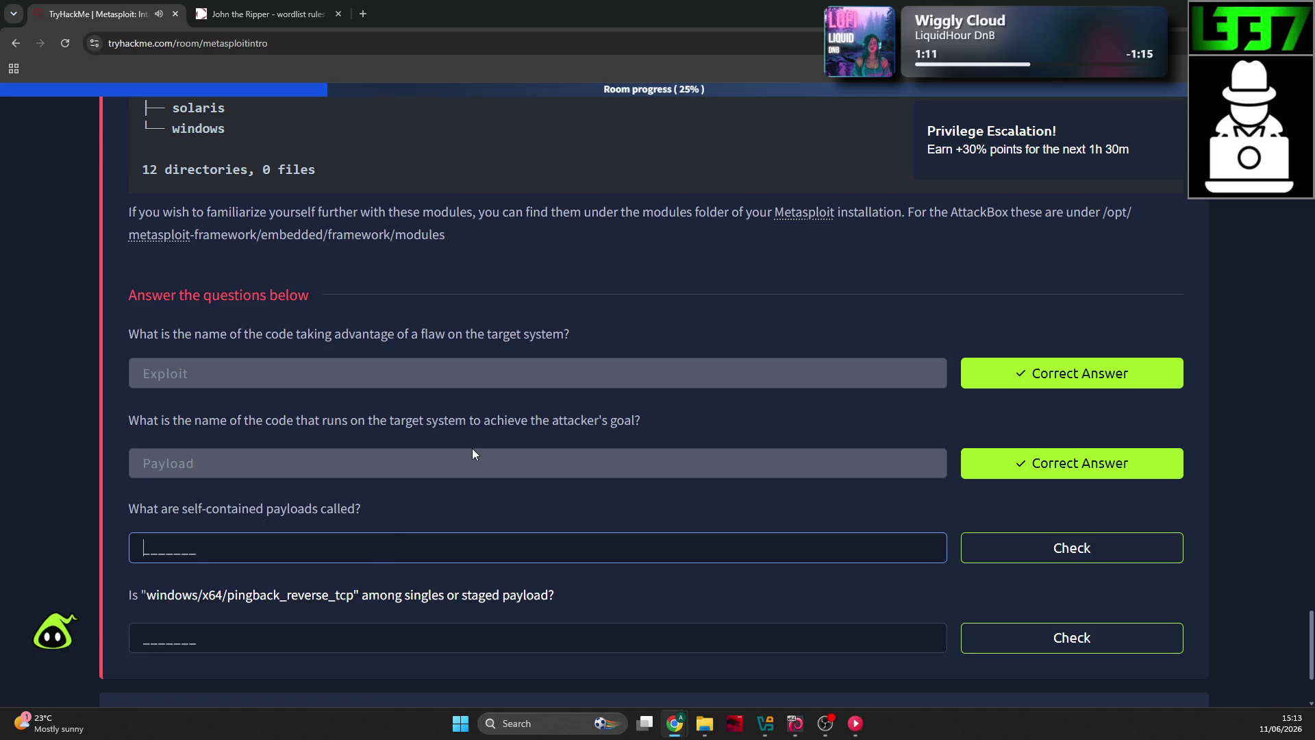
type("singles")
key("Return")
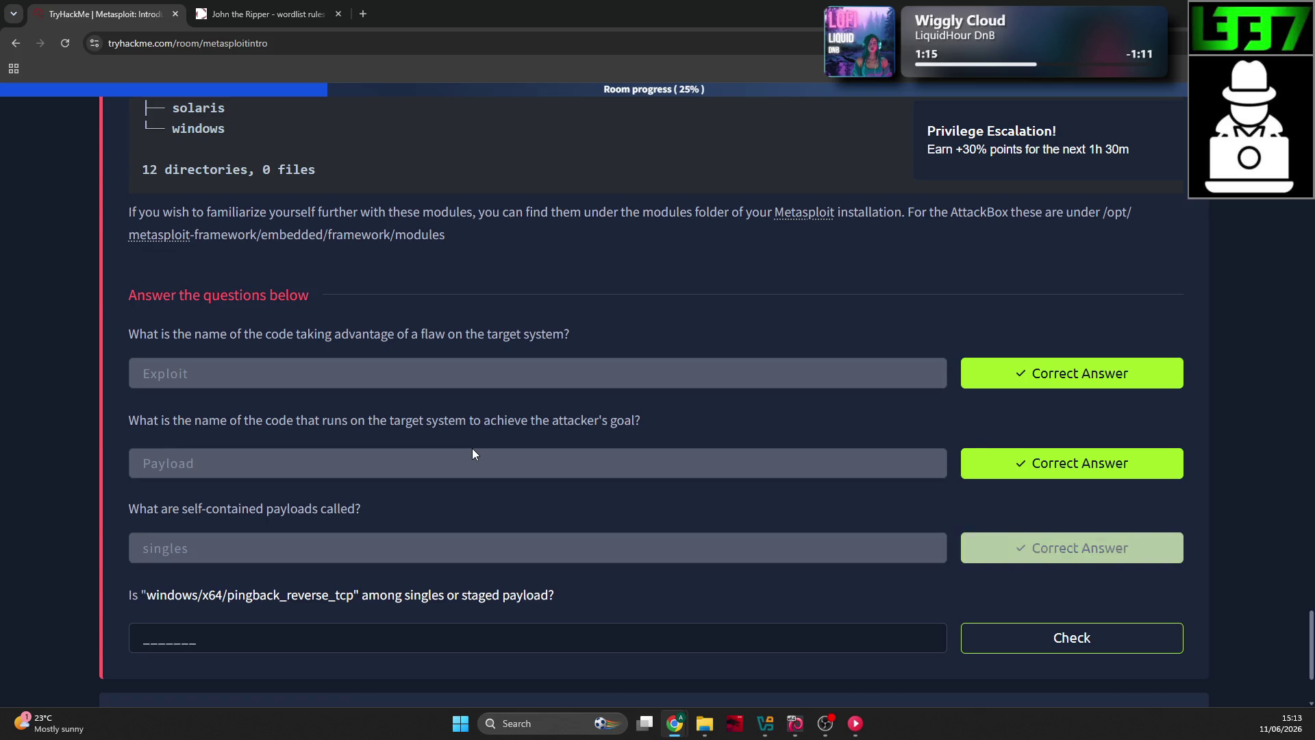
scroll(444, 451, "down", 1)
left_click(239, 568)
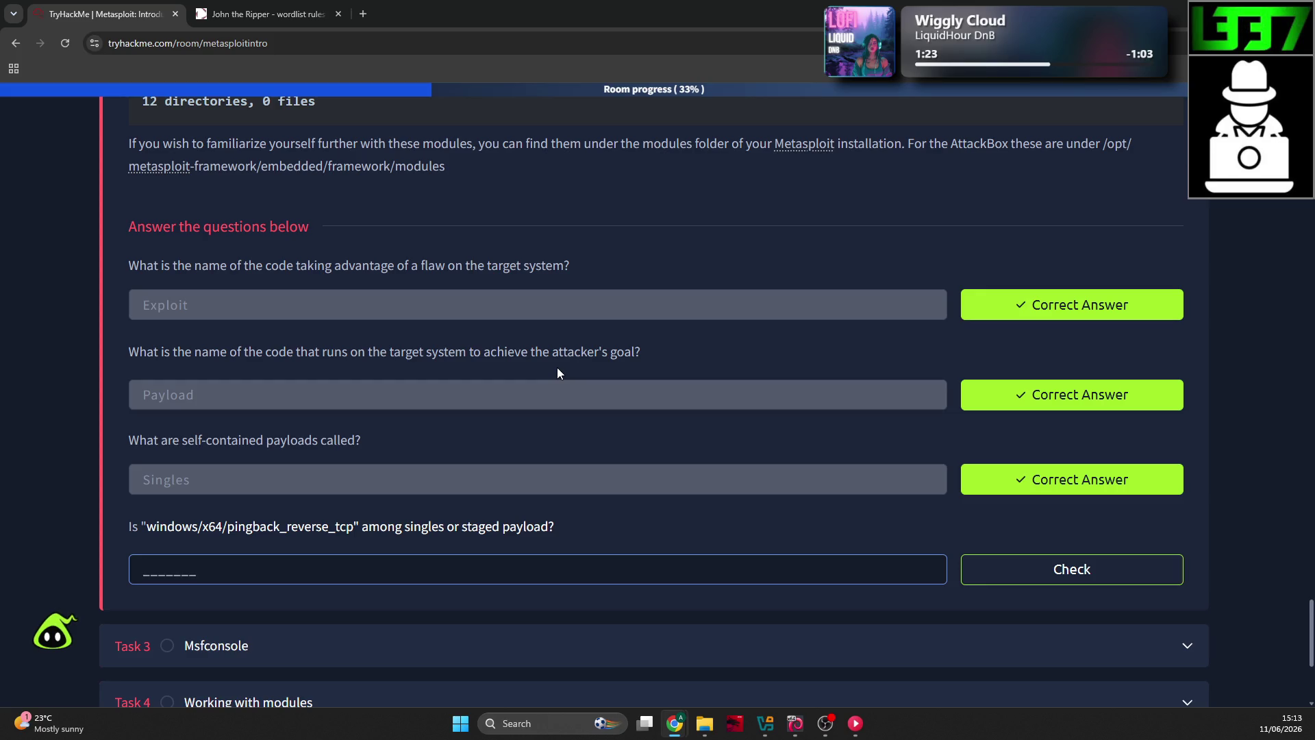
type("singles")
key("Return")
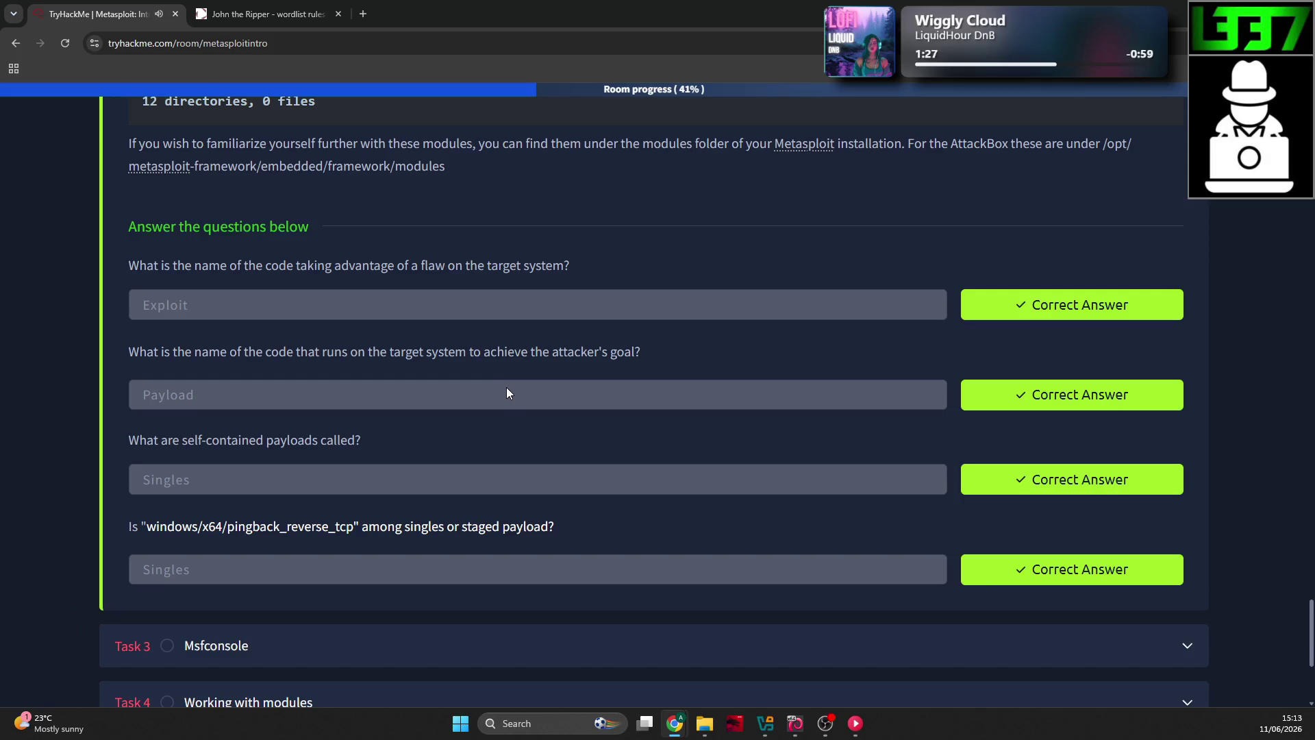
scroll(507, 388, "down", 1)
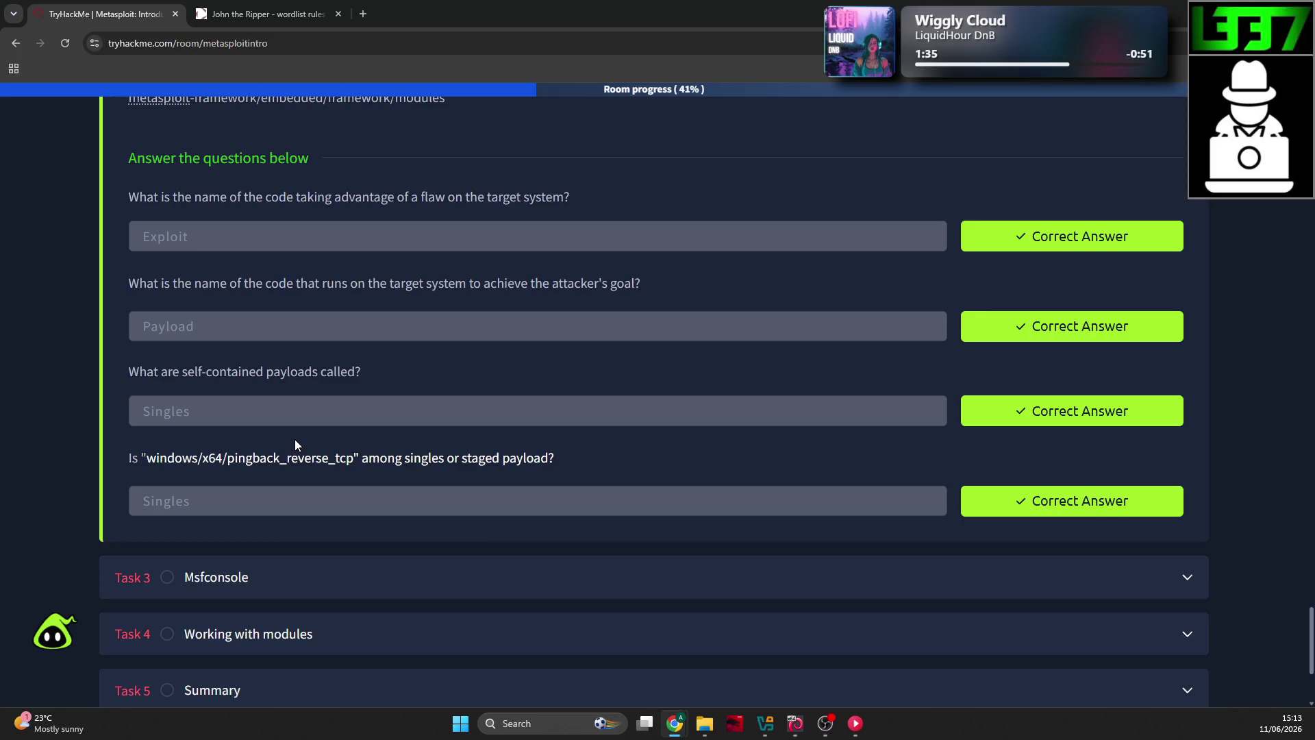
Step: Return to the TryHackMe room and expand the Task 3 'Msfconsole' section below Task 2
key("alt+Tab")
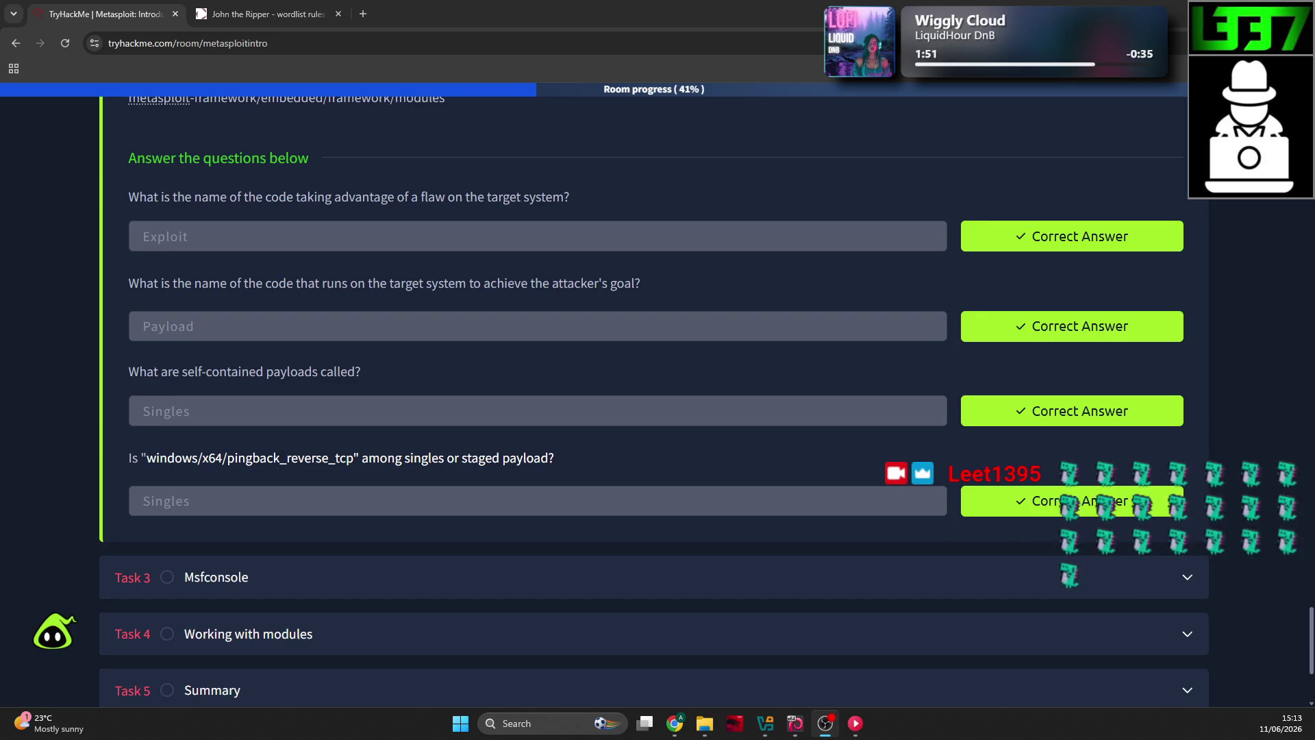
left_click(583, 360)
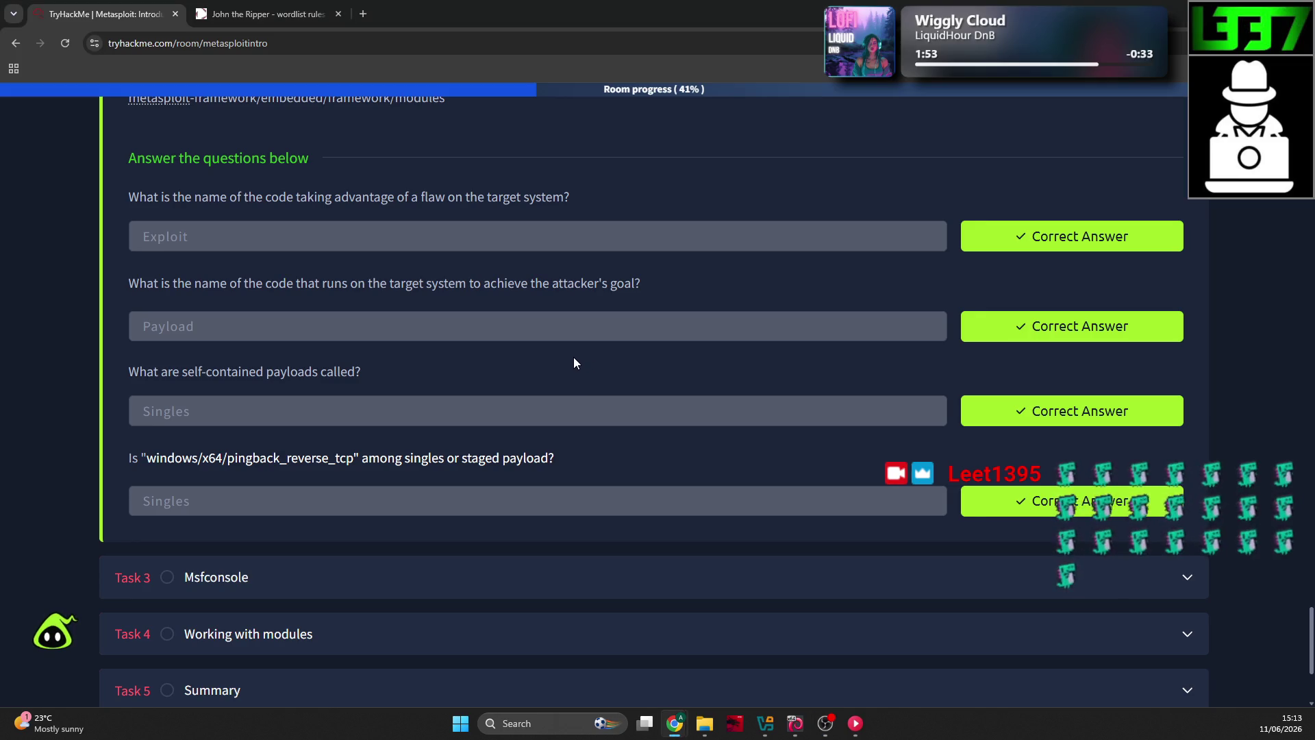
scroll(494, 370, "up", 3)
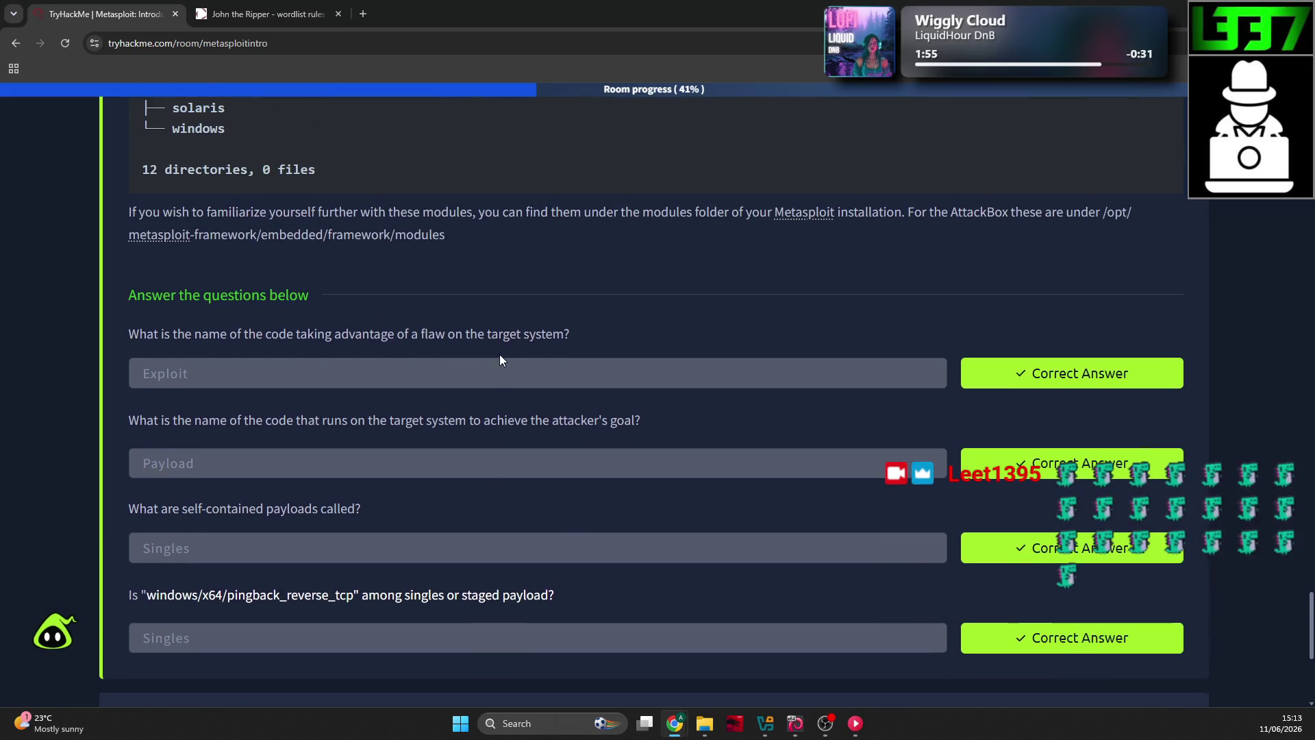
scroll(498, 351, "up", 3)
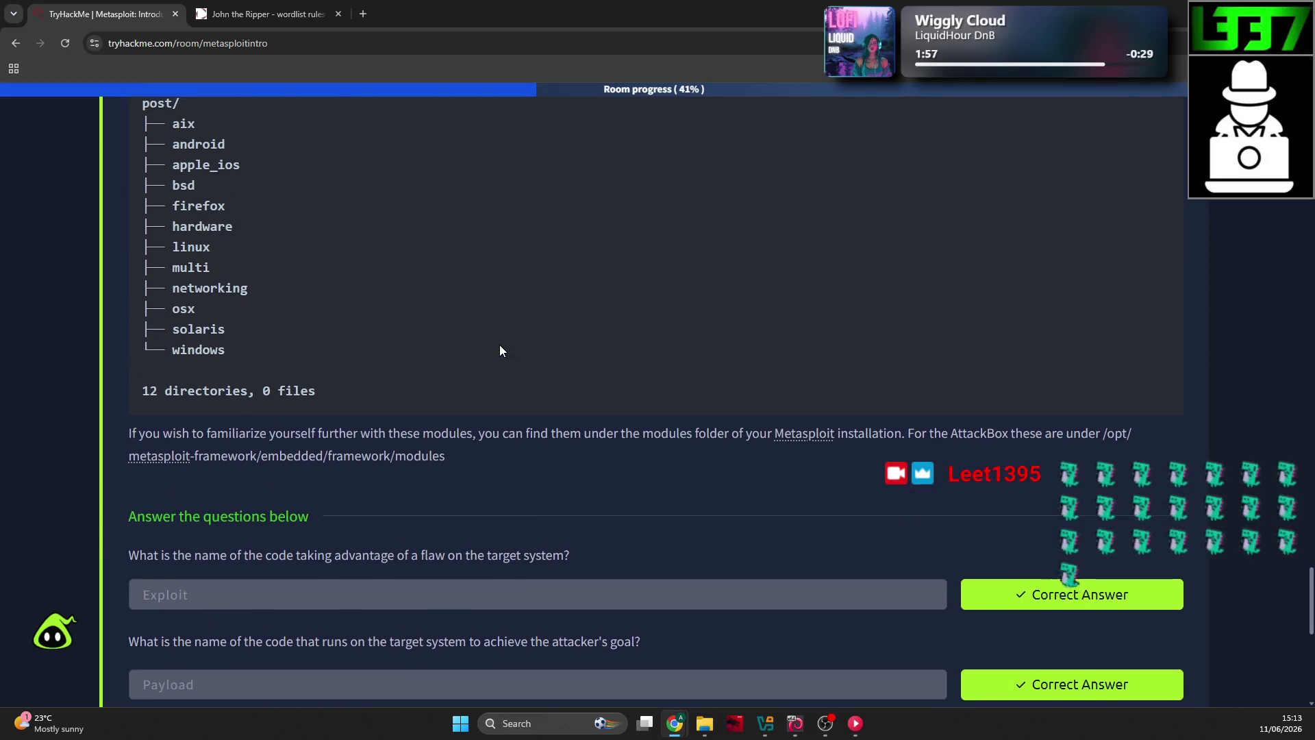
scroll(498, 343, "down", 1)
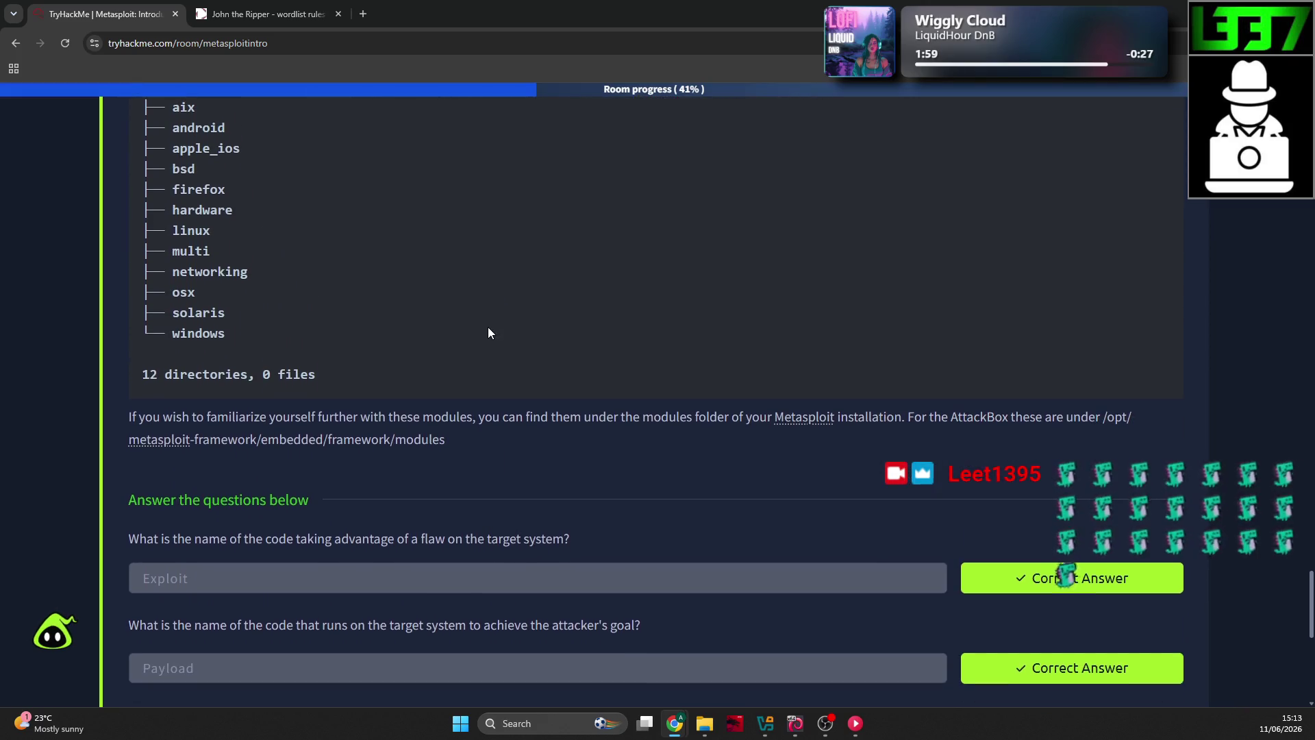
scroll(487, 327, "down", 4)
scroll(488, 327, "down", 2)
scroll(434, 339, "down", 1)
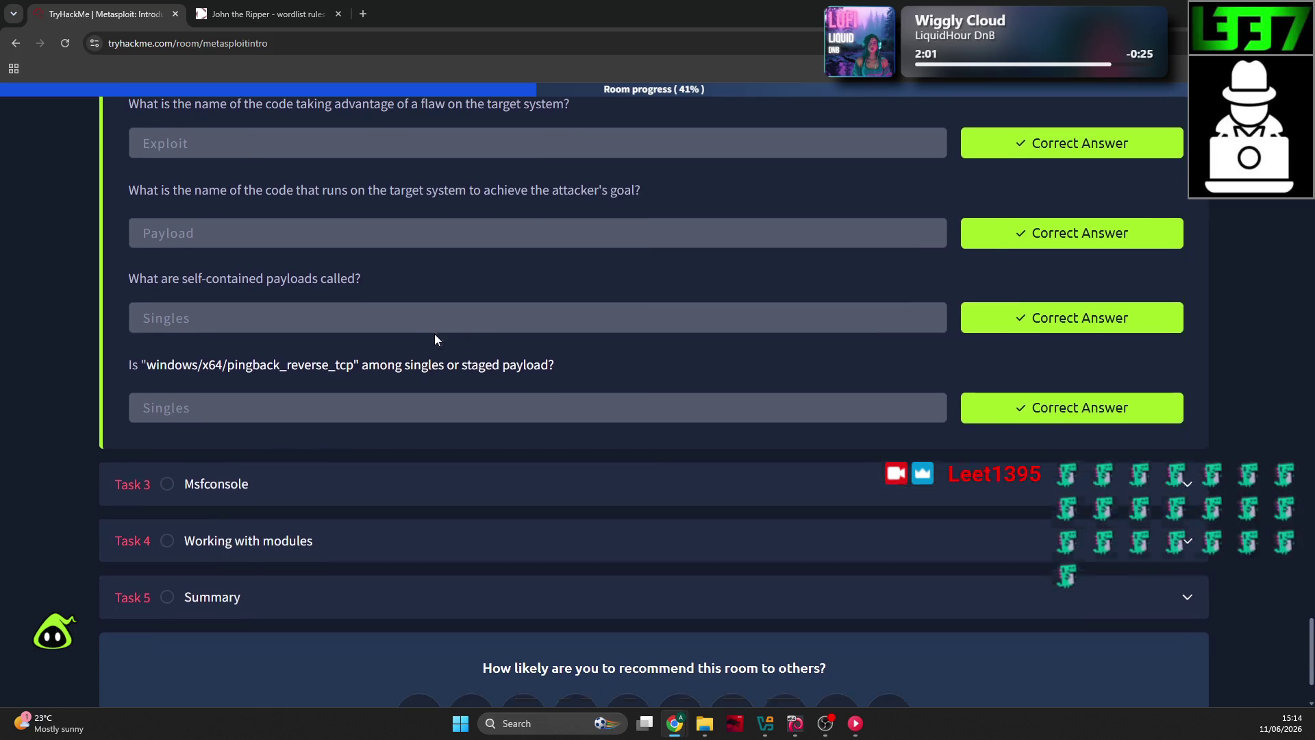
left_click(294, 444)
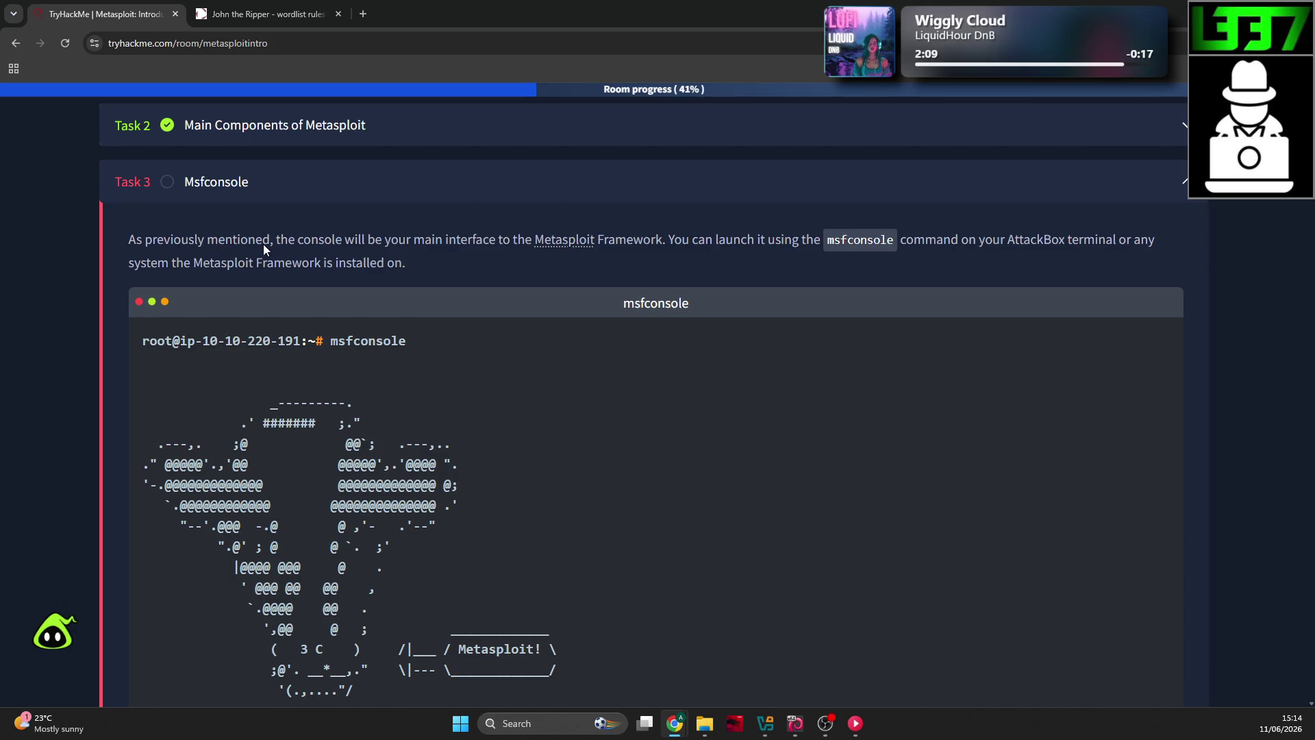
Step: Unlock the Kali VM session with the account password and open a new terminal
scroll(264, 244, "down", 4)
scroll(294, 220, "down", 1)
left_click(795, 723)
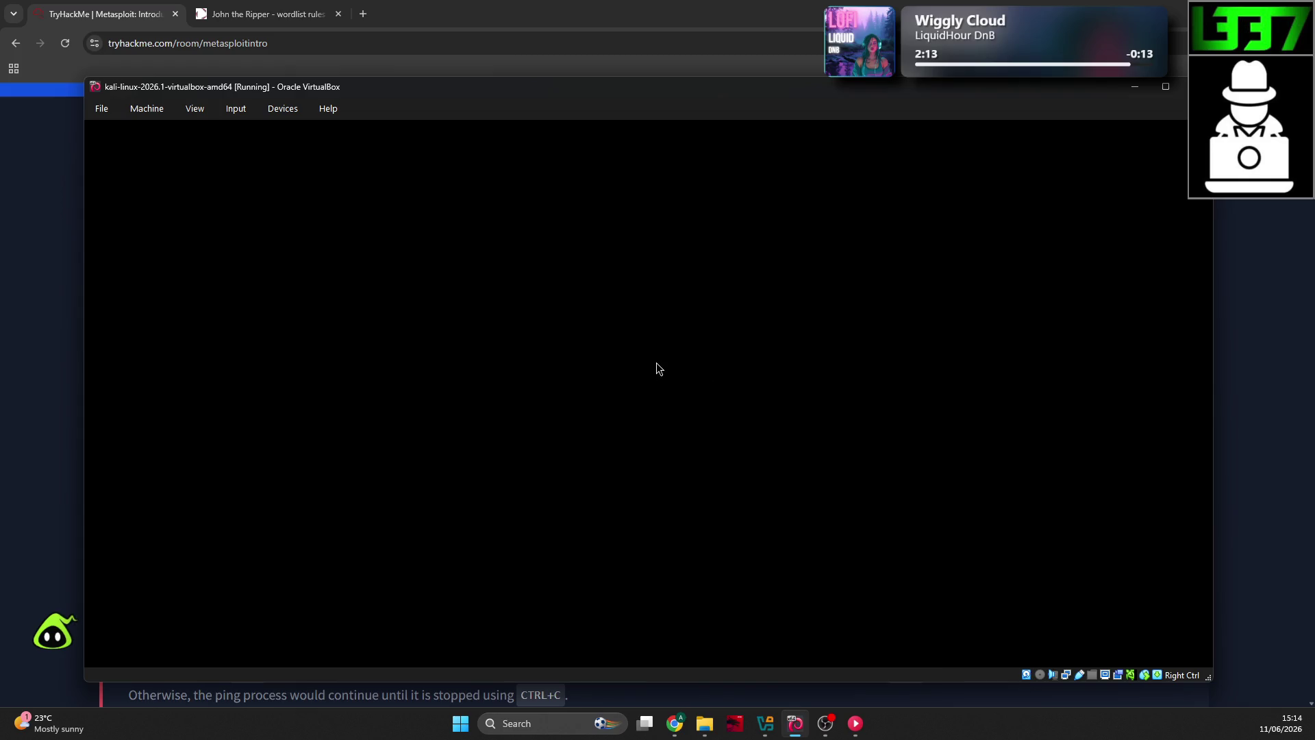
type("kalikali")
key("Return")
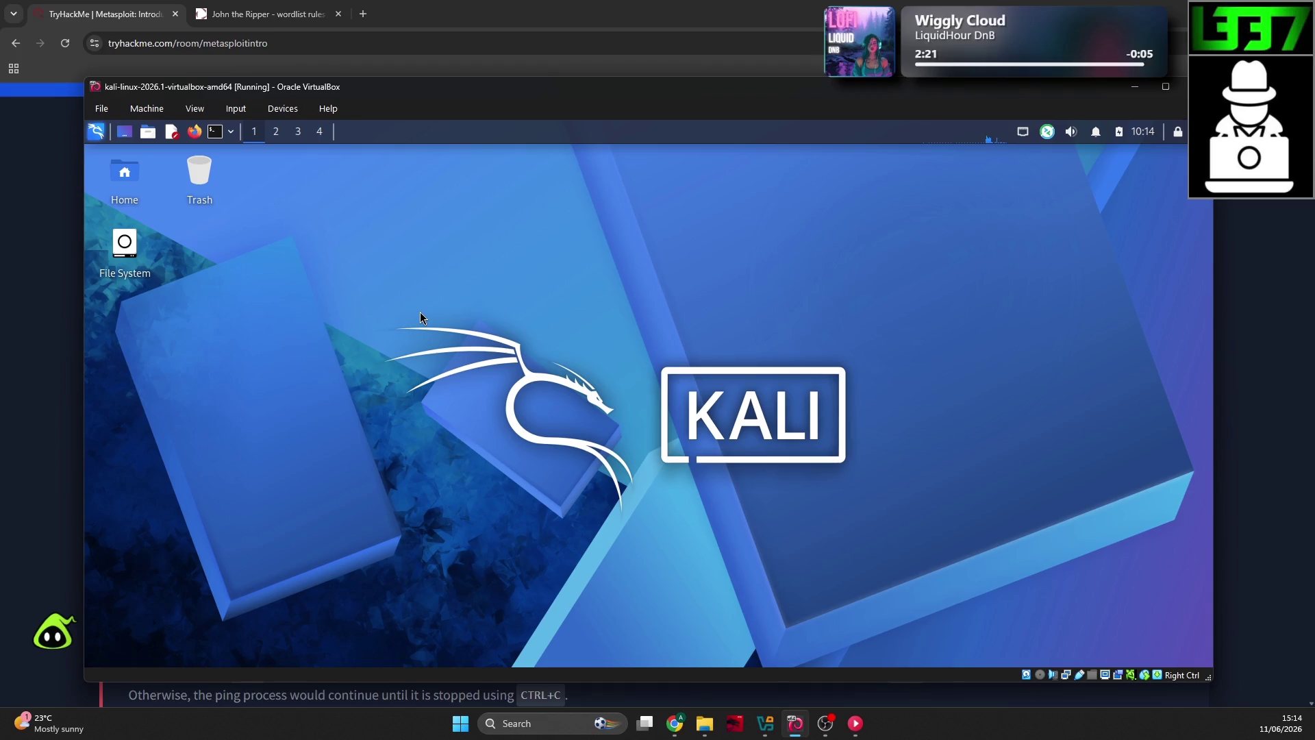
left_click(216, 131)
Step: Abort a plain msfconsole start and relaunch it with sudo, entering the password
type("msfconsole")
key("Return")
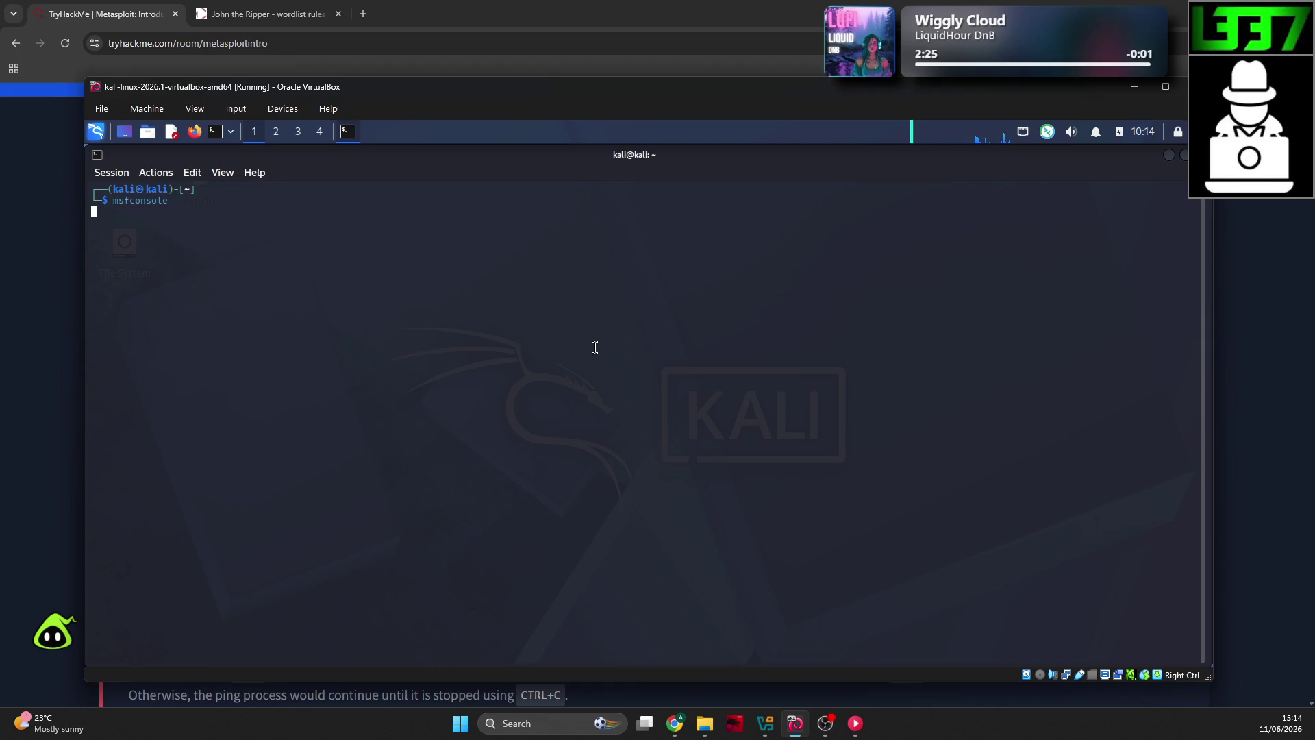
key("ctrl+c")
key("ctrl+x")
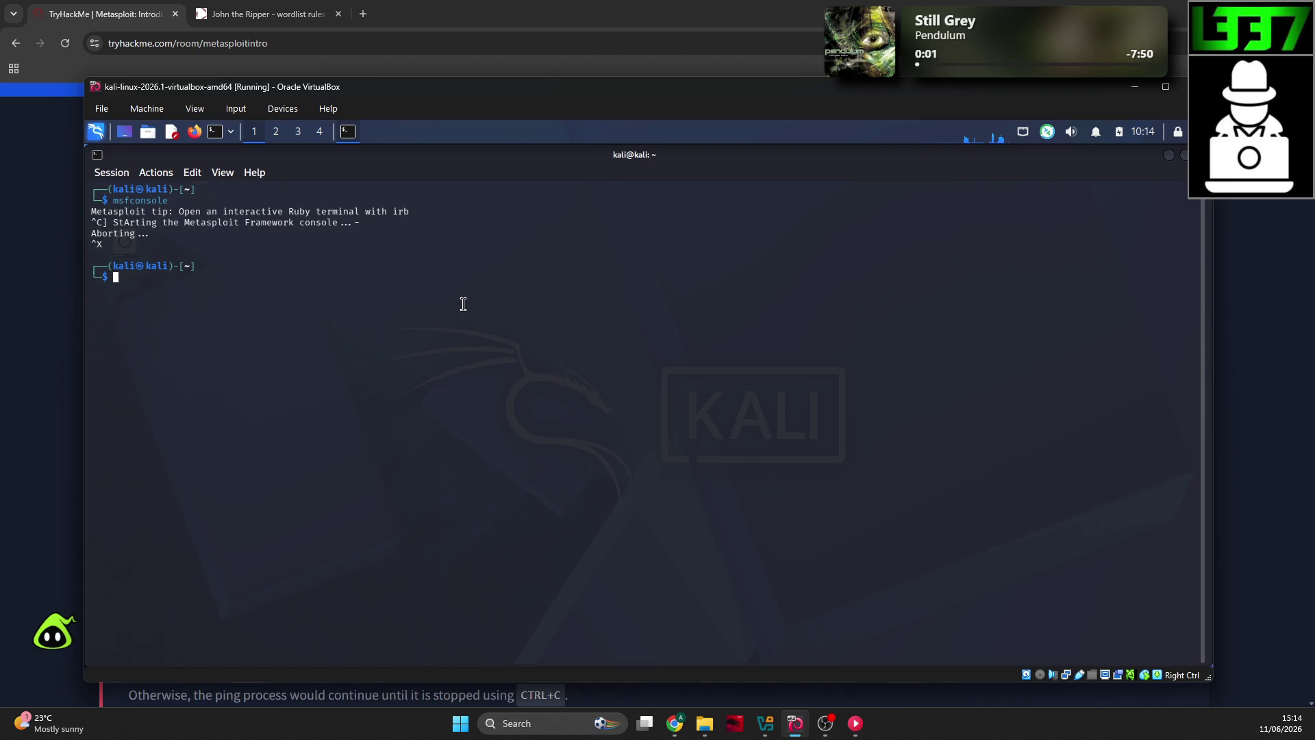
type("sudo msf")
type("console")
key("Return")
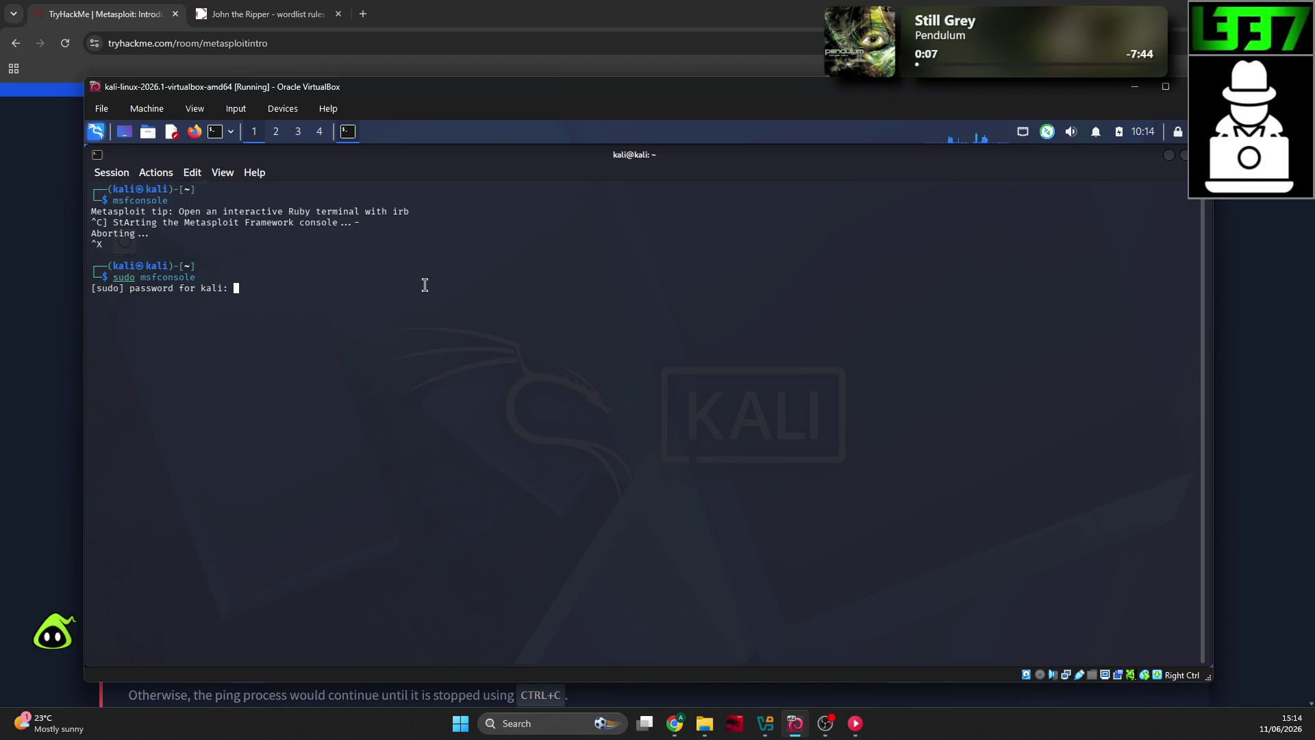
key("Return")
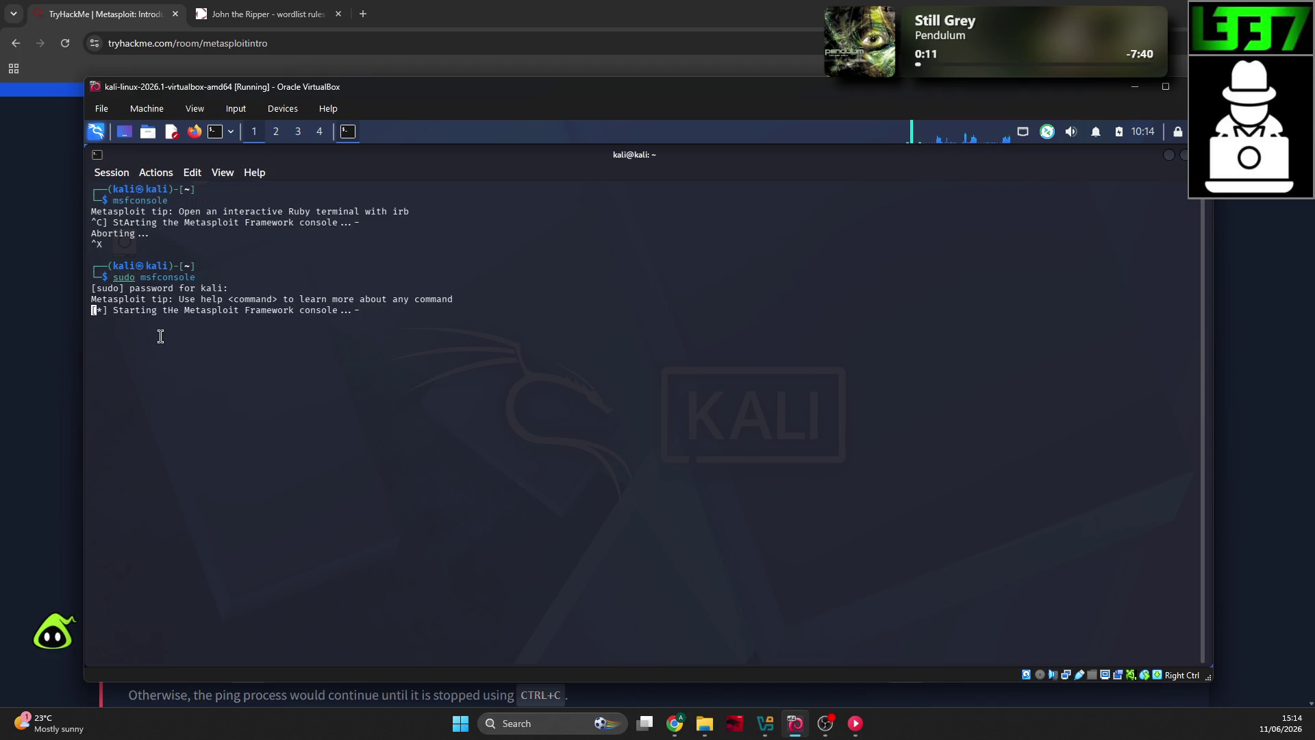
Step: Enlarge the terminal text and shrink the Kali VM window toward the right side
key("ctrl+plus")
key("ctrl+plus")
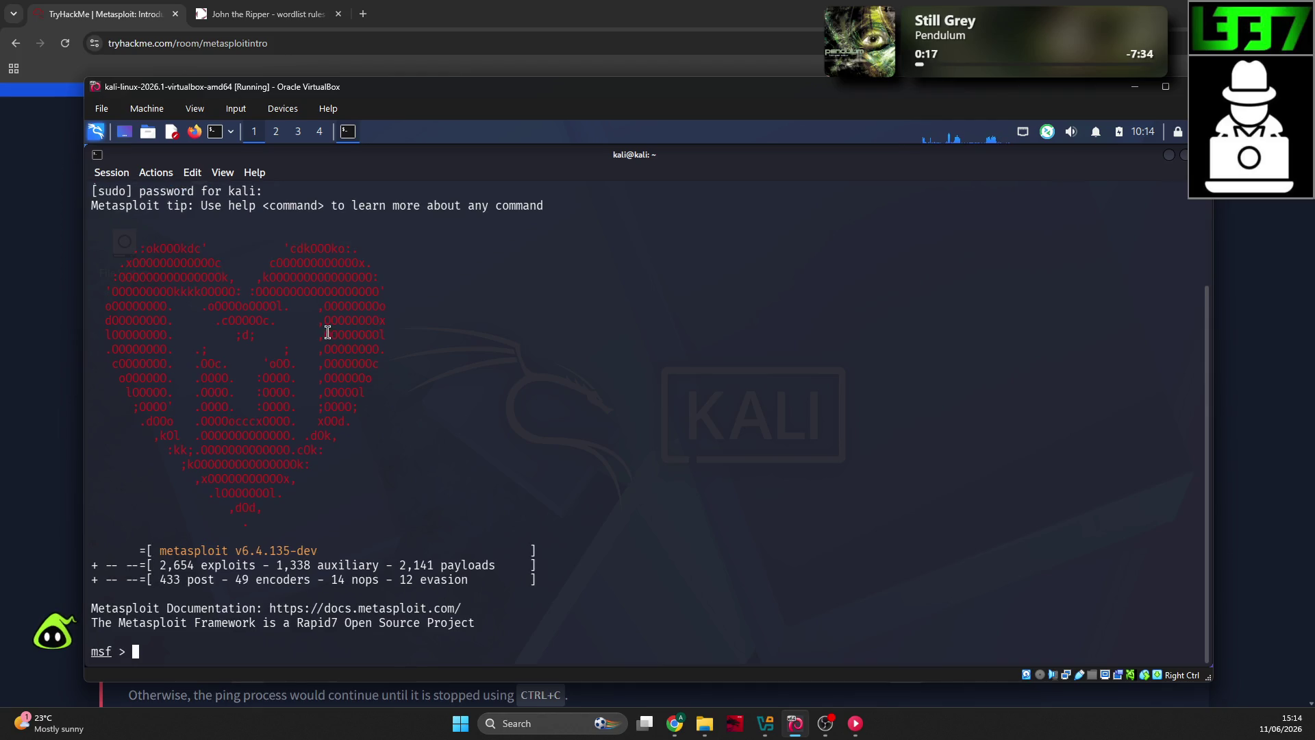
scroll(328, 332, "up", 1)
scroll(328, 332, "down", 1)
left_click_drag(1212, 282, 754, 266)
left_click_drag(561, 87, 1039, 91)
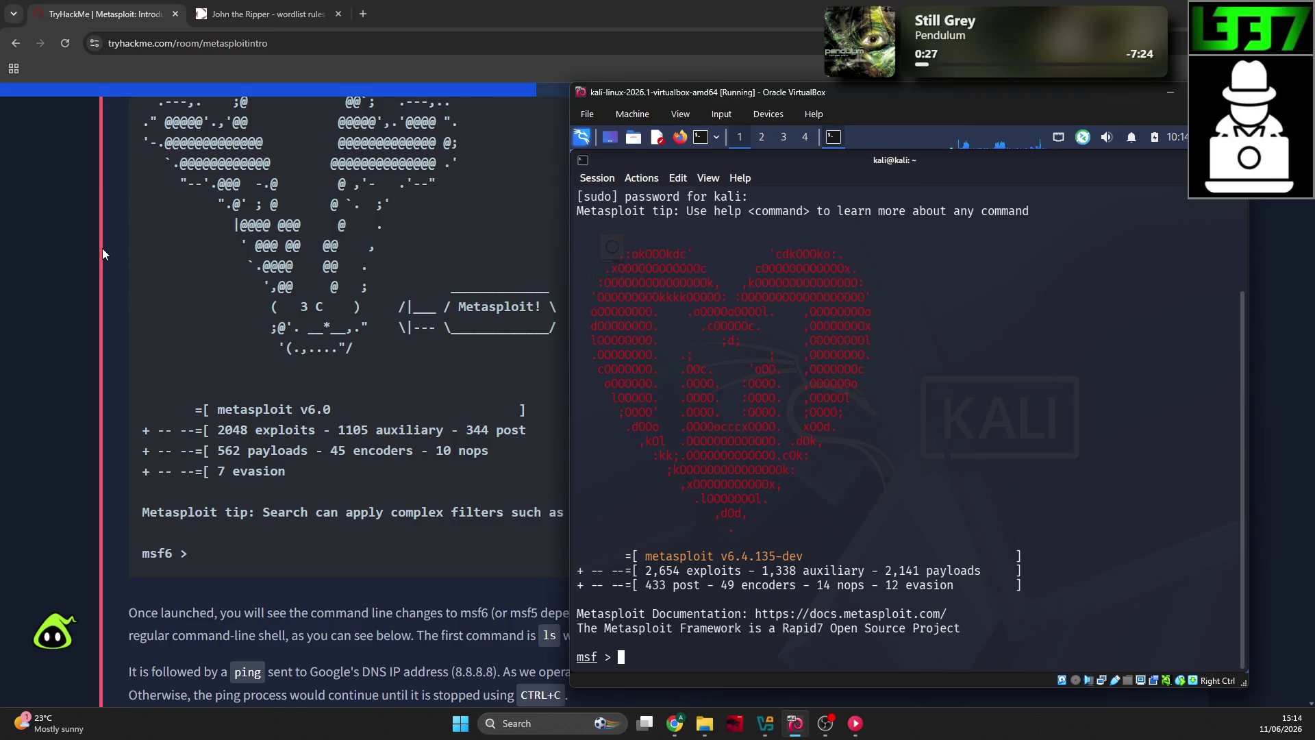
left_click(58, 288)
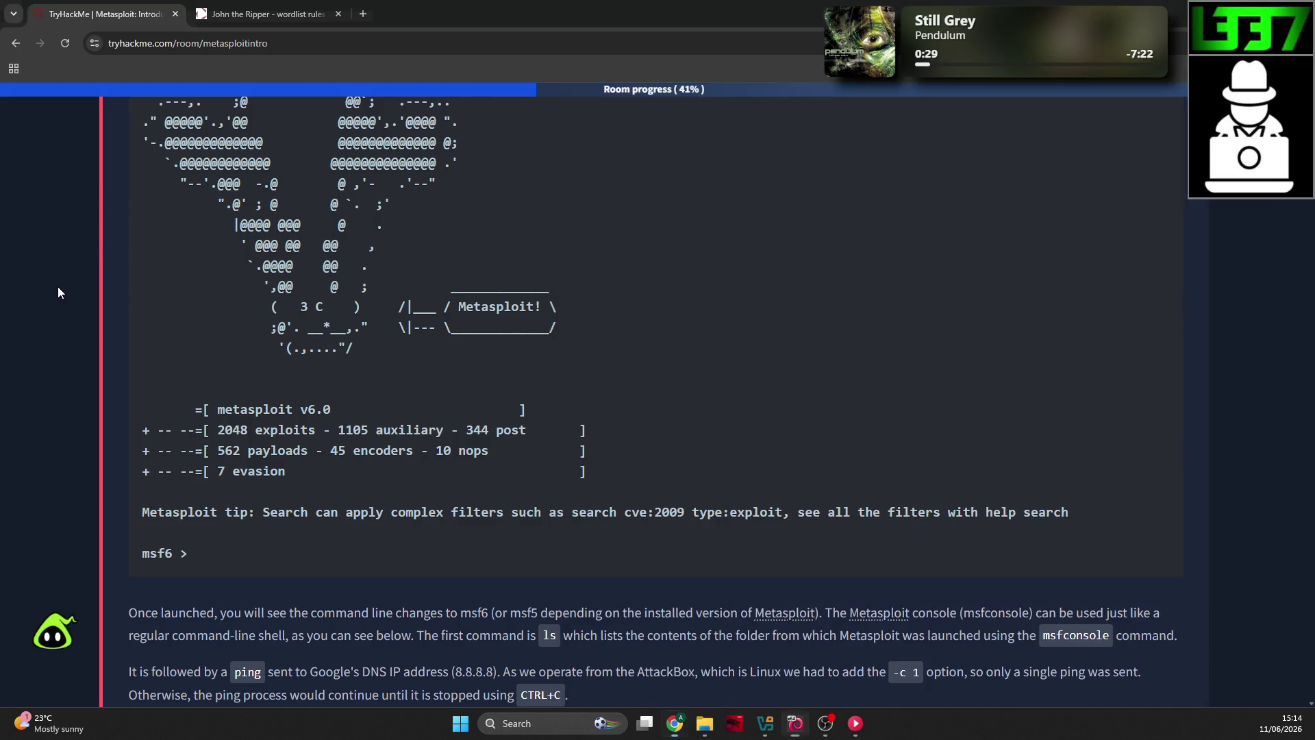
Step: Read through TryHackMe's Linux Commands in Metasploit example
scroll(149, 285, "down", 4)
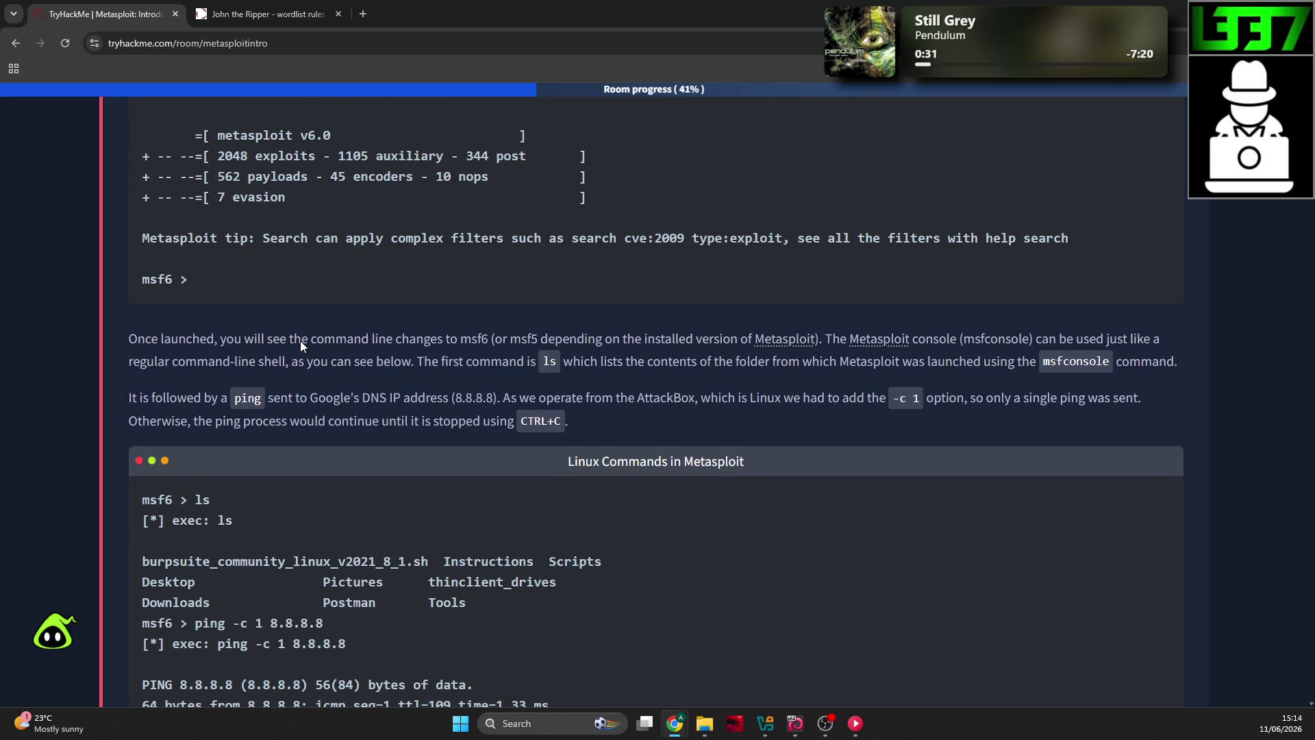
scroll(438, 397, "up", 8)
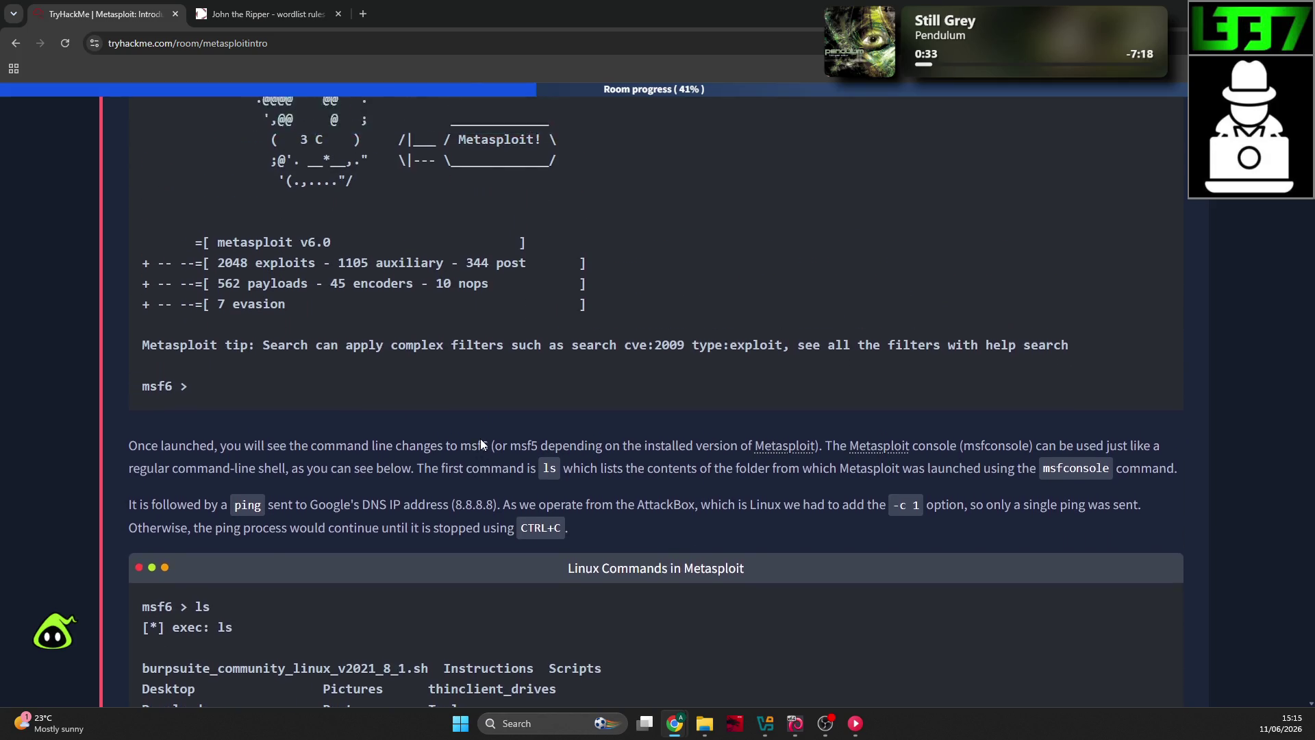
scroll(474, 352, "down", 5)
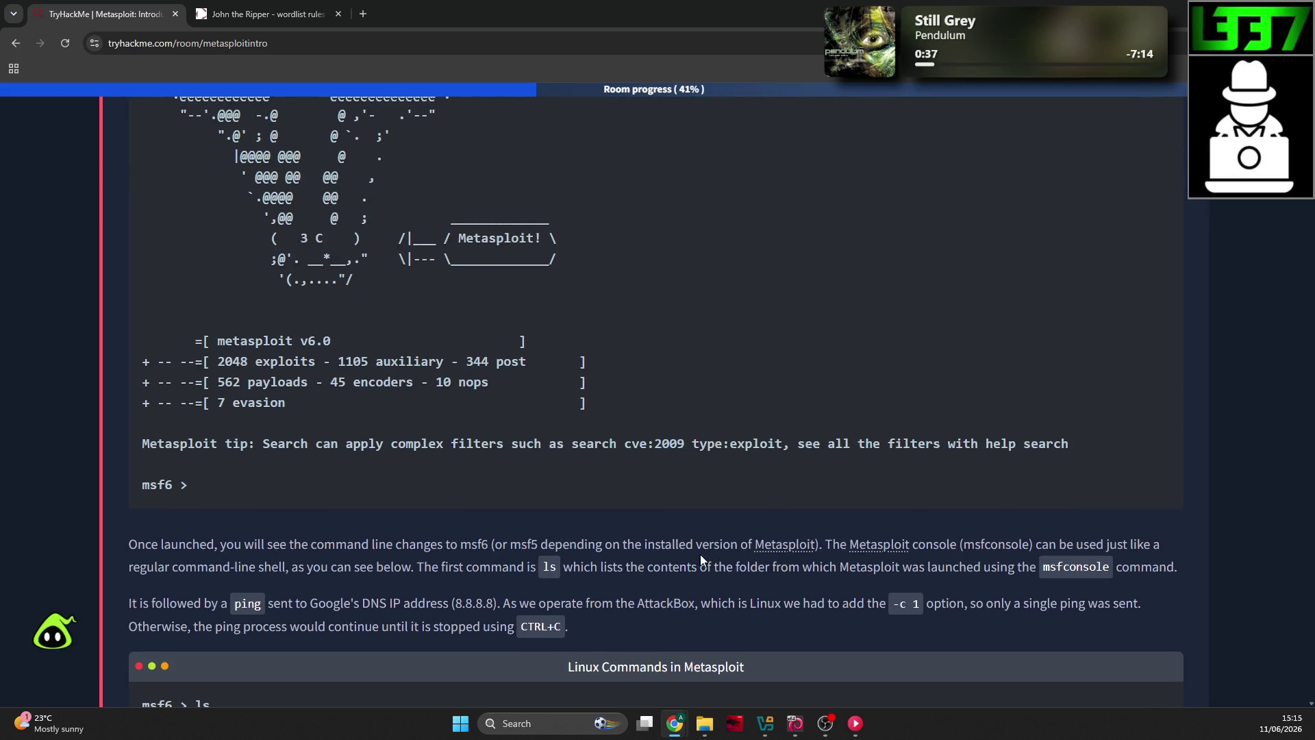
key("alt+Tab")
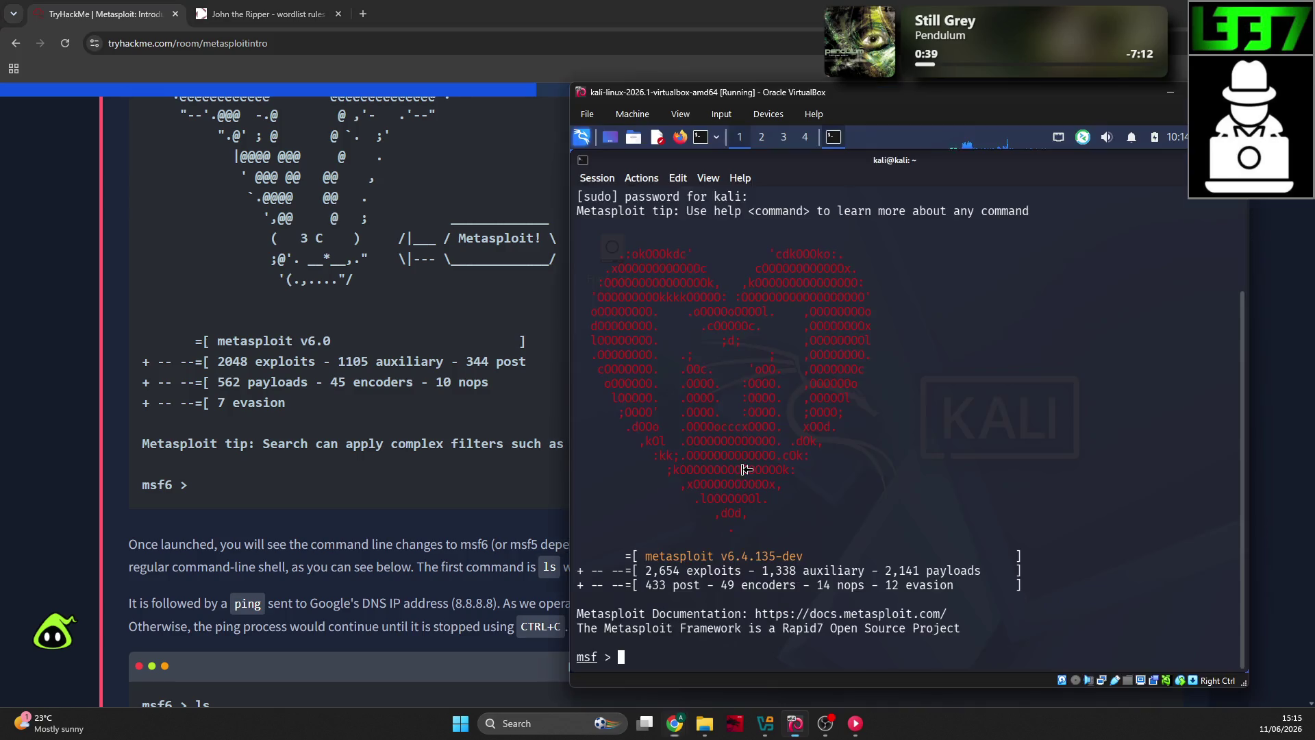
left_click(384, 513)
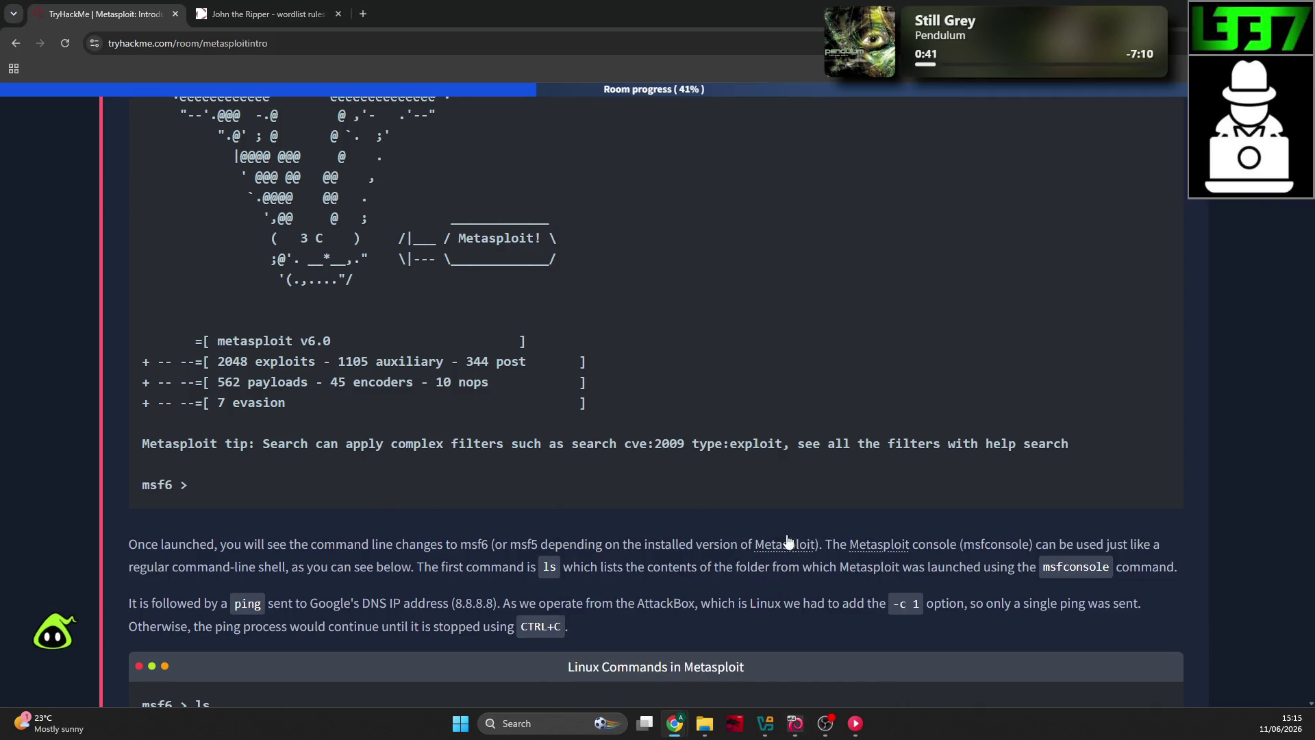
scroll(908, 500, "down", 1)
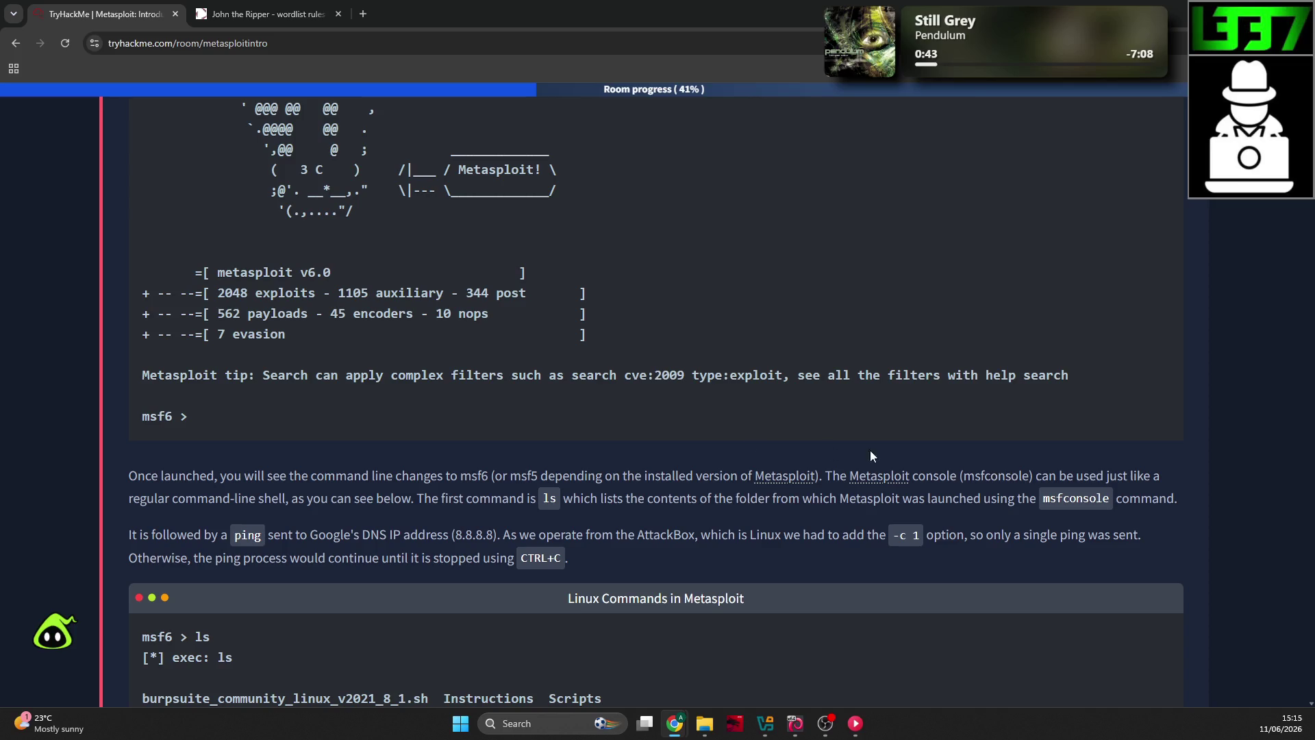
scroll(235, 497, "down", 1)
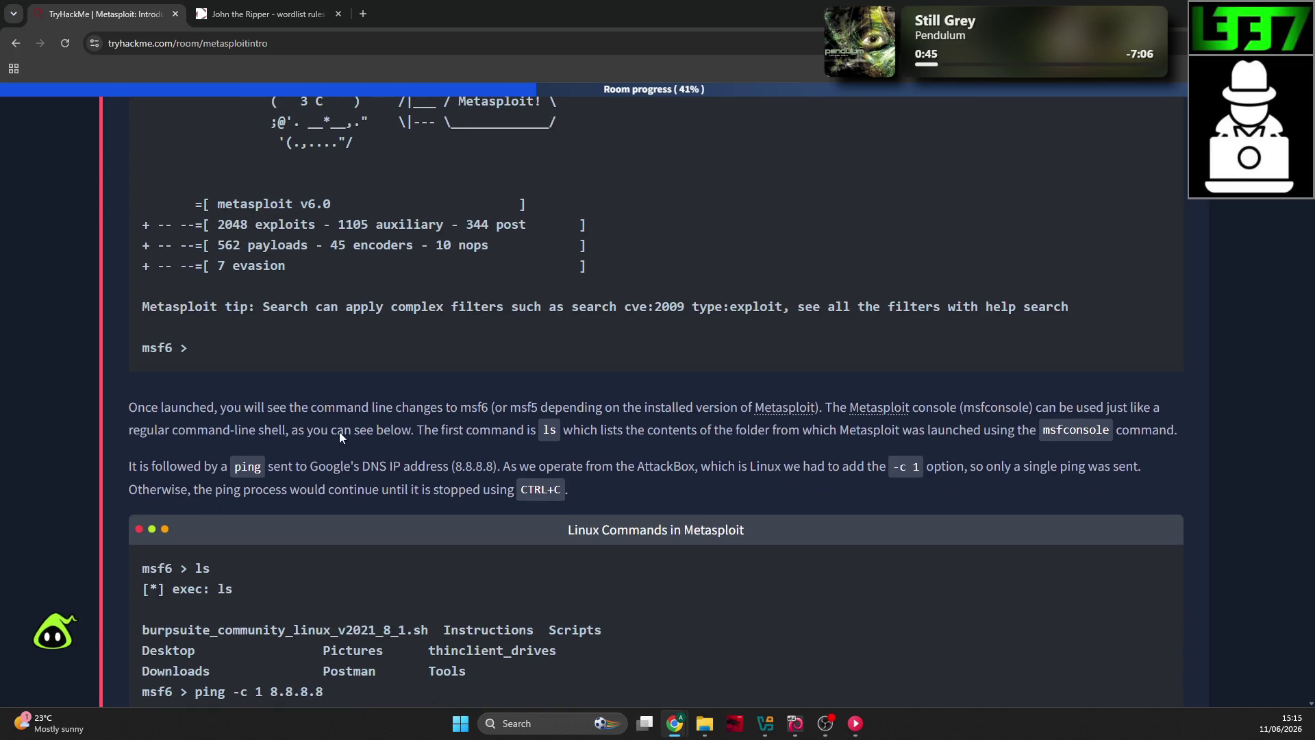
scroll(445, 419, "down", 1)
Step: Run ls and then clear twice in the Kali msfconsole
key("alt+Tab")
type("ls")
key("Return")
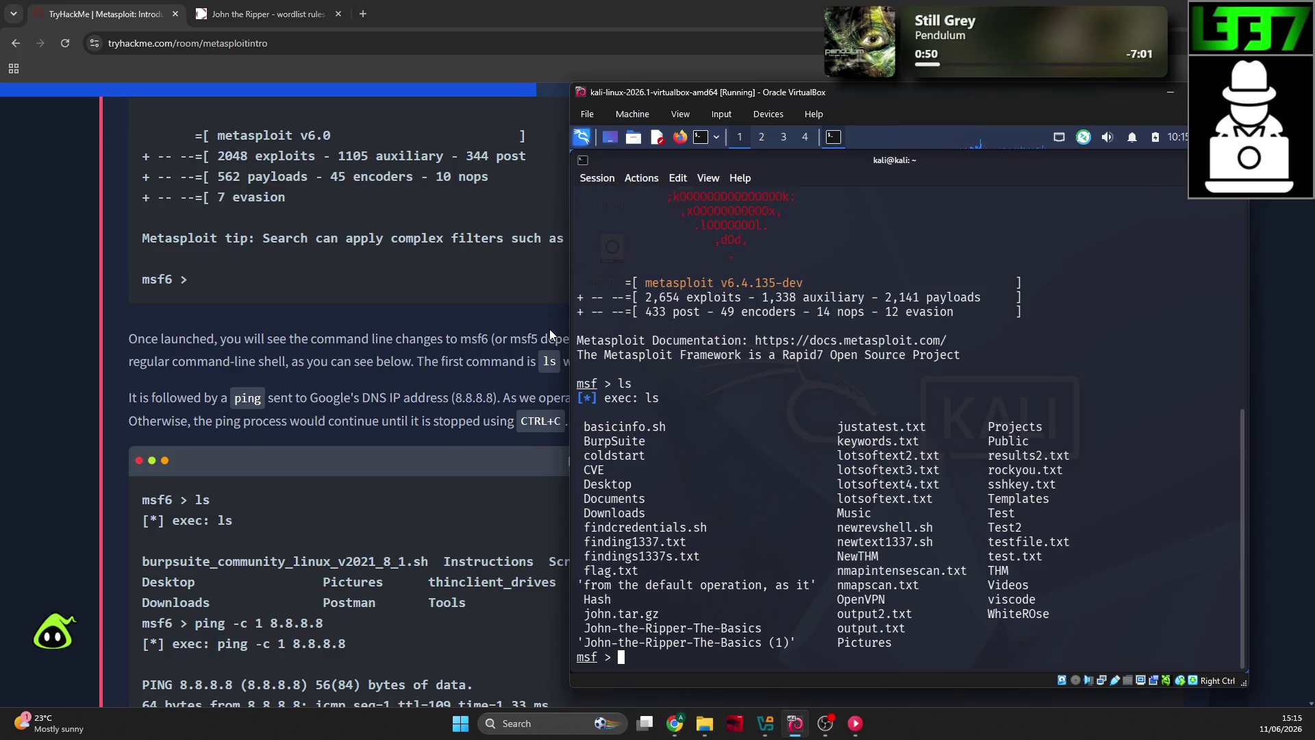
type("clear")
key("Return")
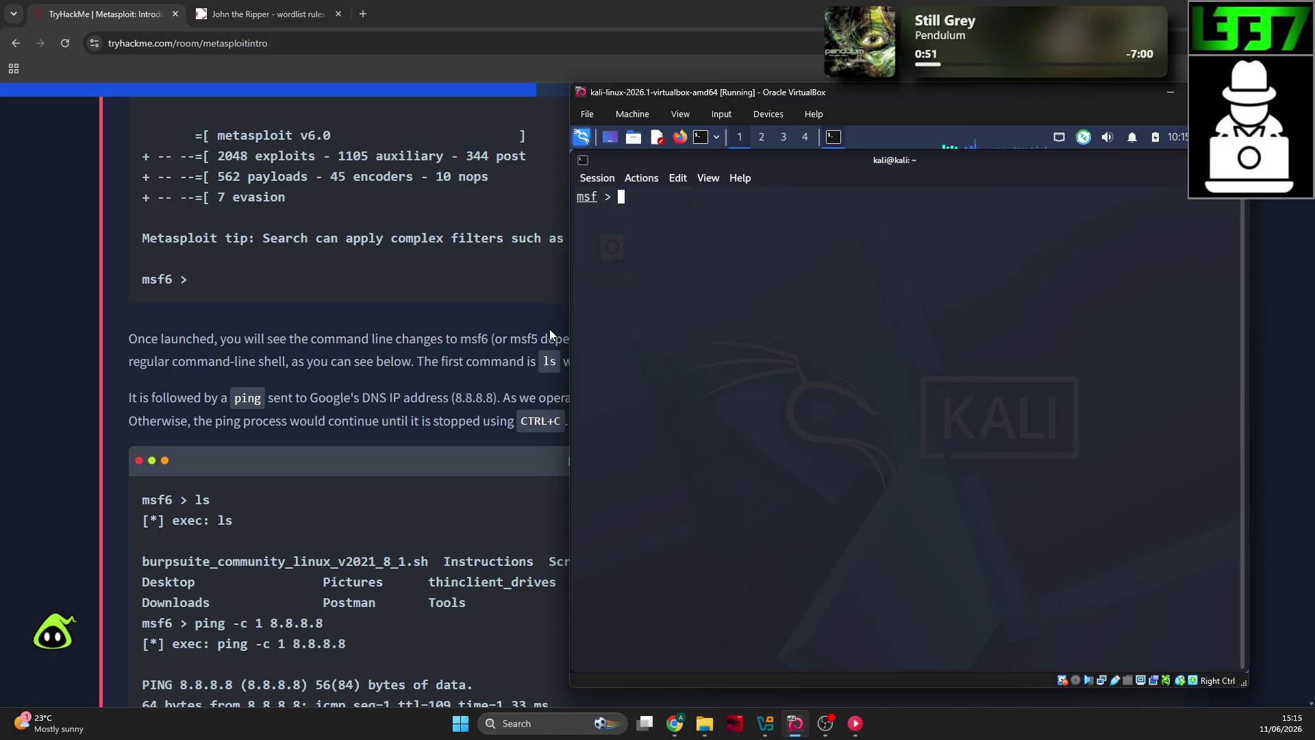
type("ls")
key("Return")
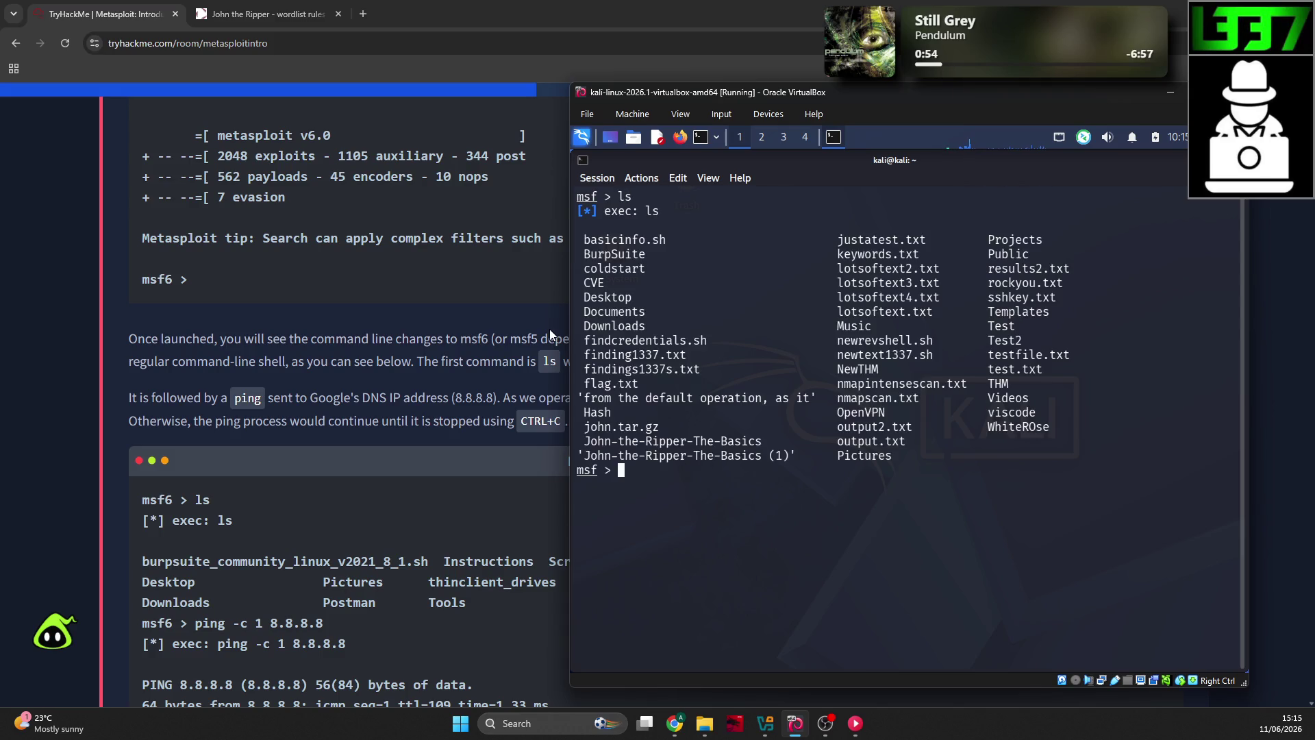
type("clear")
key("Return")
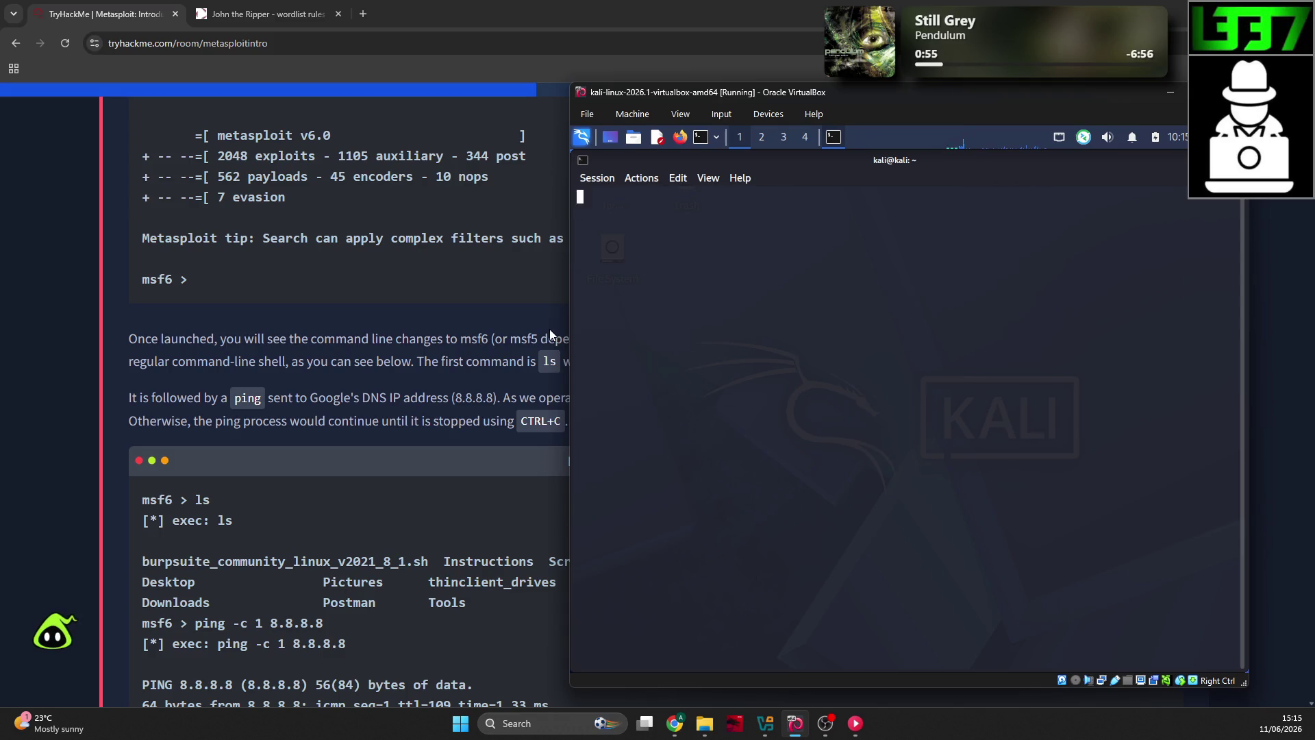
Step: Review the ping example on TryHackMe, then go back to the Kali terminal
left_click(56, 317)
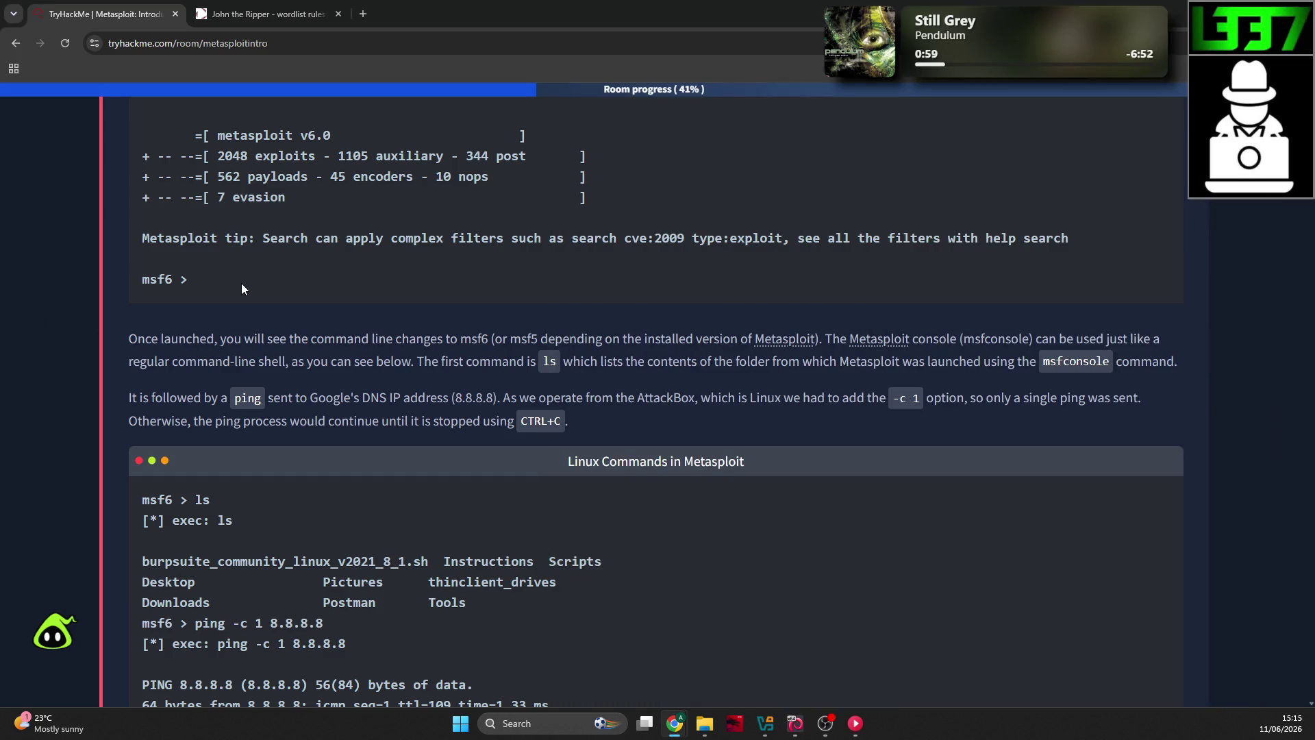
scroll(265, 309, "down", 1)
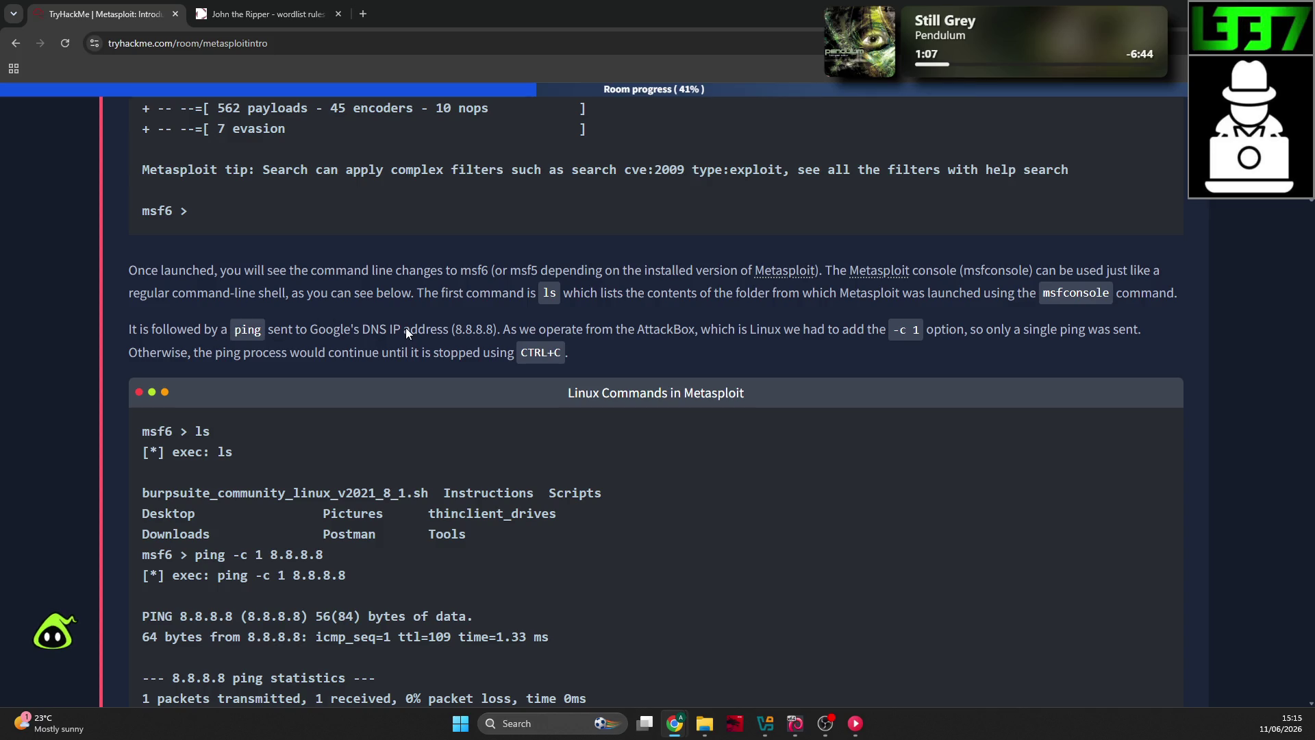
scroll(229, 302, "up", 1)
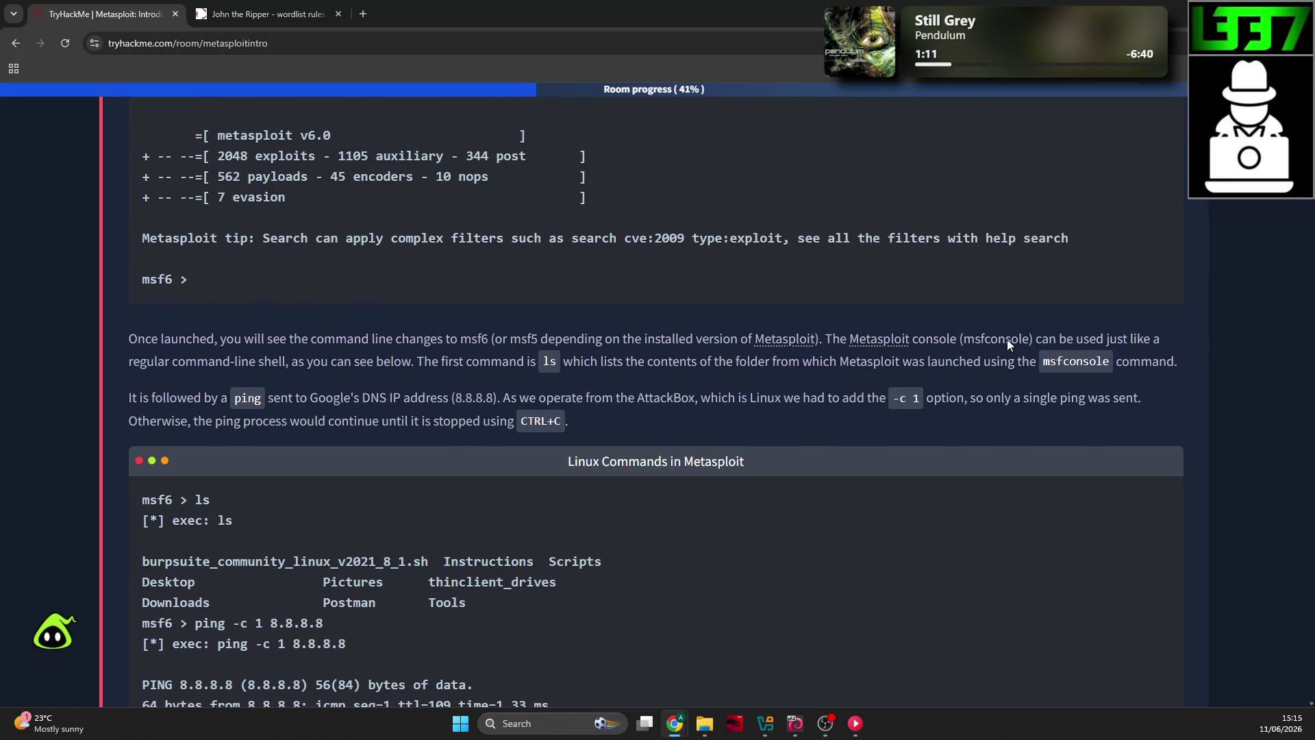
left_click(403, 373)
key("alt+Tab")
left_click(397, 367)
scroll(392, 364, "down", 2)
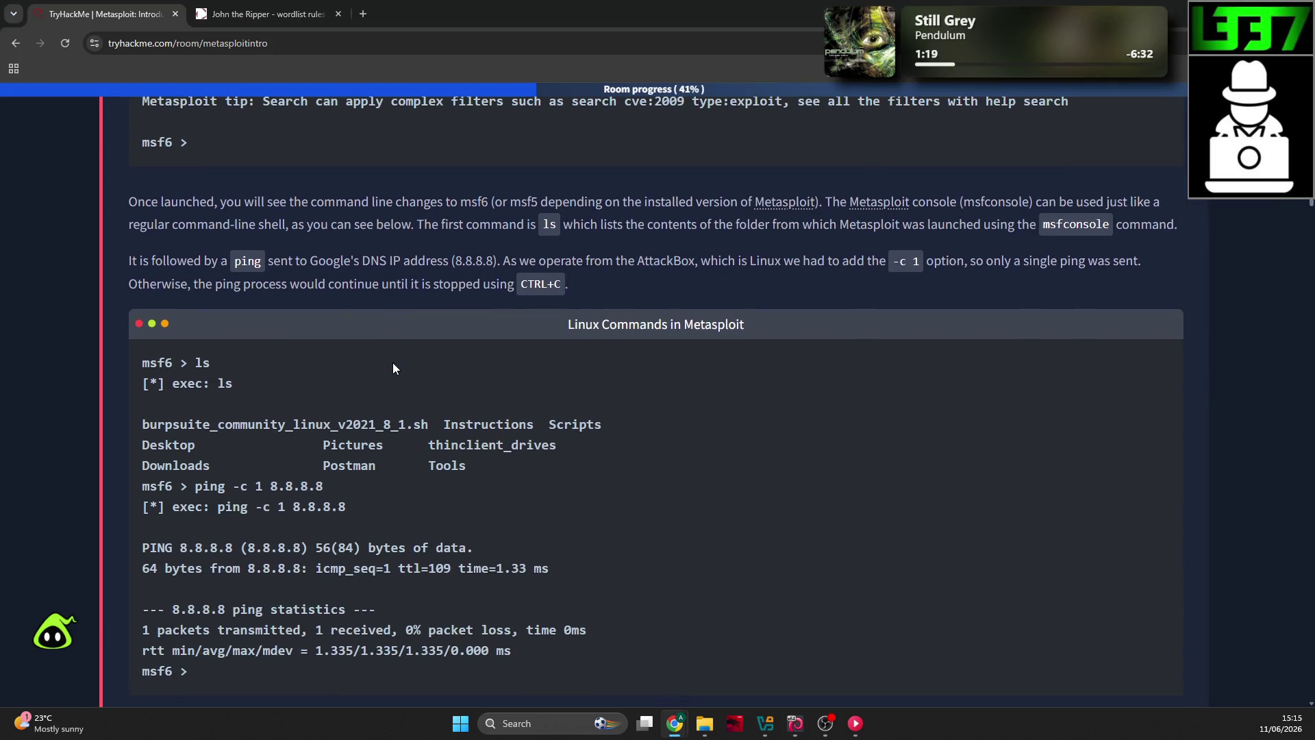
key("alt+Tab")
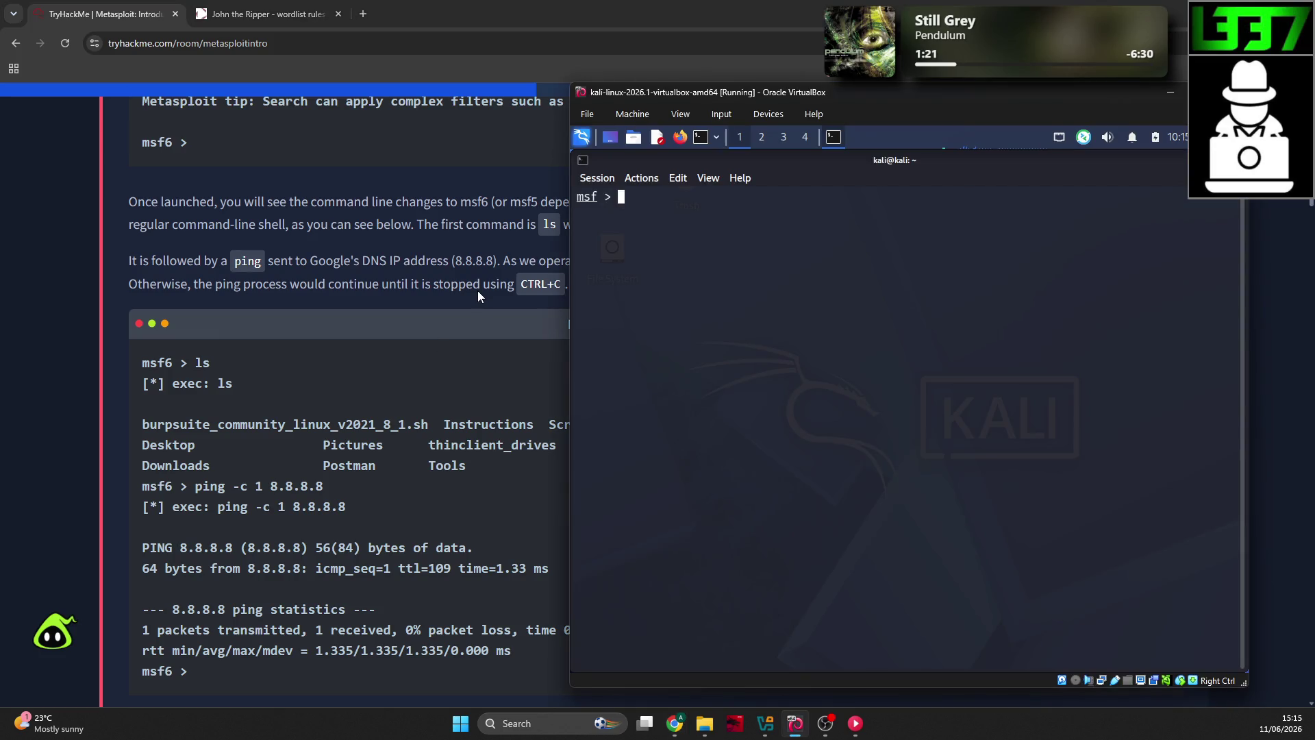
Step: Ping google.com from msfconsole, interrupt it, and exit msfconsole
type("ping google.")
type("com")
key("Return")
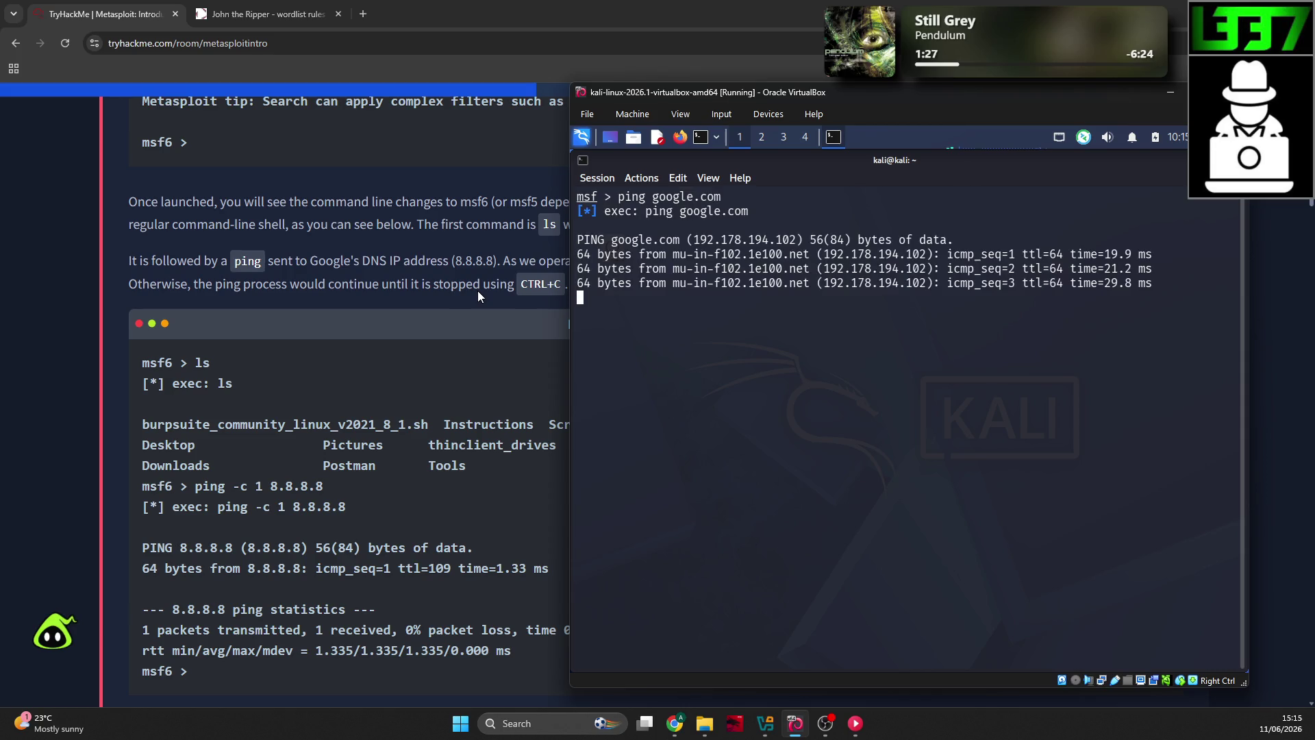
key("ctrl+c")
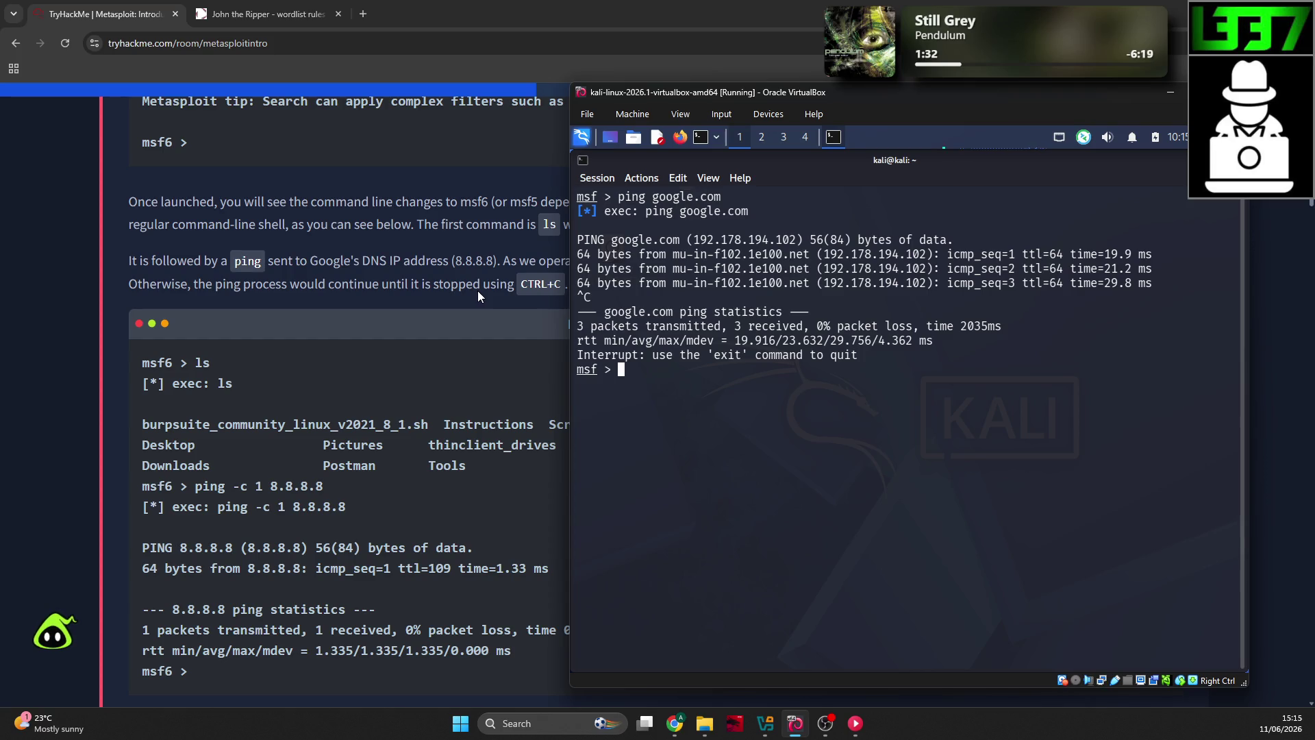
type("exit")
key("Return")
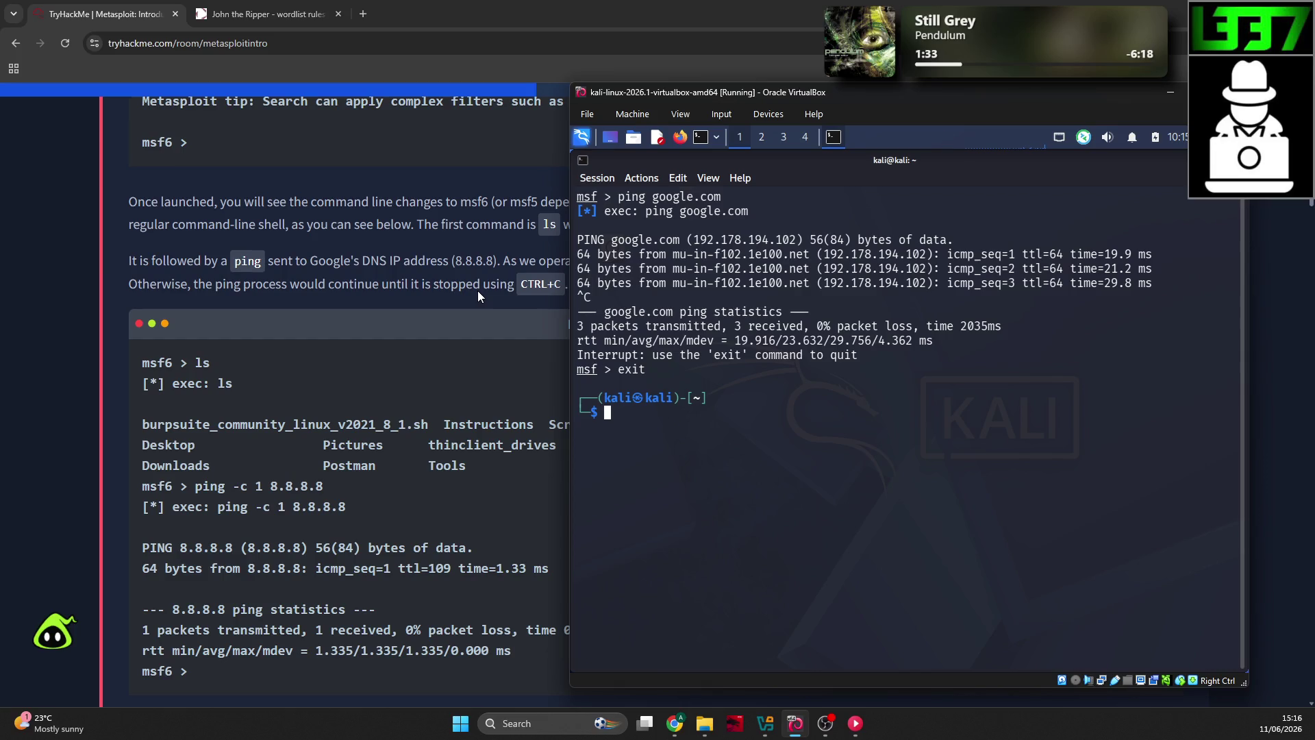
Step: Relaunch msfconsole with sudo, enlarge the text two steps, and clear the screen
type("sudo msfconsole")
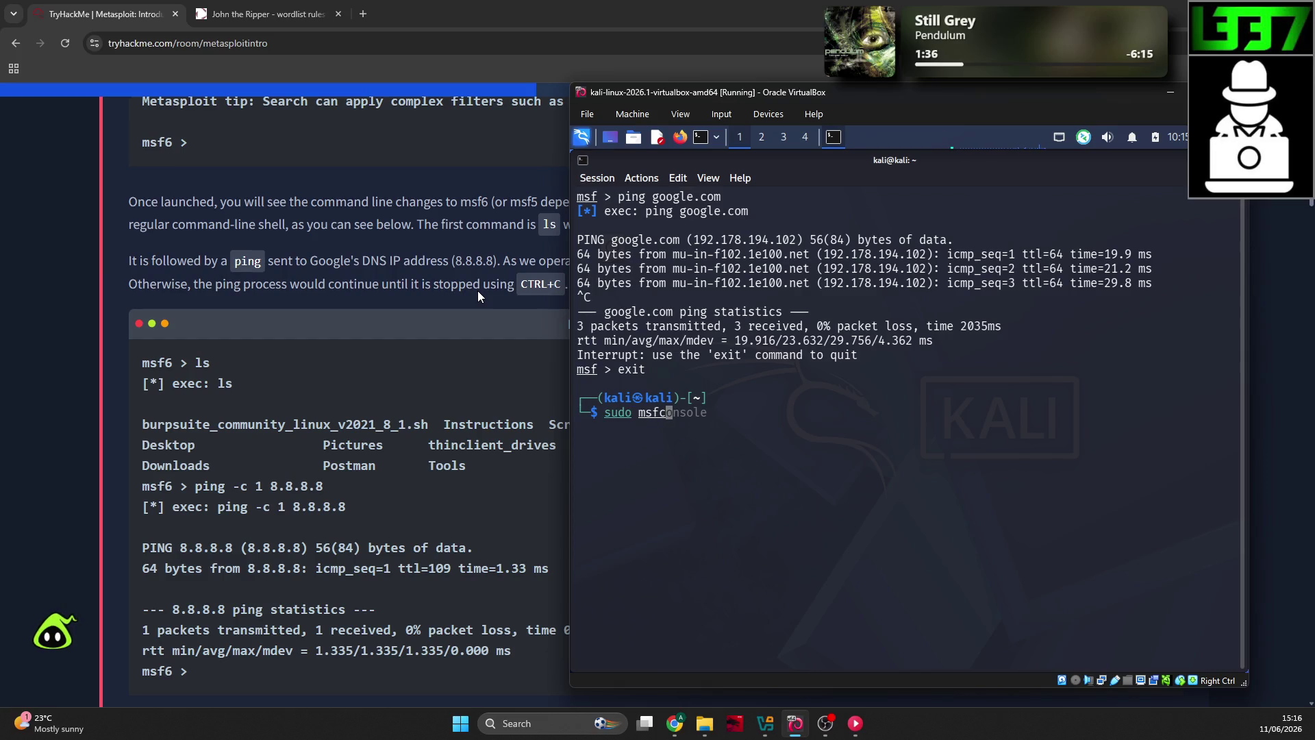
key("Return")
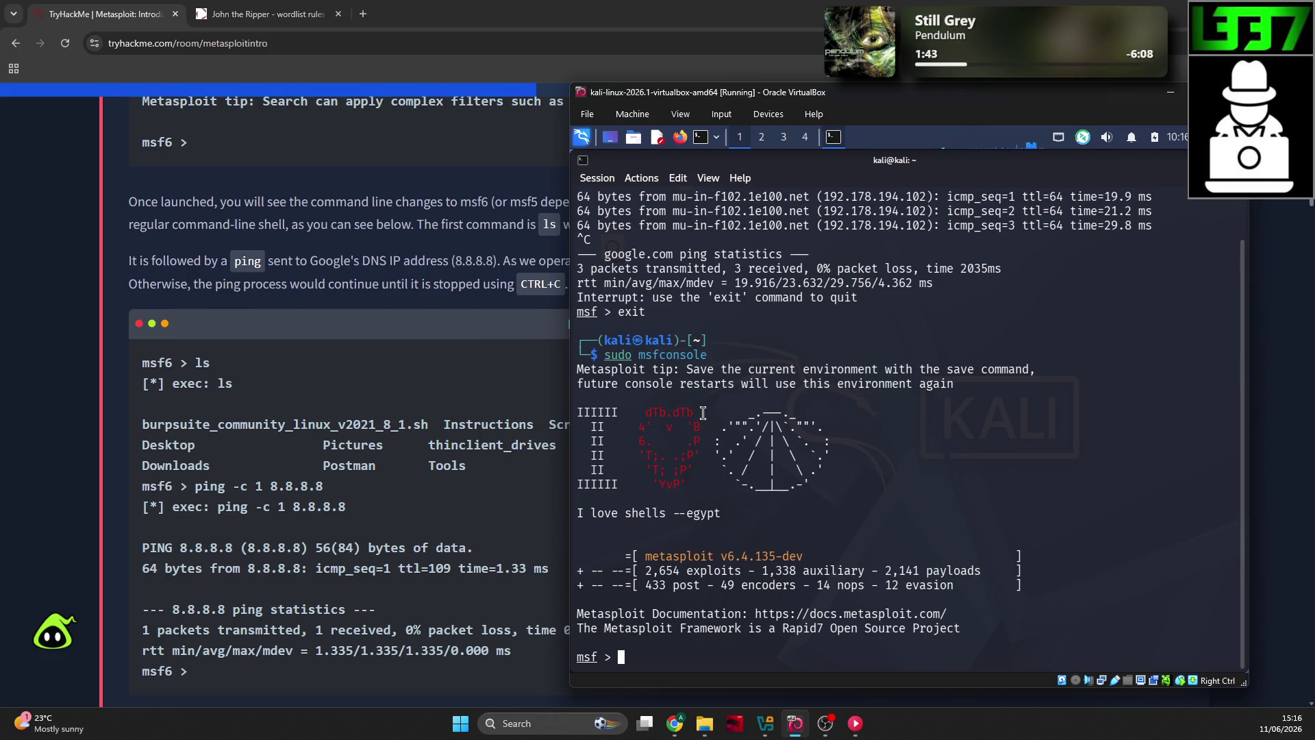
key("ctrl+plus")
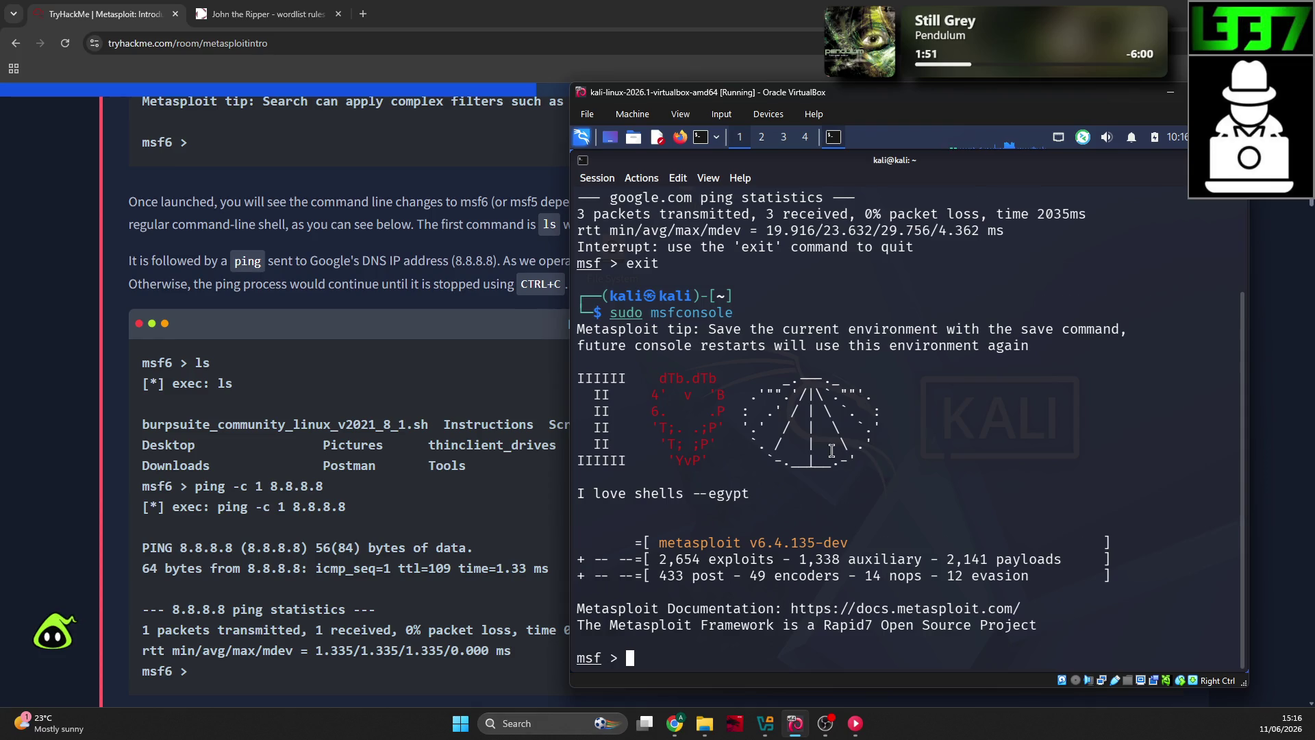
key("ctrl+plus")
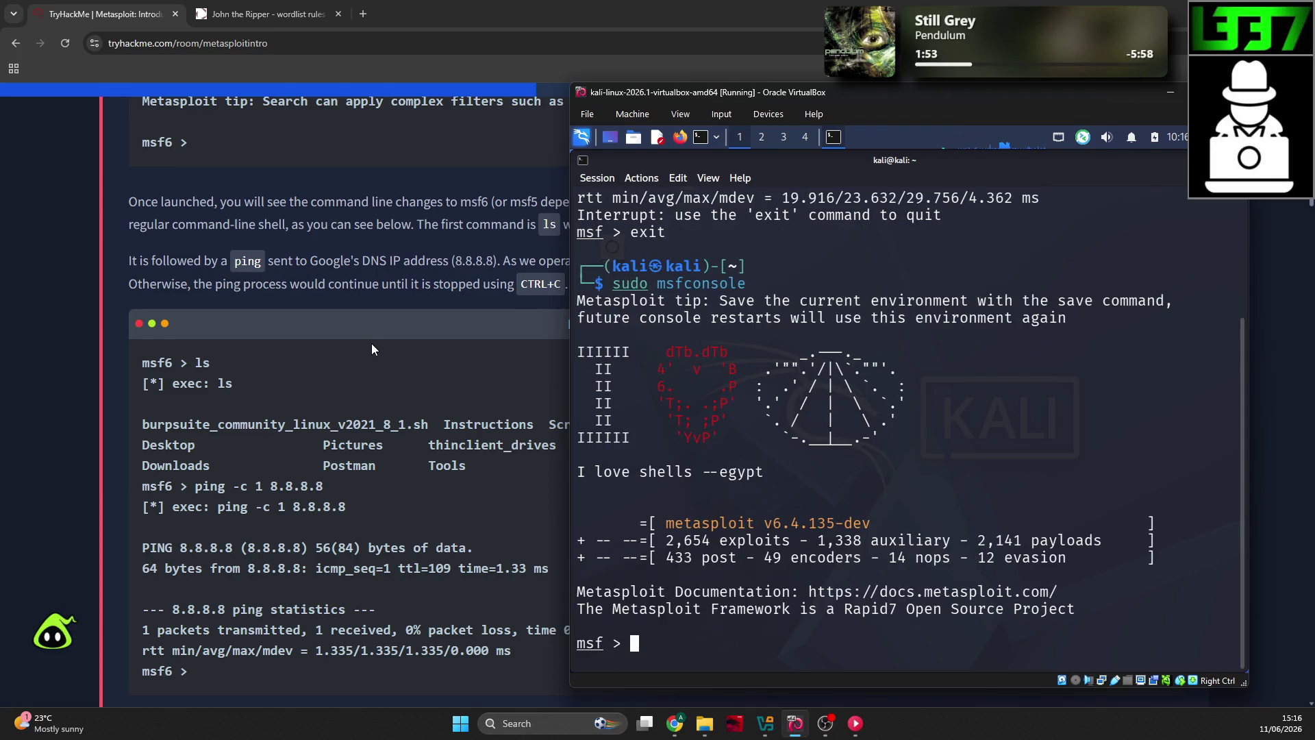
type("clear")
key("Return")
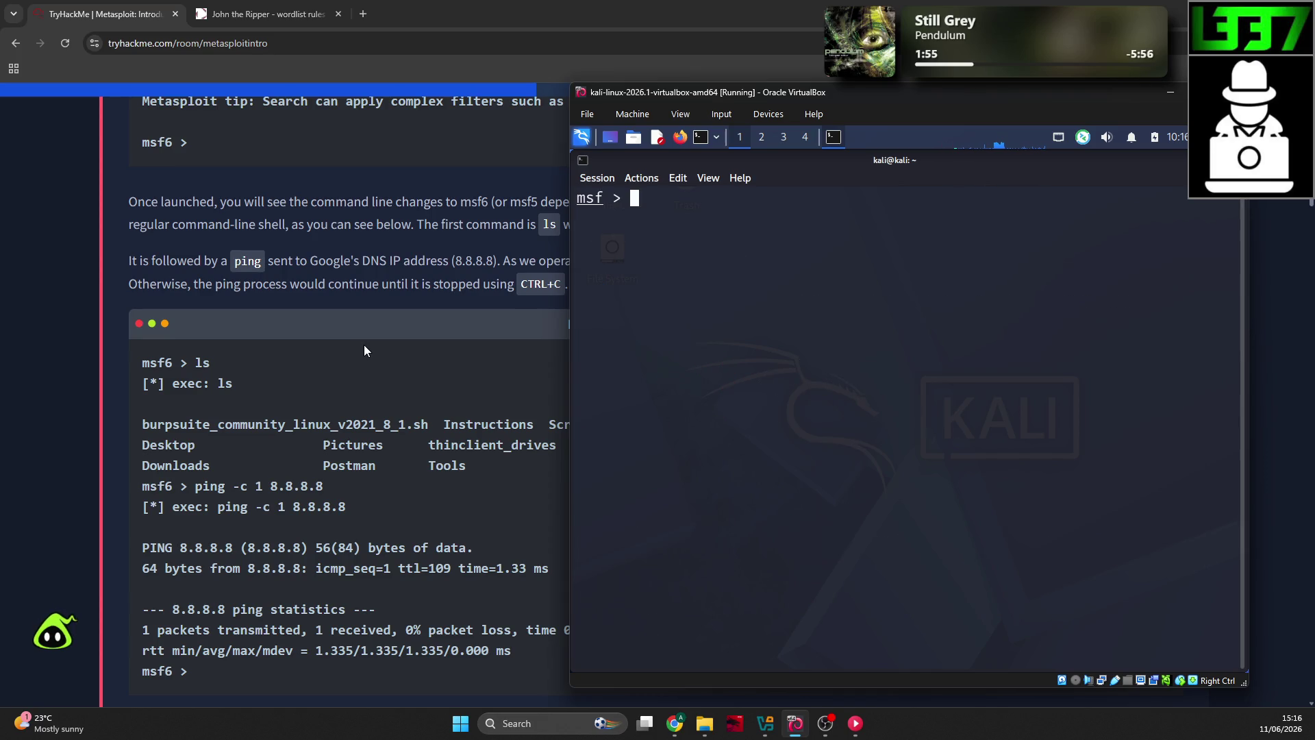
Step: Read the Task 3 passages on supported Linux commands, output redirection and the help command
left_click(364, 344)
scroll(359, 346, "down", 3)
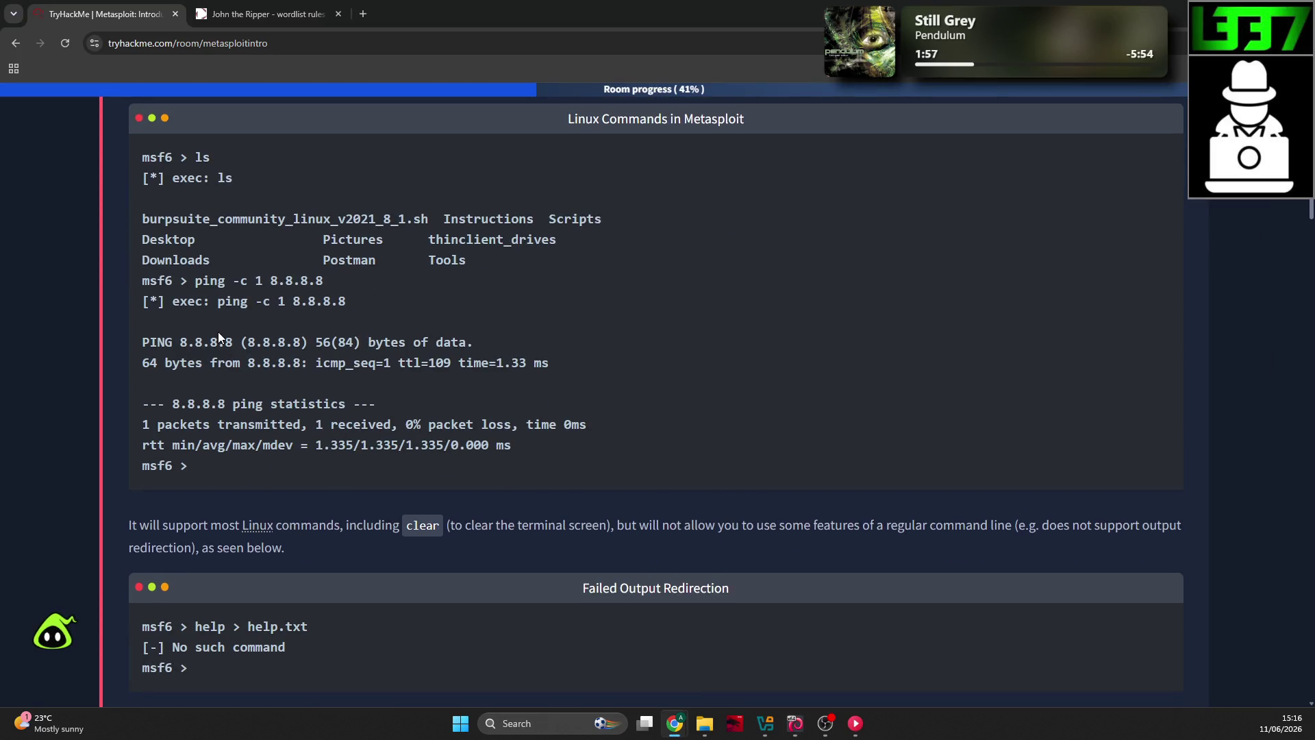
scroll(220, 335, "down", 2)
left_click_drag(162, 393, 652, 391)
left_click(664, 390)
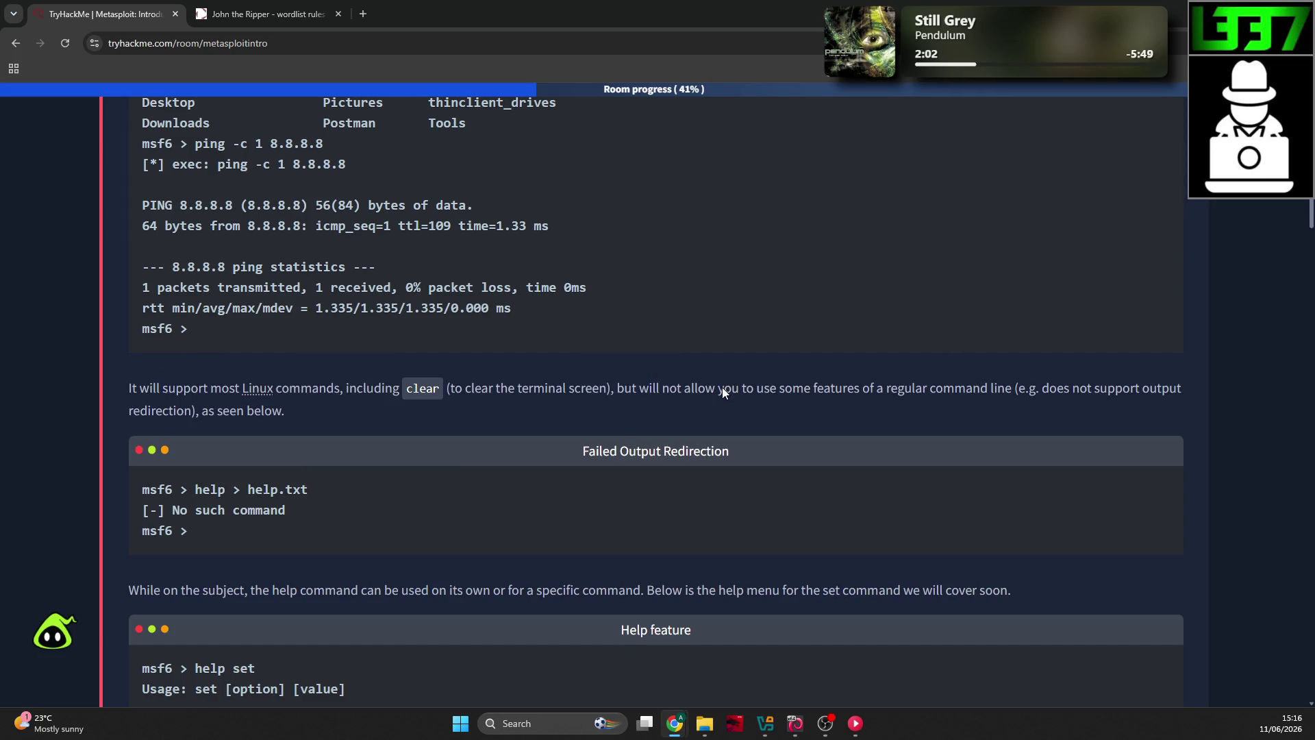
left_click_drag(946, 396, 1034, 394)
left_click(672, 359)
mouse_move(133, 411)
left_mouse_down()
mouse_move(228, 411)
mouse_move(244, 384)
left_mouse_up()
scroll(213, 412, "down", 1)
scroll(207, 414, "down", 2)
left_click(281, 378)
left_click_drag(515, 385, 546, 384)
left_click(591, 385)
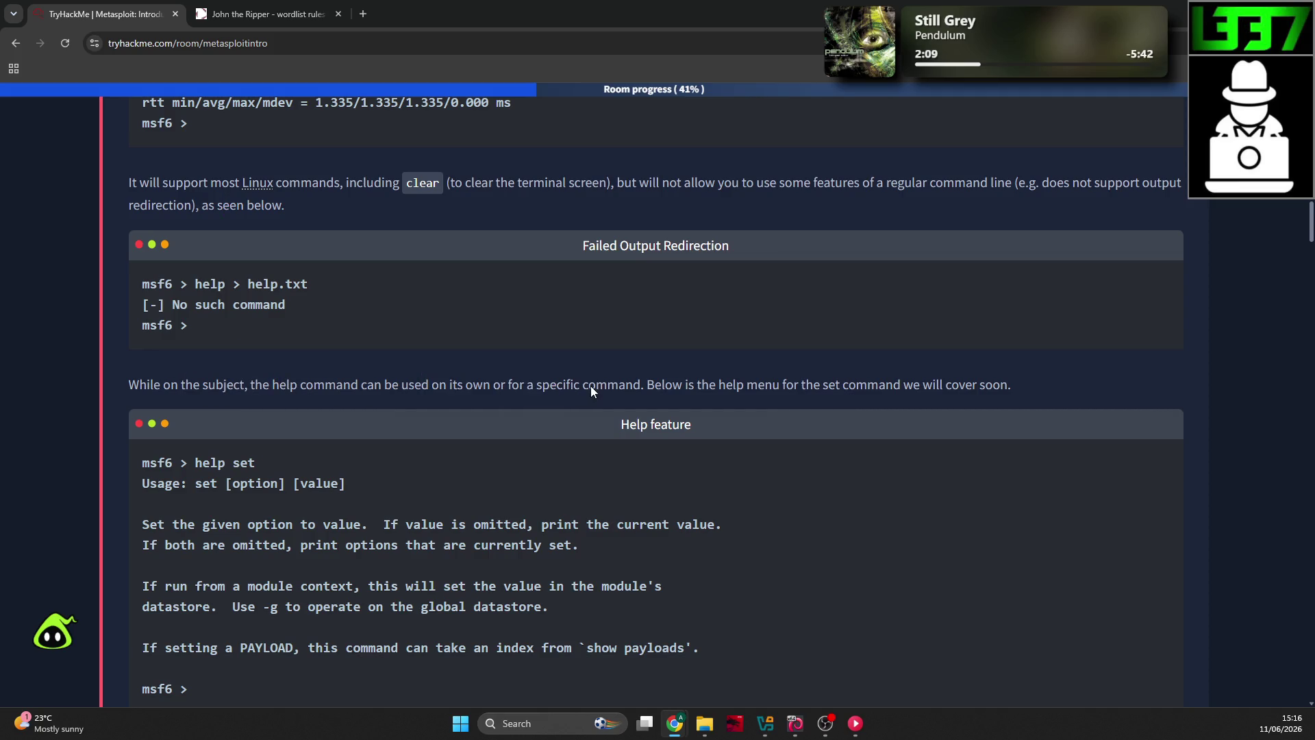
Step: Run help in the Kali msfconsole, scroll its command list, then clear the screen
key("alt+Tab")
type("help")
key("Return")
scroll(667, 371, "up", 10)
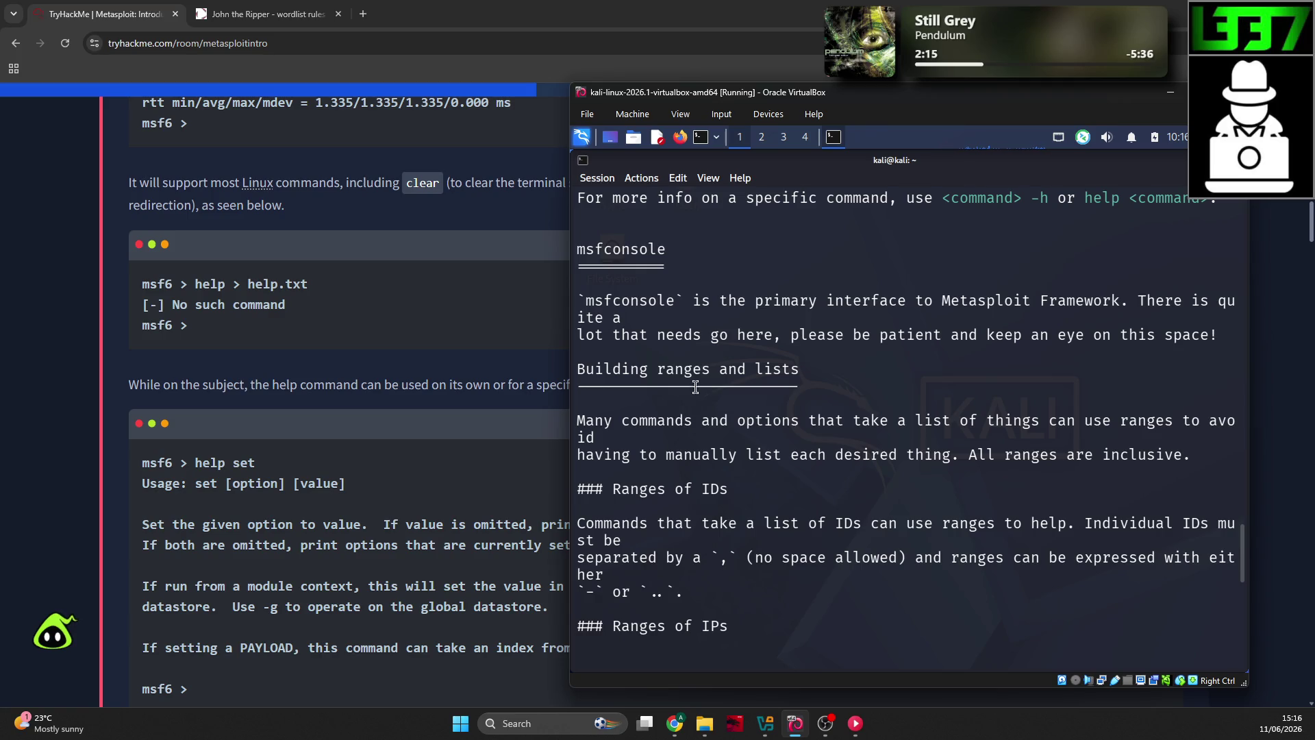
scroll(695, 387, "down", 1)
scroll(696, 379, "down", 1)
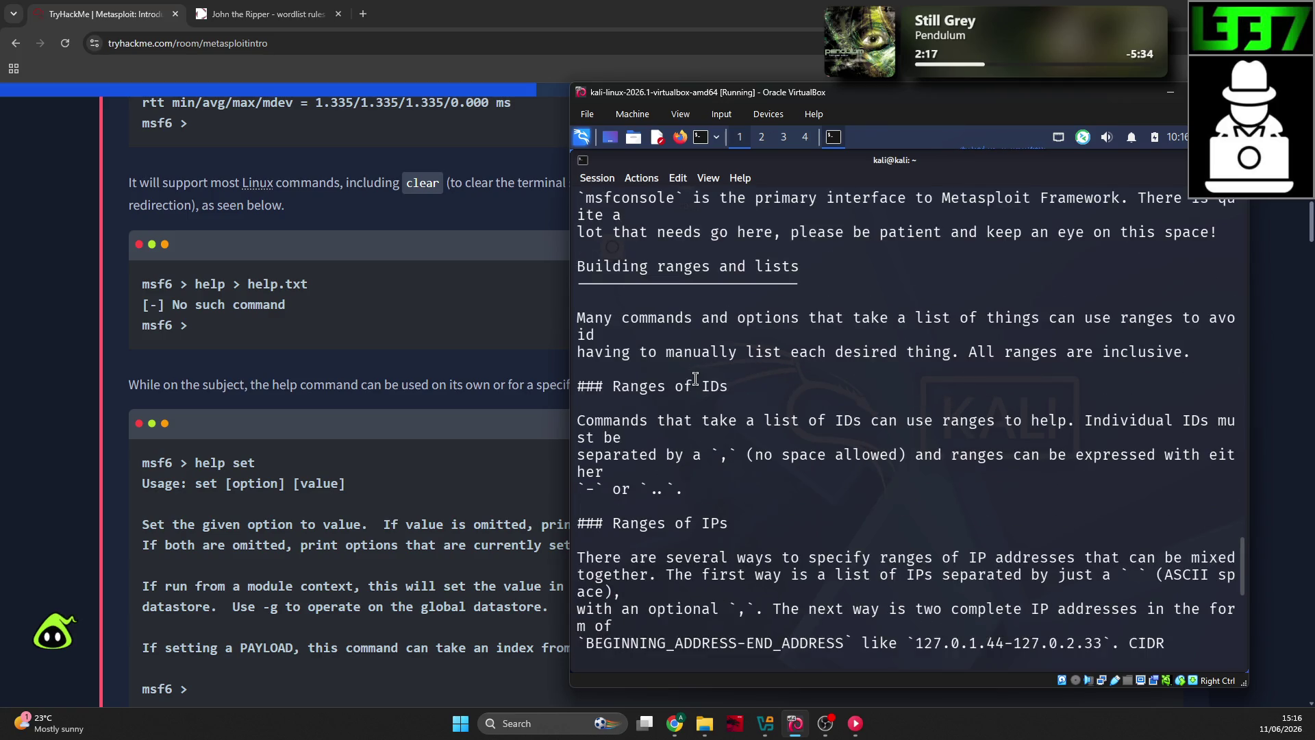
scroll(696, 375, "down", 3)
scroll(695, 376, "down", 8)
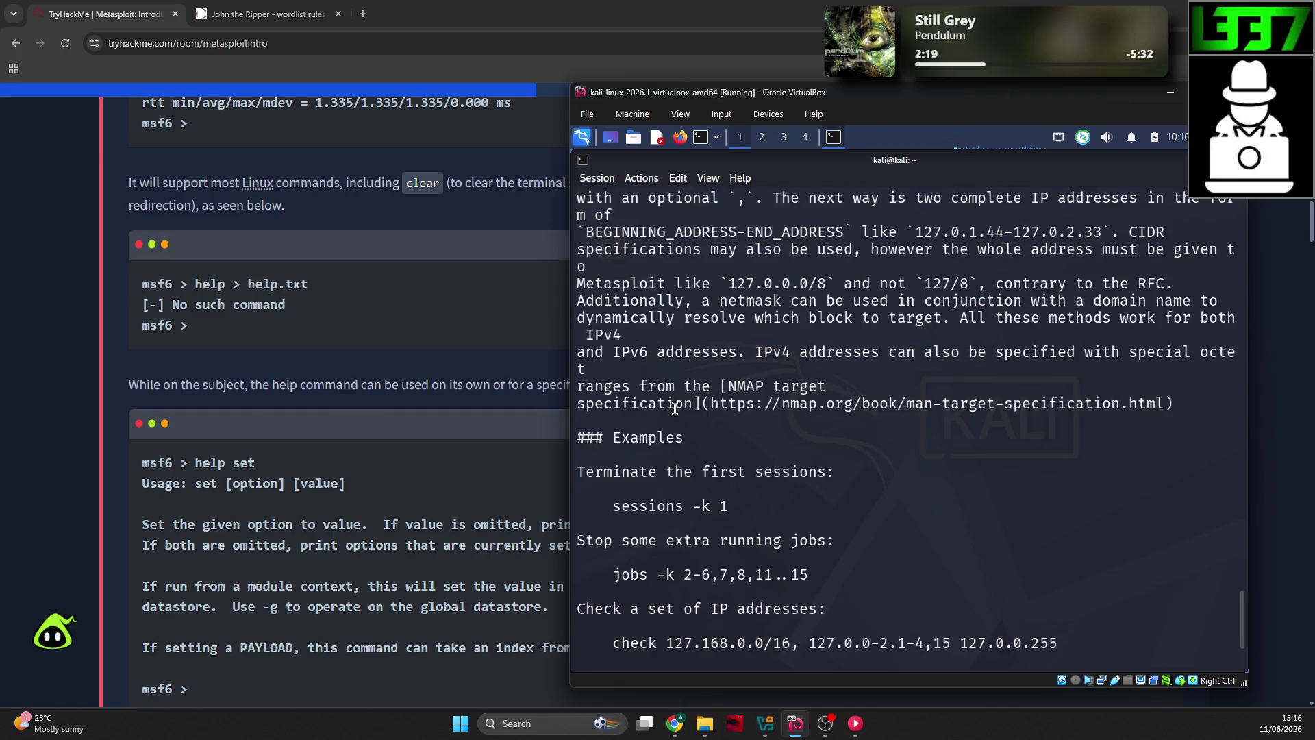
type("clear")
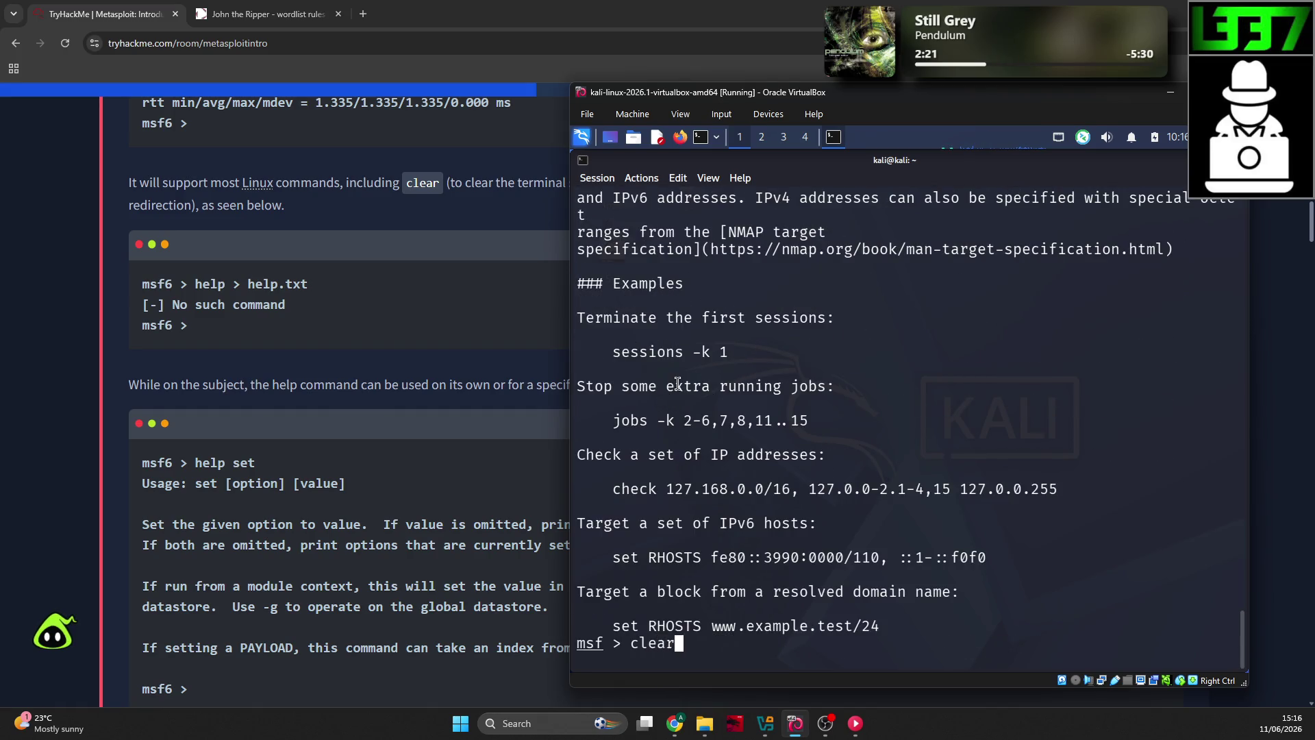
key("Return")
left_click(217, 323)
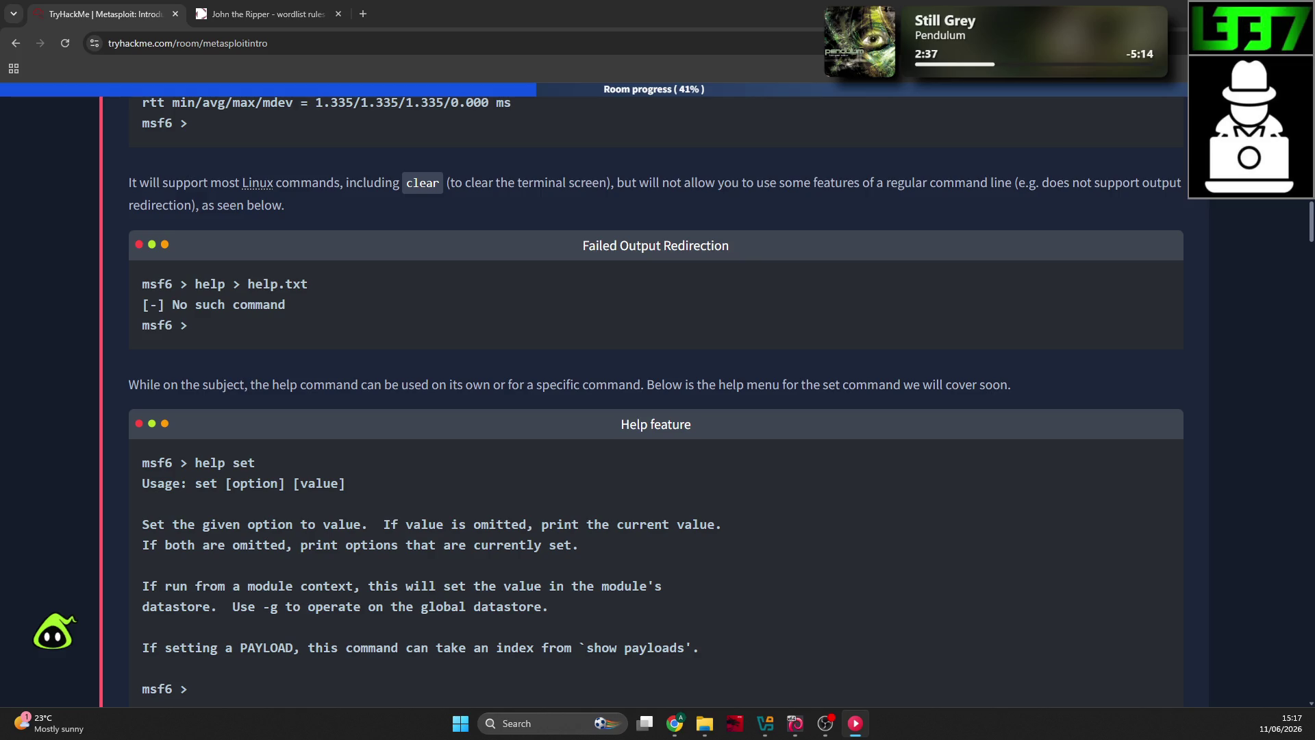
key("alt+Tab")
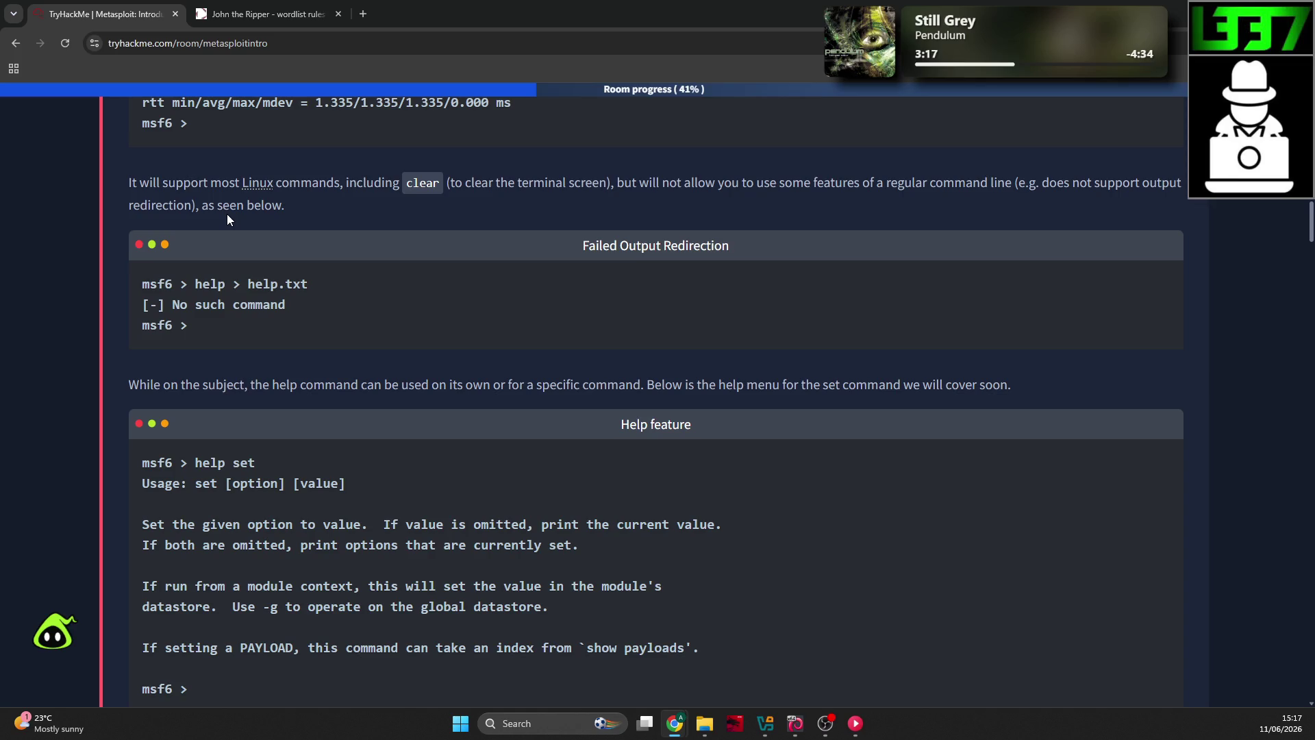
Step: Scroll to the help feature example, then open MSI Dragon Center and dismiss its login panel
scroll(223, 223, "down", 1)
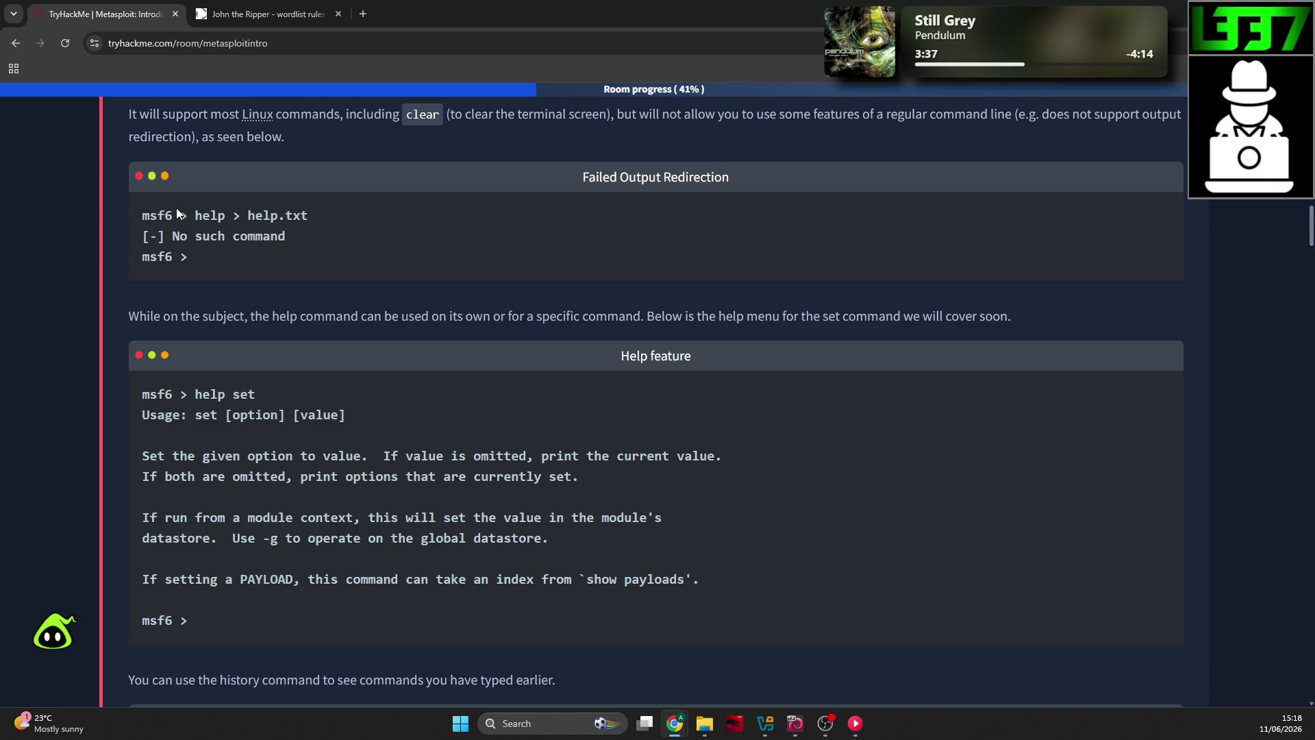
left_click(735, 724)
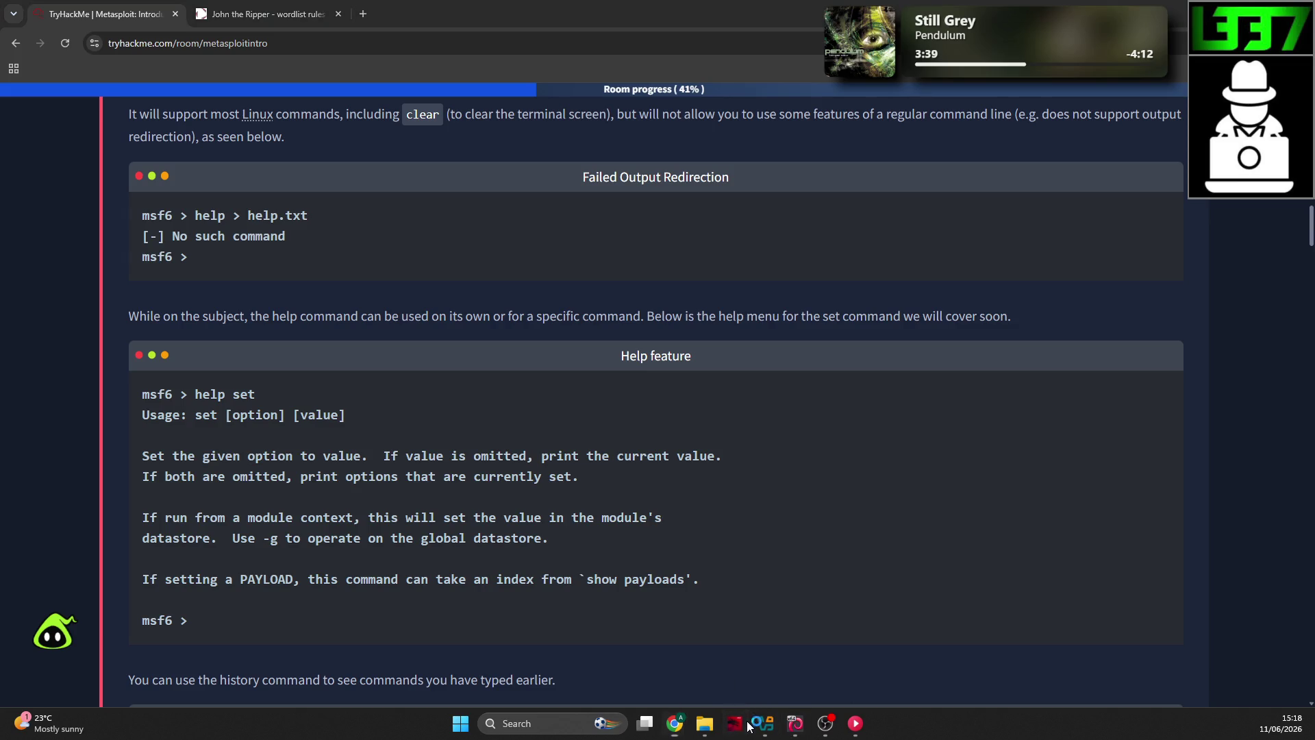
left_click(1083, 206)
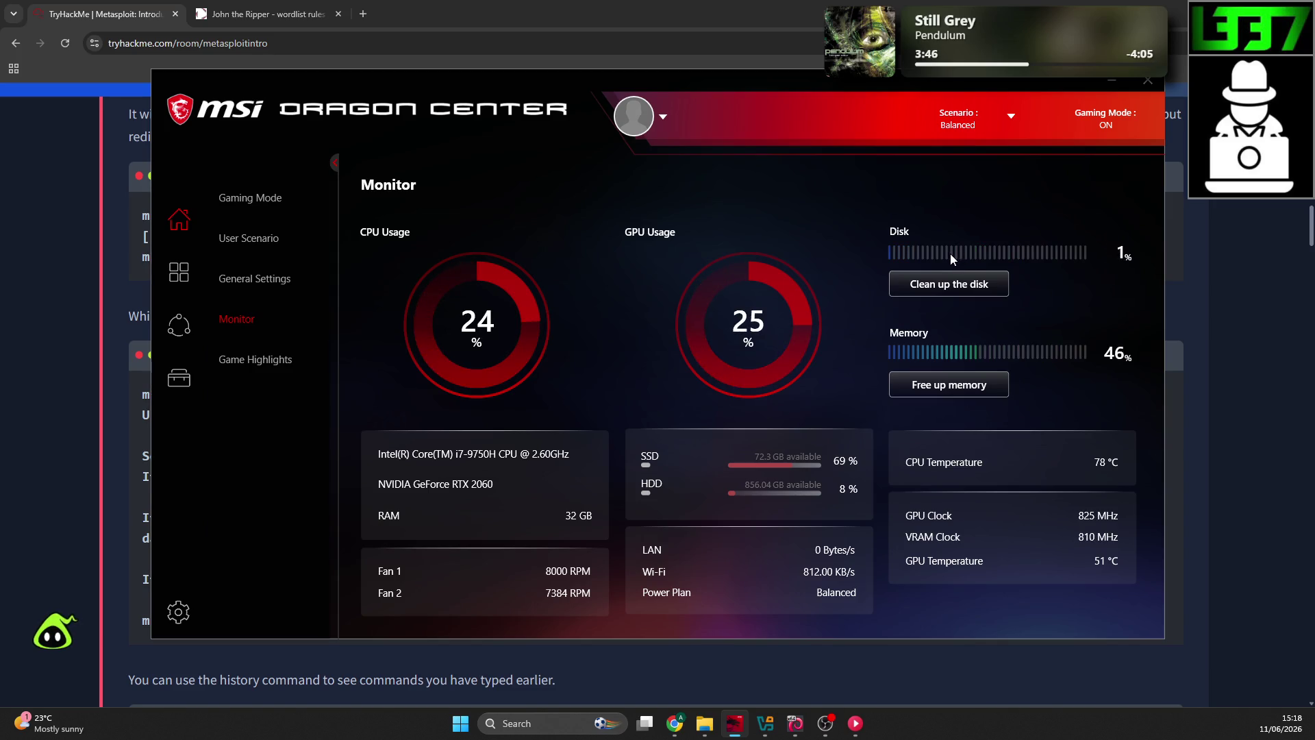
Step: Free up system memory twice in Dragon Center's Monitor page, then close the app
left_click(986, 388)
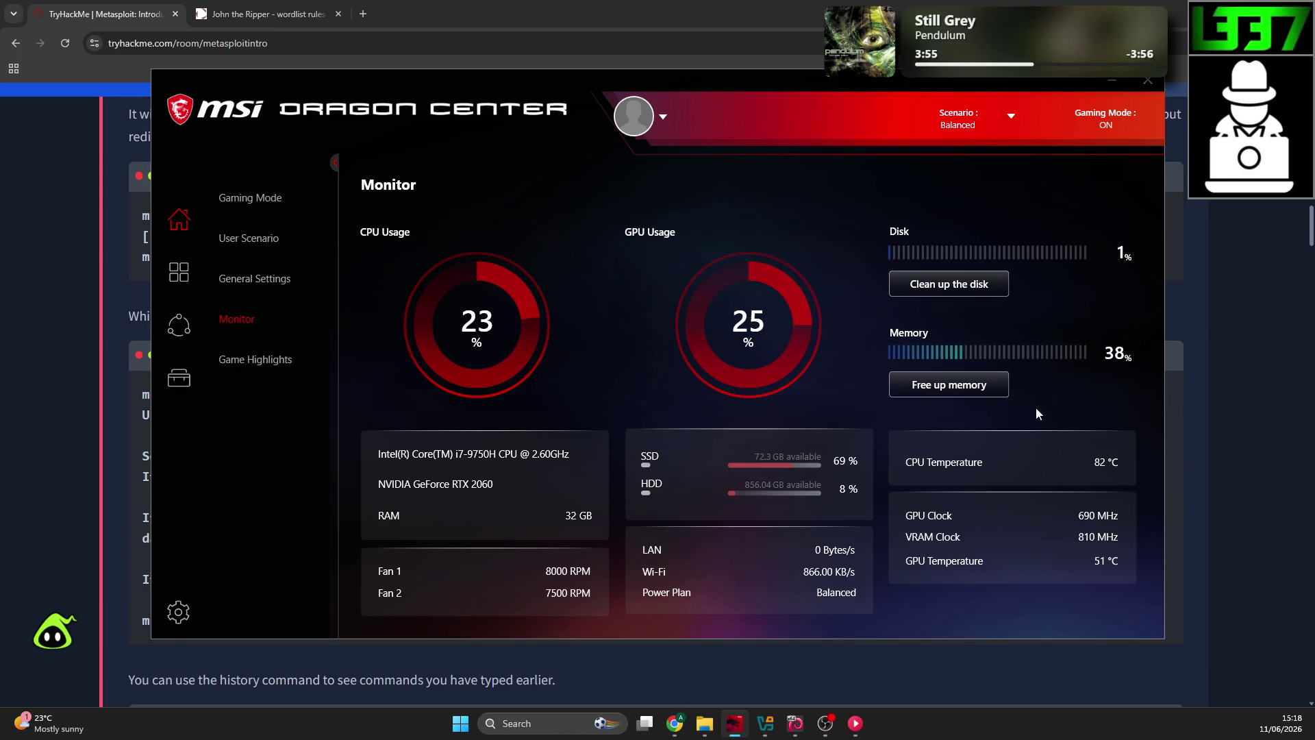
left_click(973, 389)
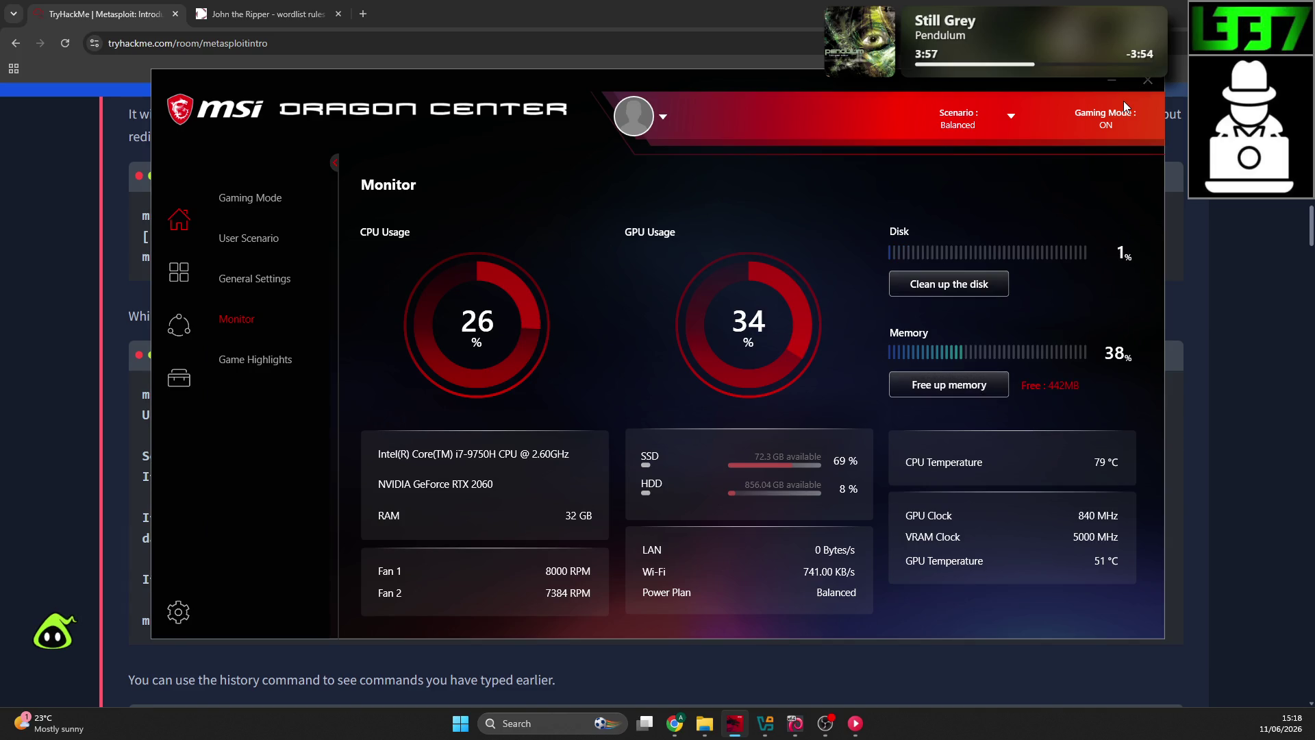
left_click(1148, 81)
Step: Scroll the Metasploit room down to the History command block
scroll(737, 327, "up", 1)
scroll(737, 327, "down", 1)
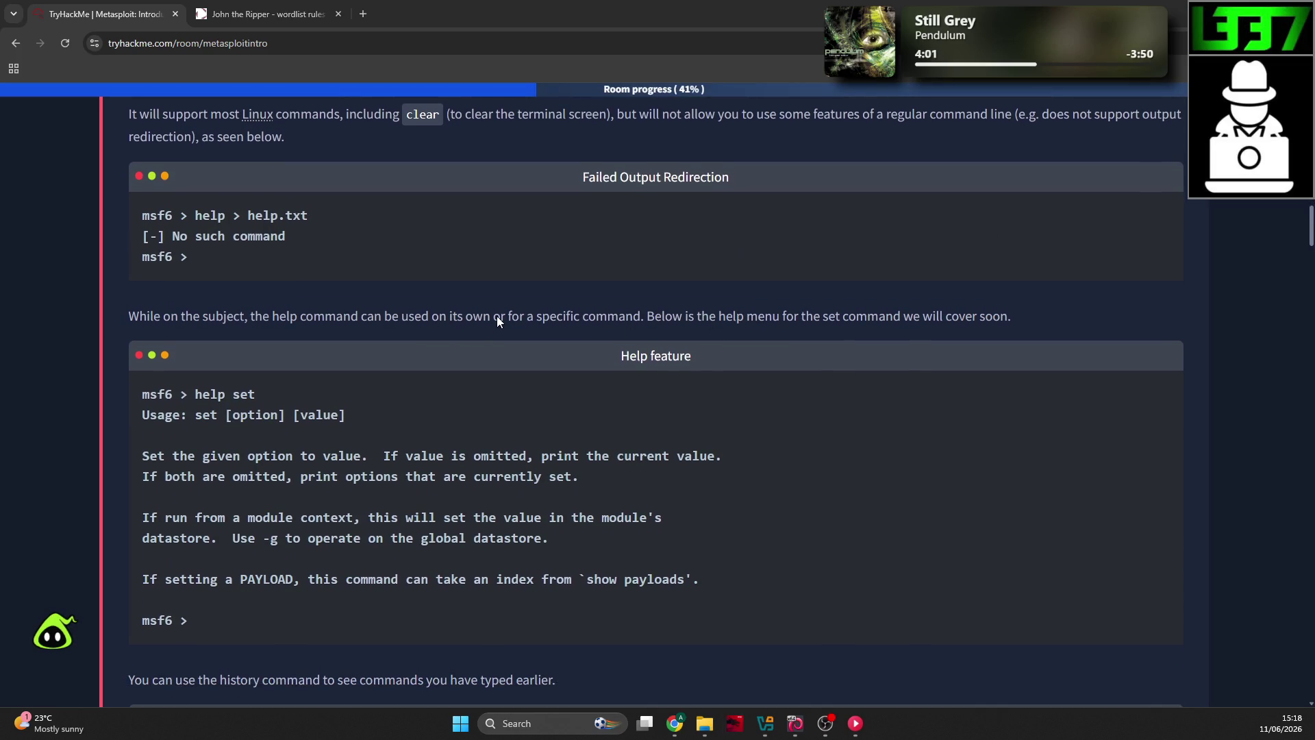
scroll(472, 311, "down", 2)
scroll(447, 305, "up", 1)
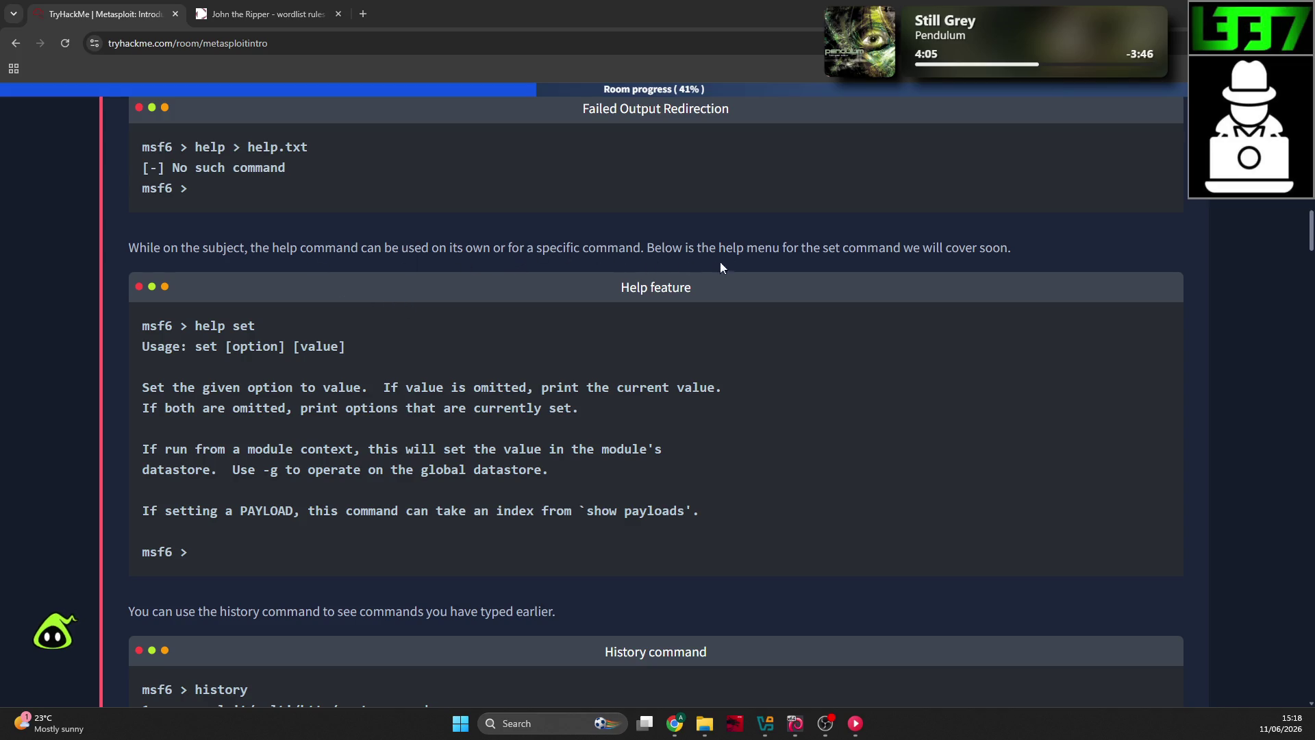
scroll(254, 297, "down", 1)
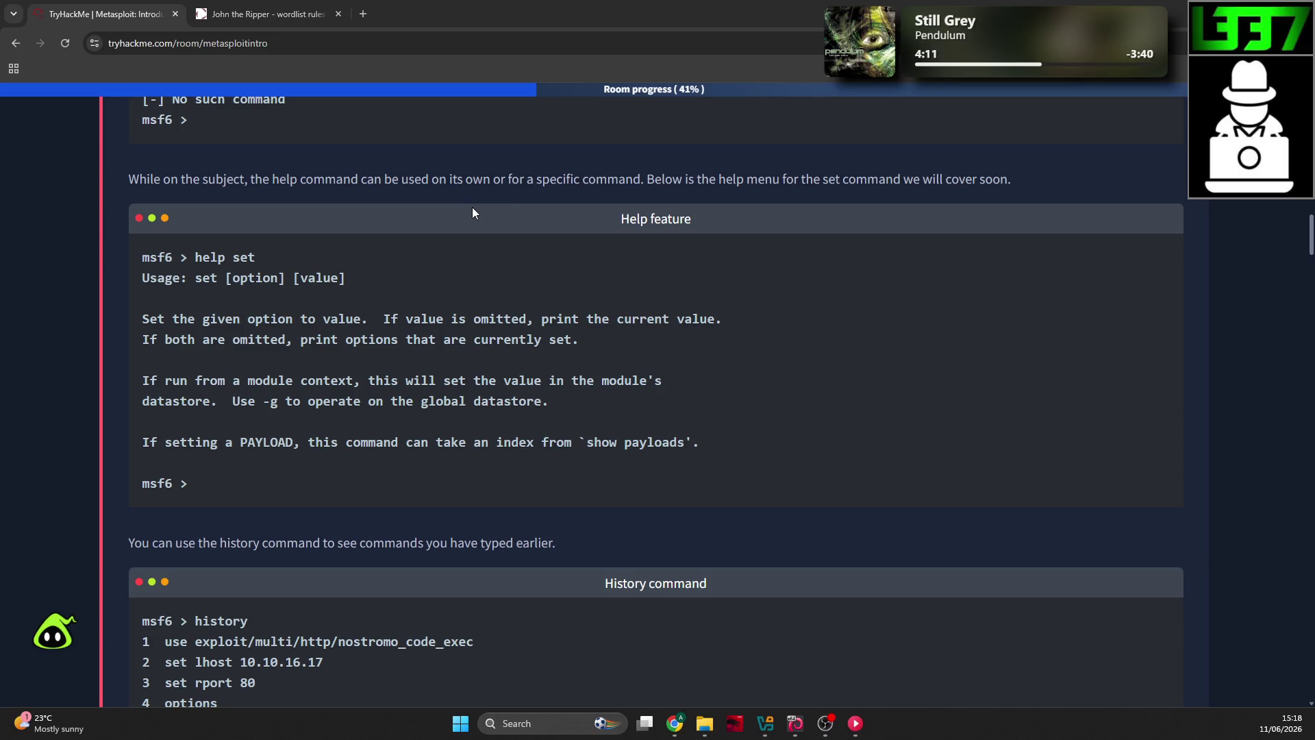
left_click(469, 249)
Step: Run 'help set' in the Kali msfconsole, then read further down the room
left_click(795, 723)
type("help set")
key("Return")
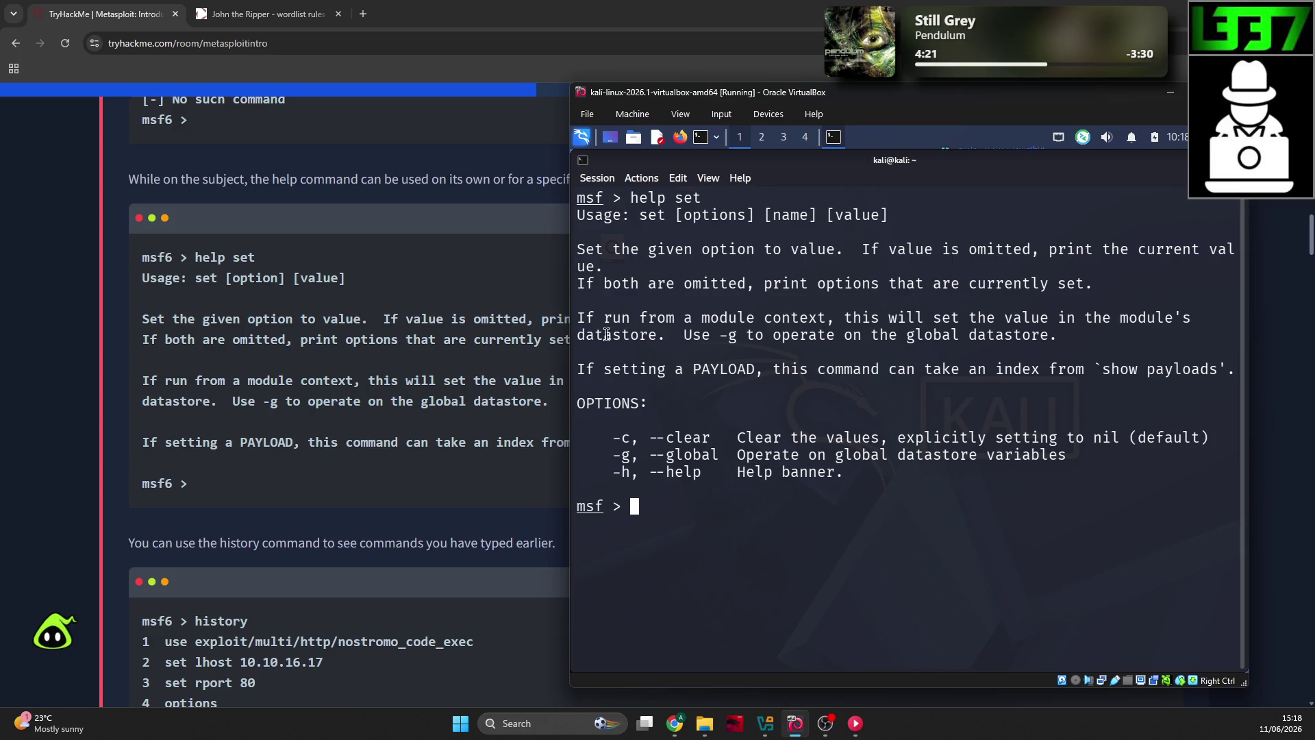
left_click(106, 490)
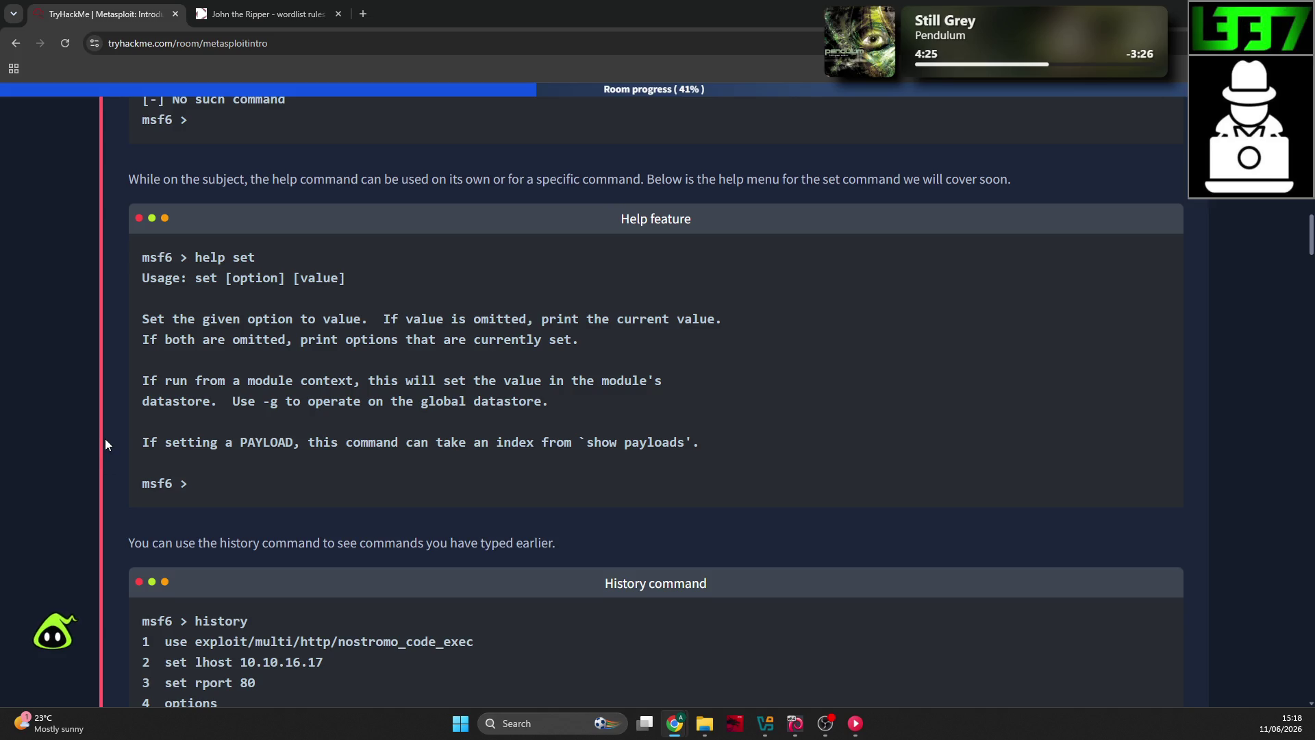
scroll(105, 439, "down", 2)
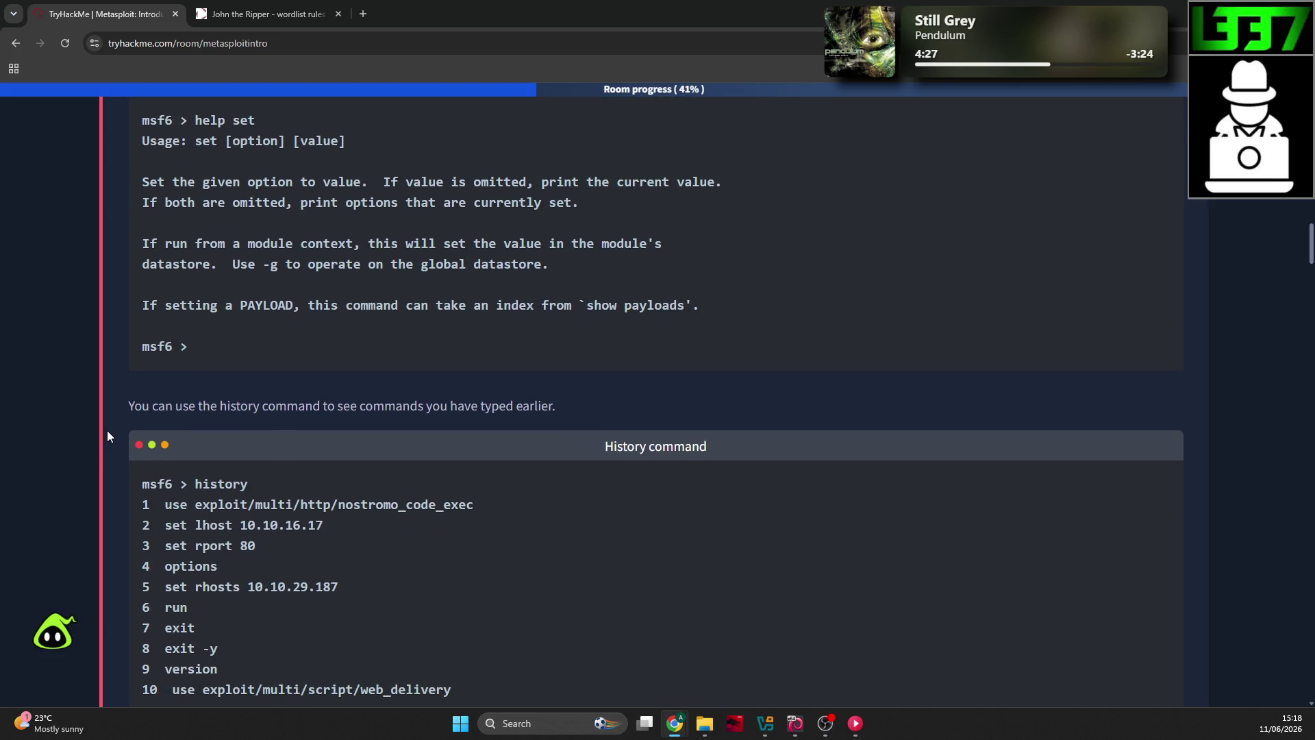
scroll(111, 432, "down", 1)
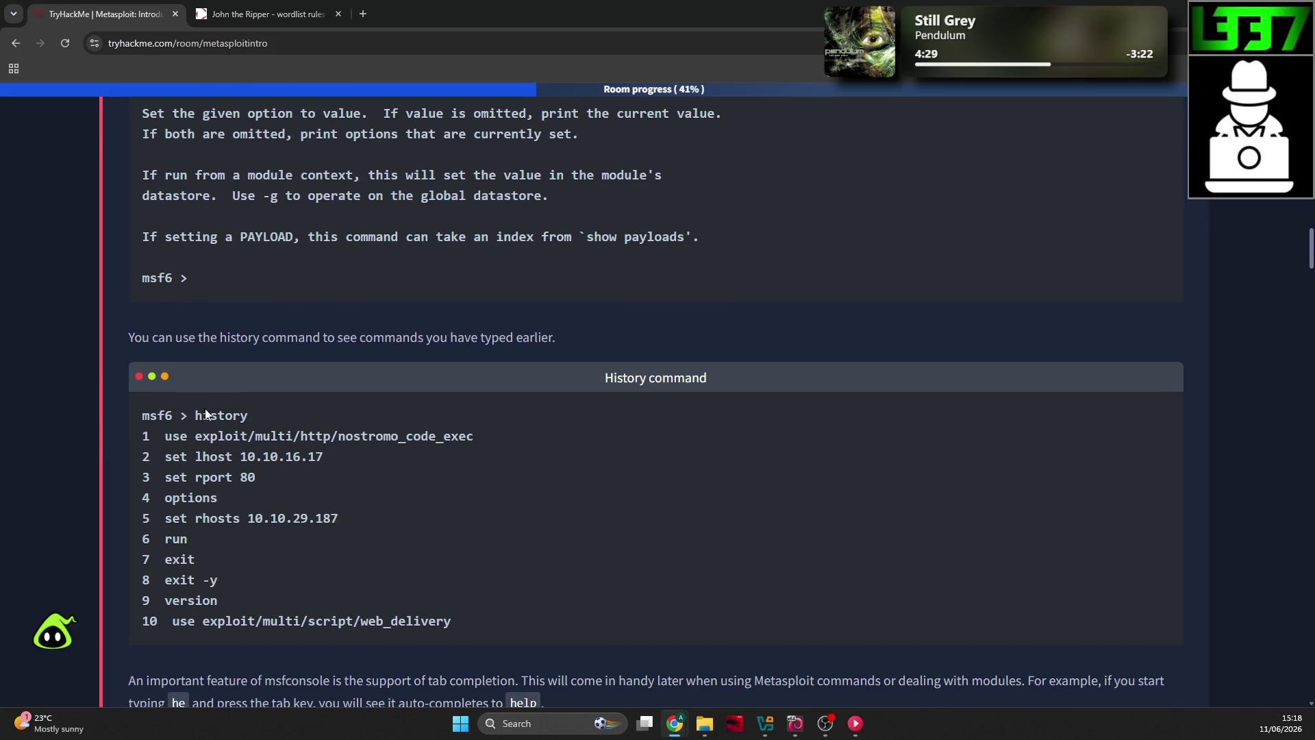
Step: Run 'history' and then 'clear' in msfconsole, returning to the room afterwards
key("alt+Tab")
type("histor")
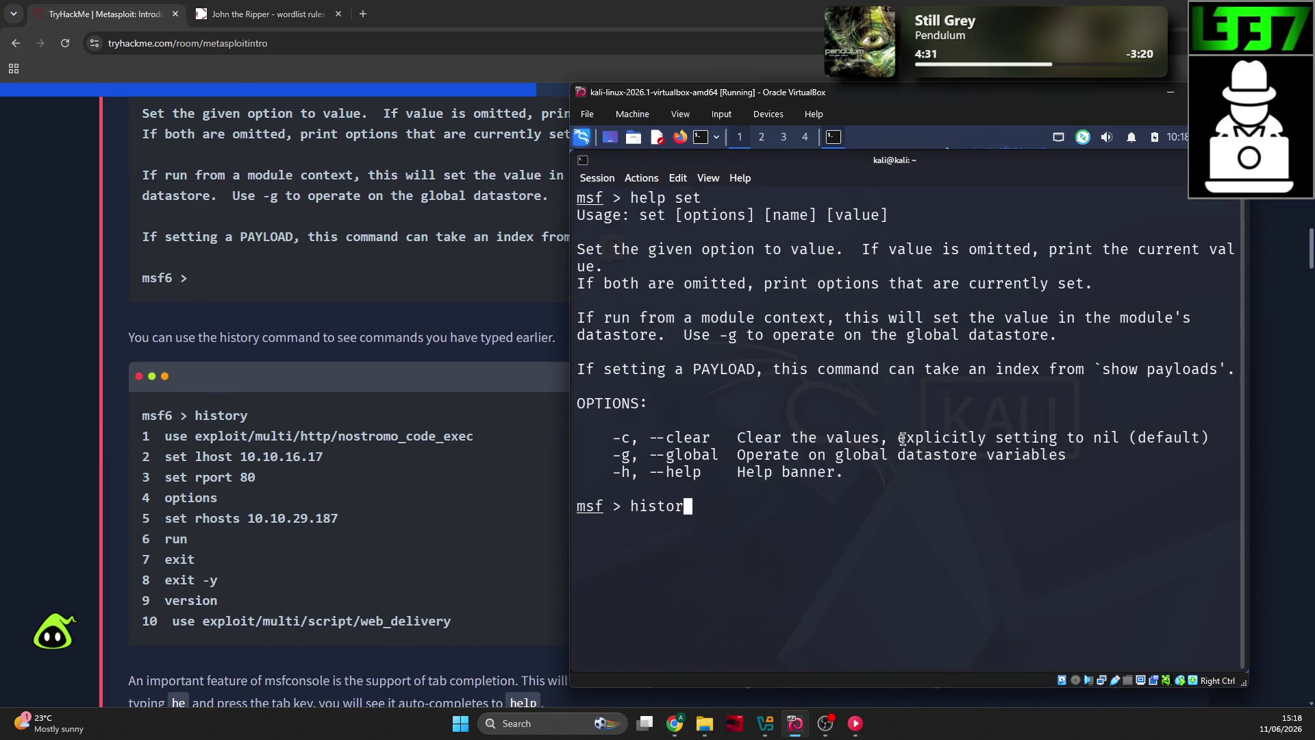
type("y")
key("Return")
type("clear")
key("Return")
left_click(324, 295)
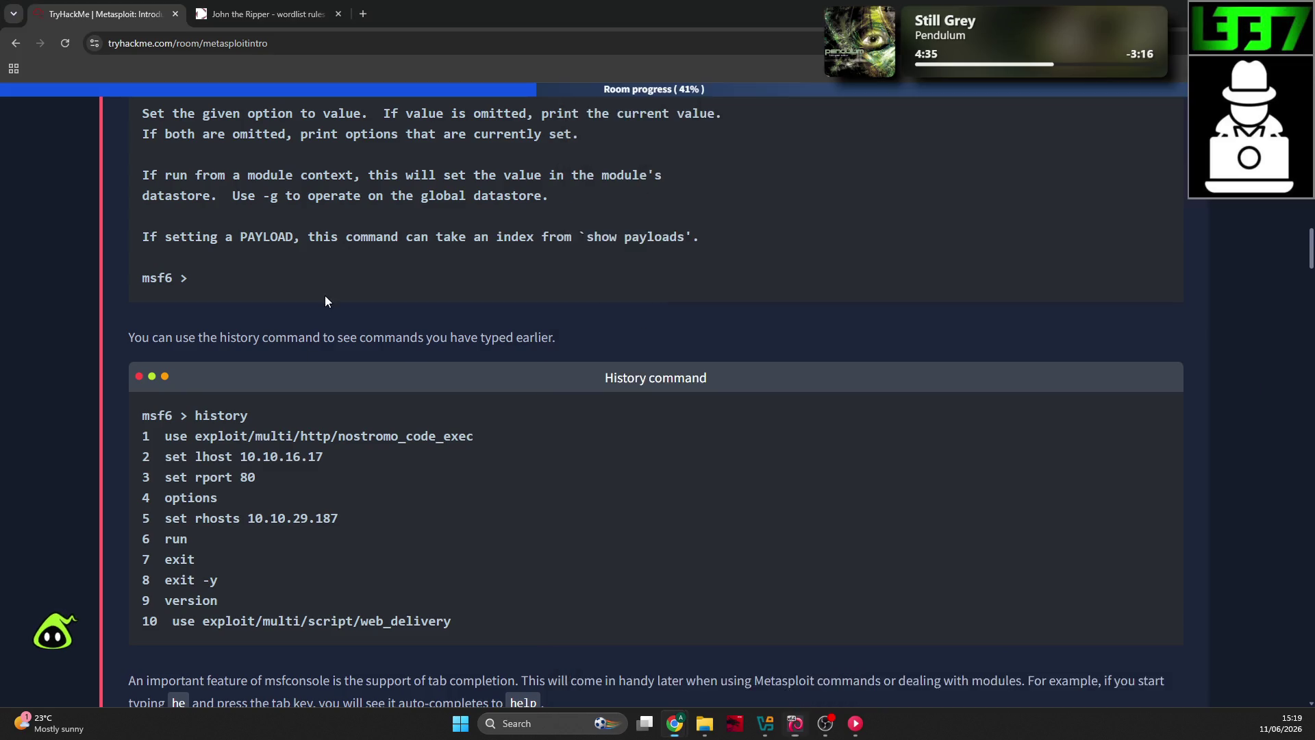
scroll(370, 323, "down", 4)
Step: Read down to the EternalBlue 'Using an exploit' paragraph, highlighting 'a global variable' and the module name
scroll(367, 334, "down", 1)
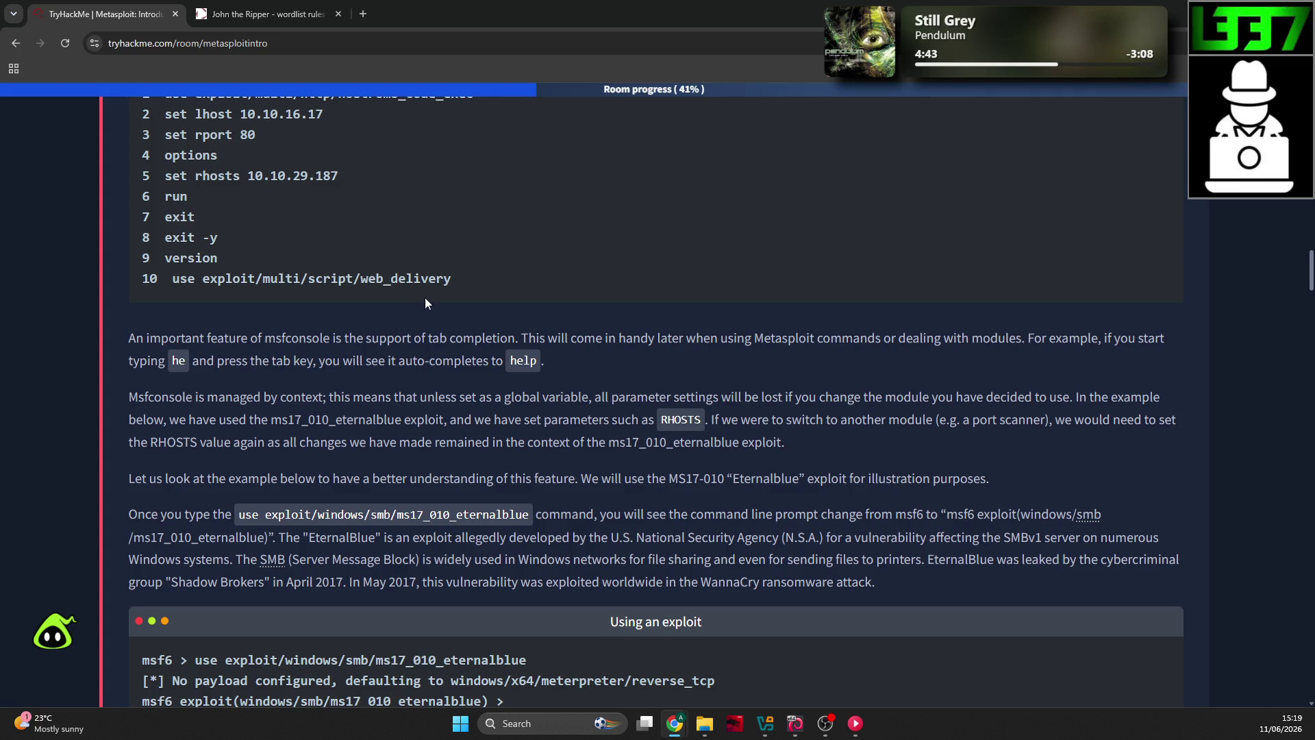
scroll(363, 329, "down", 1)
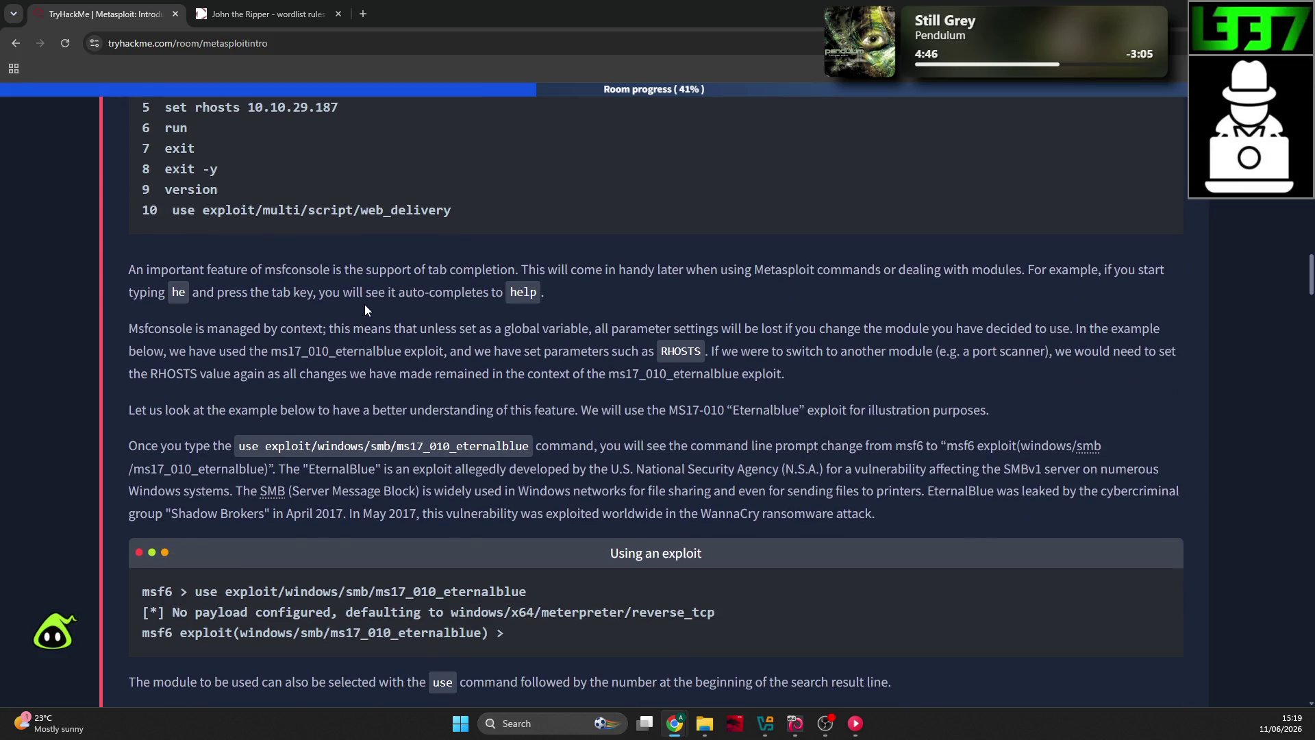
left_click_drag(495, 328, 588, 330)
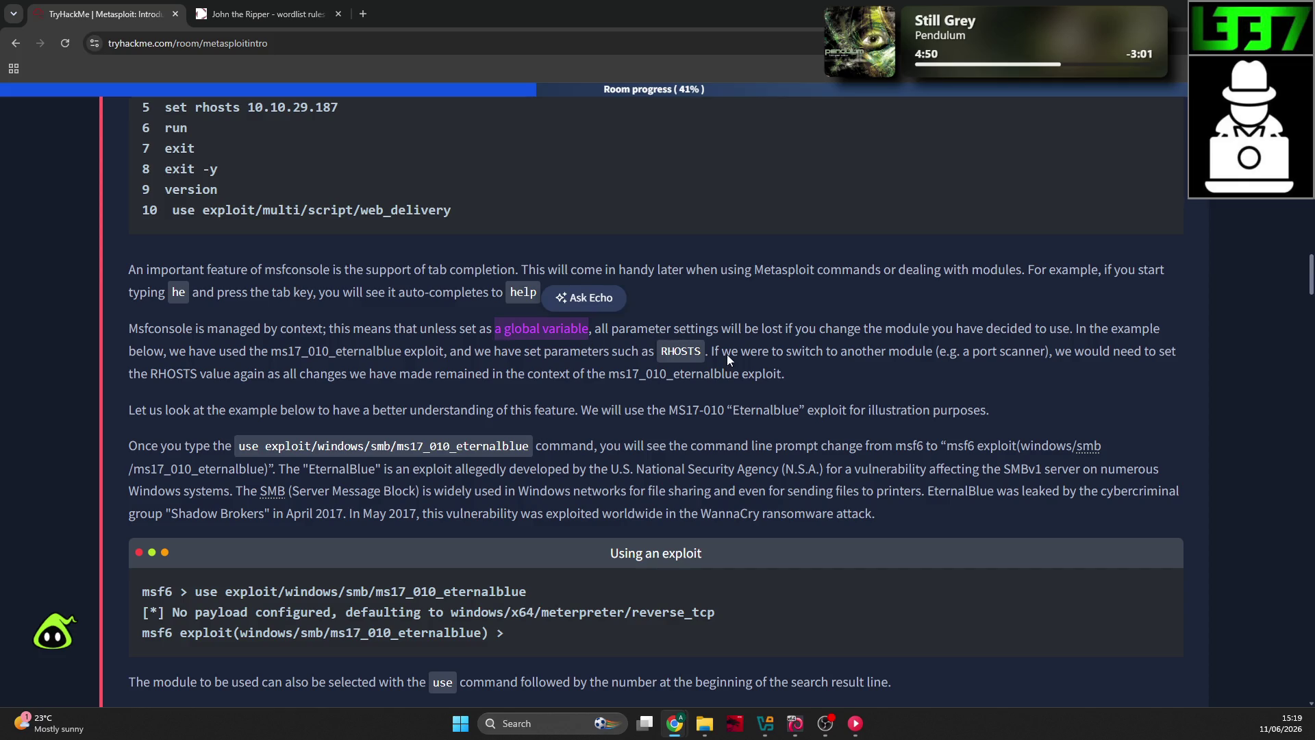
left_click(718, 326)
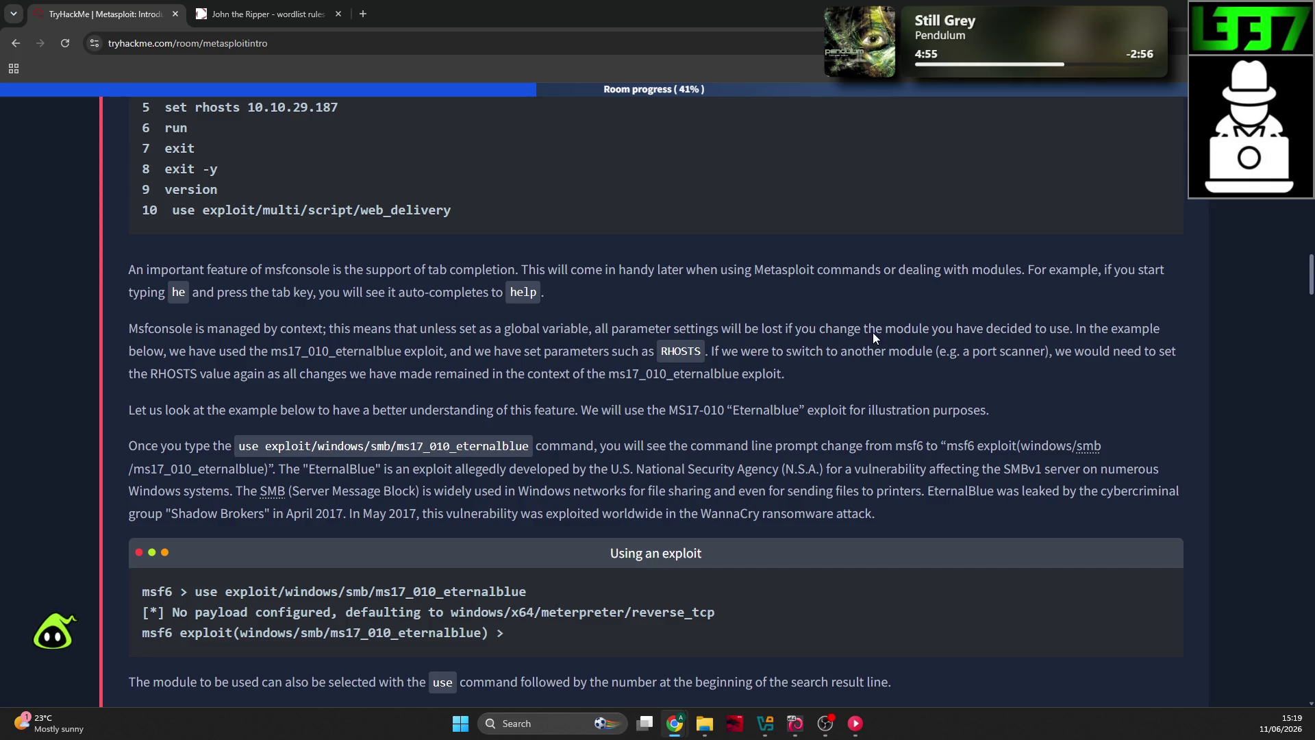
left_click_drag(284, 348, 367, 349)
left_click(275, 354)
scroll(445, 400, "down", 1)
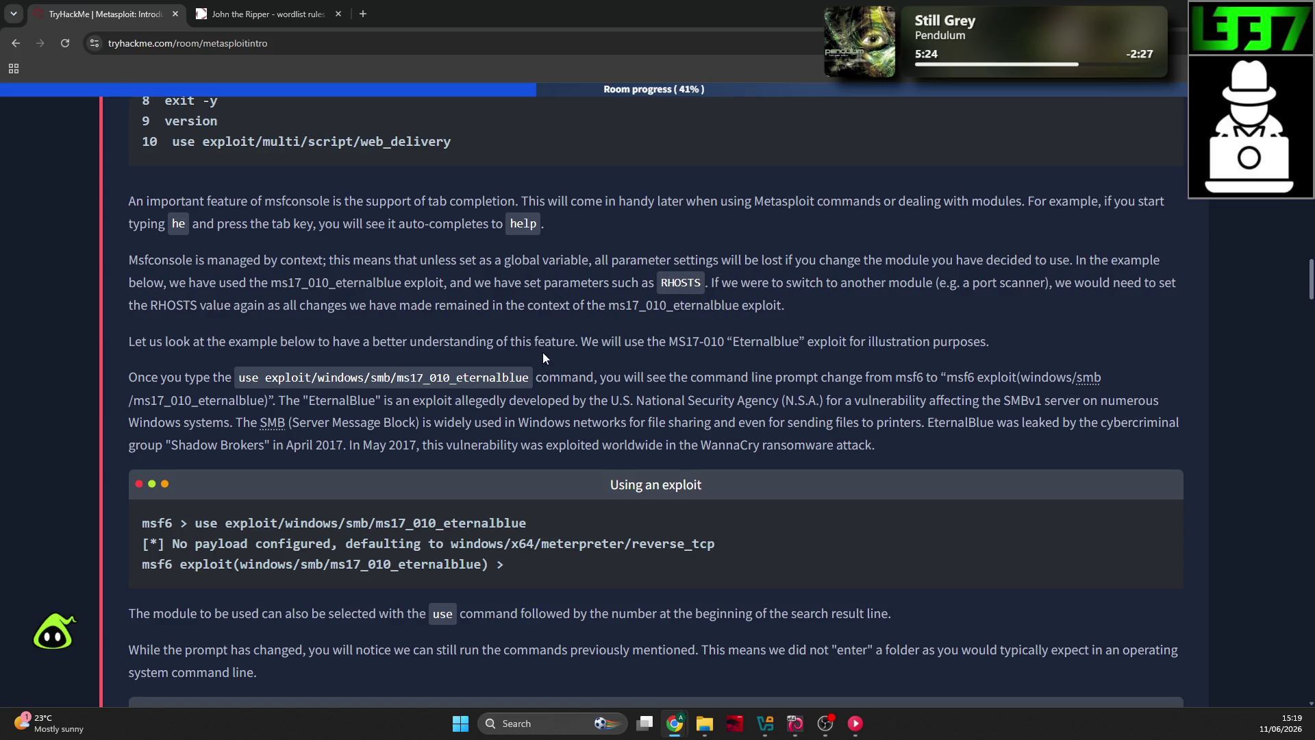
key("alt+Tab")
Step: Load exploit/windows/smb/ms17_010_eternalblue in msfconsole, then return to the lesson page
type("use exploit/windows/smb/ms17_010_eternalblue")
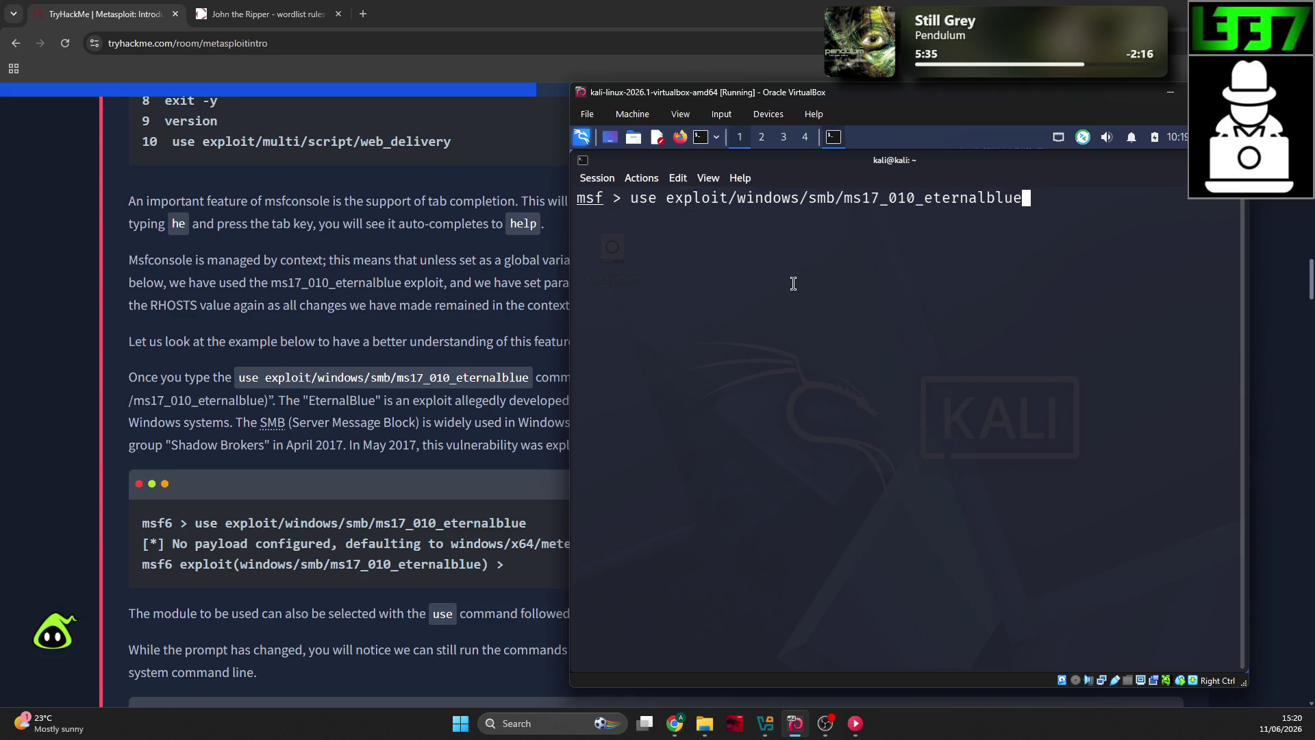
key("Return")
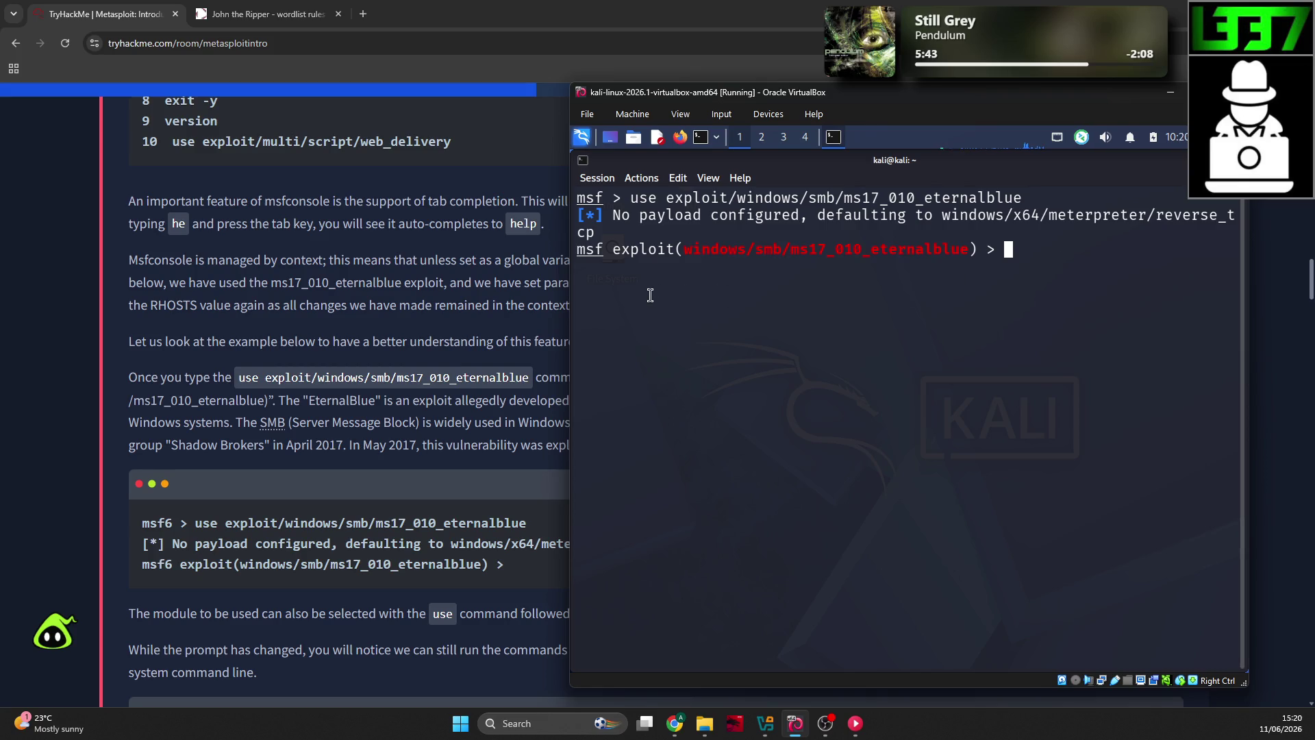
left_click(511, 306)
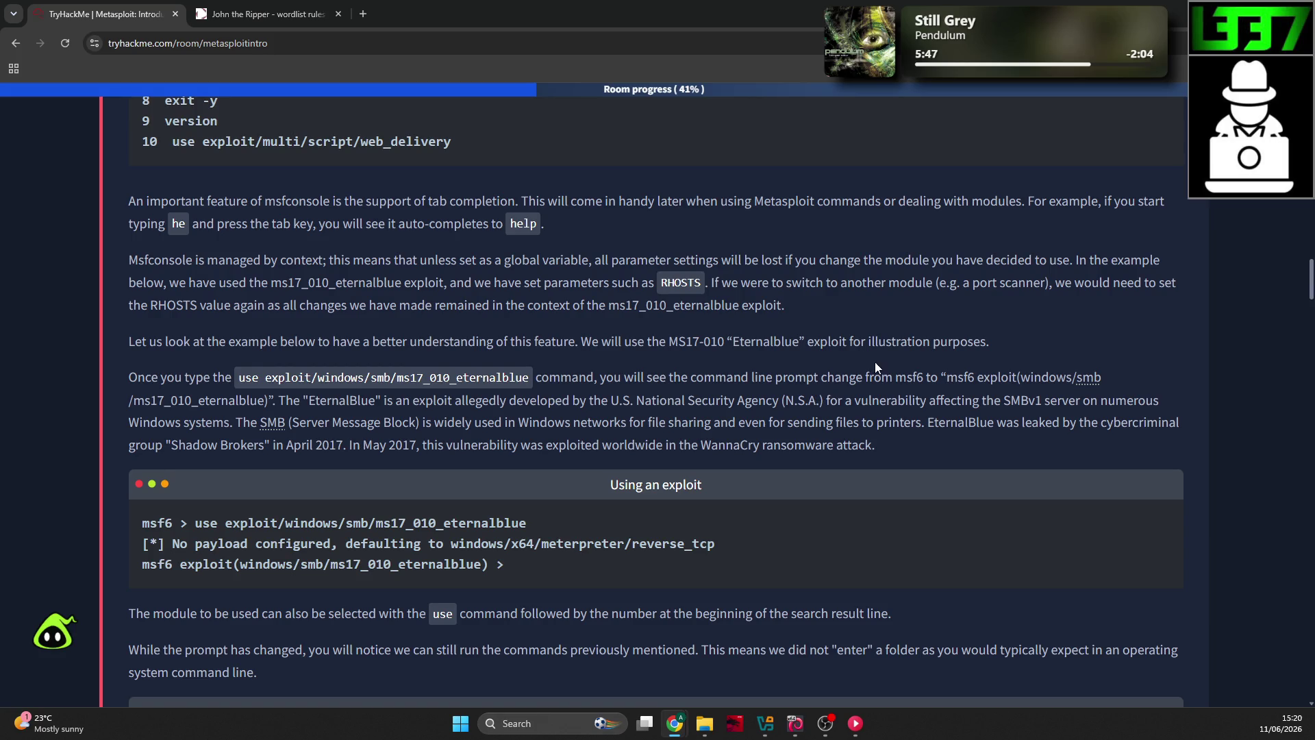
key("alt+Tab")
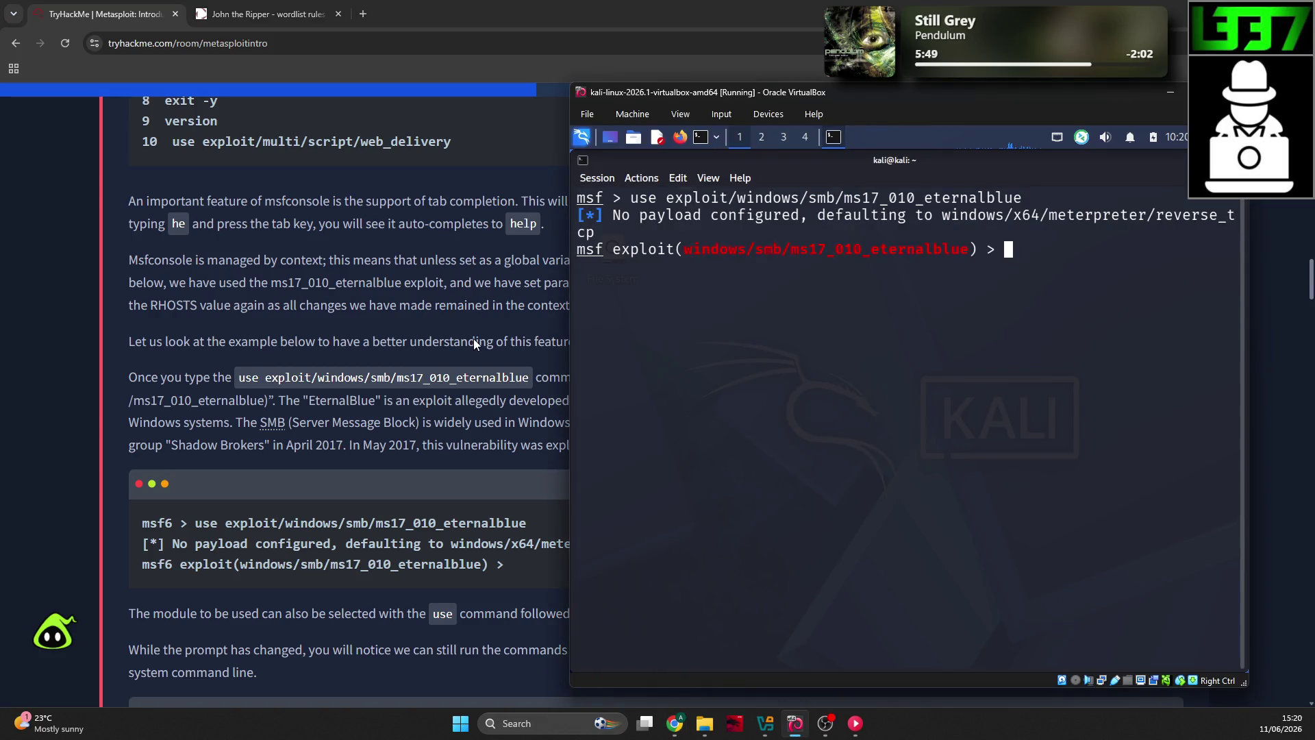
left_click(474, 337)
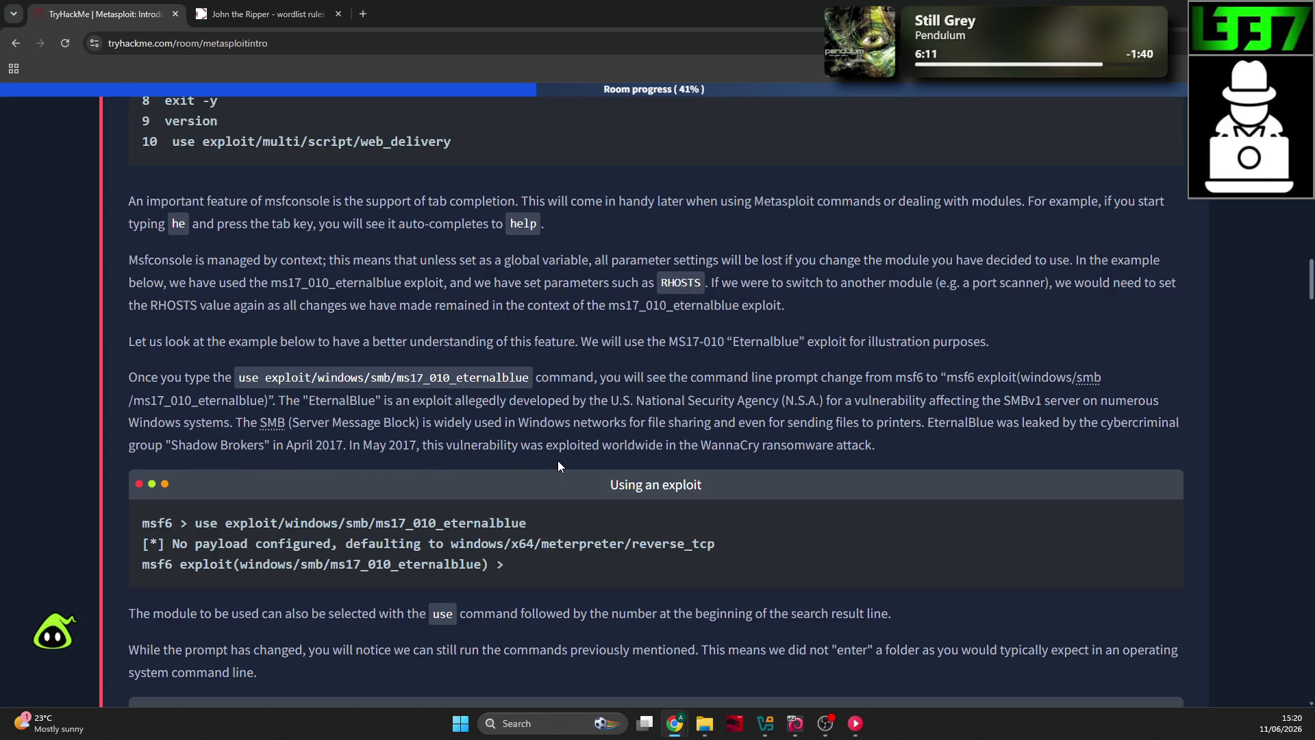
Step: Scroll the lesson to the 'Linux commands within a context' example and the Show options heading
scroll(507, 439, "down", 2)
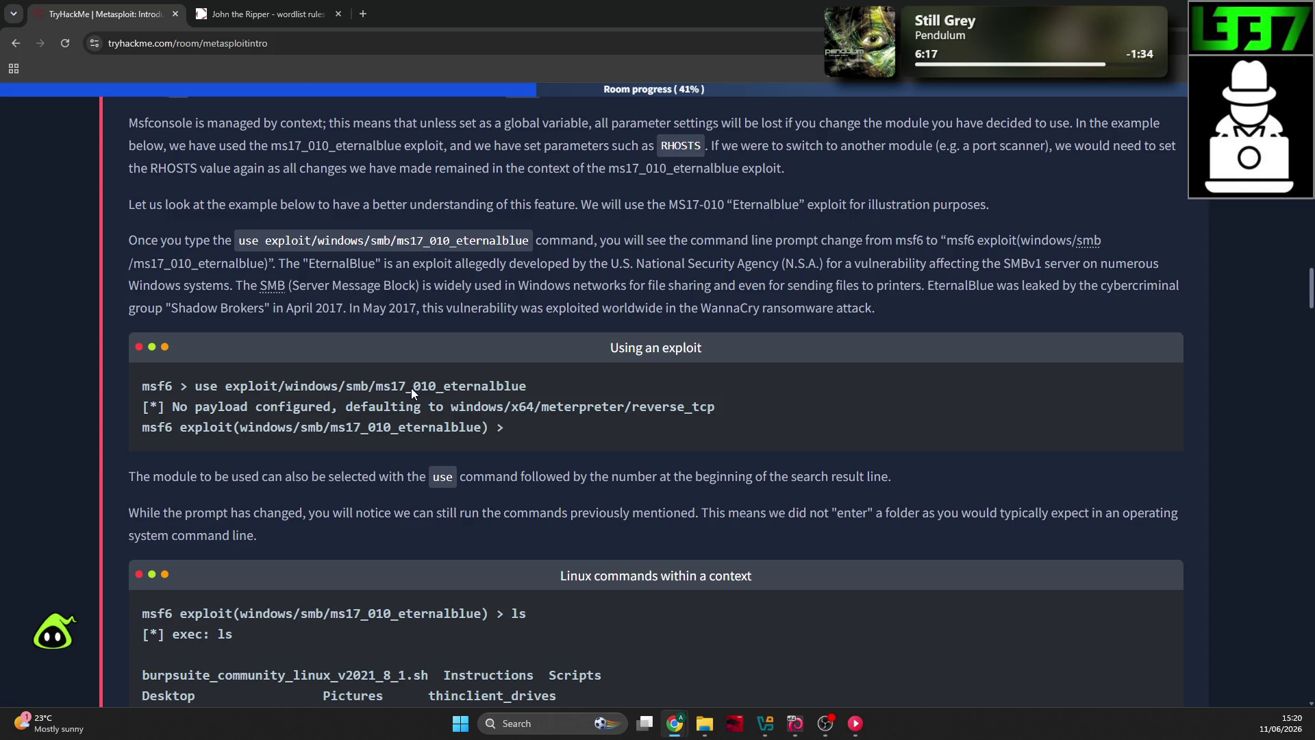
scroll(417, 384, "down", 1)
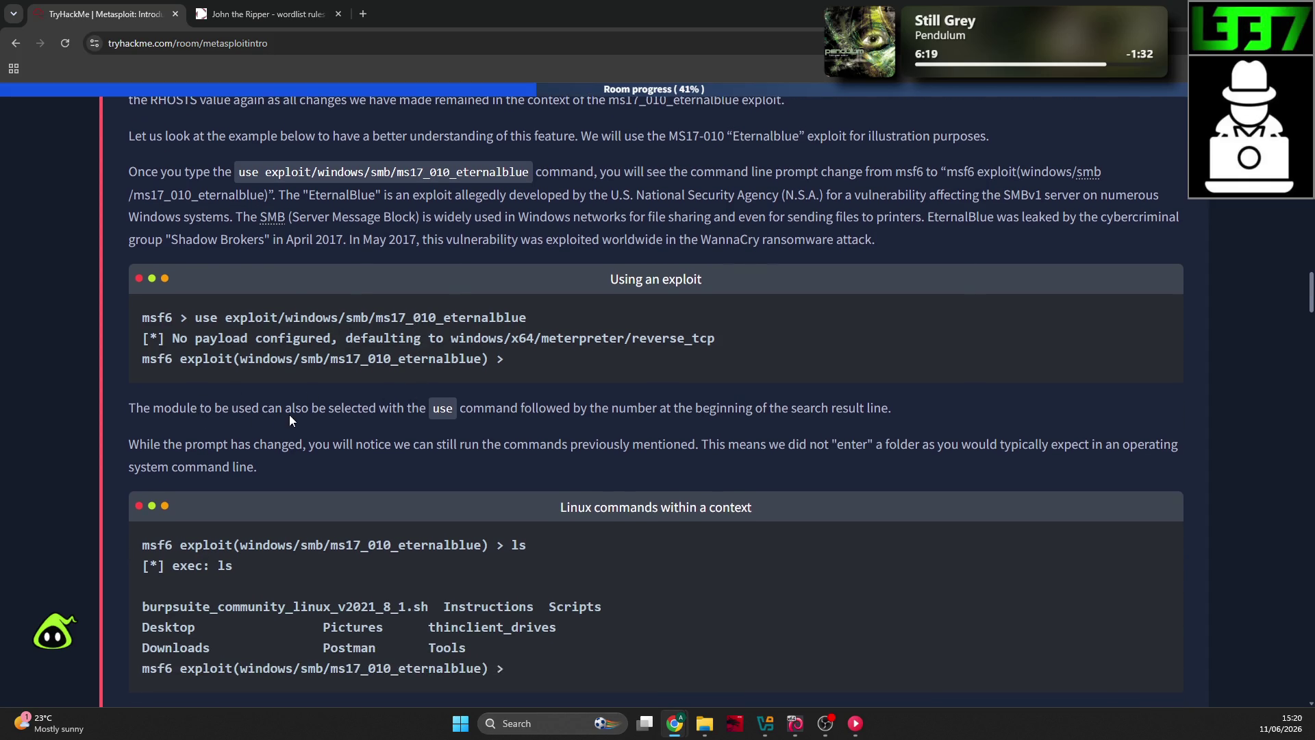
scroll(304, 408, "down", 1)
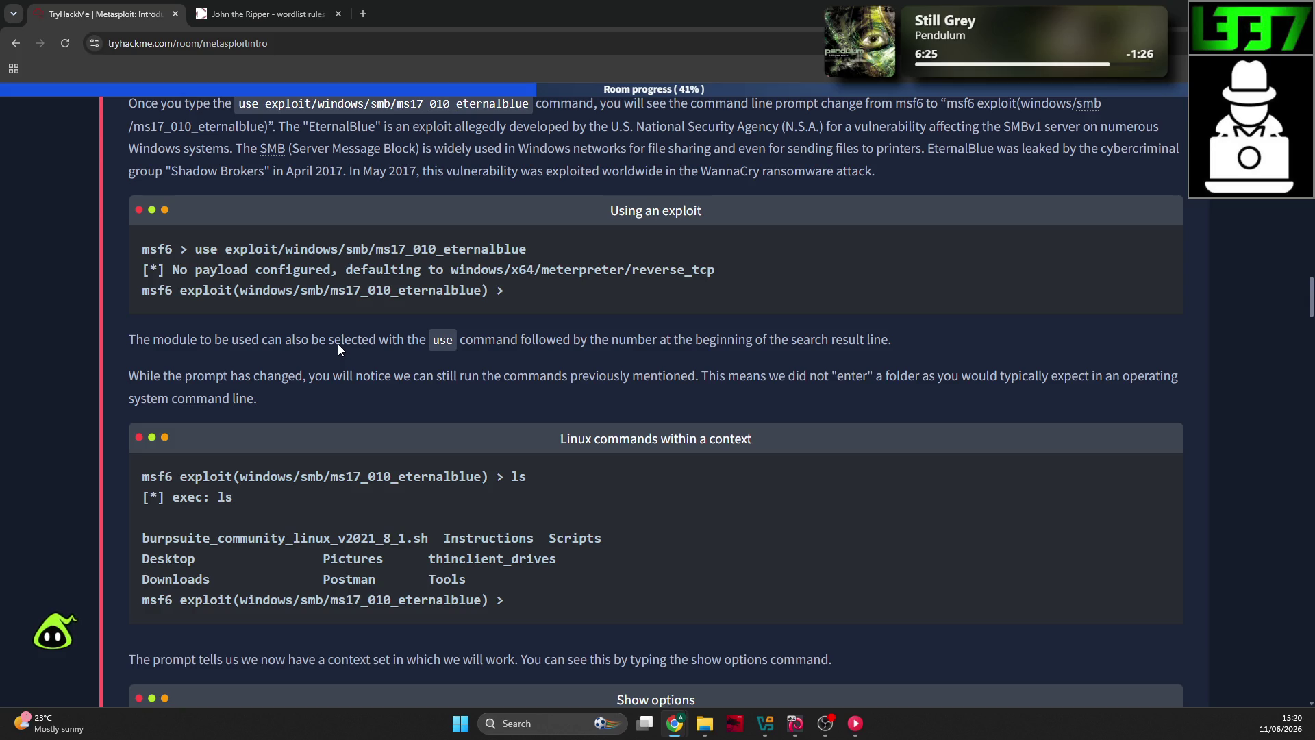
scroll(338, 347, "up", 1)
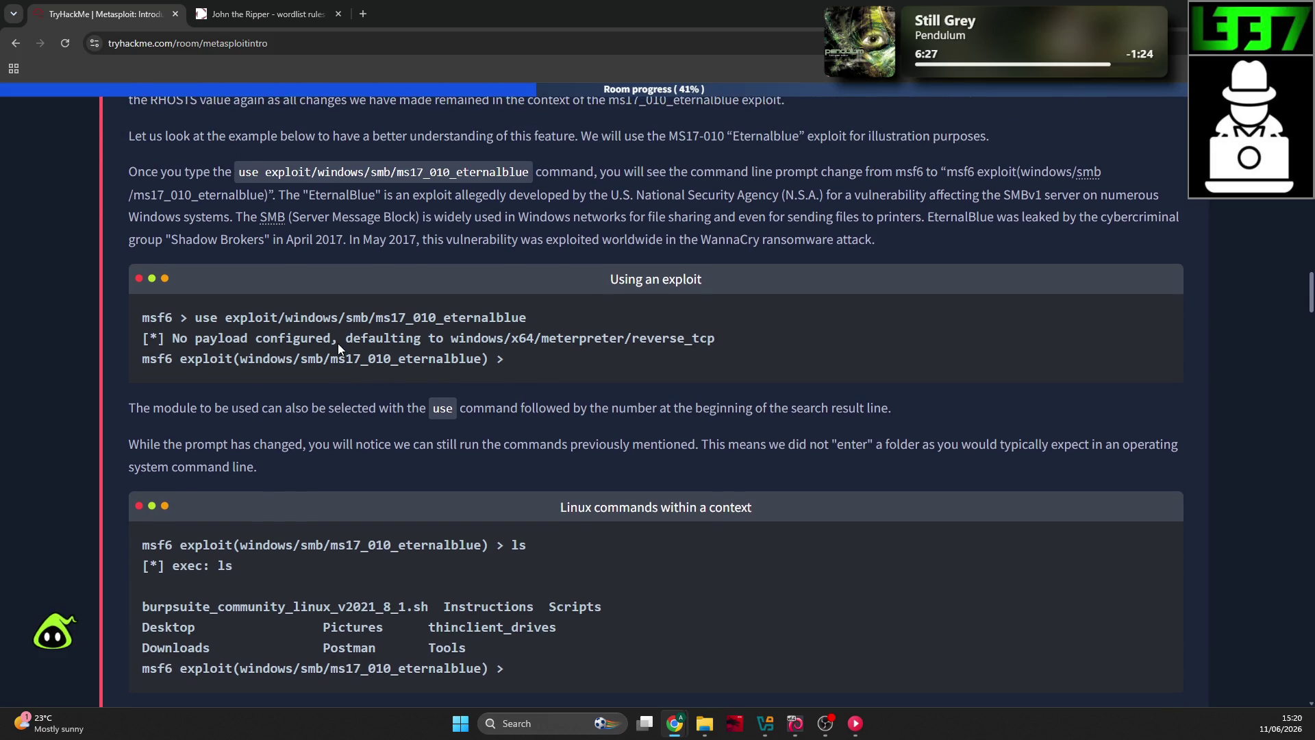
scroll(338, 347, "up", 1)
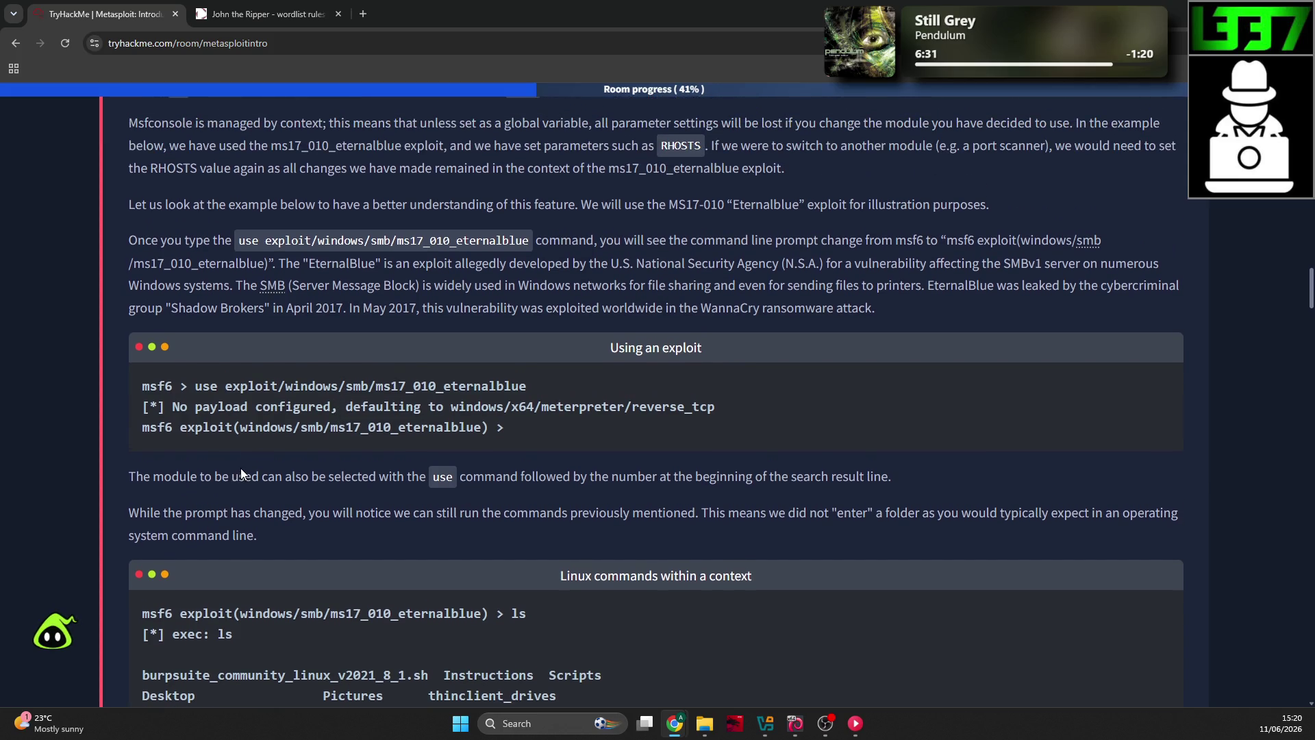
scroll(321, 443, "up", 3)
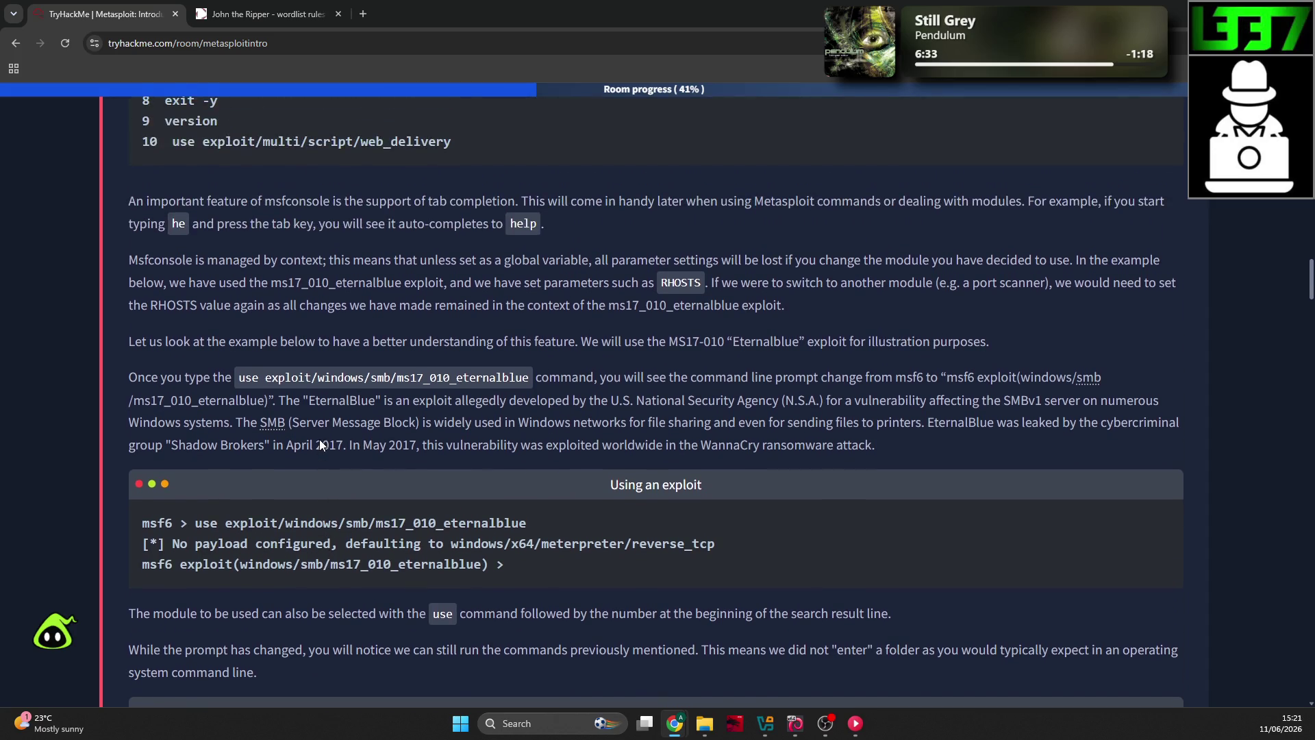
scroll(319, 439, "down", 4)
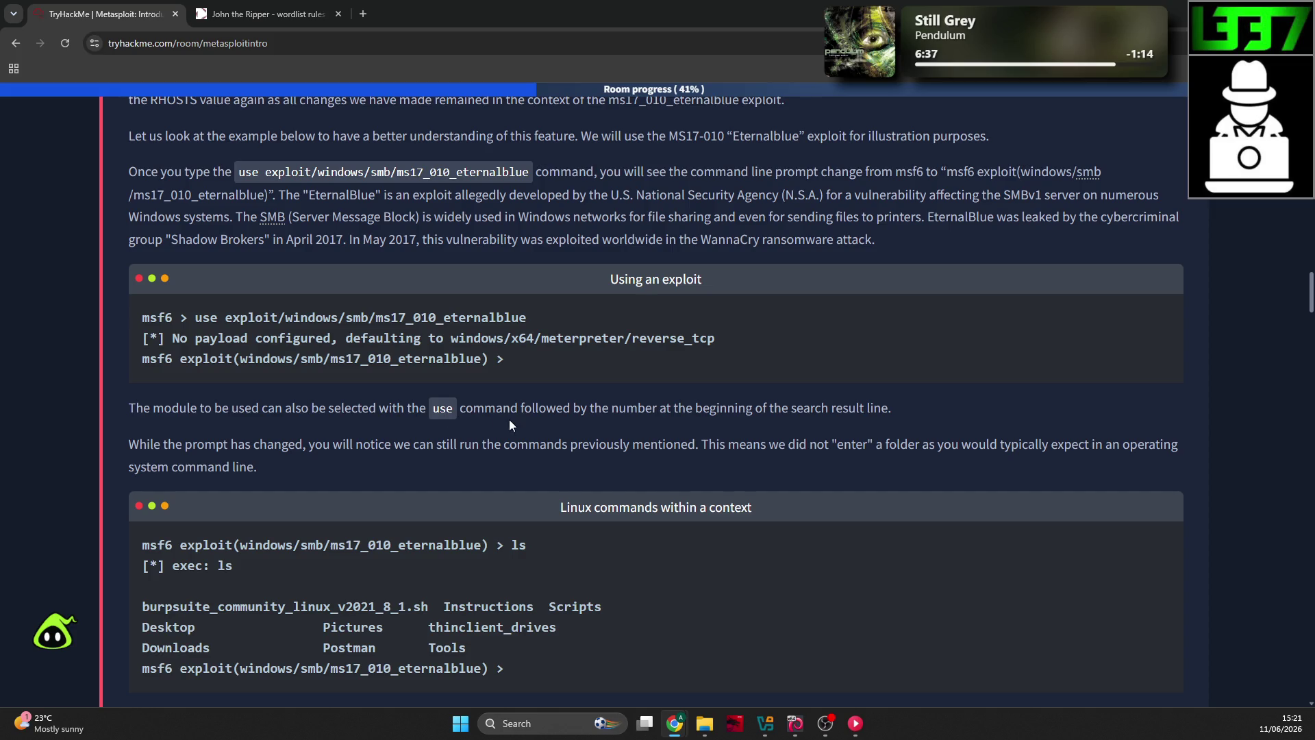
scroll(510, 419, "down", 1)
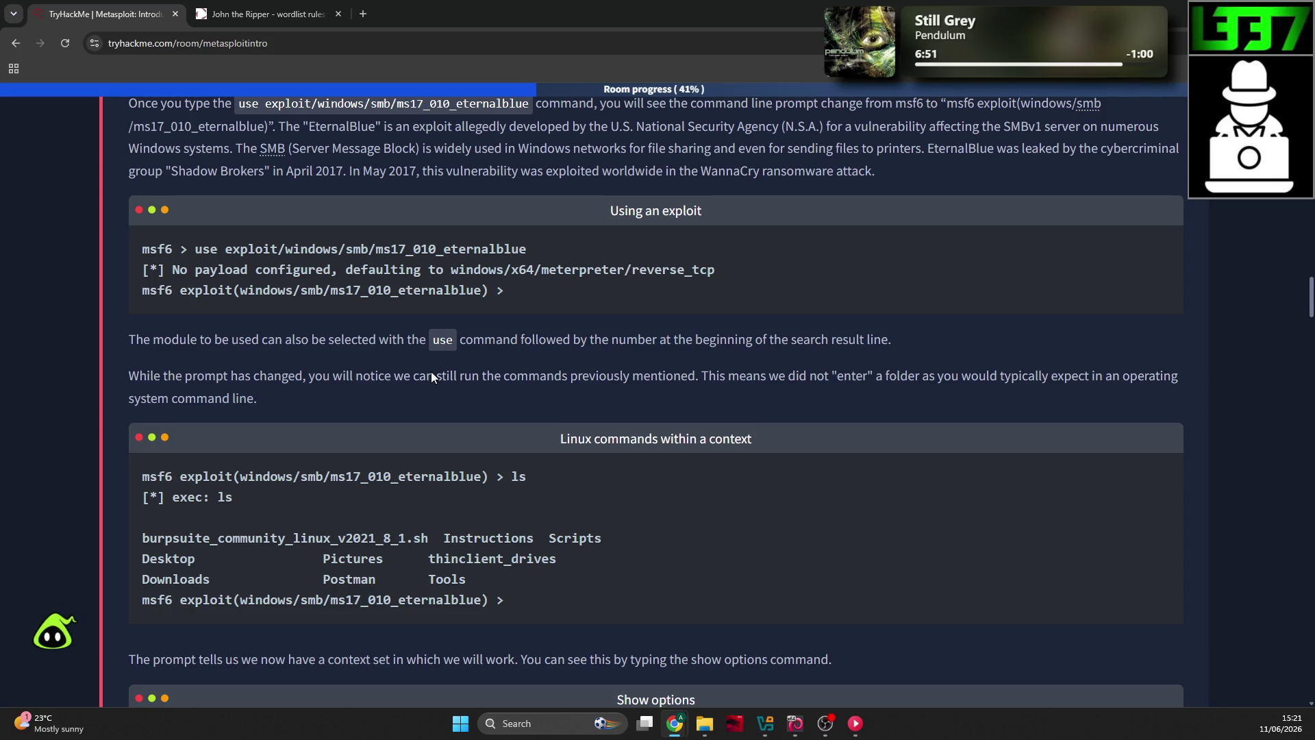
Step: Highlight the sentence on selecting a module with use plus its search-result number
left_click_drag(242, 340, 349, 336)
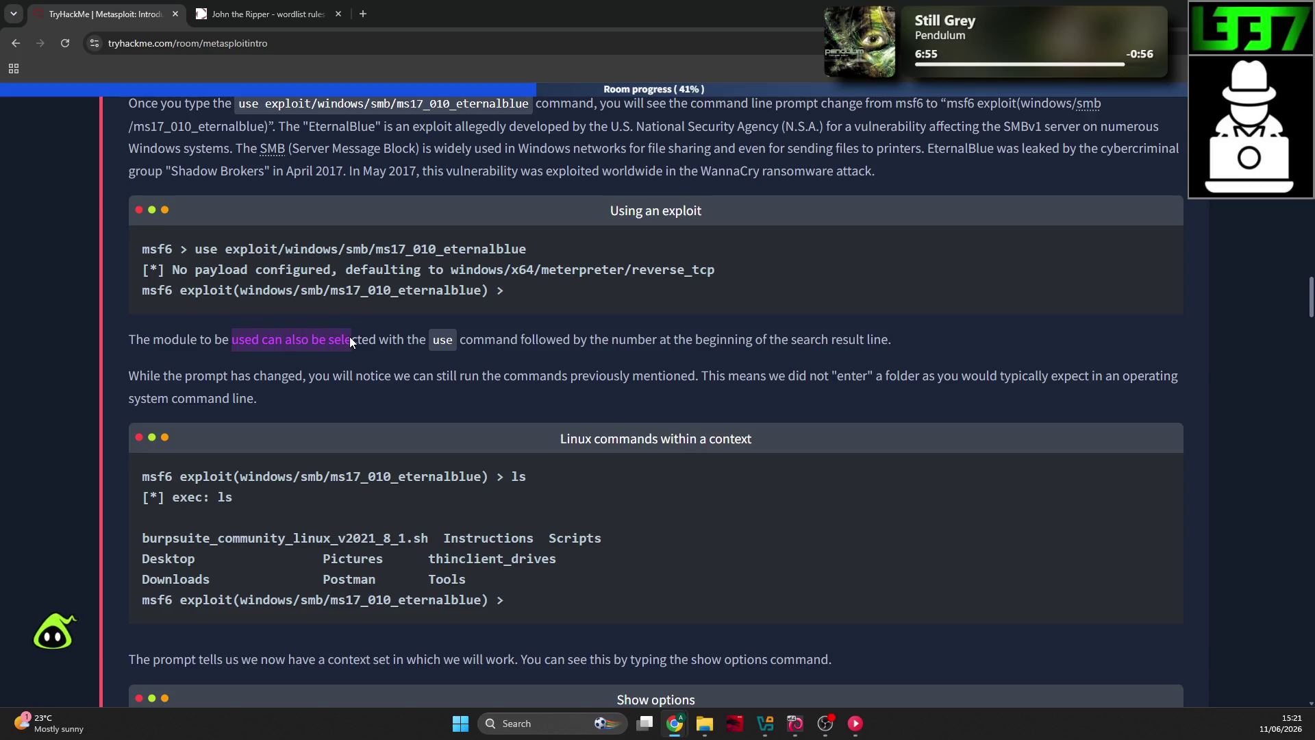
left_click(221, 339)
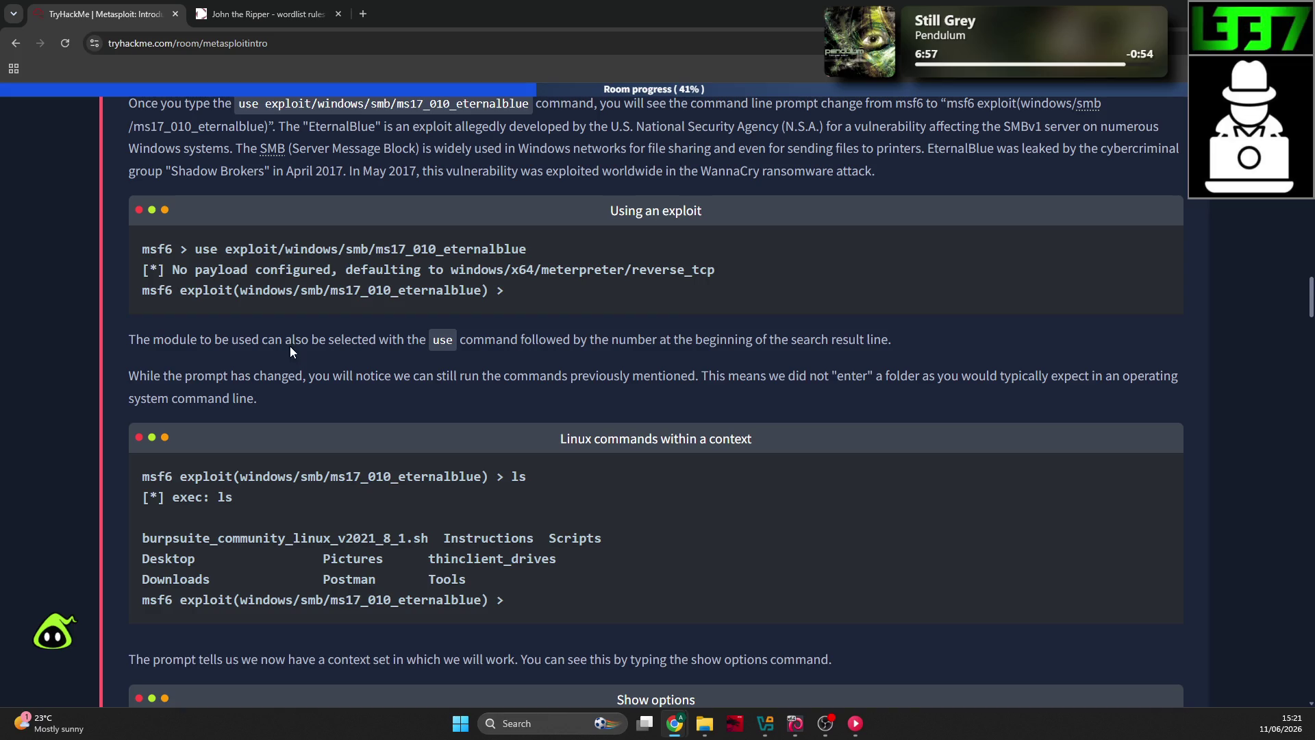
left_click_drag(129, 339, 584, 351)
left_click_drag(708, 351, 709, 351)
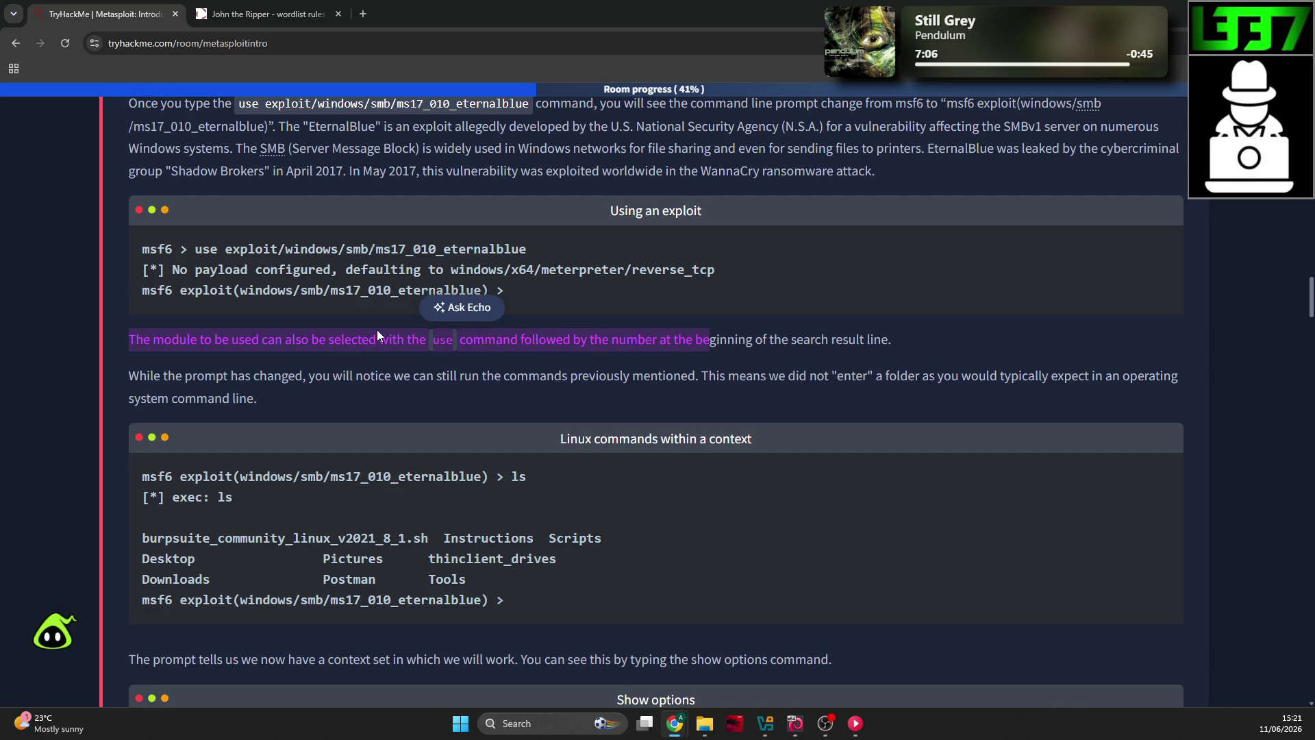
key("alt+Tab")
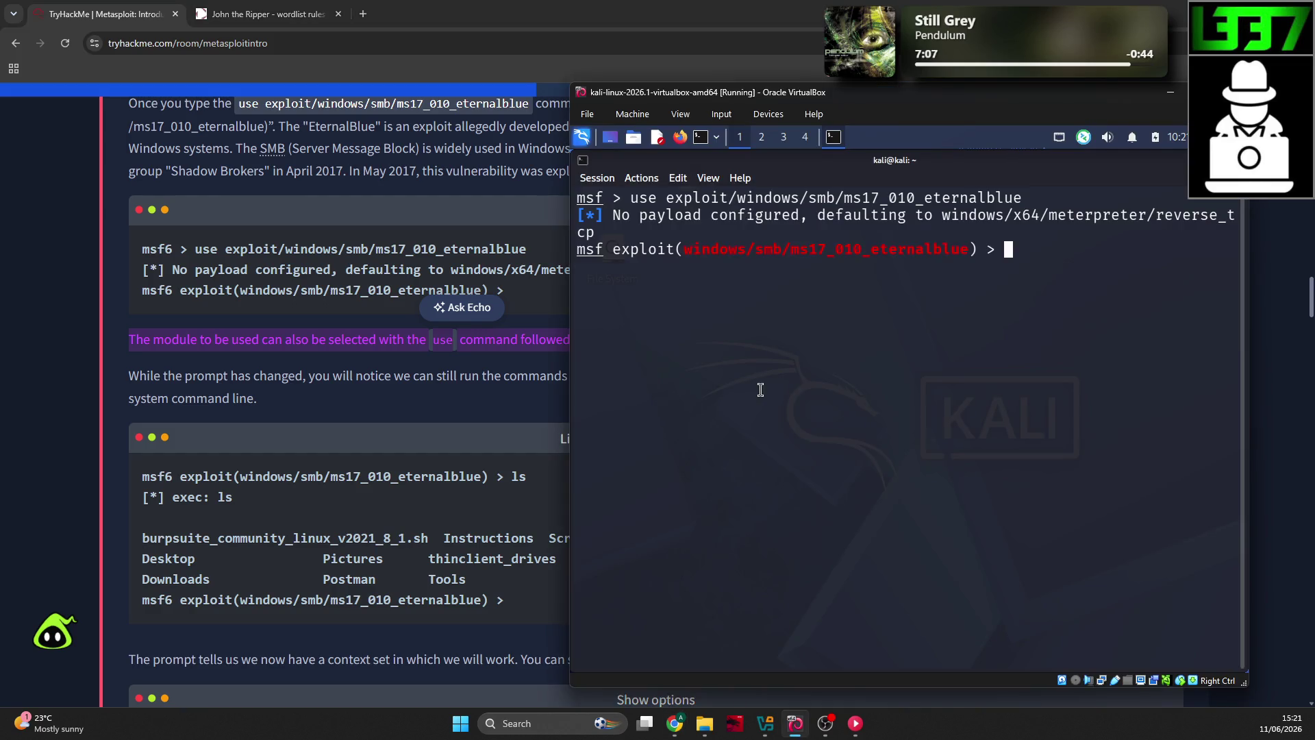
Step: Quit msfconsole with exit and relaunch it with 'sudo msfconsole'
key("ctrl+c")
type("exit")
key("Return")
type("ms")
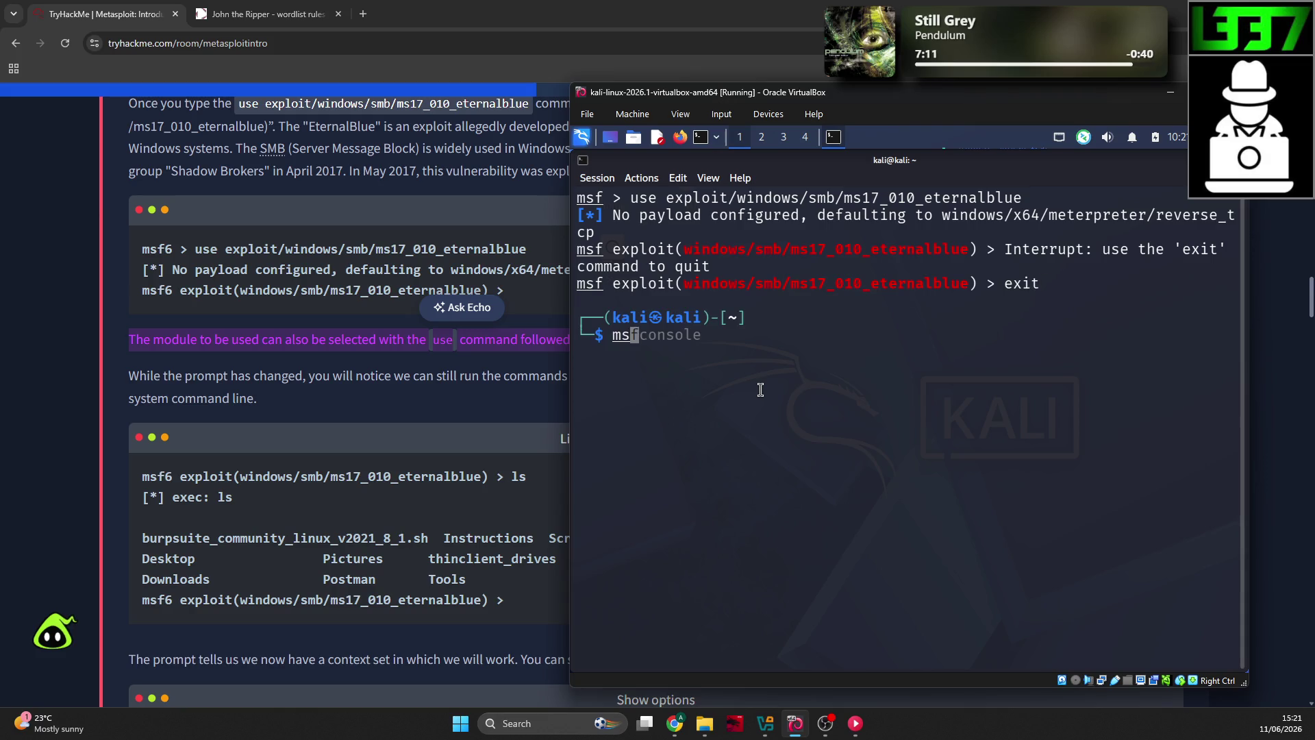
type("udo msfconsole")
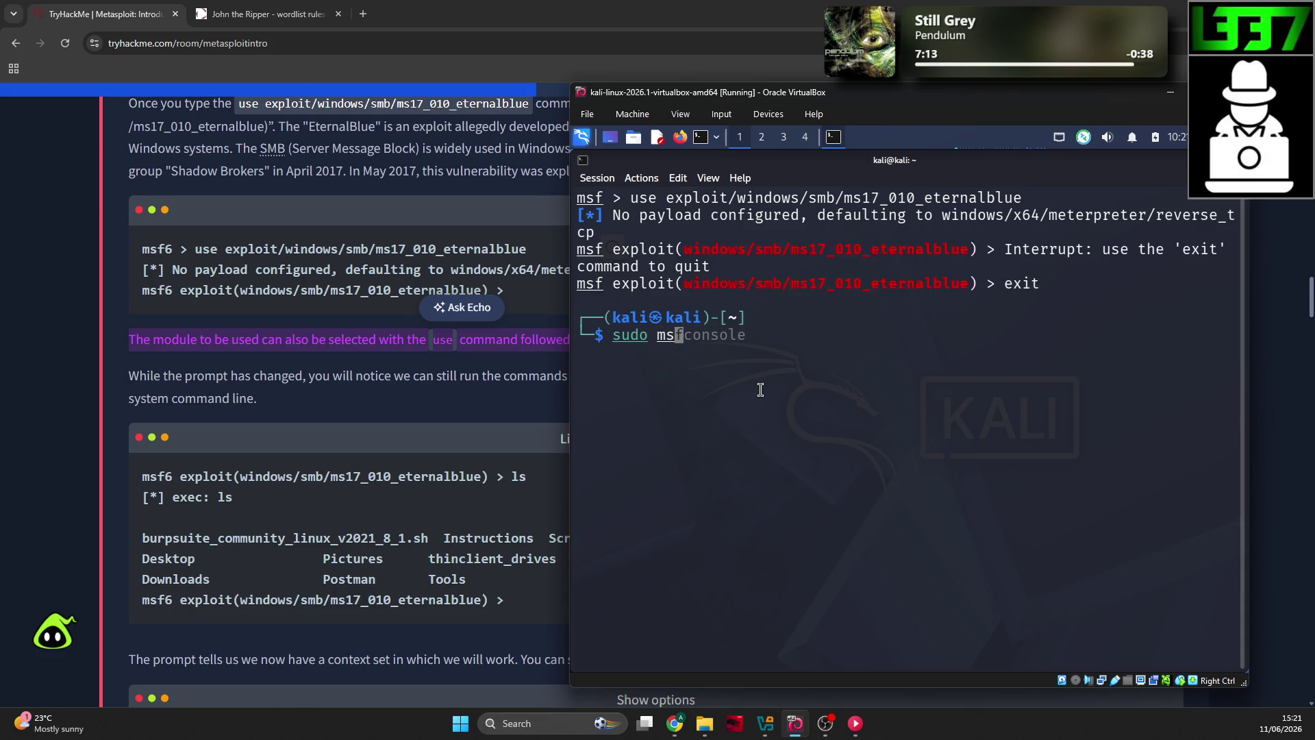
key("Return")
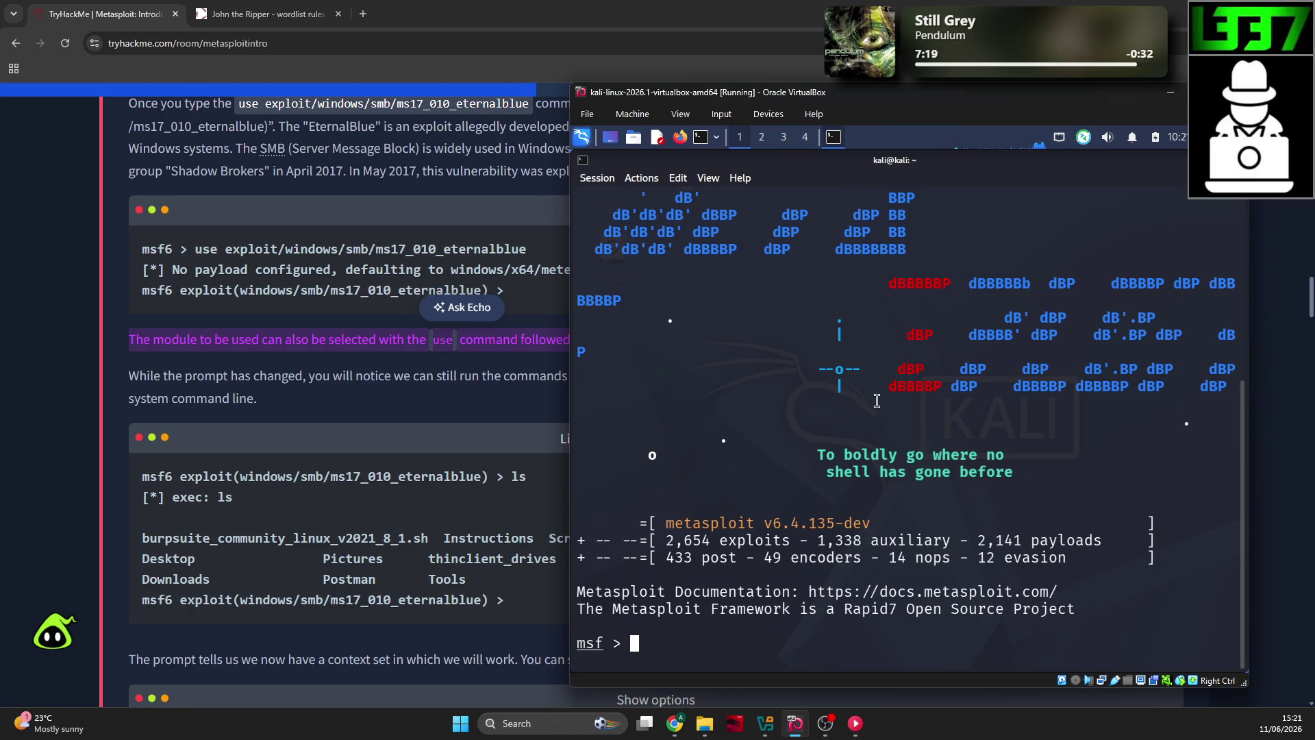
Step: Run 'use 1' in msfconsole, which fails with an invalid module index
type("use")
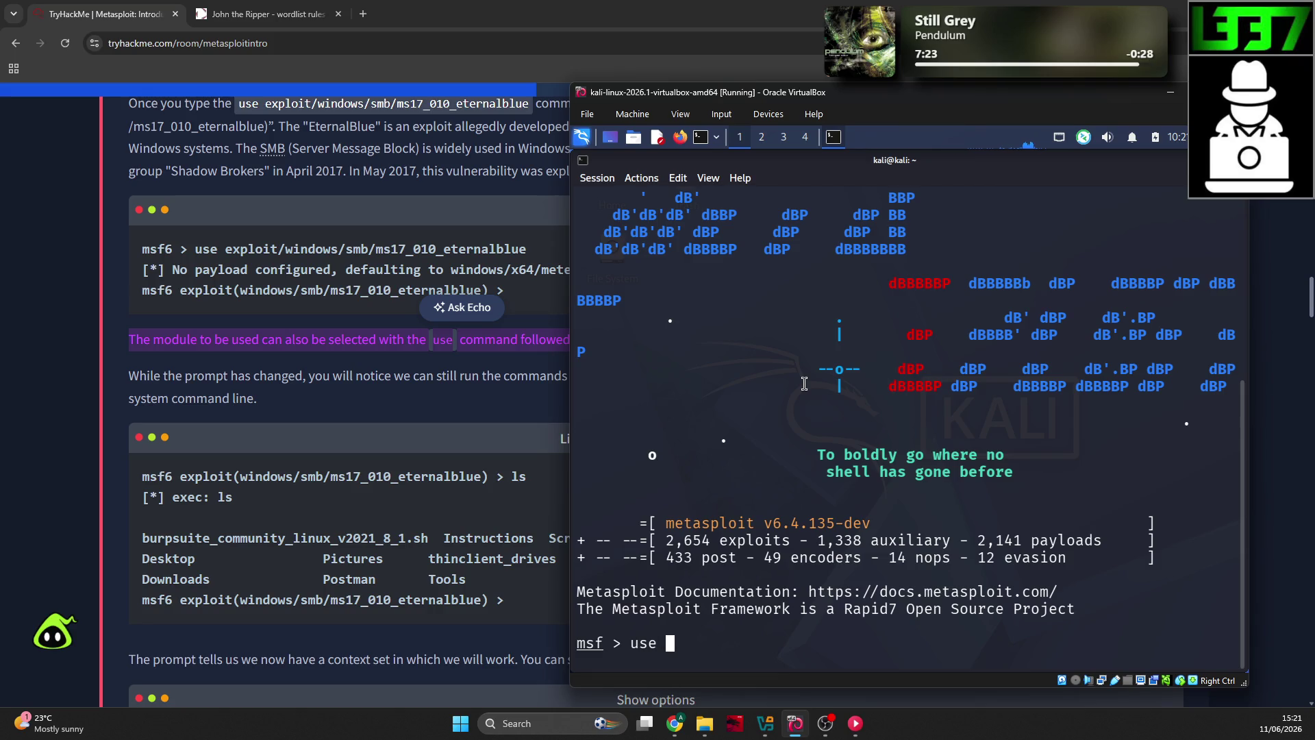
left_click(446, 404)
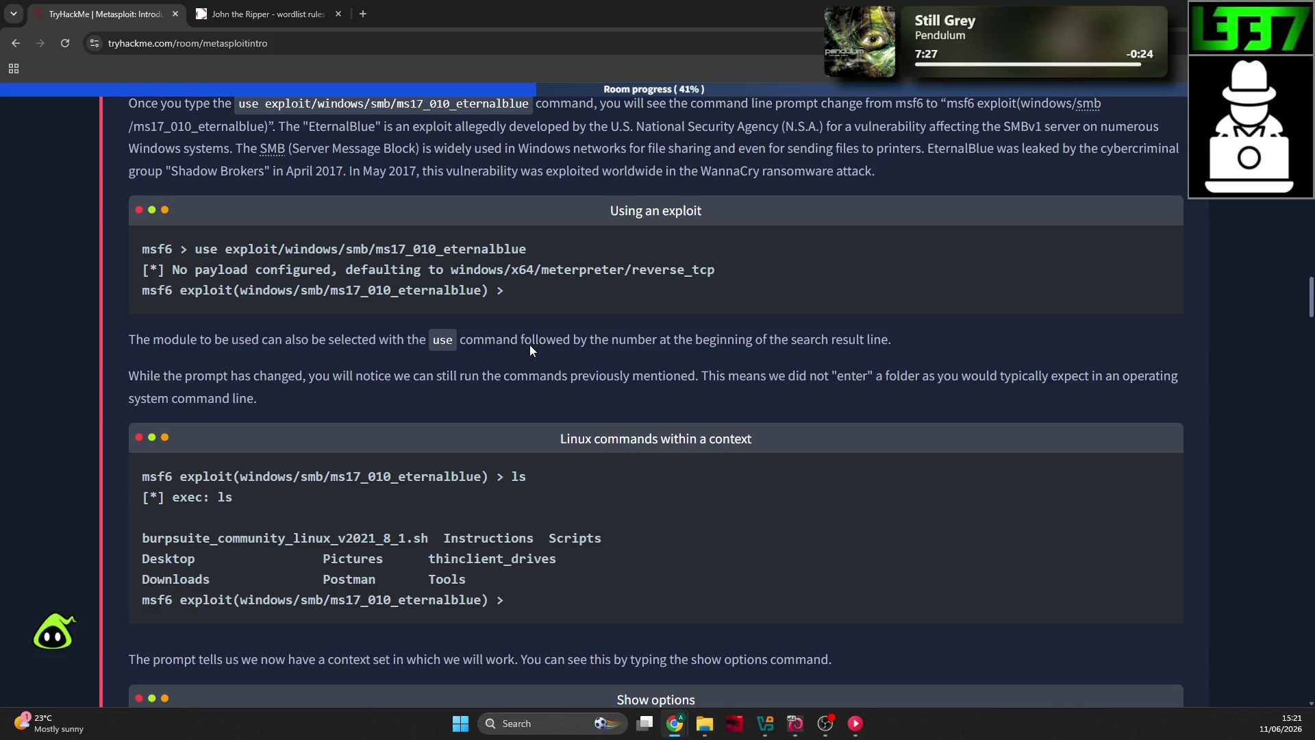
key("alt+Tab")
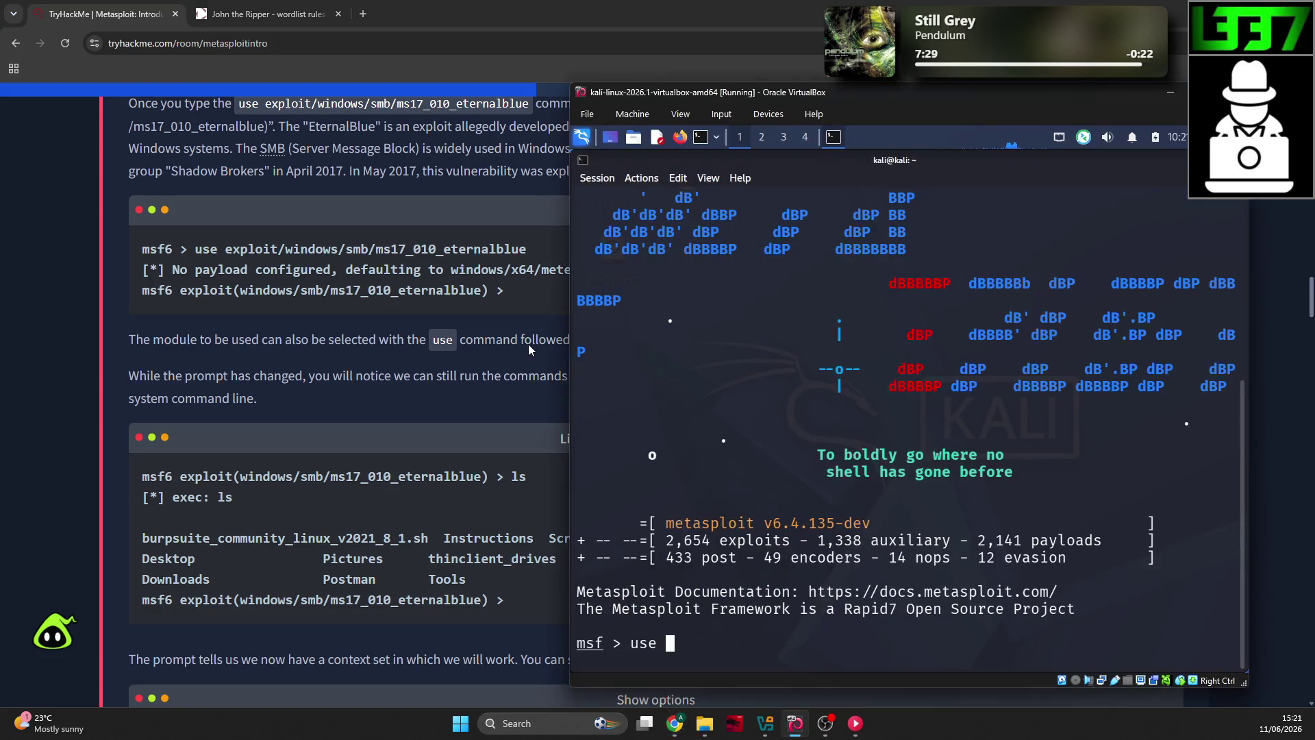
type("1")
key("Return")
left_click(364, 375)
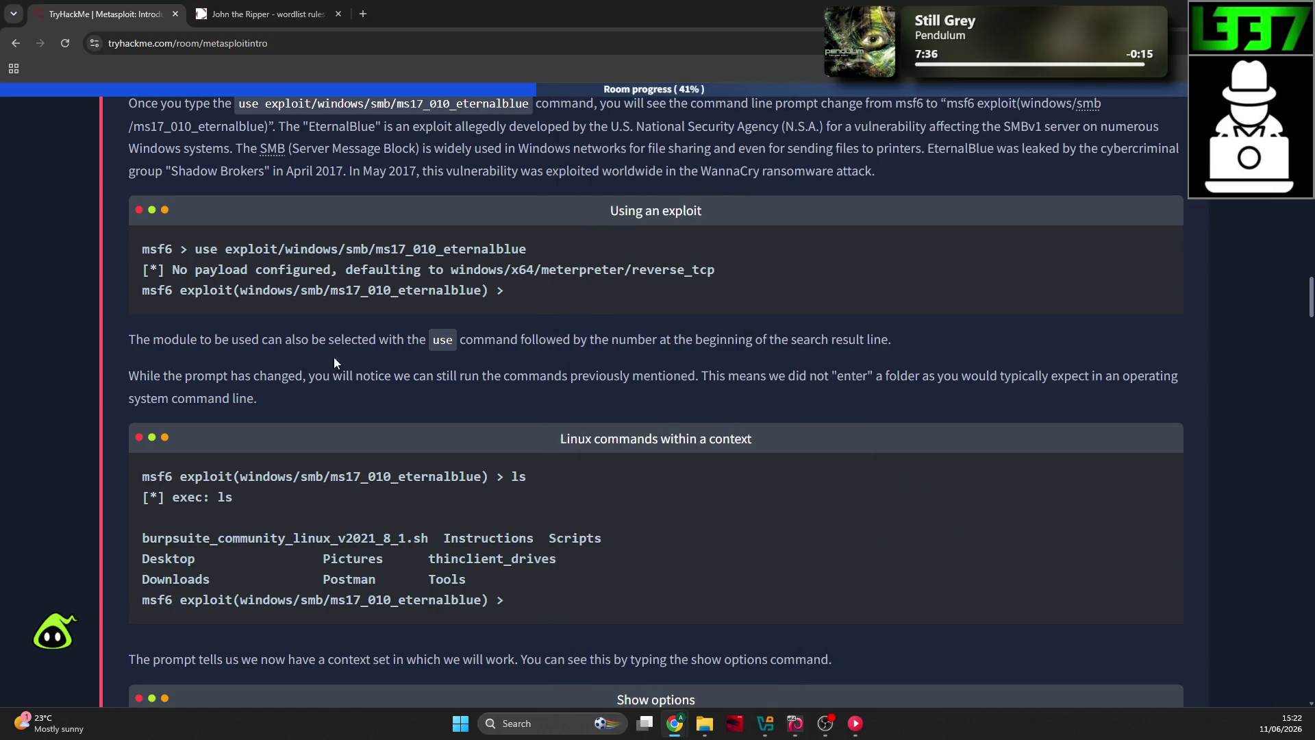
Step: Scroll back up to the sentence about choosing modules by number and mark it
scroll(301, 431, "down", 2)
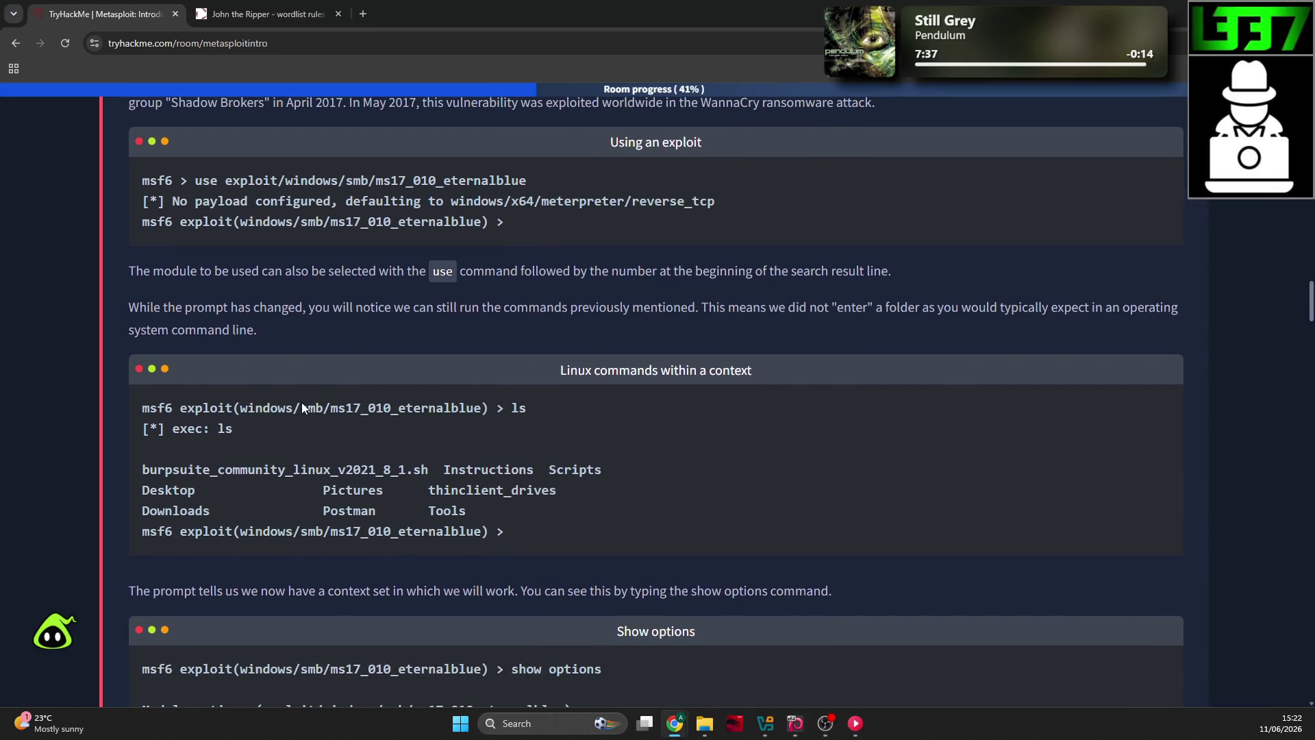
scroll(301, 399, "down", 1)
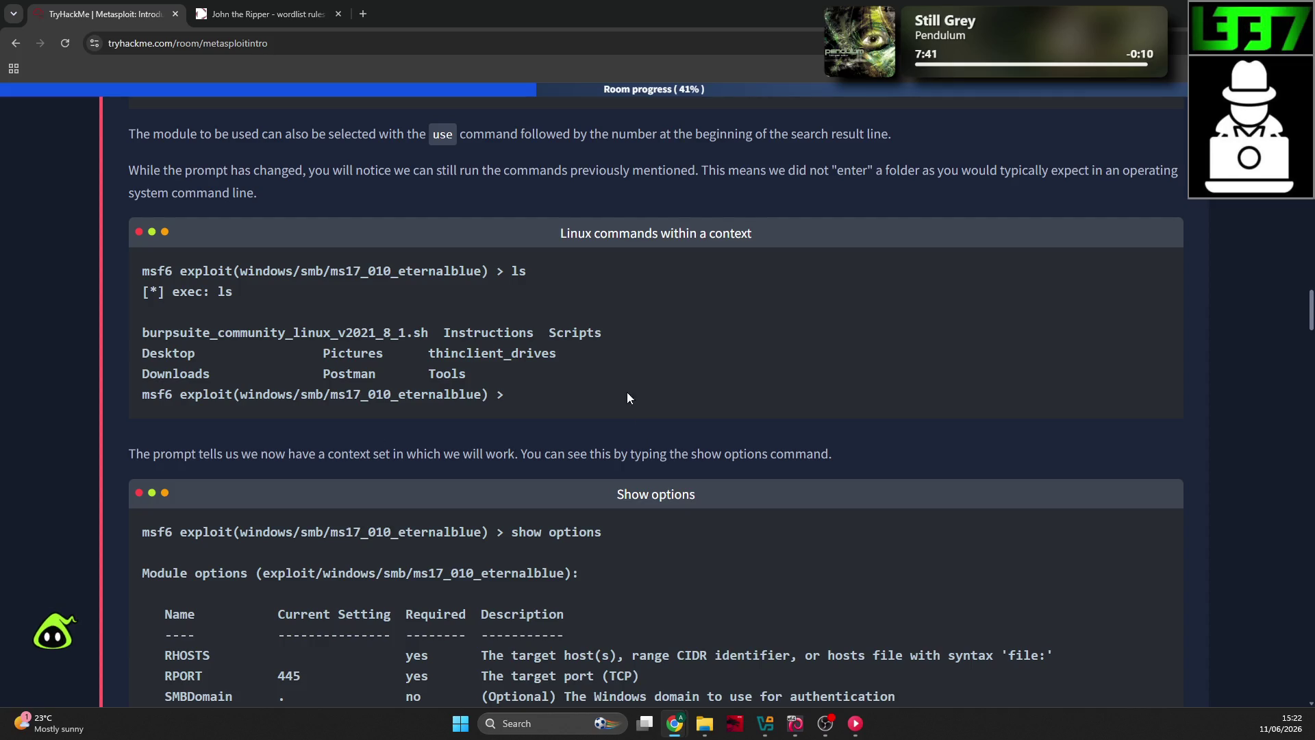
scroll(622, 388, "up", 1)
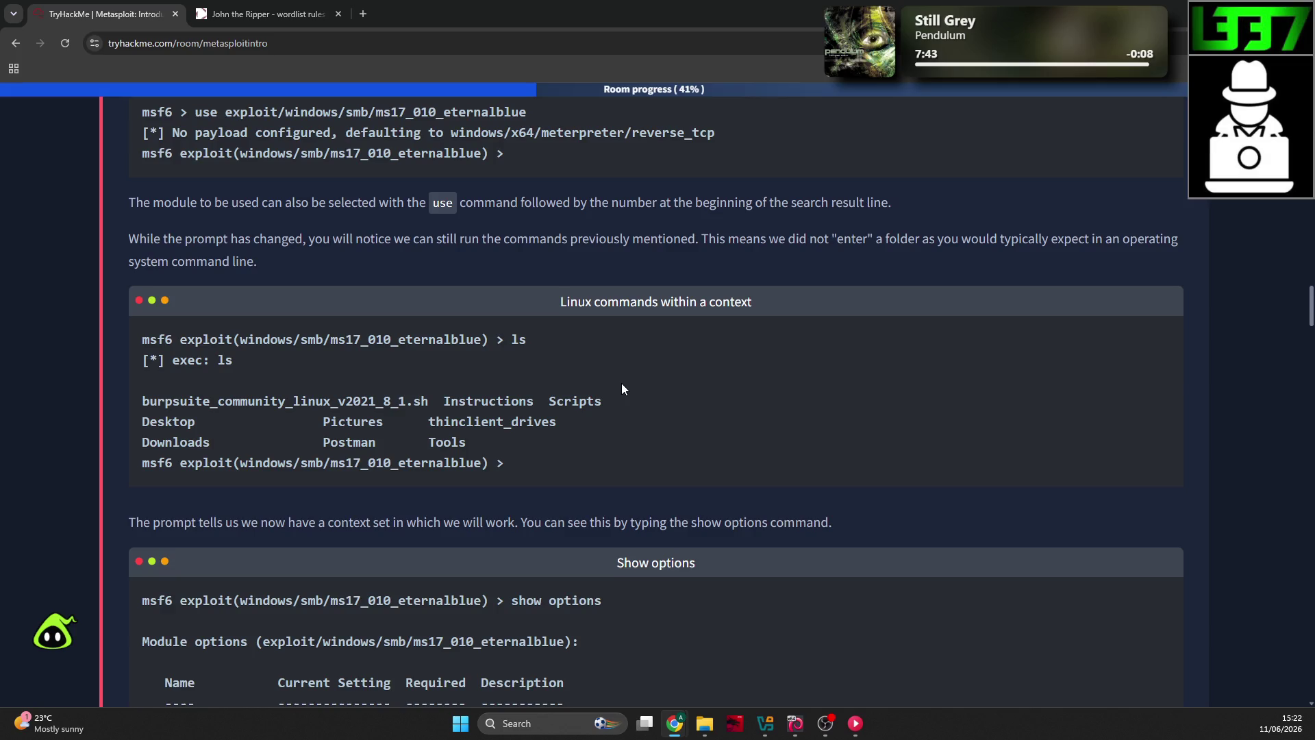
scroll(622, 389, "up", 1)
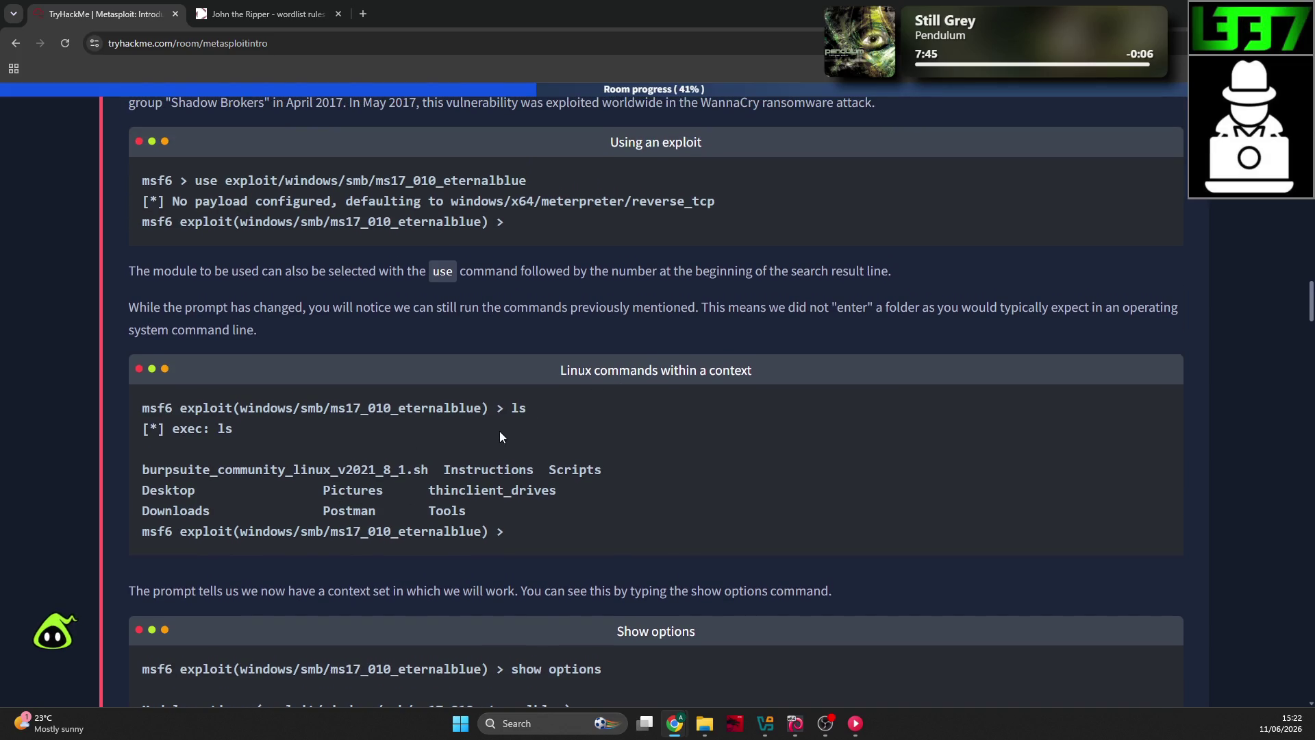
scroll(498, 430, "up", 3)
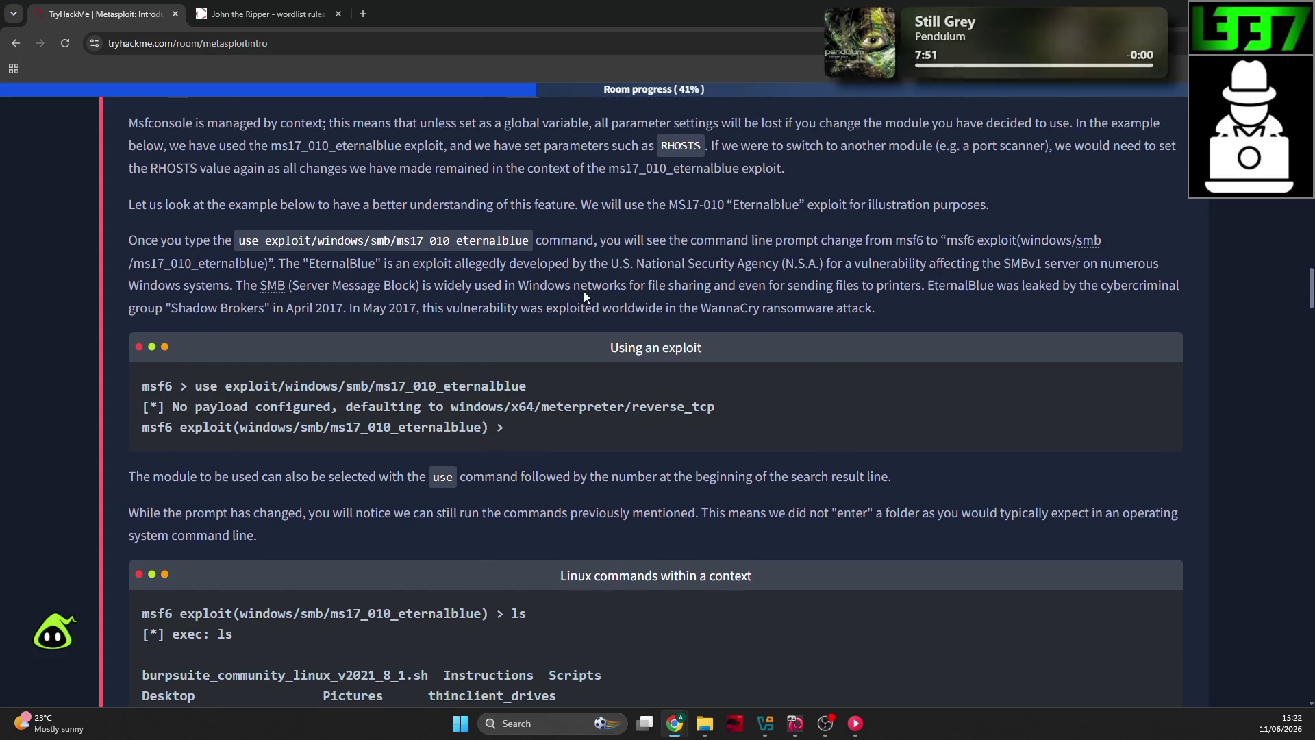
scroll(583, 293, "up", 5)
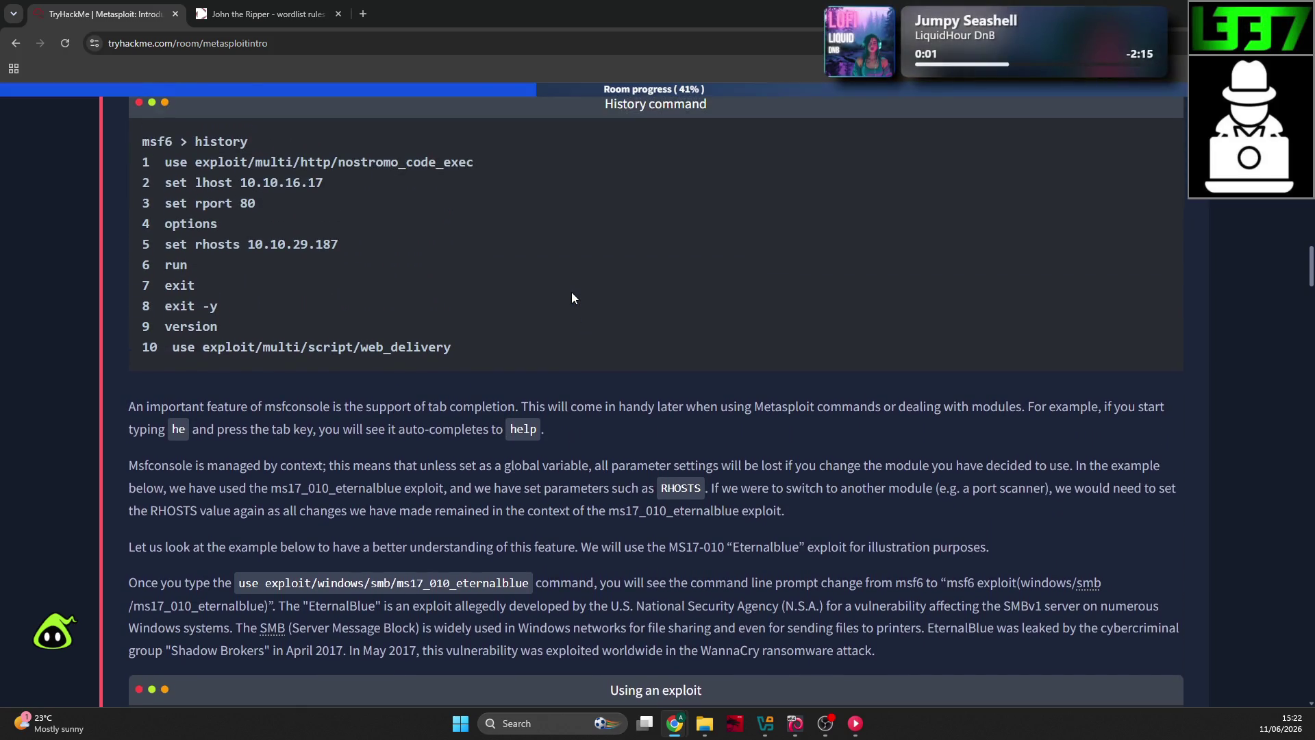
scroll(572, 296, "up", 2)
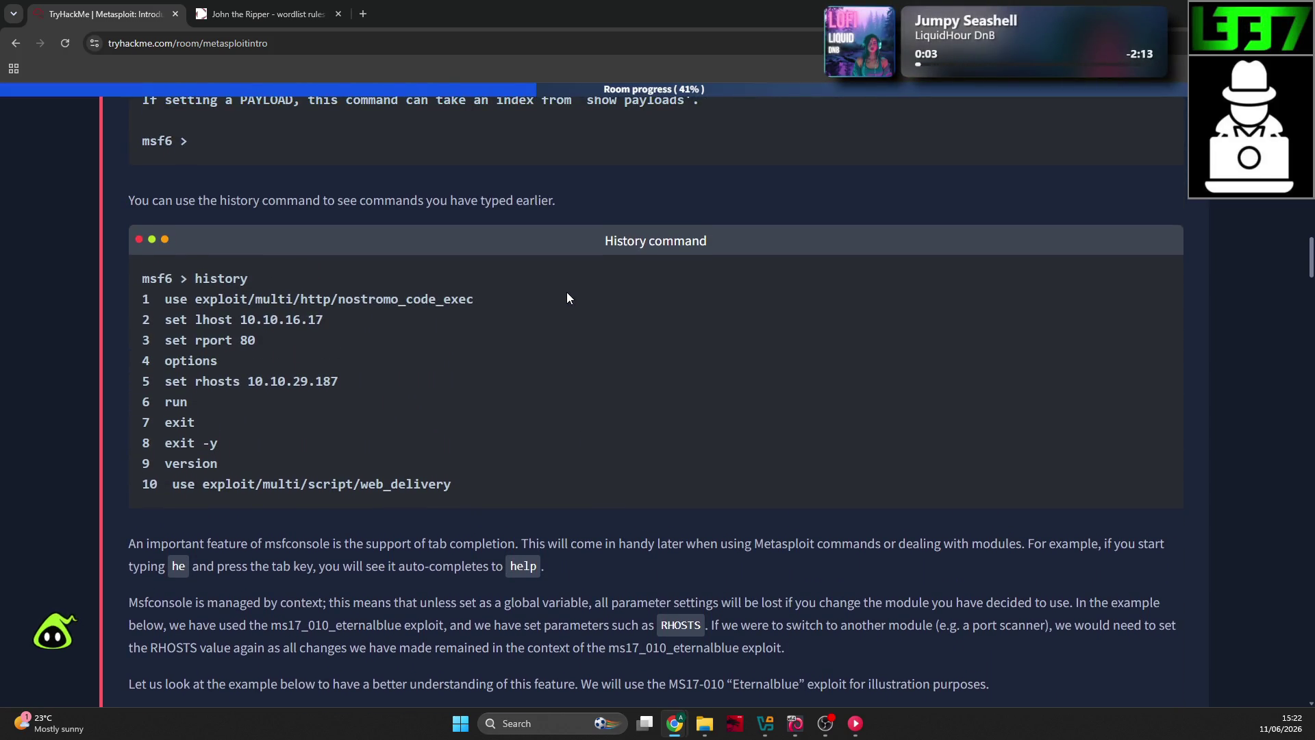
scroll(566, 290, "down", 7)
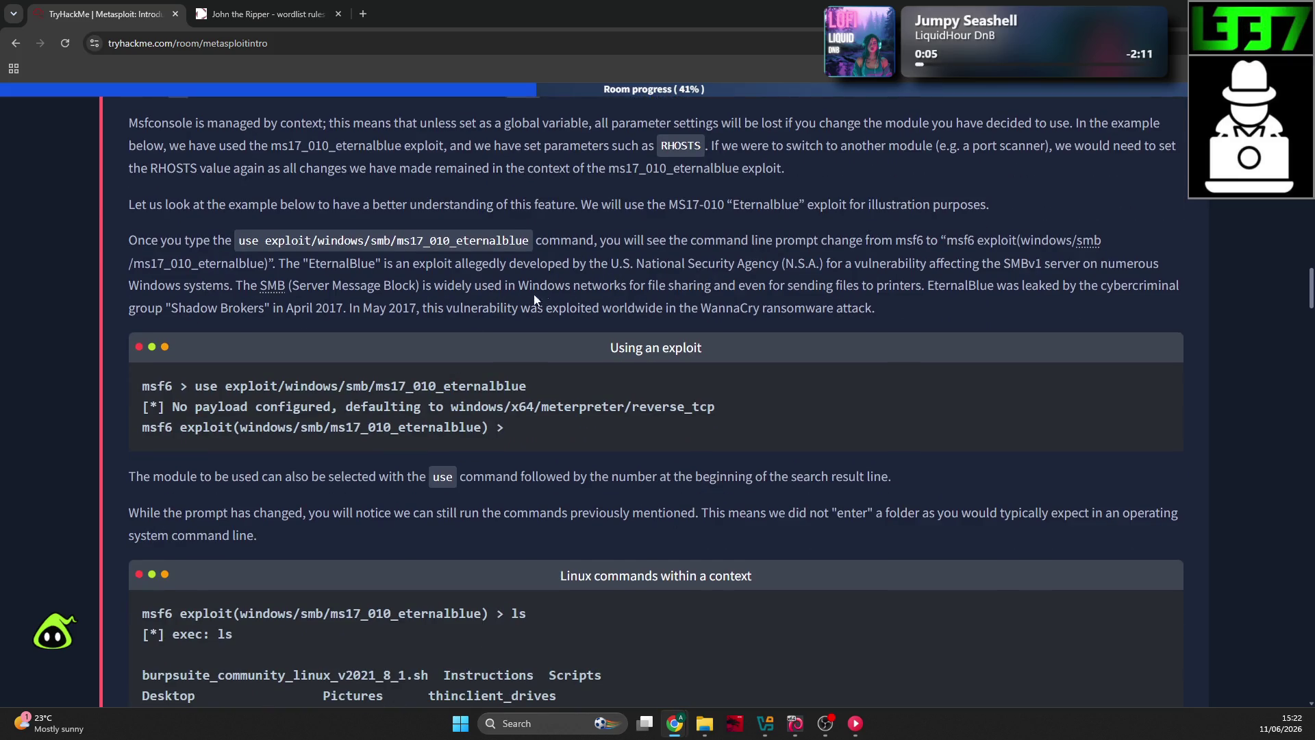
left_click_drag(120, 473, 263, 462)
left_click(393, 461)
Step: Scroll down to the EternalBlue show options table listing RHOSTS and RPORT 445
scroll(414, 413, "down", 1)
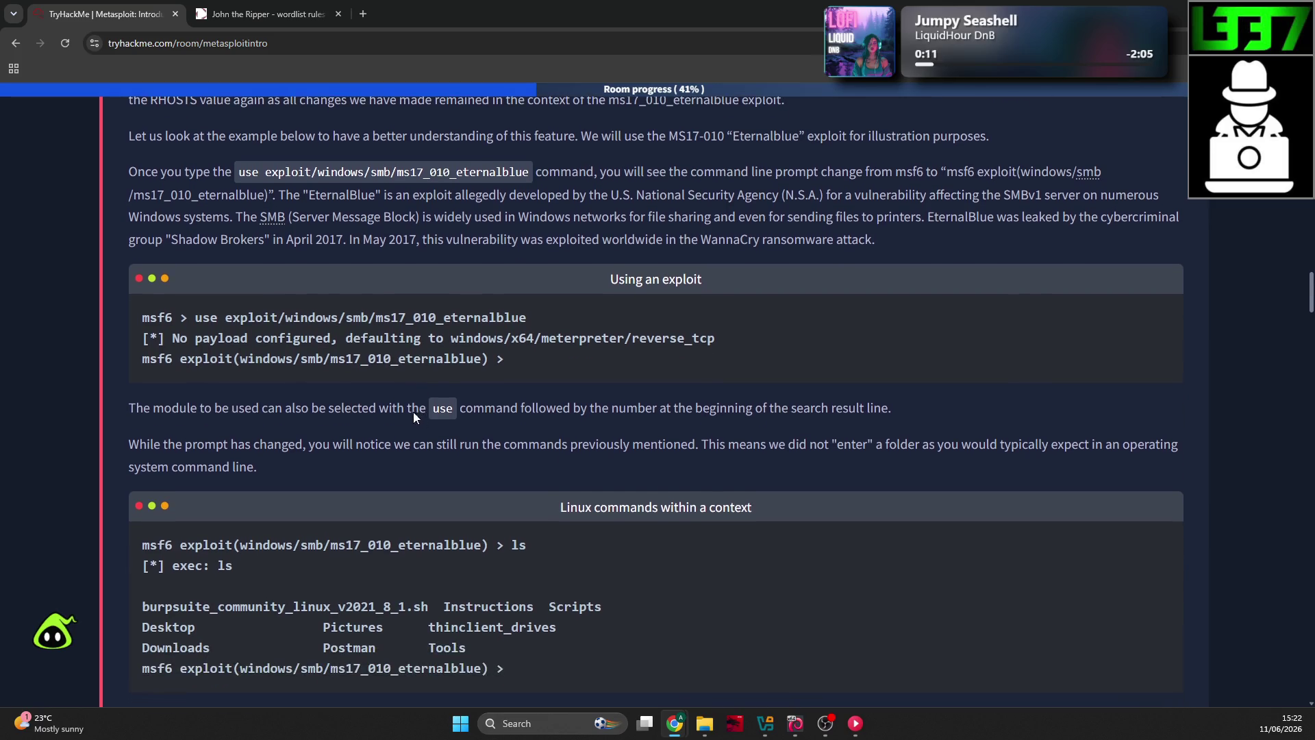
key("alt+Tab")
key("alt+Tab")
key("alt+Tab")
key("alt+Tab")
scroll(585, 414, "down", 1)
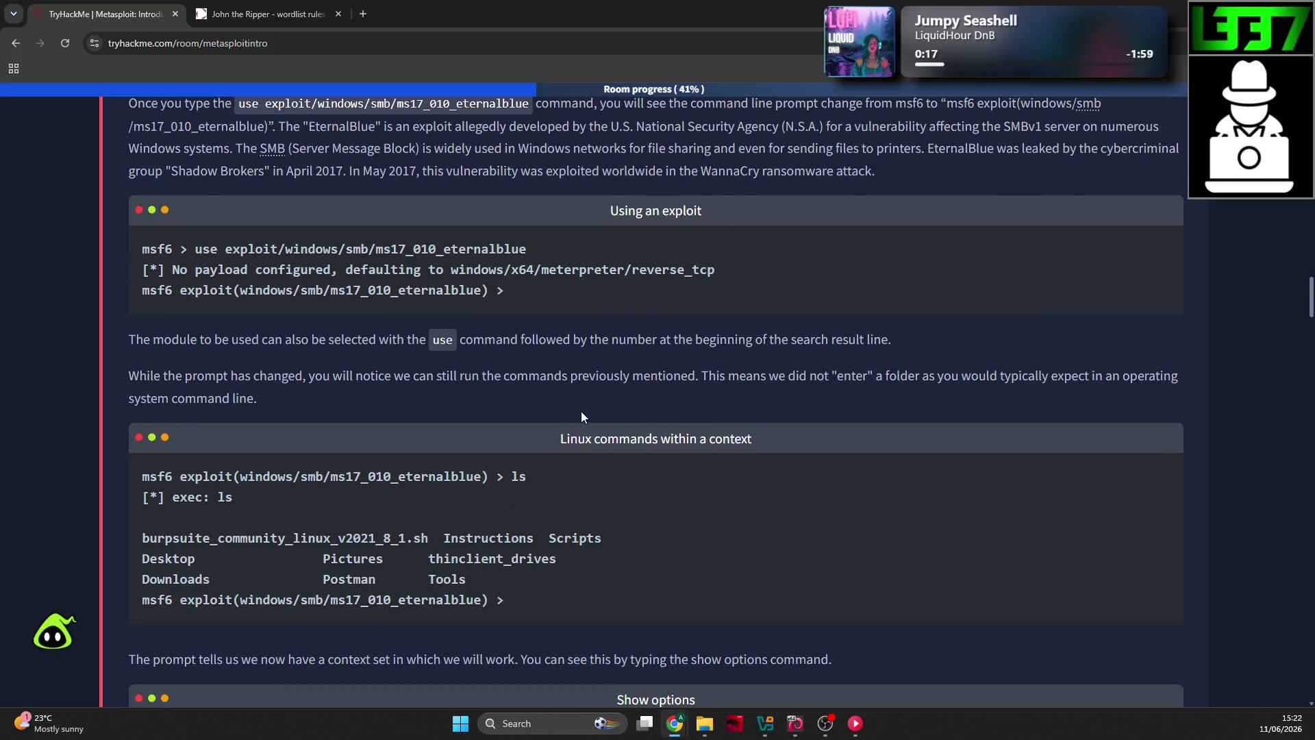
scroll(584, 390, "down", 2)
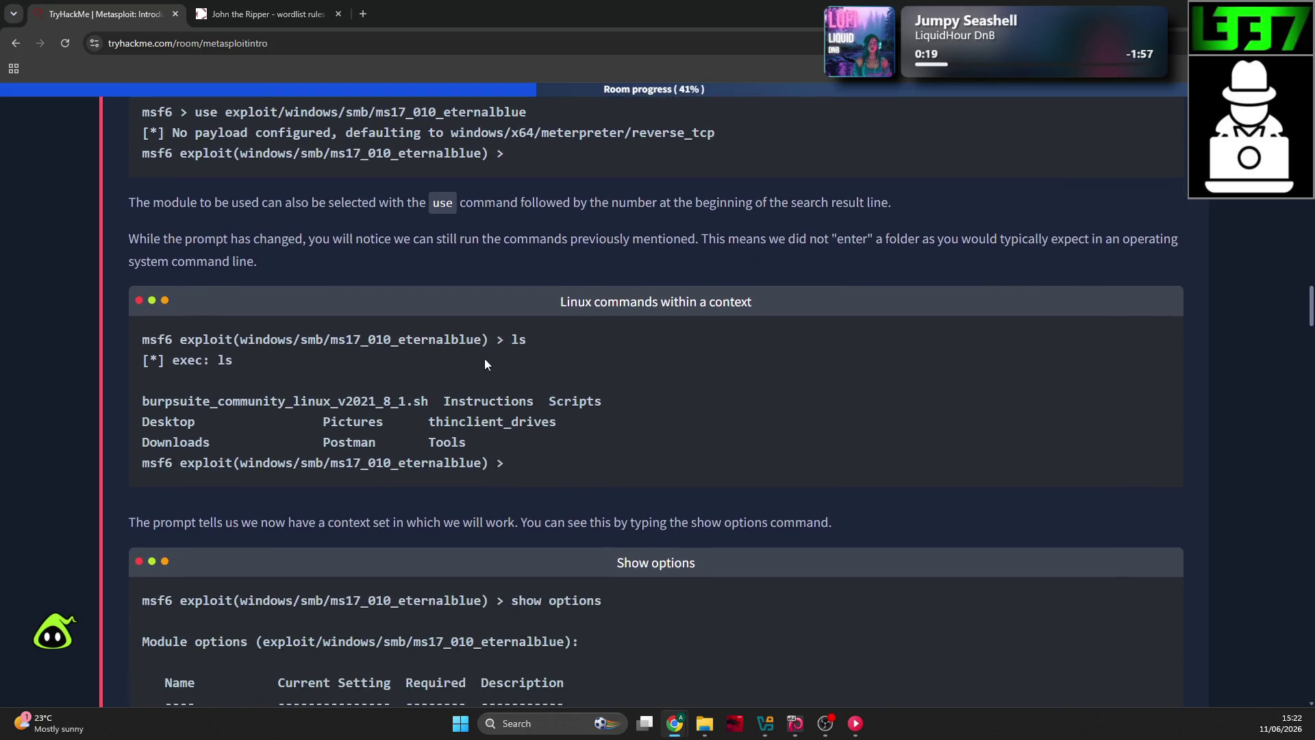
scroll(421, 336, "up", 1)
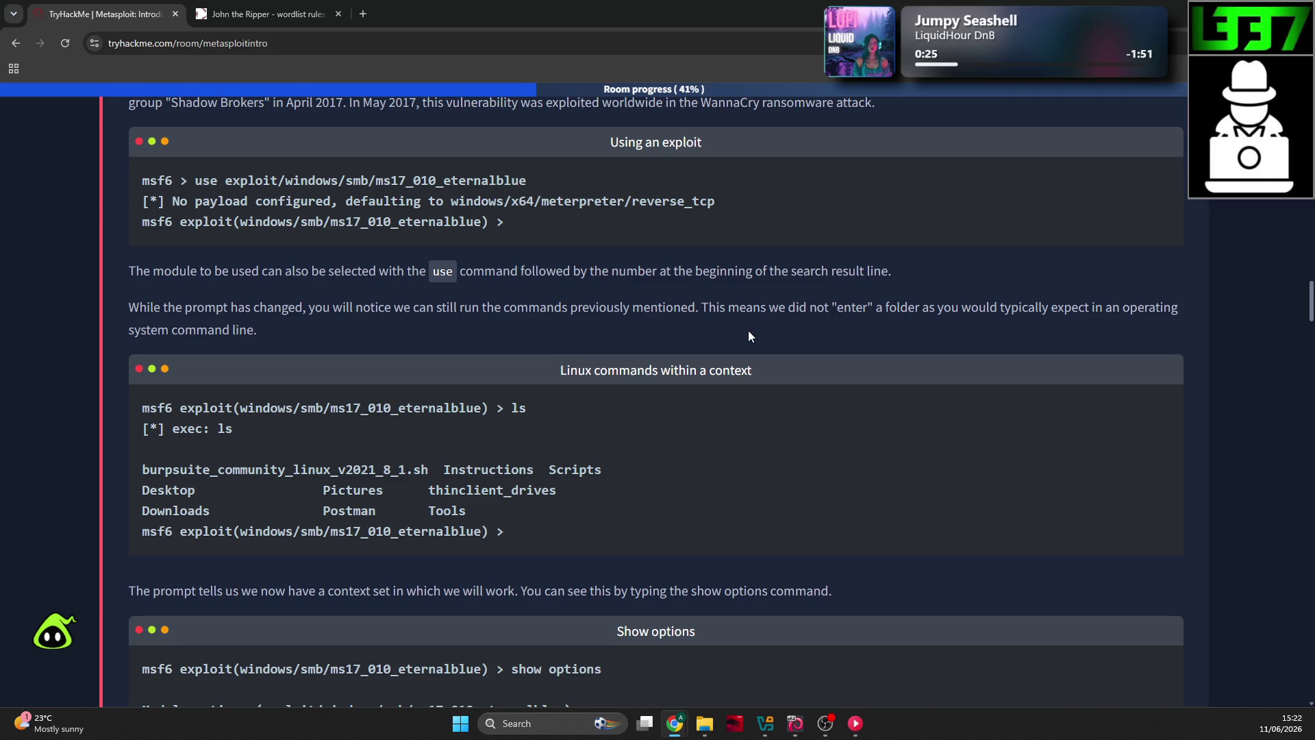
scroll(748, 330, "up", 1)
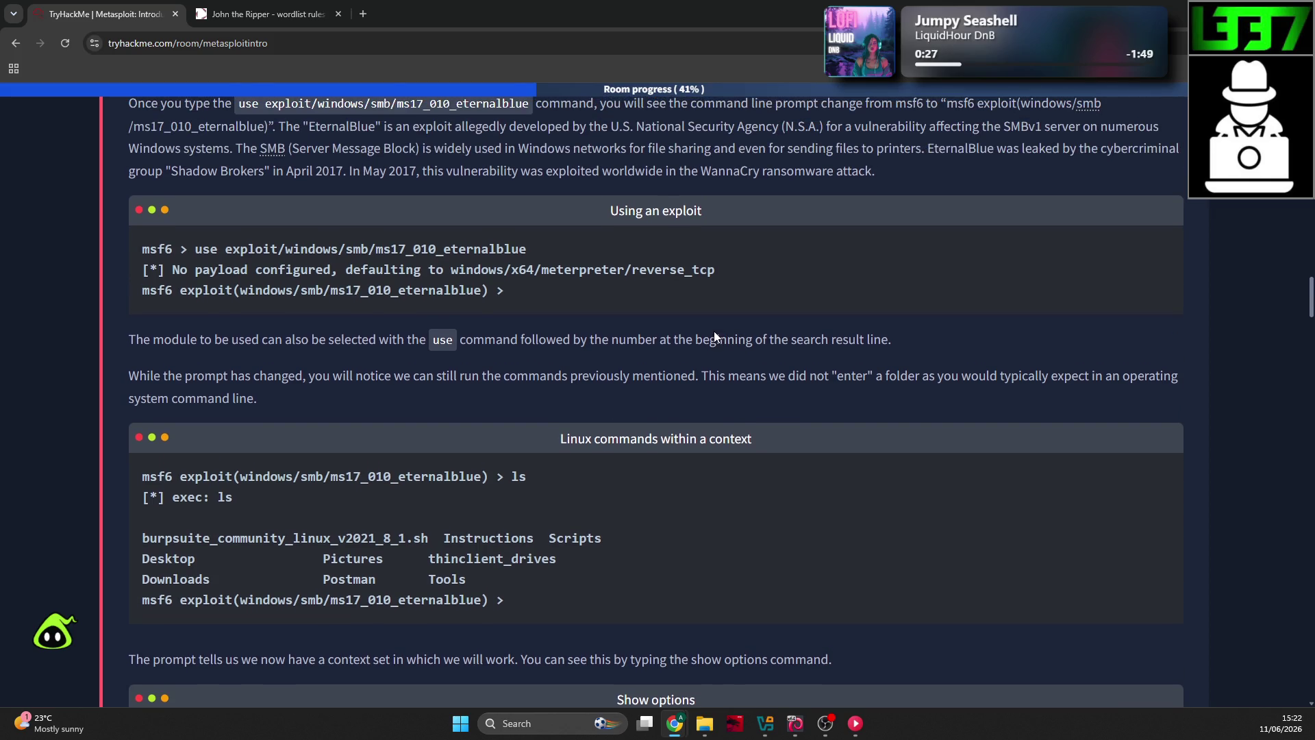
scroll(710, 333, "down", 2)
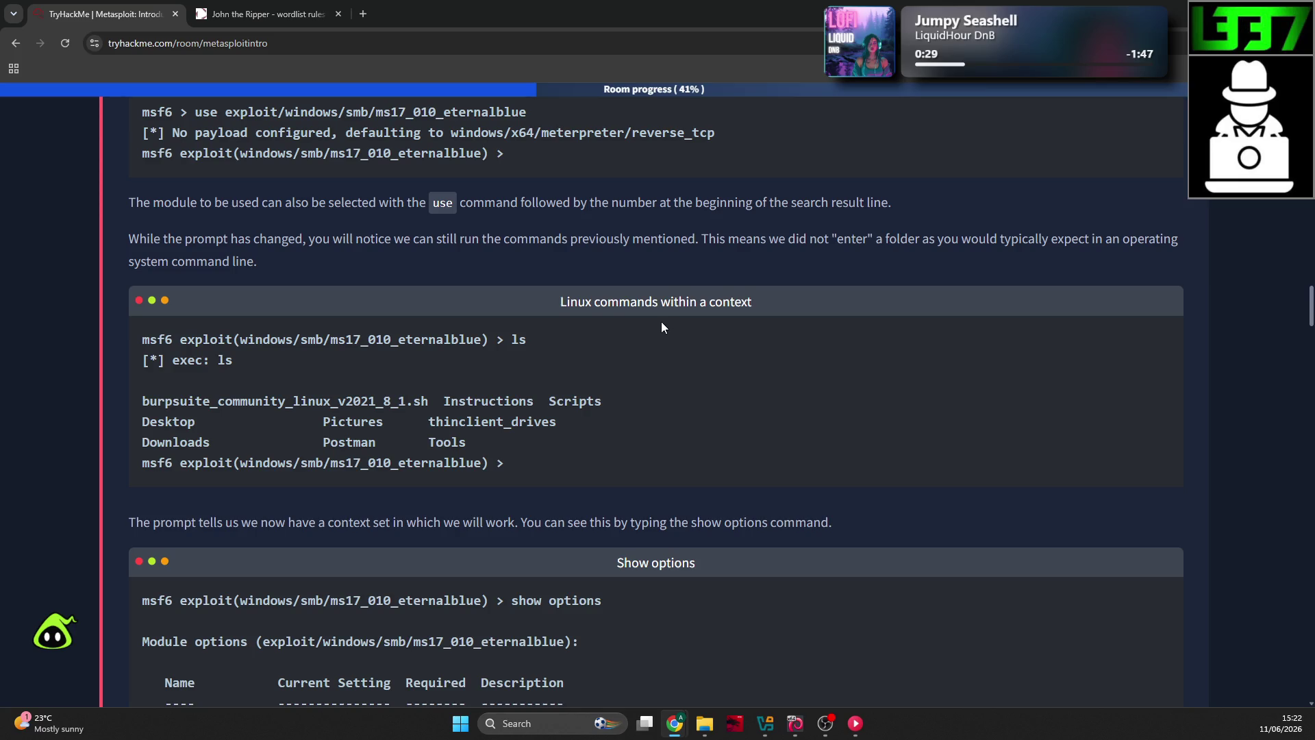
scroll(656, 322, "down", 1)
scroll(614, 320, "down", 1)
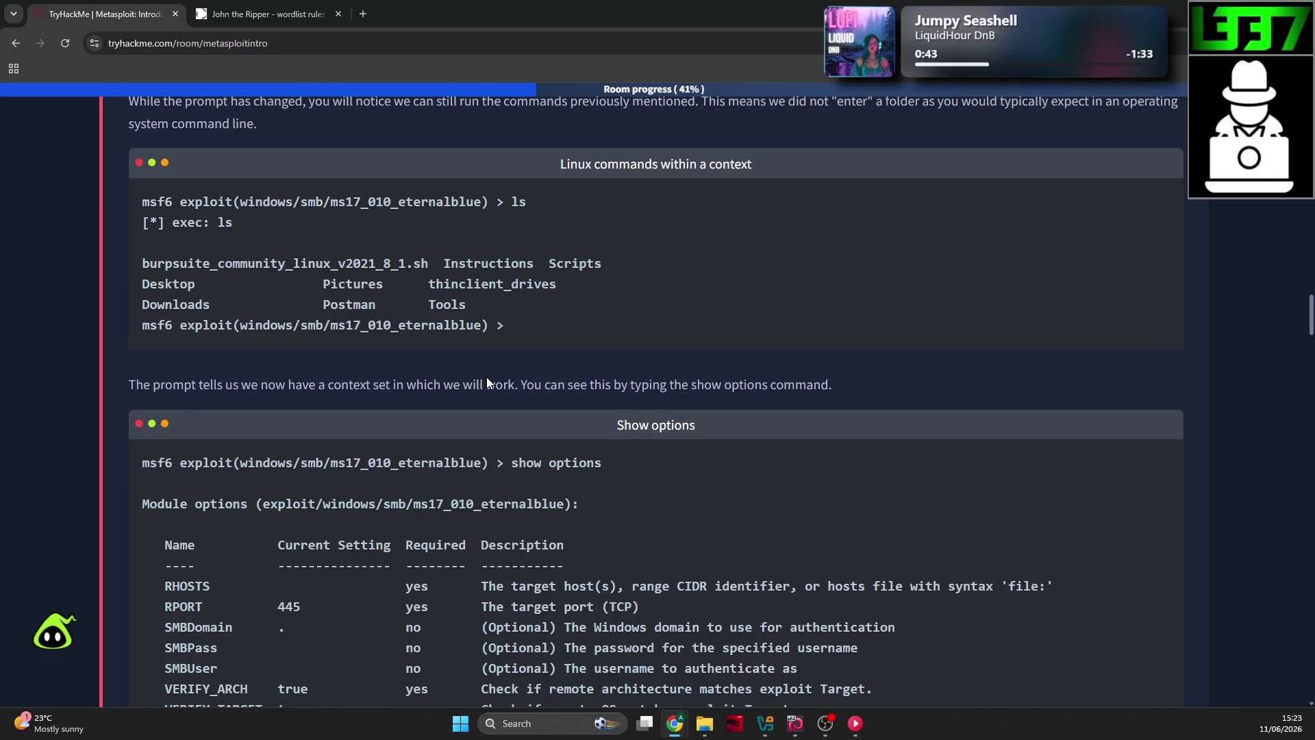
Step: Run 'show options' in Kali's msfconsole to list the Global Options, then go back to the TryHackMe room
scroll(486, 376, "down", 2)
key("alt+Tab")
type("show options")
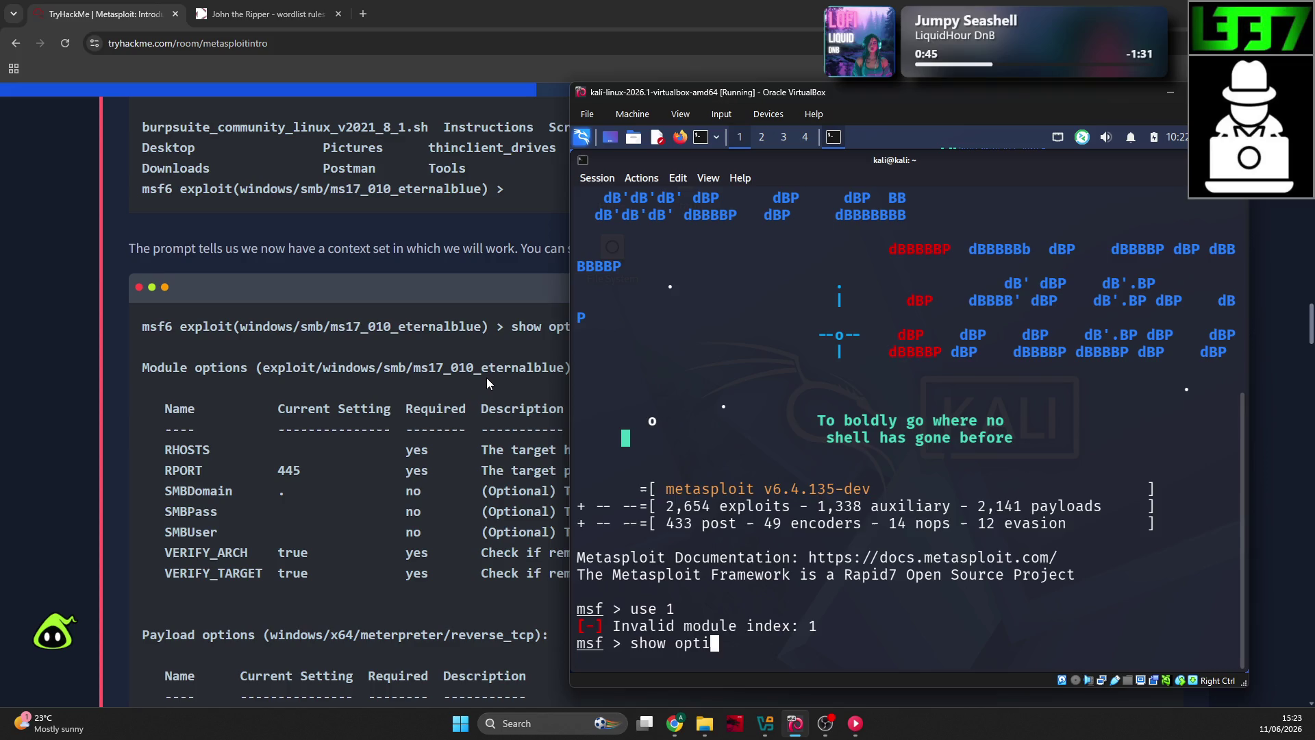
key("Return")
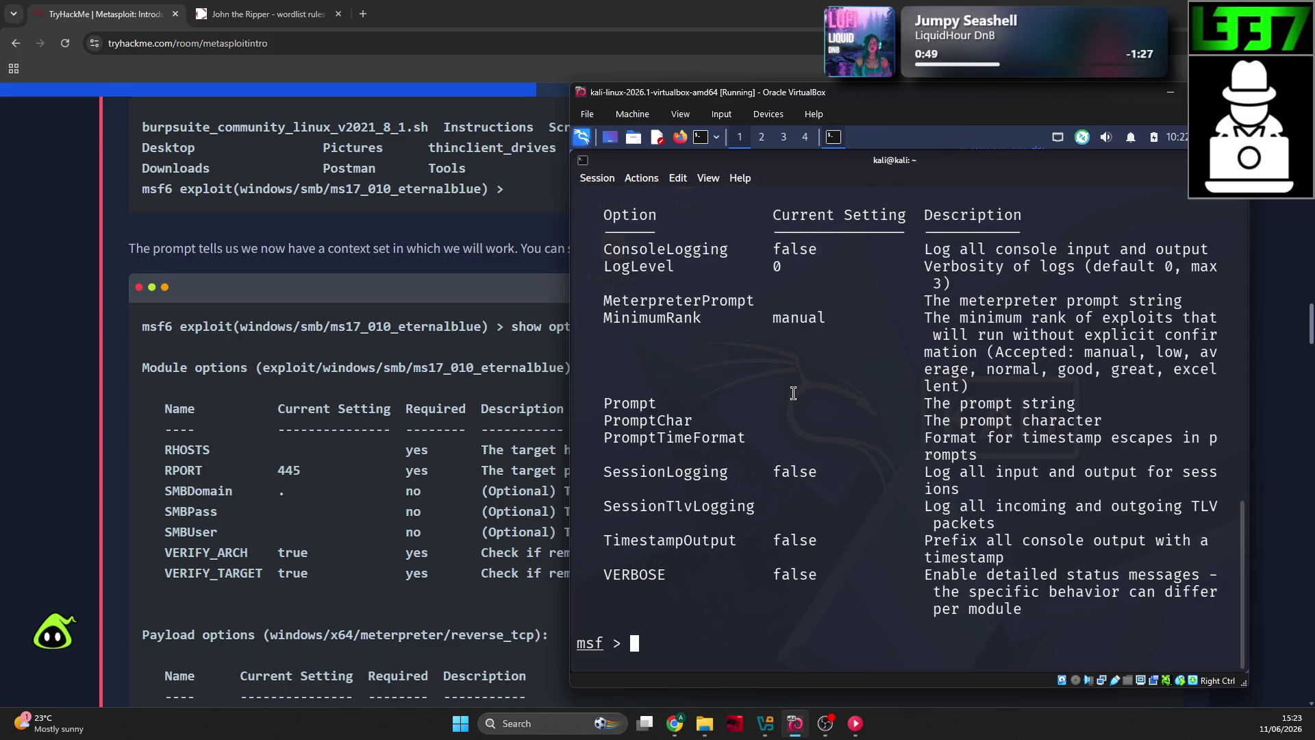
left_click_drag(1243, 548, 1248, 451)
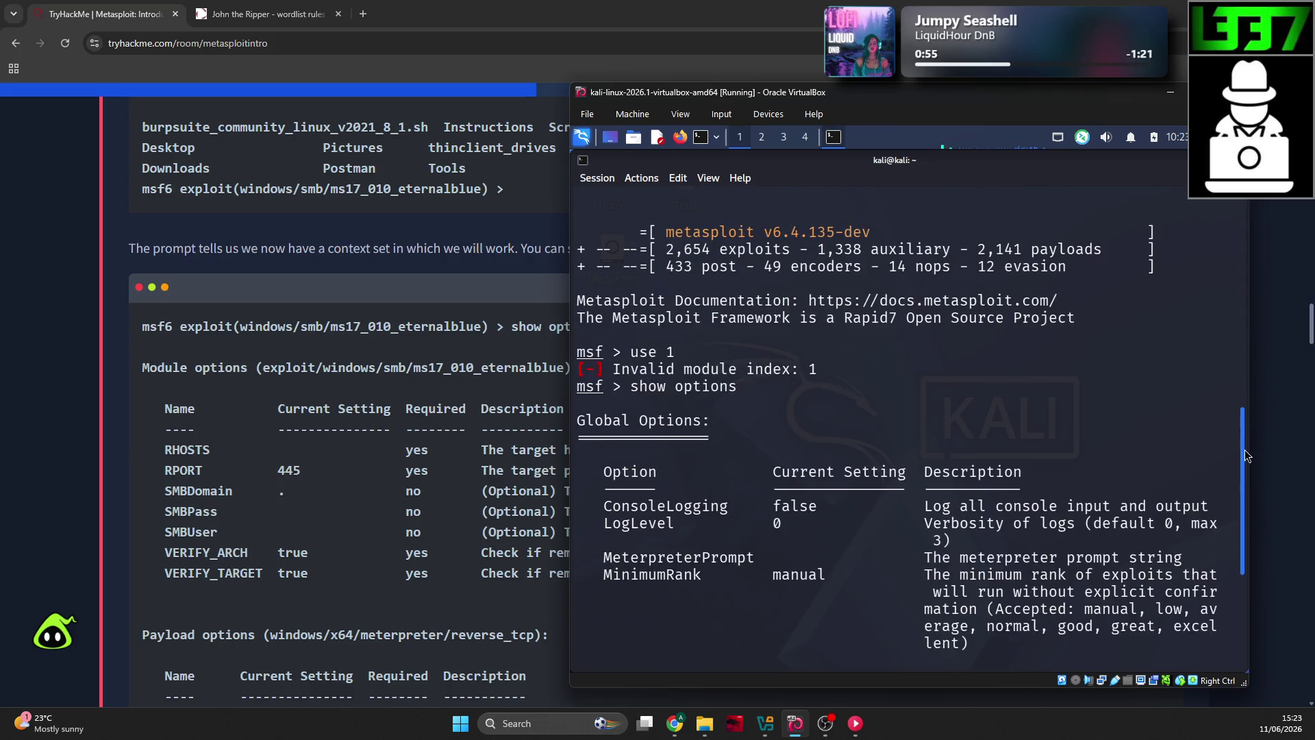
left_click(92, 285)
scroll(103, 299, "up", 5)
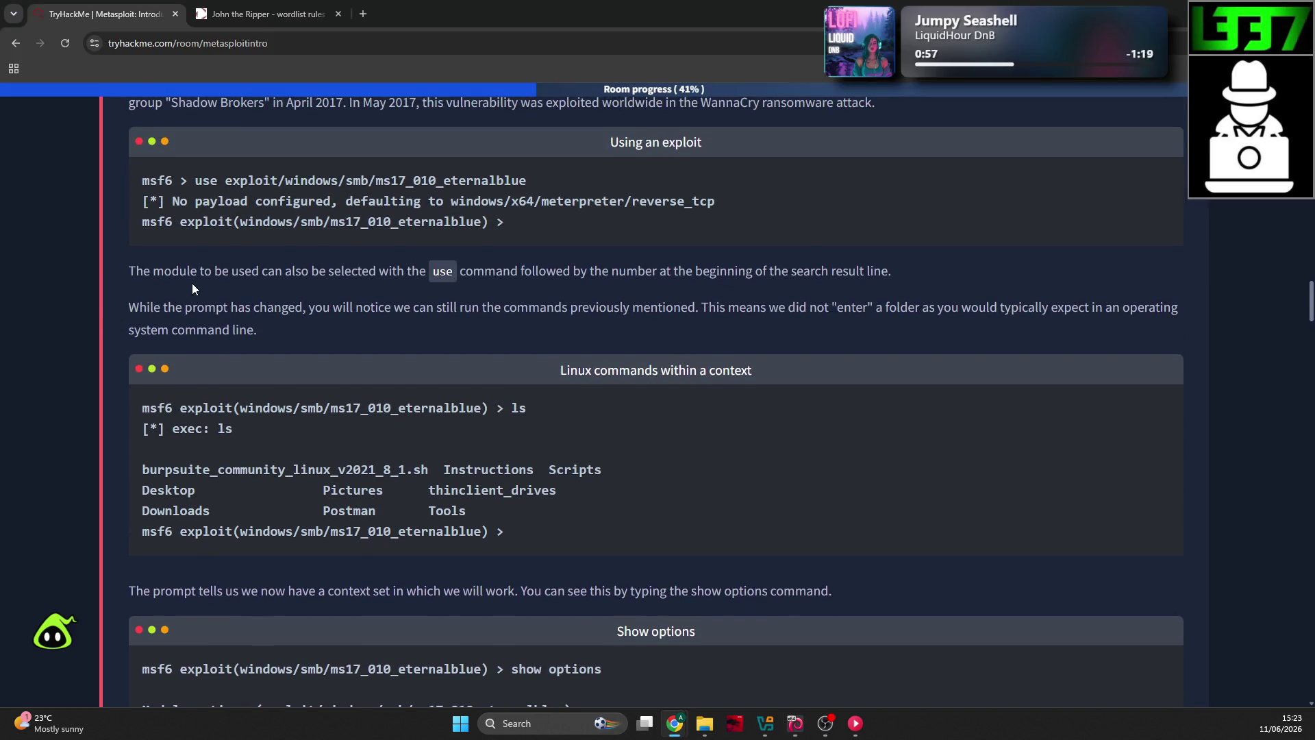
Step: Highlight the sentence about selecting a module by its search result number, then detach a new tab into its own window
mouse_move(940, 283)
left_mouse_down()
mouse_move(168, 242)
mouse_move(122, 265)
left_mouse_up()
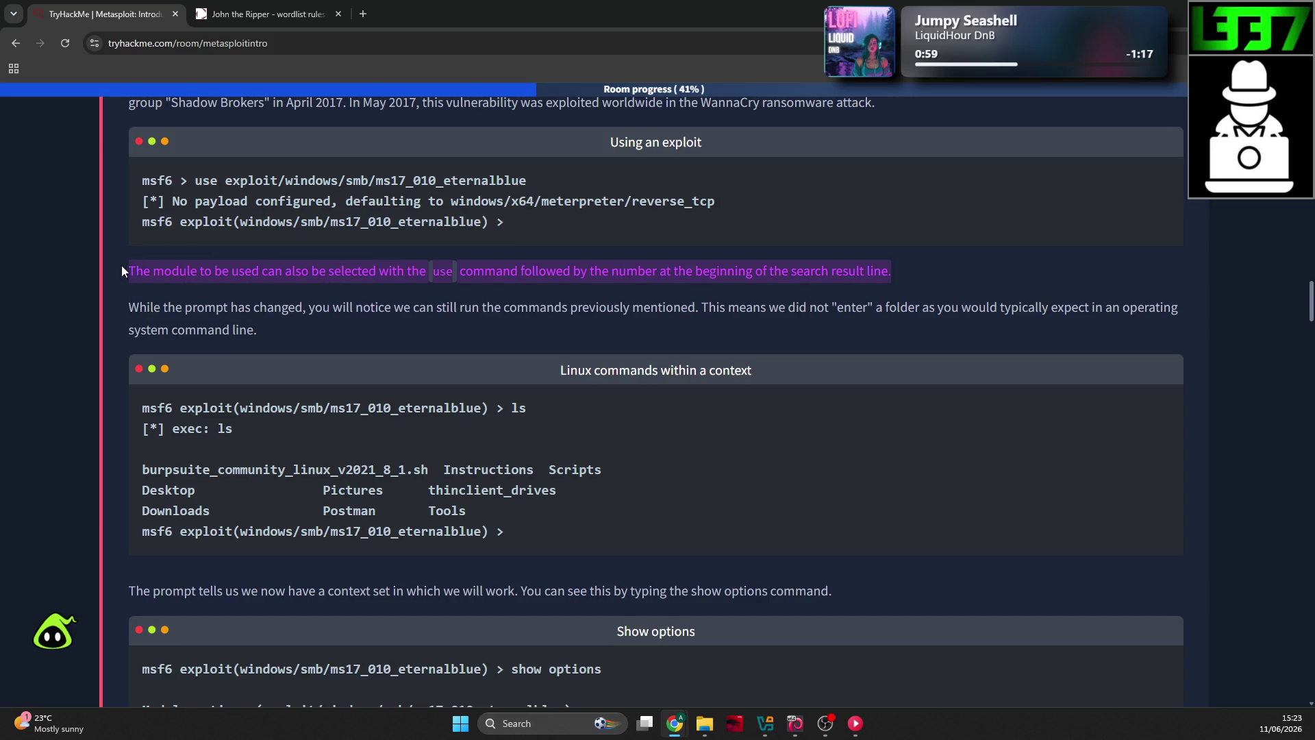
left_click(363, 13)
left_click_drag(439, 13, 1, 140)
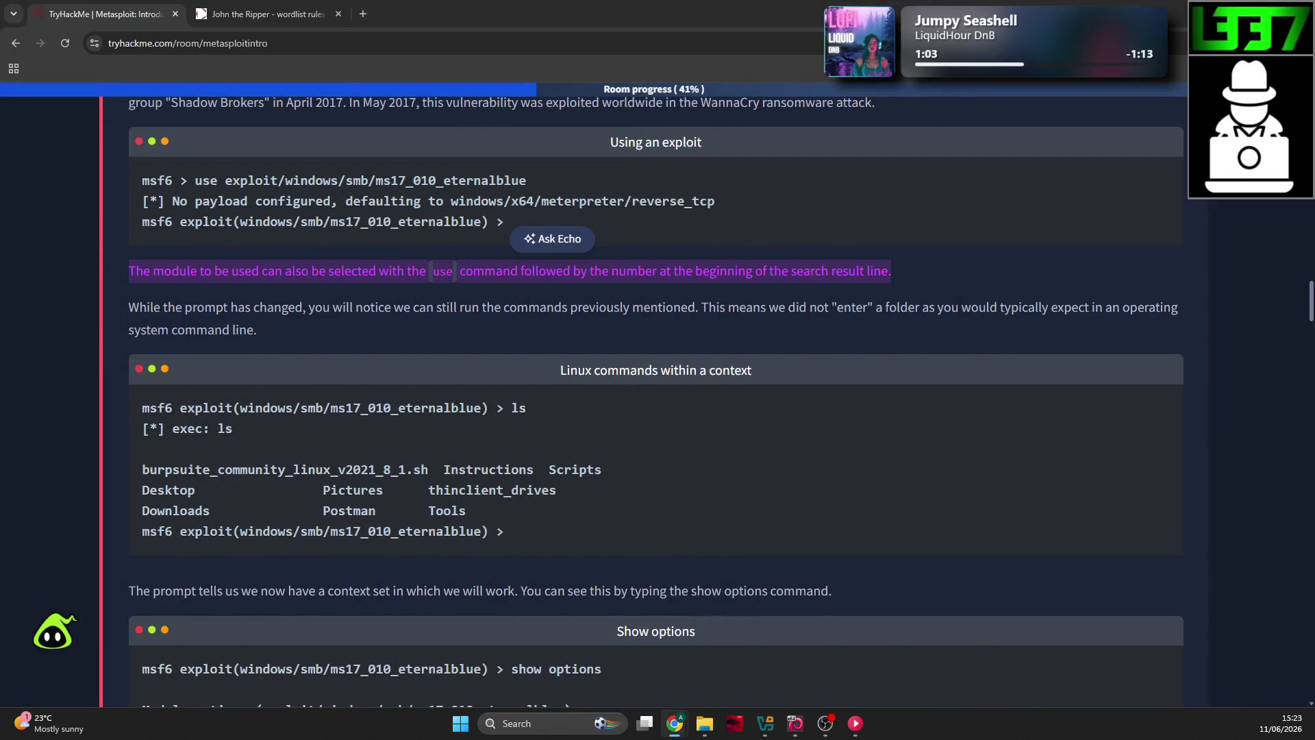